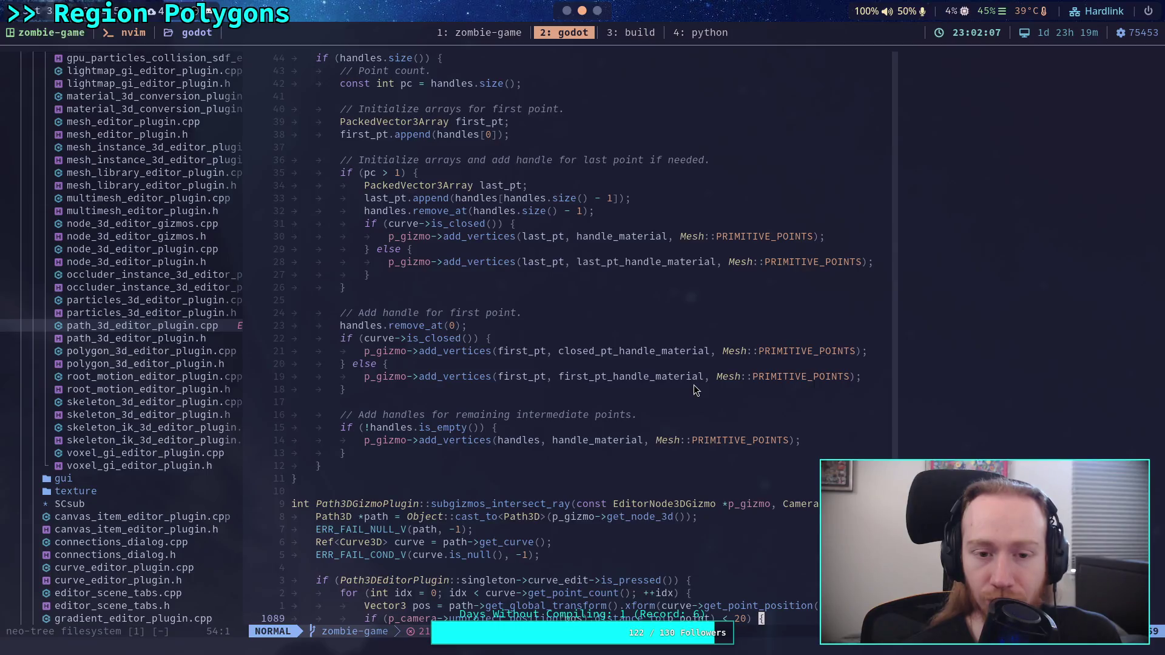
Scroll path_3d_editor_plugin.cpp up to the forward_3d_gui_input closest-segment search loop.
scroll(693, 385, up, 20)
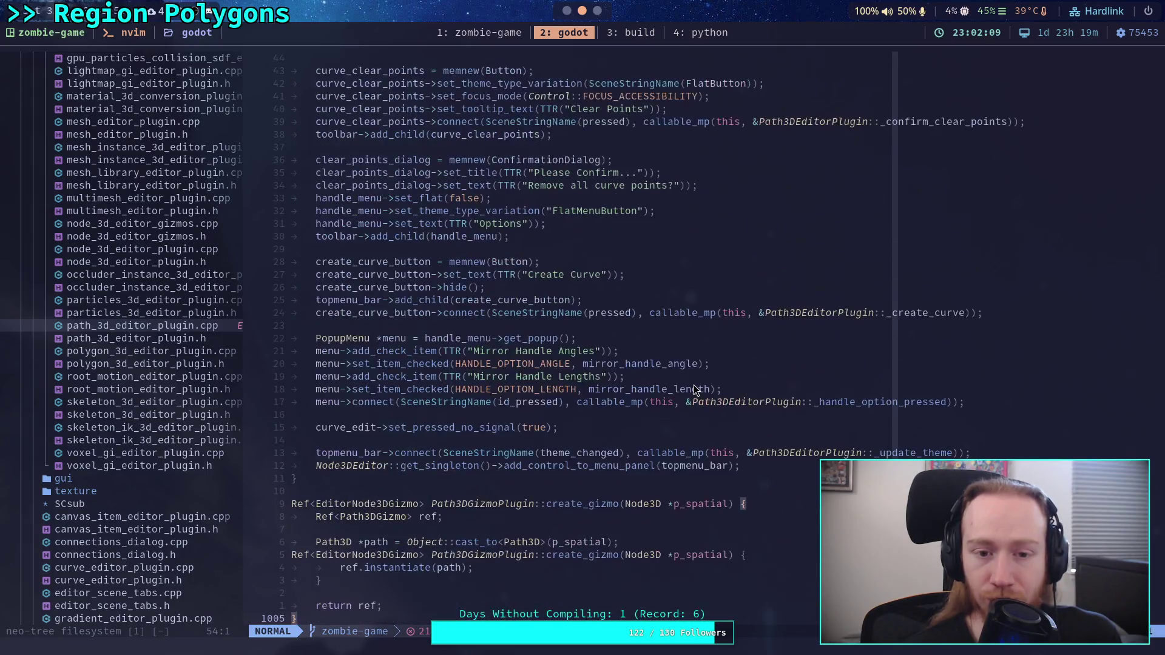
scroll(702, 415, up, 20)
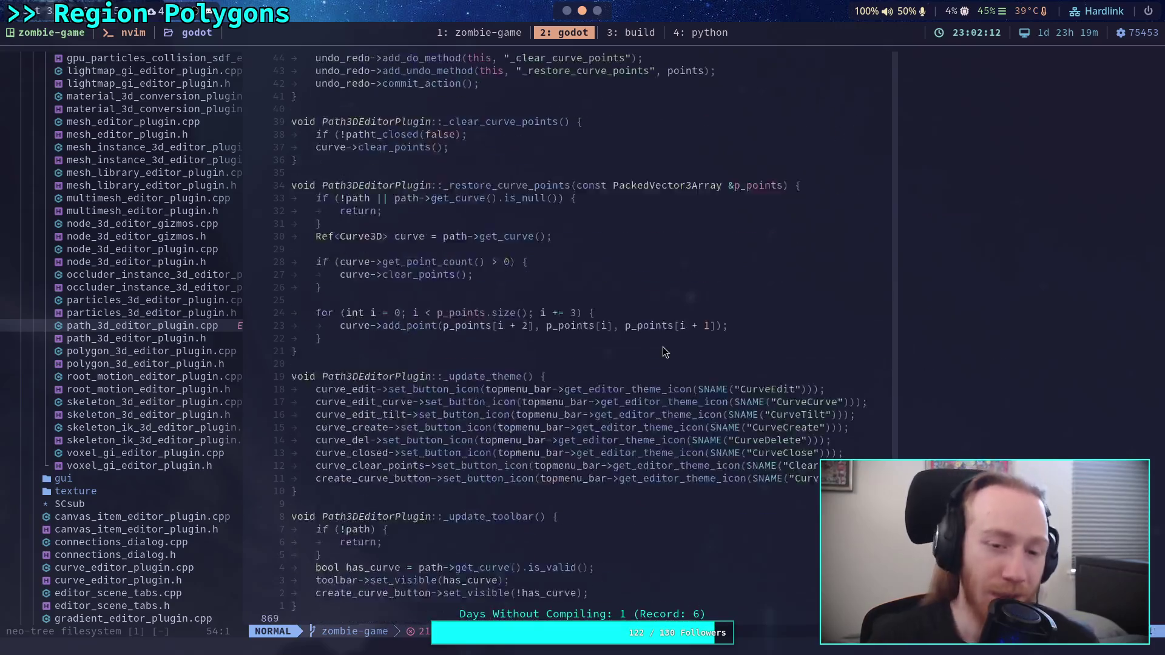
scroll(644, 338, up, 20)
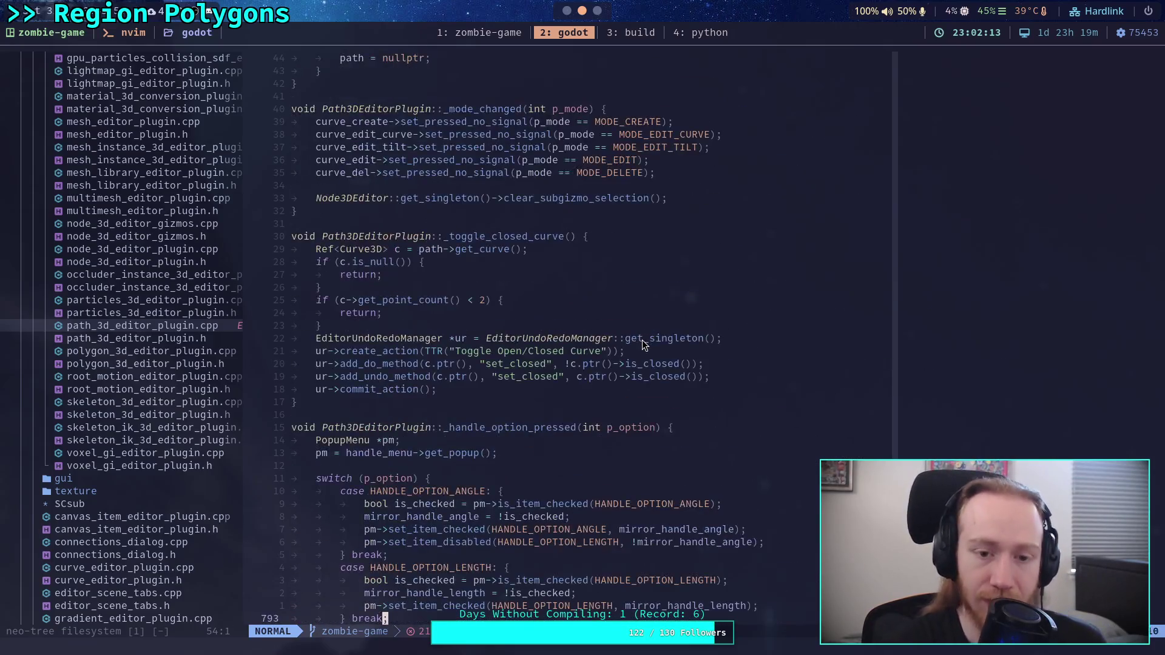
scroll(642, 341, up, 20)
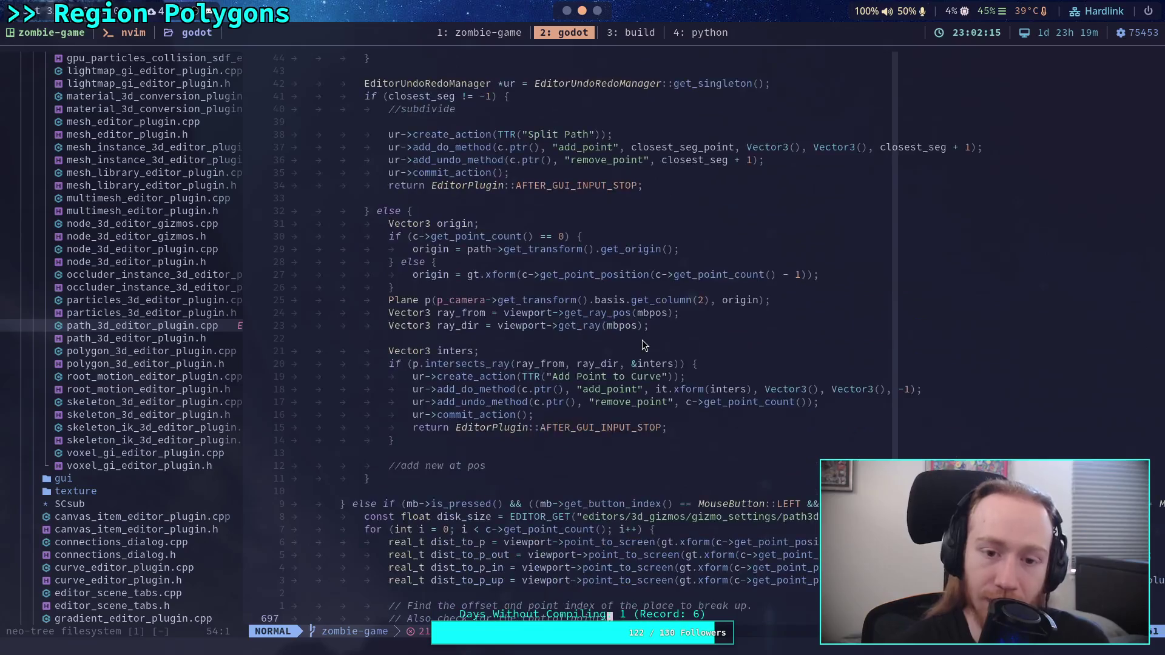
scroll(642, 340, down, 5)
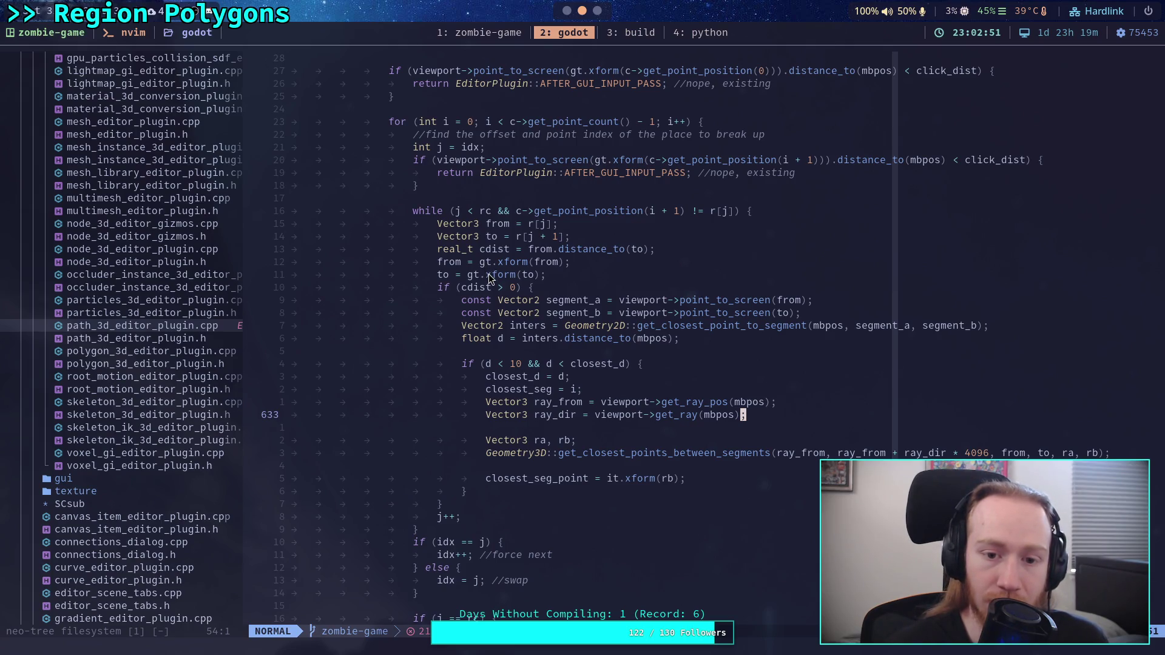
scroll(489, 274, up, 4)
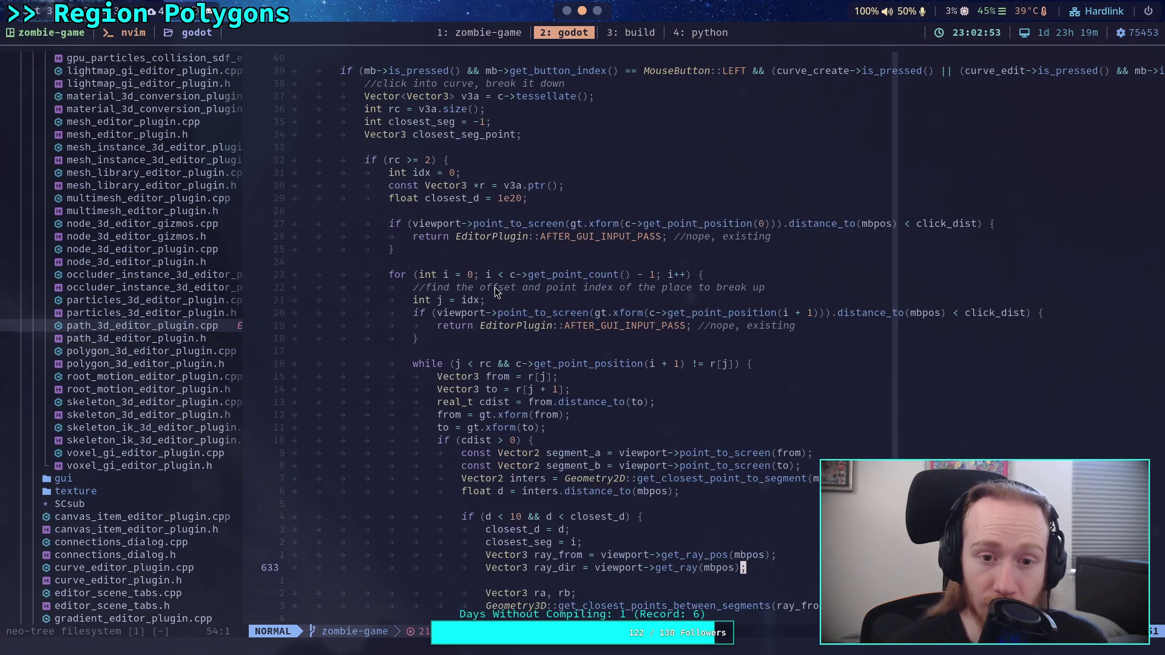
scroll(497, 287, up, 12)
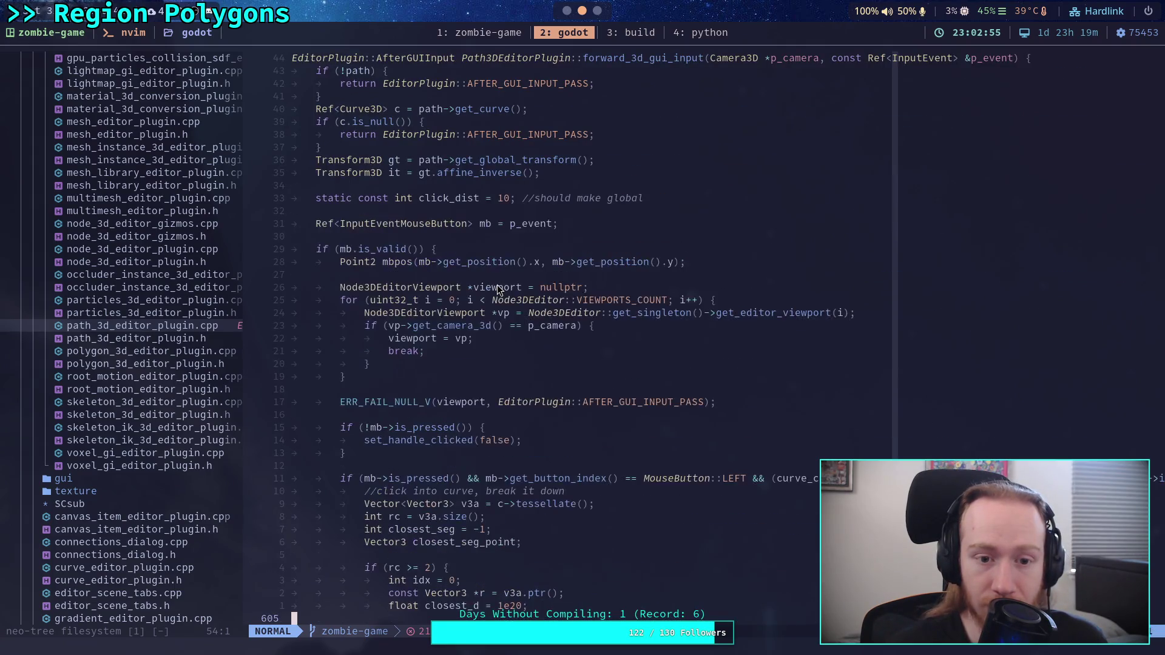
mouse_move(431, 262)
mouse_down()
mouse_move(594, 274)
mouse_move(595, 264)
mouse_up()
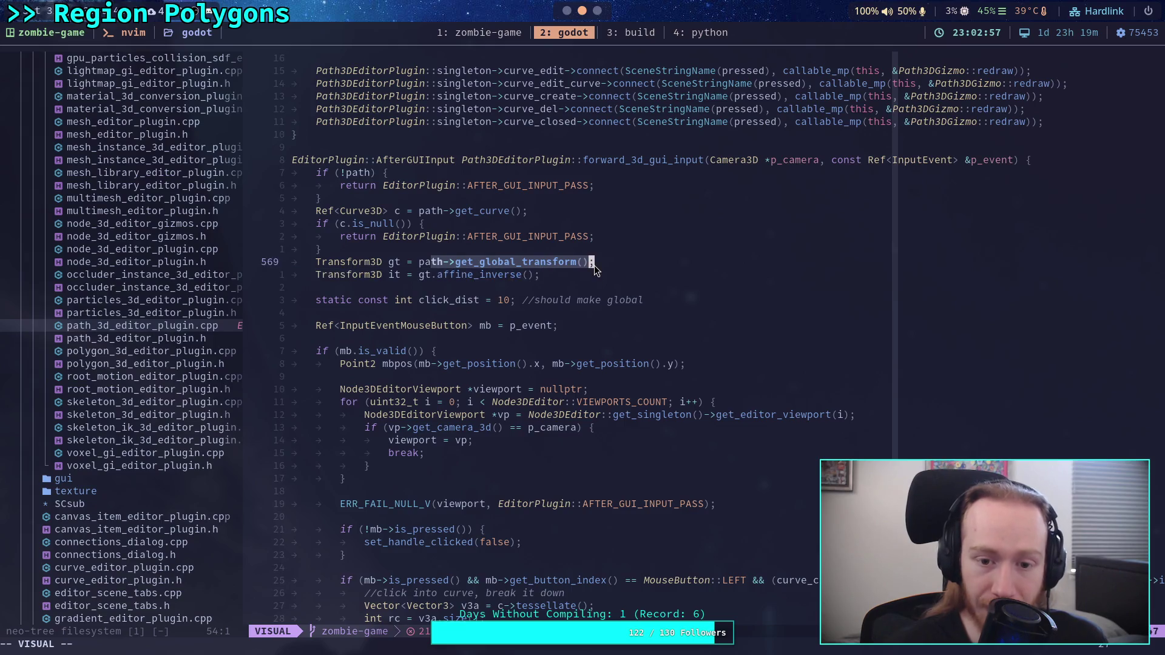
scroll(584, 300, down, 3)
scroll(583, 300, down, 13)
click(519, 313)
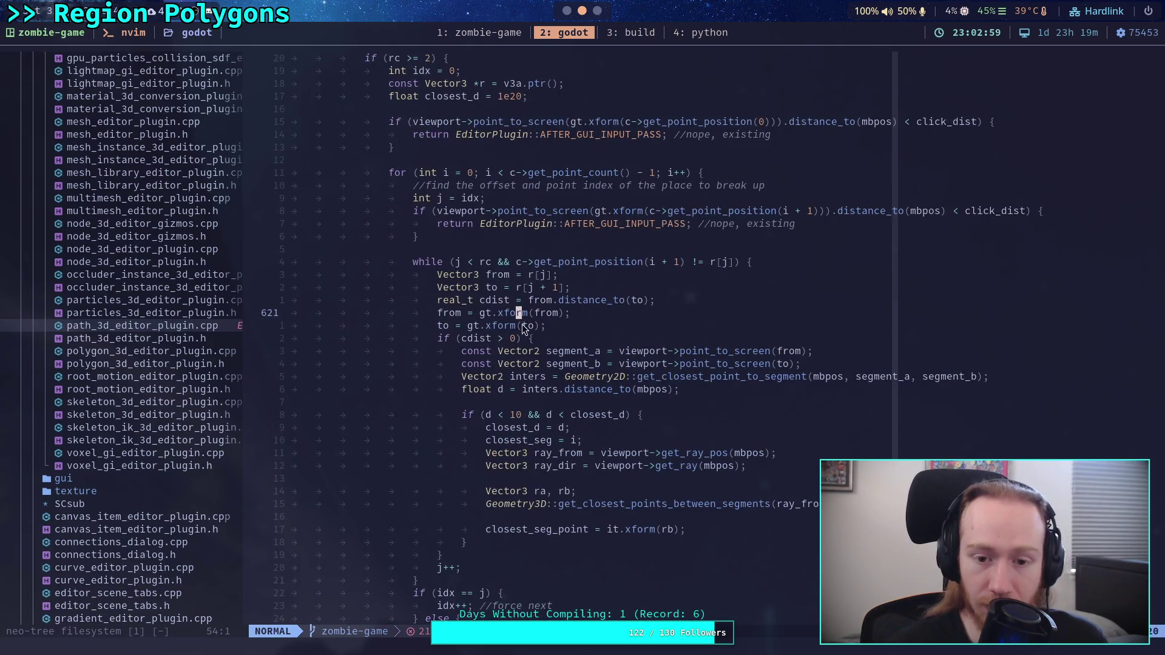
double_click(496, 274)
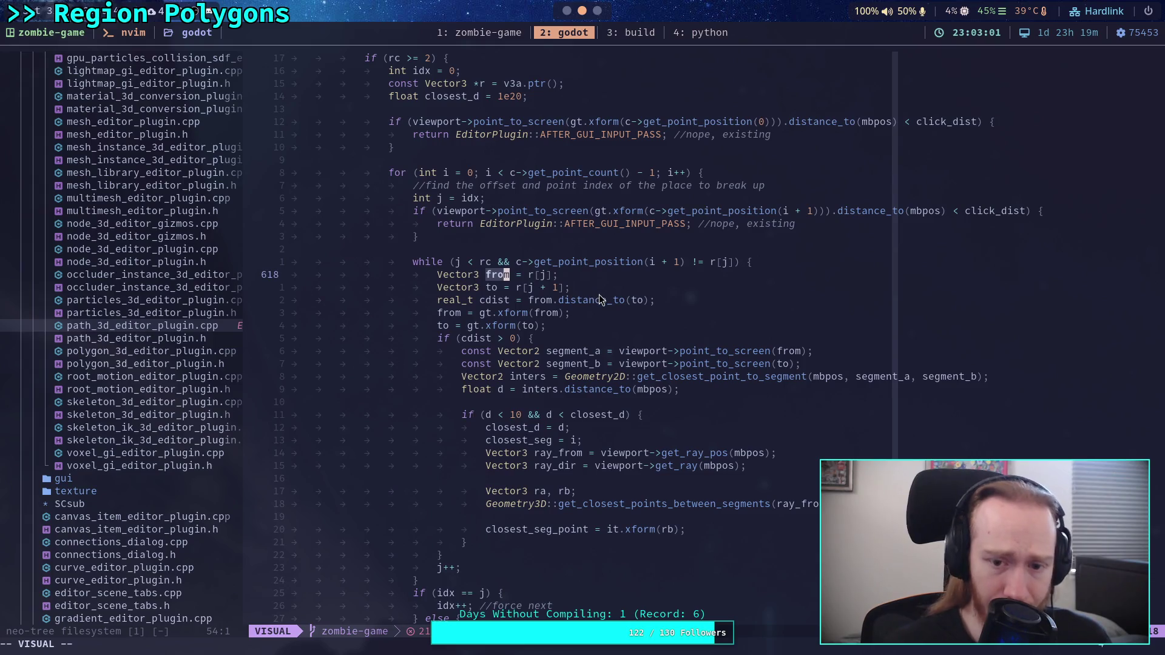
scroll(567, 396, up, 3)
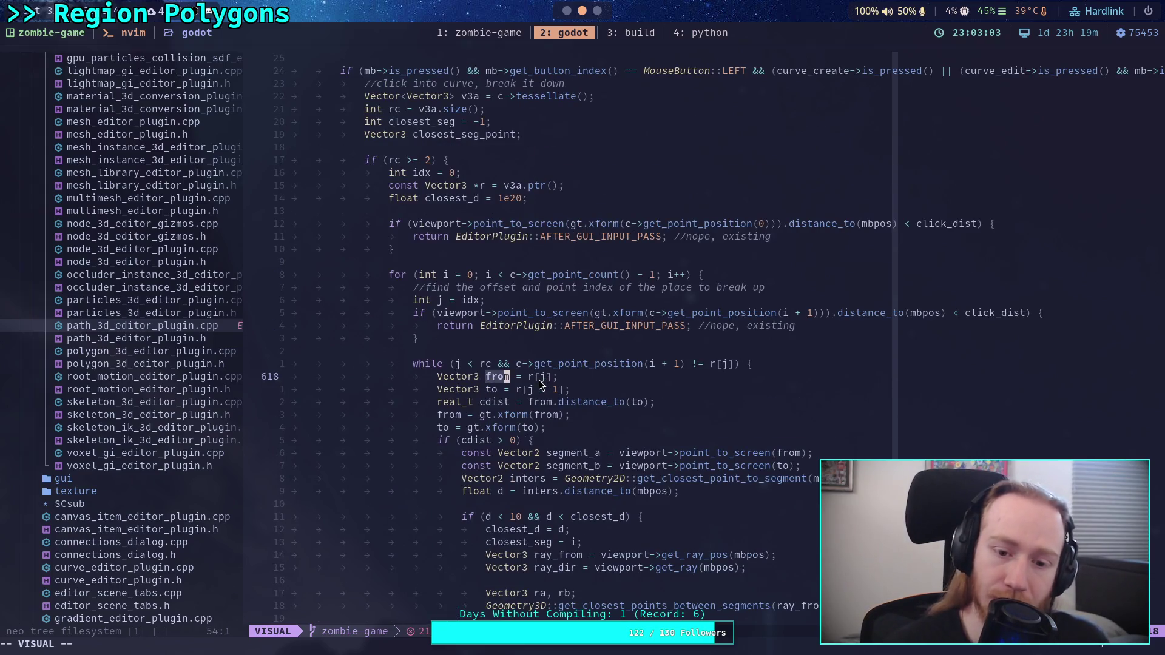
scroll(540, 383, up, 11)
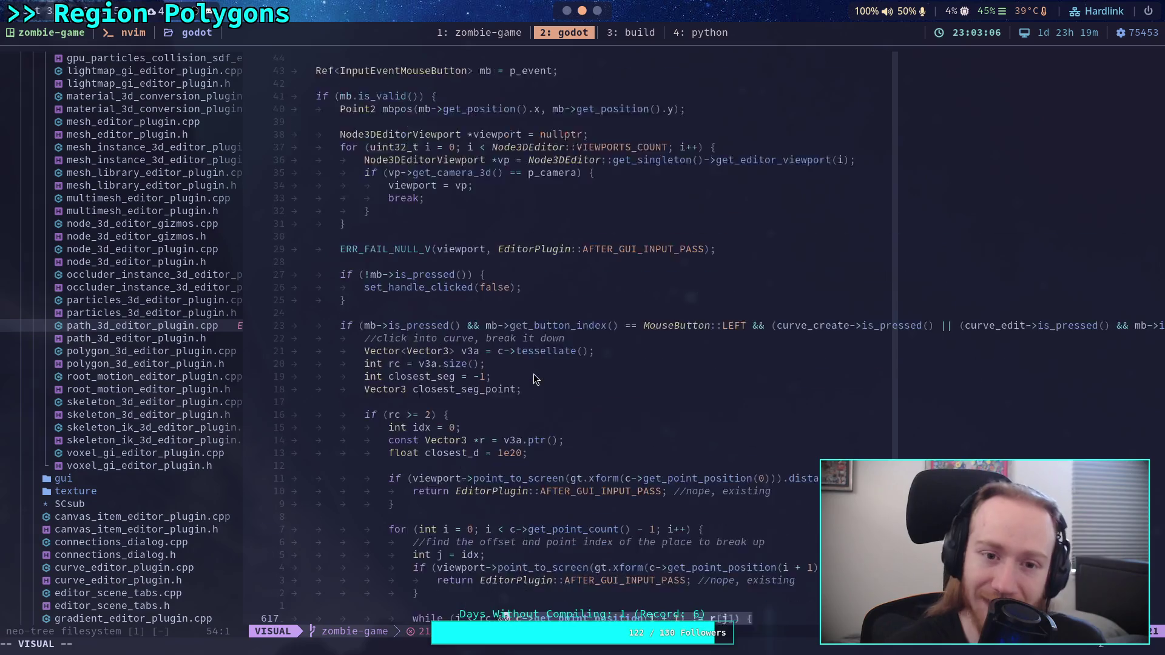
scroll(538, 316, up, 3)
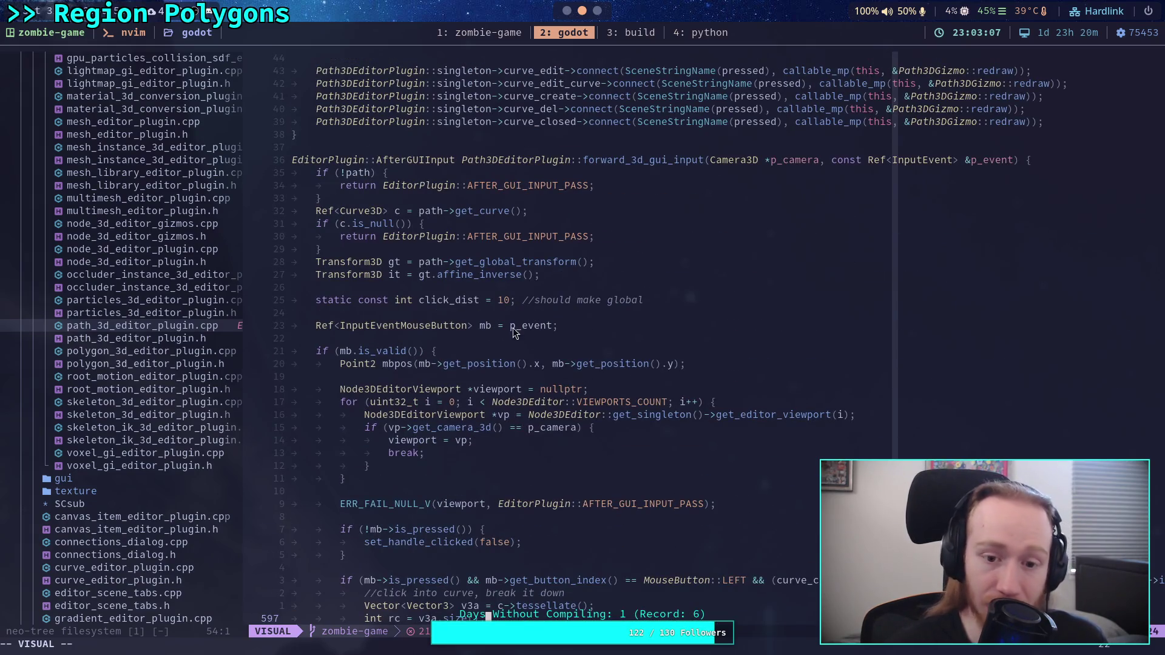
scroll(547, 326, down, 7)
click(547, 327)
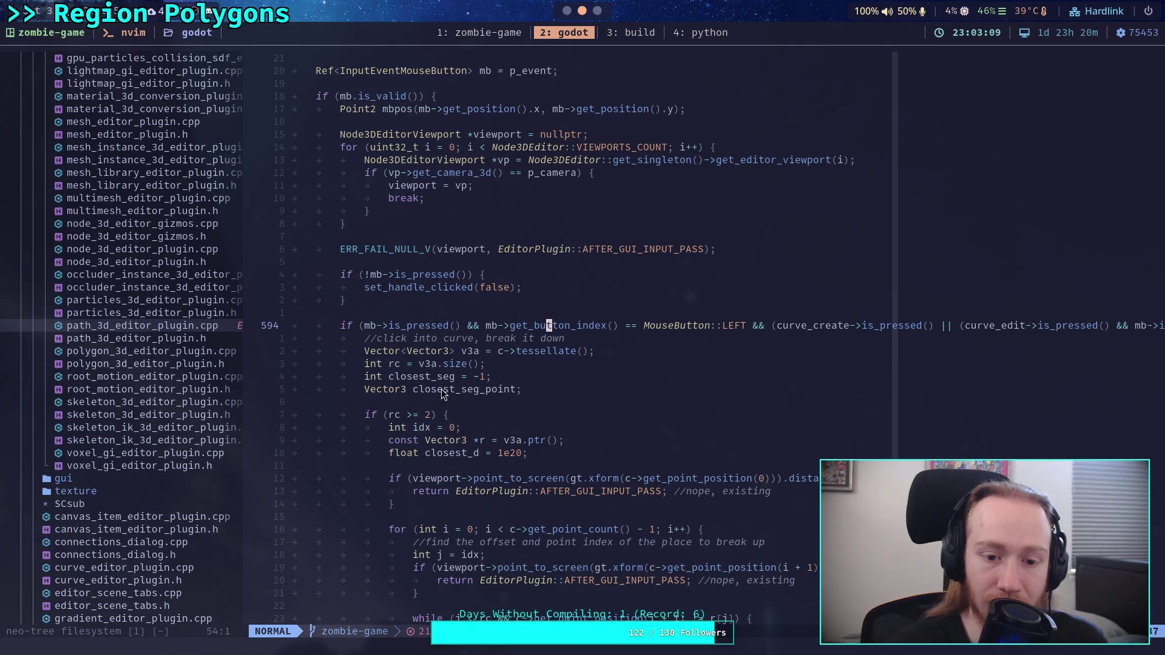
scroll(460, 283, down, 4)
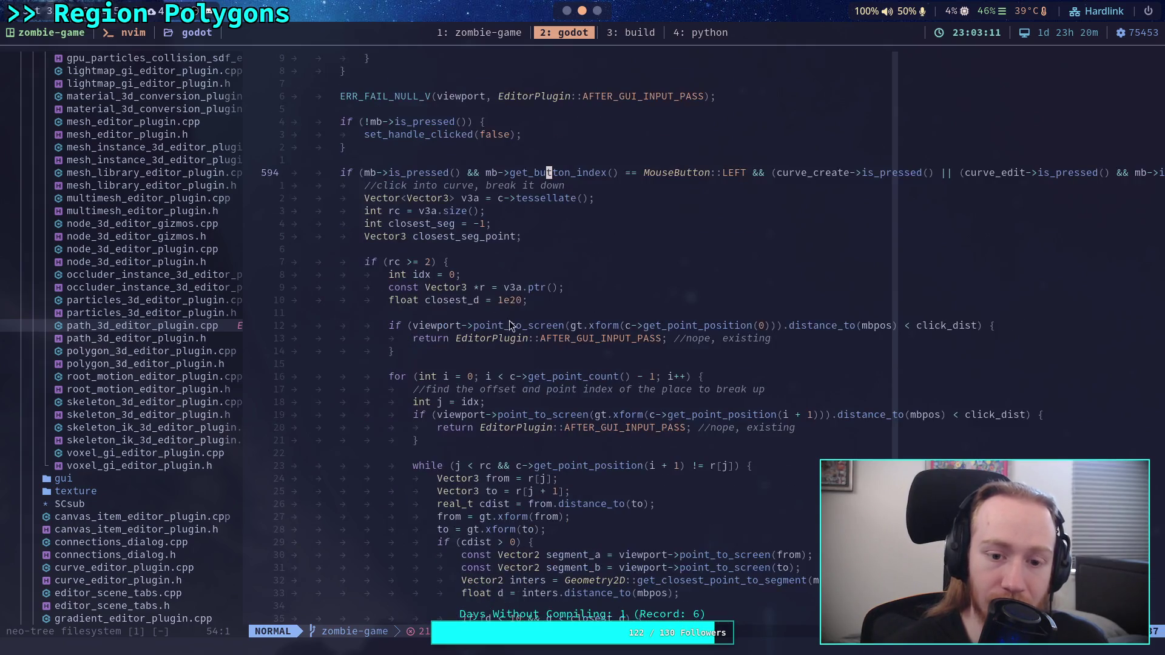
scroll(524, 399, down, 1)
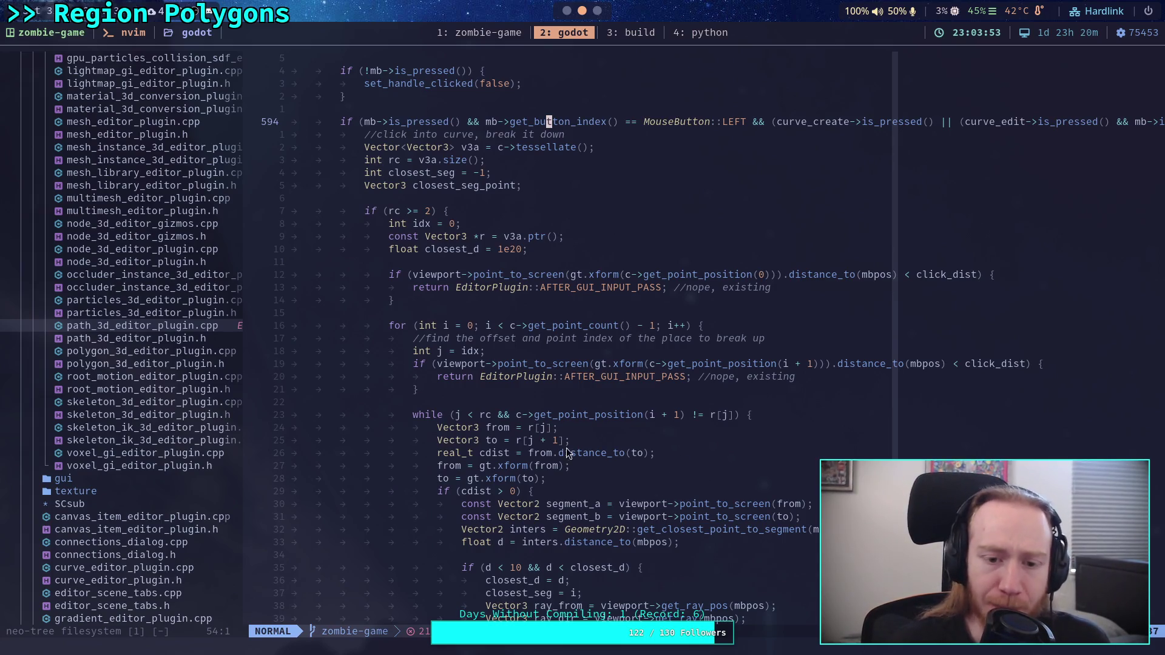
scroll(523, 369, up, 9)
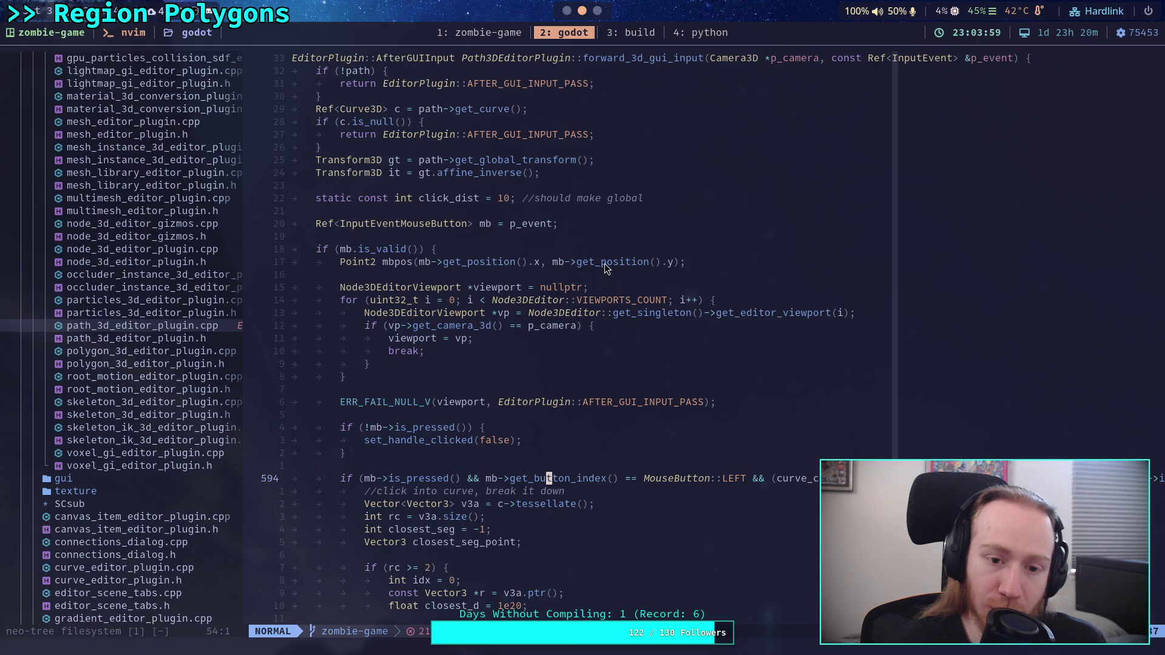
scroll(428, 347, down, 4)
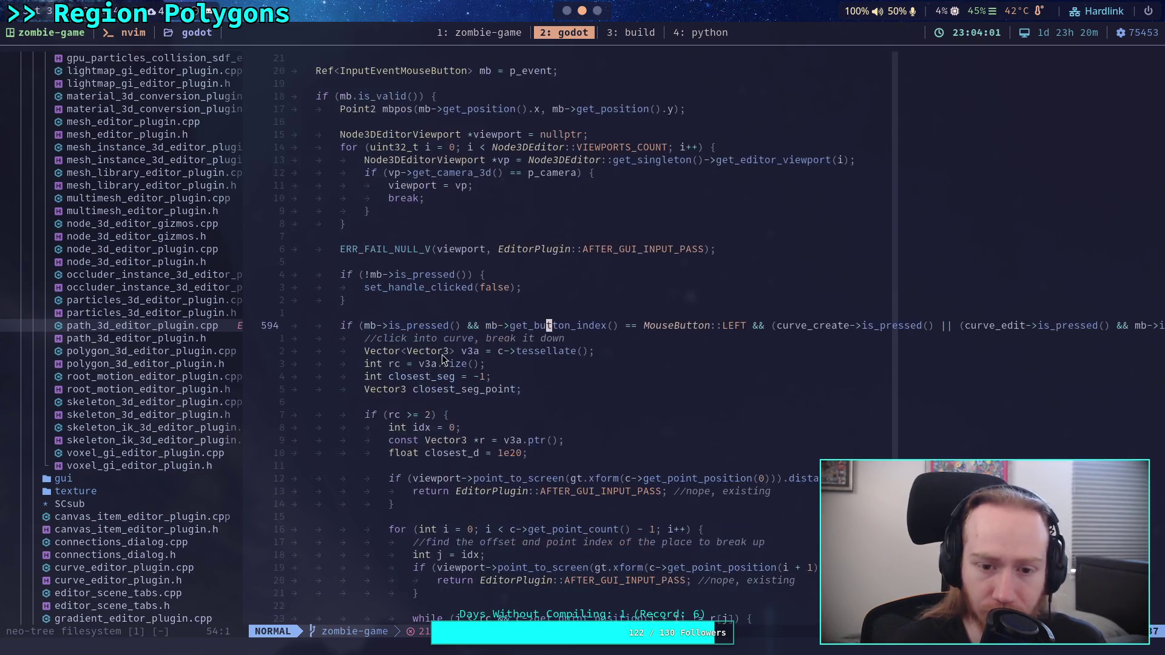
scroll(449, 355, down, 3)
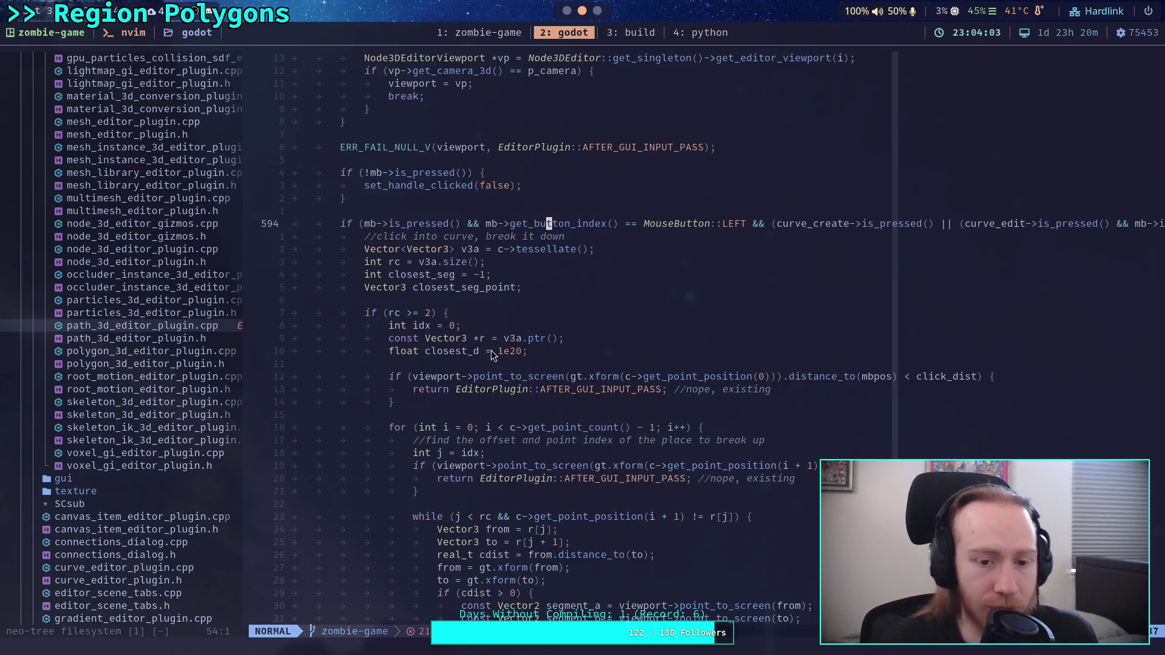
scroll(511, 338, down, 2)
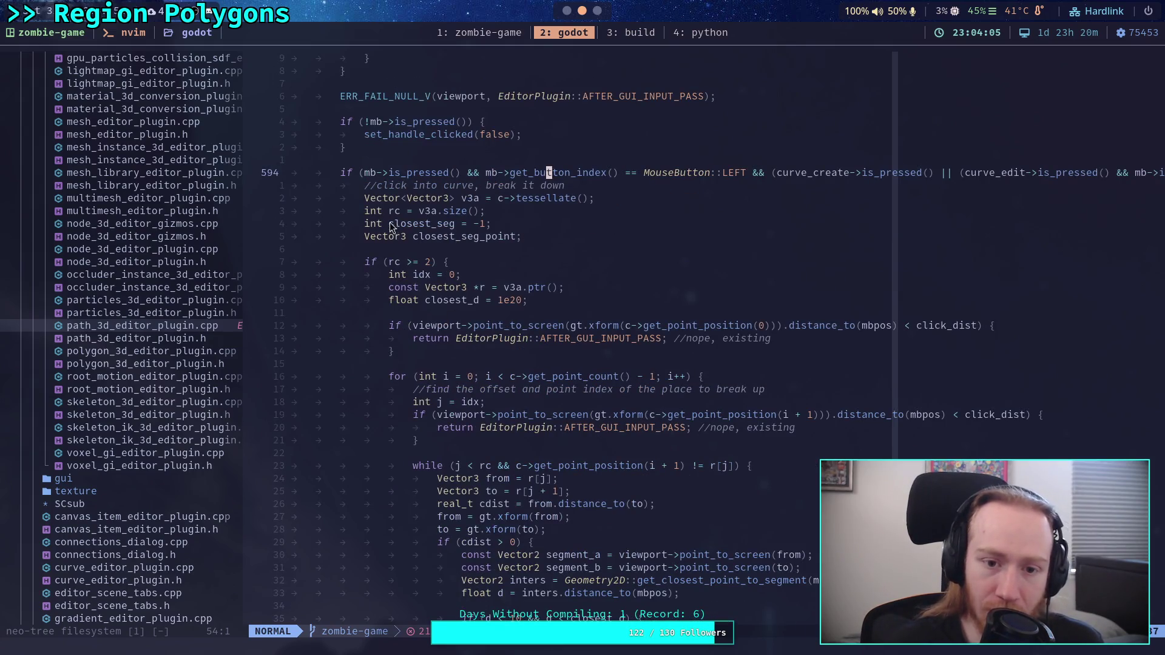
drag(488, 211, 333, 198)
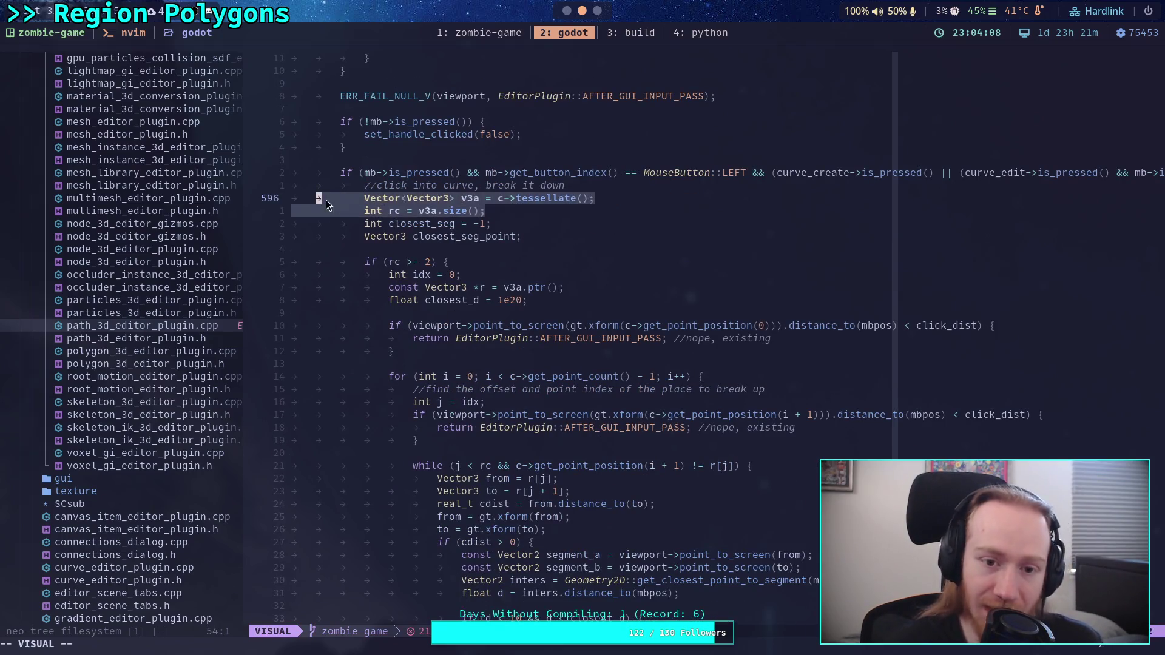
click(534, 223)
key(k)
key(v)
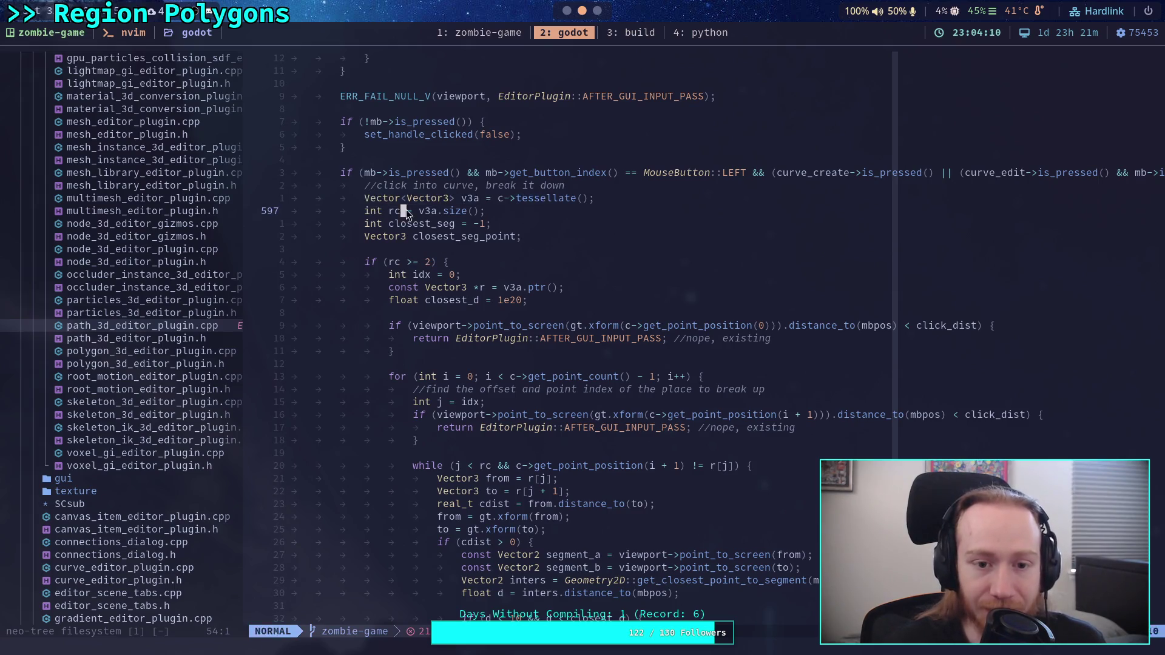
drag(390, 262, 433, 274)
scroll(461, 297, down, 4)
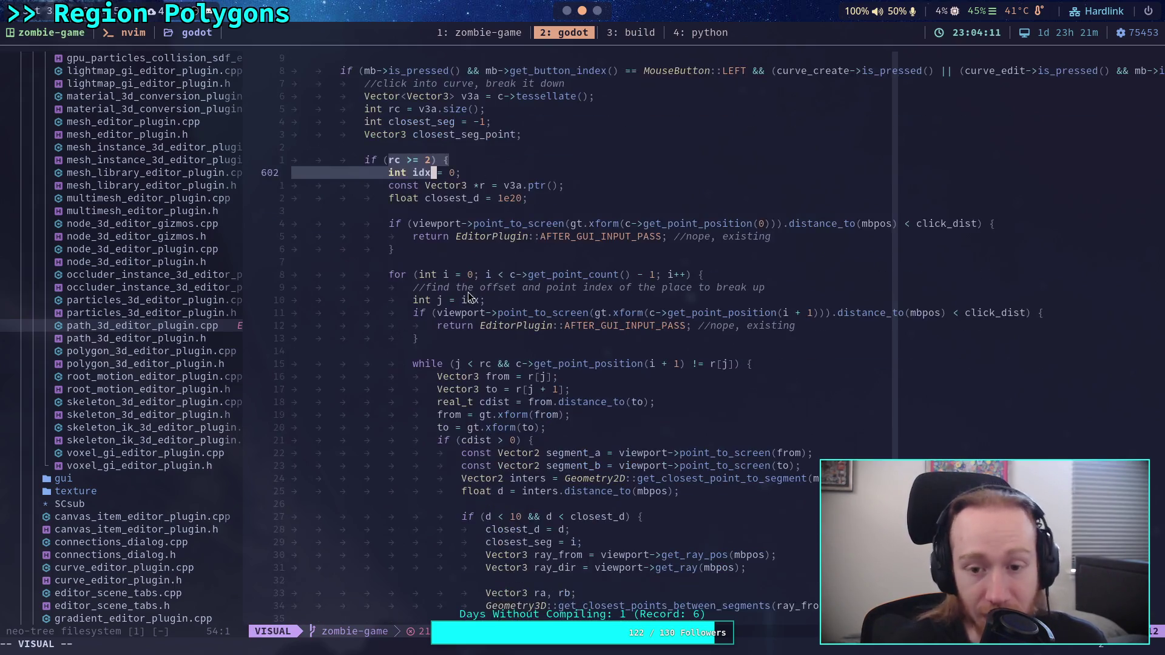
click(479, 188)
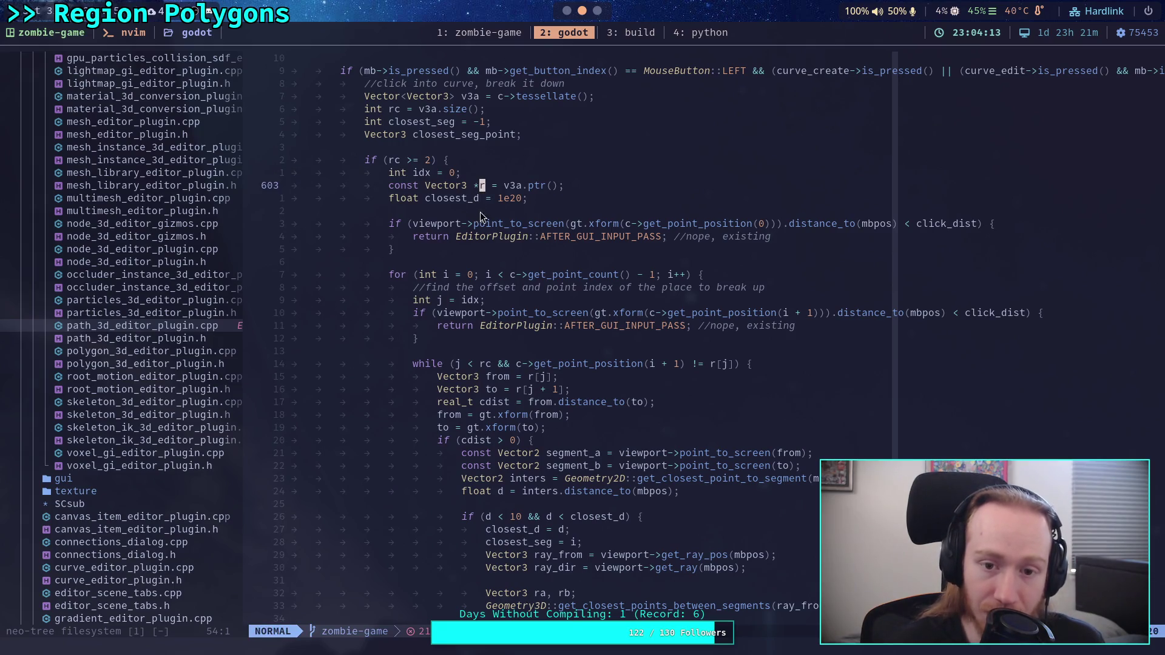
double_click(510, 187)
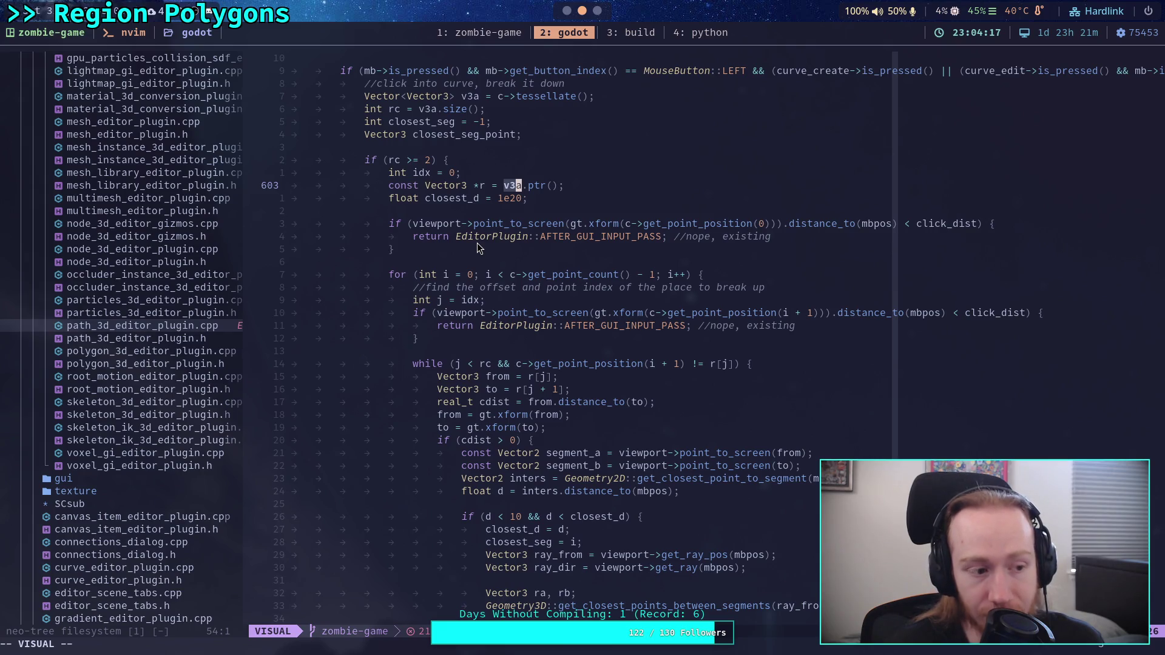
key(Escape)
click(446, 301)
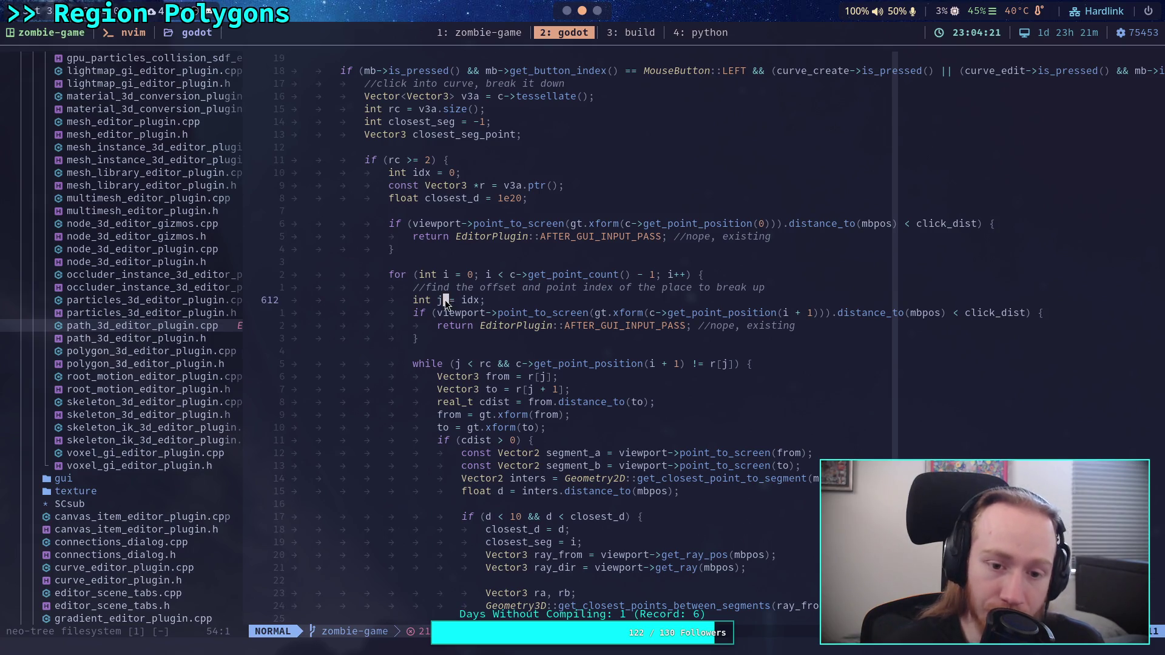
text({)
click(532, 337)
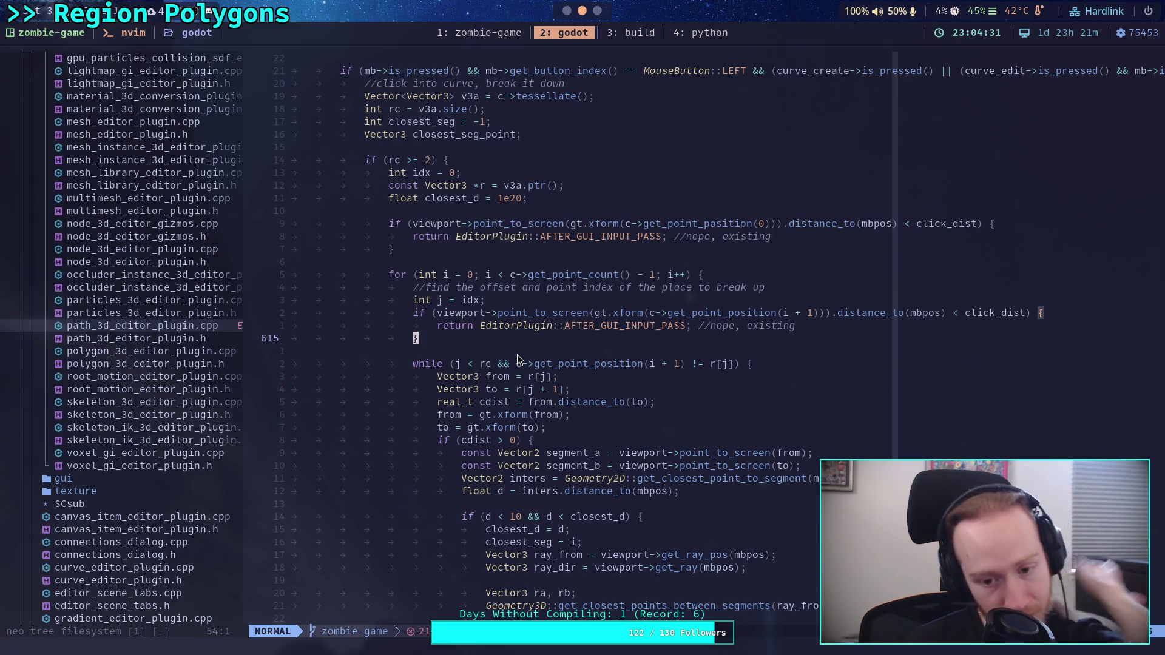
scroll(603, 436, down, 3)
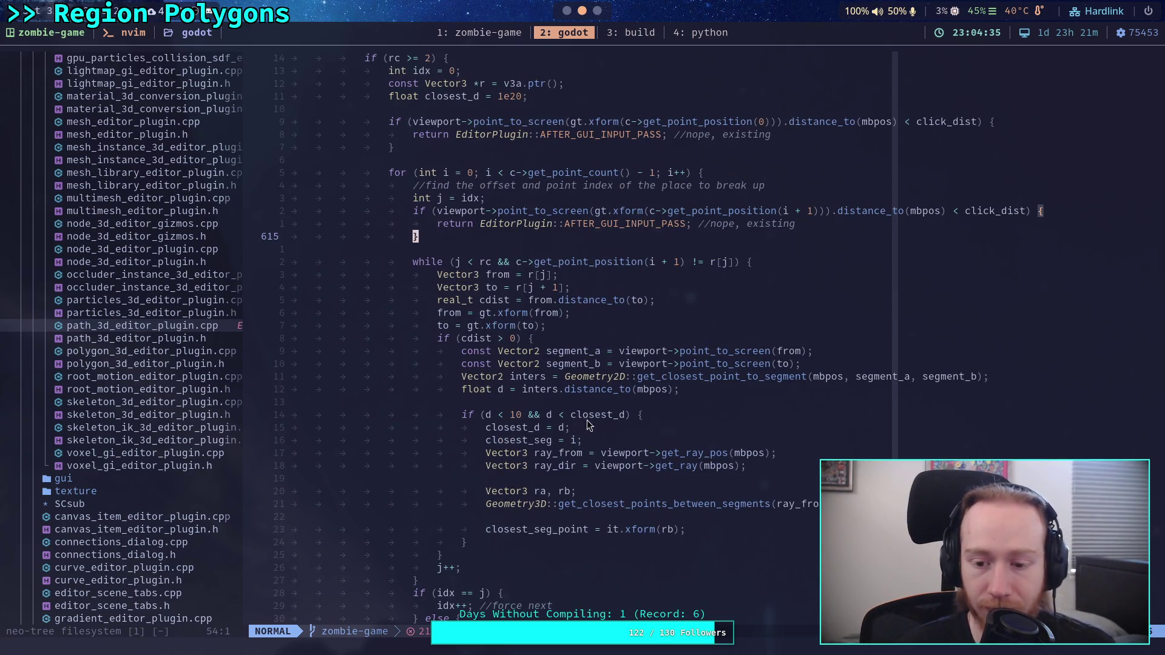
drag(523, 491, 573, 497)
key(Escape)
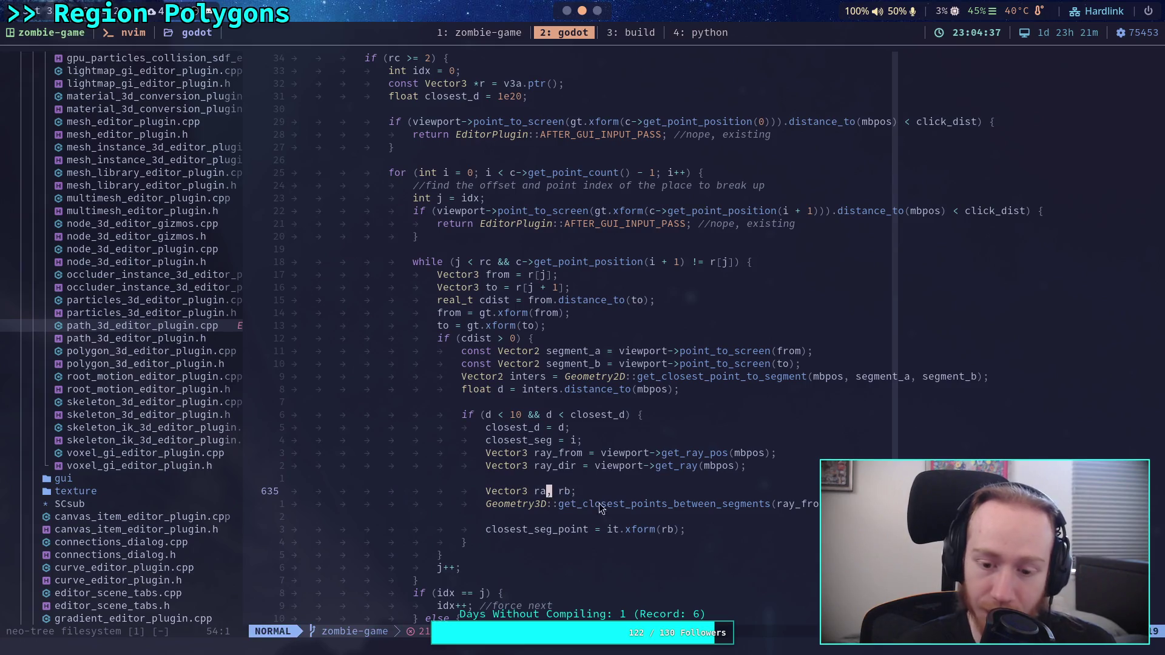
click(652, 528)
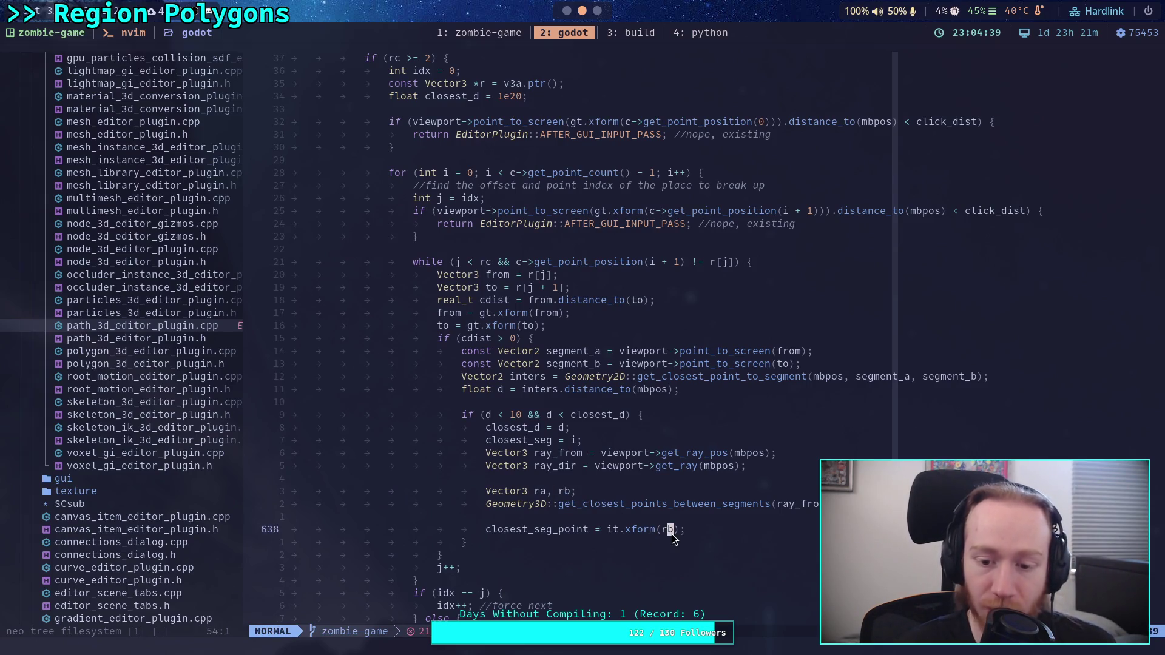
drag(610, 530, 679, 530)
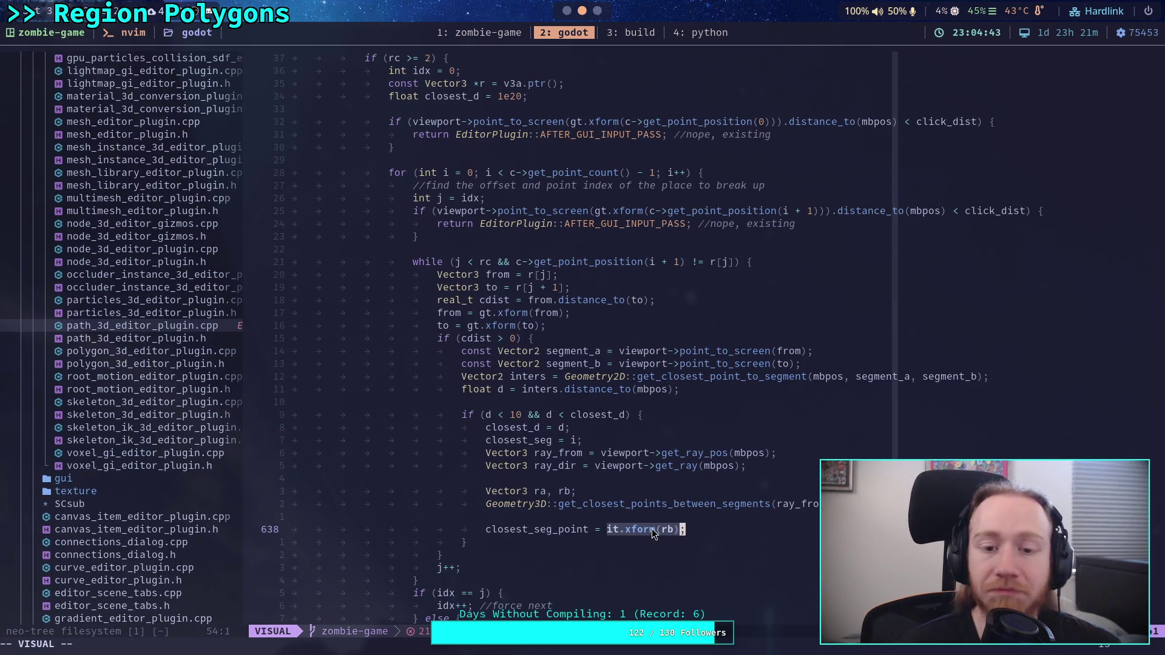
drag(650, 529, 615, 531)
double_click(562, 529)
key(Escape)
click(581, 479)
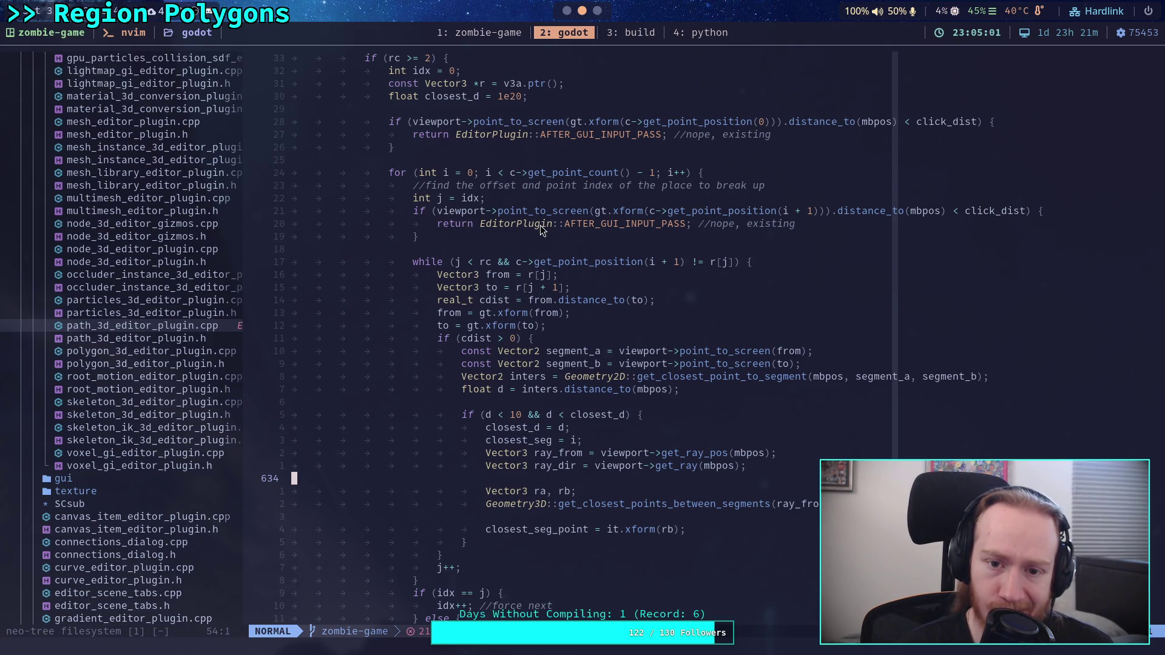
Step to the while loop's segment endpoint declarations and the r[j + 1] assignment.
scroll(540, 224, down, 2)
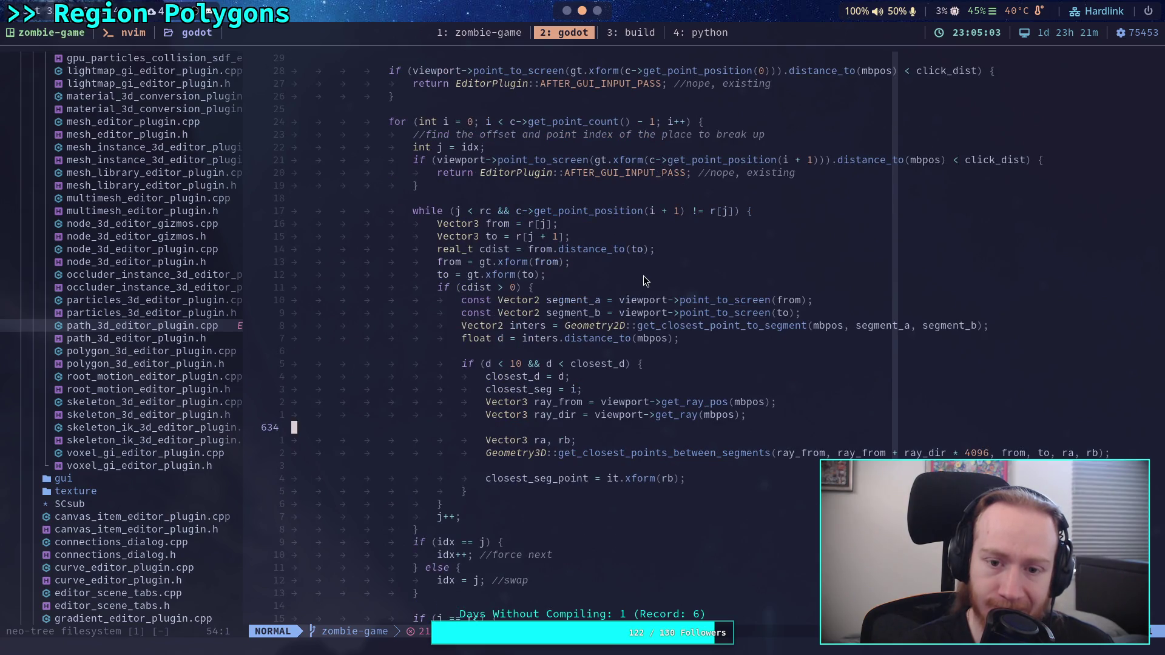
key(bracketright)
key(braceright)
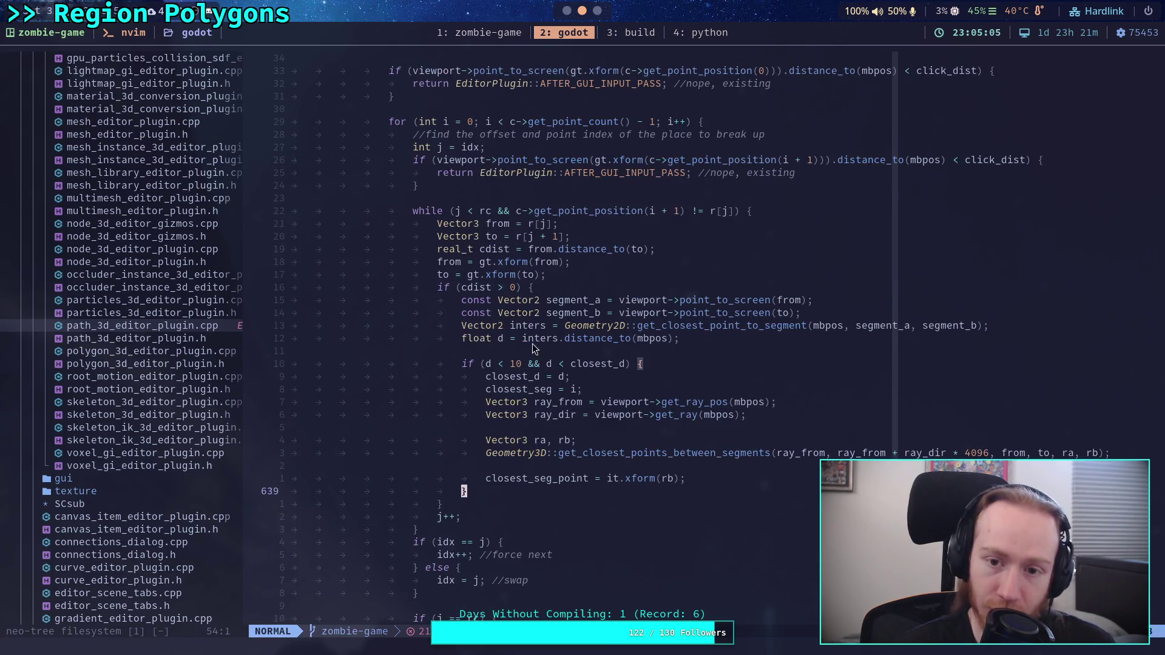
click(452, 236)
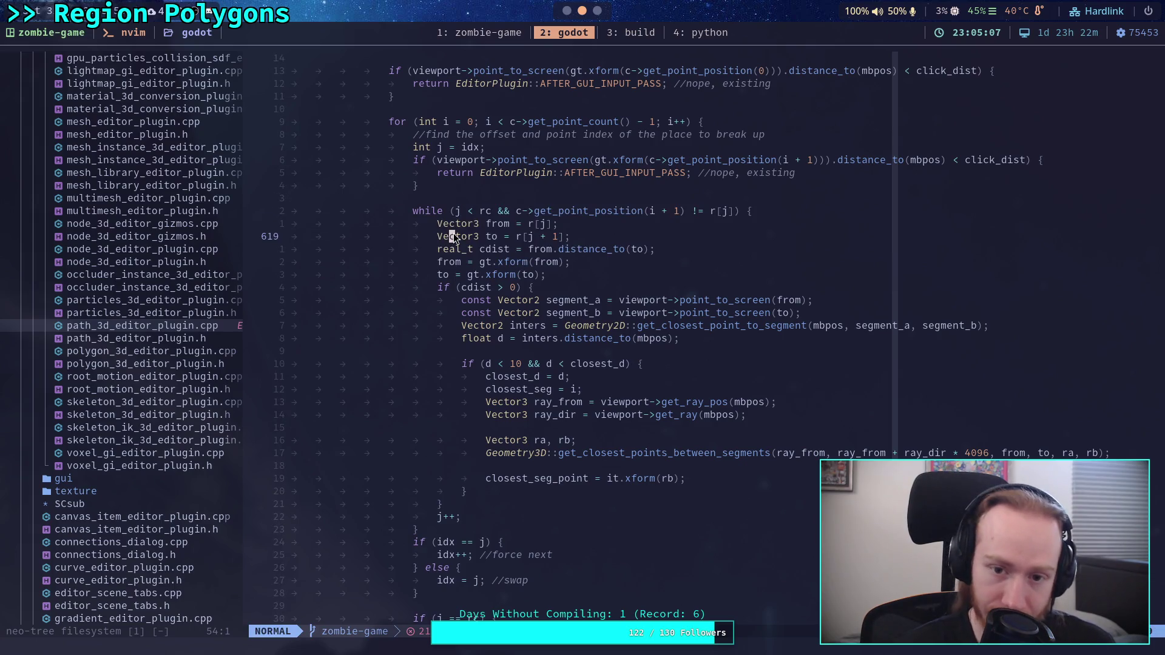
key(k)
key(k)
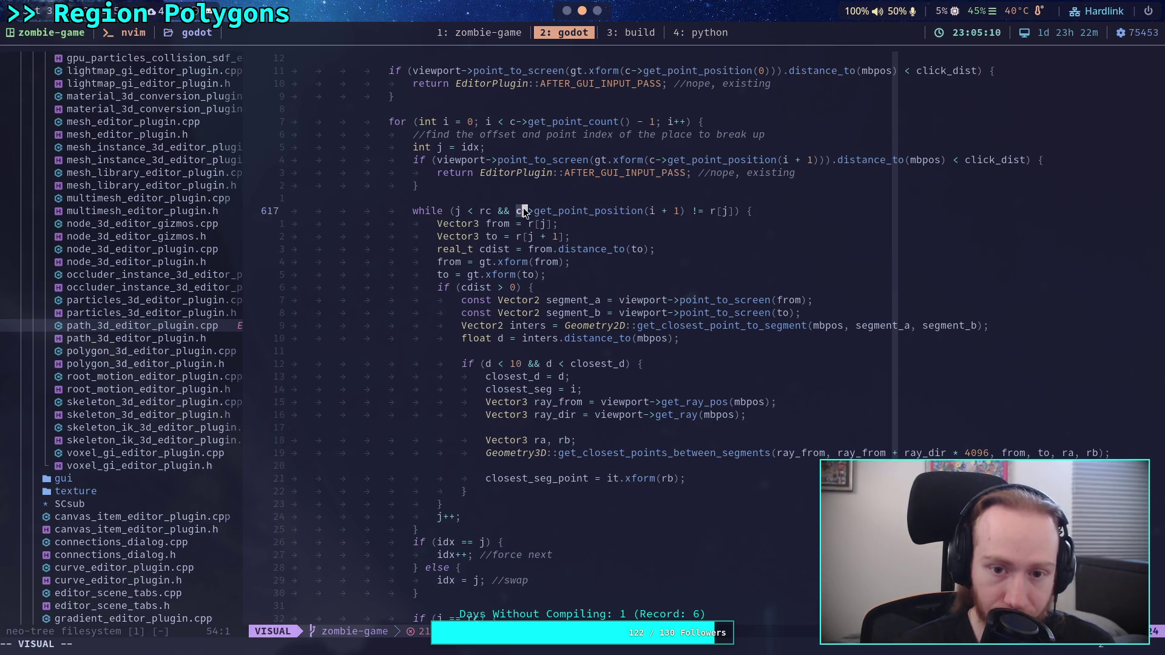
click(511, 236)
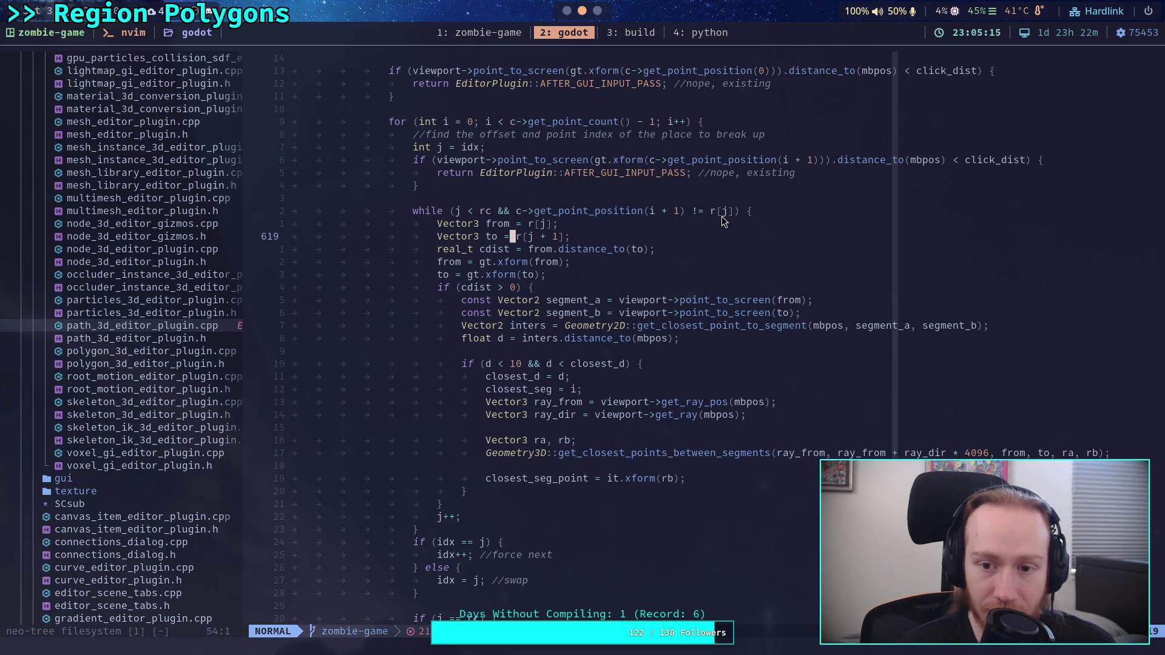
Inspect the from and to transforms by selecting from, gt and to on lines 621–622.
click(602, 266)
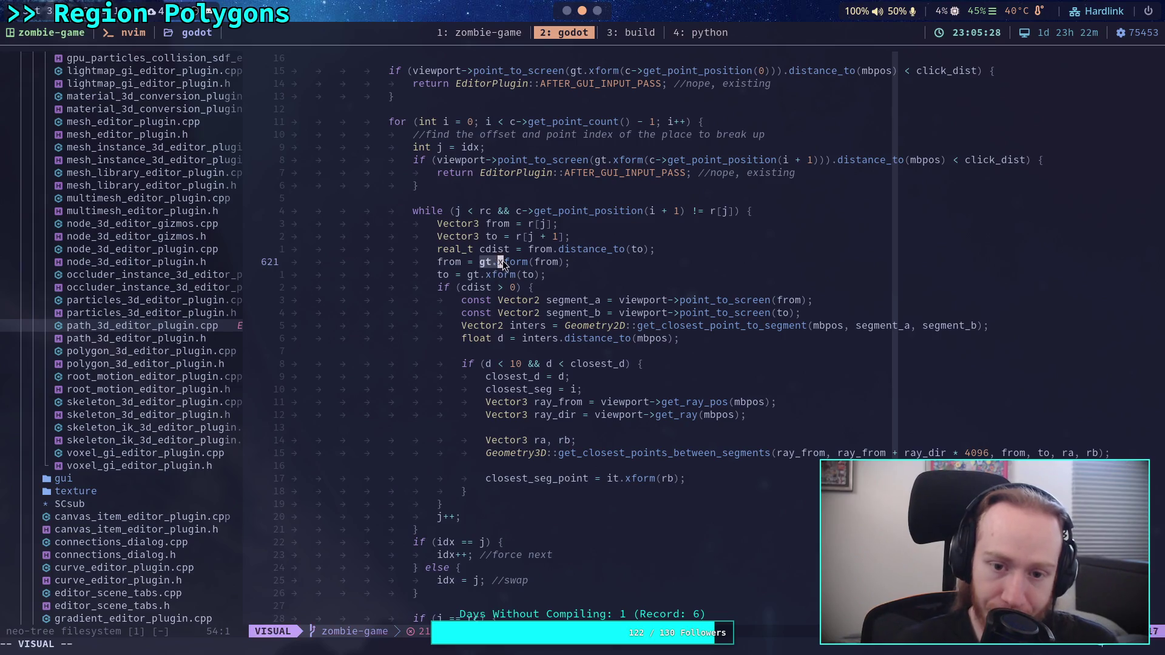
drag(536, 263, 549, 262)
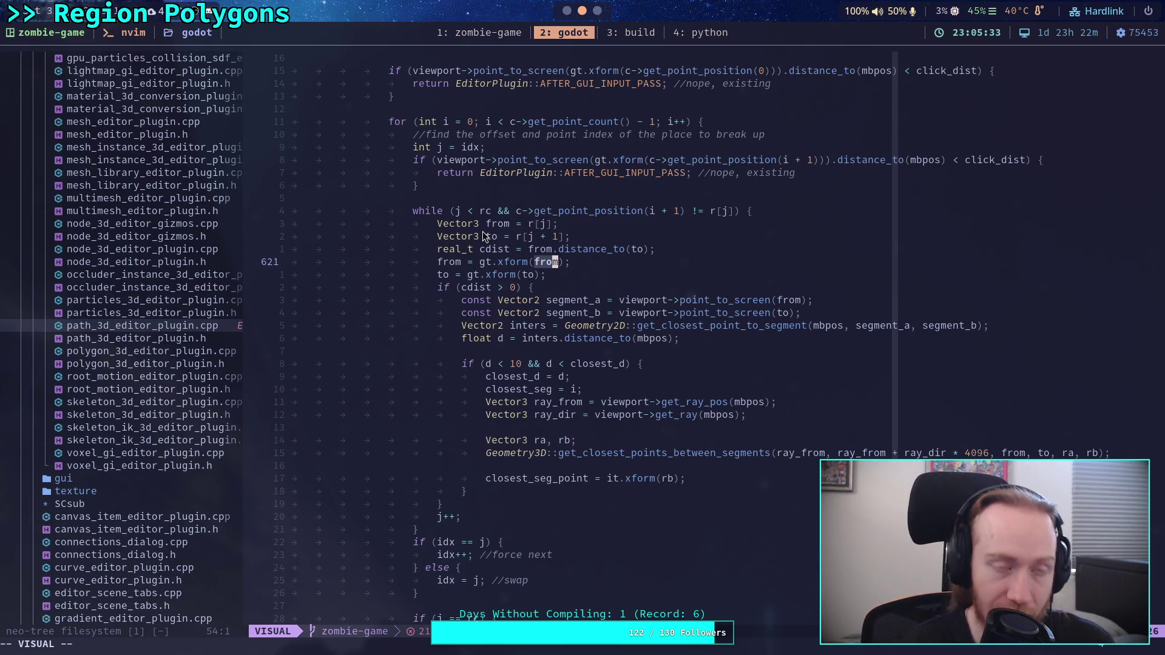
click(477, 263)
double_click(483, 263)
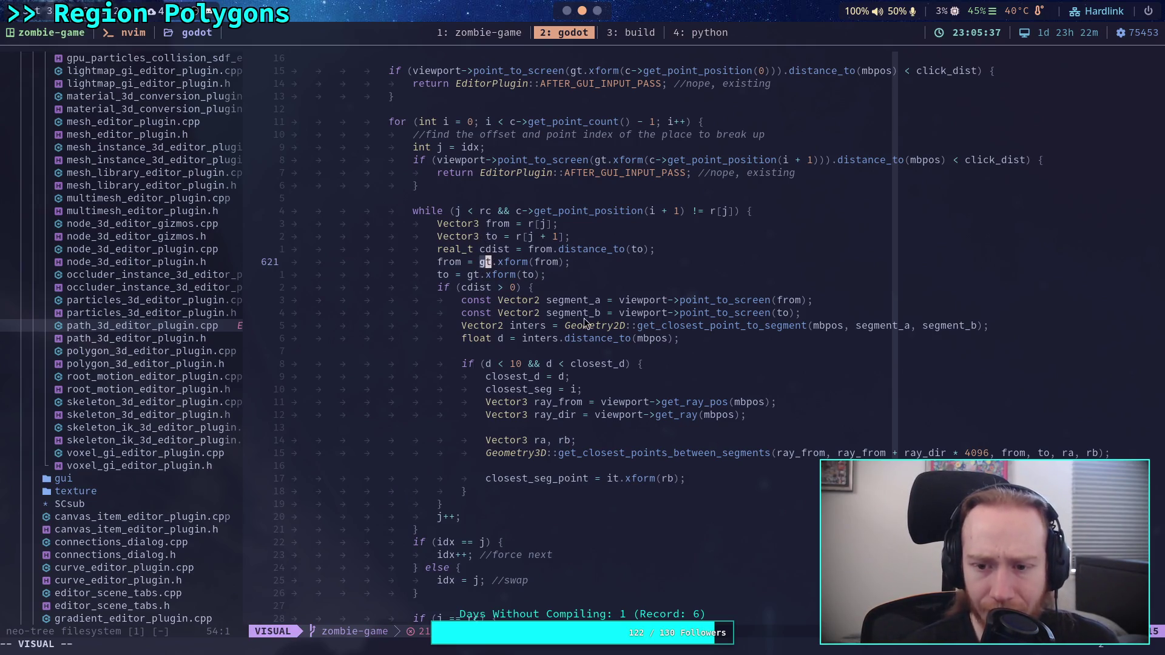
click(442, 262)
click(440, 273)
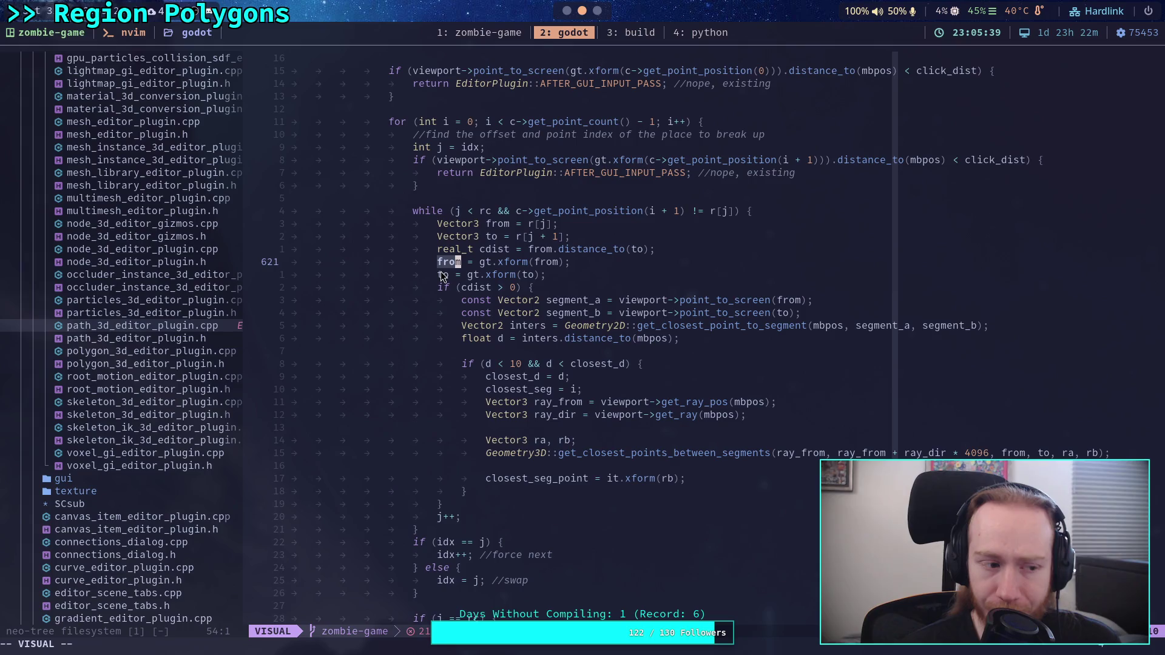
double_click(440, 280)
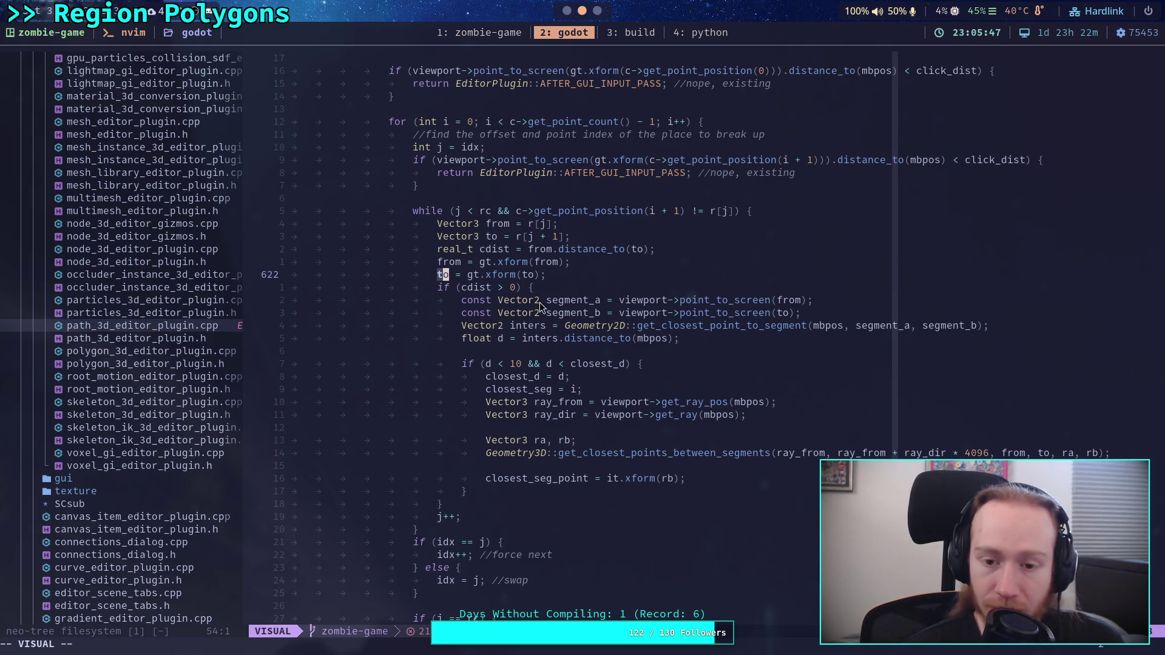
Examine mbpos, the segment_b screen conversion, inters and the d < 10 threshold.
double_click(828, 328)
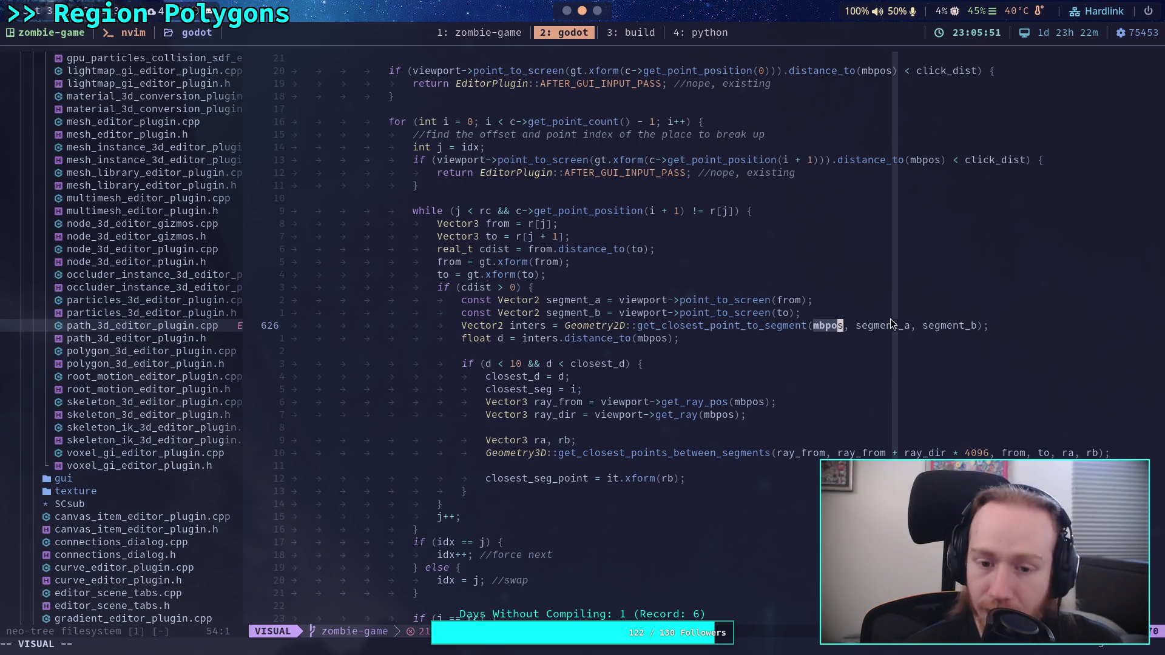
mouse_move(656, 304)
mouse_down()
mouse_move(722, 301)
mouse_move(715, 320)
mouse_move(801, 312)
mouse_up()
click(646, 313)
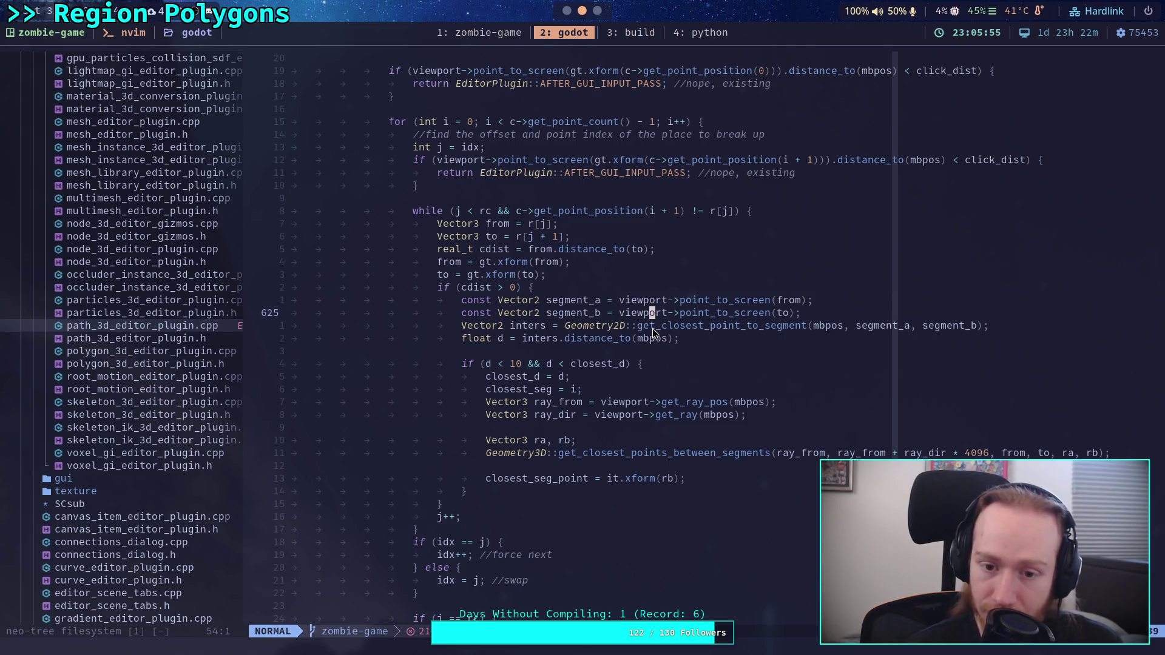
double_click(525, 325)
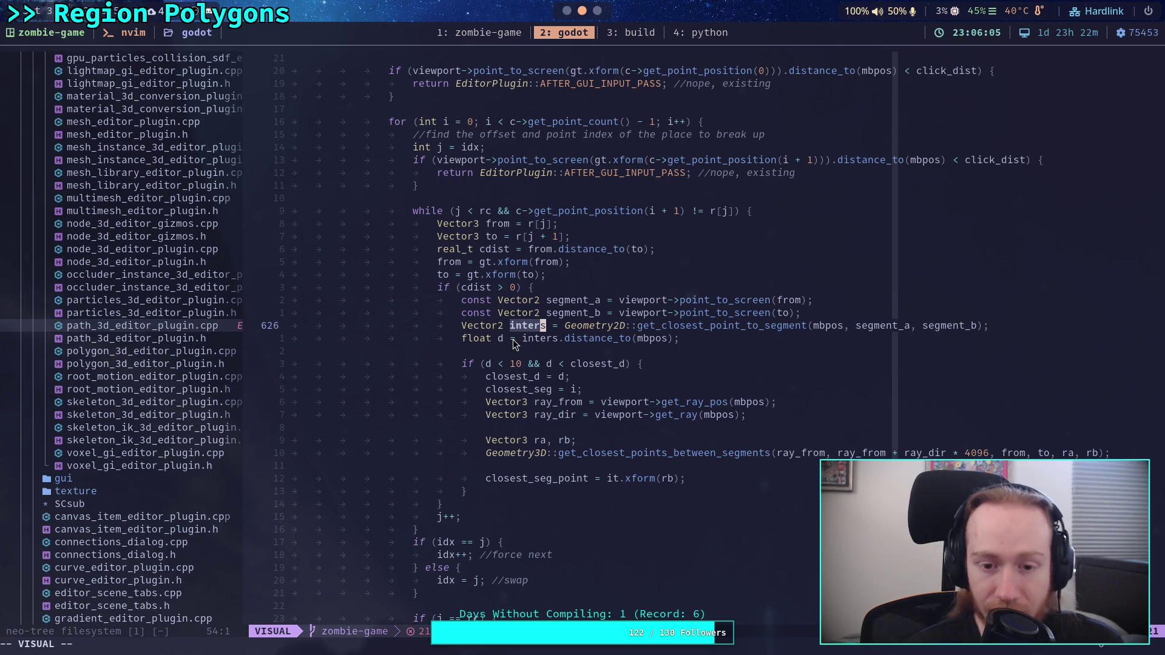
click(519, 364)
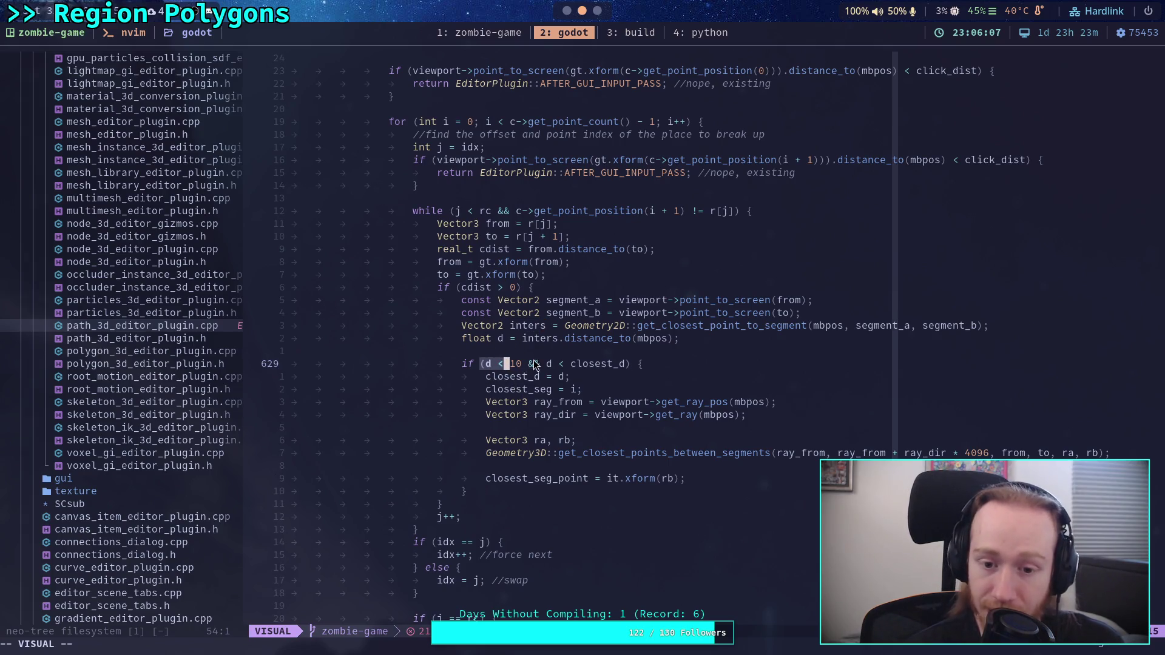
drag(490, 366, 526, 367)
key(f)
key(t)
key(Escape)
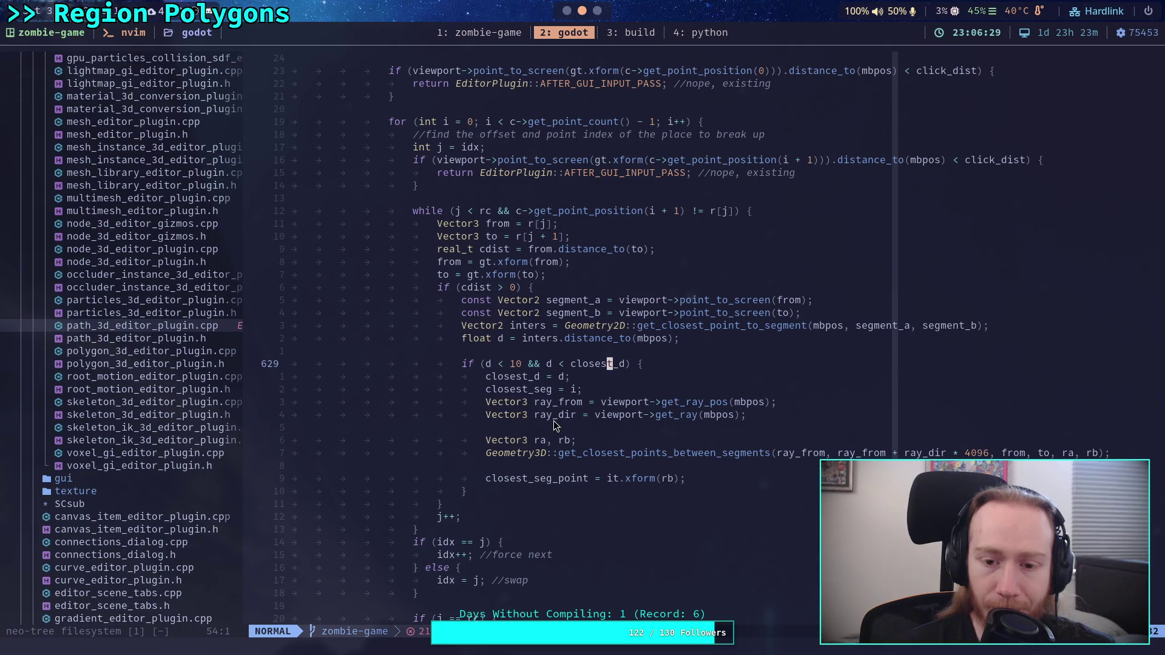
Review the get_closest_point_to_segment call's mbpos, segment_a and segment_b arguments, then return to Godot.
click(529, 399)
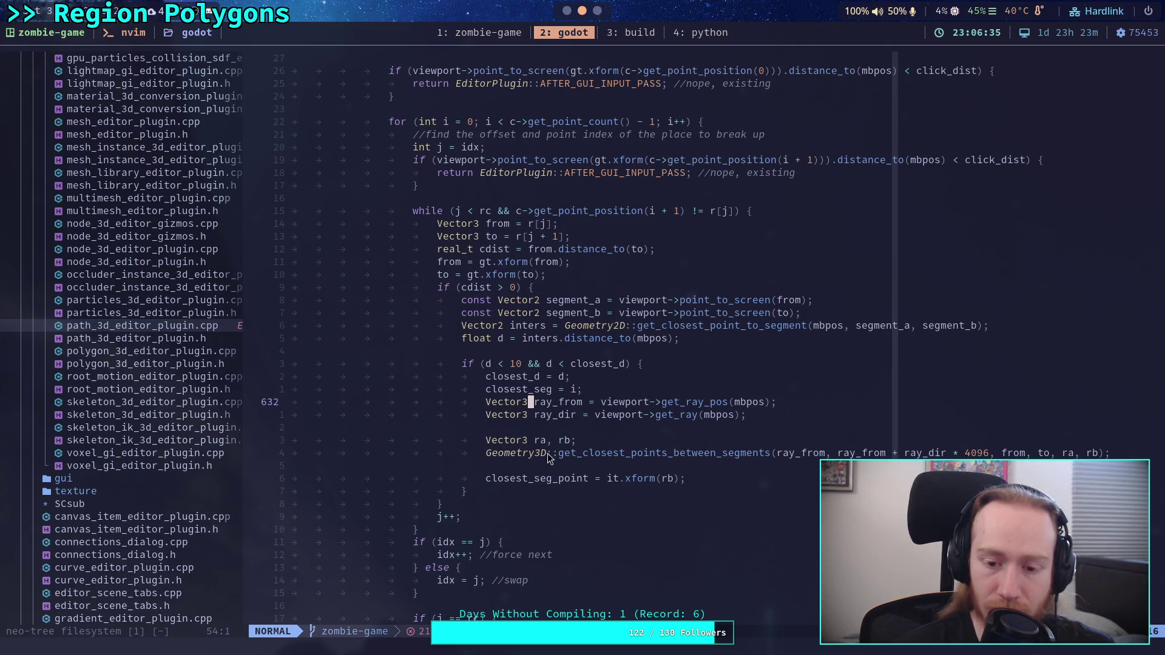
scroll(546, 454, down, 4)
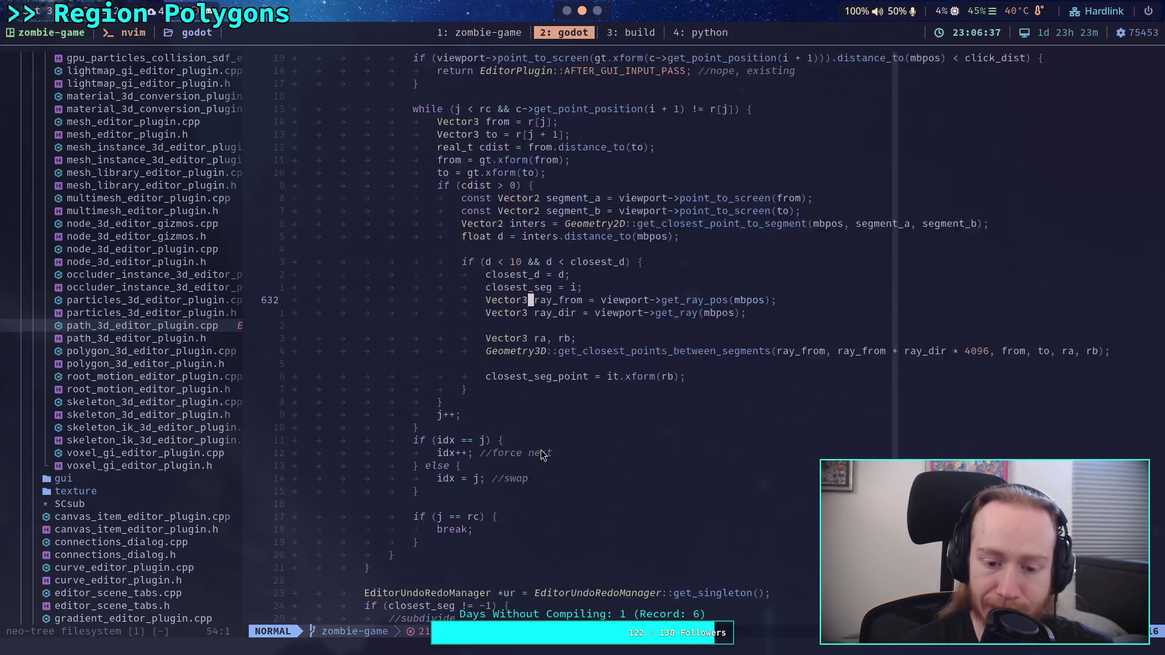
scroll(545, 440, up, 5)
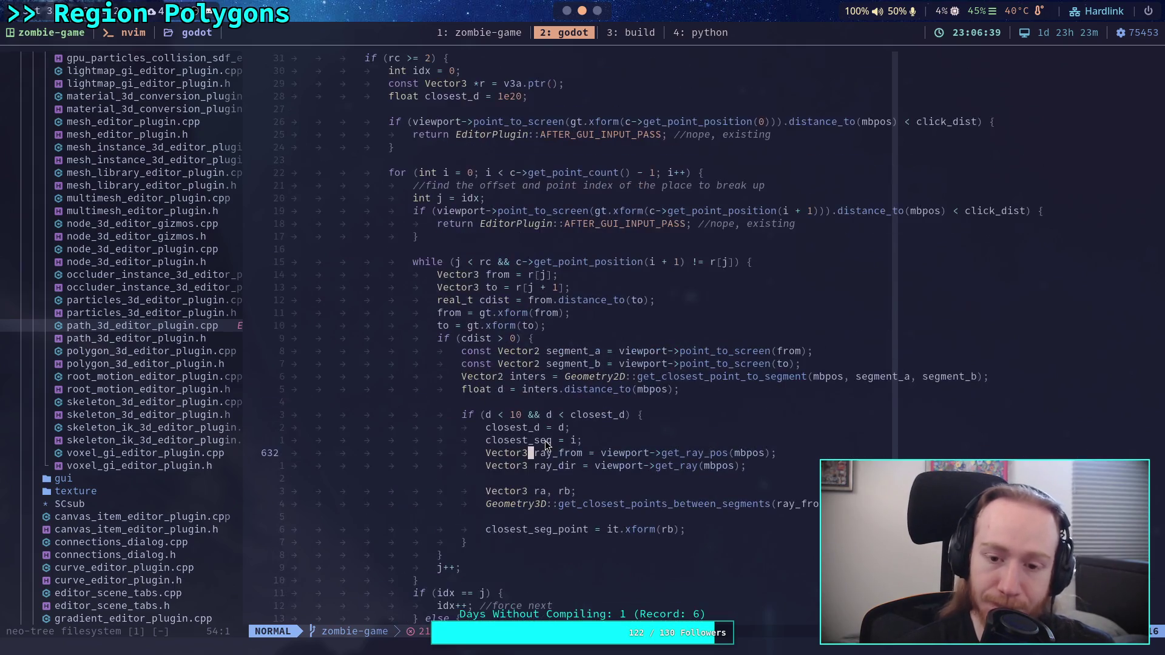
click(639, 376)
drag(642, 378, 849, 380)
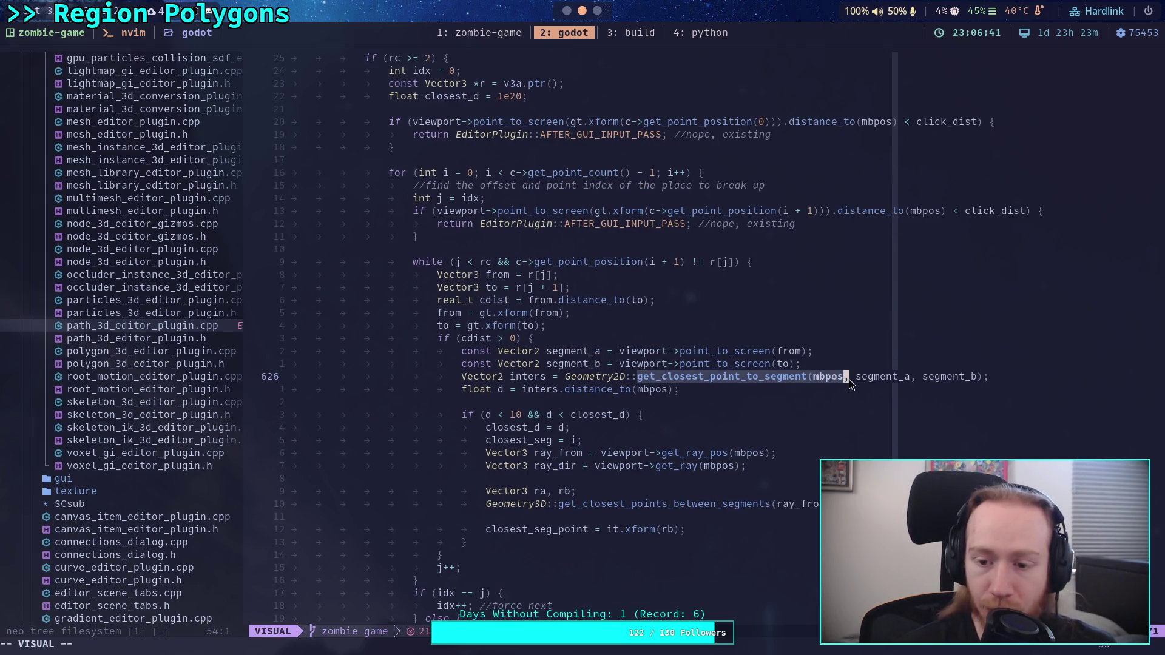
double_click(817, 376)
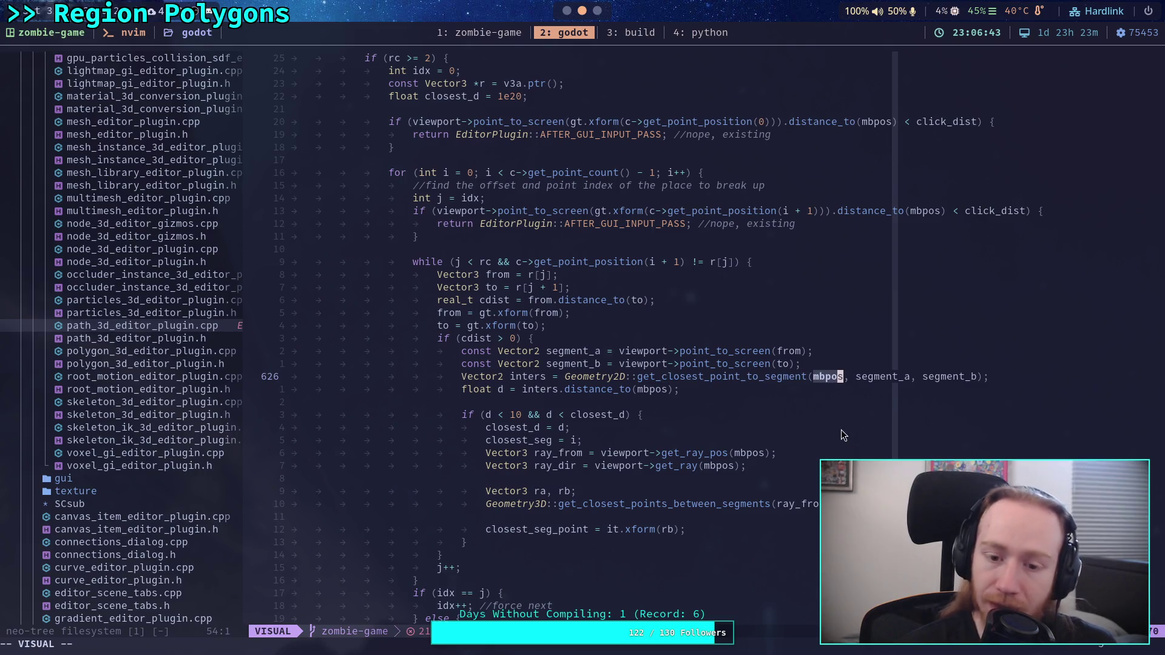
double_click(865, 376)
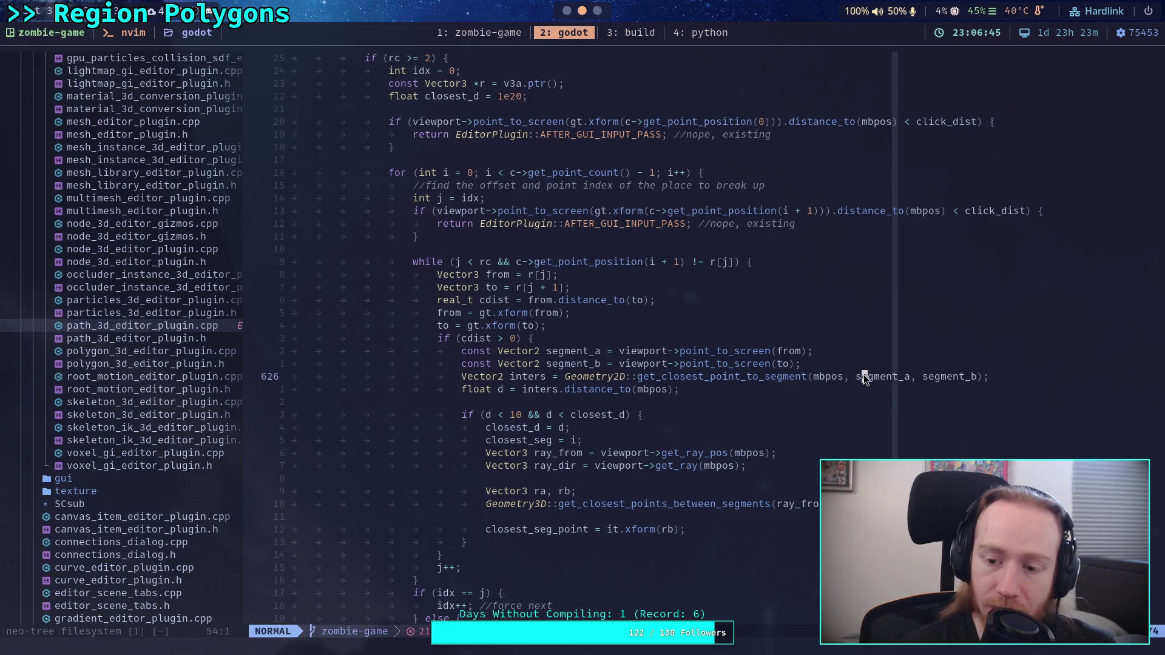
double_click(941, 376)
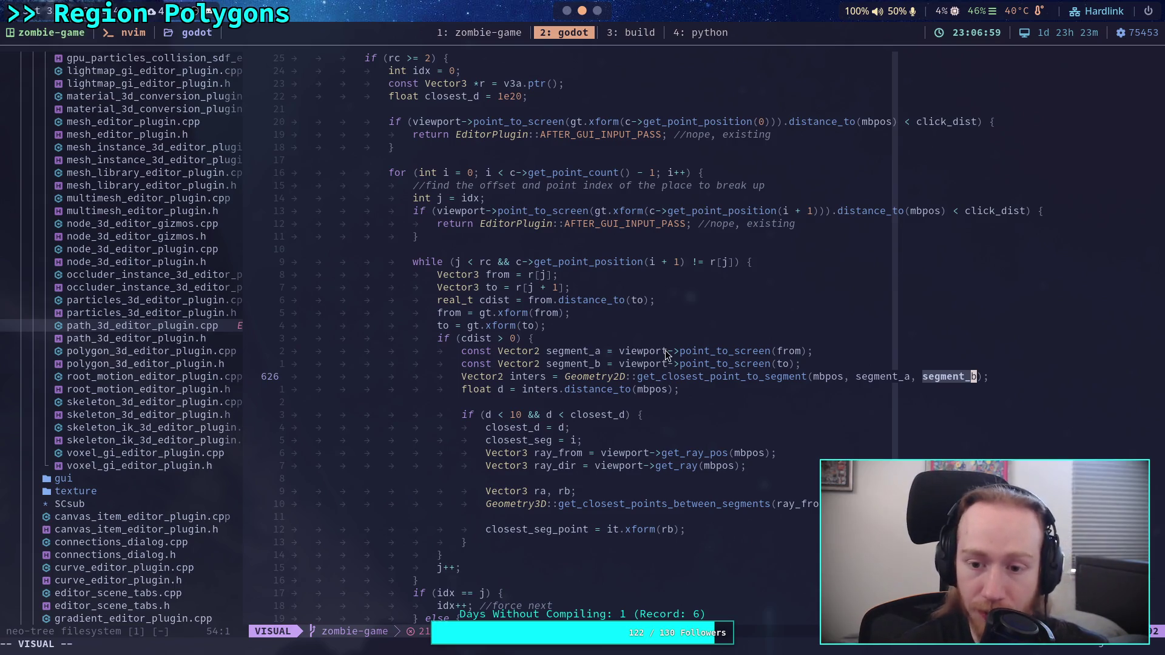
key(alt+Tab)
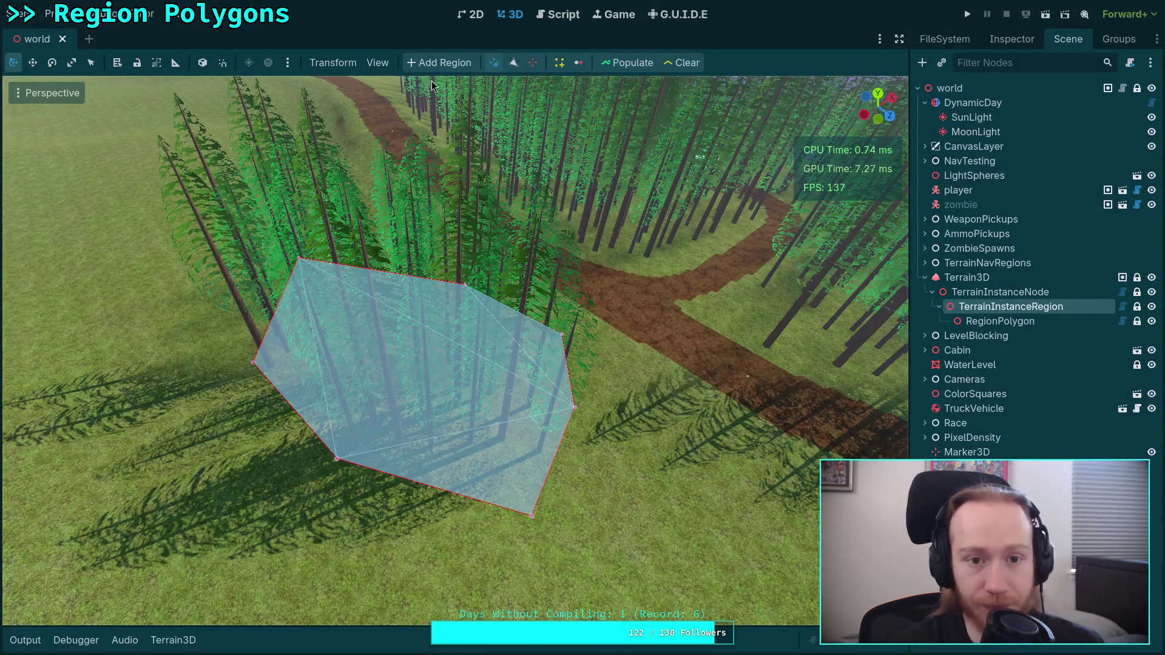
Open plugin.gd in Godot's script editor and scroll to the ADD_VERTEX code.
click(563, 15)
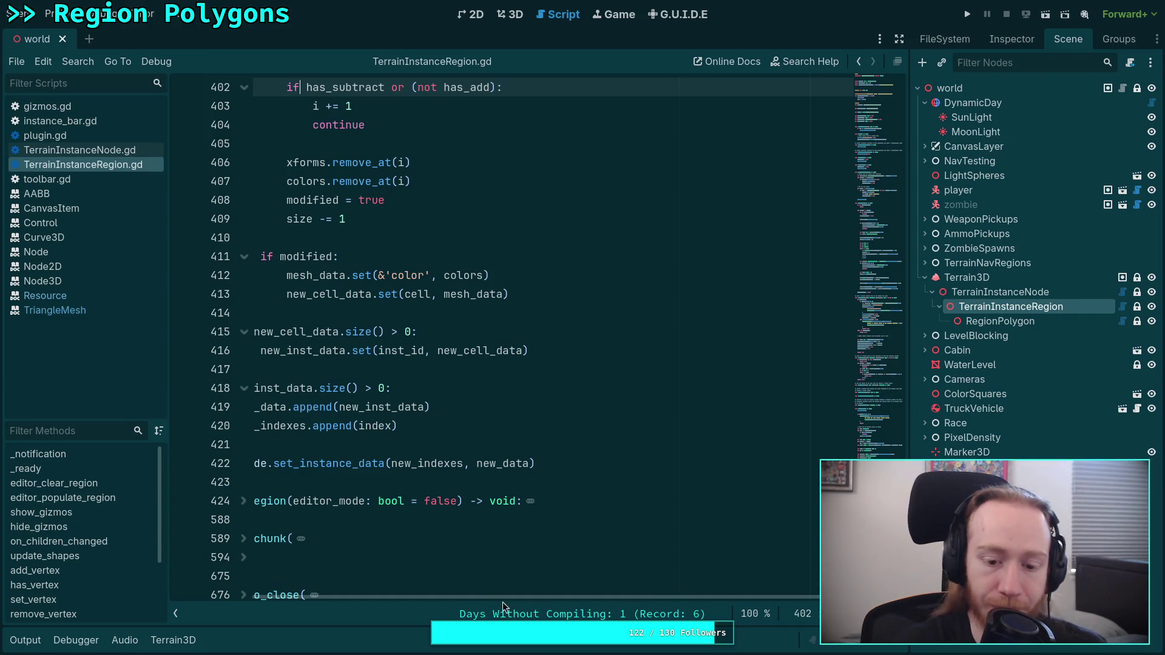
drag(502, 598, 349, 579)
click(440, 360)
click(45, 135)
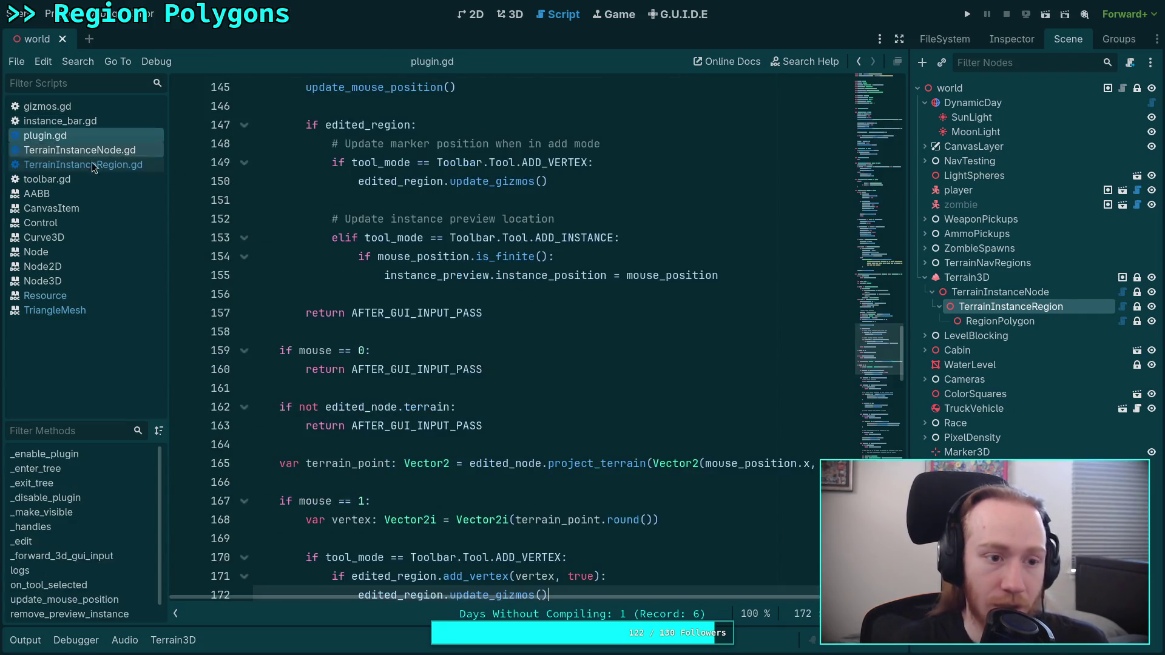
scroll(497, 349, down, 4)
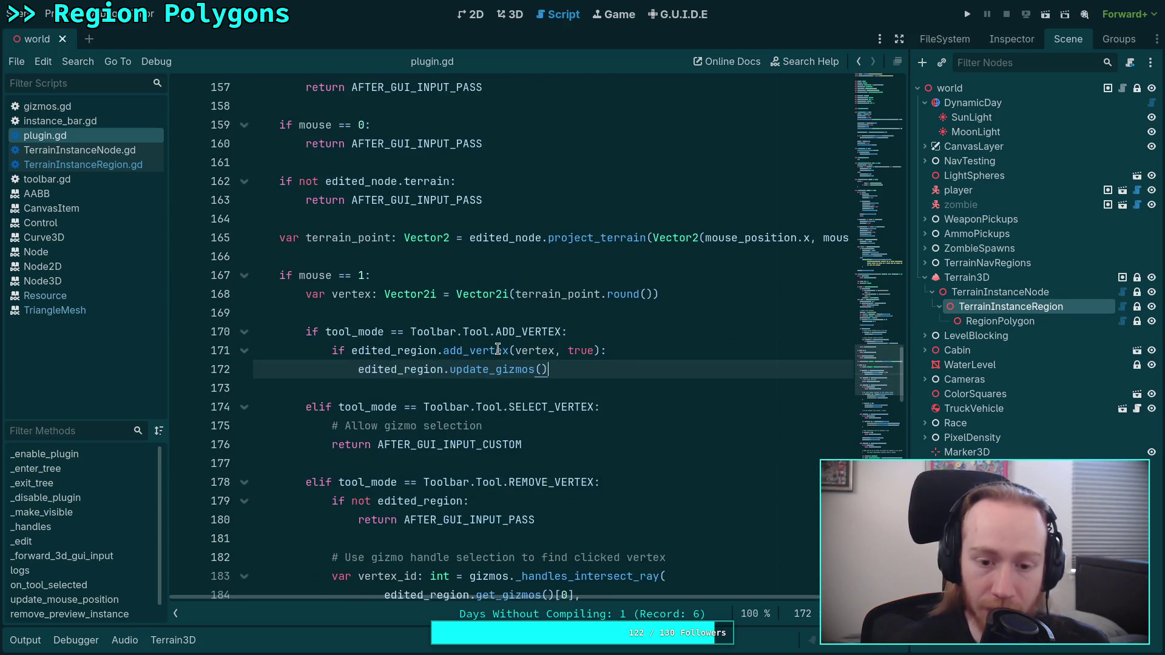
scroll(548, 358, down, 1)
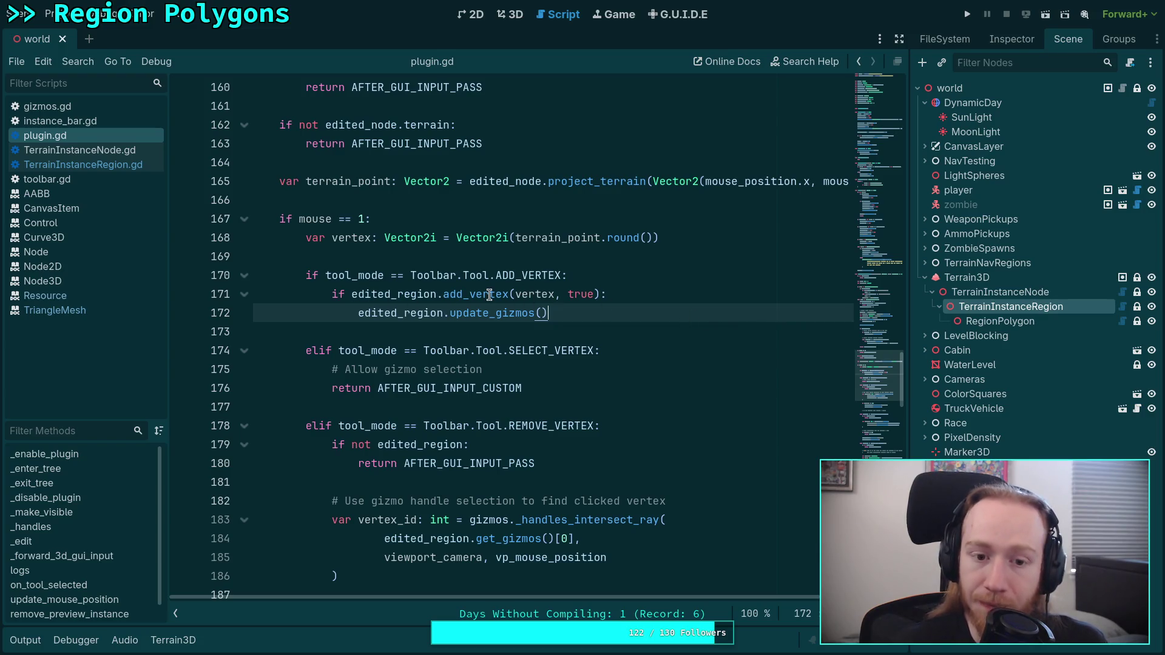
Inspect the add_vertex call on line 171 and its documentation.
mouse_move(490, 295)
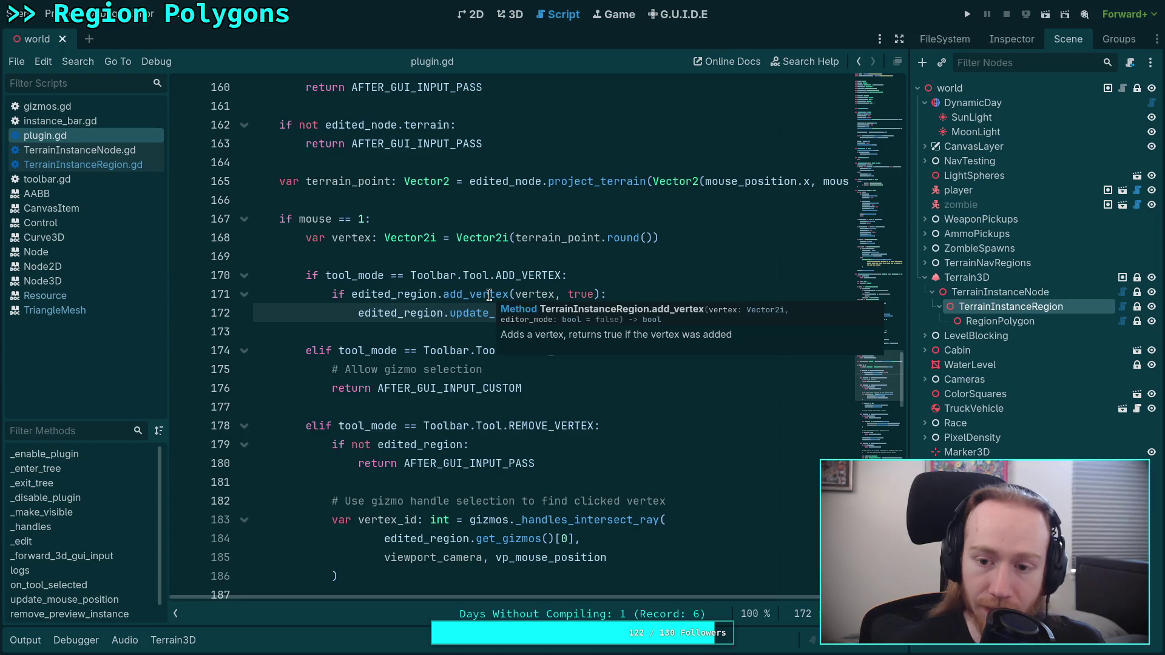
double_click(489, 295)
right_click(490, 295)
key(Escape)
triple_click(466, 295)
click(464, 295)
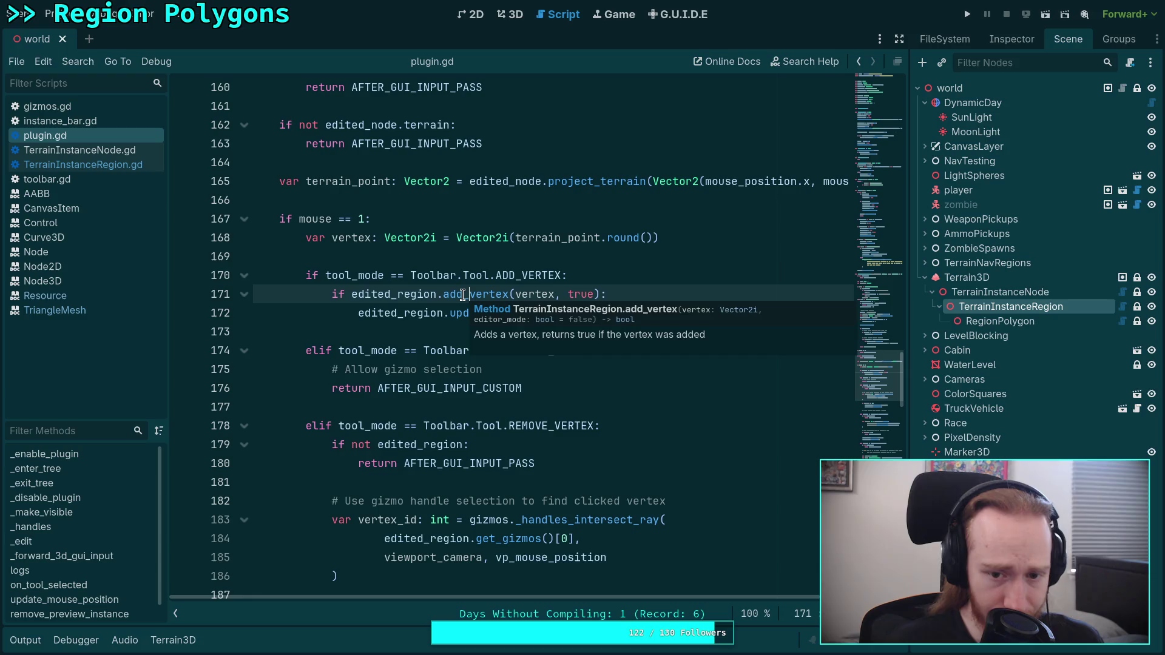
click(575, 315)
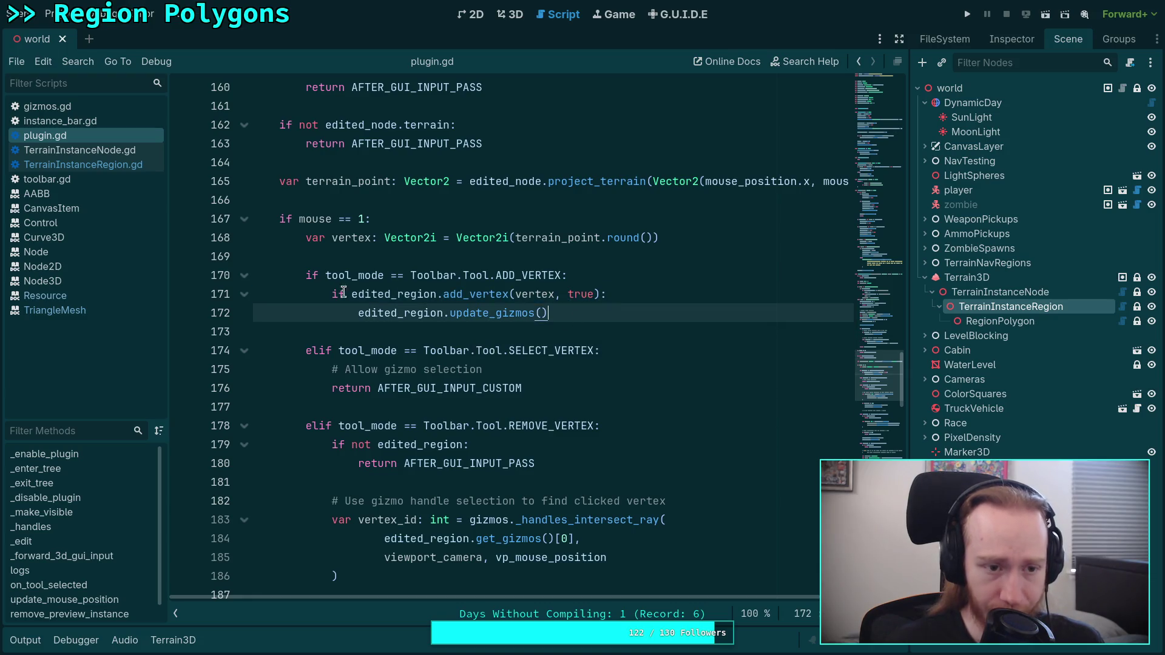
Open TerrainInstanceRegion.gd and collapse clear_region to reach add_vertex.
click(107, 167)
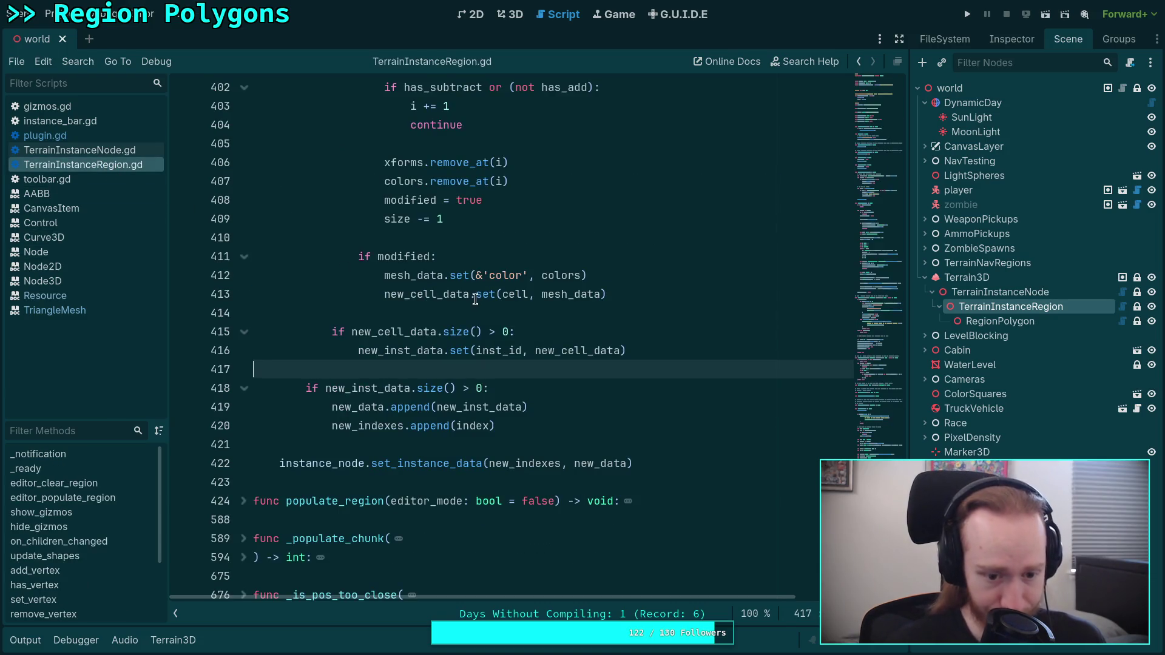
scroll(475, 298, up, 20)
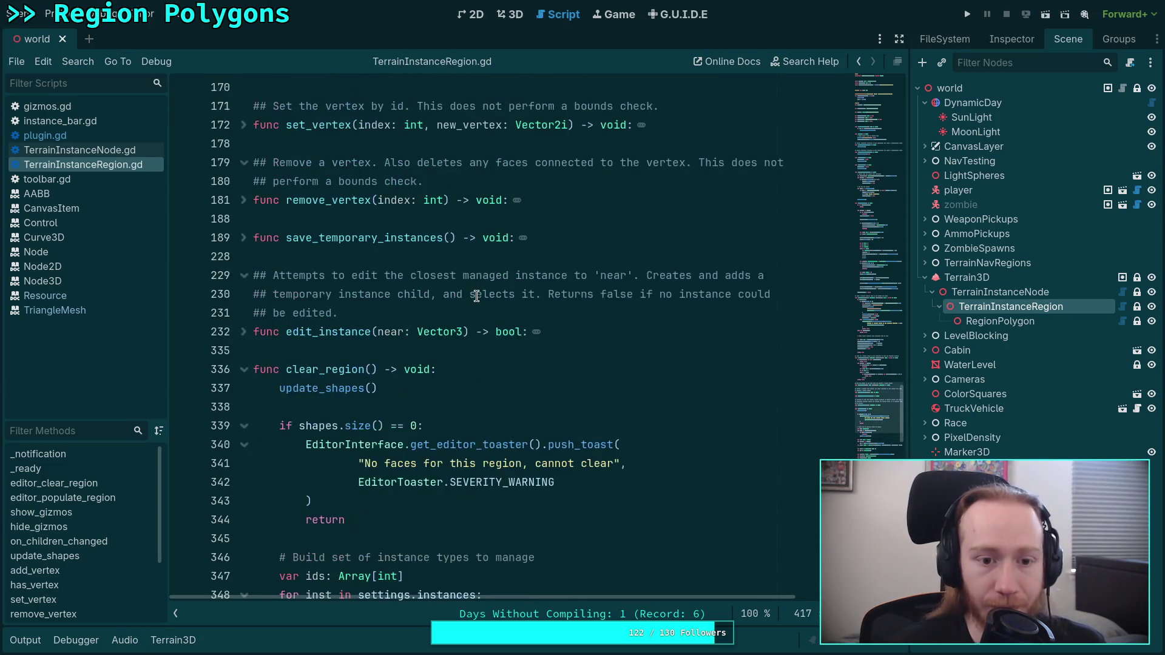
click(256, 367)
scroll(257, 303, up, 9)
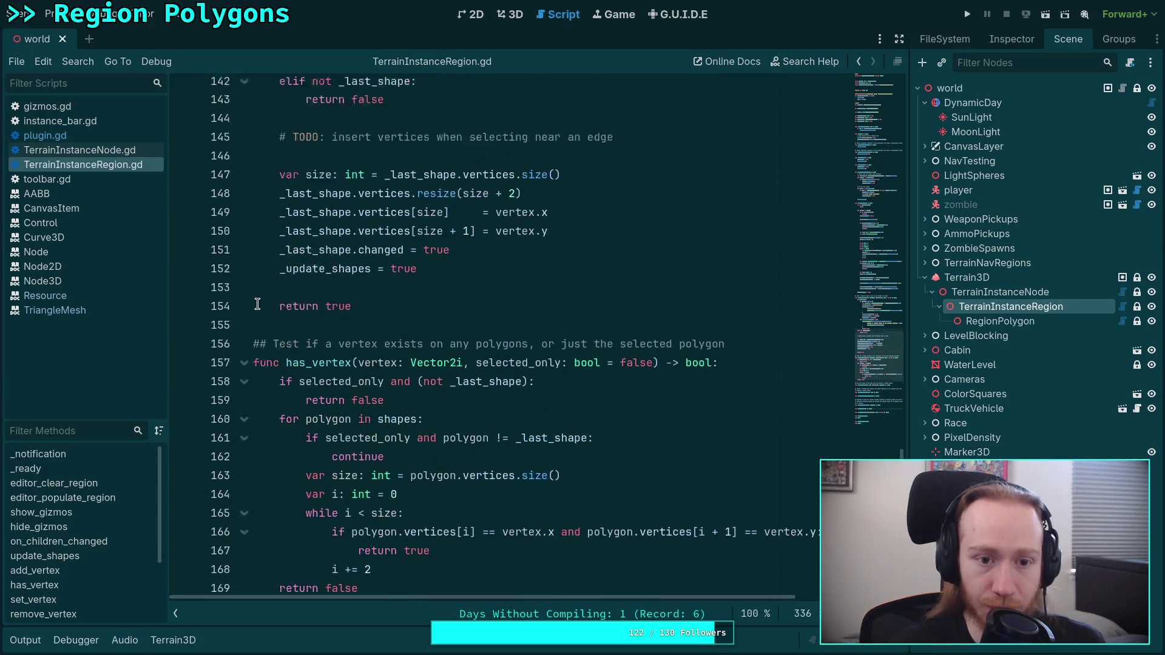
scroll(257, 304, up, 10)
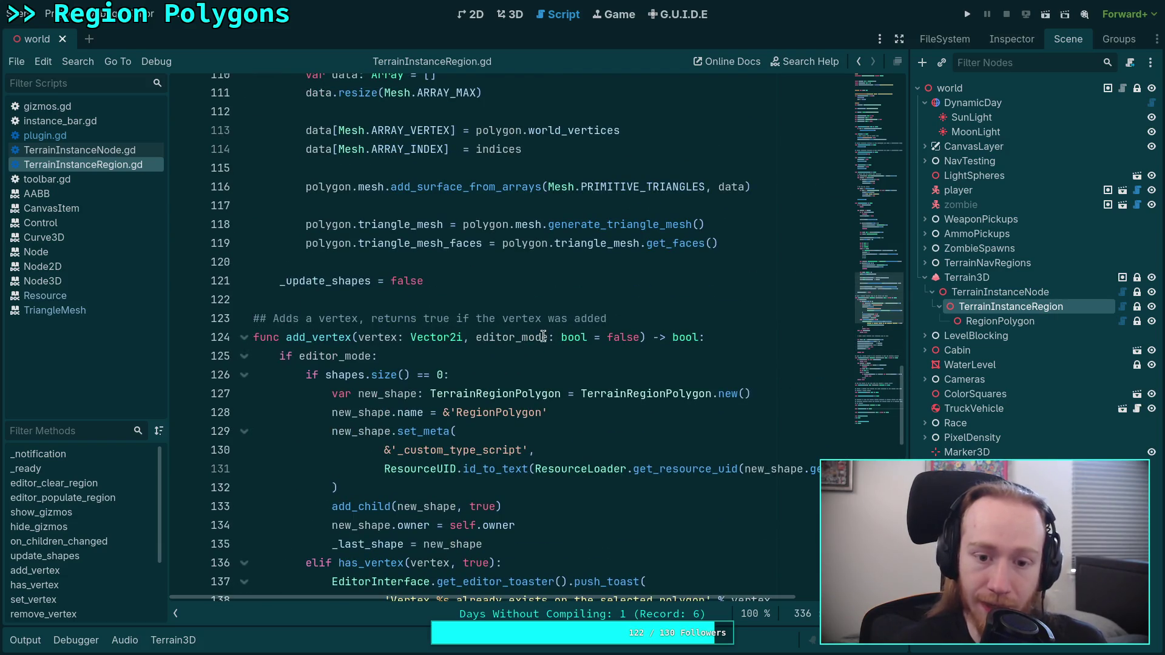
scroll(471, 328, down, 3)
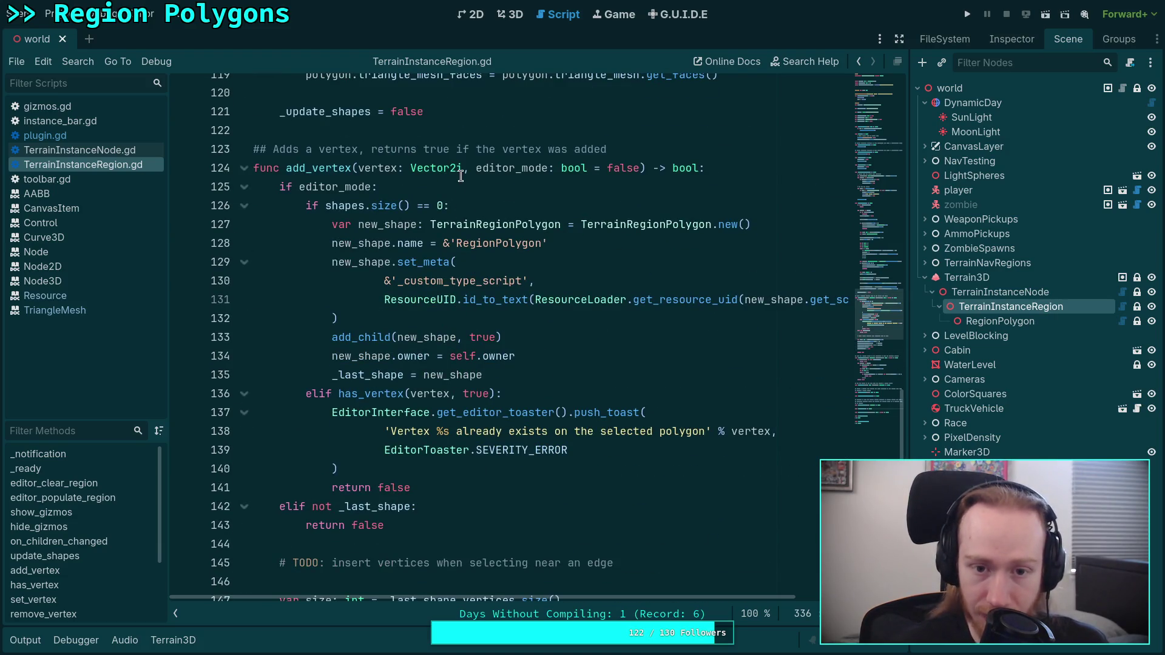
Select add_vertex's editor-mode shape-creation block, lines 125 to 141.
double_click(331, 187)
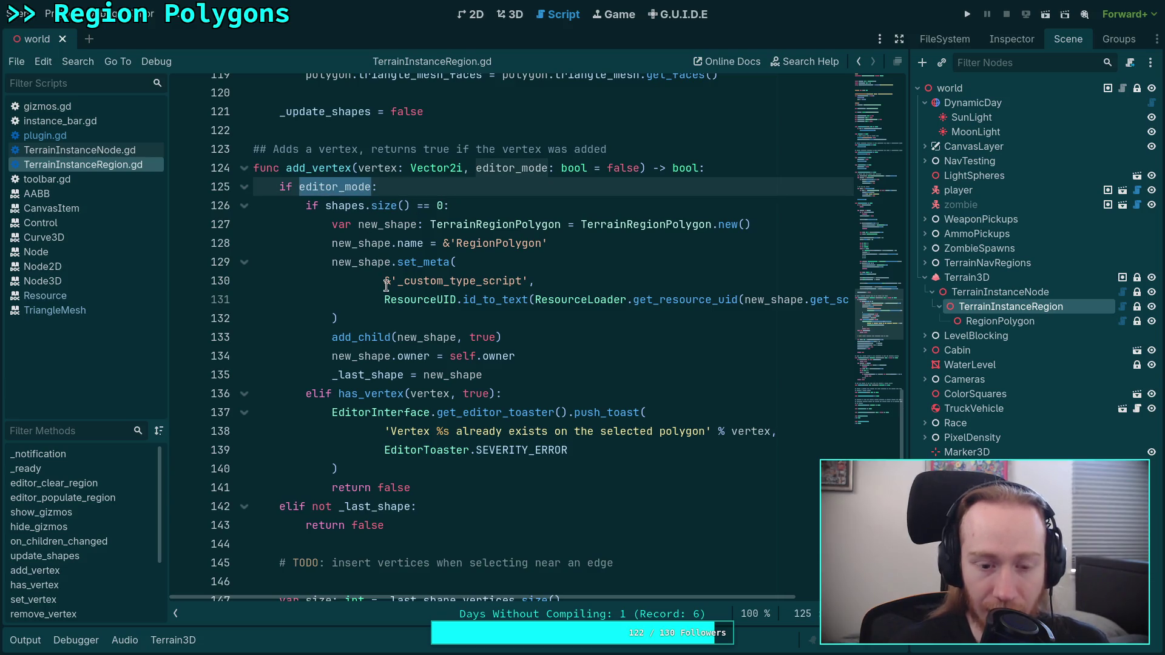
mouse_move(328, 206)
mouse_down()
mouse_move(485, 374)
mouse_move(534, 393)
mouse_move(567, 375)
mouse_move(338, 261)
mouse_move(332, 224)
mouse_up()
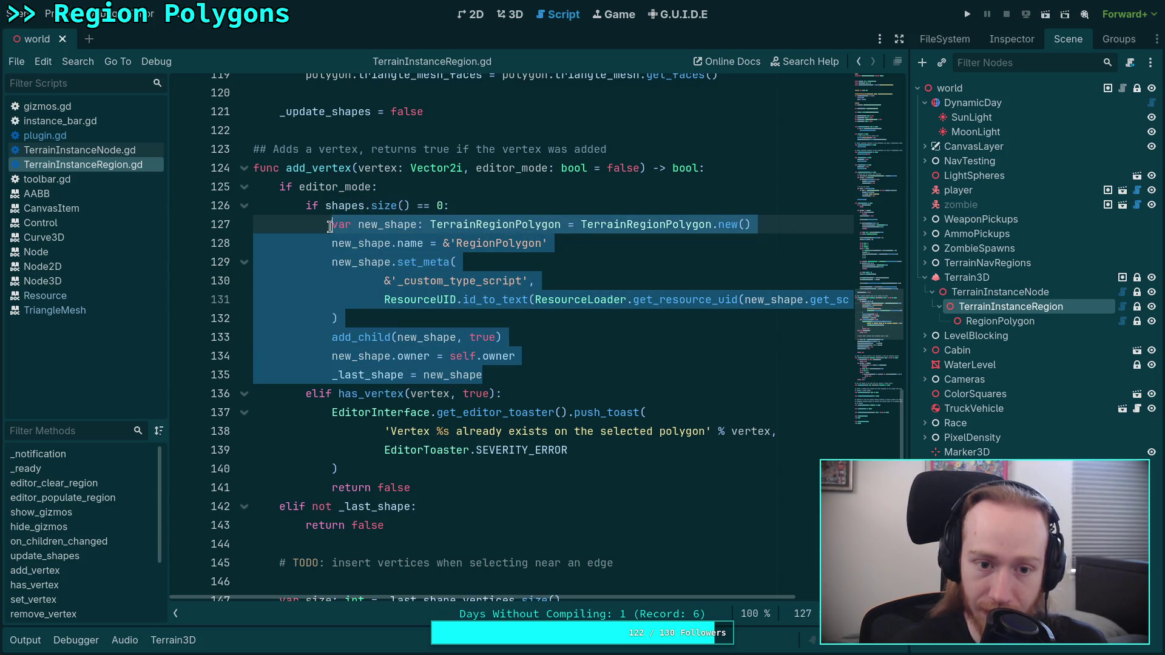
click(479, 245)
drag(476, 168, 640, 168)
mouse_move(279, 187)
mouse_down()
mouse_move(429, 394)
mouse_move(457, 482)
mouse_up()
right_click(449, 368)
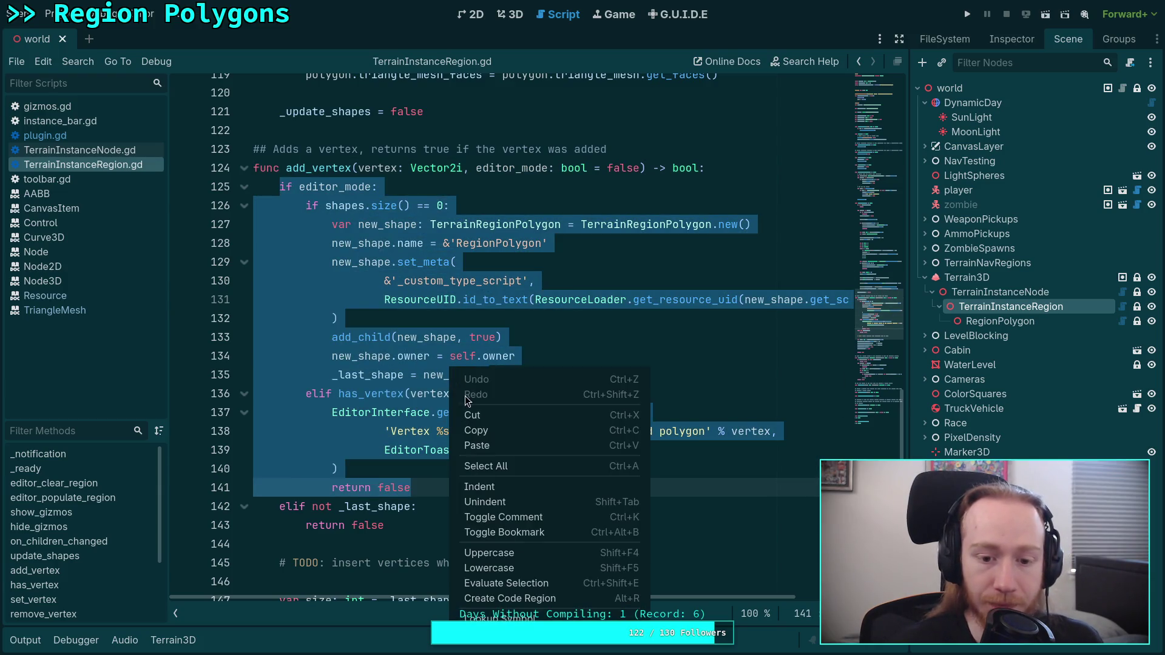
Cut the editor-mode block and paste it below plugin.gd's ADD_VERTEX check.
click(489, 415)
click(118, 150)
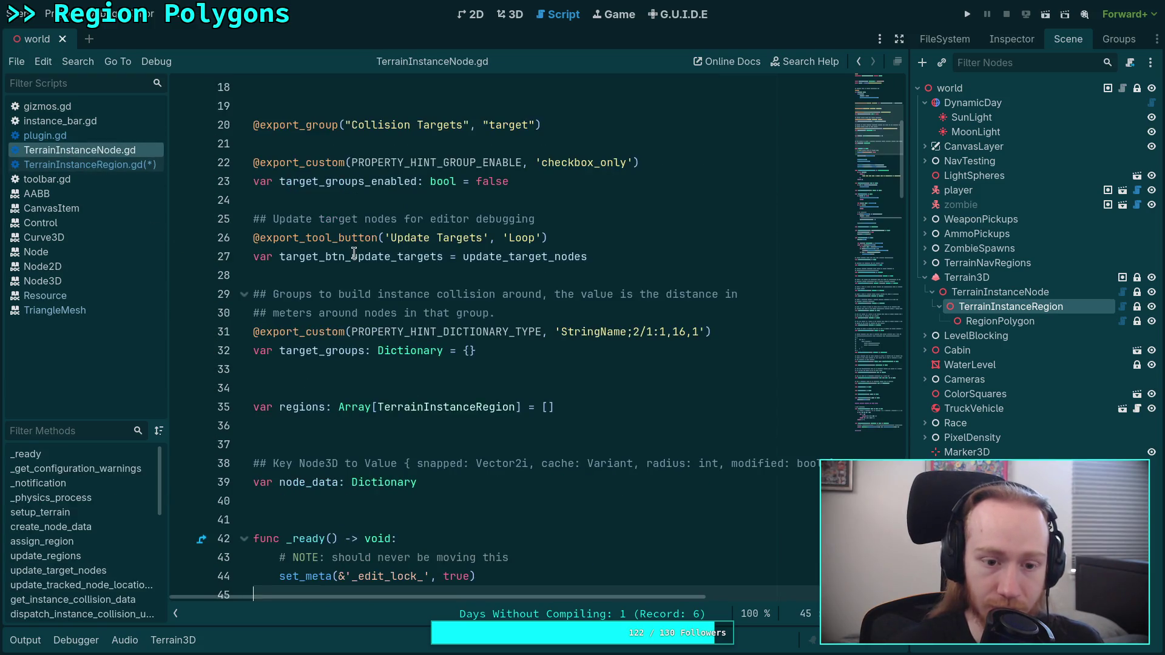
click(122, 135)
click(636, 274)
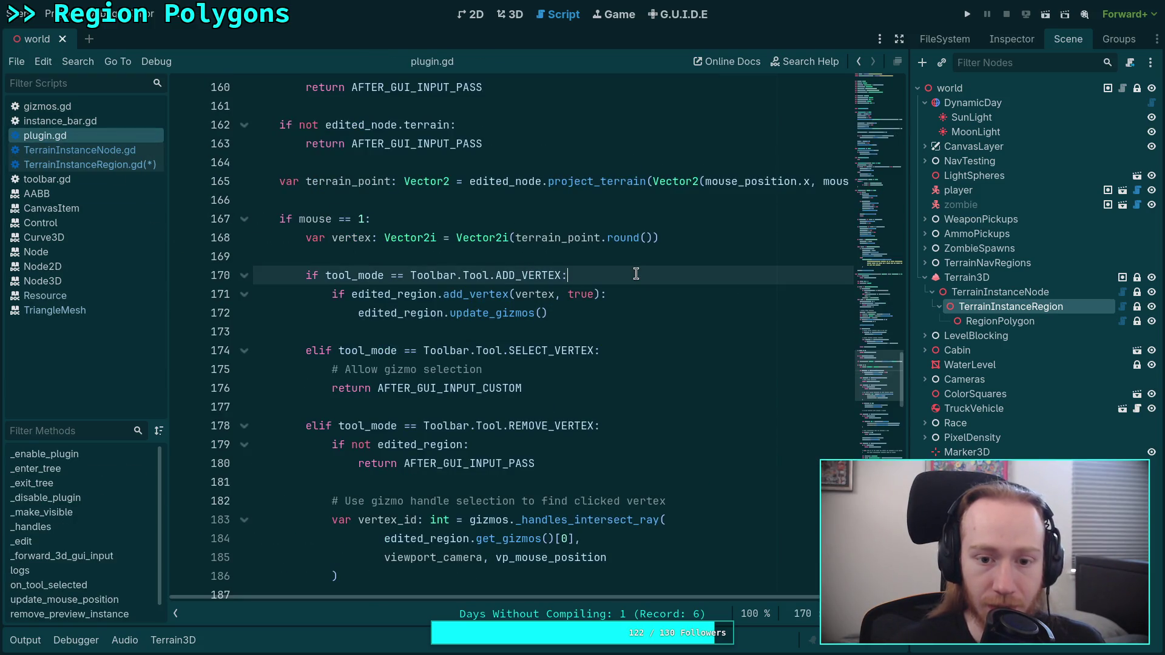
key(Return)
key(Return)
key(Up)
key(ctrl+v)
Indent the pasted block one level under the editor_mode check.
scroll(425, 364, down, 2)
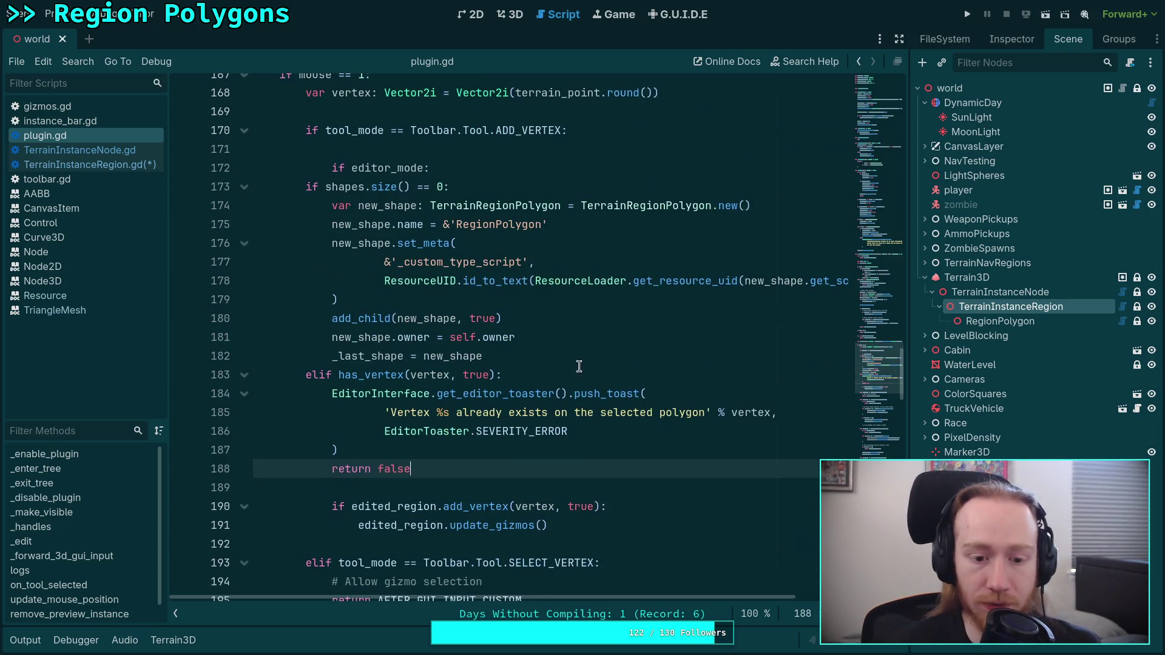
mouse_move(366, 200)
mouse_down()
mouse_move(455, 445)
mouse_move(363, 219)
mouse_move(431, 482)
mouse_up()
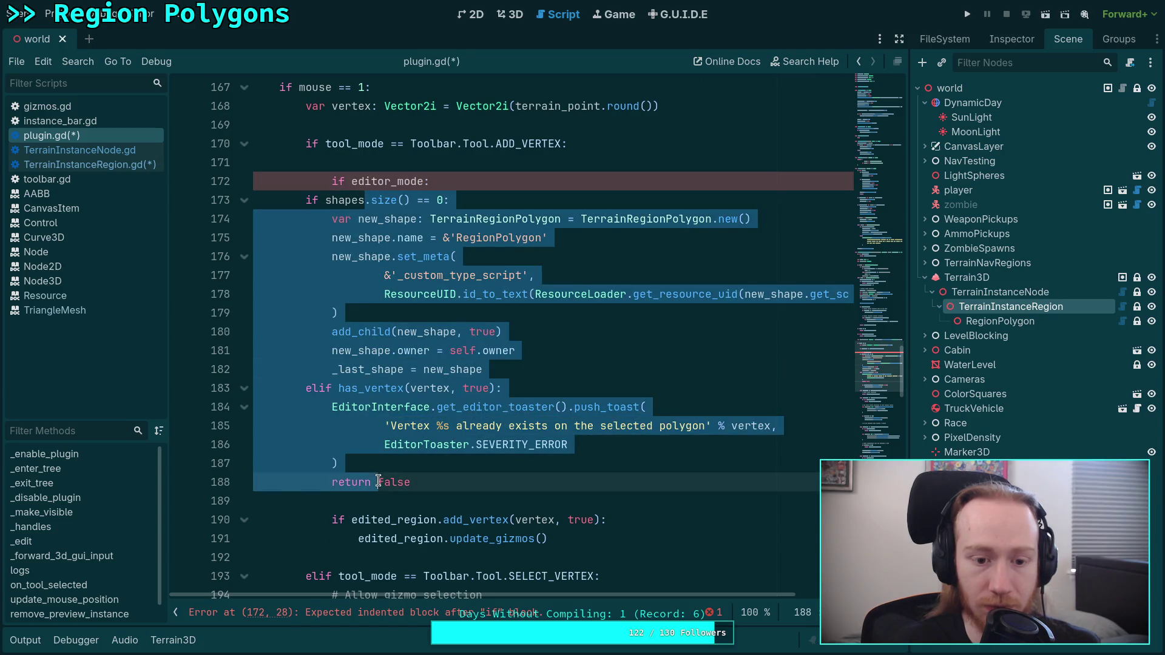
key(Tab)
key(Tab)
key(Escape)
click(517, 478)
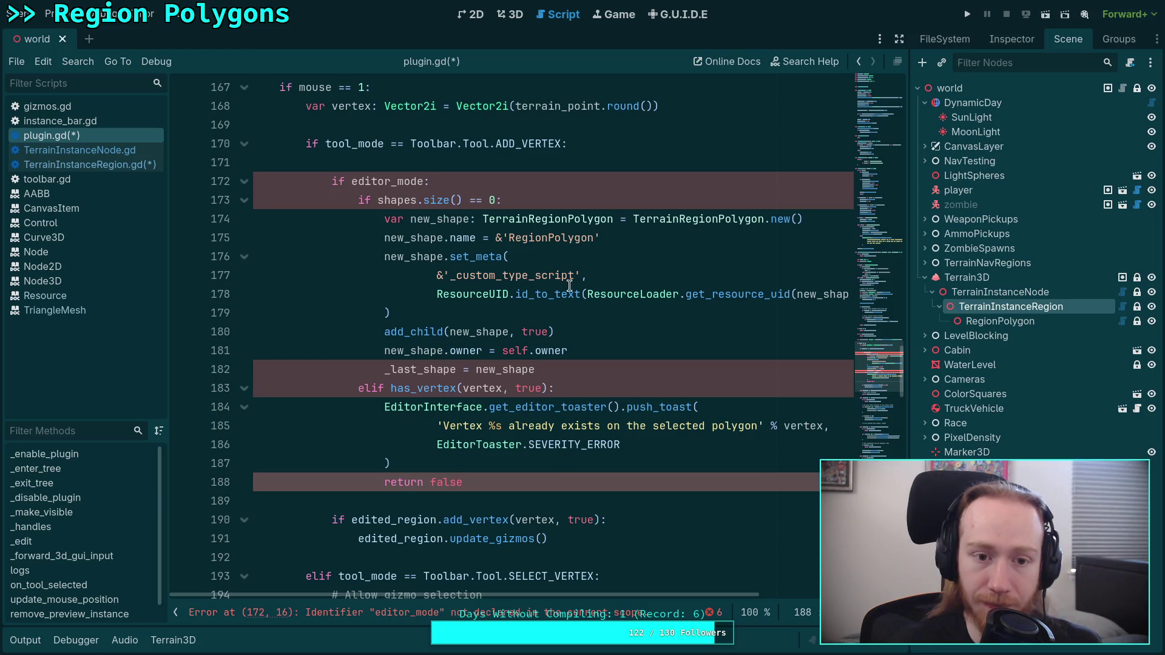
click(634, 163)
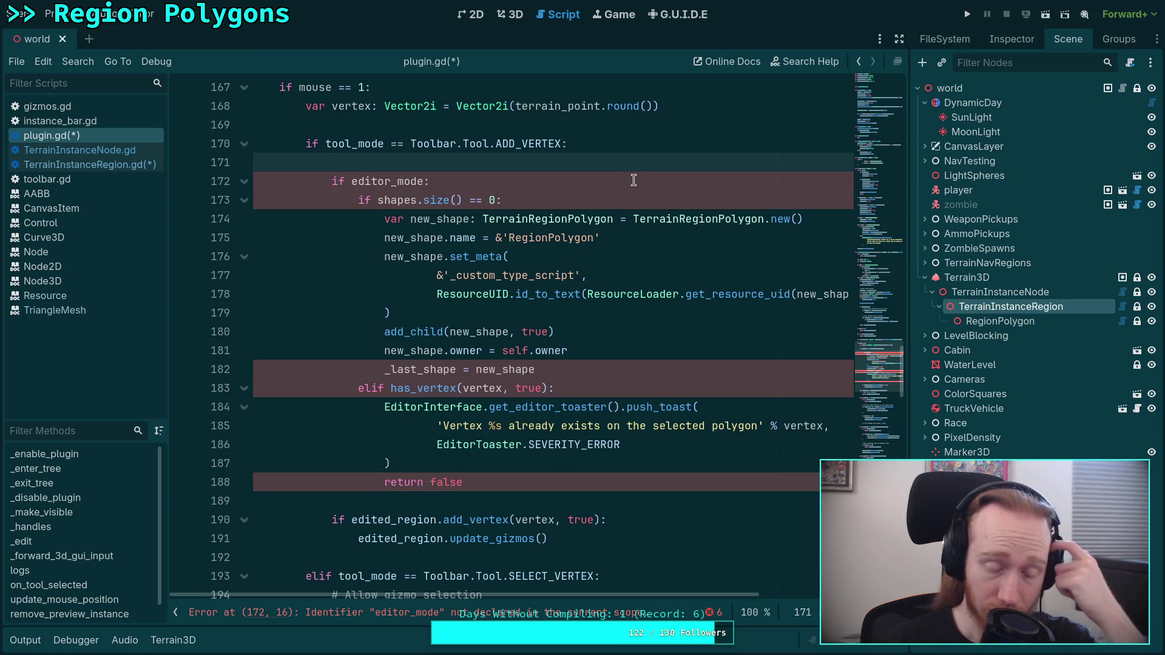
click(76, 165)
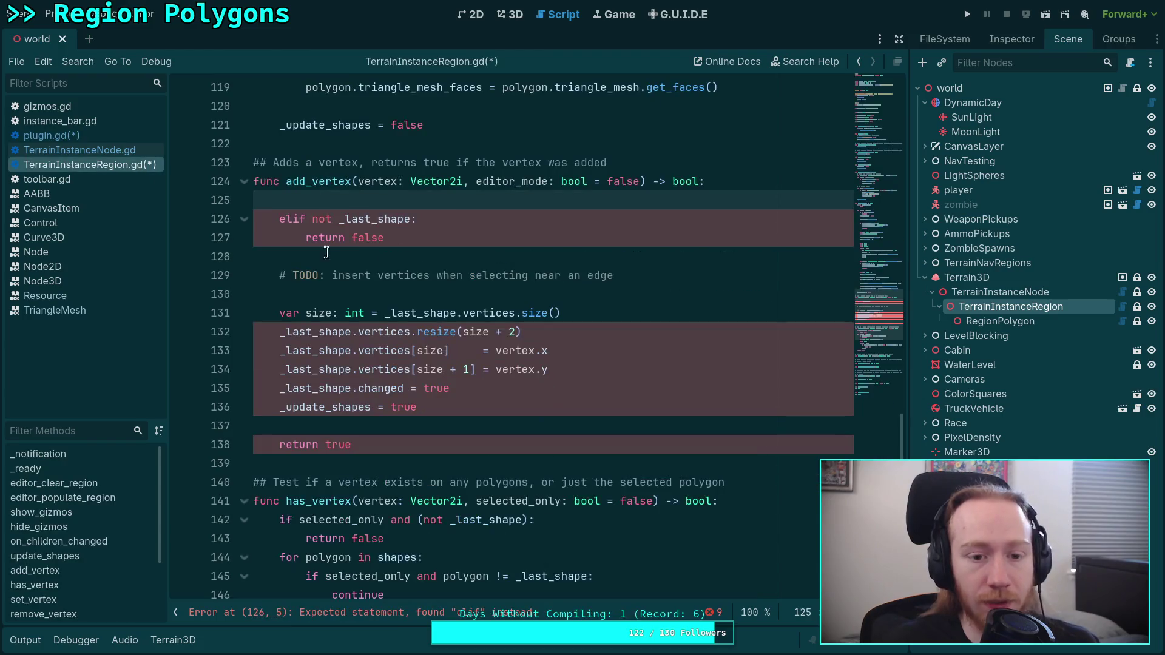
Turn the leftover elif into if and replace editor_mode with 'index: int = -1'.
click(362, 267)
click(291, 219)
key(BackSpace)
key(BackSpace)
key(Up)
key(BackSpace)
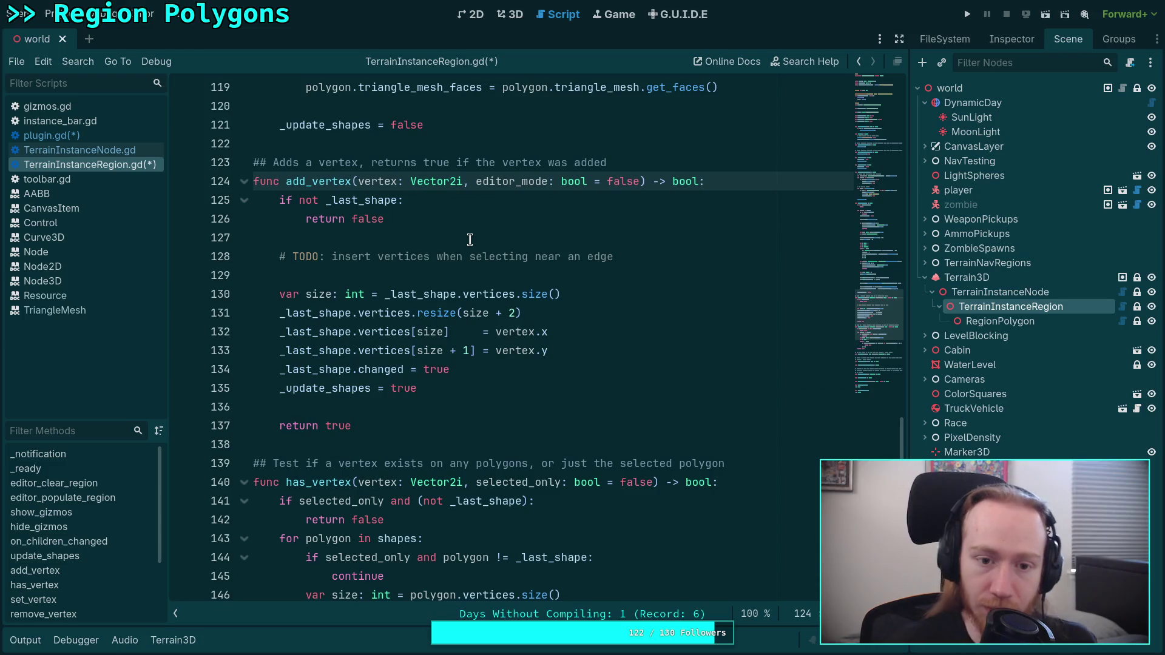
drag(483, 185, 641, 183)
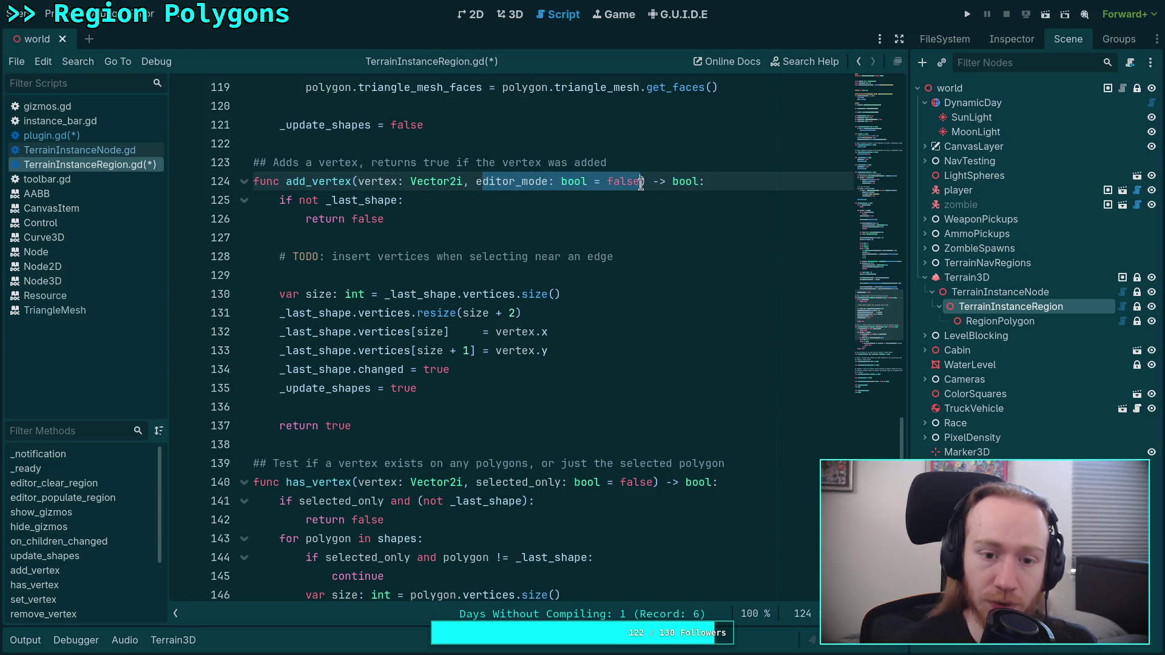
key(BackSpace)
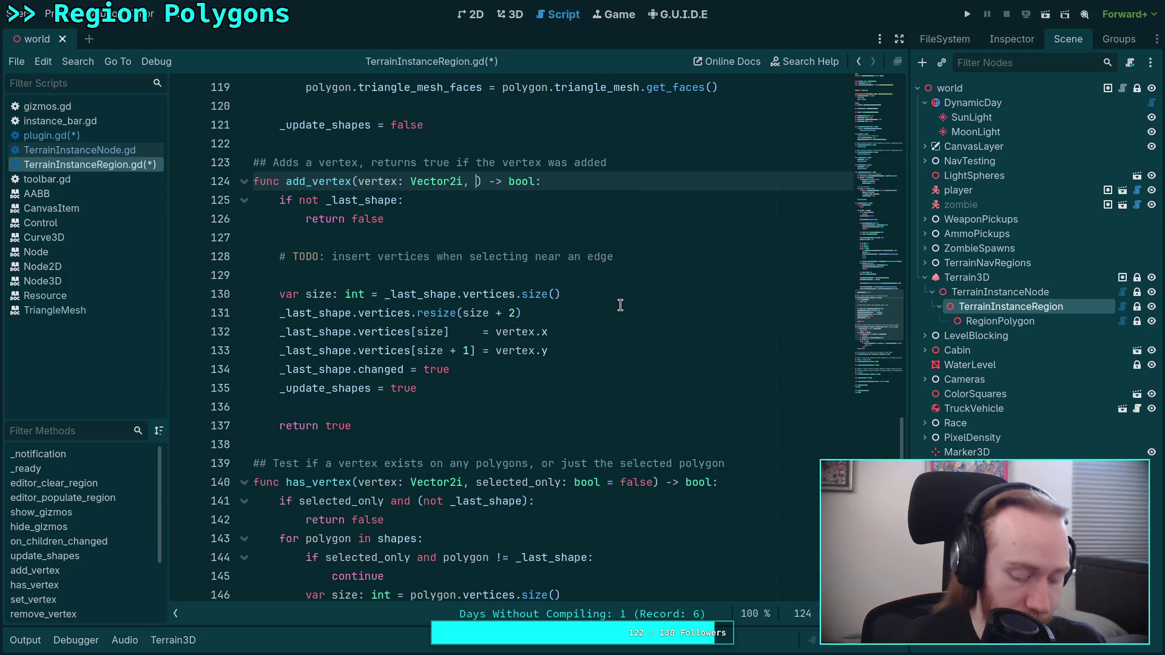
text(index: int = -1)
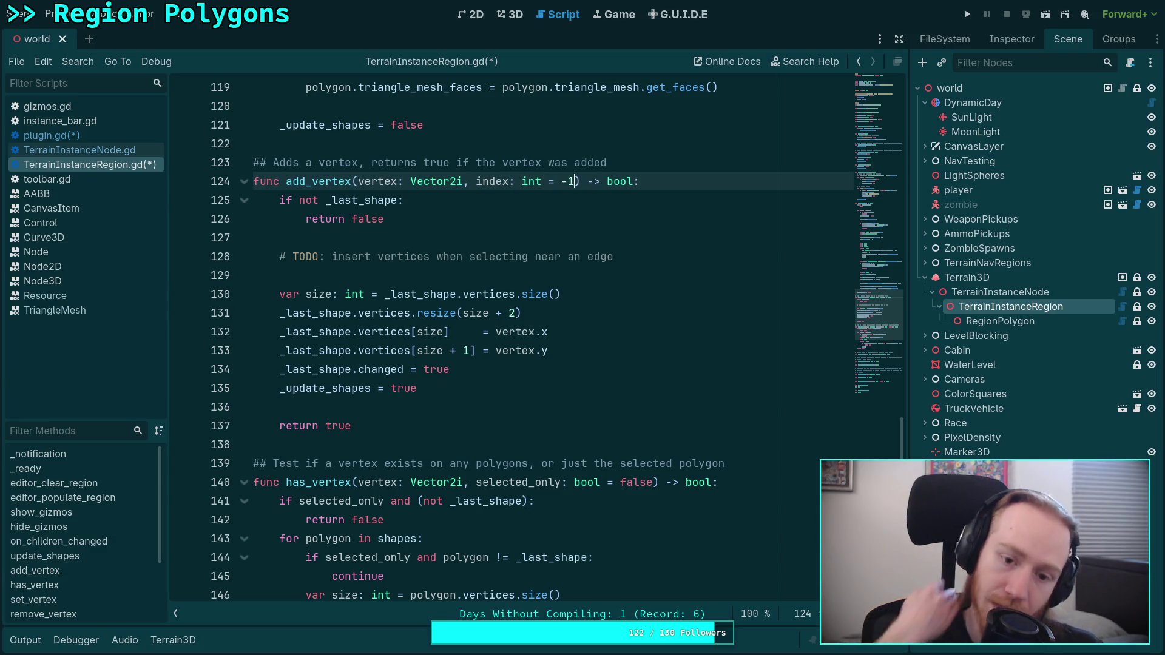
Replace the TODO comment about edges with an 'index == -1:' check.
click(674, 251)
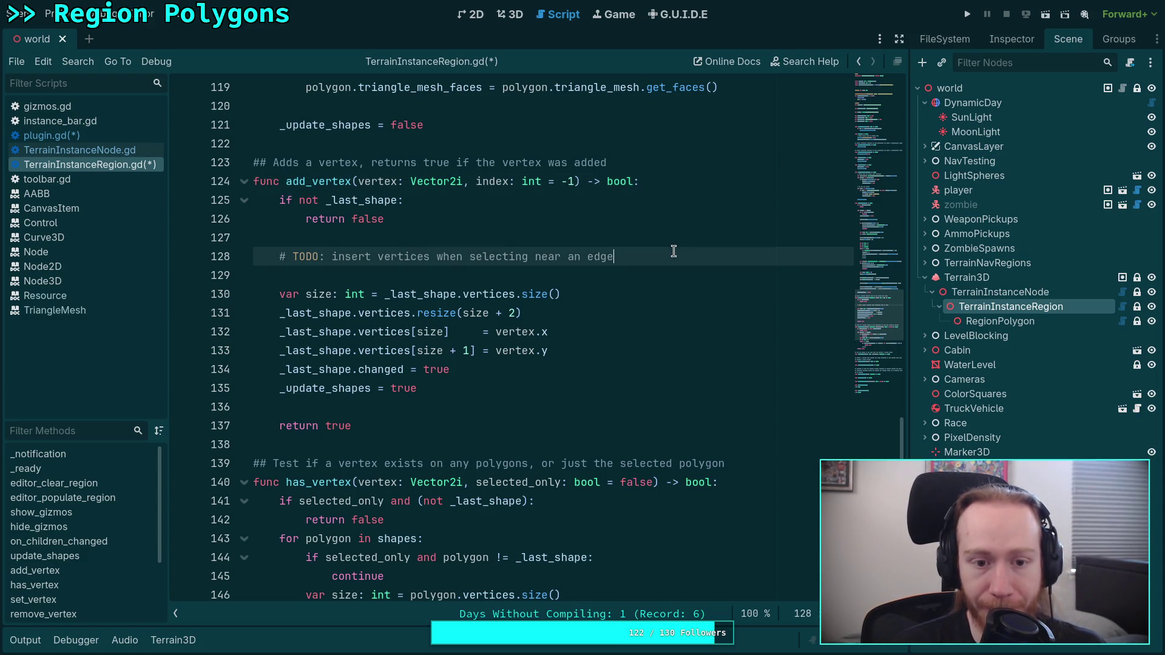
triple_click(674, 252)
key(BackSpace)
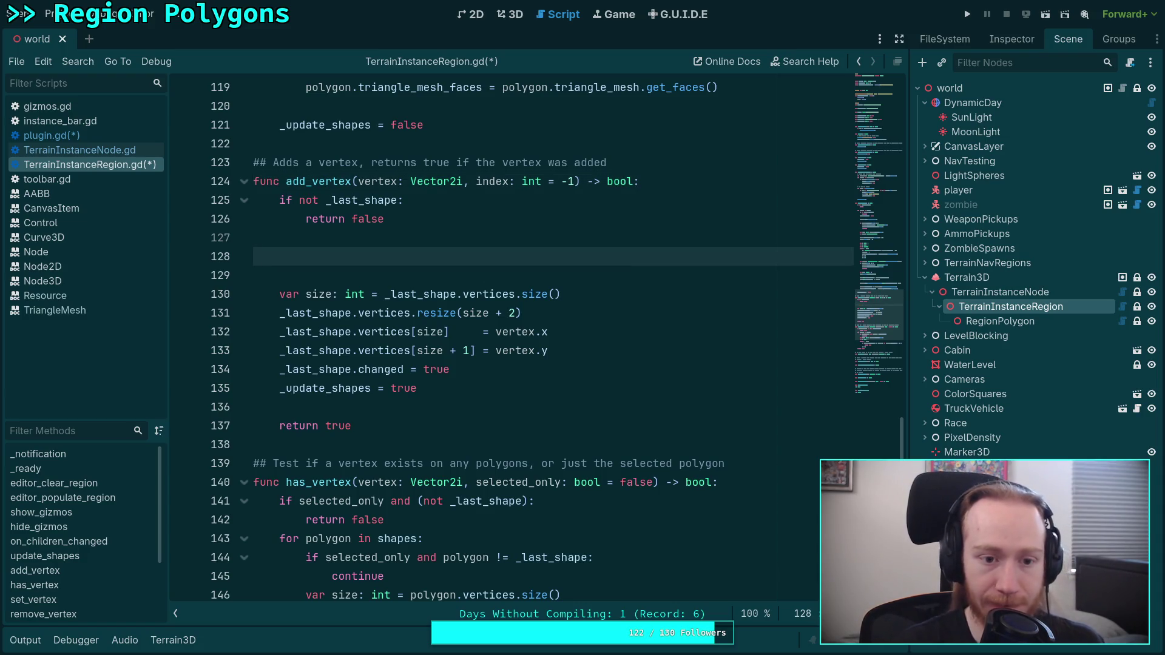
text(ifindex == -1)
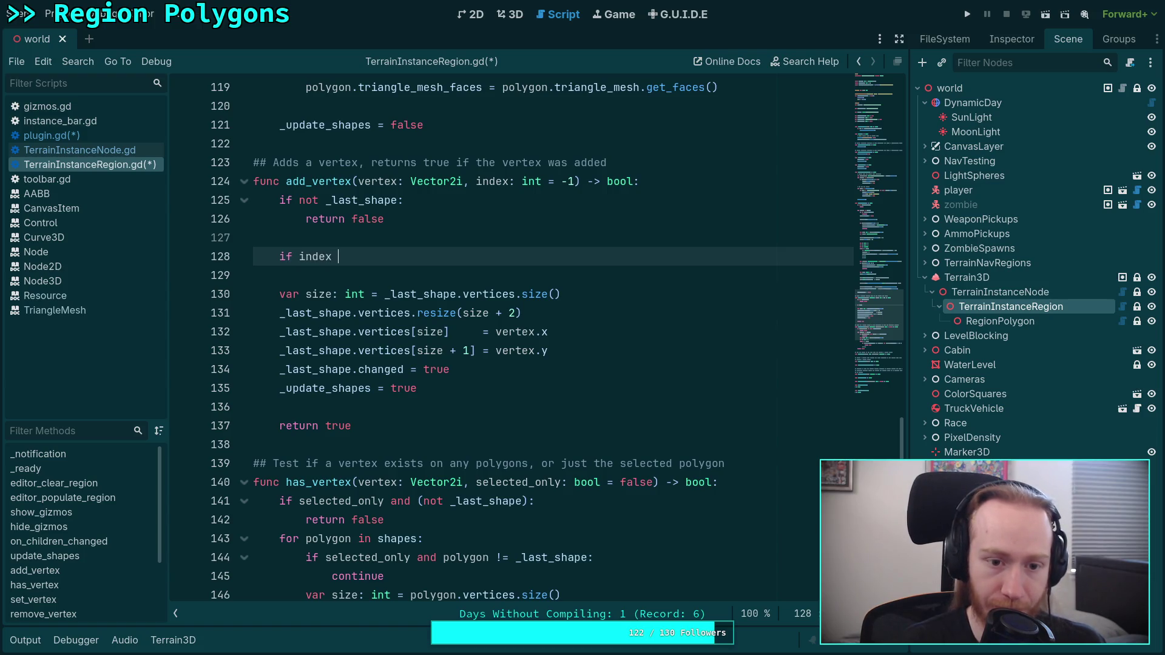
text(:)
key(Return)
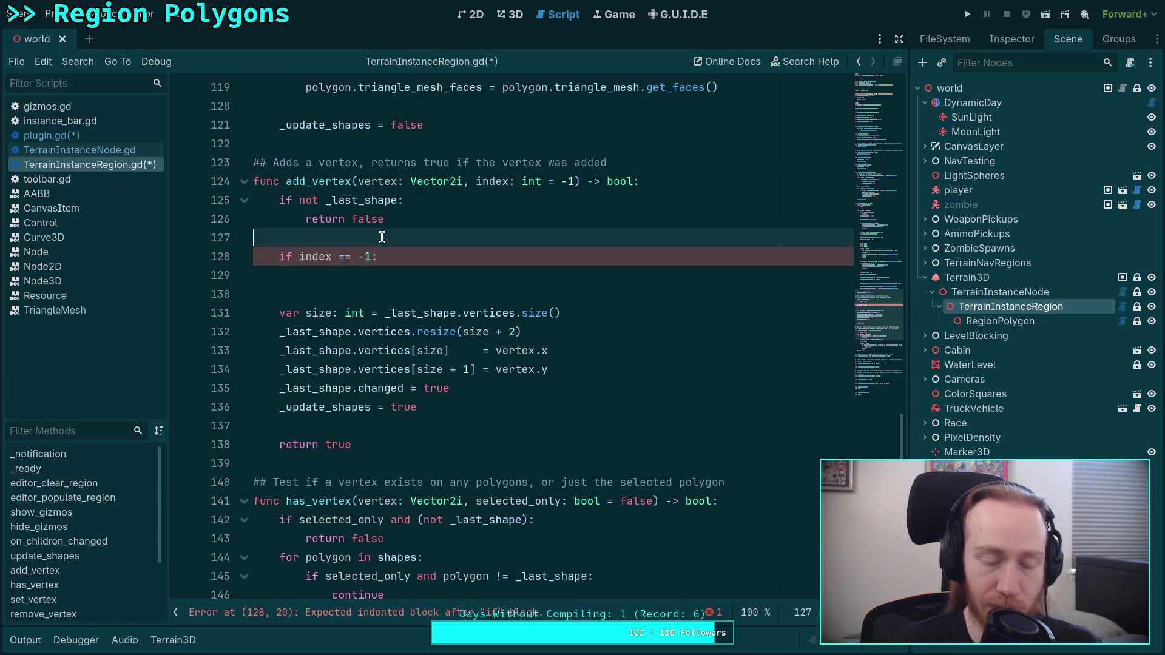
Move the size declaration and resize line above the index check, with spacing.
click(393, 241)
key(Return)
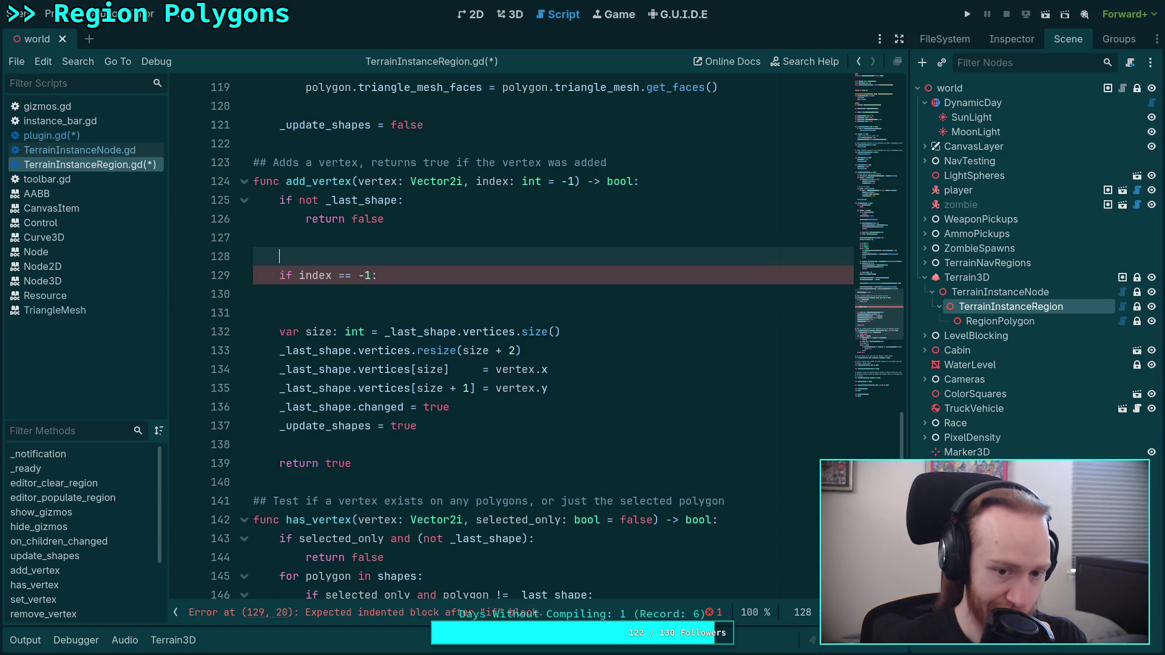
key(Down)
key(Down)
key(Down)
key(alt+Up)
key(alt+Up)
key(alt+Up)
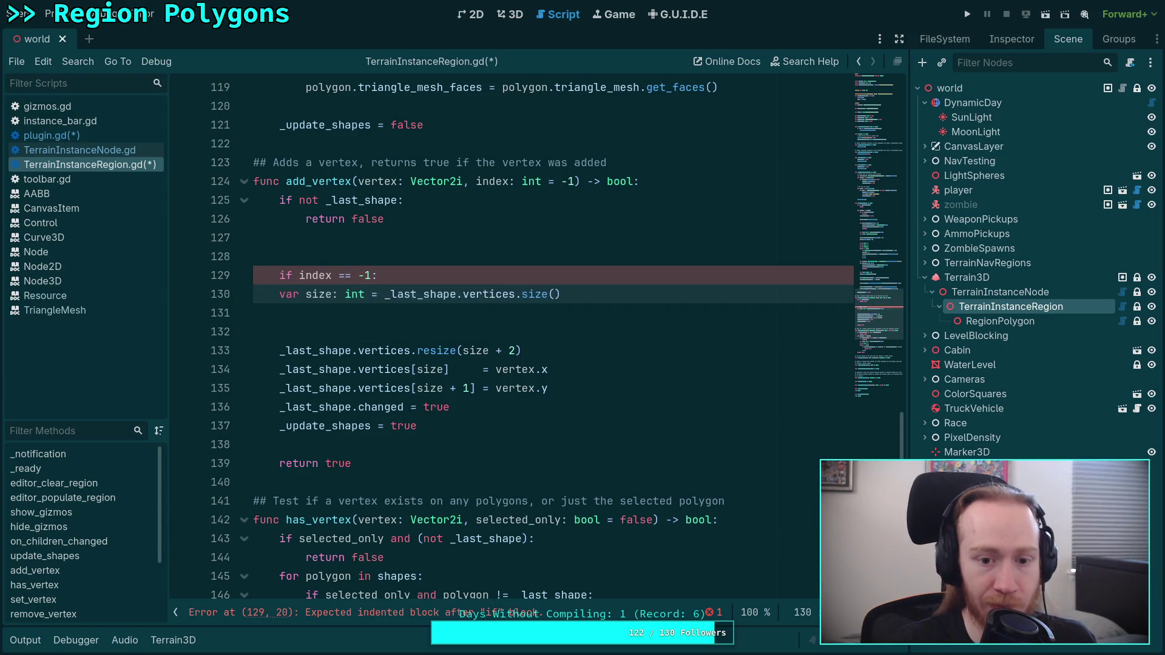
key(alt+Down)
key(alt+Down)
key(alt+Up)
key(Down)
key(Down)
key(Down)
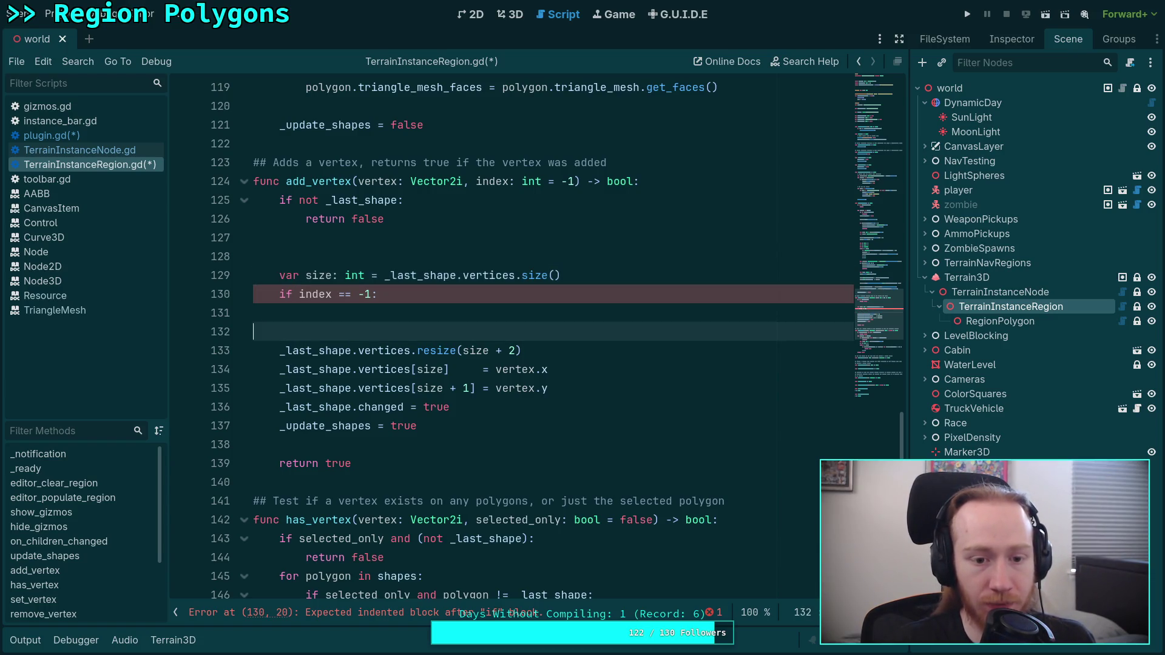
key(alt+Up)
key(alt+Up)
key(alt+Up)
key(alt+Up)
key(alt+Down)
key(Up)
key(alt+Up)
key(Down)
key(Down)
key(alt+Up)
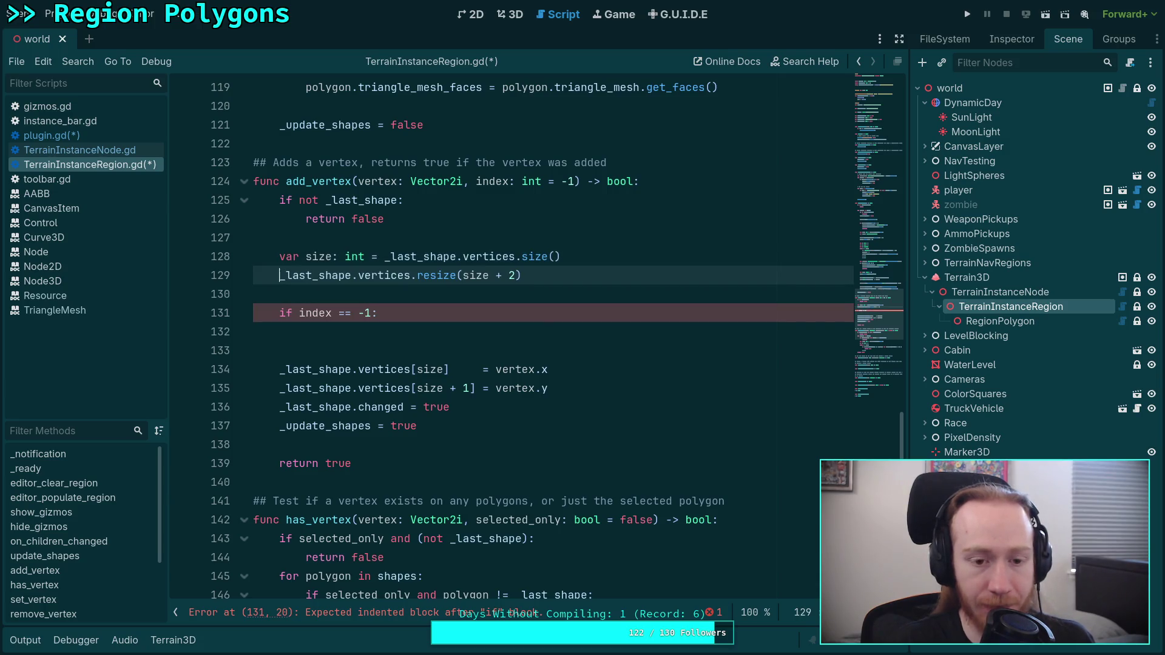
key(Up)
key(Up)
key(Down)
key(Down)
key(Return)
key(Up)
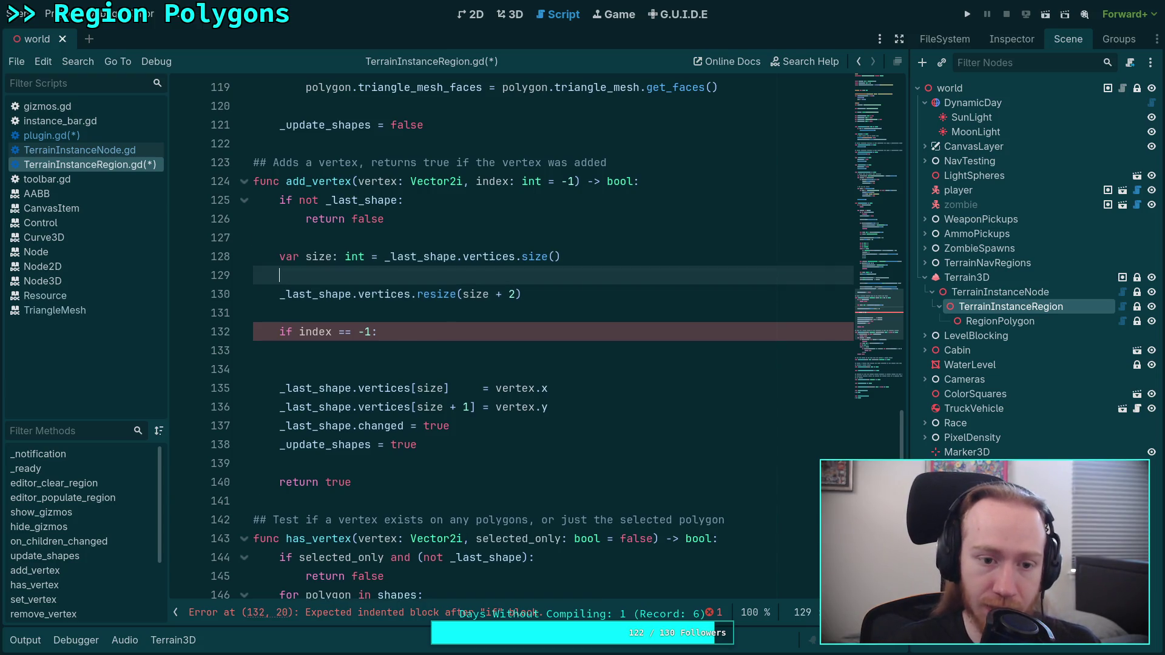
key(Return)
key(Up)
Add 'if index > size / 2: return false' to reject out-of-range indices.
text(if ind)
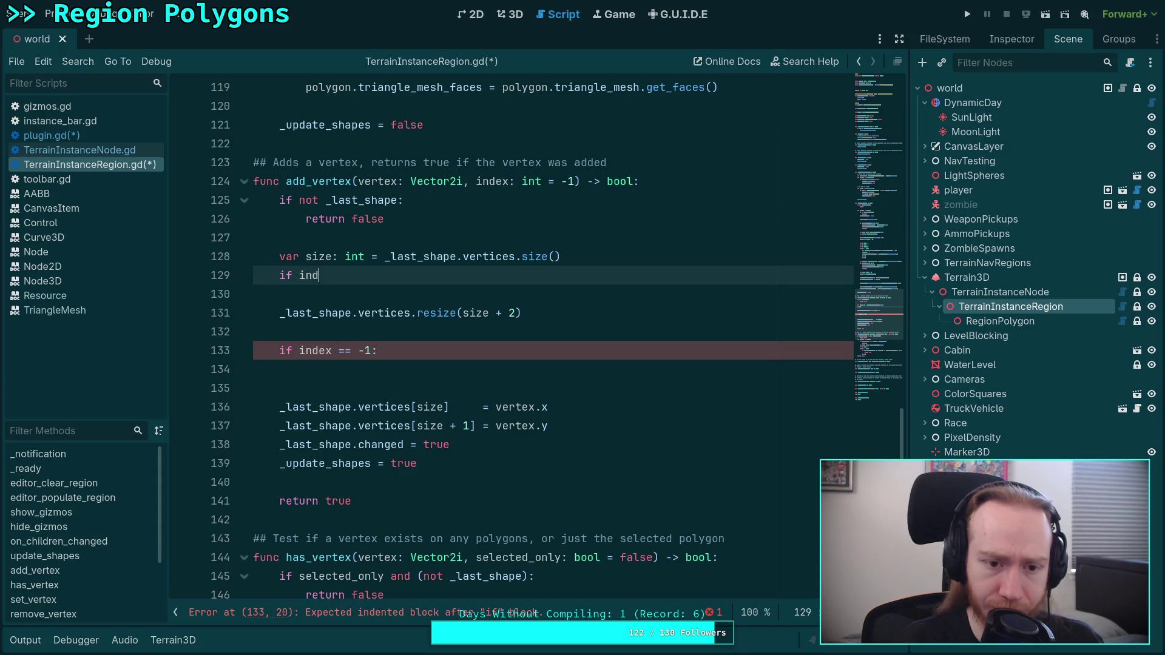
text(ex)
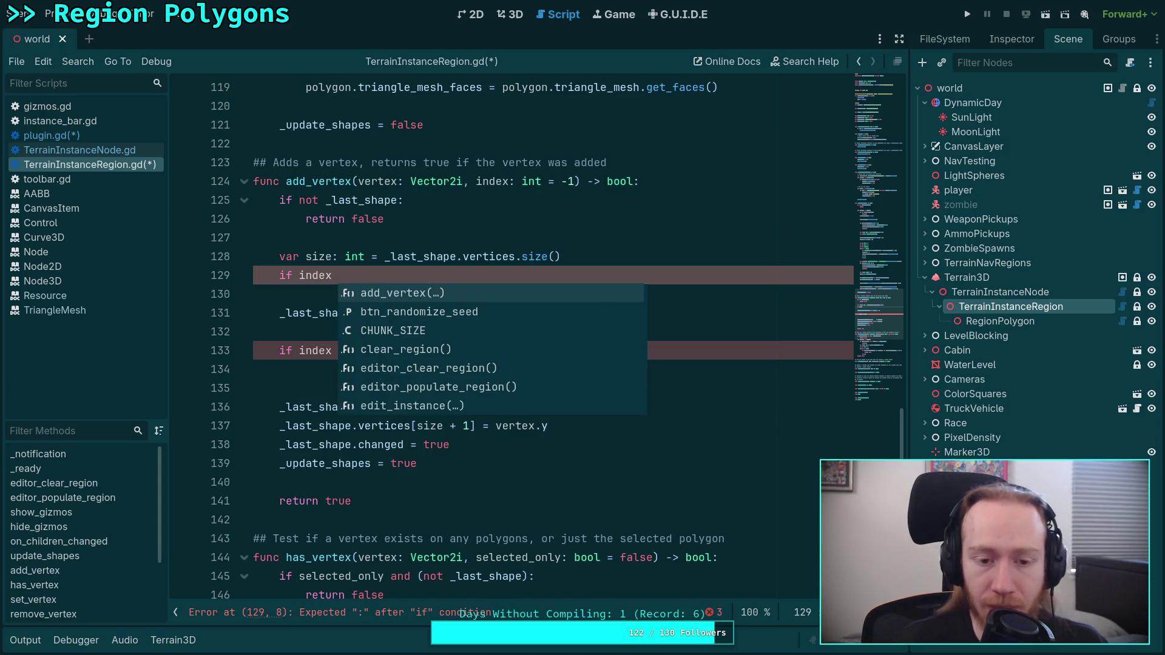
text(size / 2:)
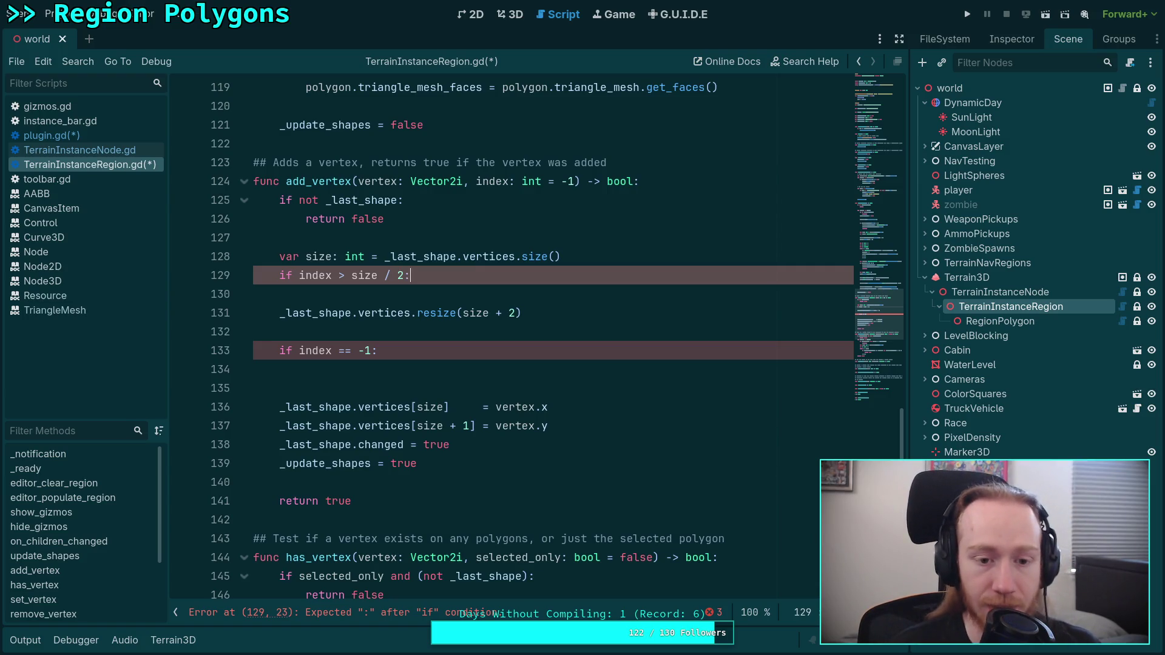
key(Return)
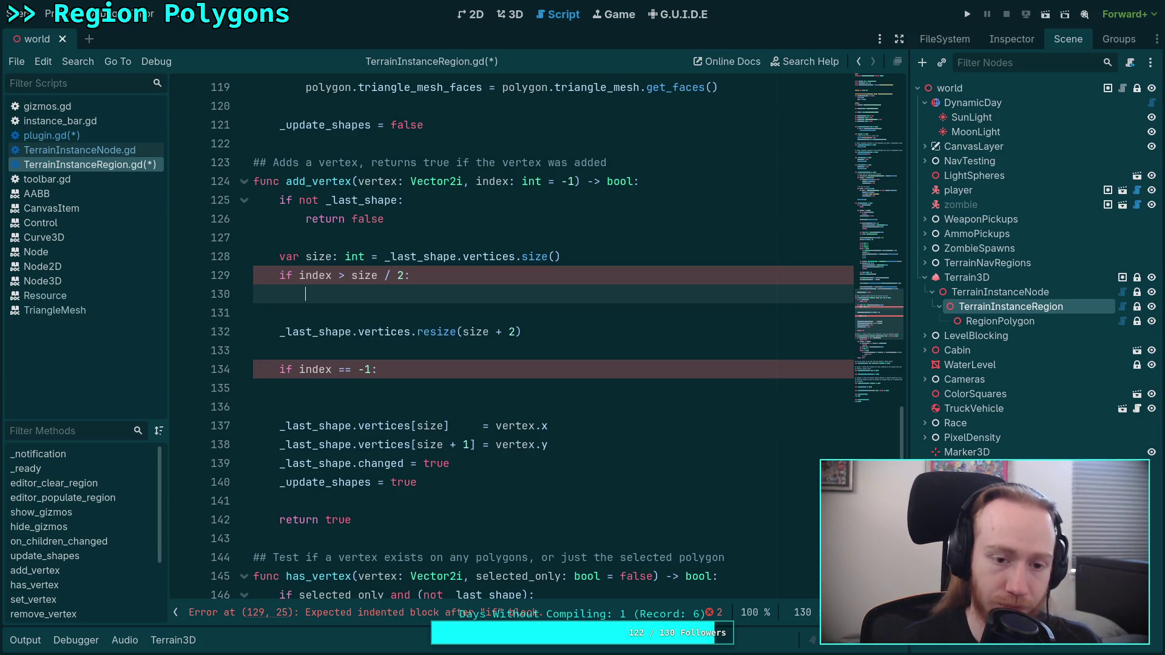
text(preturn false)
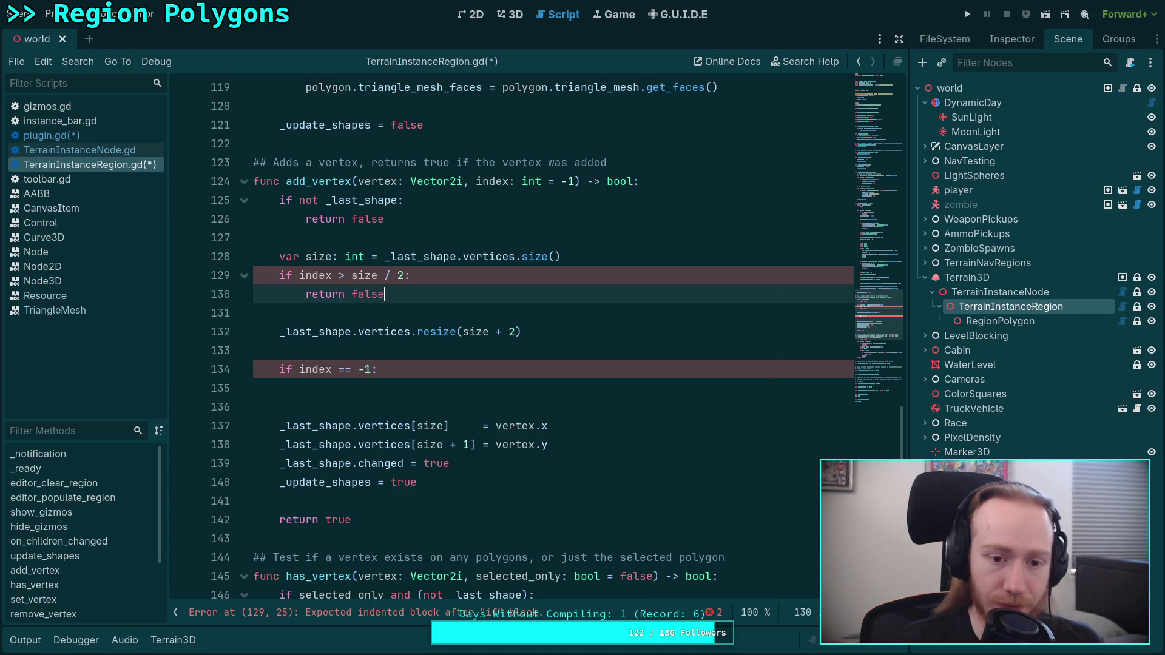
Change the check to 'index < 0' and set 'index = size' inside it.
click(279, 313)
key(Down)
key(Down)
key(Down)
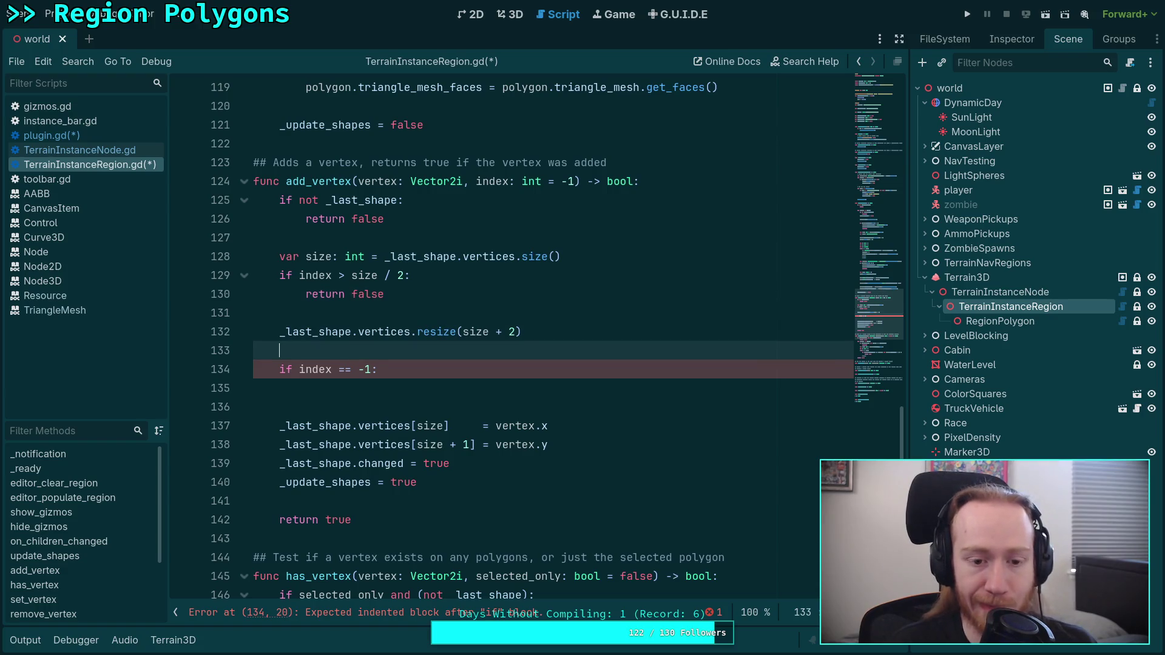
key(End)
key(alt+Up)
key(alt+Up)
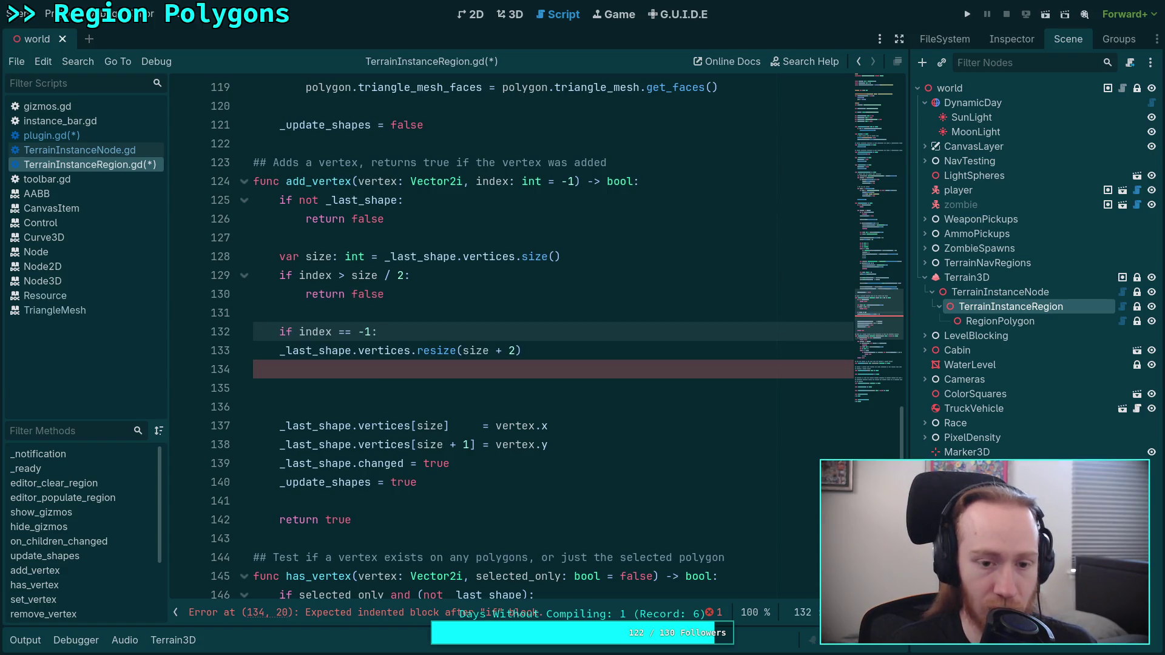
key(Return)
key(Right)
key(Delete)
key(Delete)
key(Delete)
text(< 0)
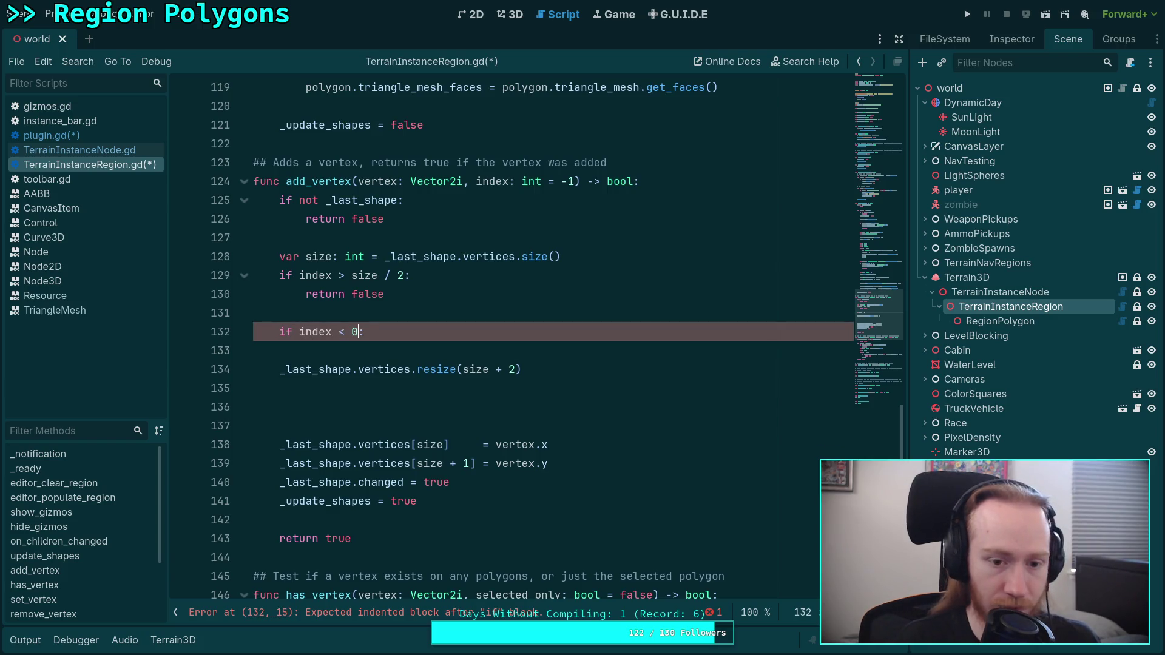
key(Return)
text(in)
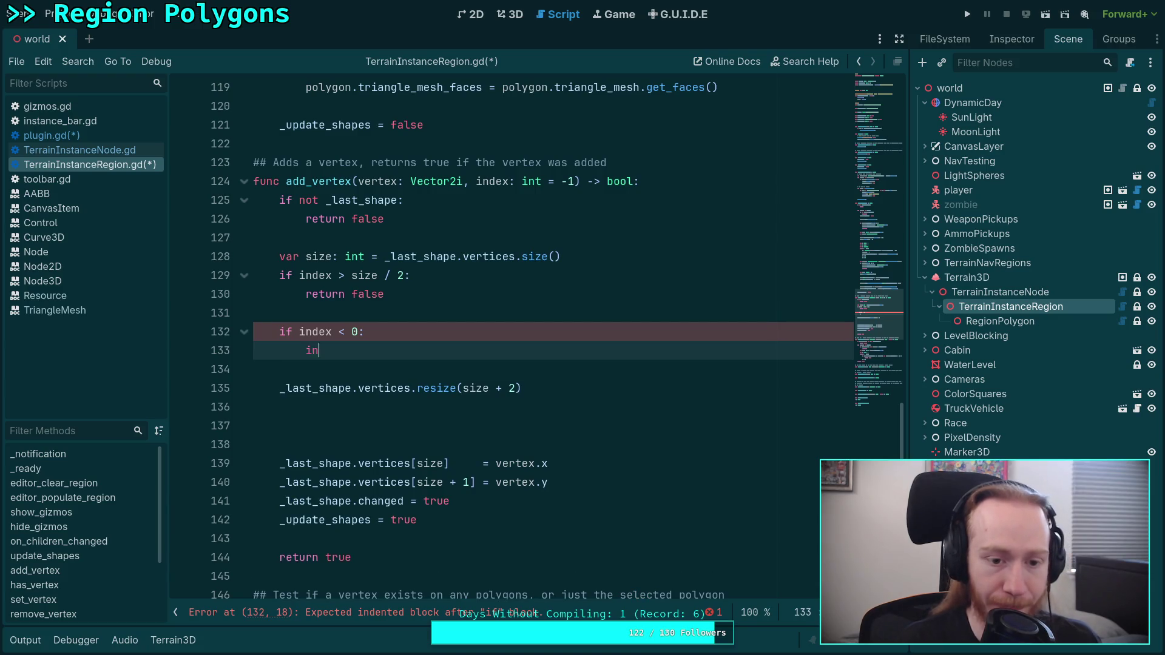
text(dex =)
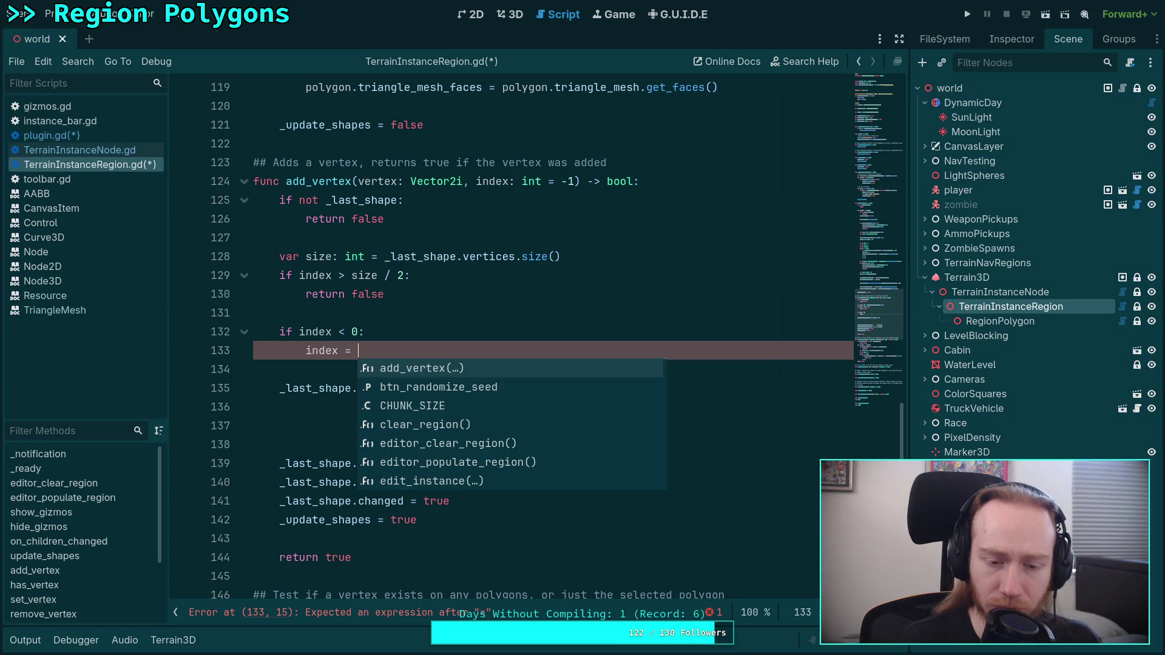
text(size)
key(Escape)
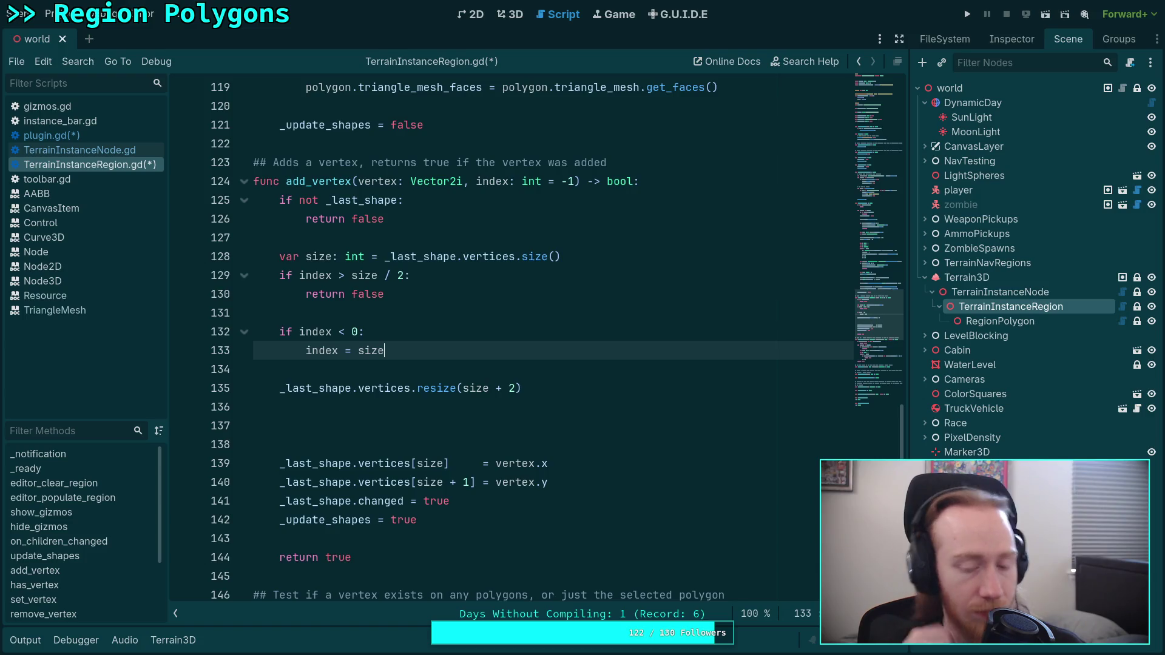
Add an else branch that doubles the index with 'index *= 2'.
key(Return)
text(else:)
key(Return)
text(index )
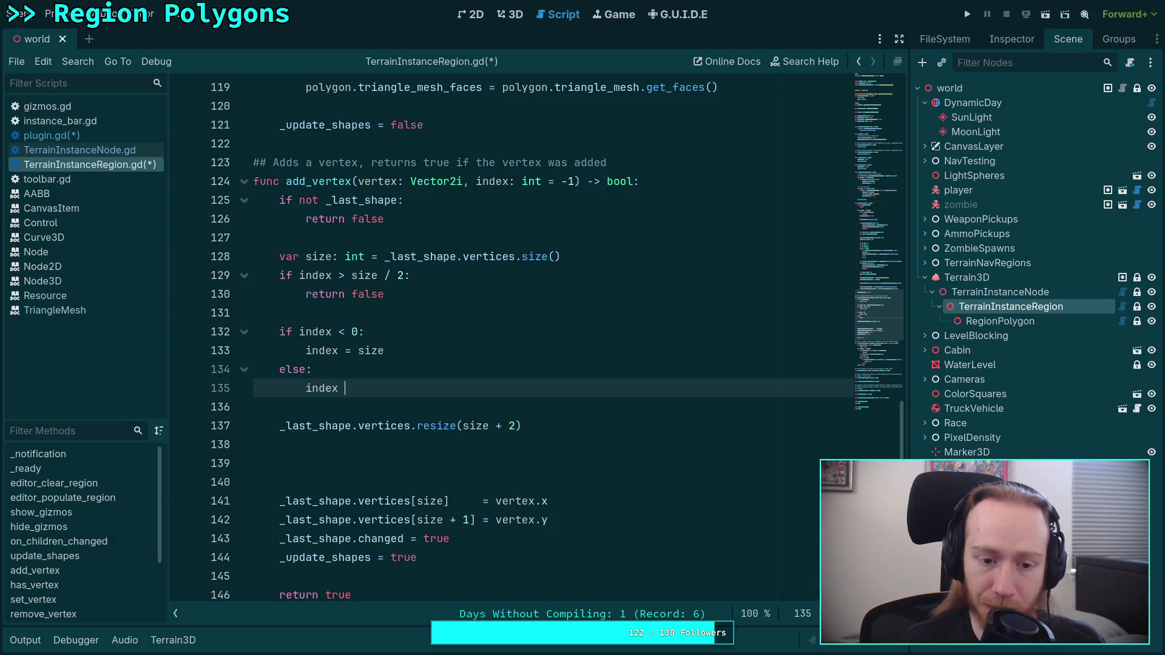
text(*= 2)
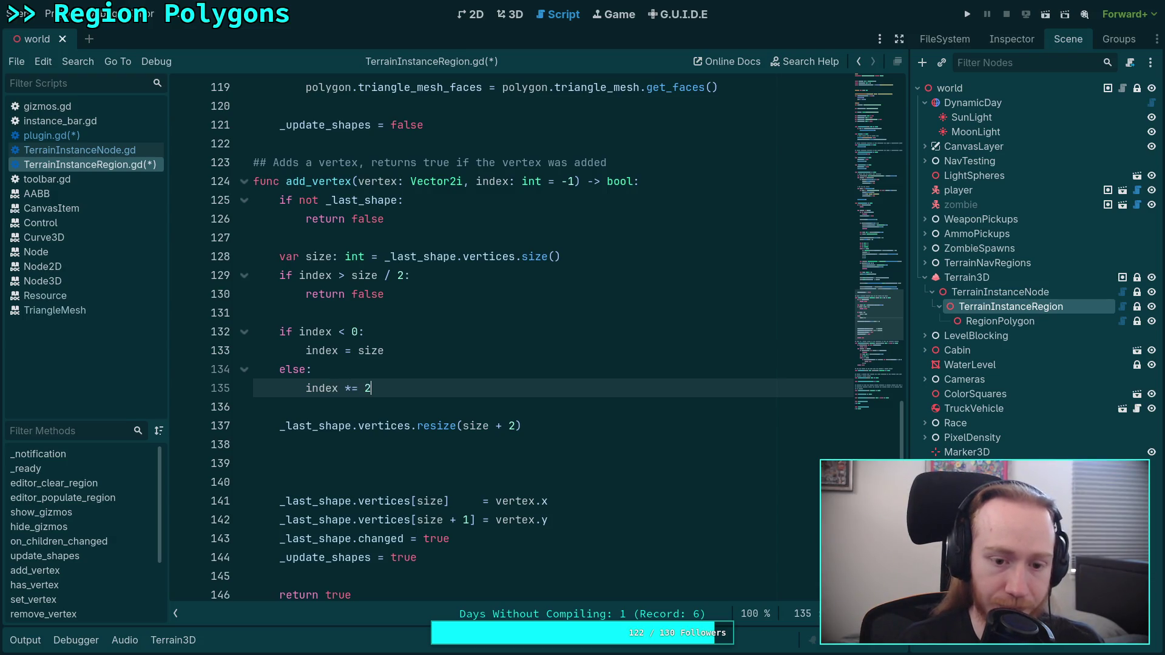
click(475, 457)
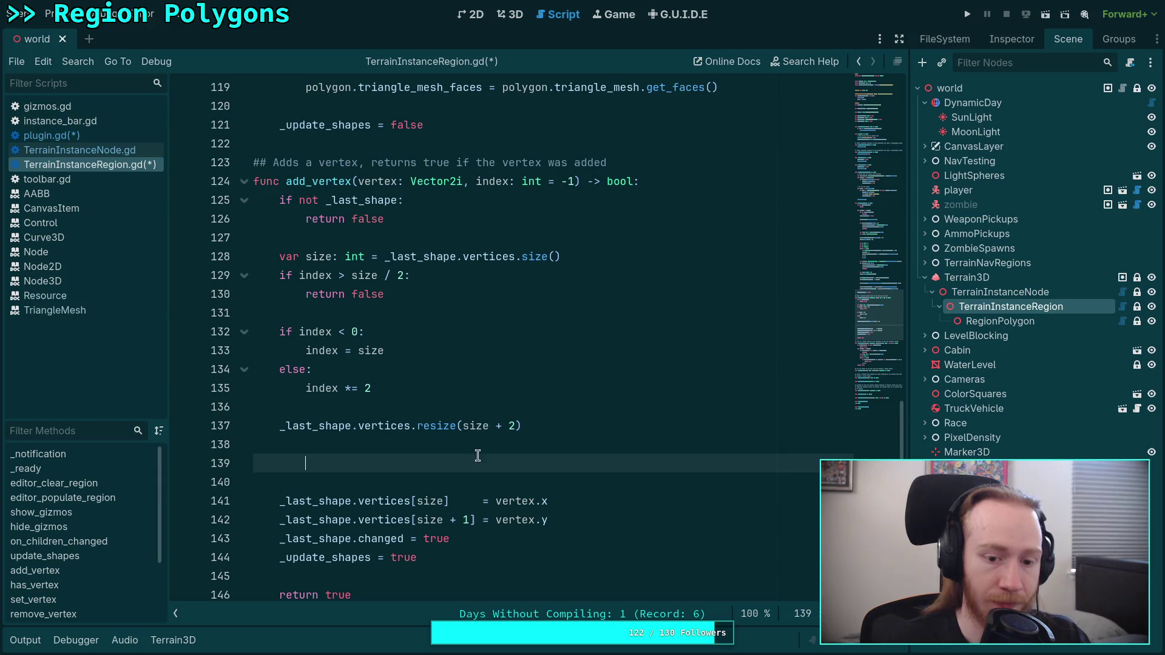
Remove extra blank lines and store x and y at [index] and [index + 1].
key(Delete)
key(BackSpace)
key(BackSpace)
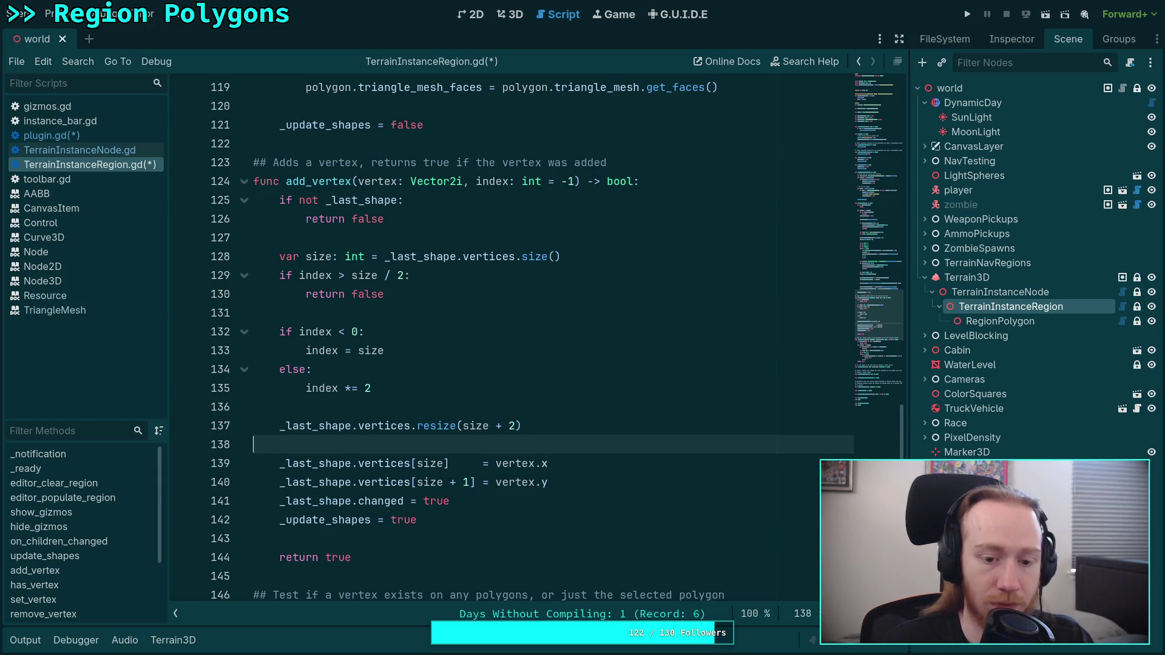
double_click(434, 444)
text(index)
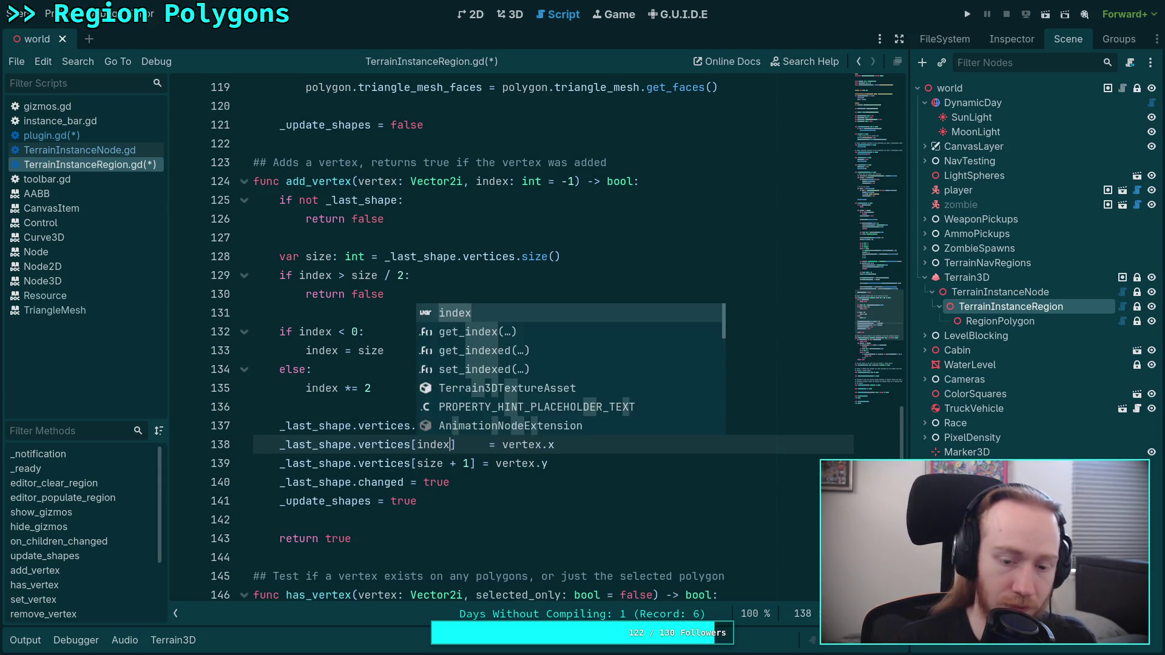
double_click(428, 463)
text(index)
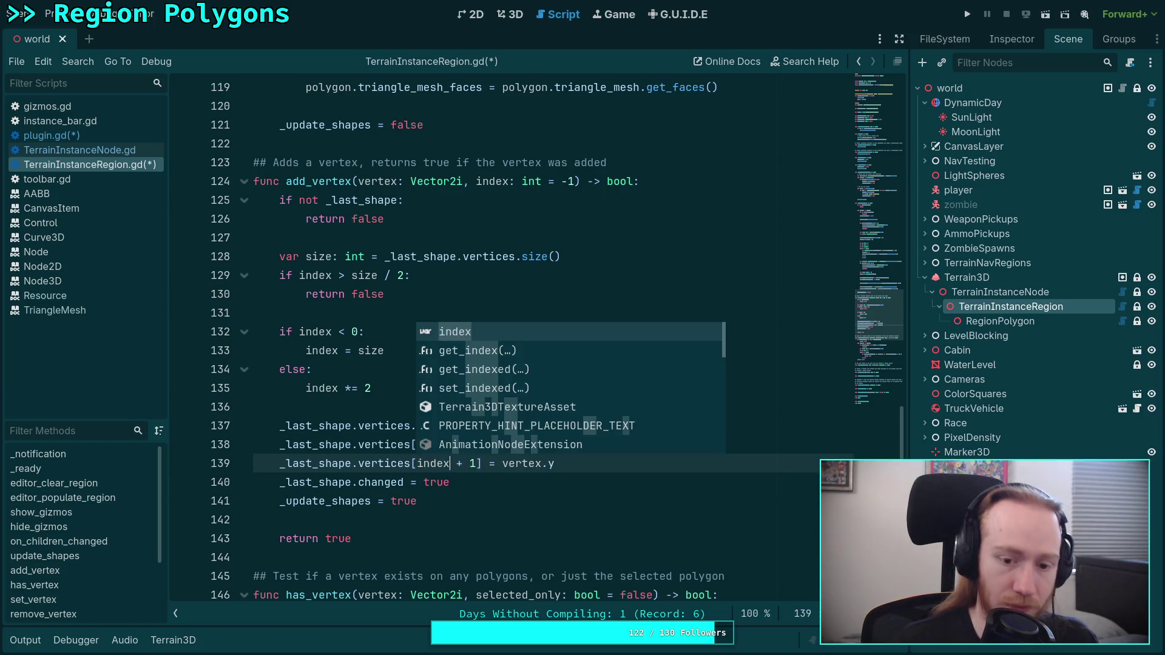
Review the finished add_vertex and save the script with Ctrl+S.
click(451, 386)
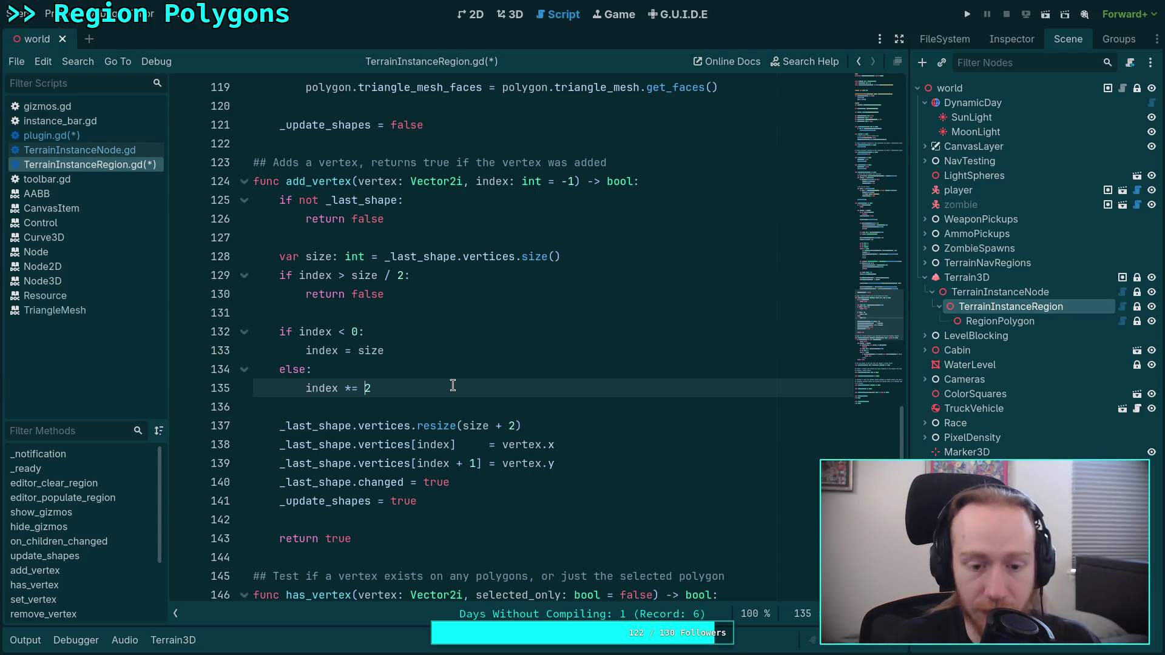
click(513, 504)
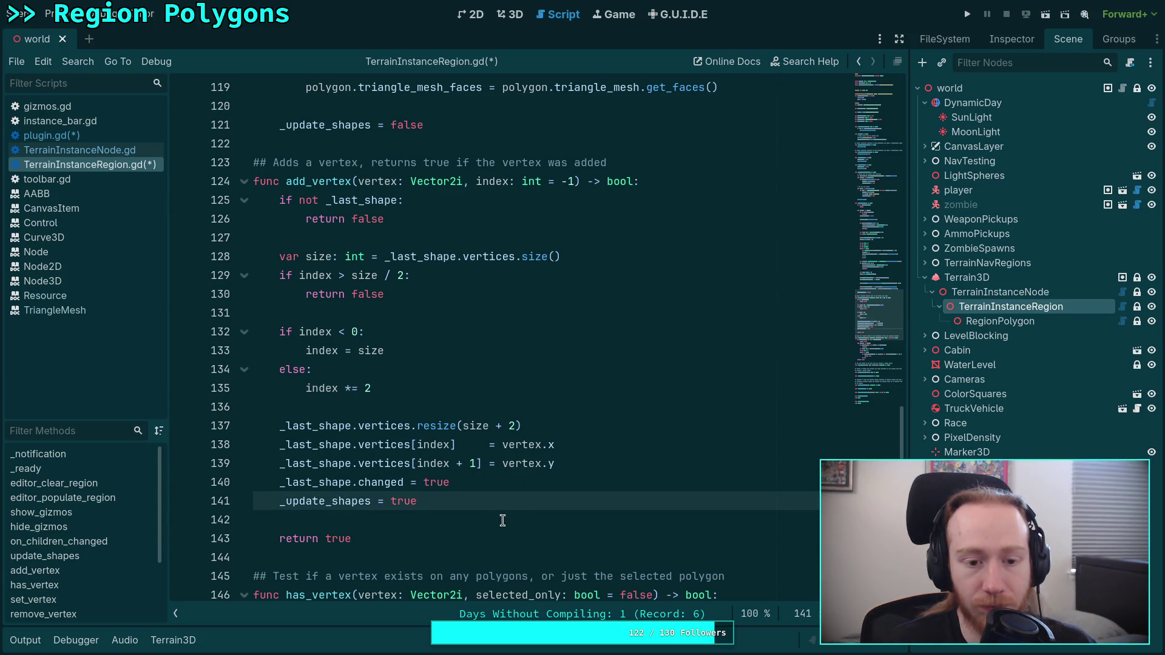
click(532, 406)
key(ctrl+s)
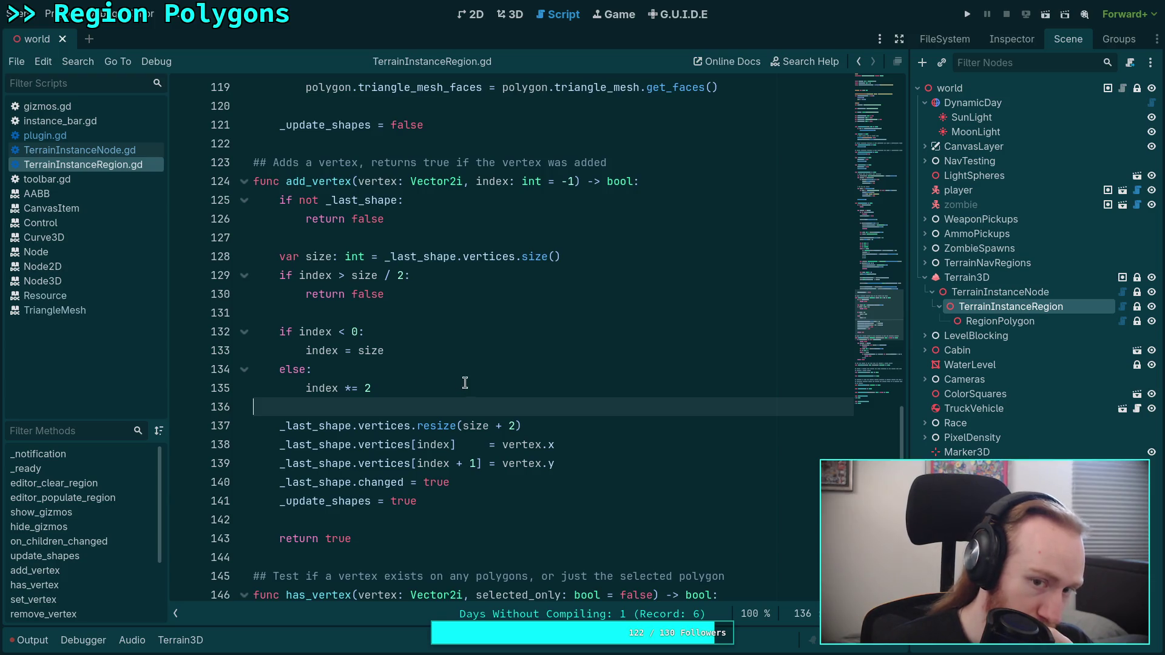
Look over update_shapes, then switch to plugin.gd and scroll up to its ADD_VERTEX block.
scroll(462, 371, down, 1)
scroll(462, 371, down, 1)
scroll(463, 372, up, 13)
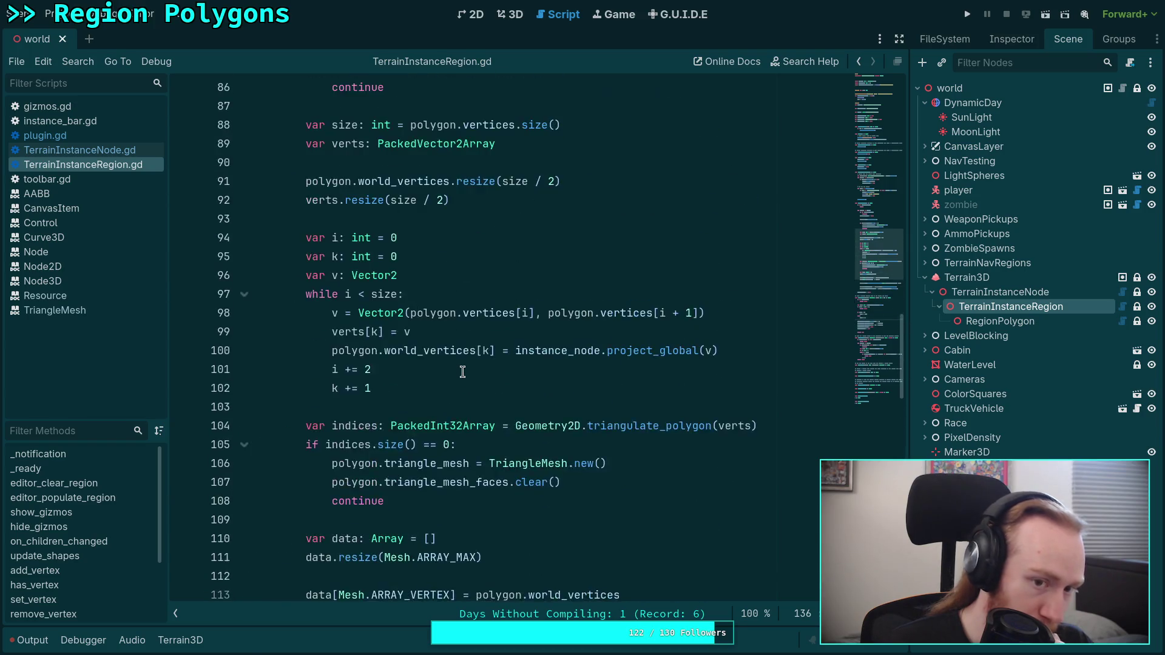
scroll(462, 372, up, 10)
scroll(298, 294, down, 12)
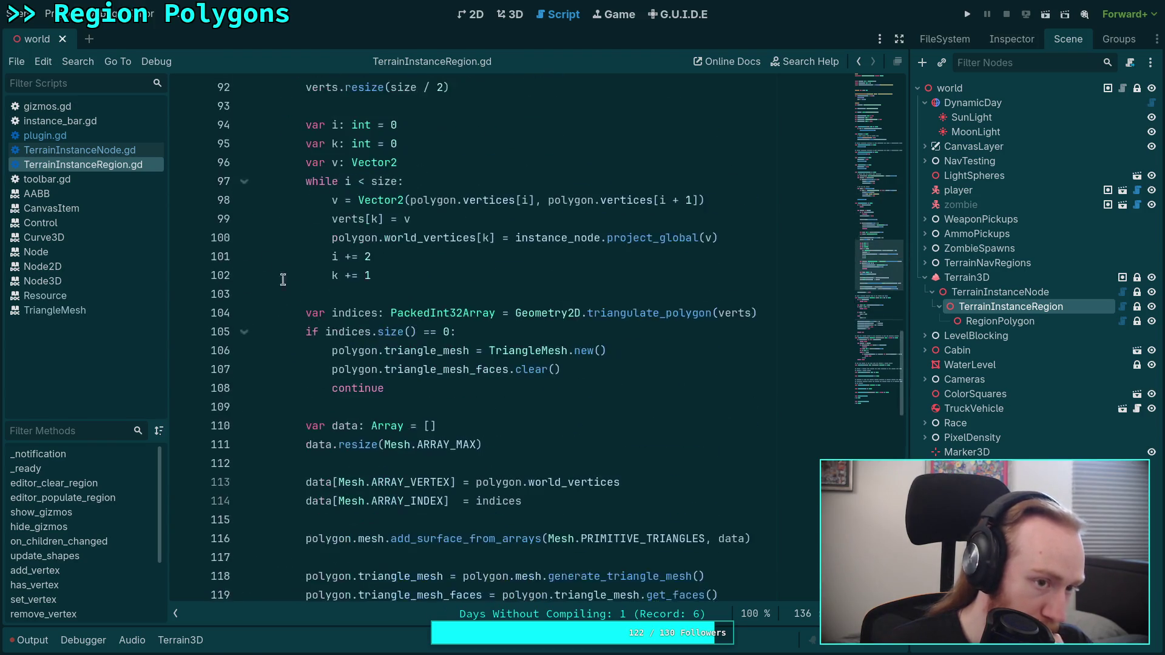
click(114, 134)
scroll(620, 366, up, 1)
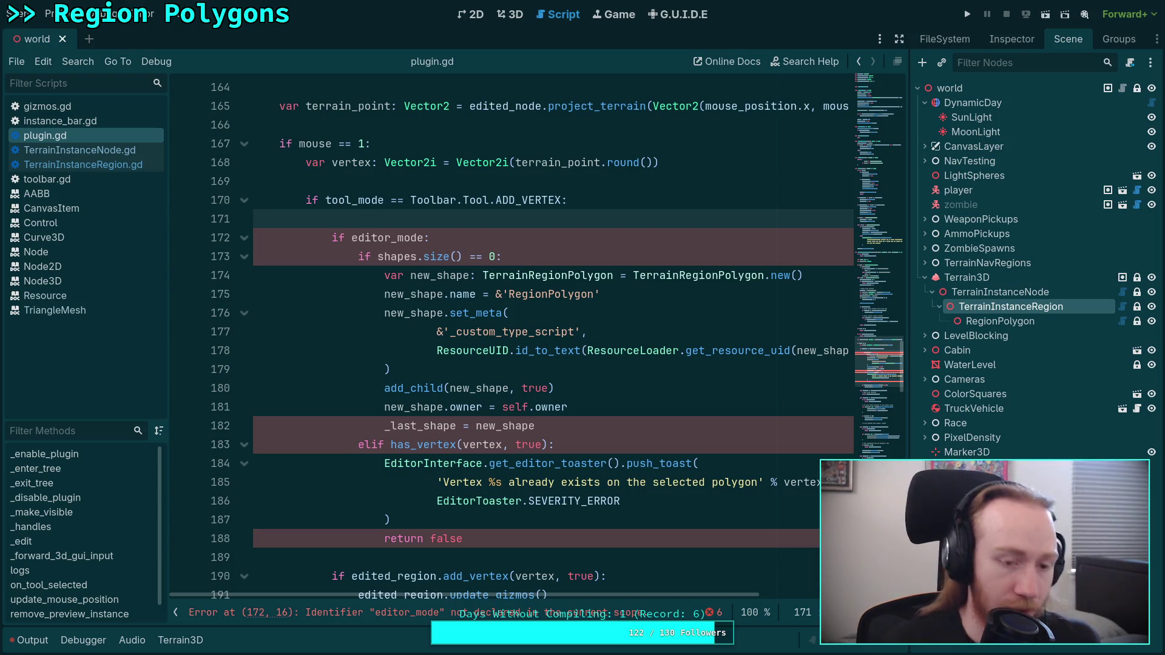
Start line 171 with 'if (not edited_region' using autocomplete.
text(if)
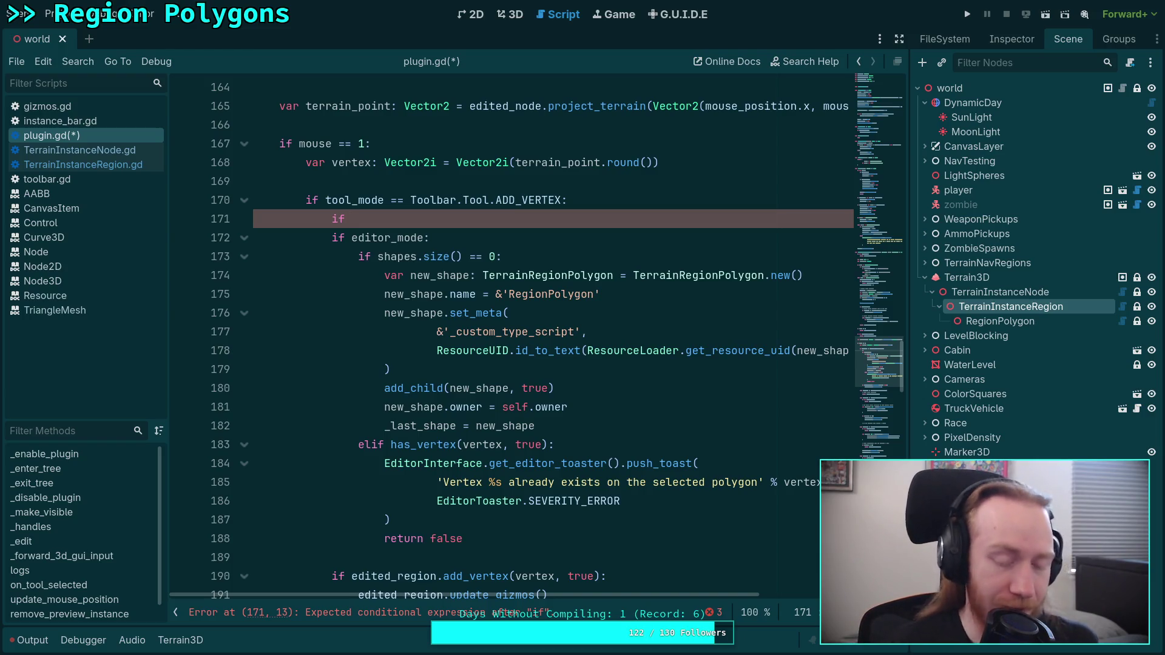
text(not )
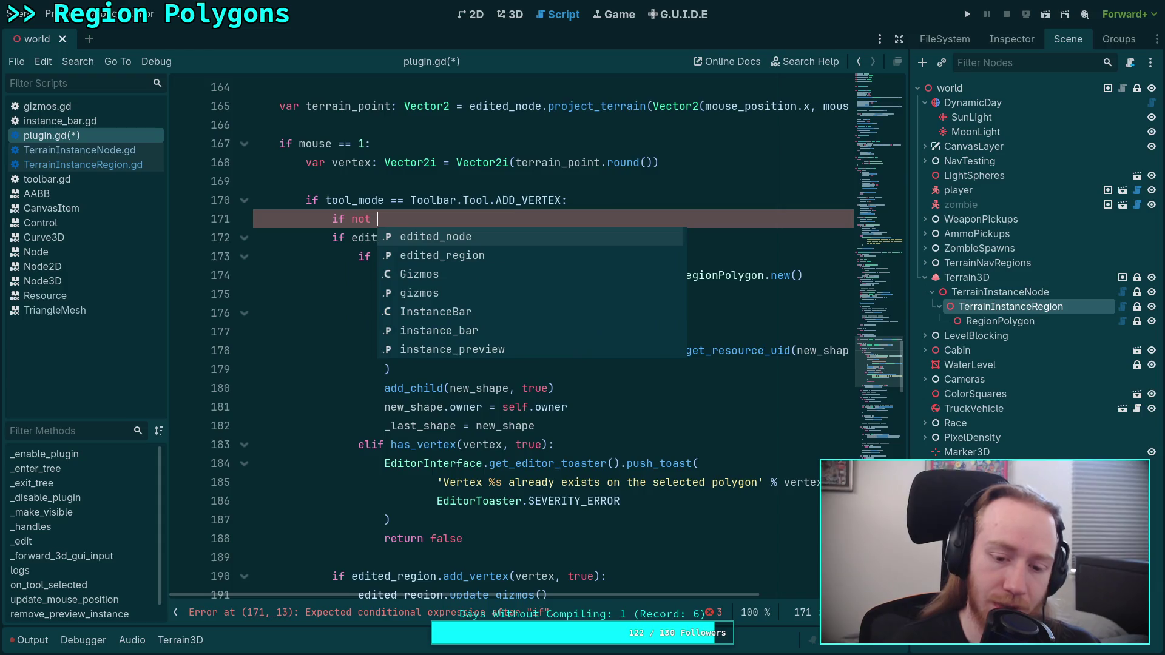
text(edi)
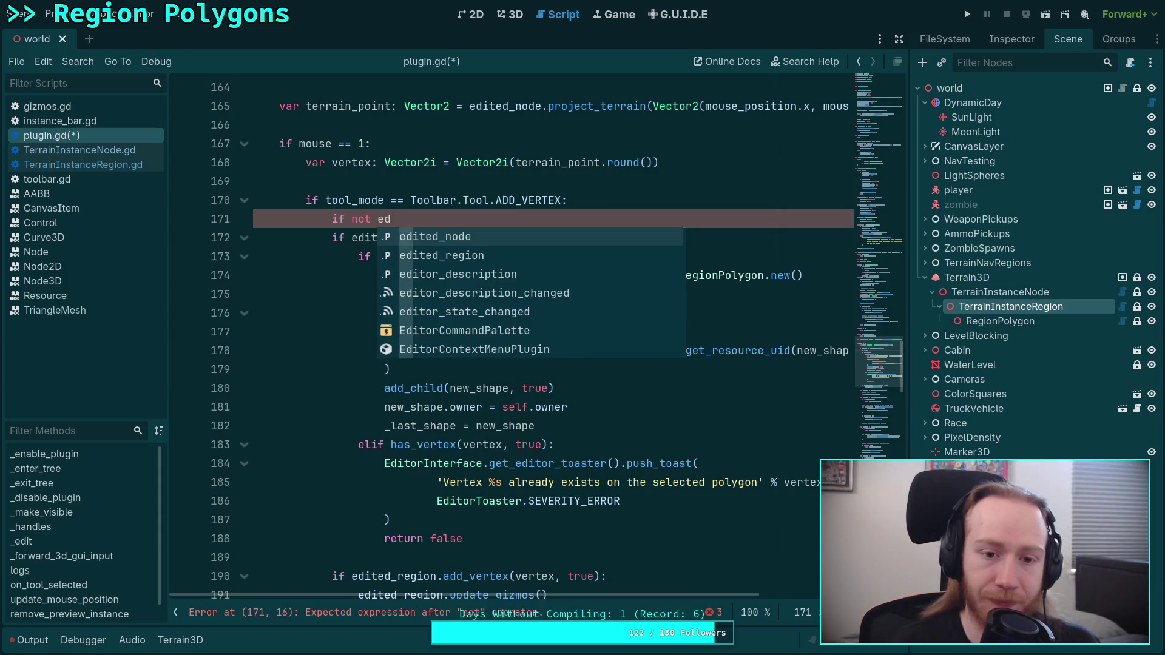
key(Down)
key(Return)
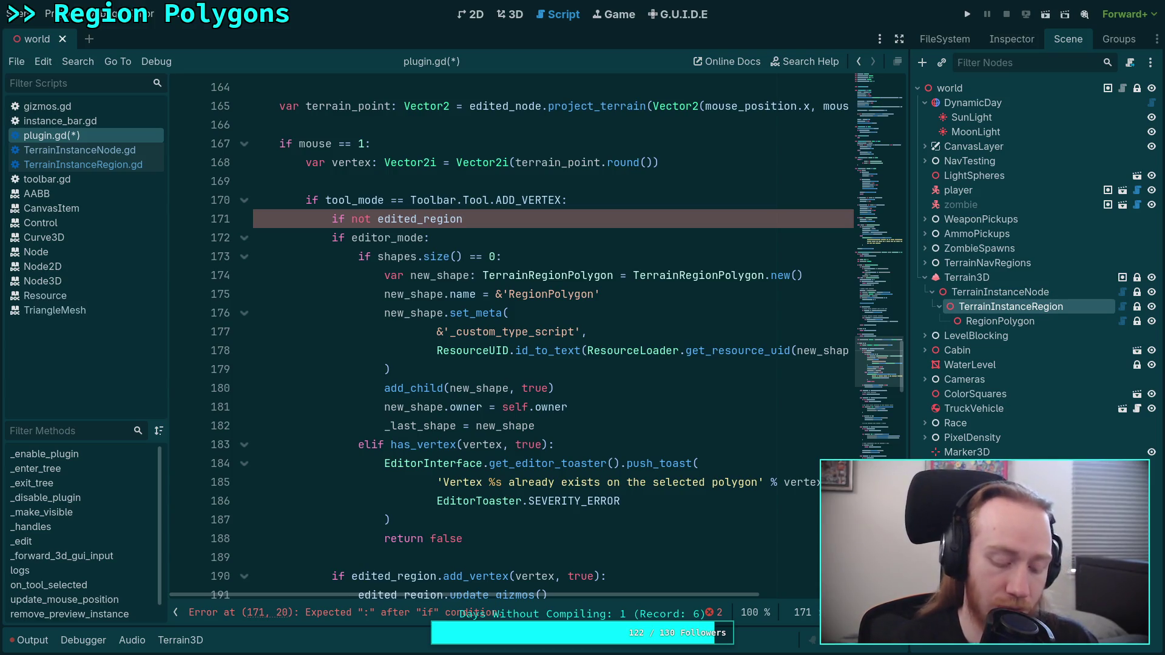
text(()
key(End)
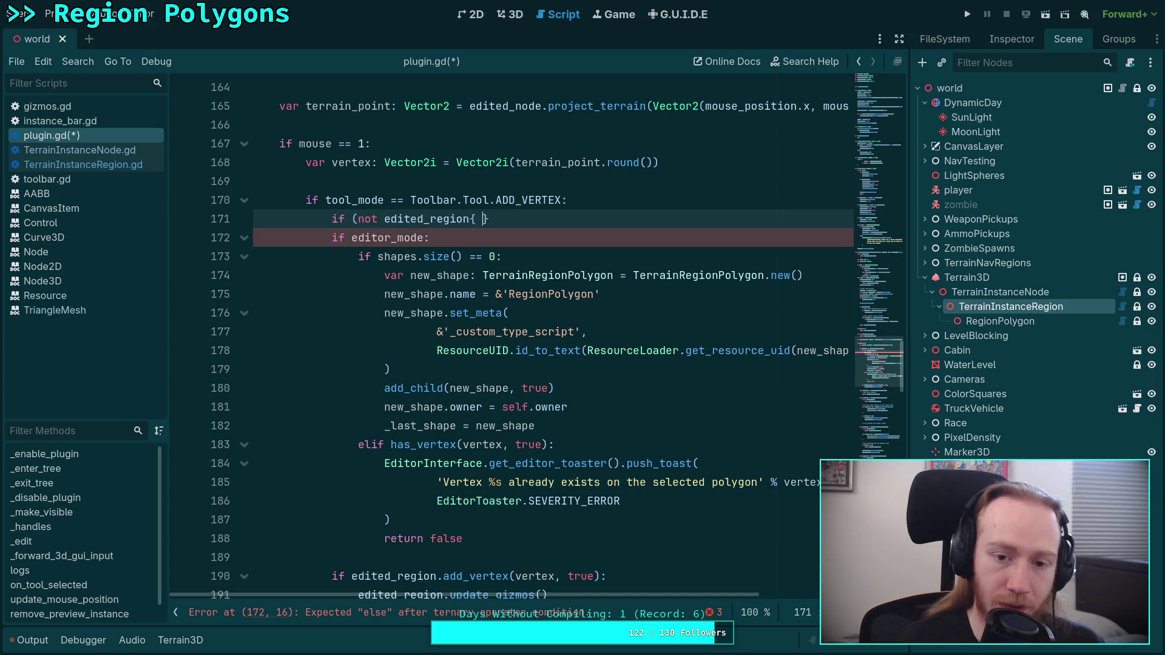
Complete the condition with 'or (not edited_region._last_shape):' and open its body.
text() or 9)
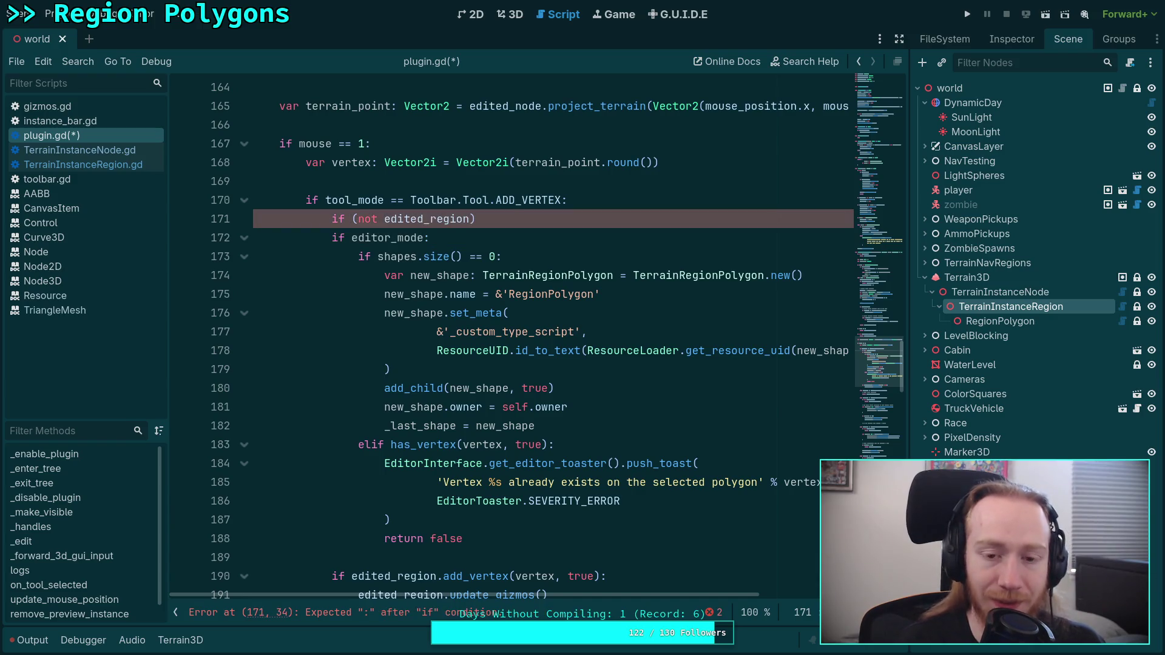
key(BackSpace)
text((not )
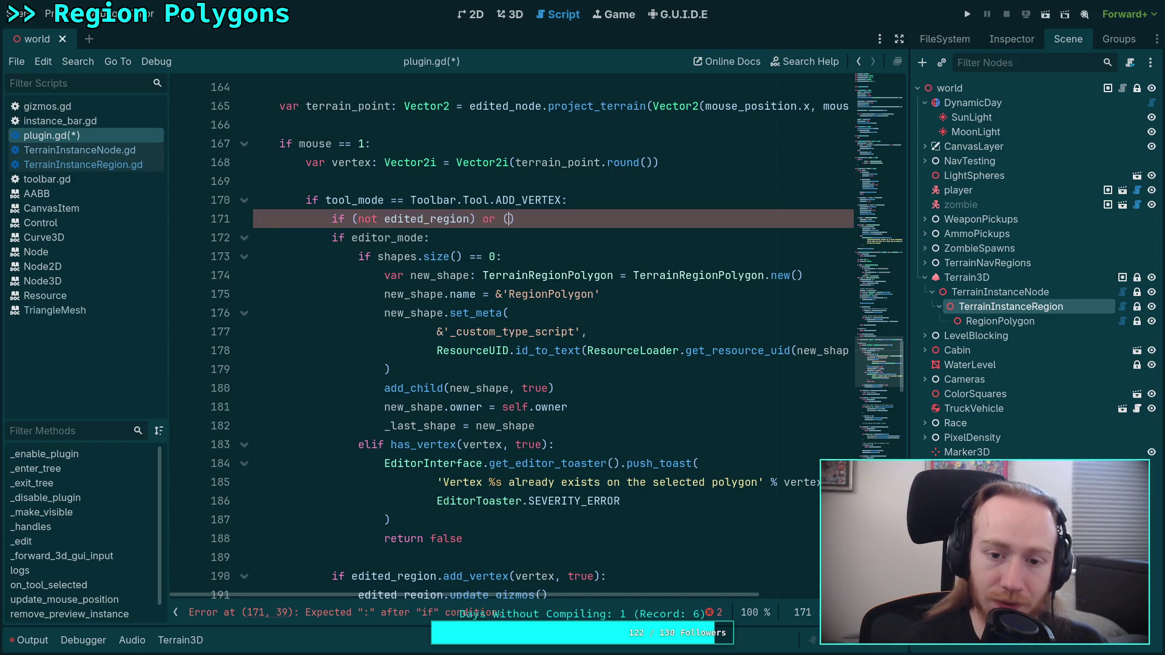
text(edited_region._)
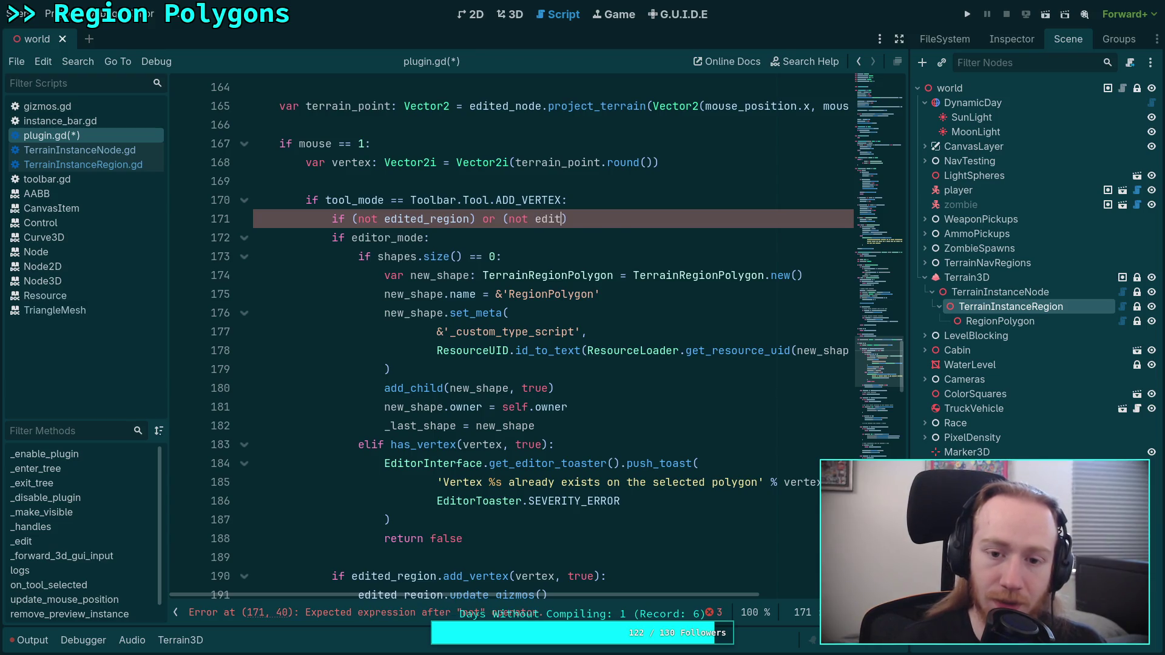
text(las)
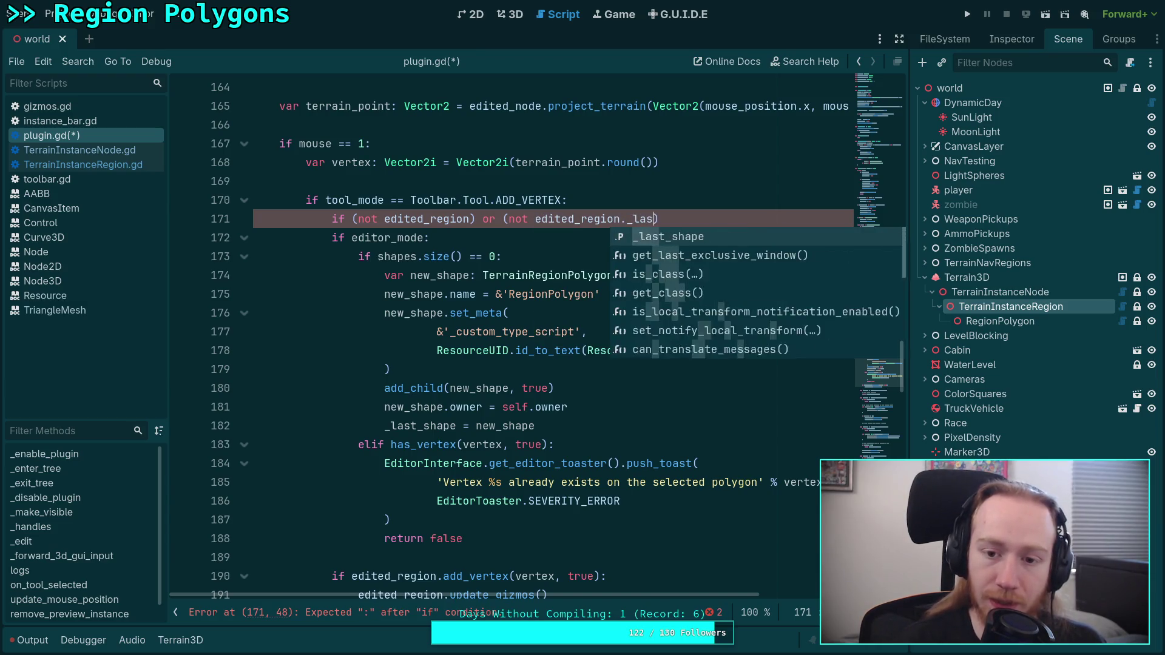
key(Return)
click(254, 256)
key(Up)
key(Up)
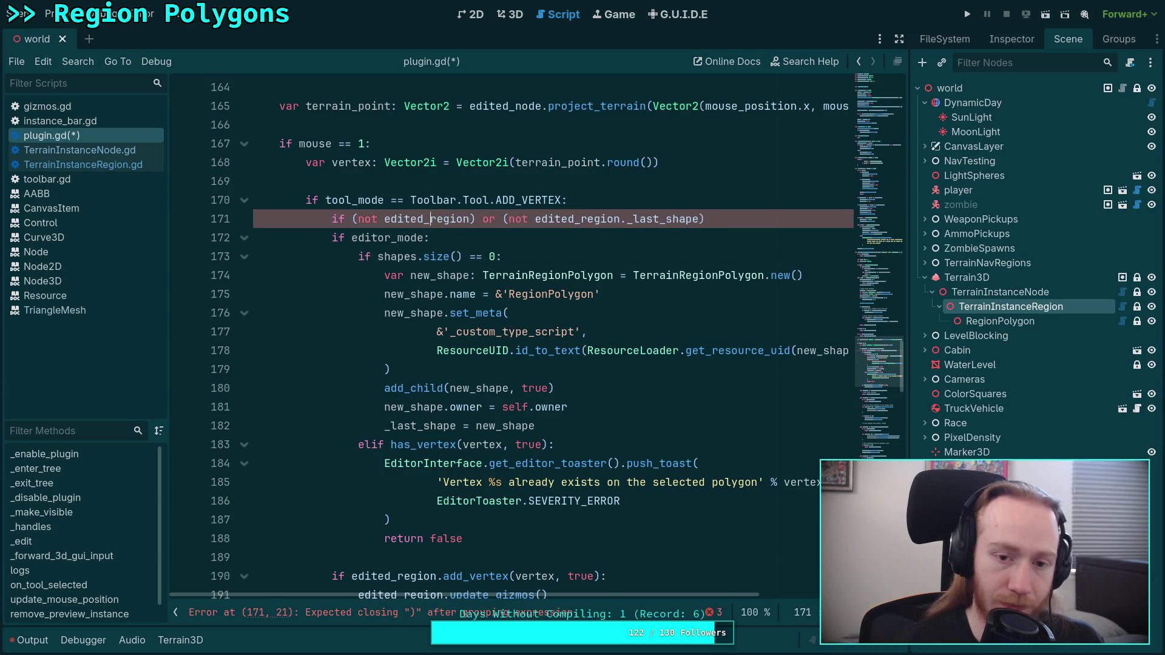
click(705, 219)
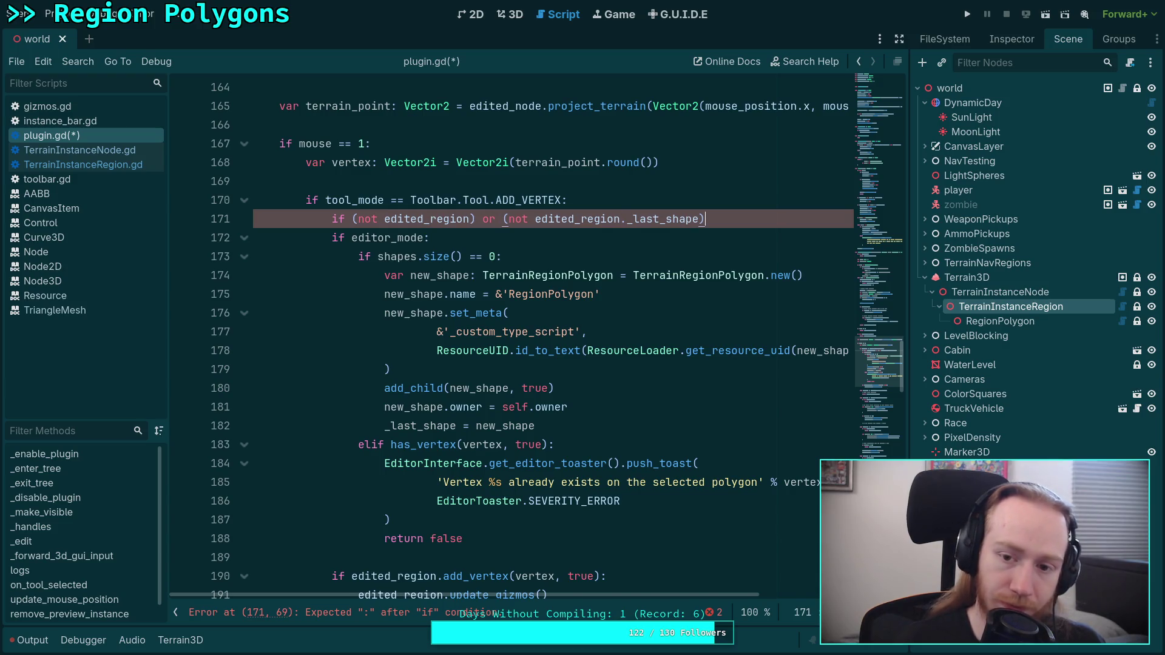
text(:)
key(Return)
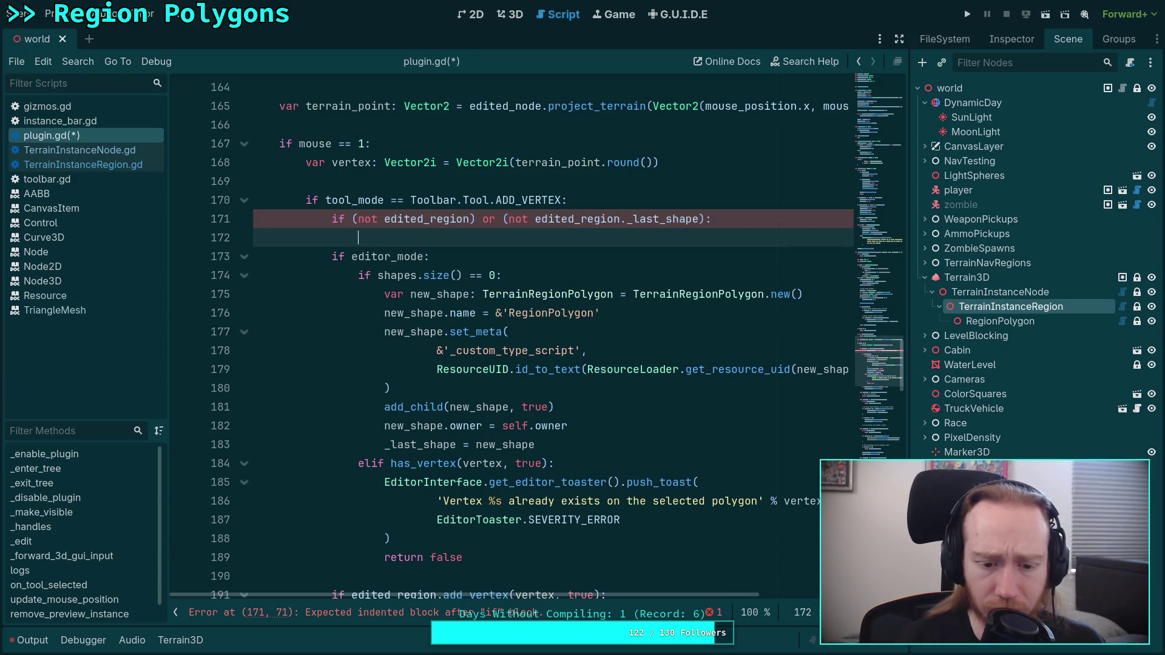
scroll(618, 389, down, 2)
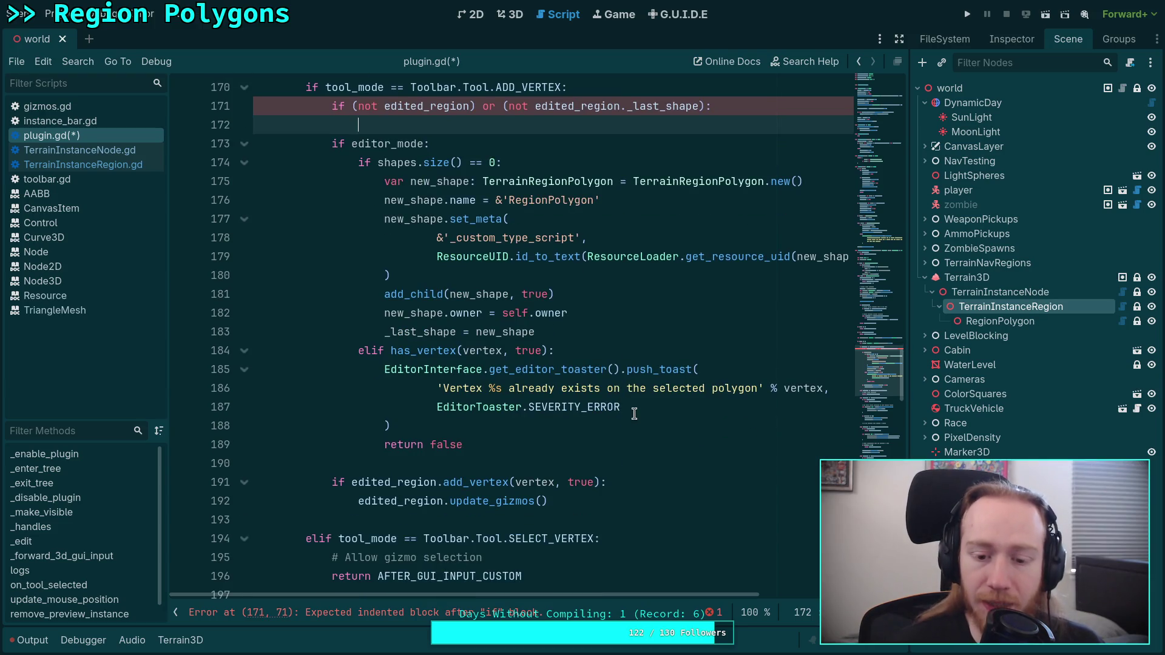
Add 'return AFTER_GUI_INPUT_PASS' under the condition, with blank lines before the editor_mode check.
scroll(634, 430, down, 2)
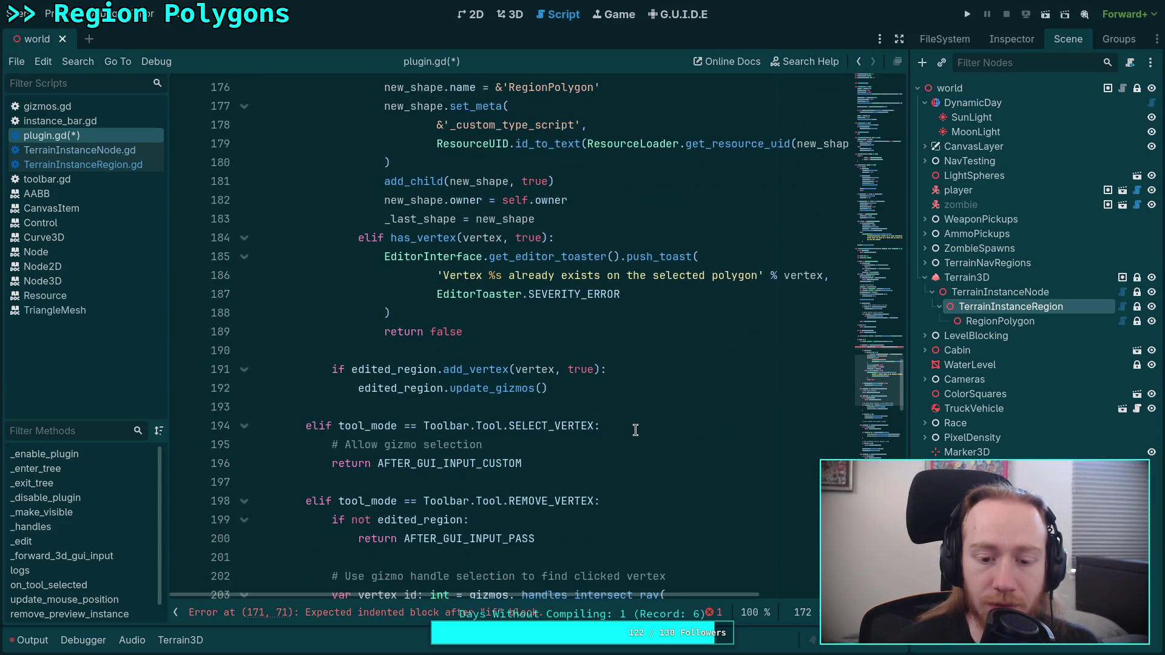
scroll(636, 429, up, 4)
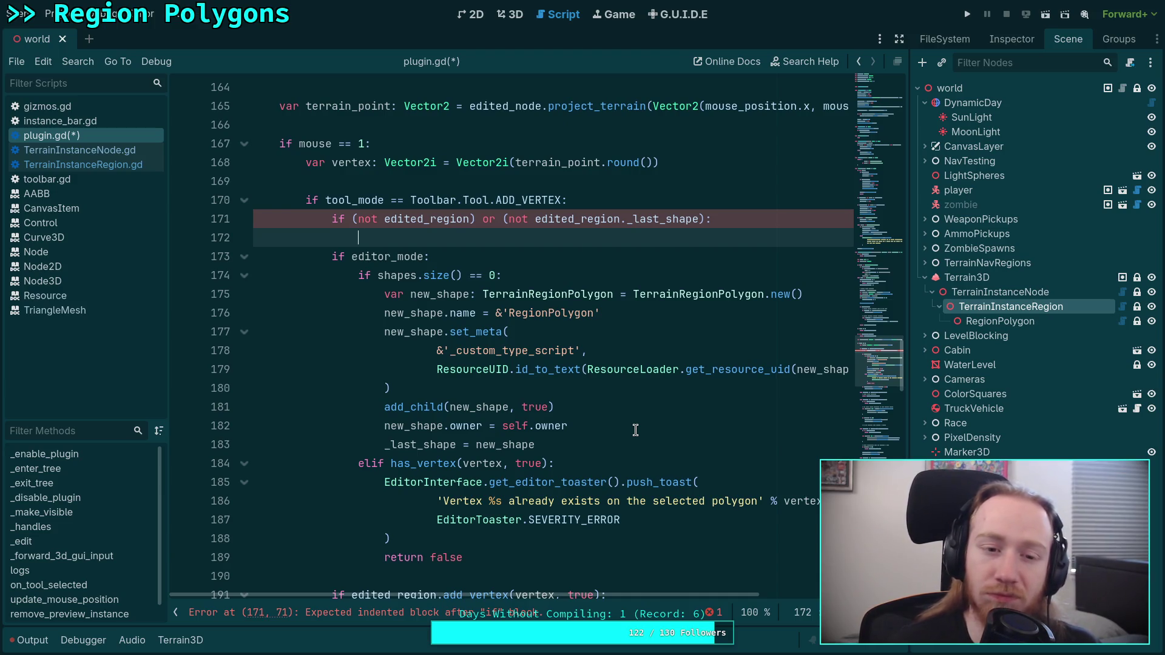
scroll(635, 430, down, 14)
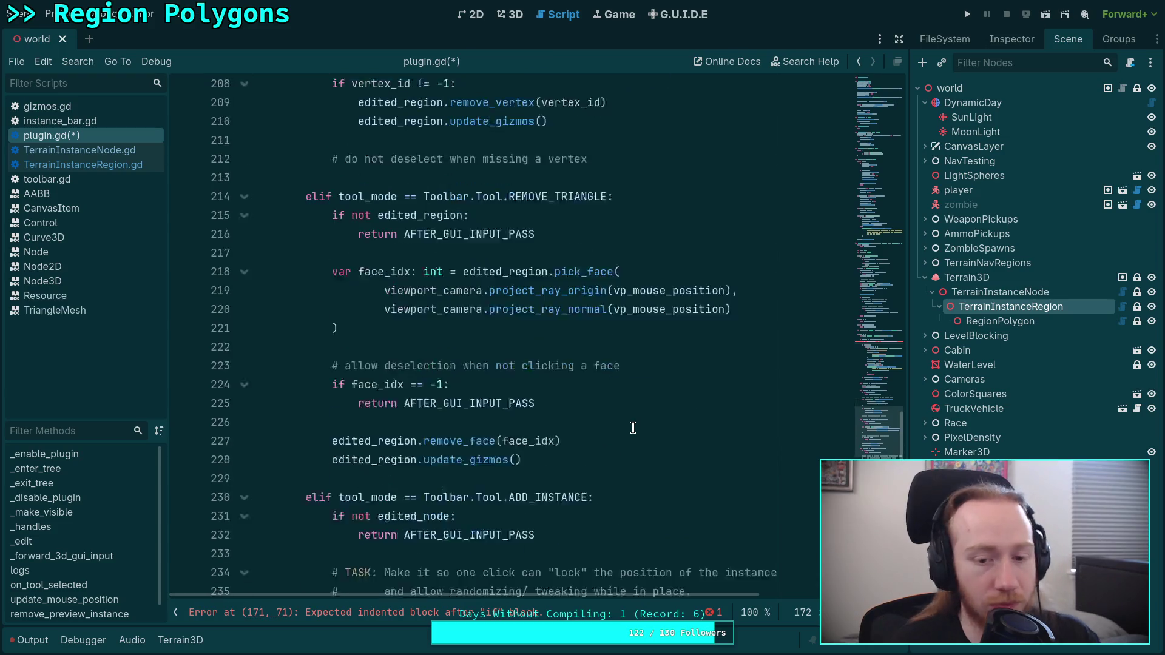
scroll(633, 428, down, 6)
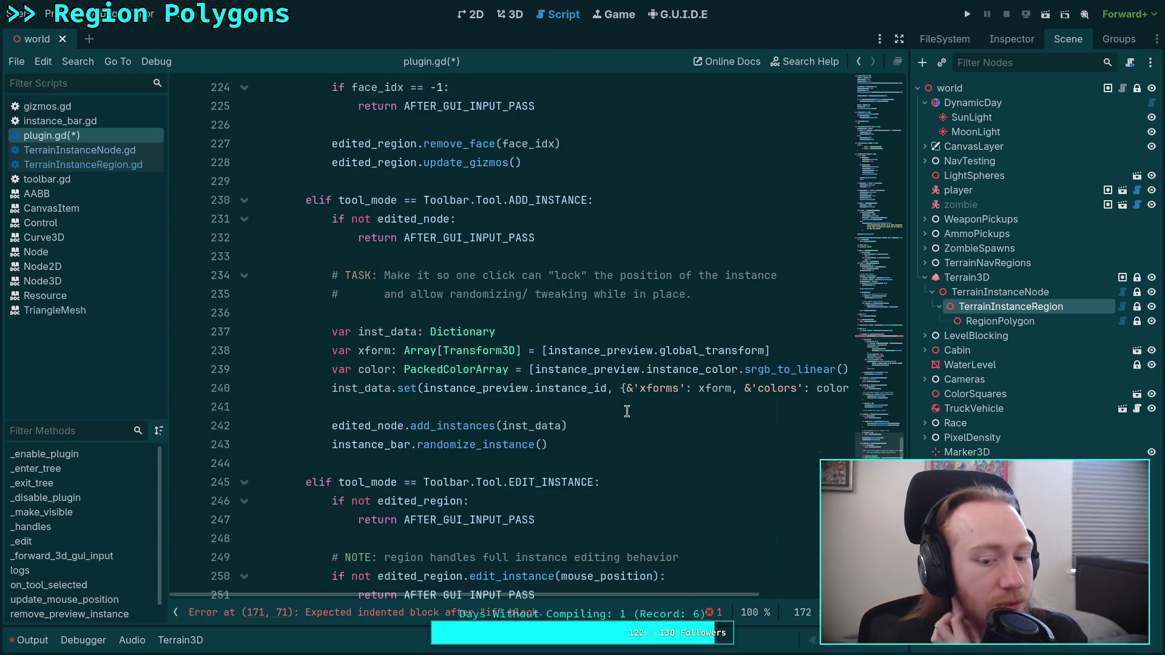
scroll(627, 411, down, 6)
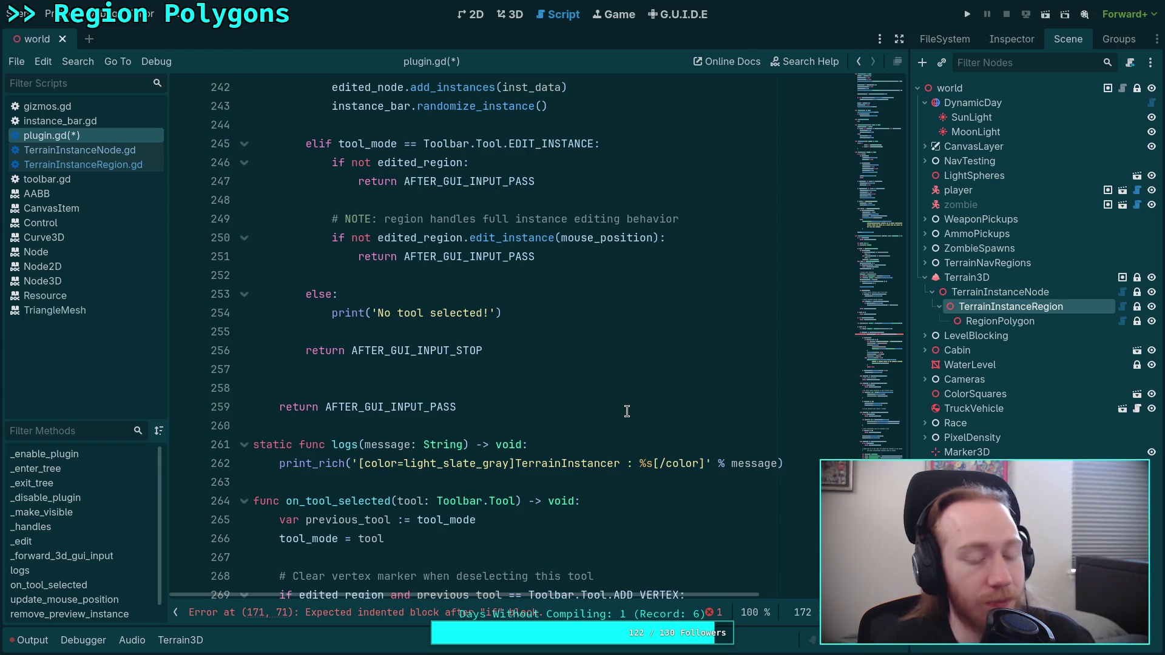
scroll(626, 412, up, 2)
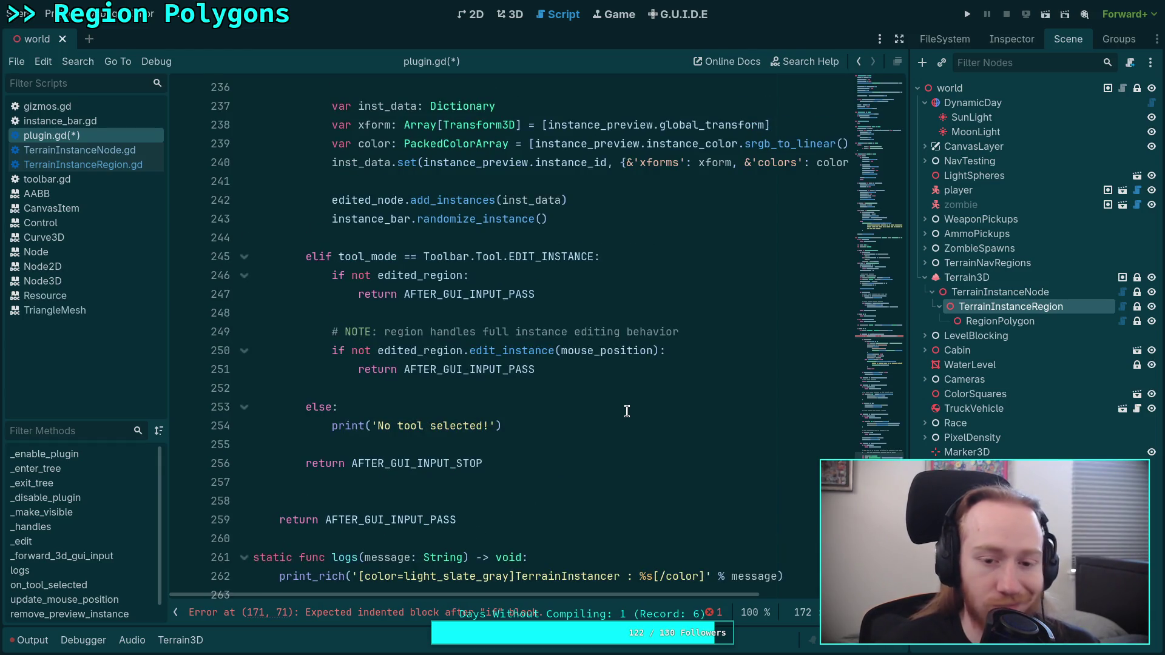
scroll(626, 411, up, 11)
scroll(627, 412, down, 6)
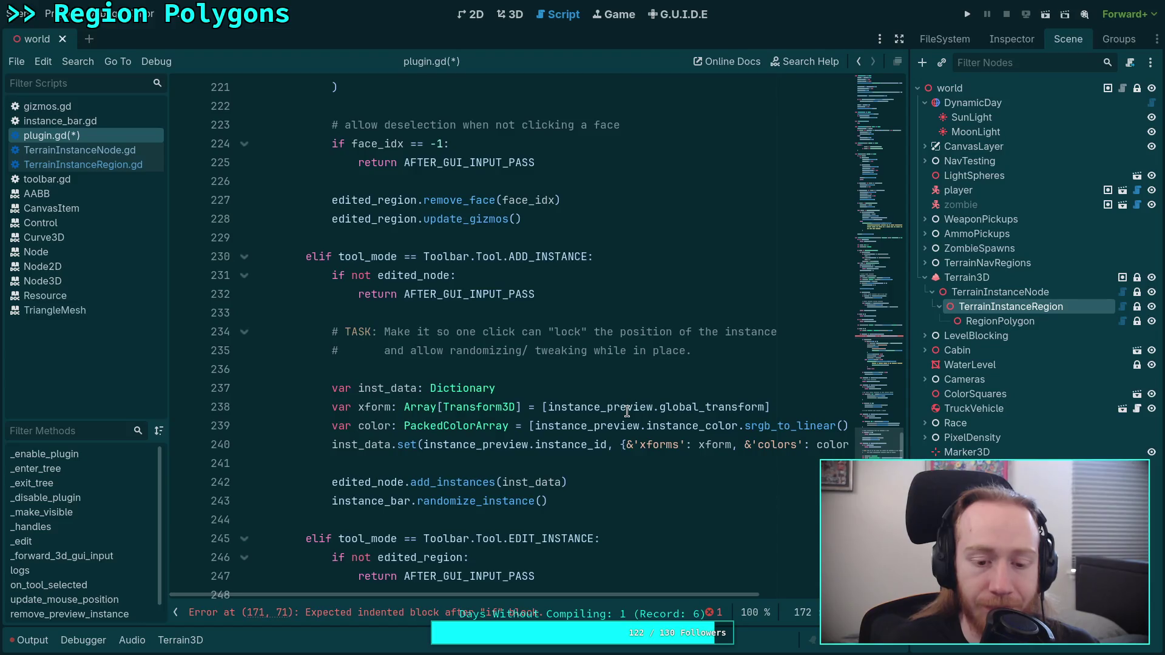
scroll(627, 411, up, 20)
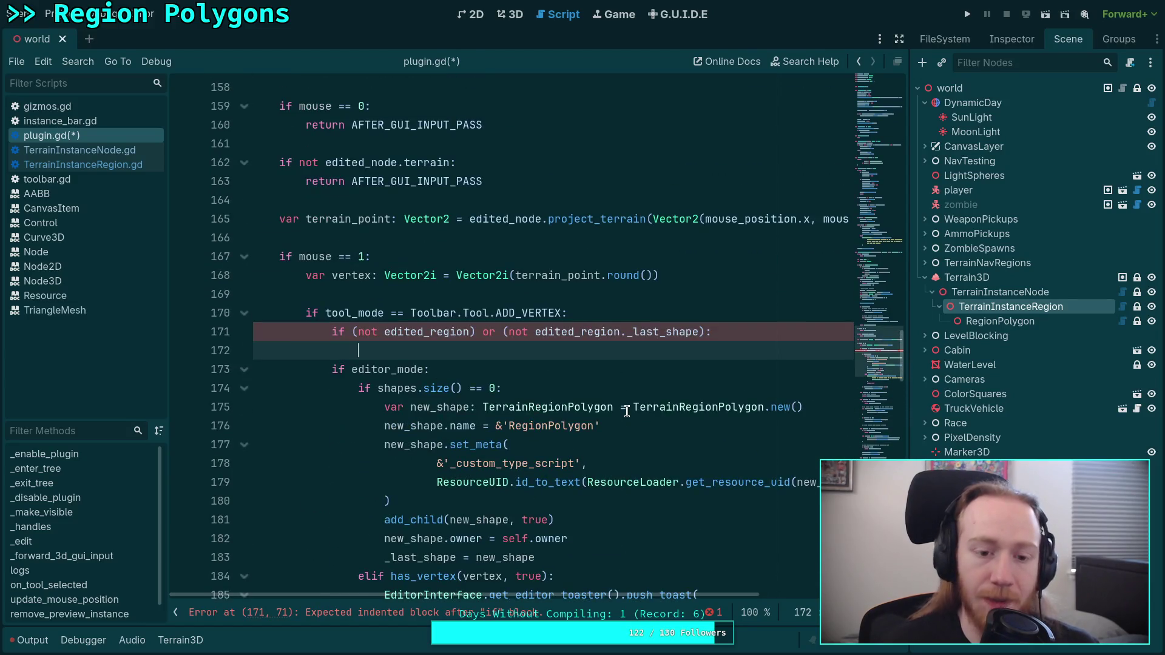
text(return )
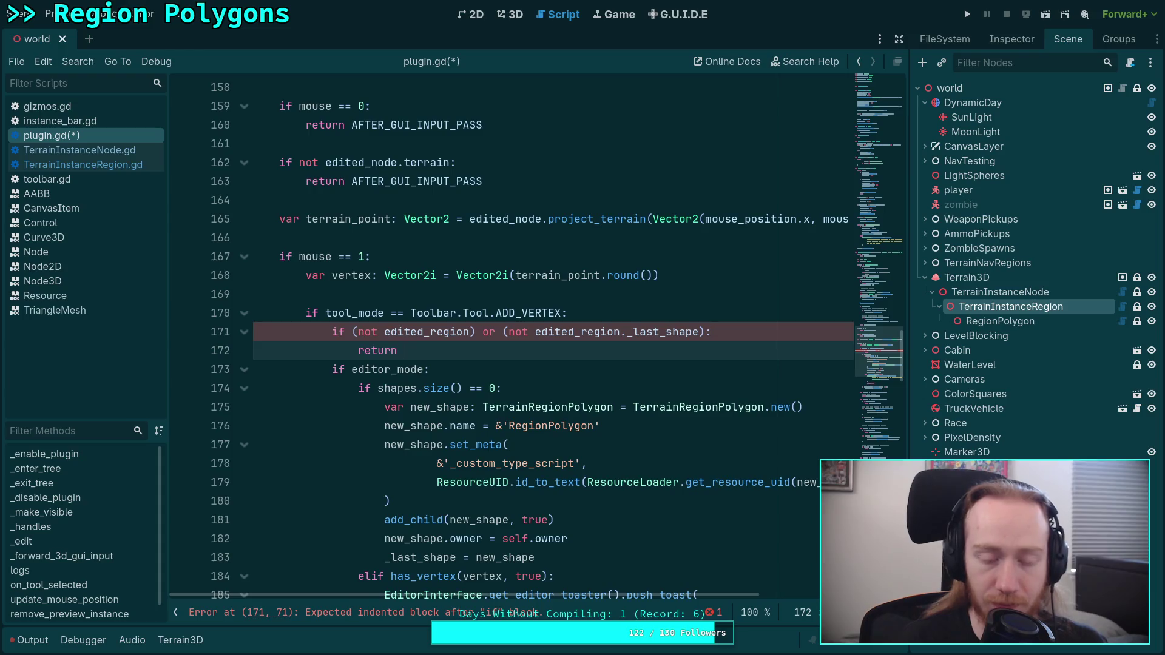
text(AF)
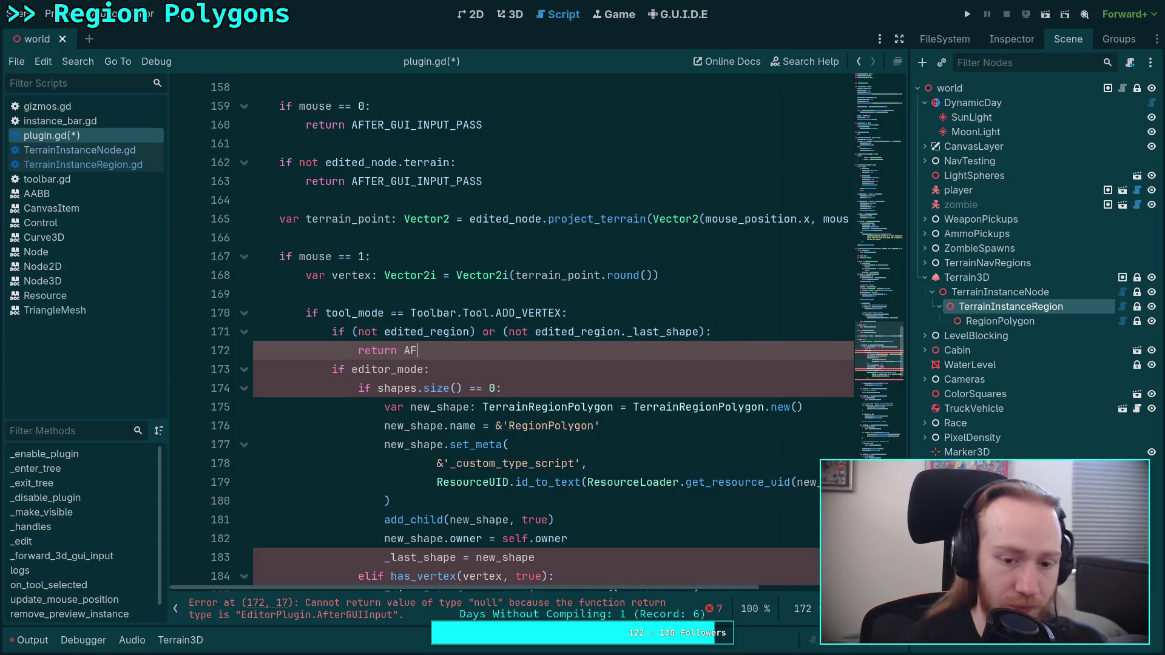
text(TER_GUI_INPUT_P)
key(Return)
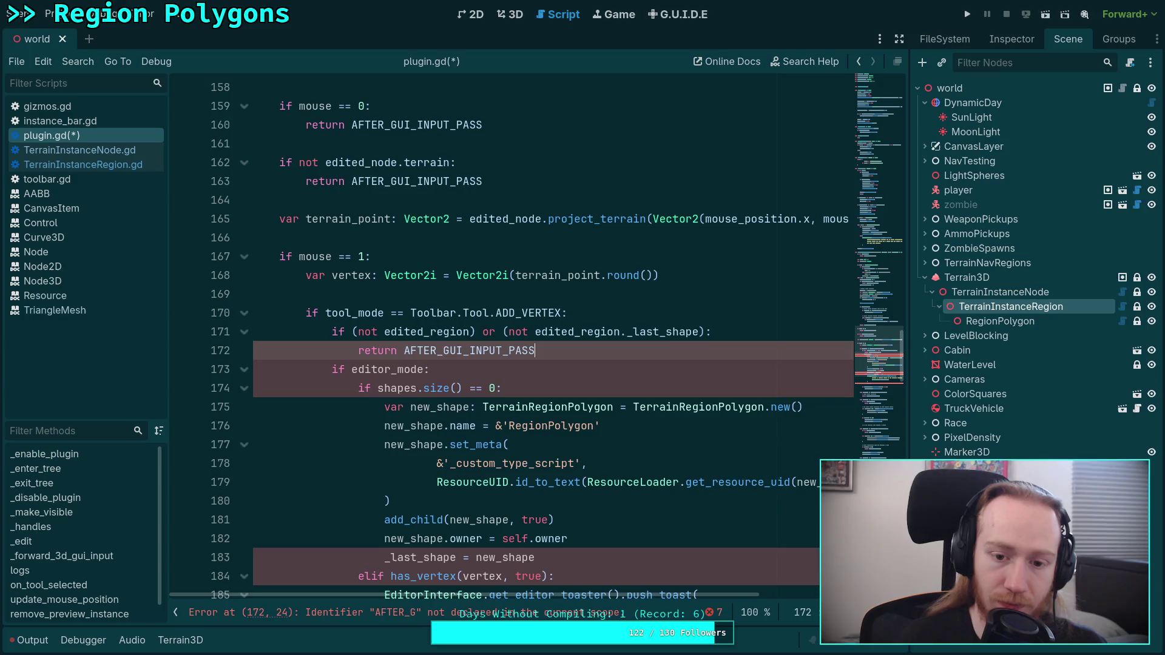
key(Return)
key(Return)
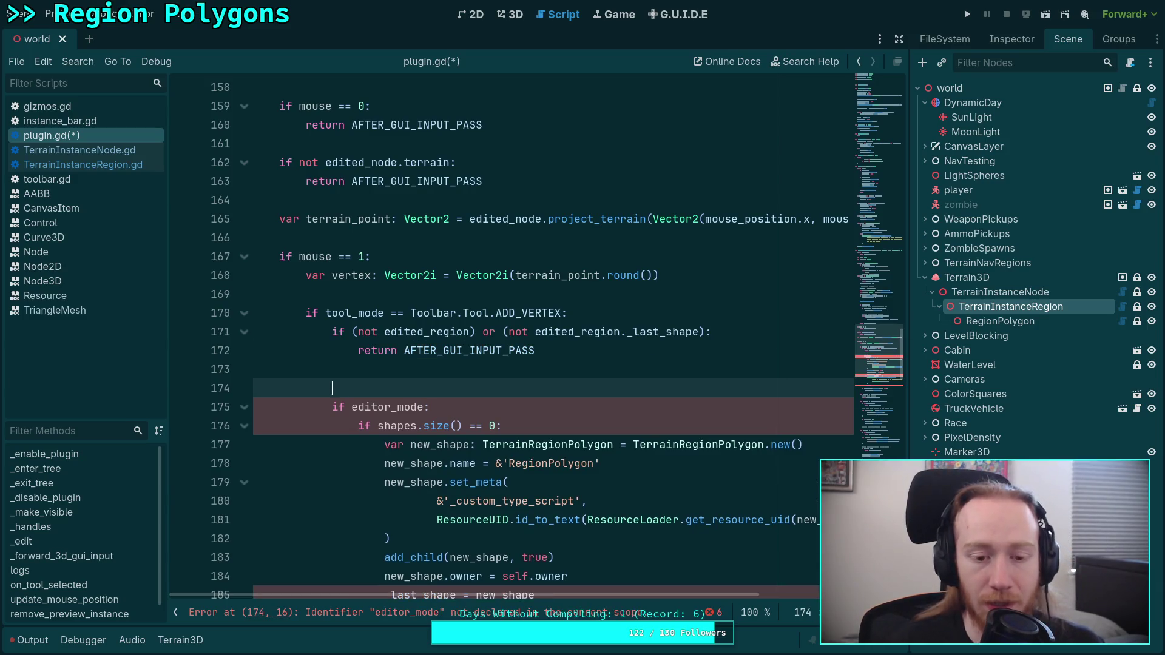
key(Return)
key(Up)
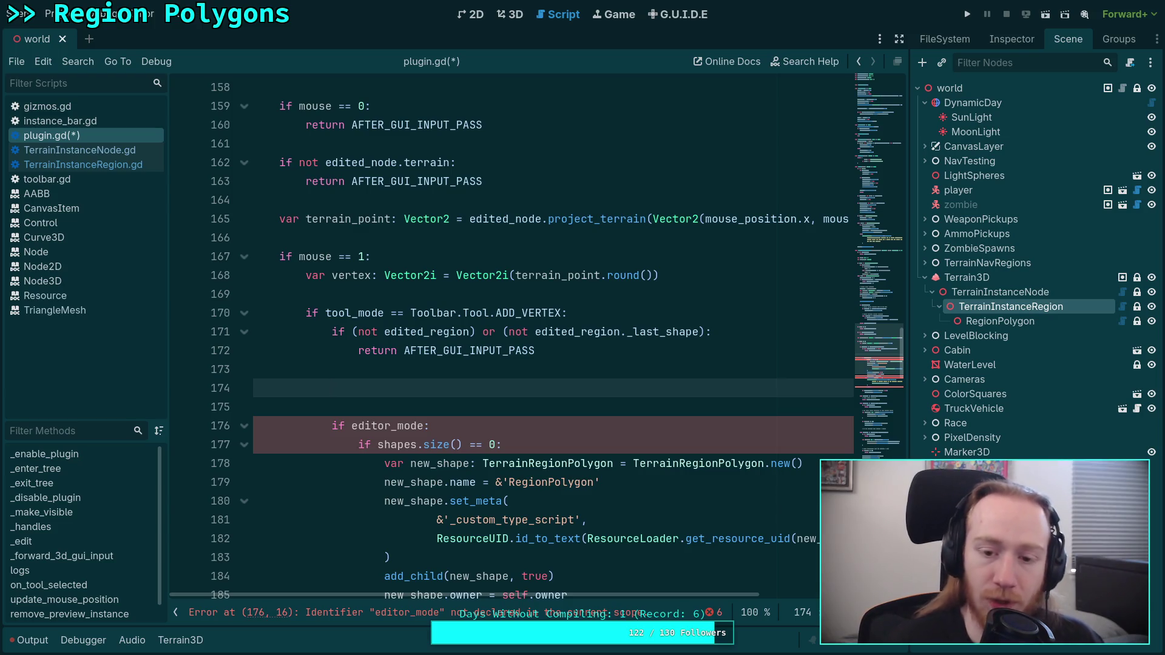
Trim the condition to 'if not edited_region:' by removing the _last_shape check and stray parenthesis.
scroll(616, 394, down, 2)
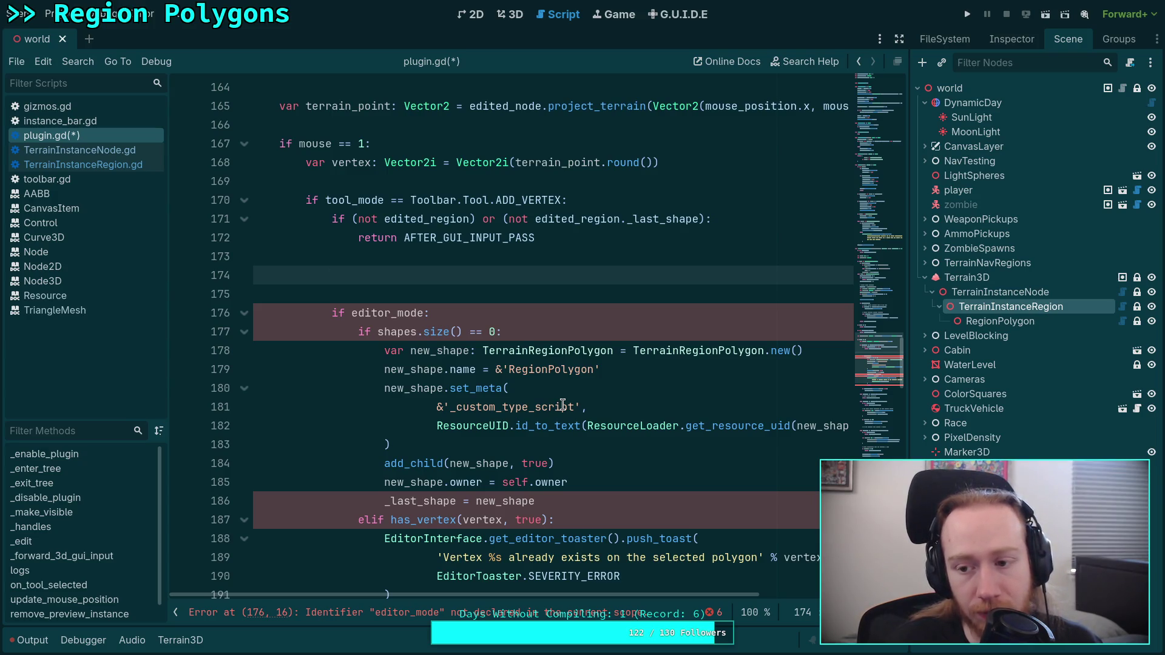
drag(471, 219, 705, 219)
key(BackSpace)
click(363, 218)
key(BackSpace)
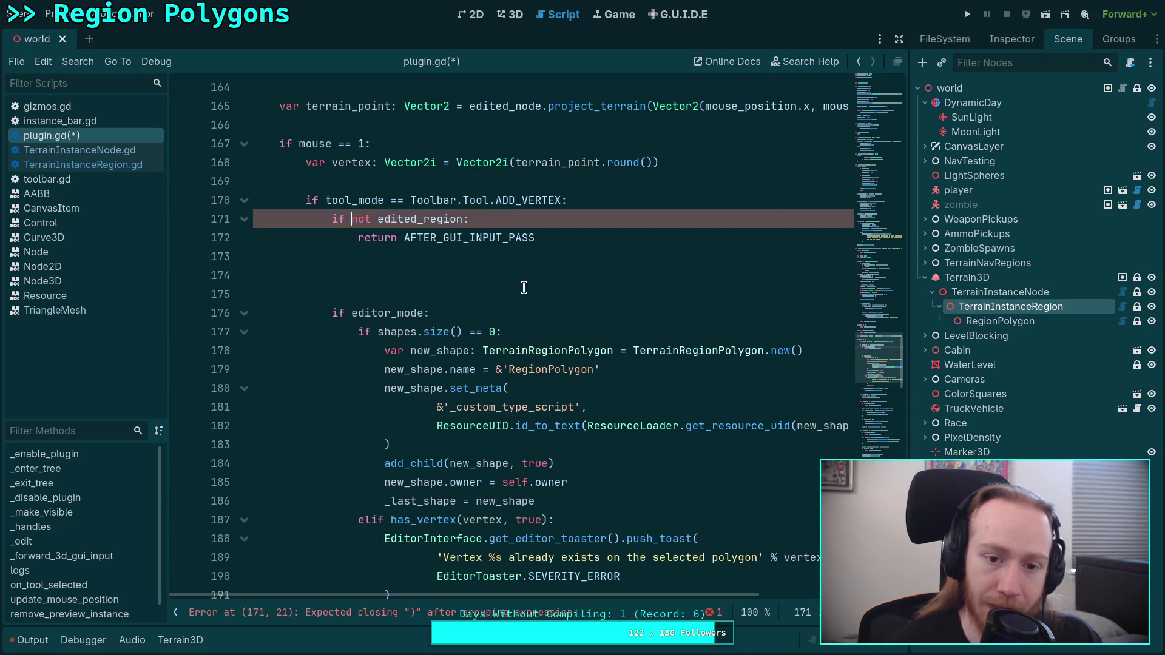
click(541, 279)
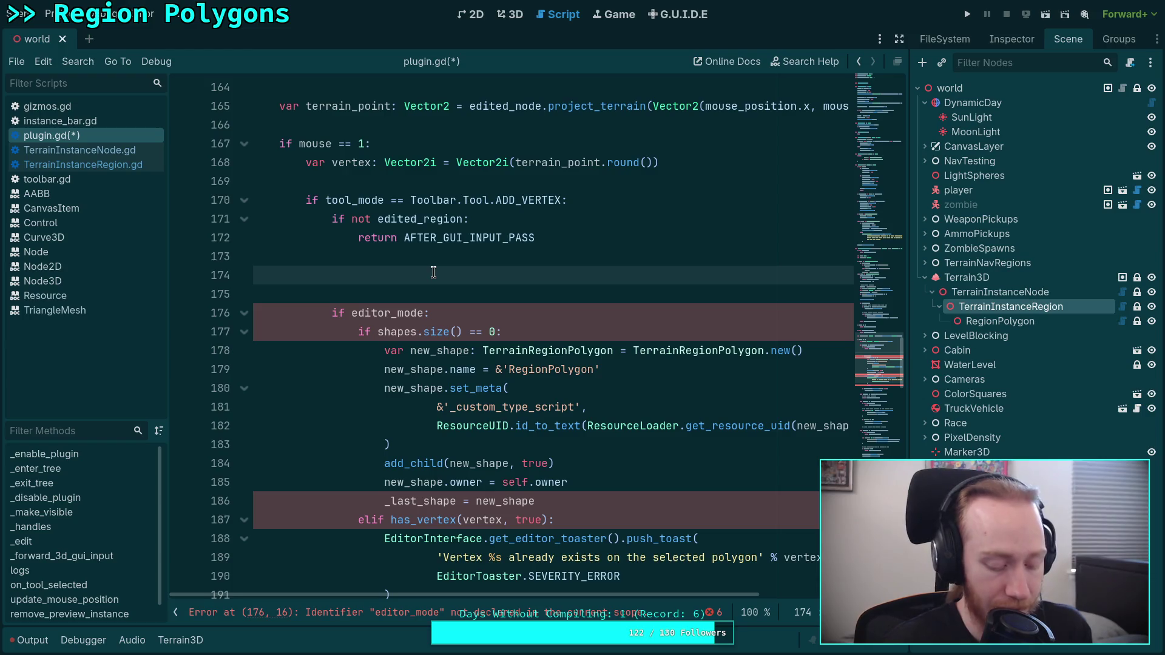
Add an 'if not edited_region._last_shape:' check below the early return.
text(if)
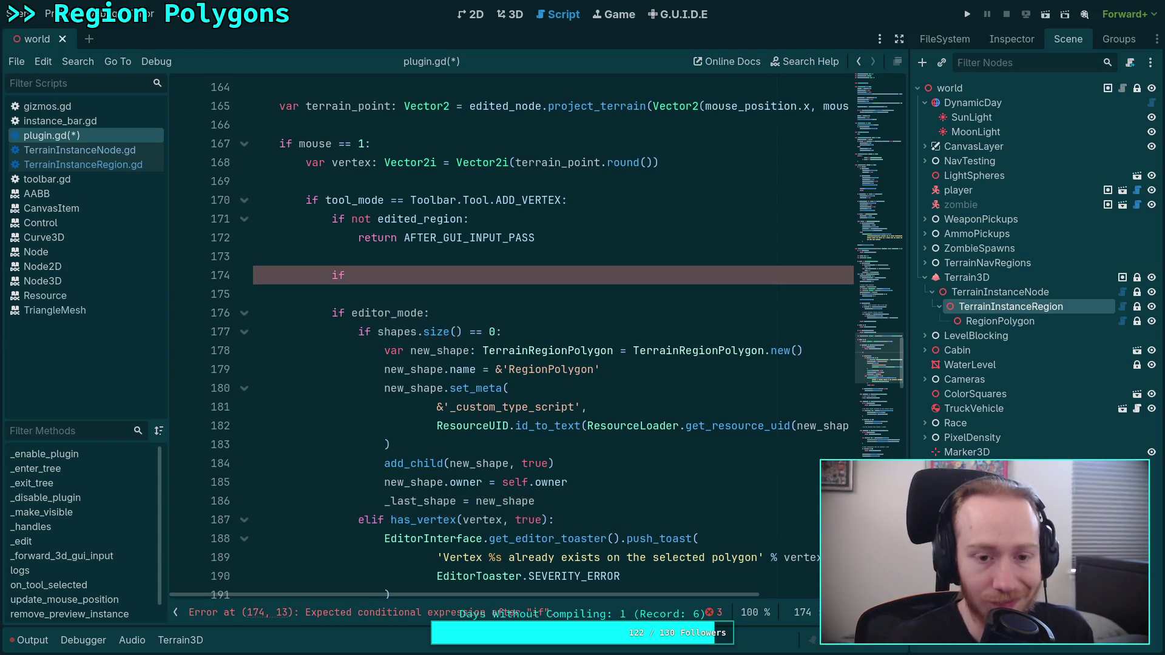
text( not)
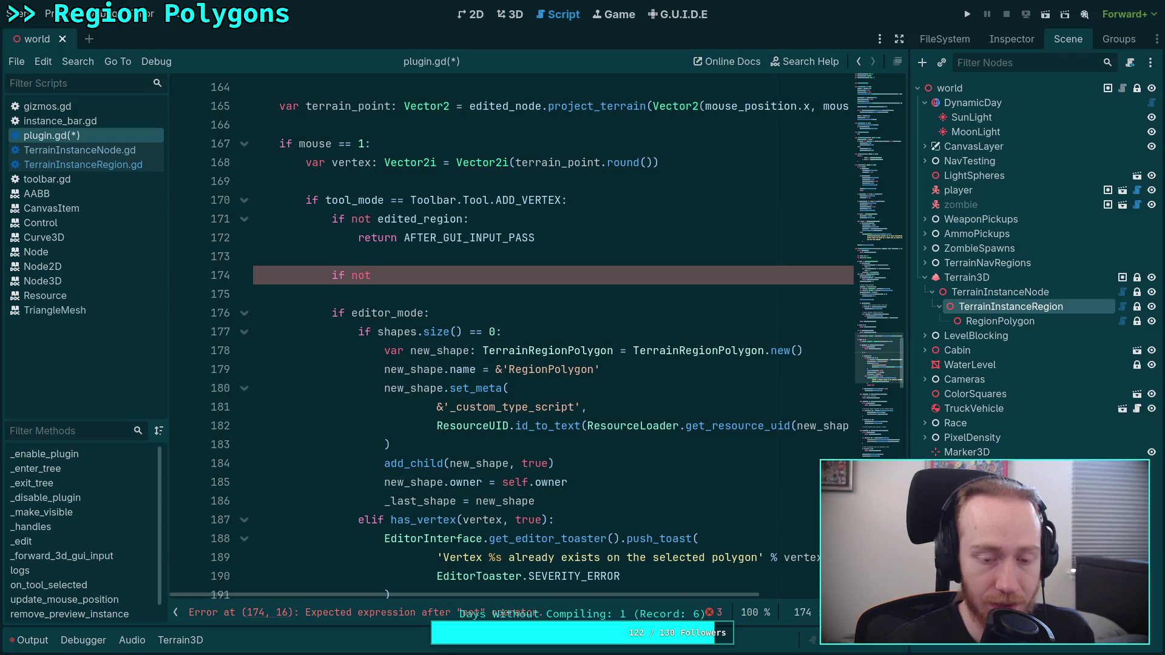
text( edited_)
key(Return)
text(._la)
key(Return)
text(:)
key(Return)
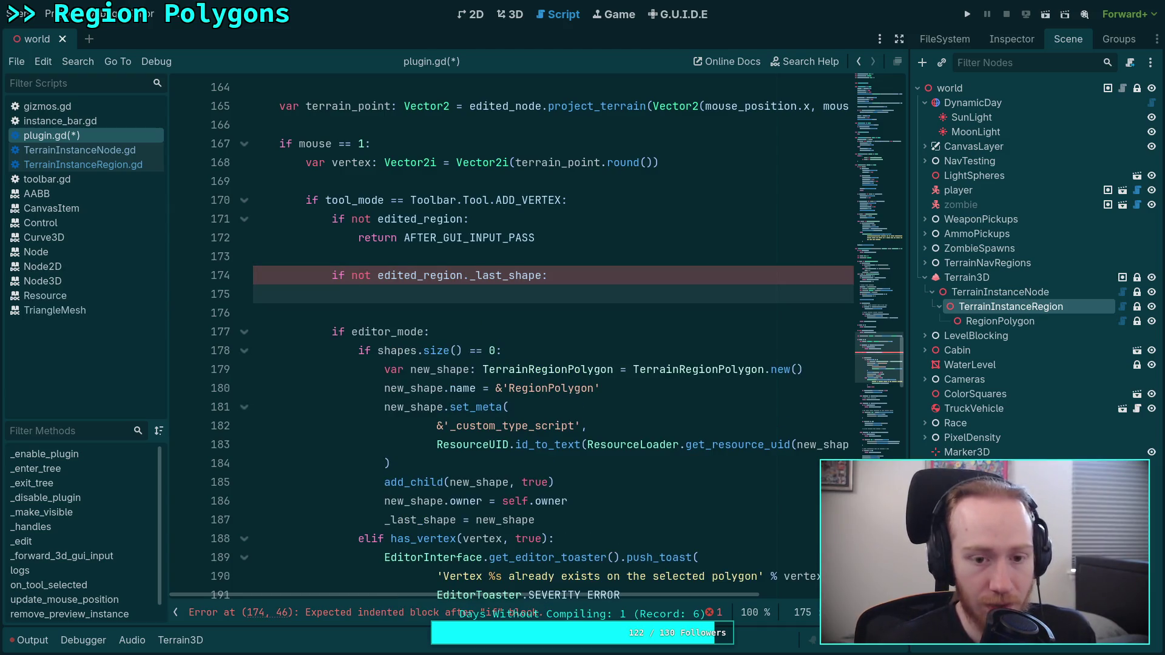
Insert 'var target_polygon: TerrainRegionPolygon = edited_region._last_shape' above that check.
click(332, 256)
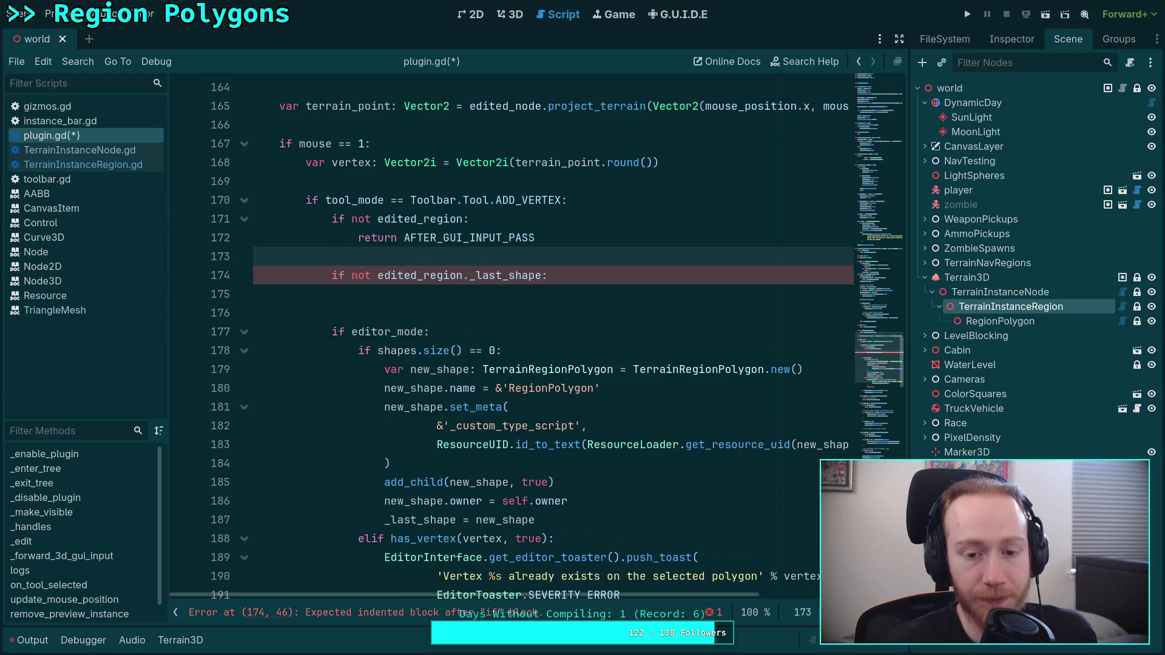
key(Return)
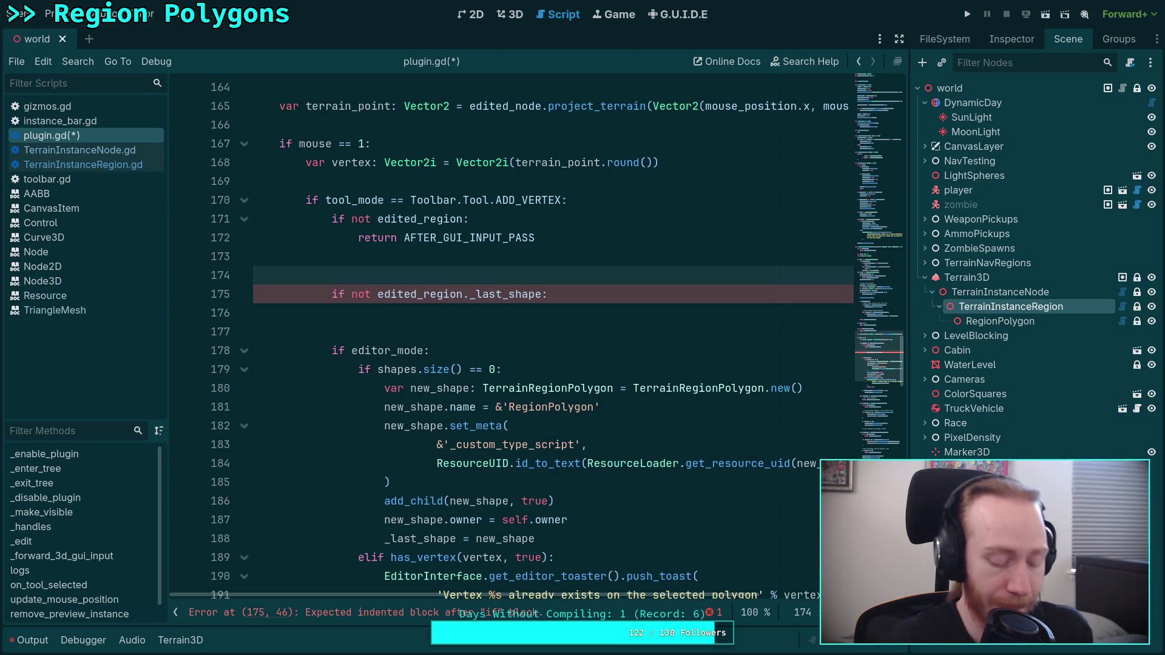
text(var )
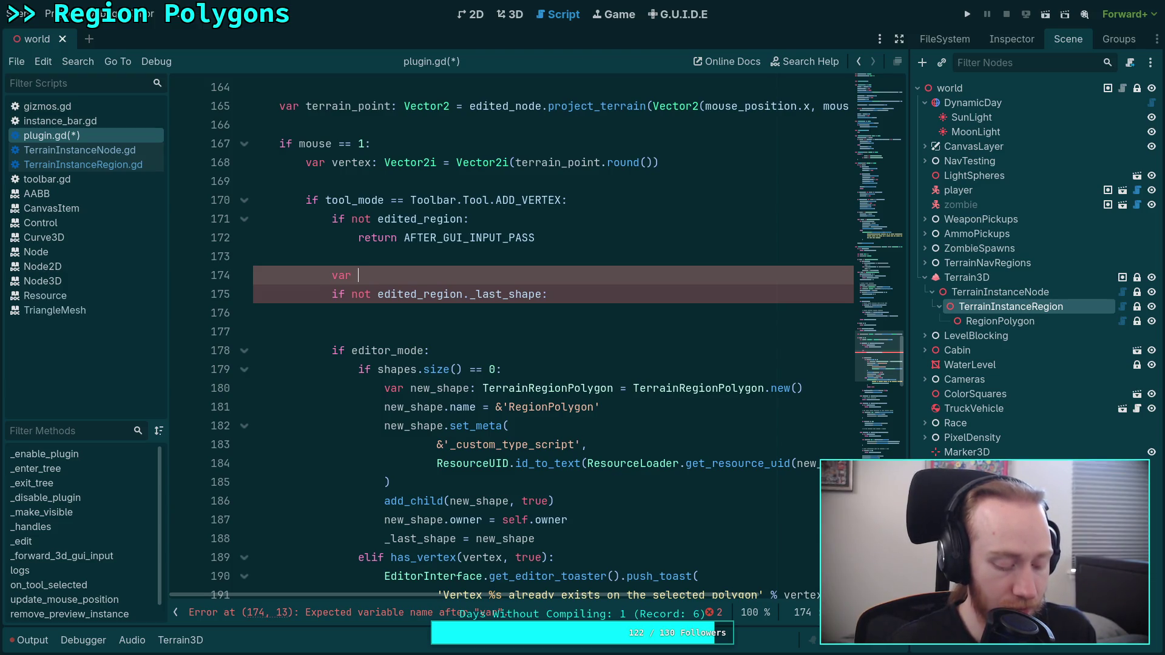
text(target_)
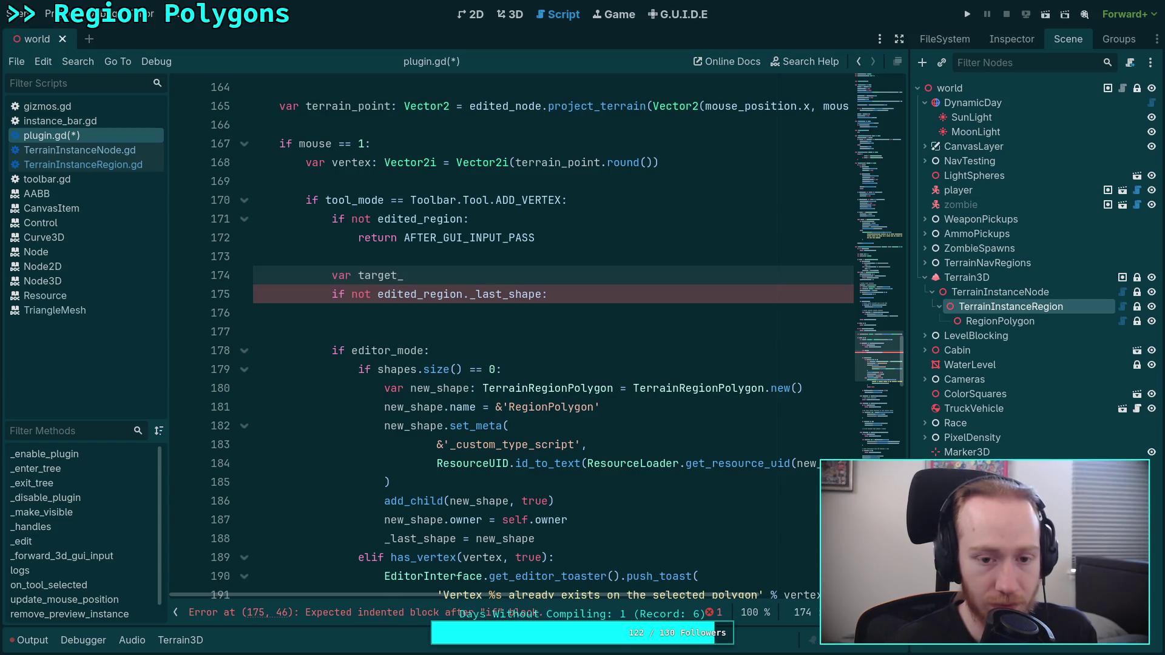
text(poly)
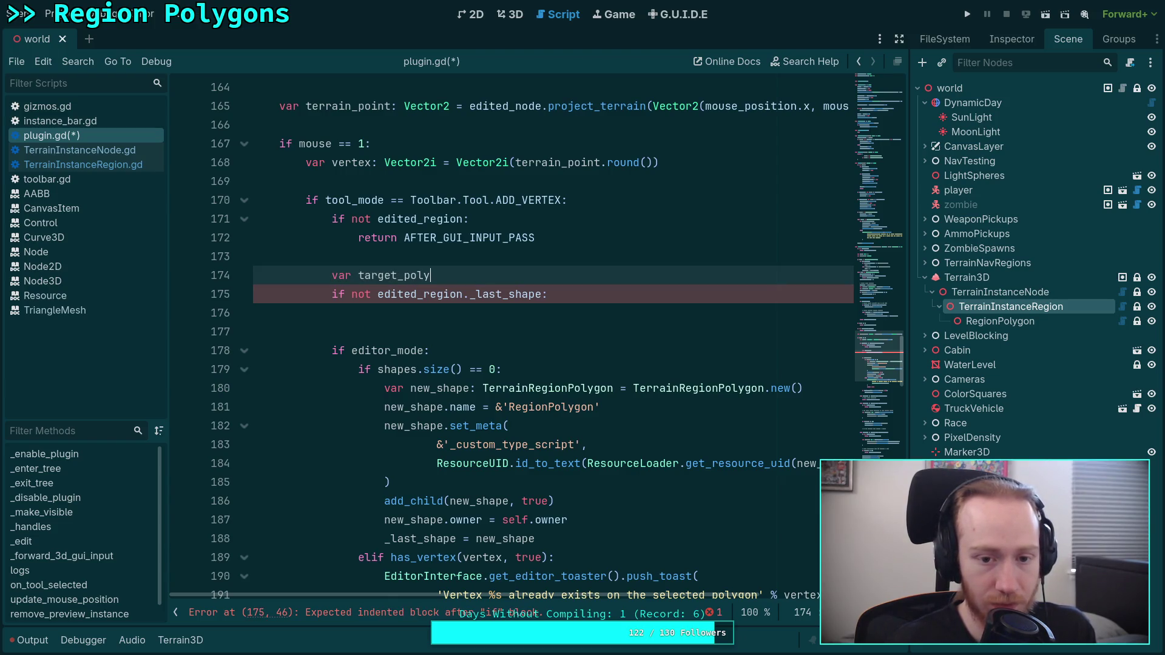
text(gon: R)
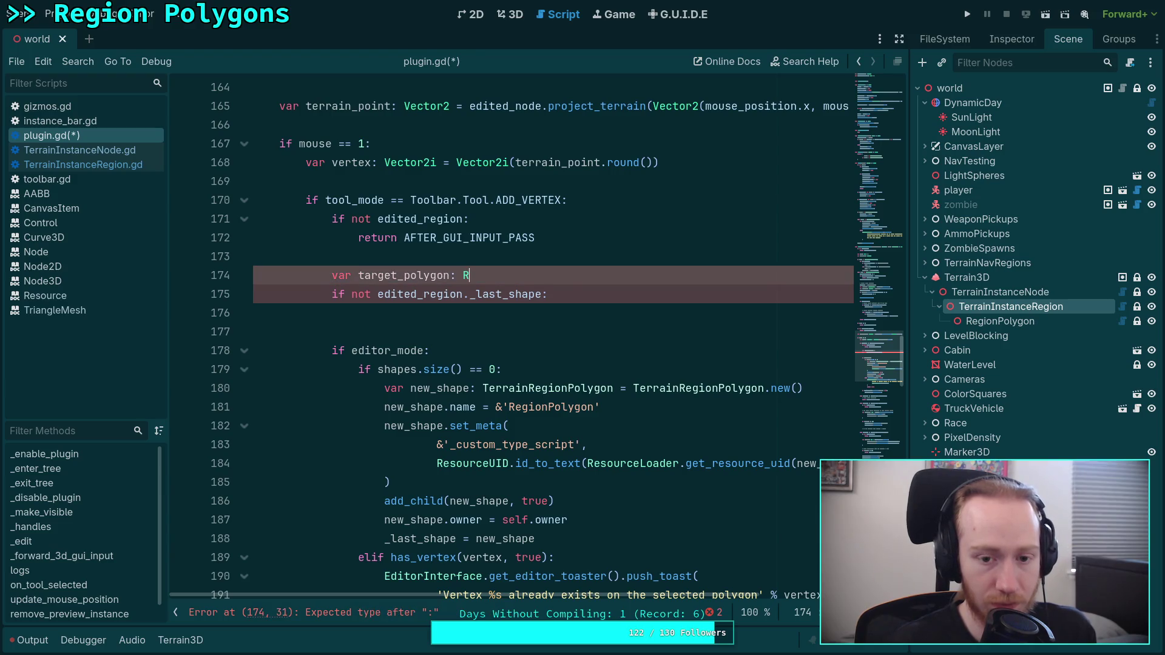
key(BackSpace)
key(BackSpace)
text( TerrainR)
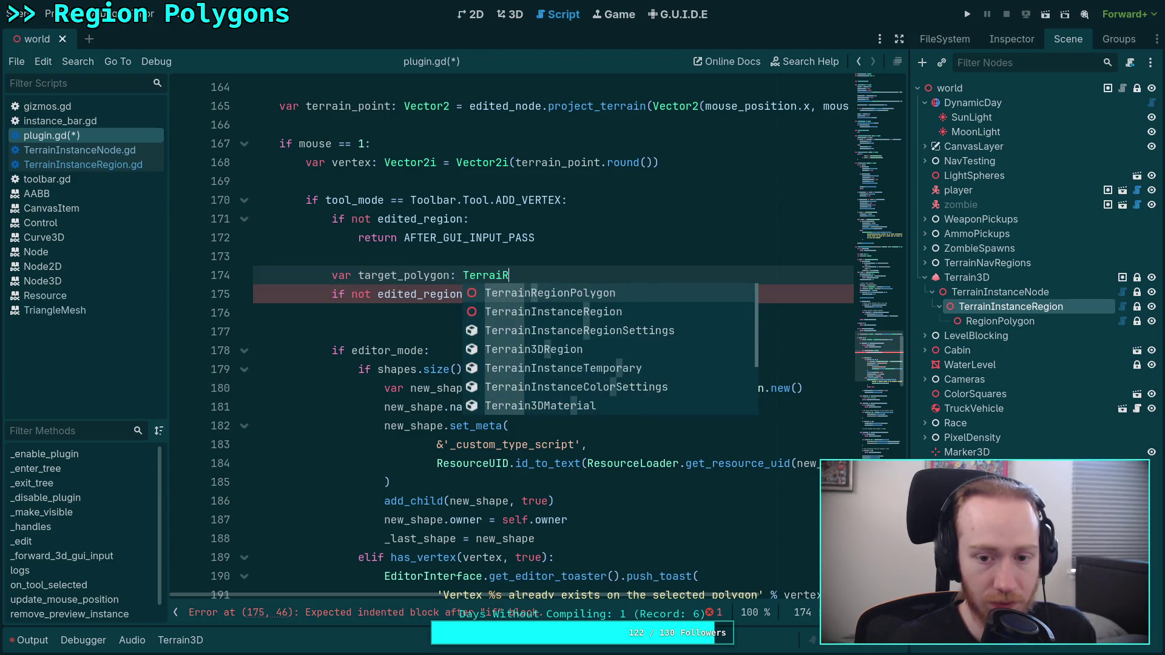
key(Return)
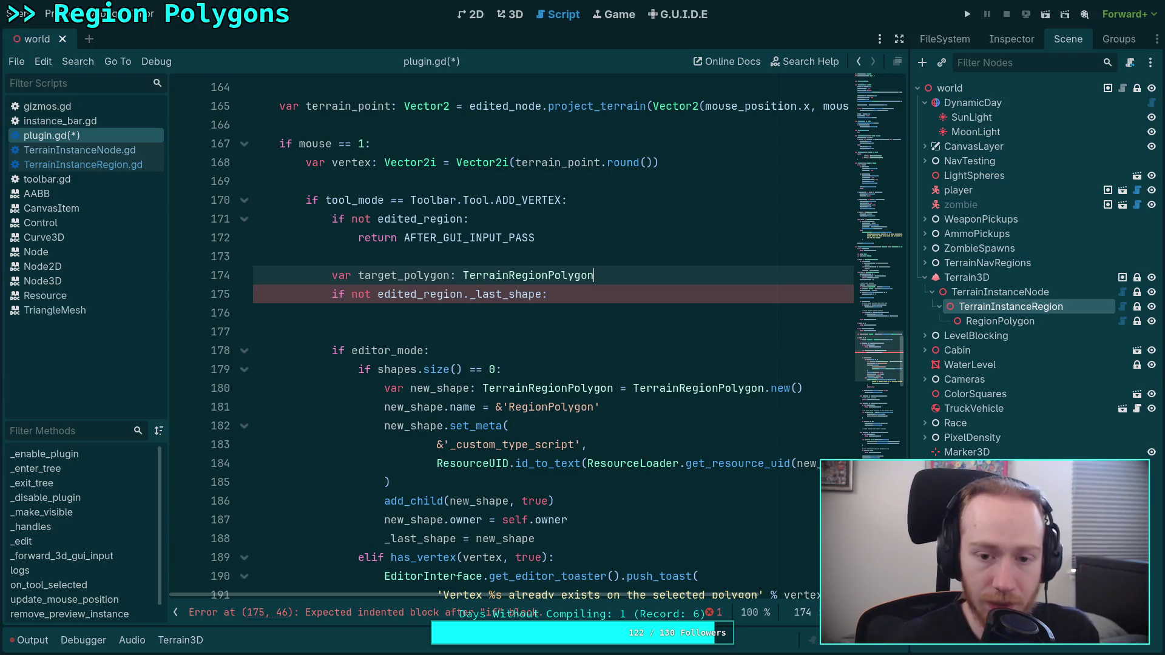
text( = edi)
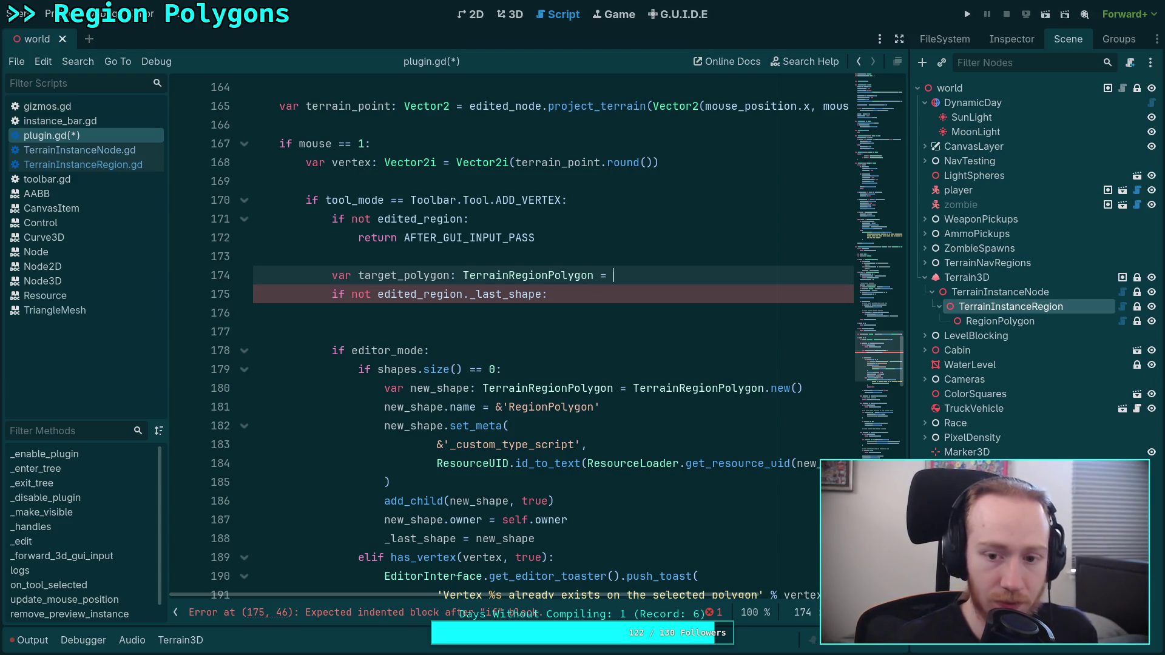
key(Down)
key(Return)
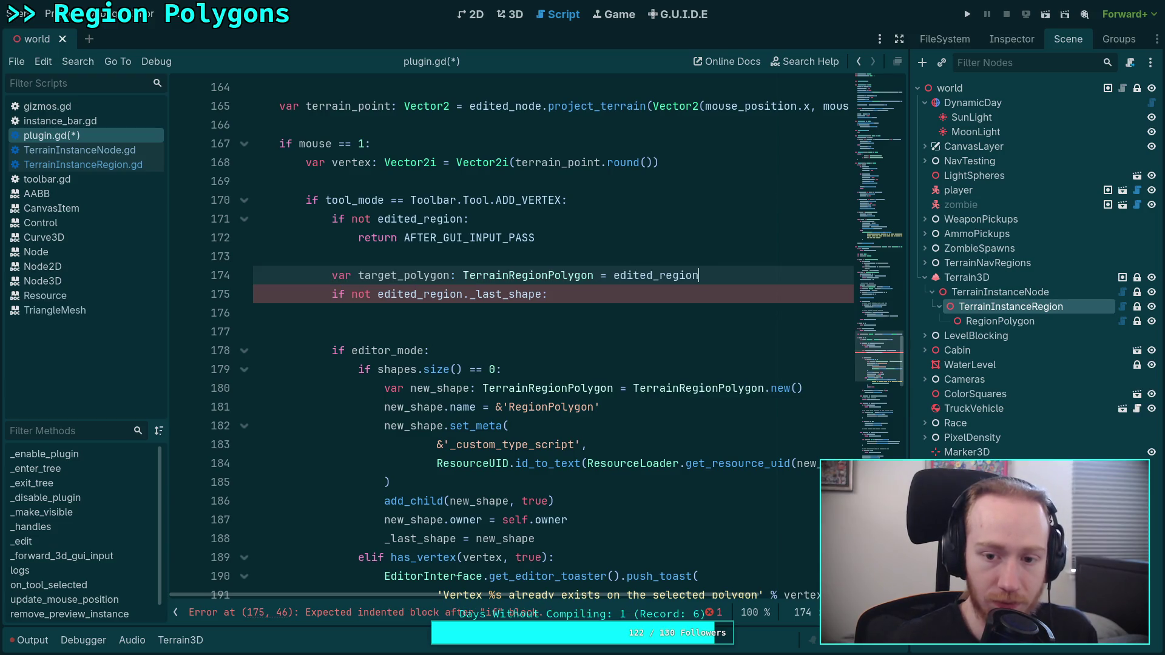
text(._las)
key(Return)
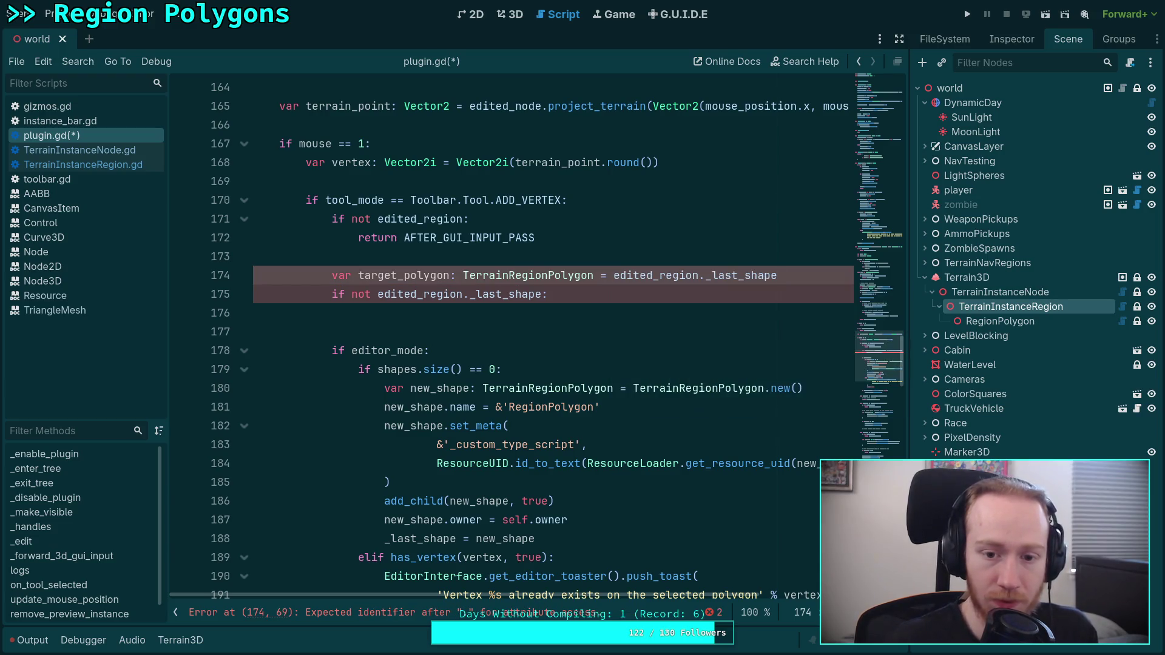
Change the check to 'if not target_polygon:' and open an indented line in its body.
click(544, 293)
key(BackSpace)
key(BackSpace)
key(BackSpace)
key(BackSpace)
key(BackSpace)
key(BackSpace)
text(tar)
key(Return)
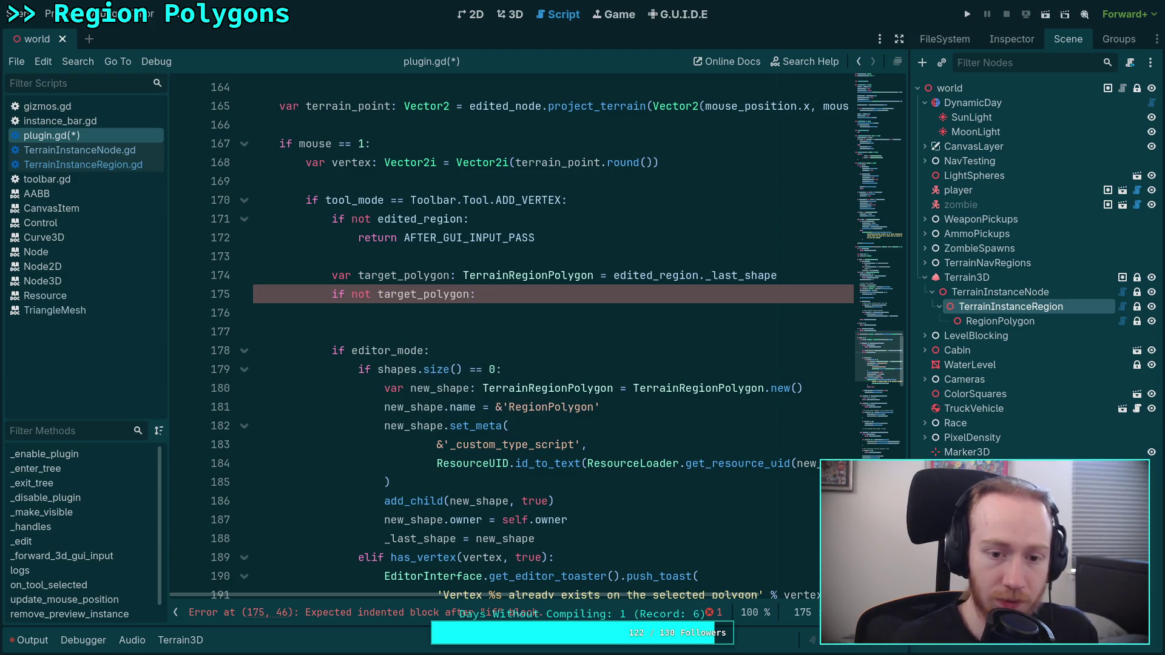
key(Up)
key(Down)
key(Down)
Write the comment '# Find close edges for vertex insertion, or nearest edge/ vertex' / '# for adding, or ignore'.
text(# Find )
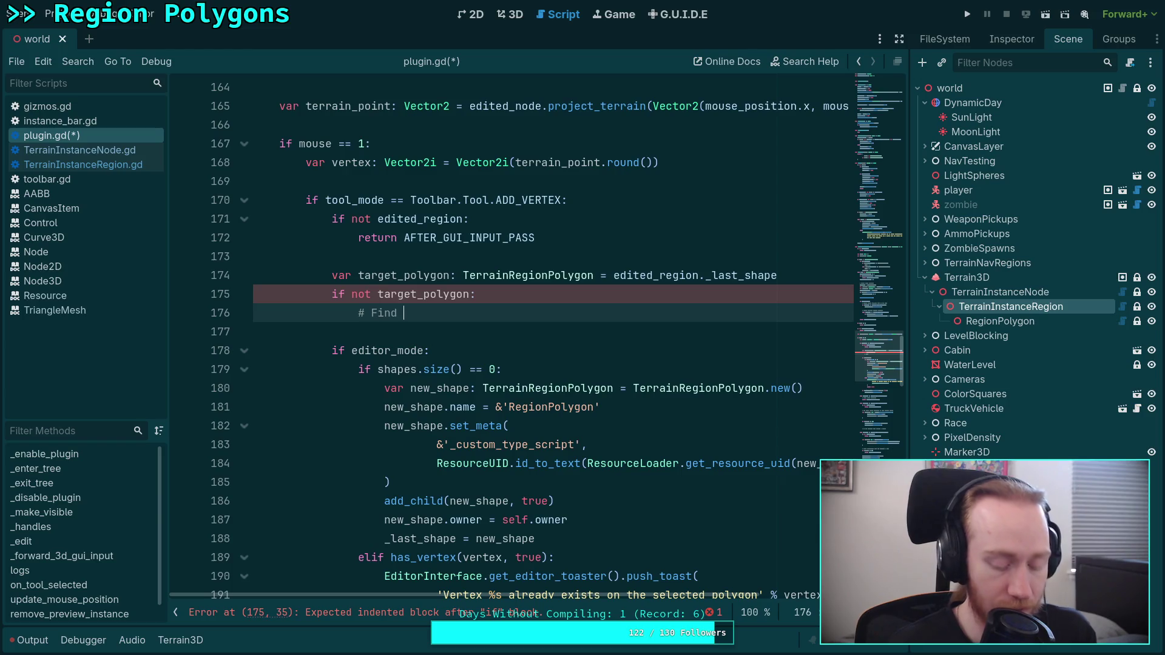
text(close edges )
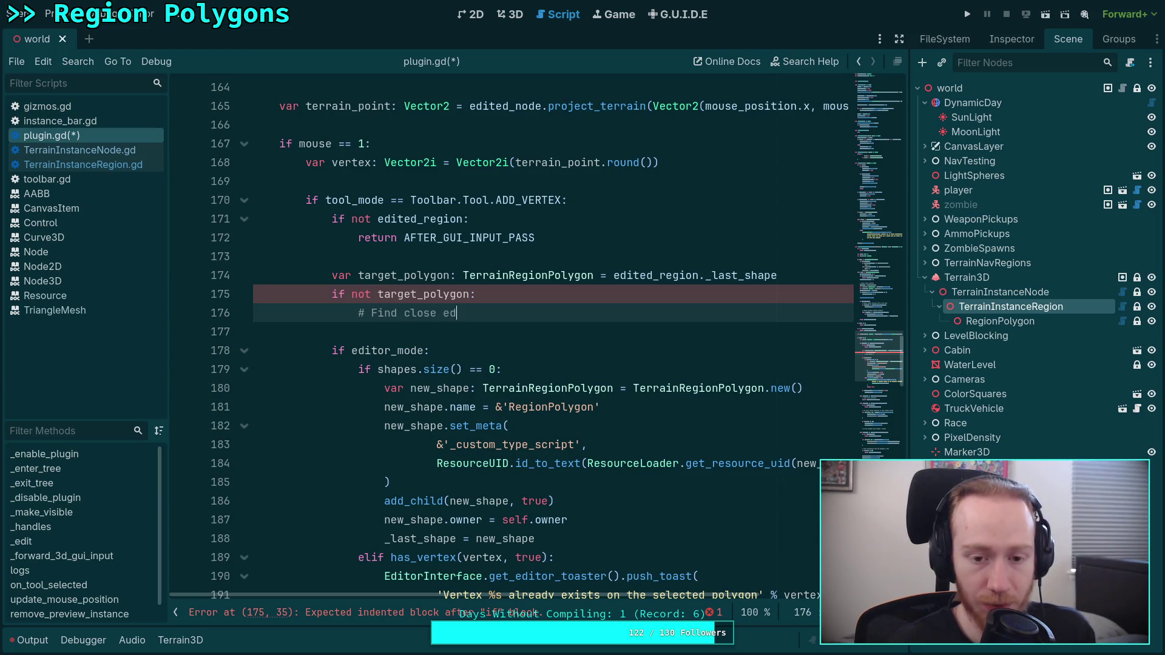
text(for ve)
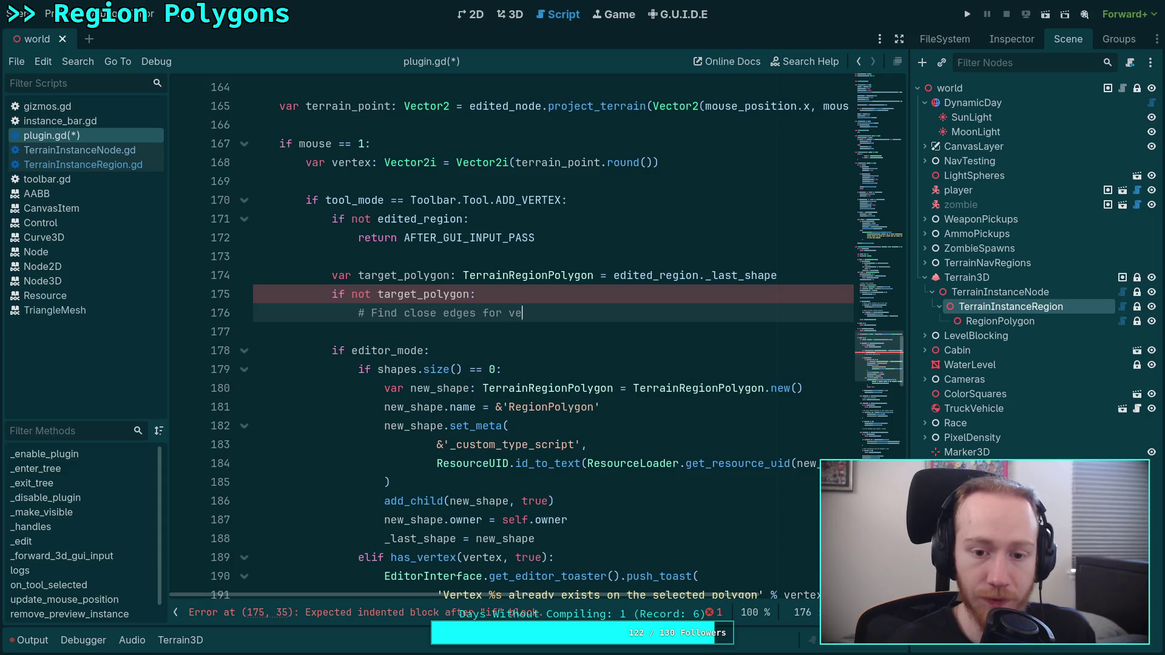
text(rtex insertion,)
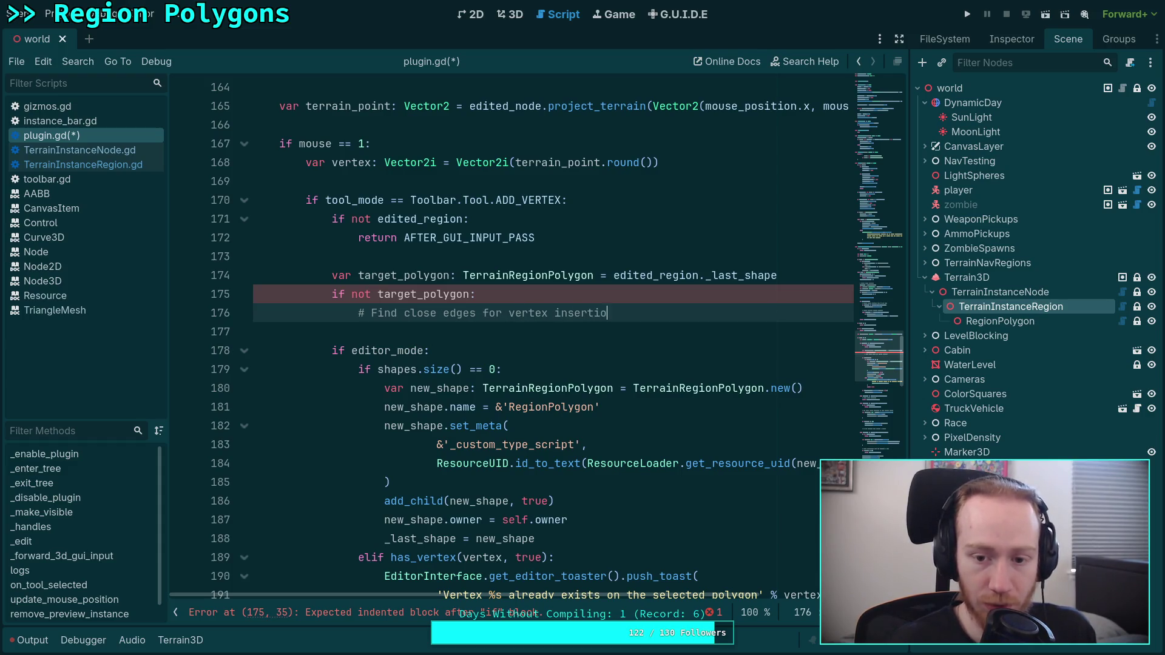
key(BackSpace)
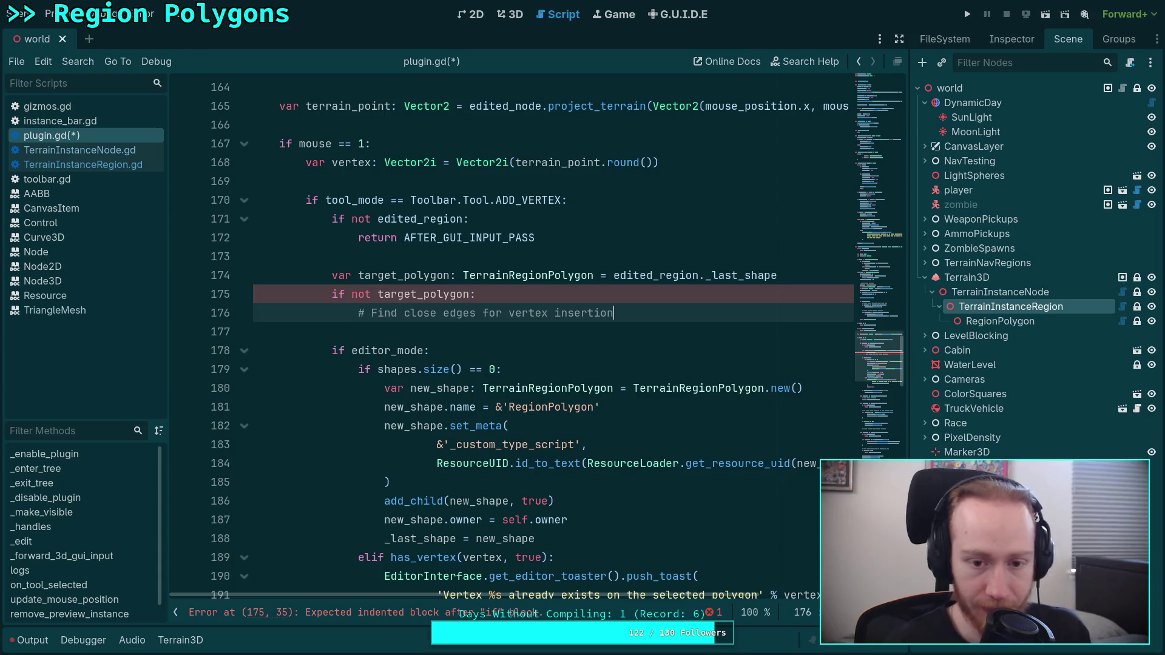
text(, or )
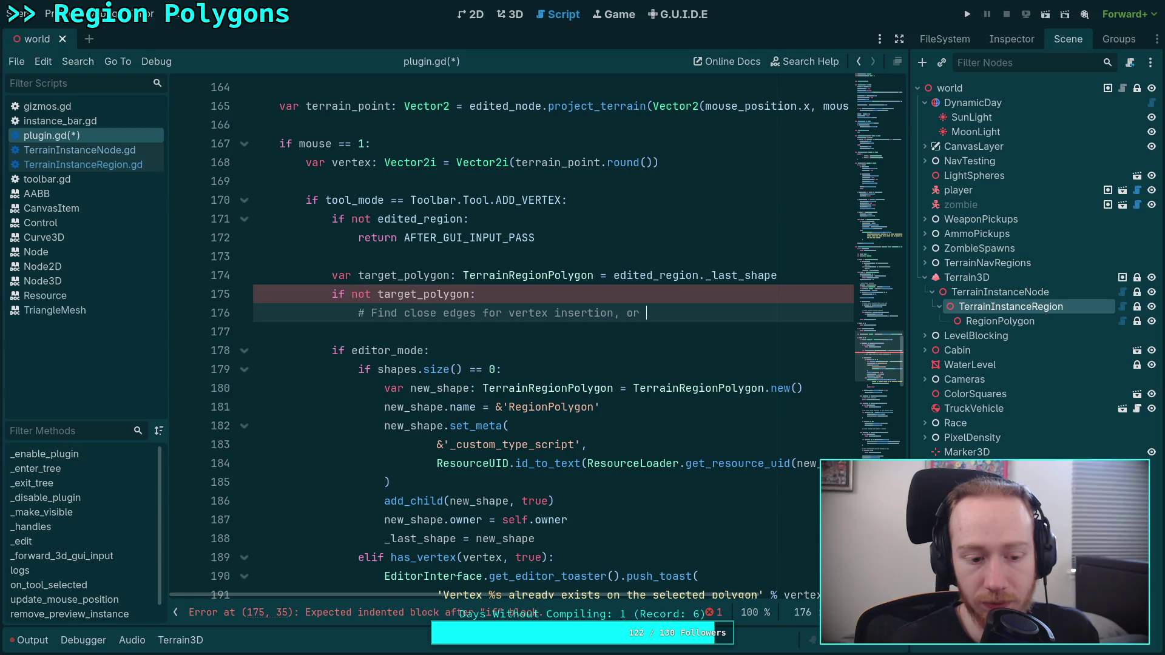
text(nearest edge)
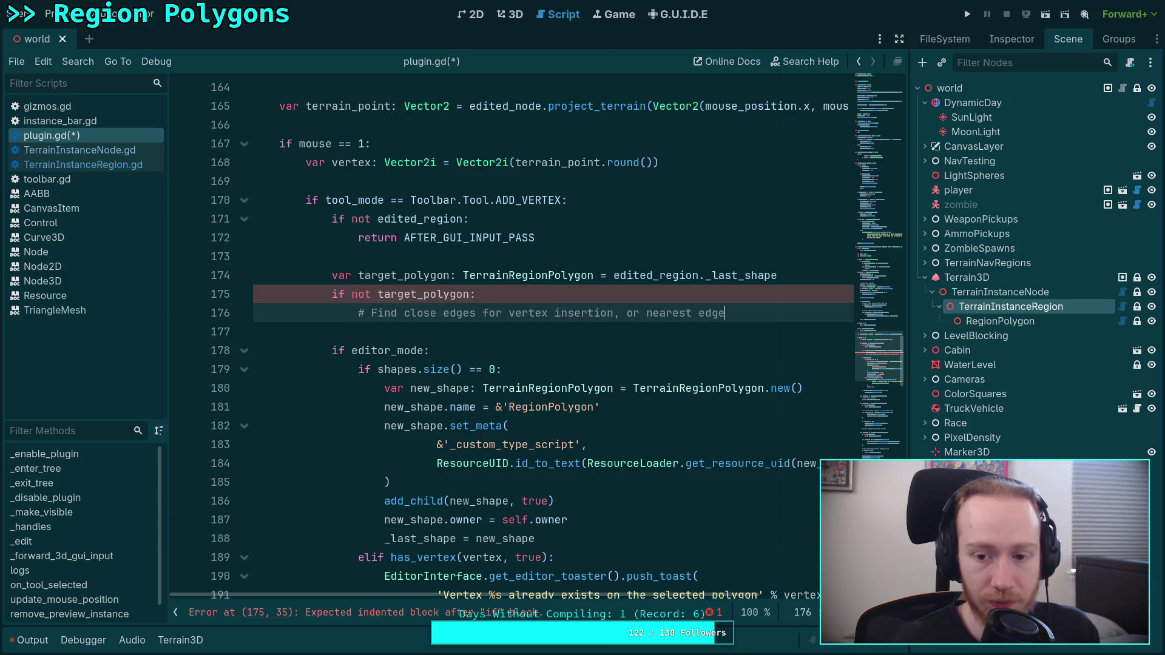
text(/ )
text(vertex)
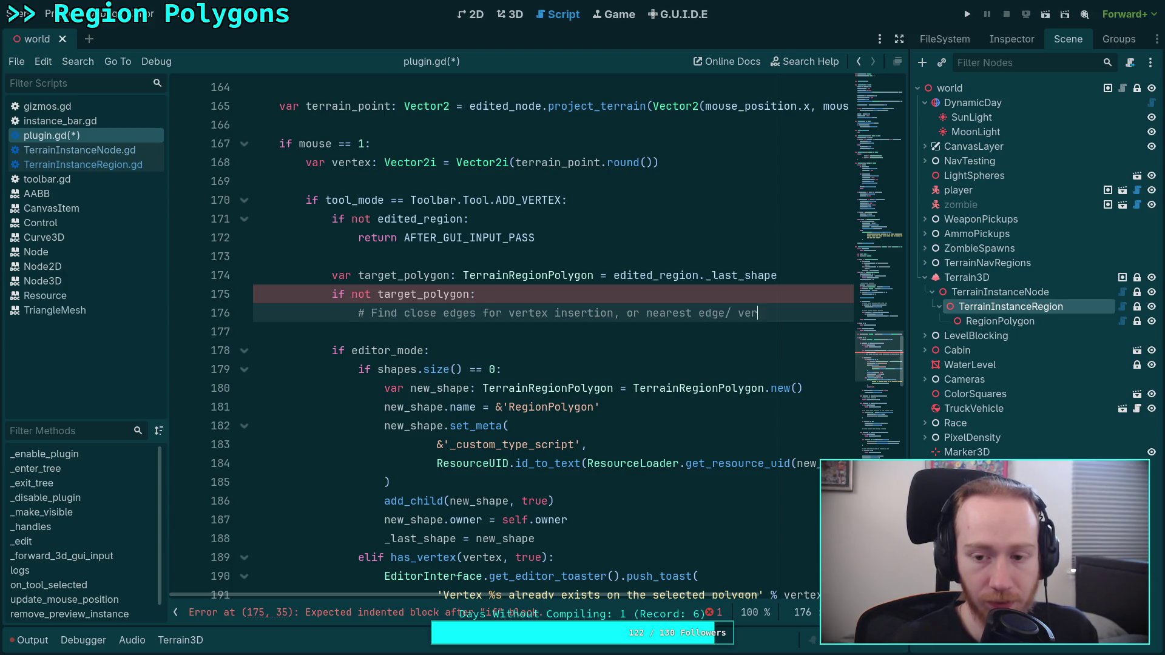
key(Return)
text(# for )
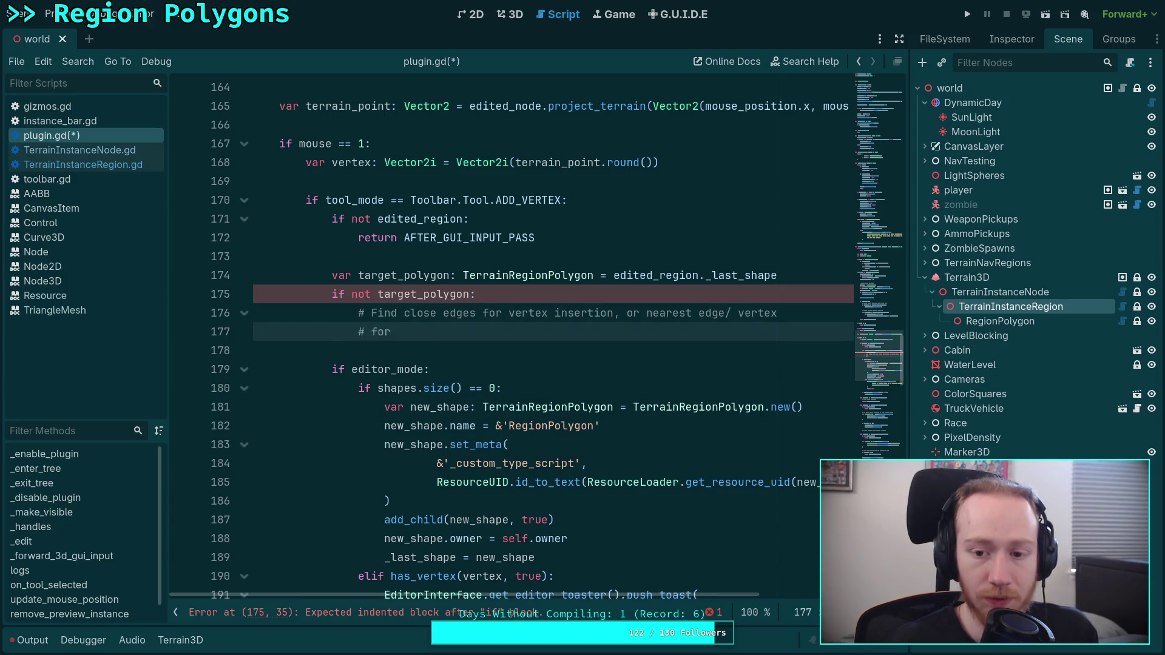
text(add)
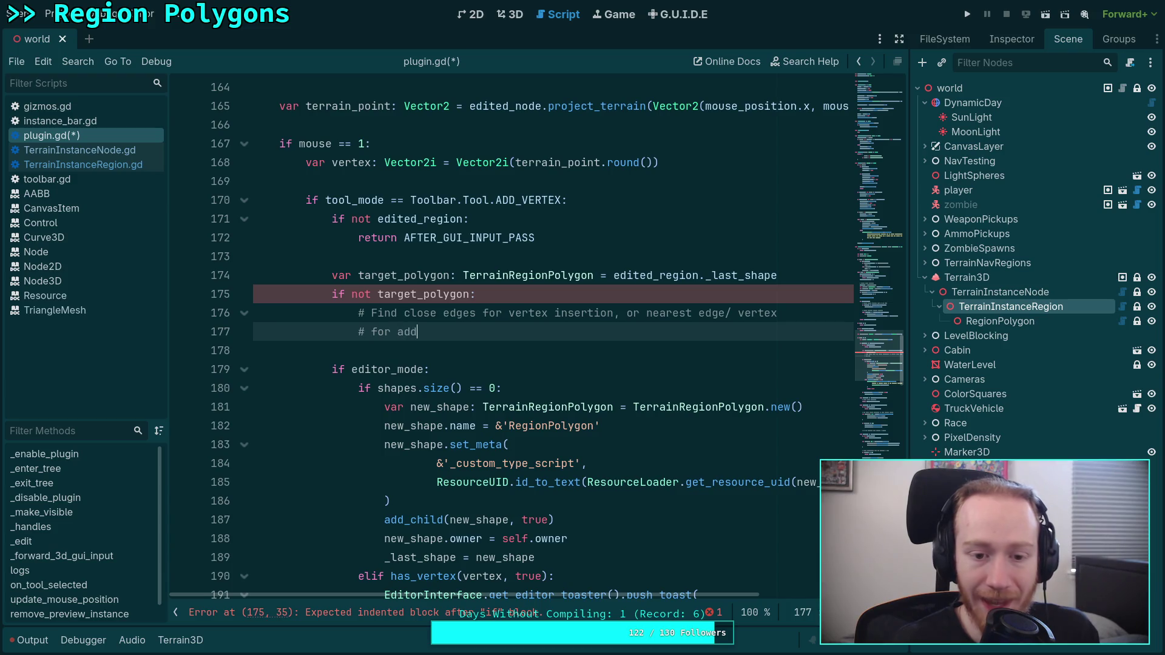
text(ing, or)
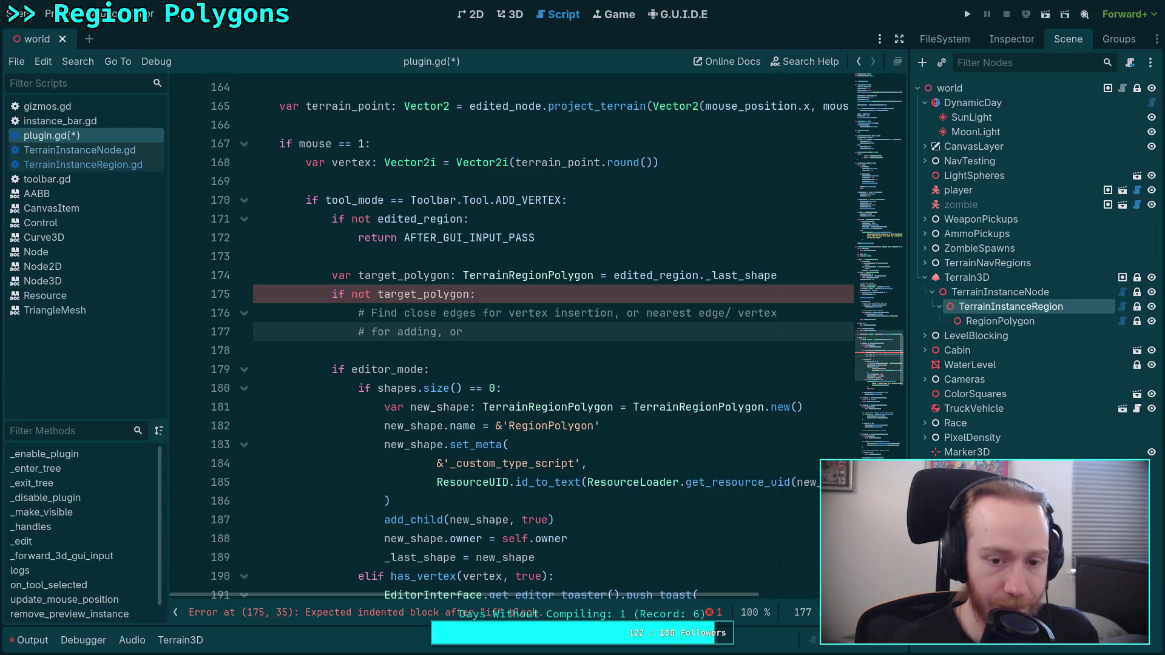
text( ig)
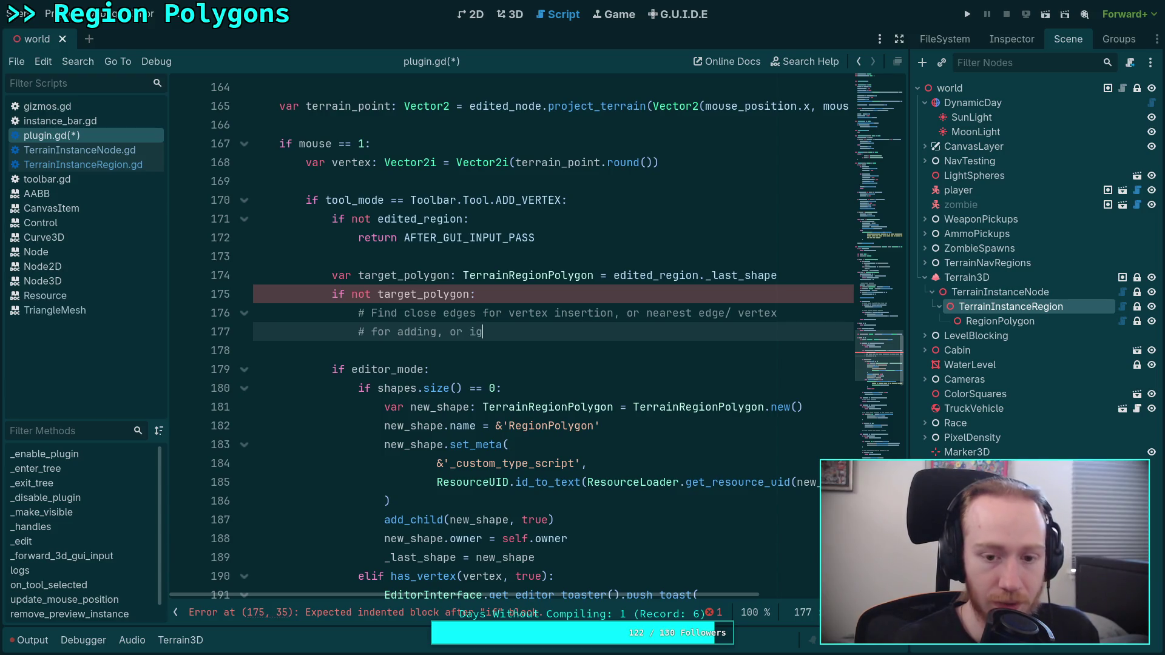
text(nore)
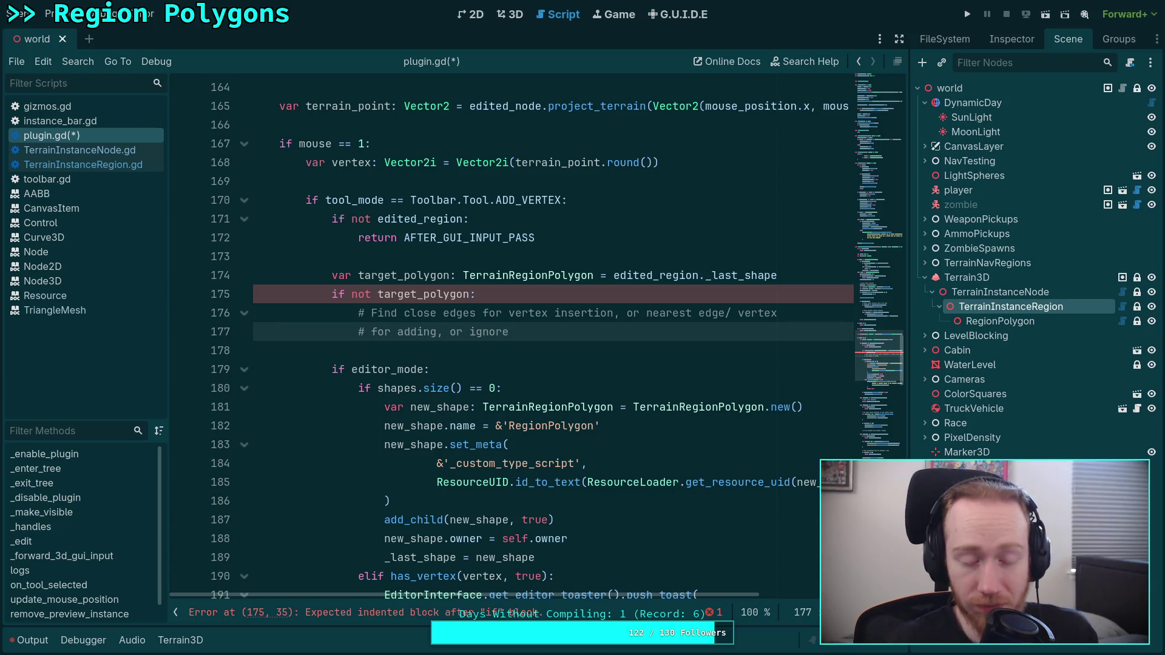
key(Return)
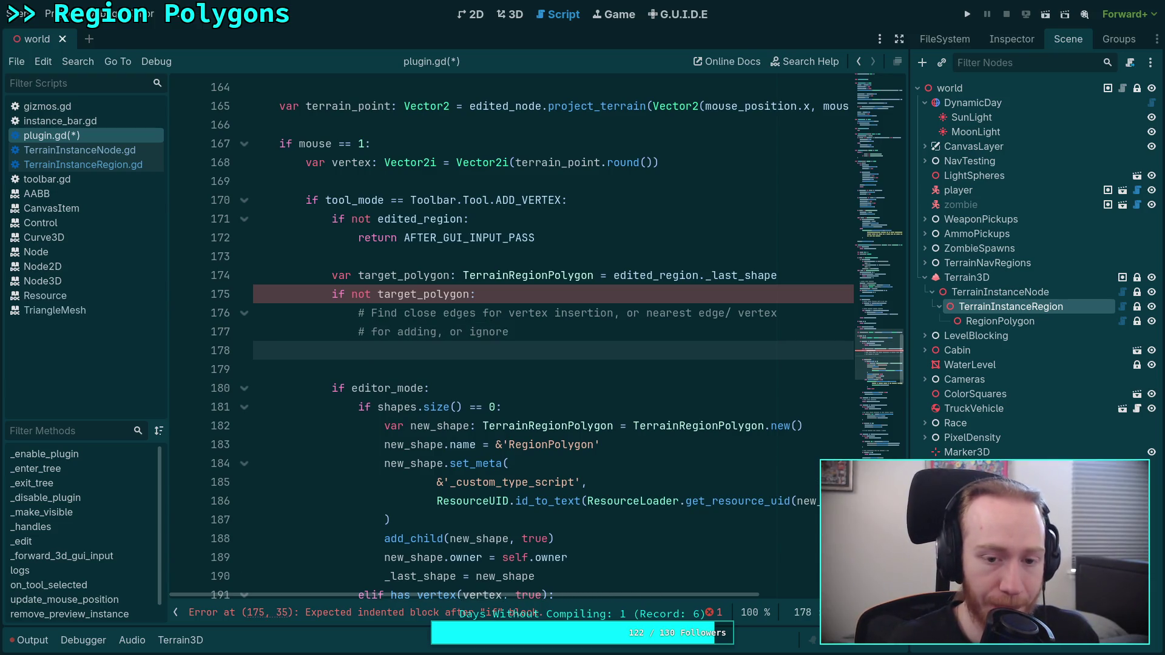
Declare nearest_edge: float = INF, nearest_vertex: float = INF and nearest_insertion: int = -1.
text(var )
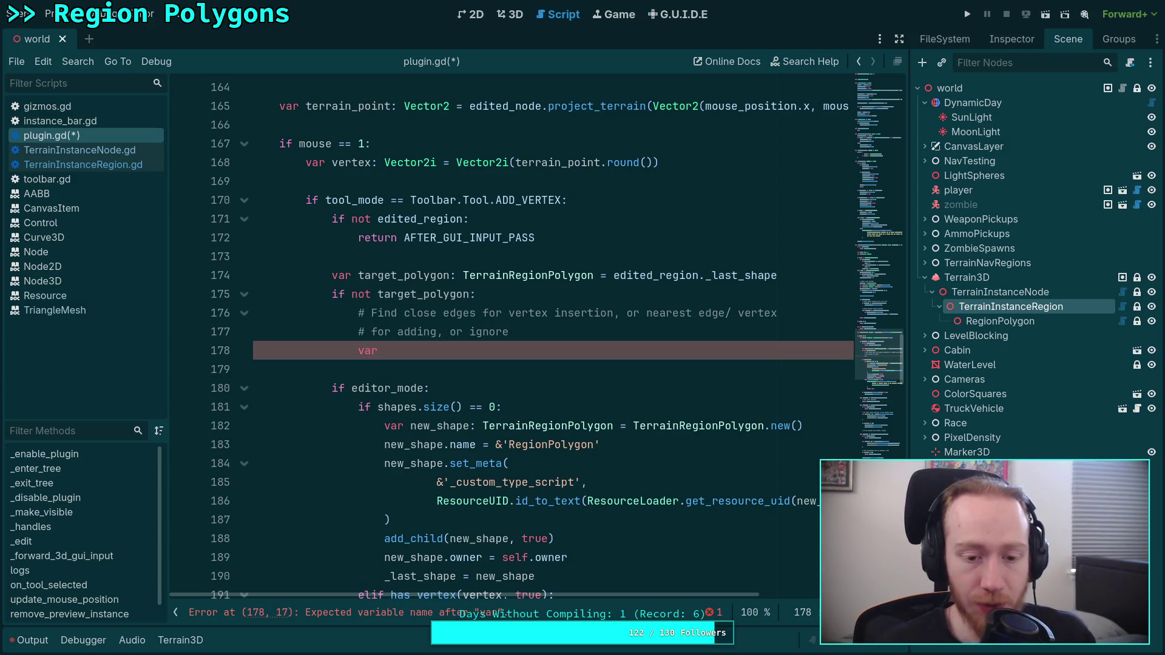
text(nearest)
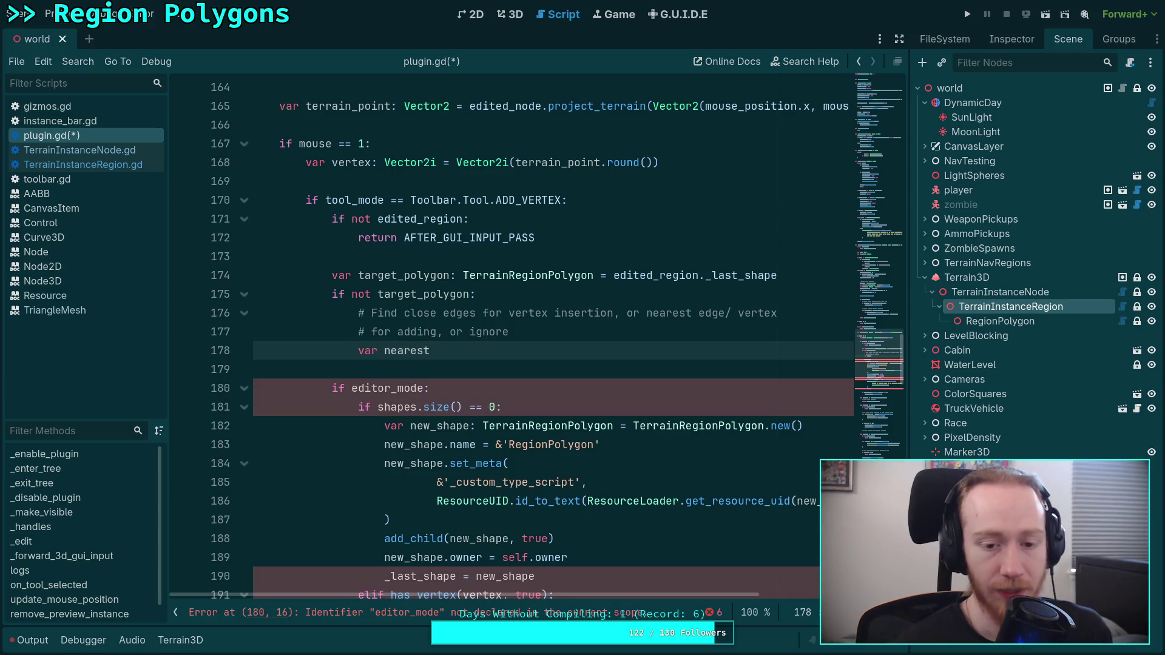
text(_edge:)
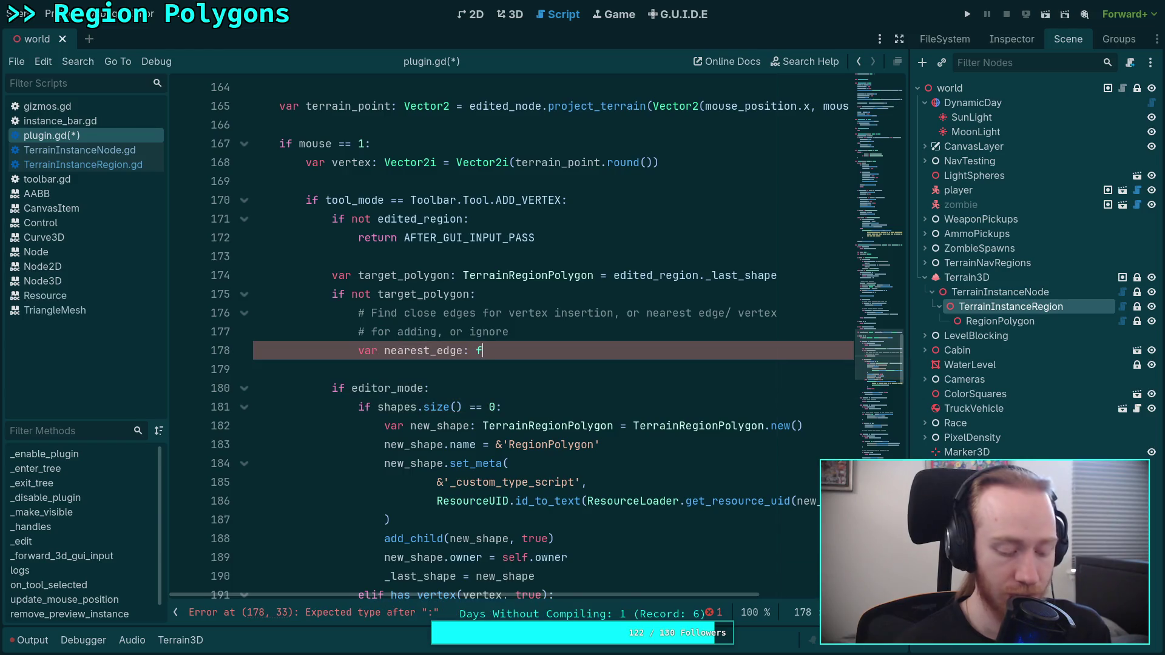
text(float = )
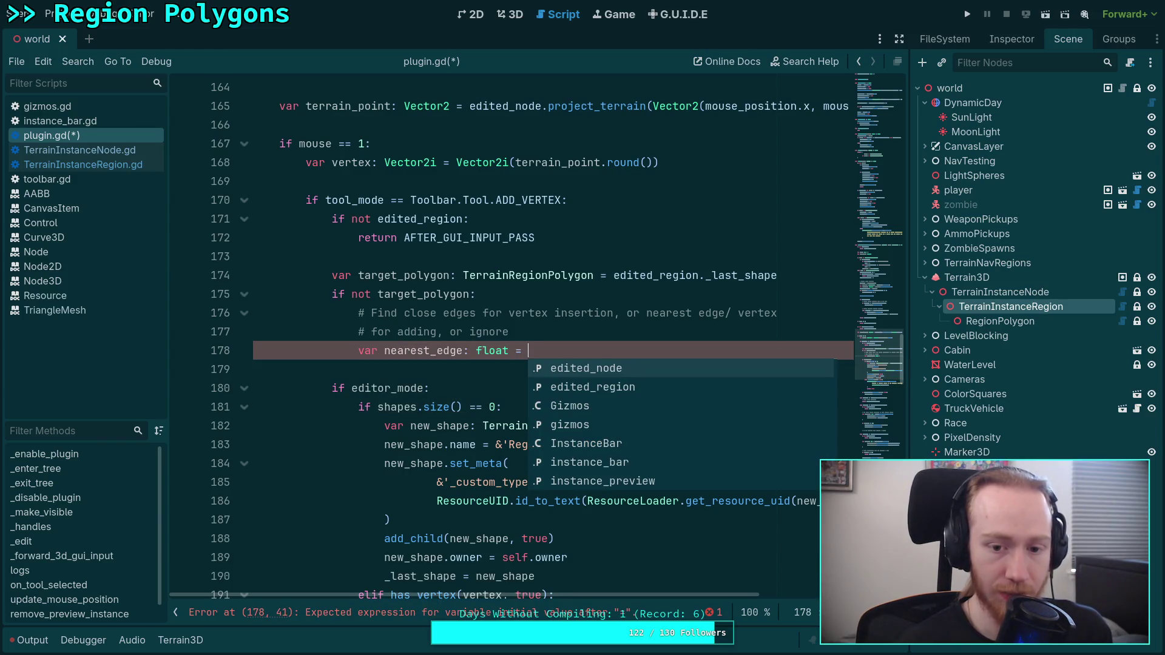
text(INF)
key(Return)
key(Return)
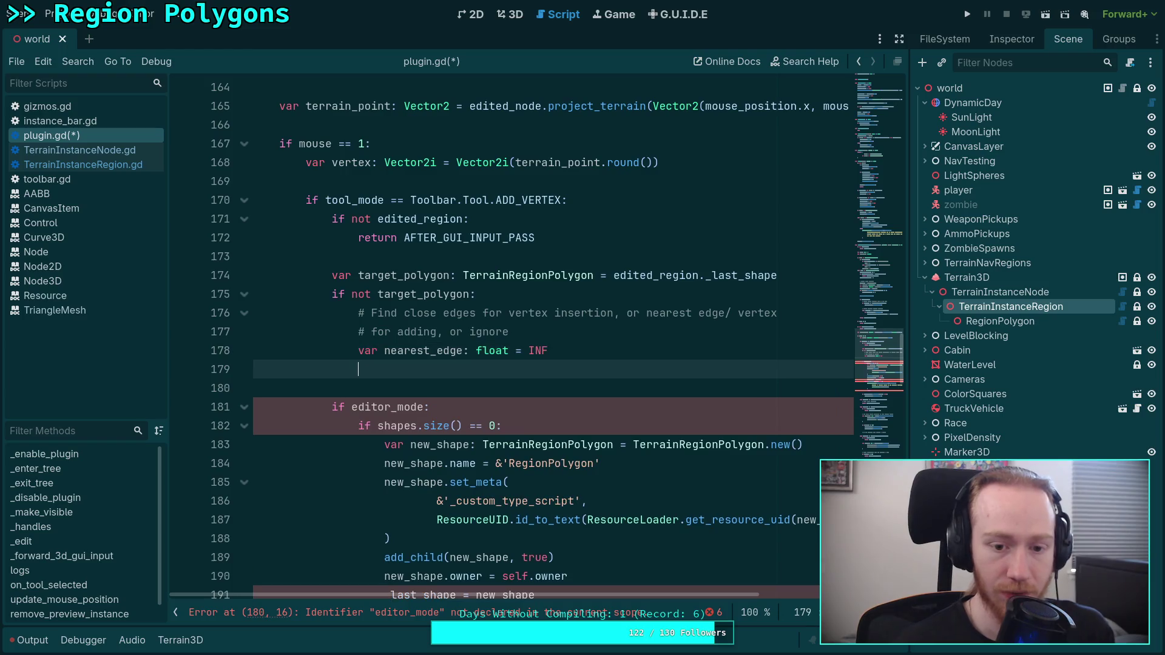
text(var nearest_vertex: float = )
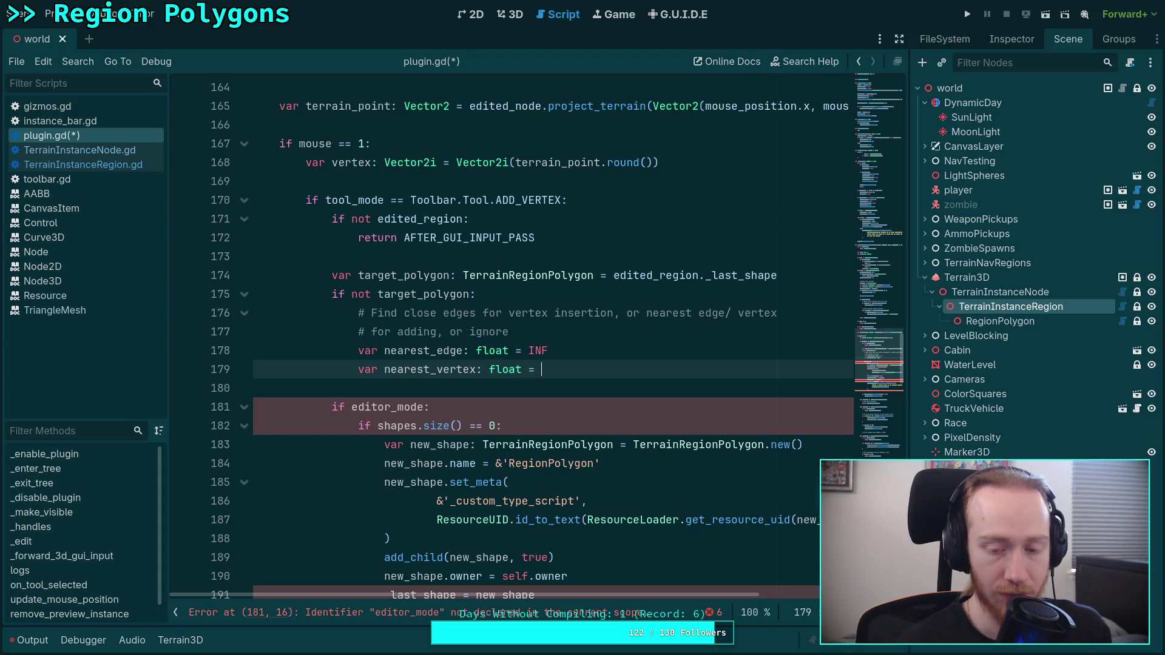
text(IN)
key(Return)
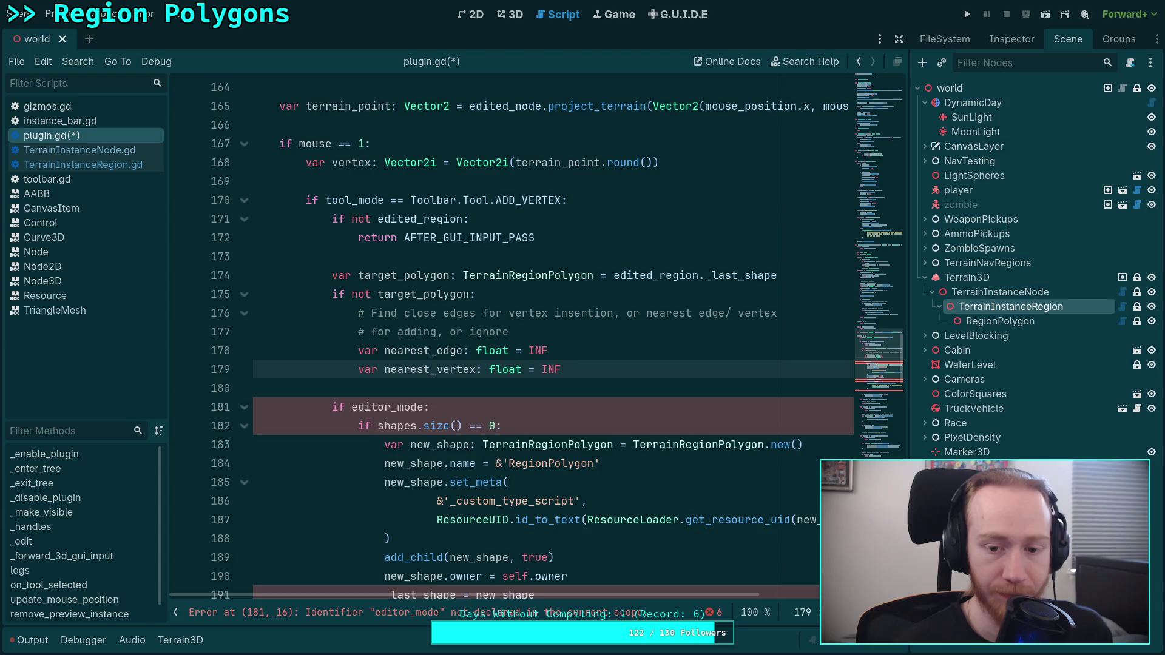
key(Return)
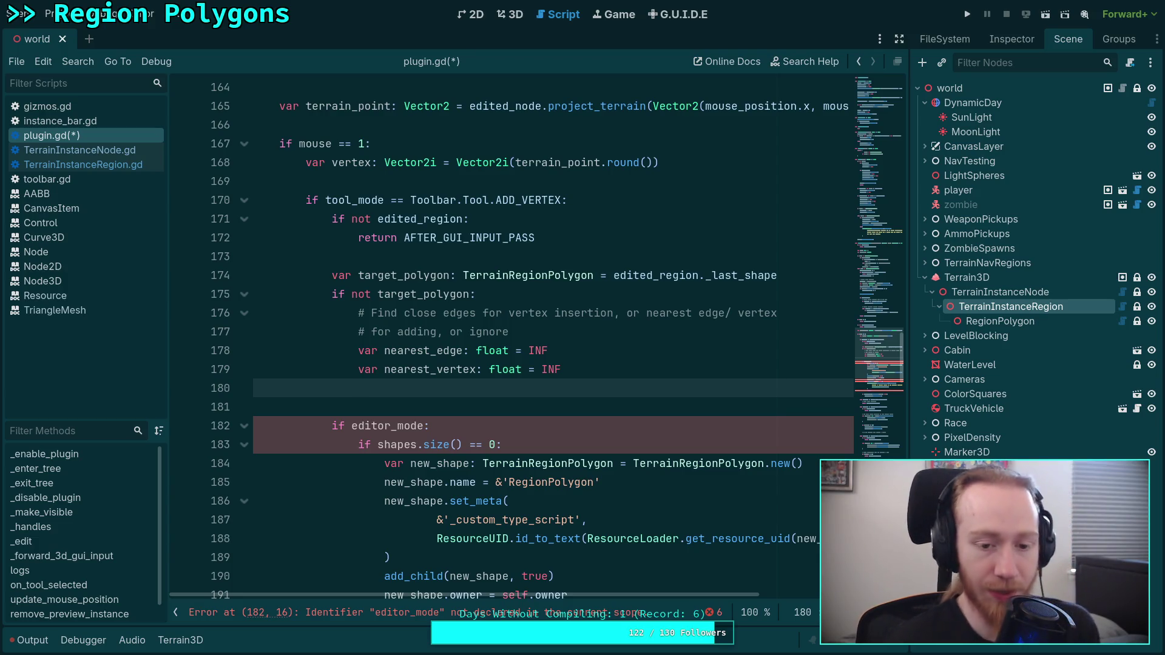
text(var nearest_insertion: int)
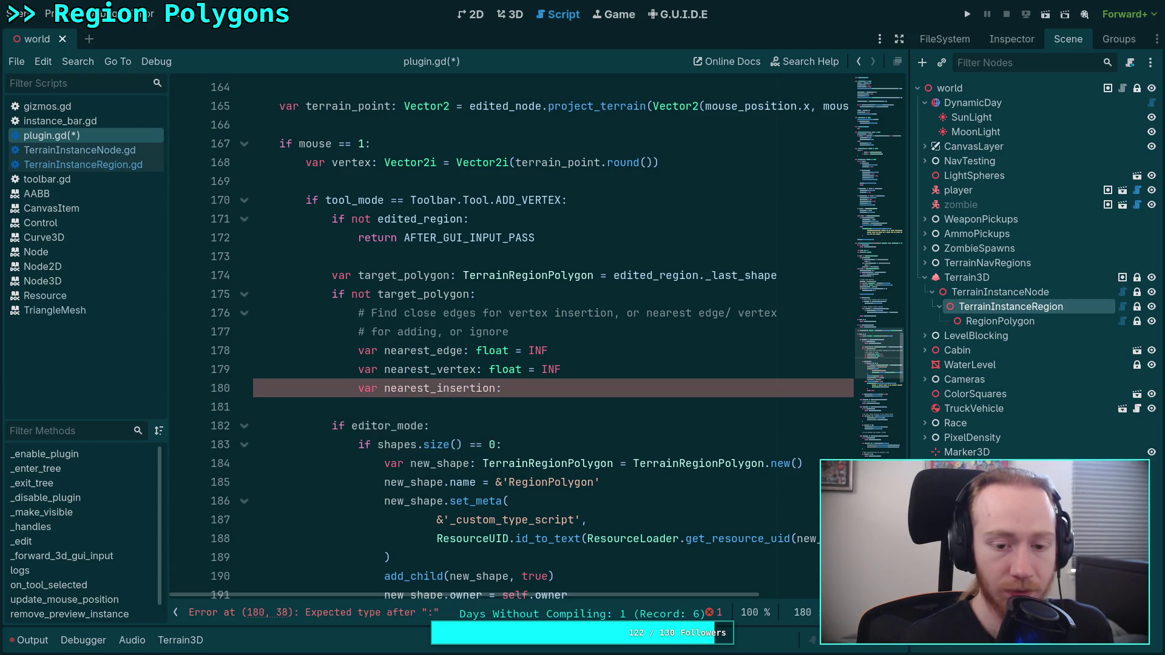
text( = )
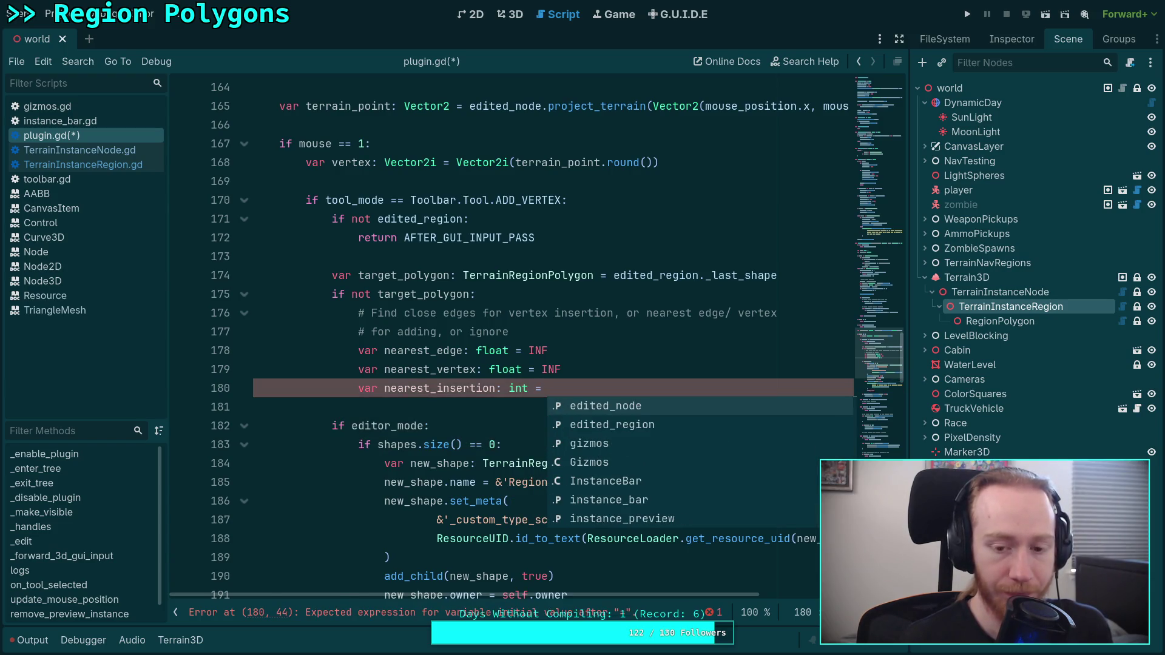
text(-1)
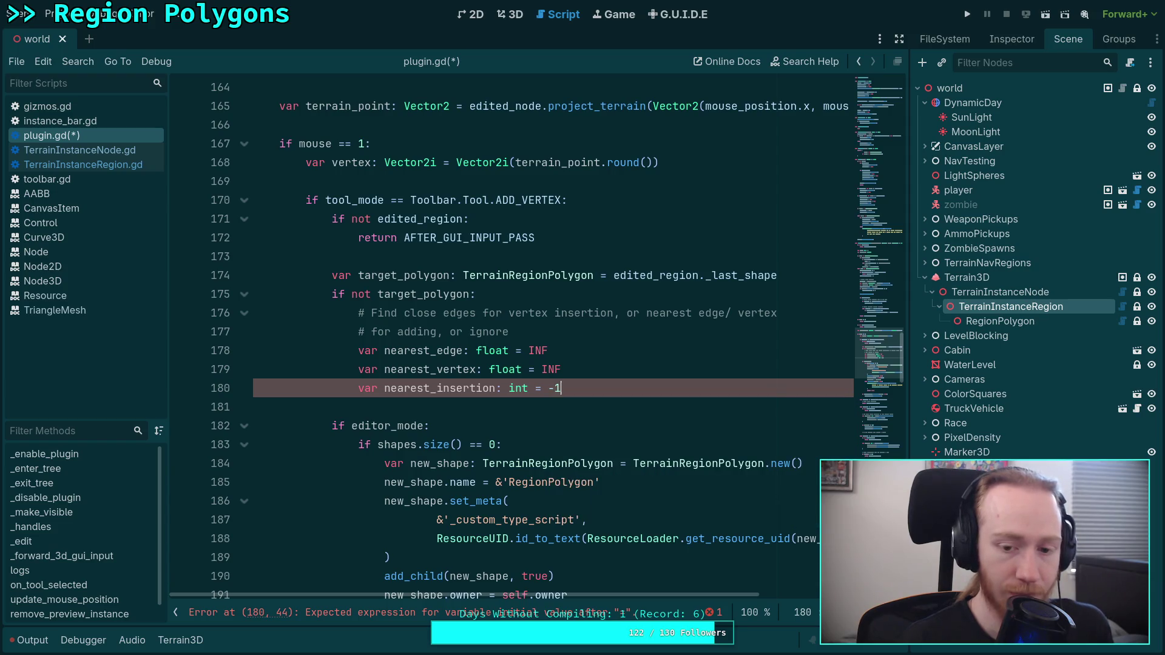
key(Return)
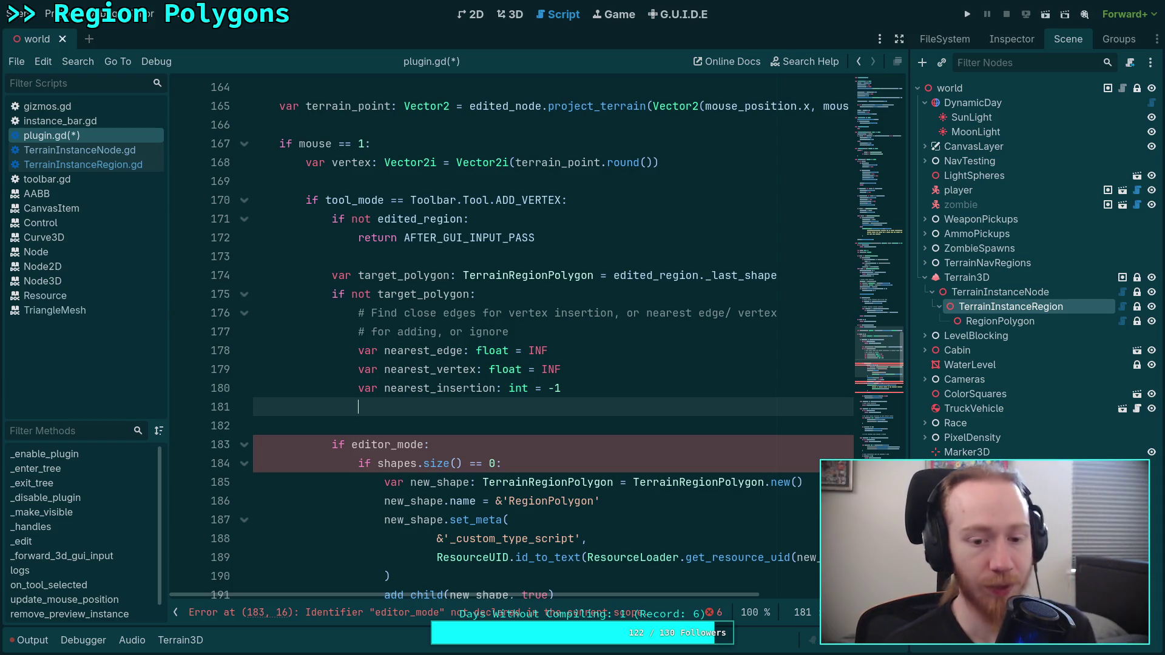
scroll(679, 379, down, 1)
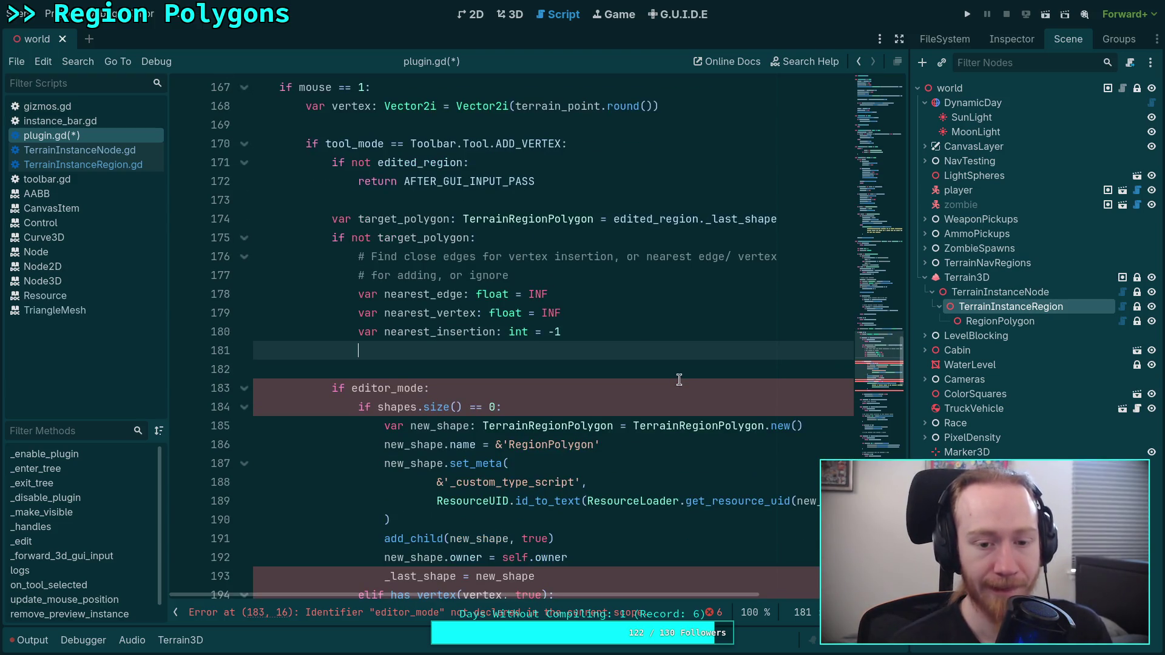
text(var nea)
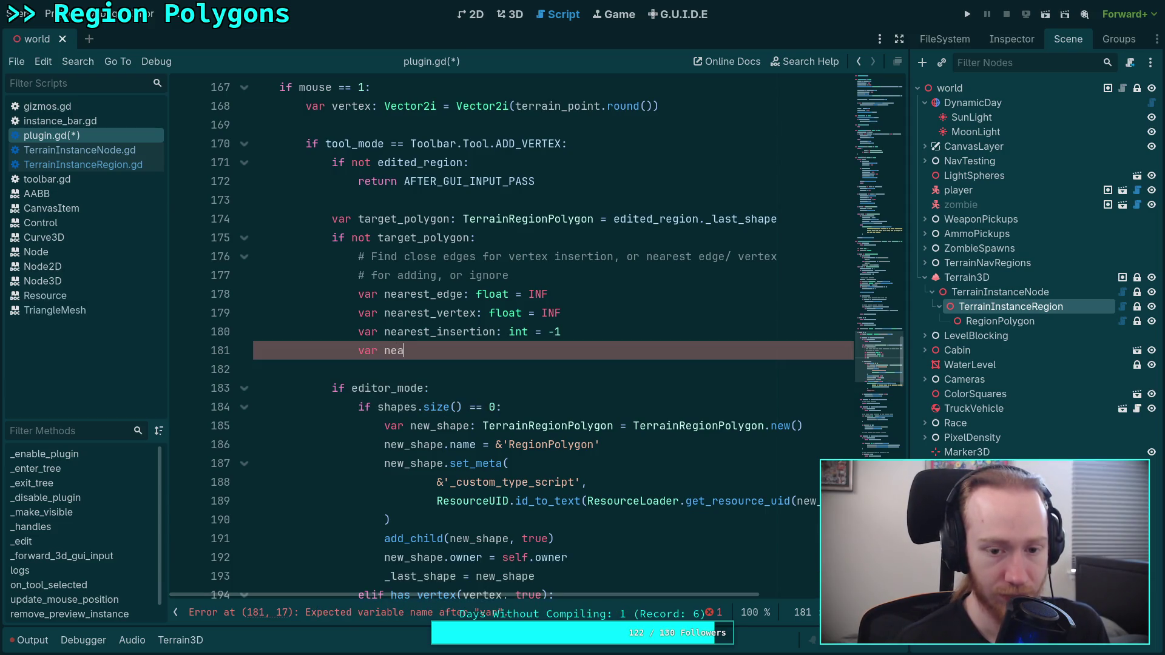
key(BackSpace)
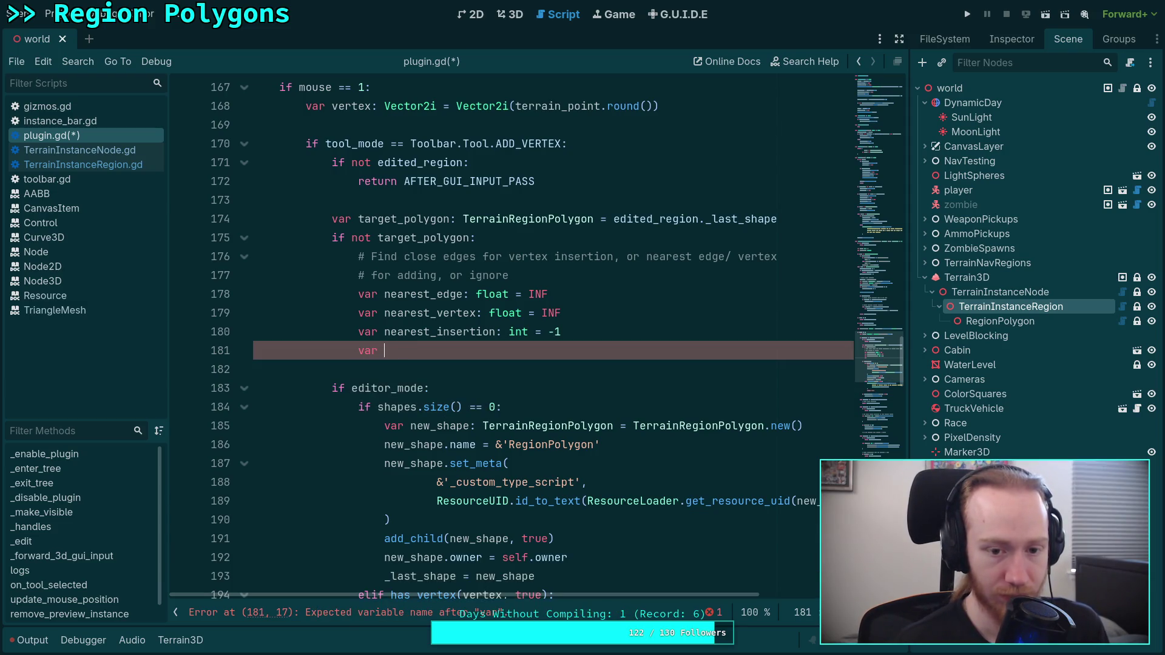
text(ed)
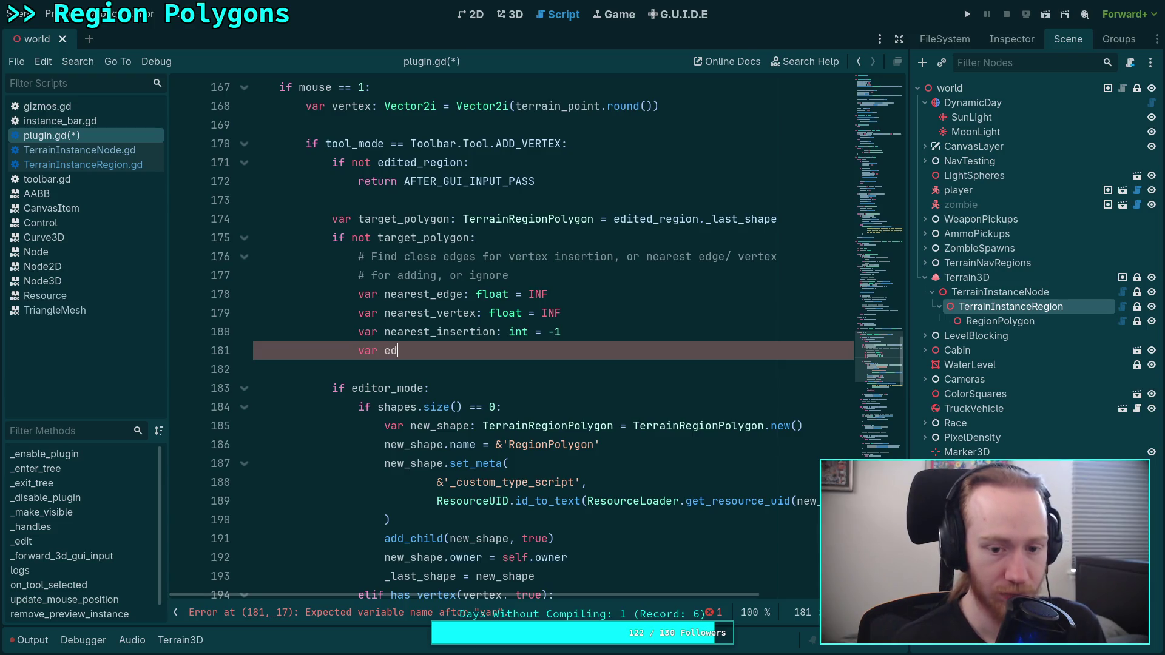
text(ge_u)
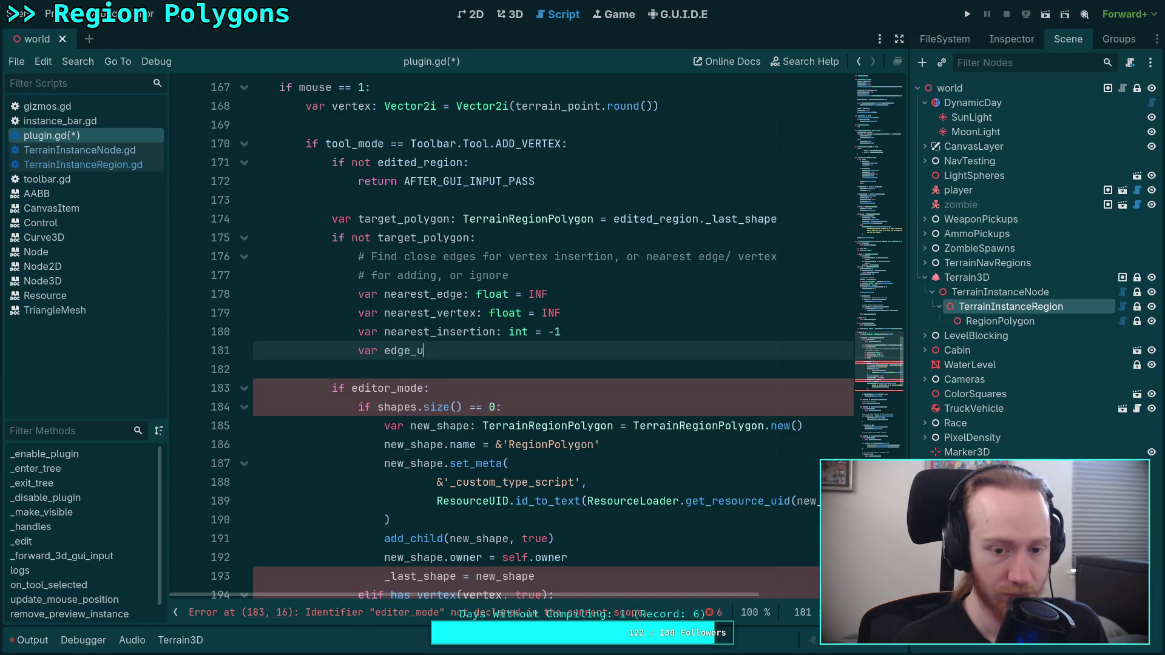
key(BackSpace)
text(insertion_)
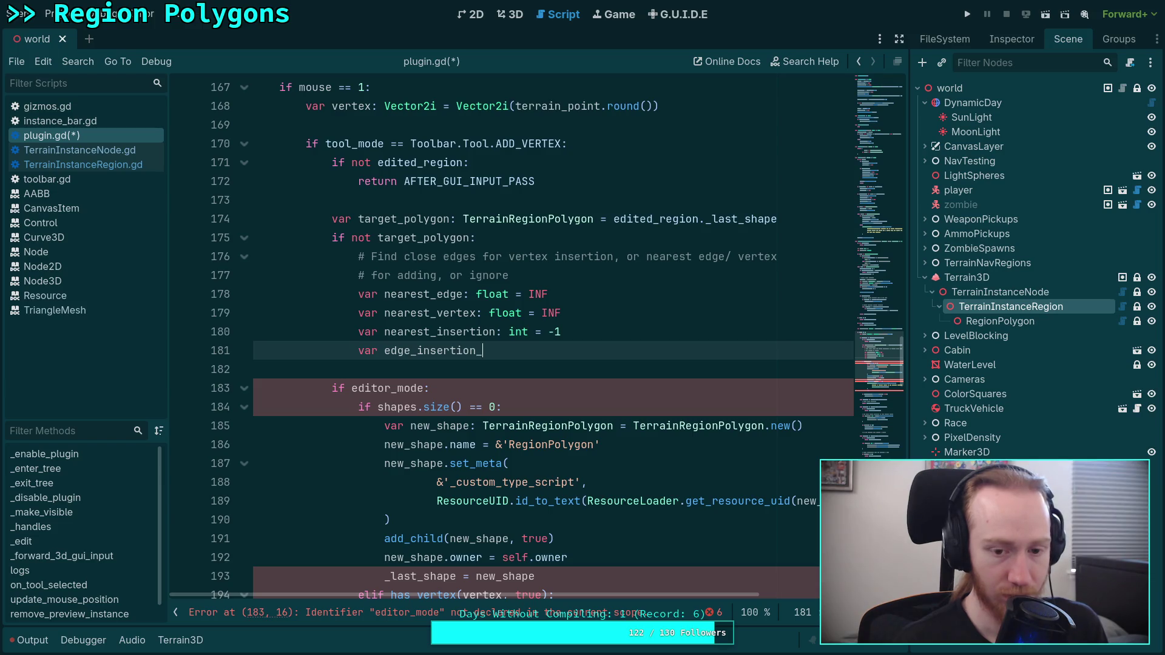
text(point: )
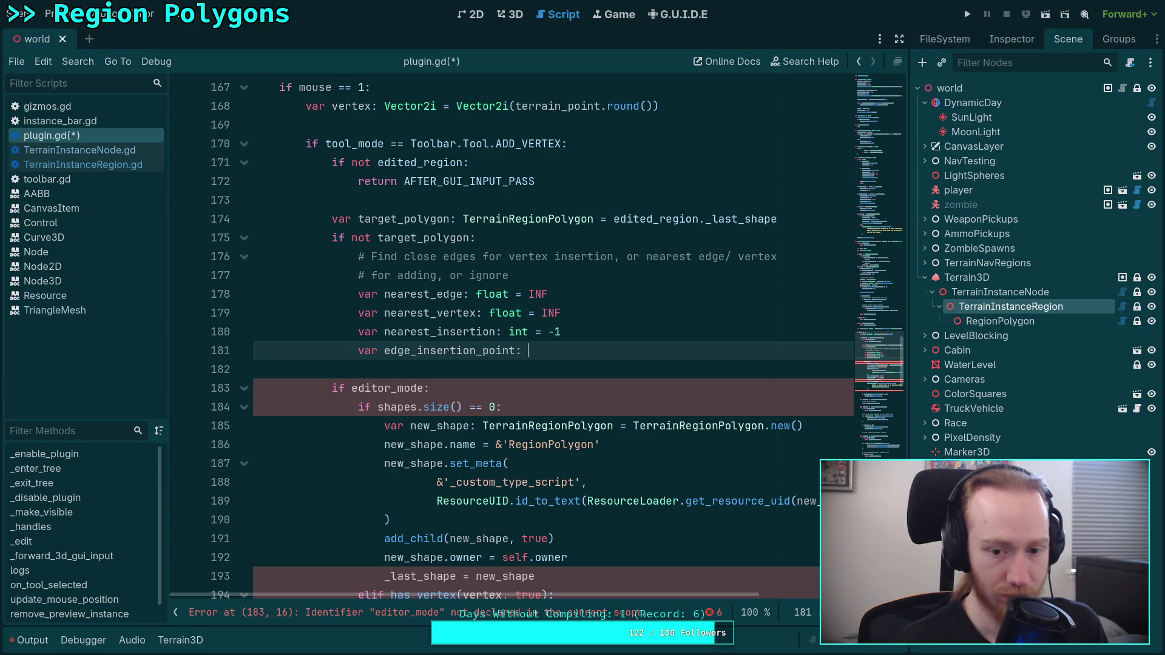
text(Vector2)
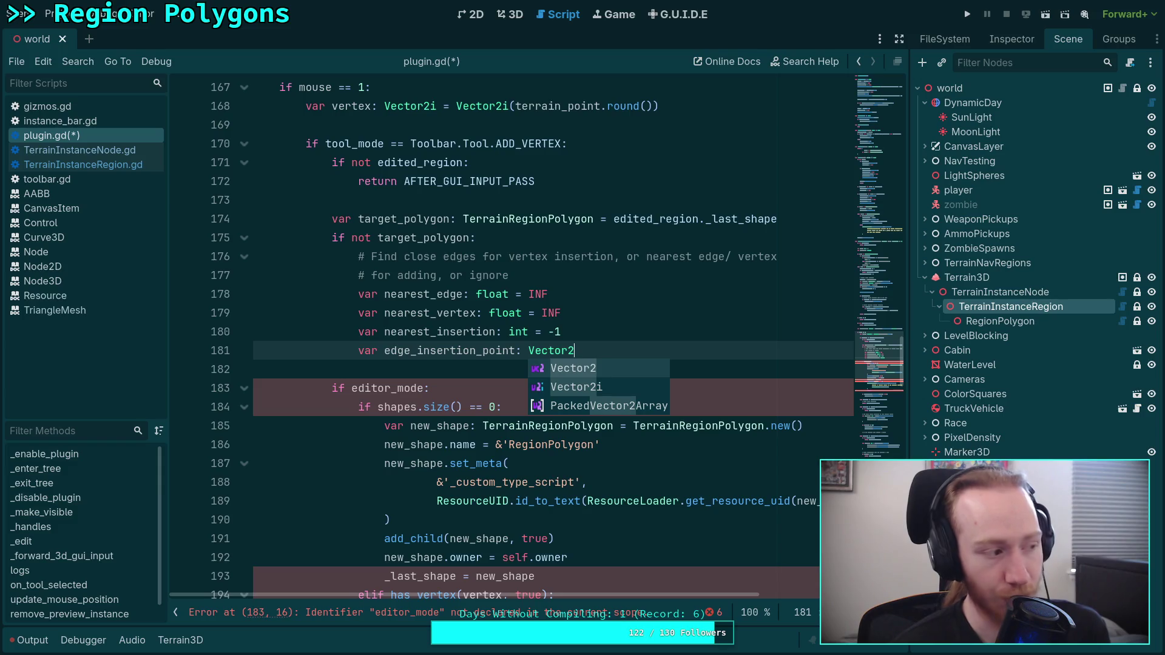
key(BackSpace)
key(BackSpace)
key(BackSpace)
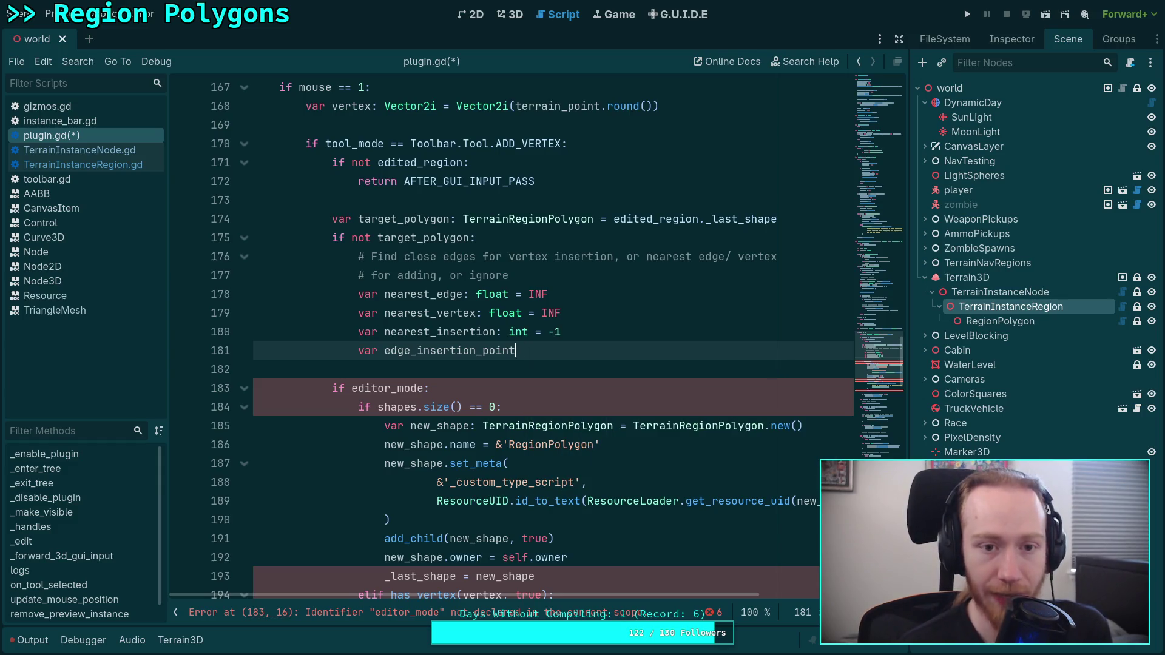
key(BackSpace)
key(BackSpace)
key(BackSpace)
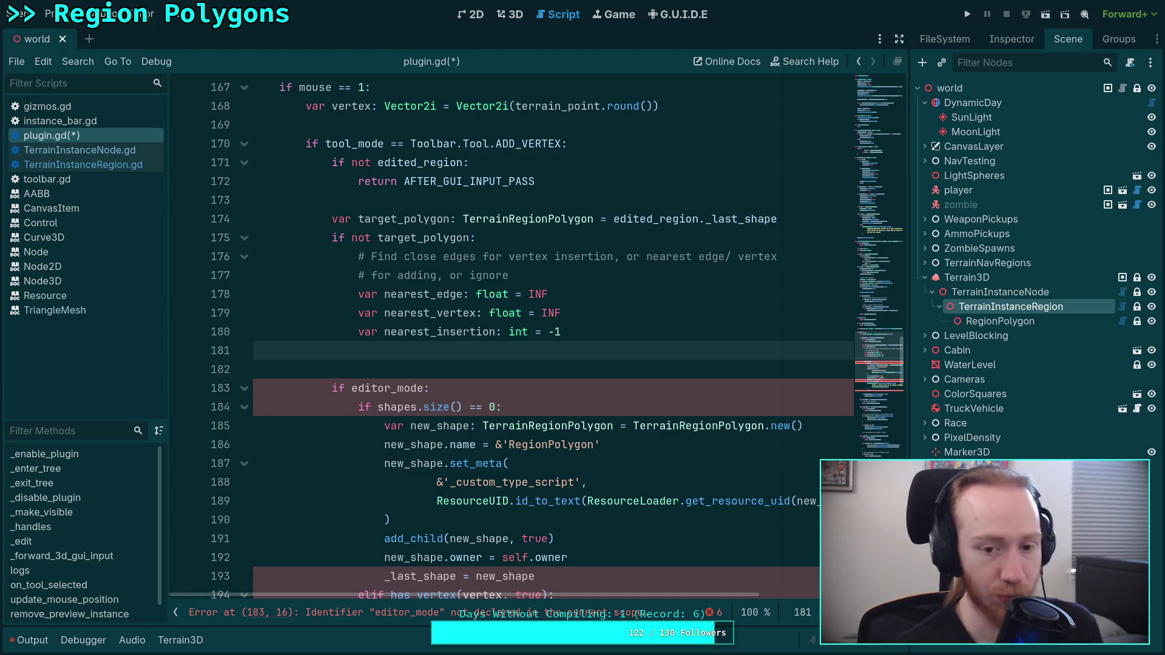
key(Return)
Open the loop 'for polygon in edited_region.shapes:'.
text(for polygon i)
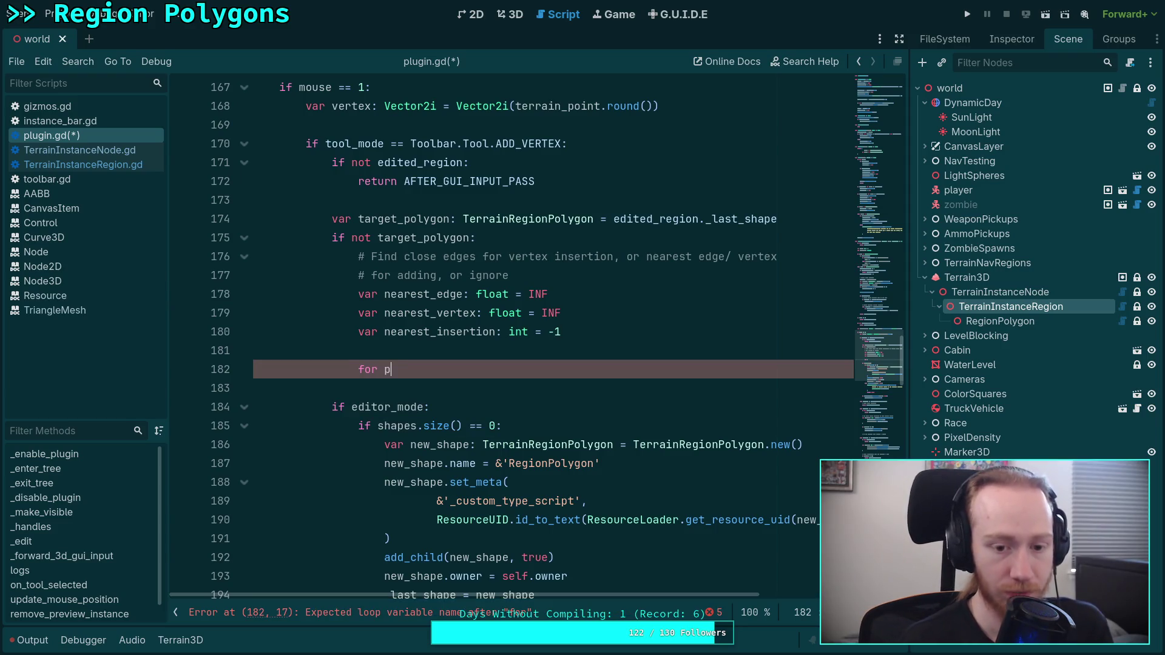
text(n )
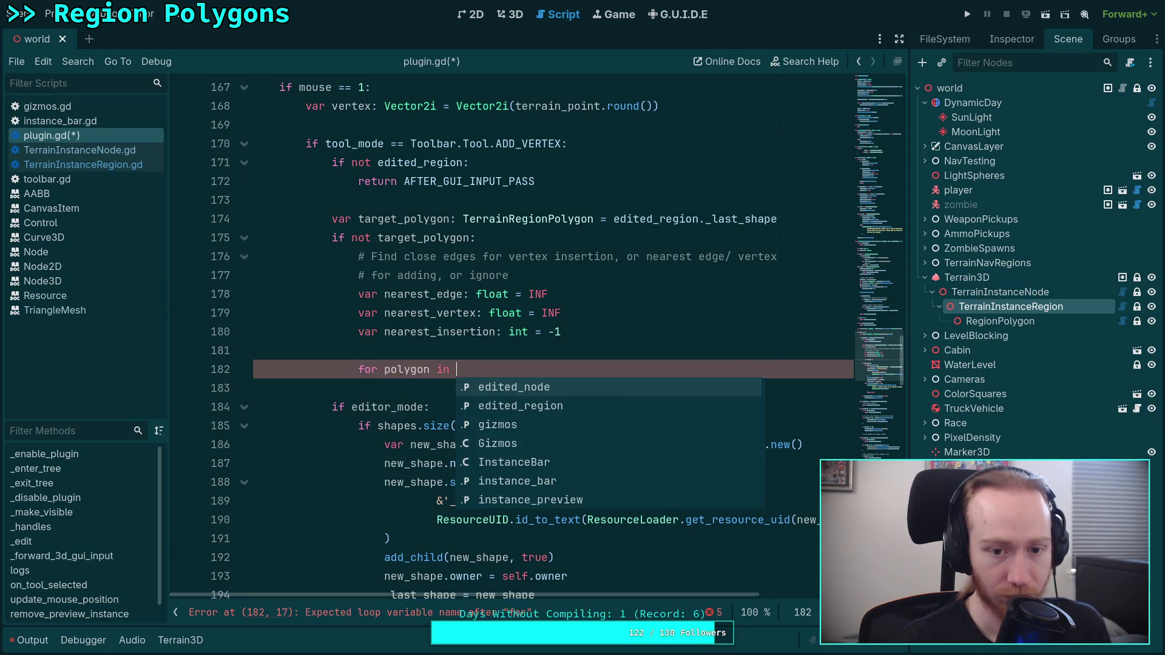
text(edited_region.sha)
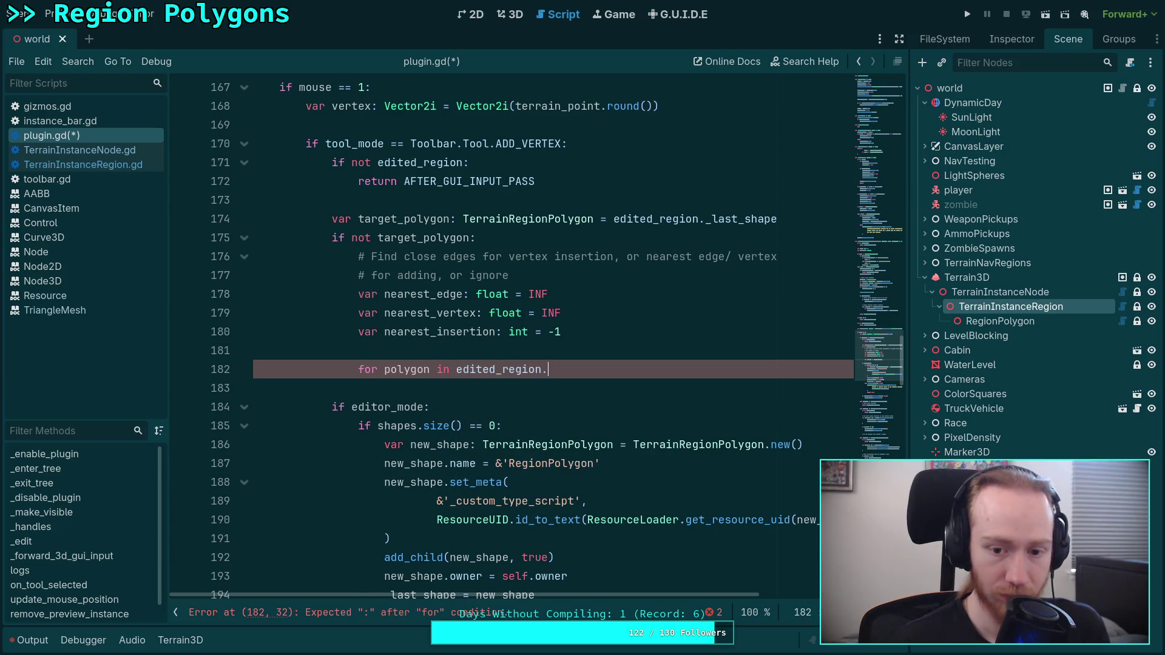
key(Return)
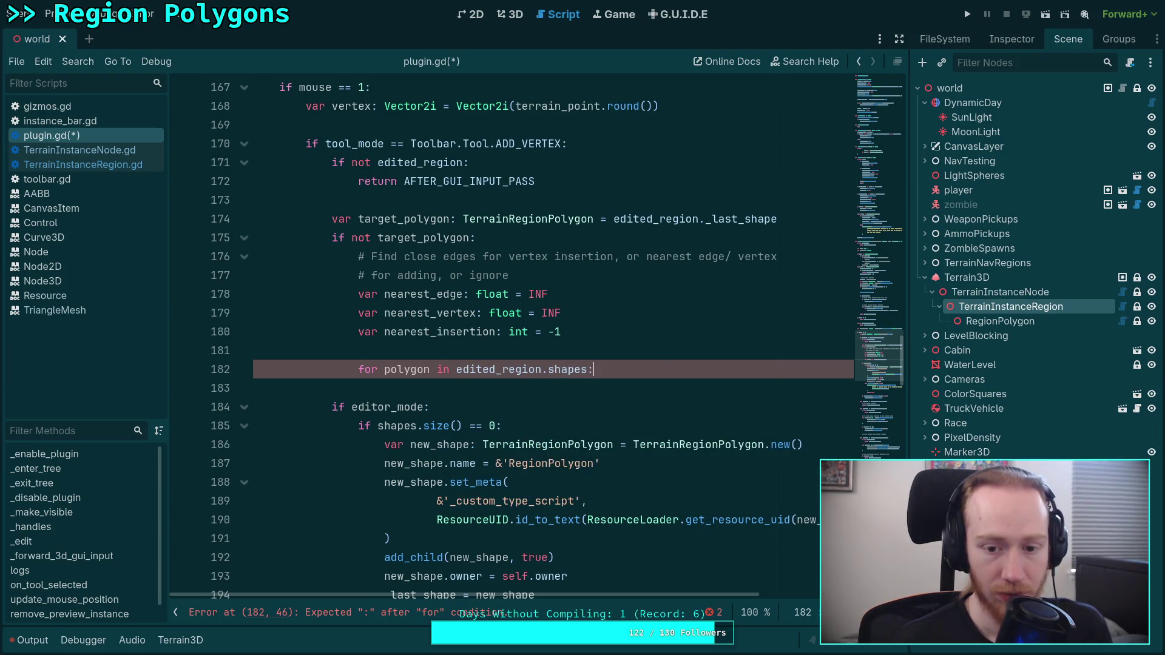
text(:)
key(Return)
scroll(672, 286, down, 1)
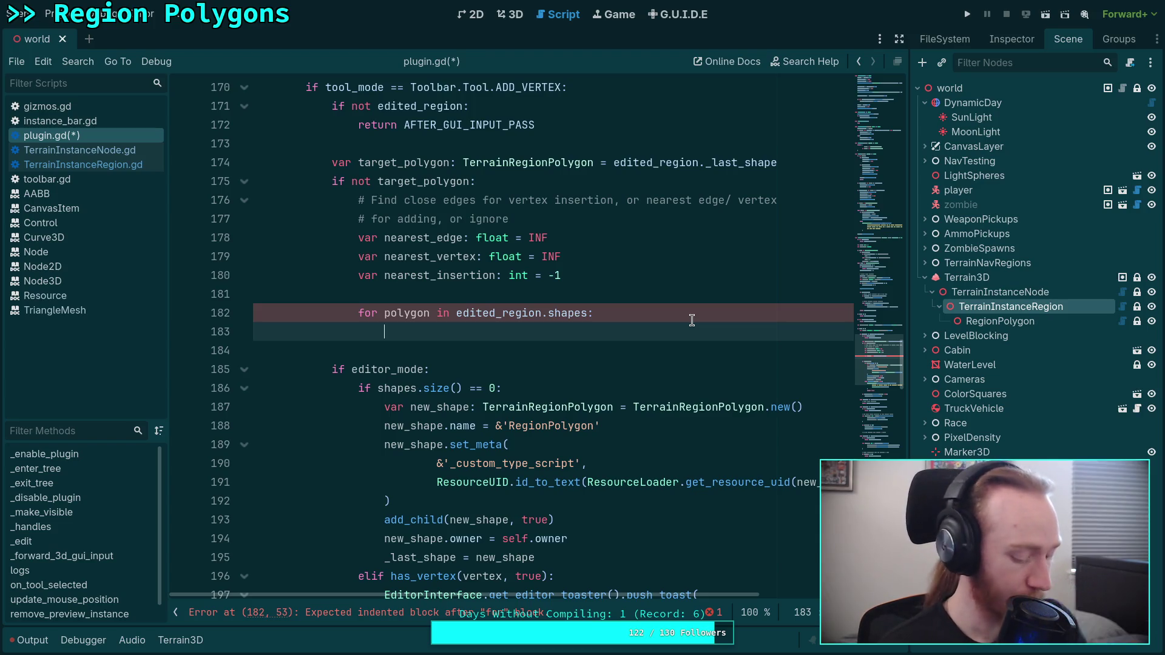
Inside the loop, add the comment '# Check nearest edges + vertices' and begin the size variable.
text(for)
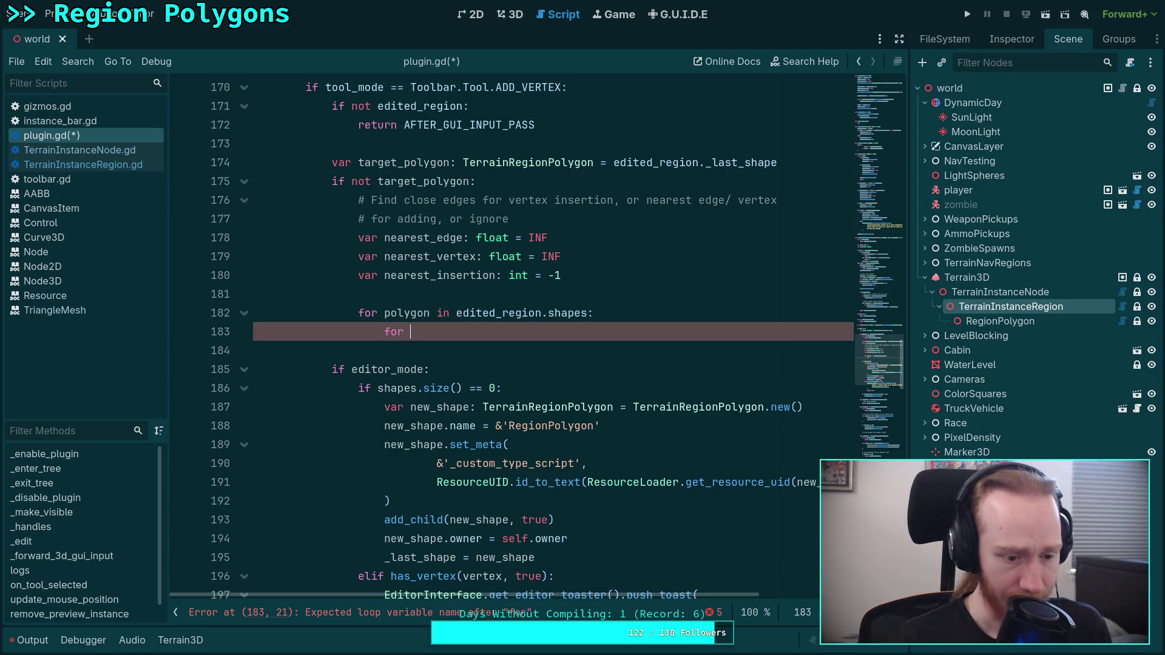
key(BackSpace)
key(BackSpace)
key(BackSpace)
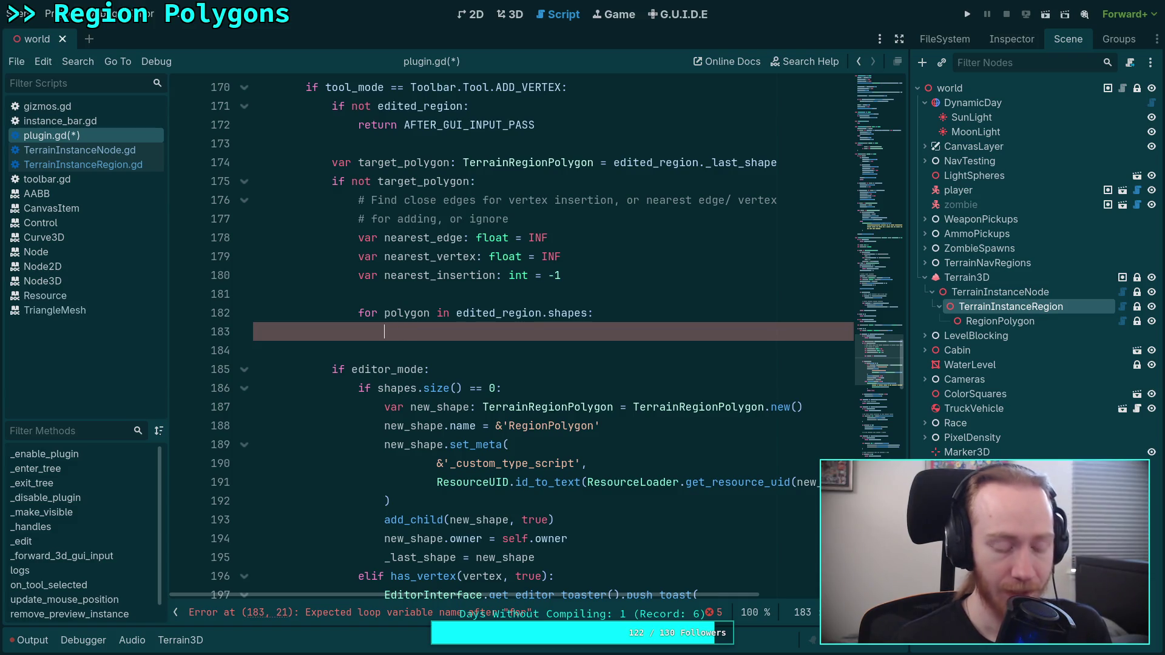
text(if)
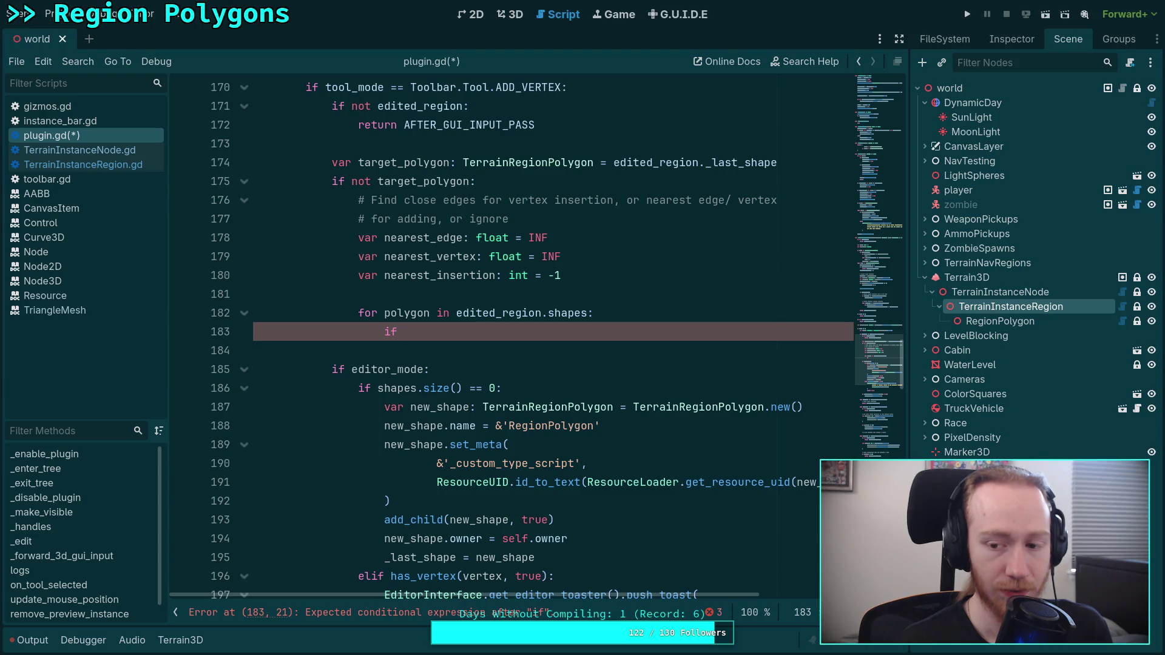
key(BackSpace)
key(BackSpace)
text(#)
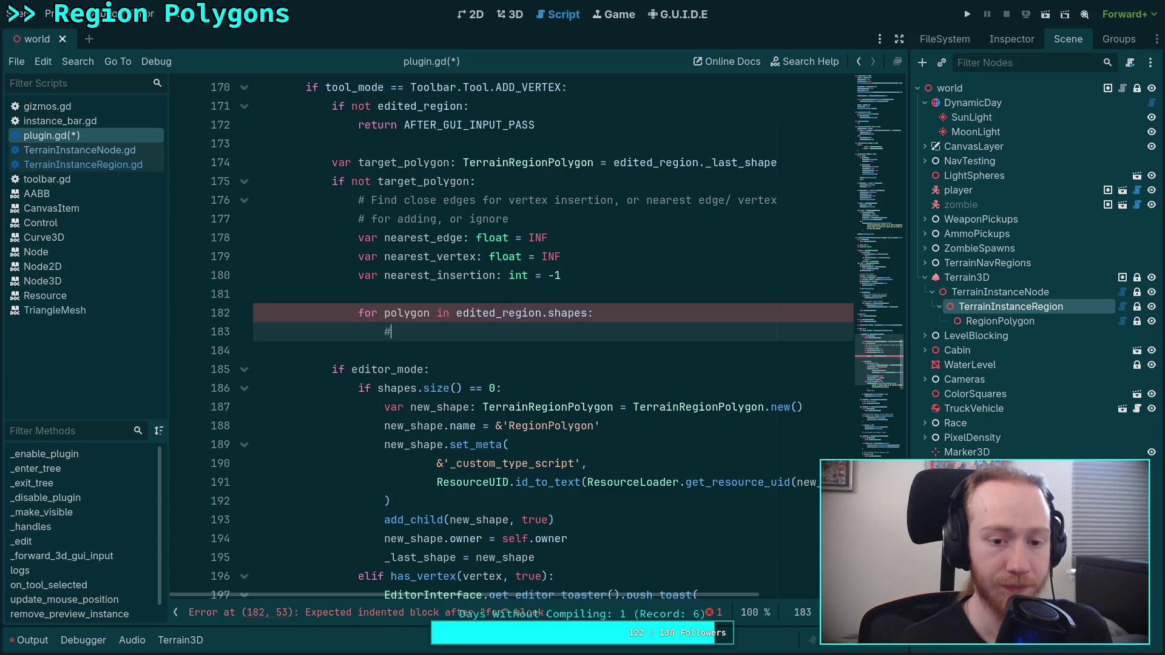
text( Check nearest edg)
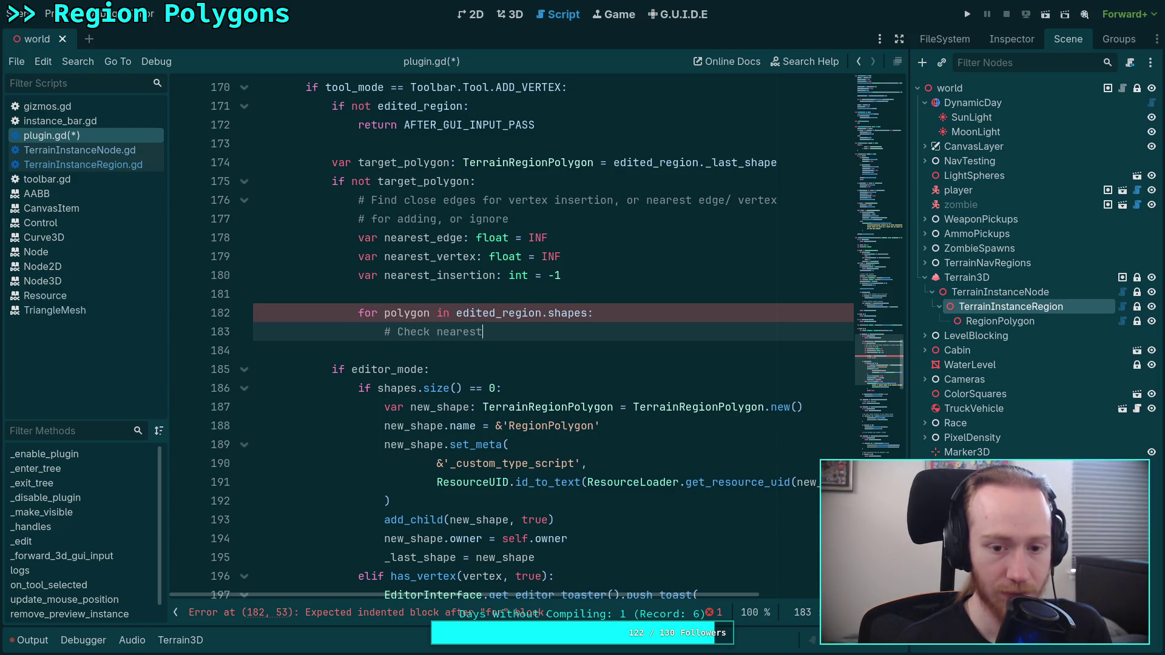
text(es)
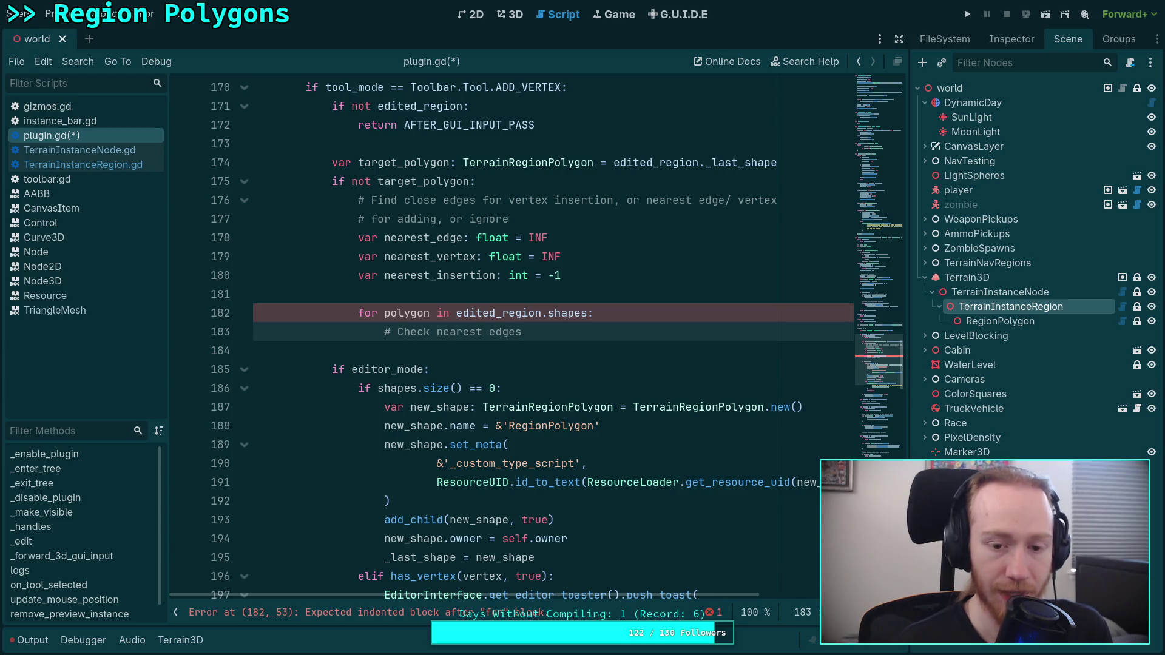
text( + vertices)
key(Return)
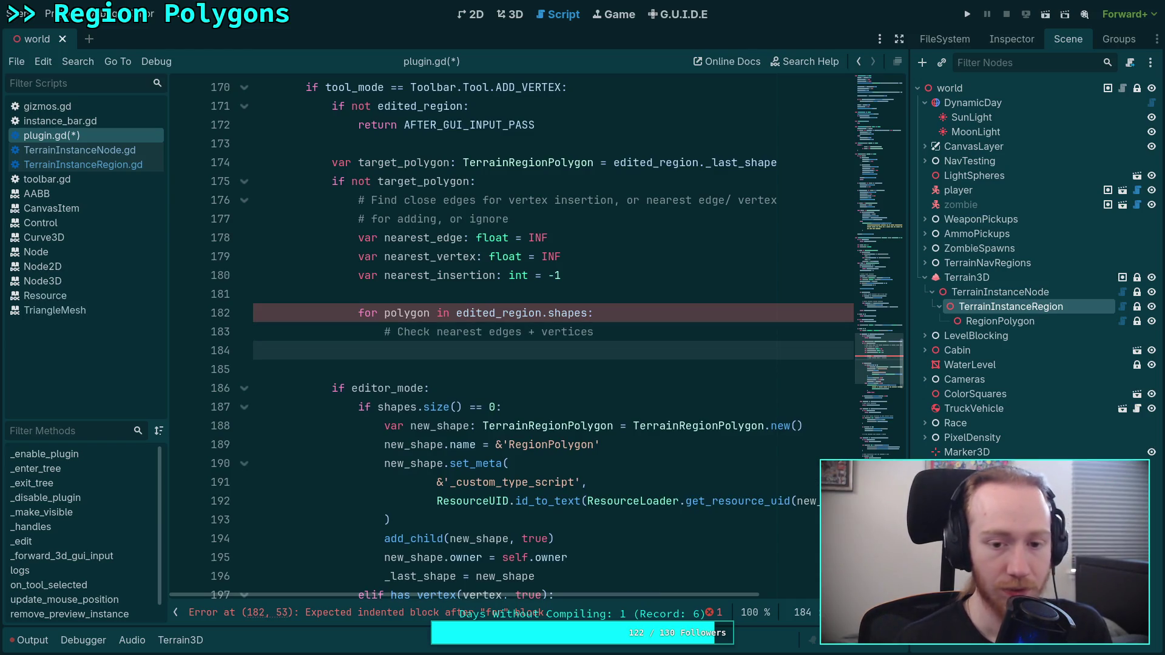
text(var si)
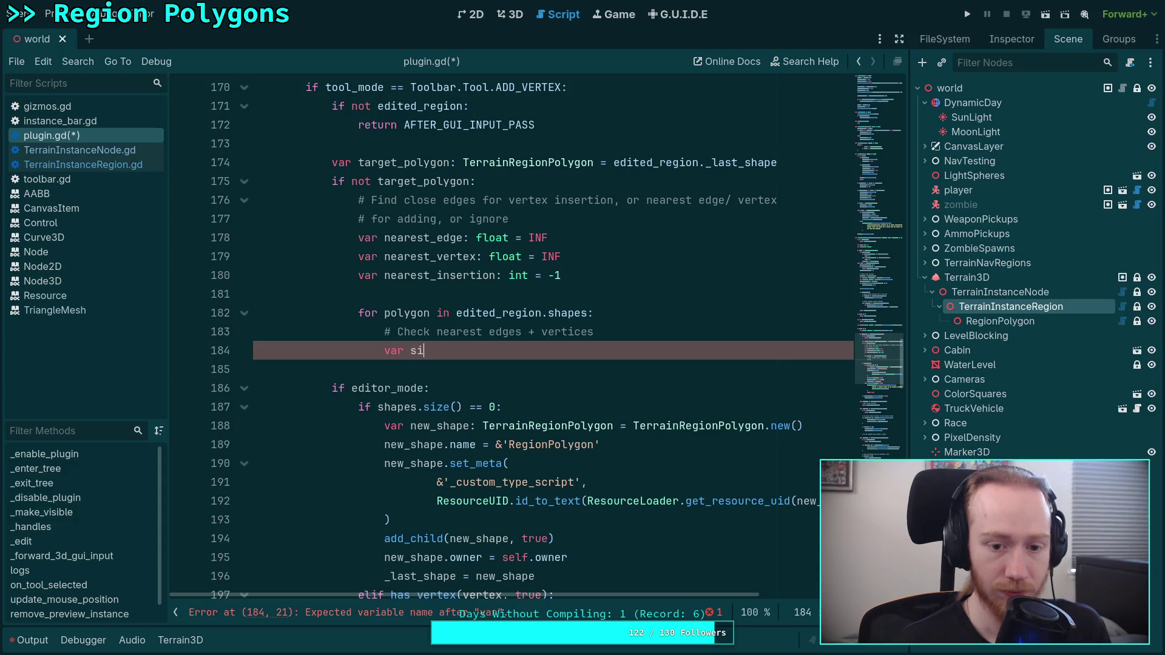
text(ze: int =)
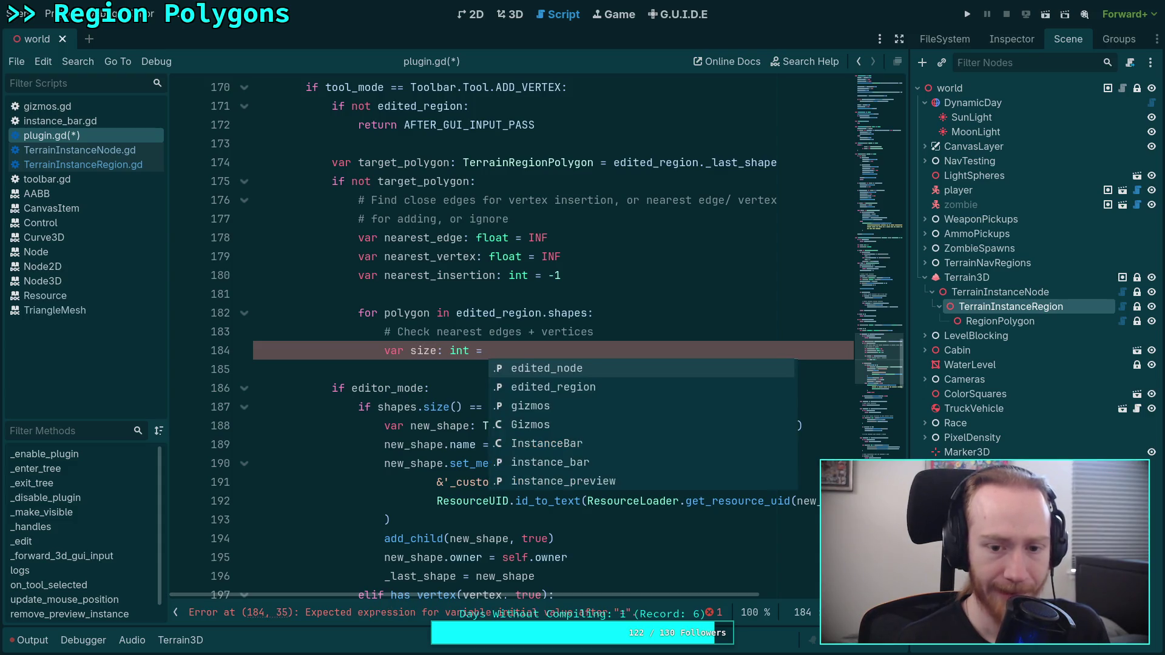
text( polygon.ver)
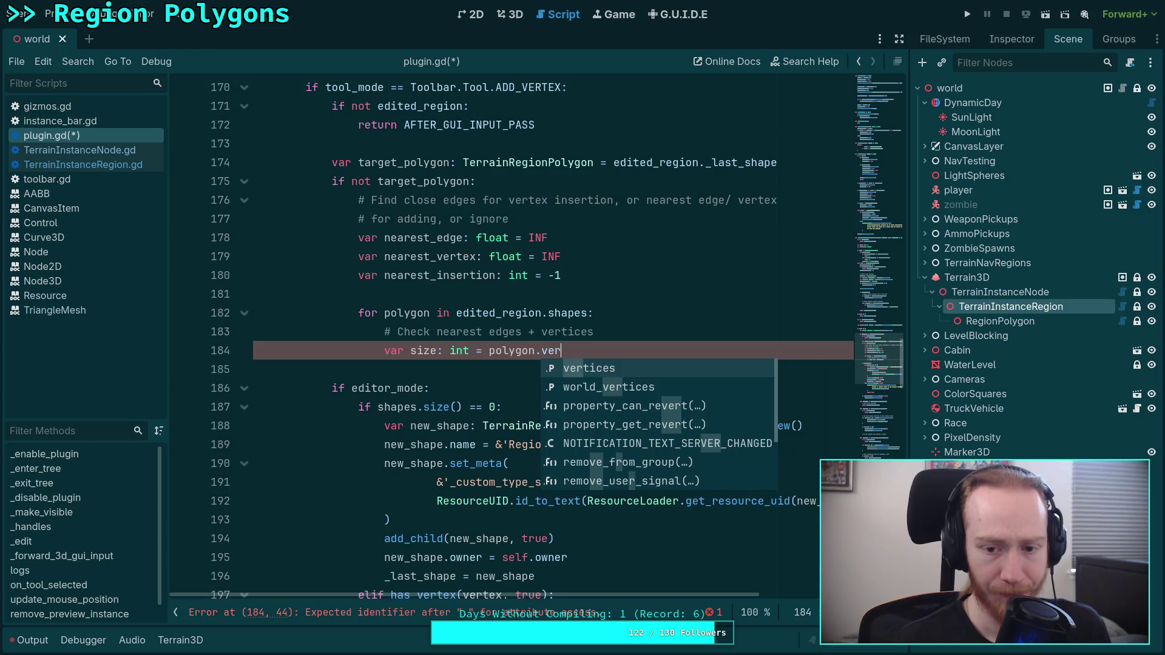
Finish the line 'var size: int = polygon.world_vertices.size()' with autocomplete.
key(Return)
key(BackSpace)
key(BackSpace)
key(BackSpace)
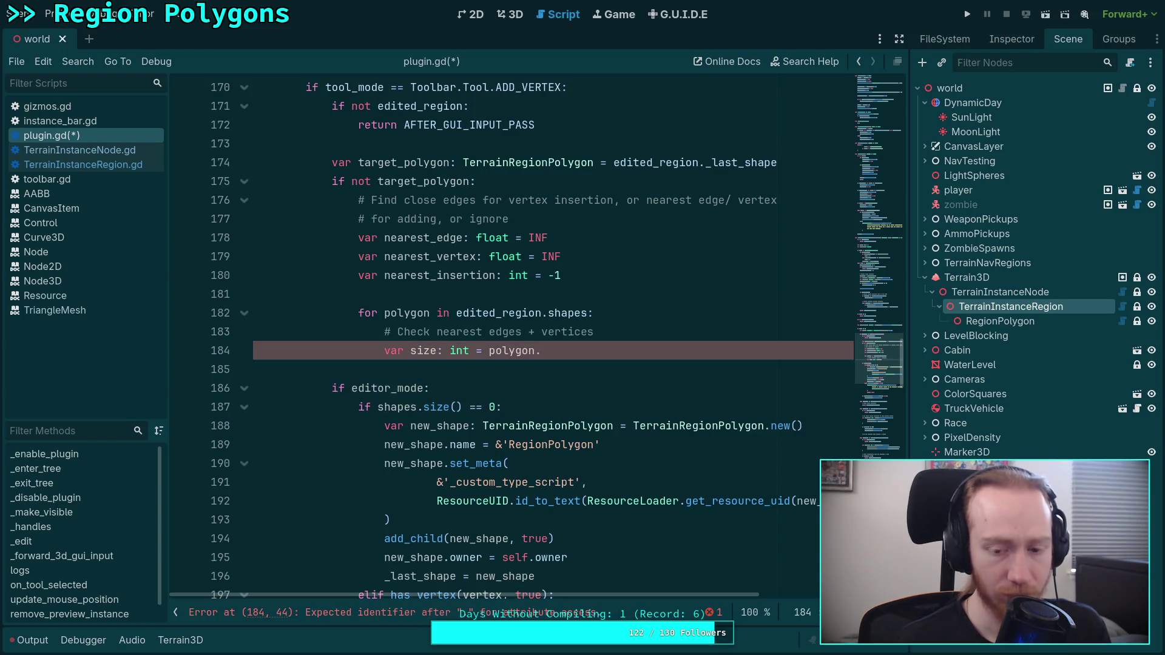
text(wor)
key(Return)
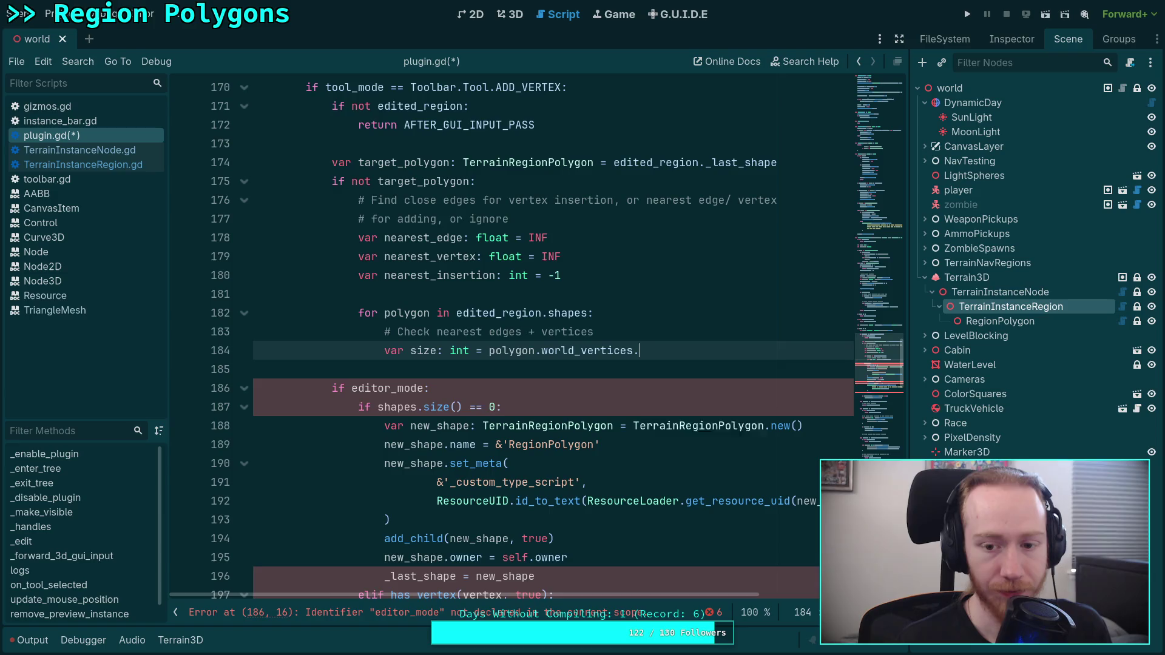
text(siz)
key(Return)
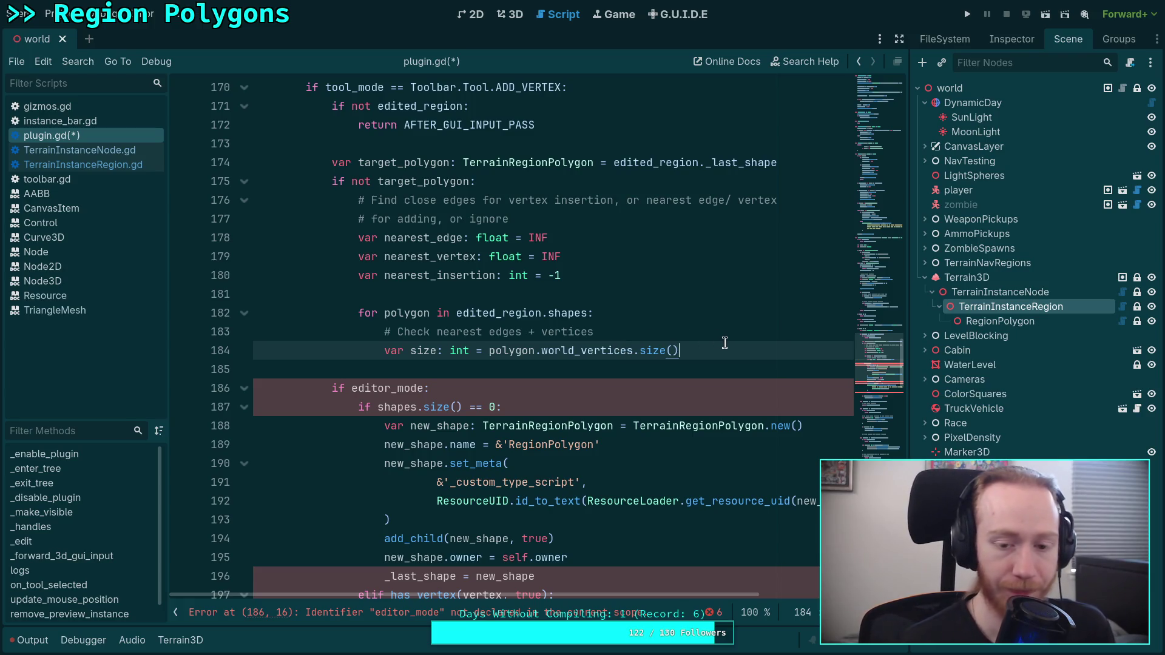
key(Return)
Add 'var i: int = 0' and open 'while i < (size - 1):'.
text(var i: int = 0)
key(Return)
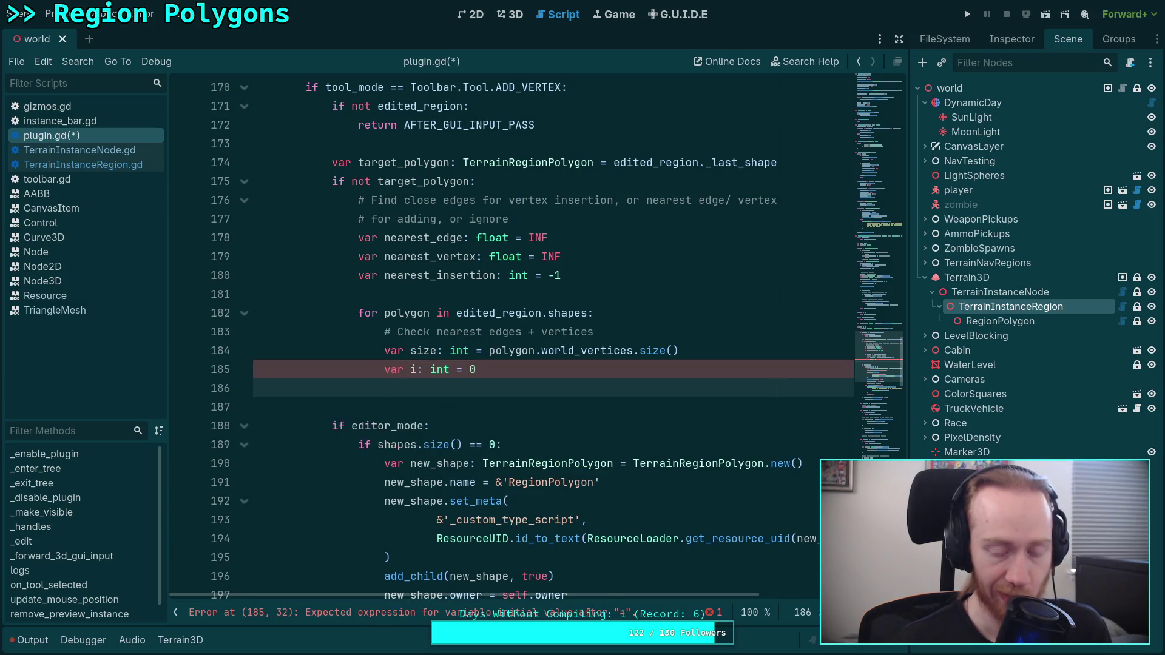
text(while i :)
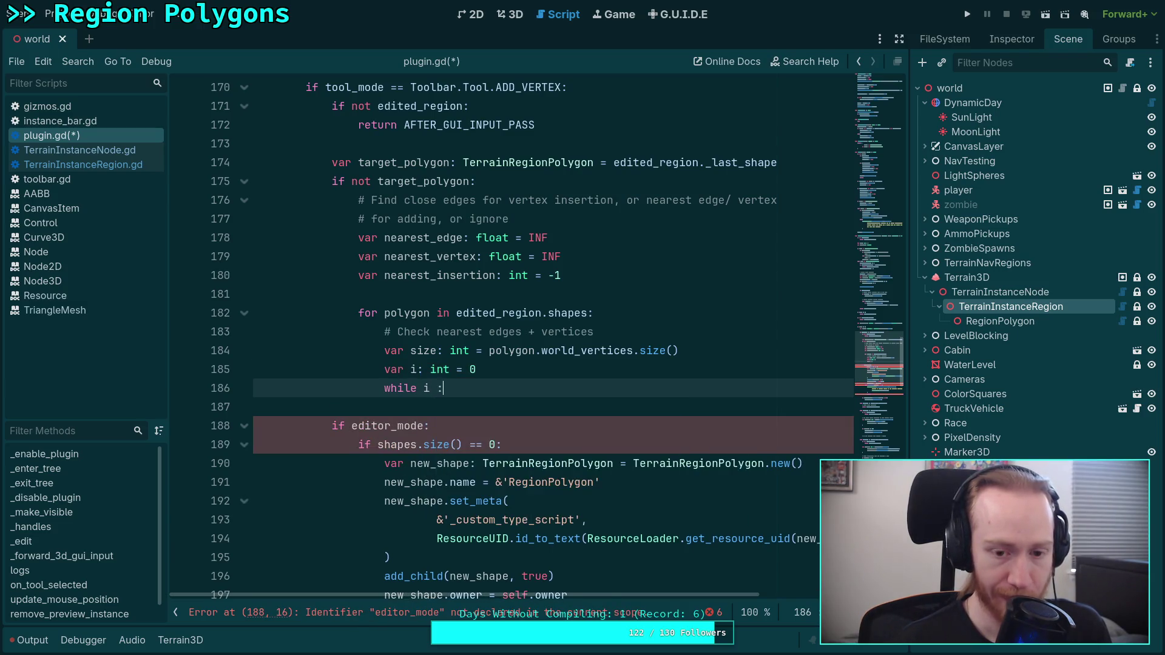
key(BackSpace)
text(<)
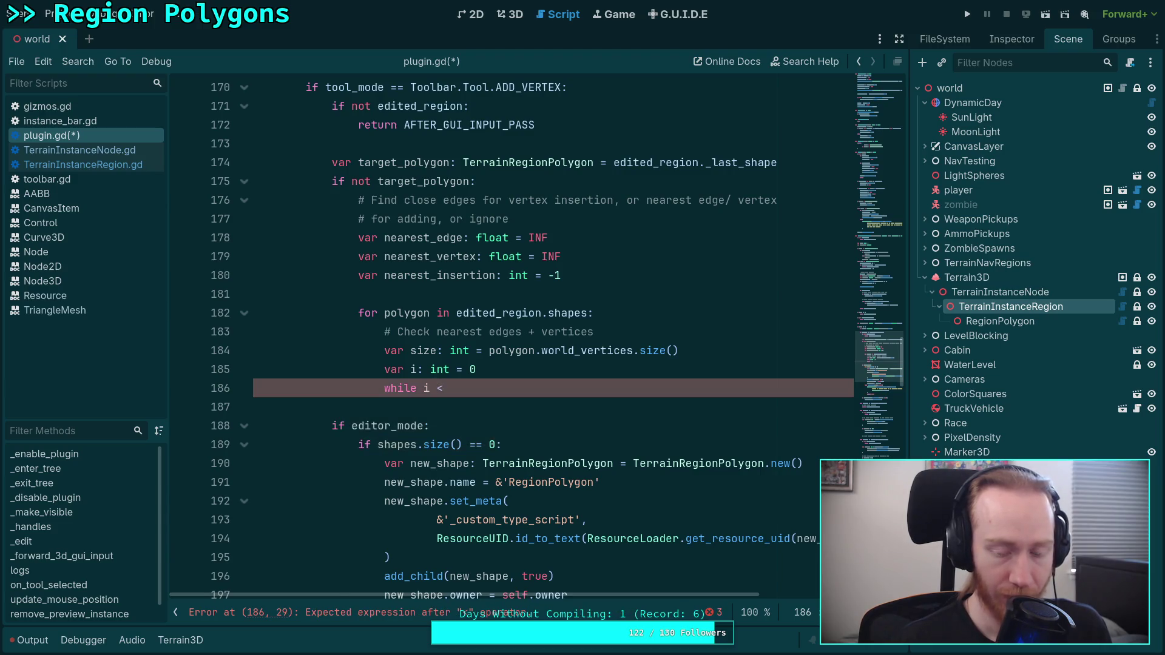
text( (size - 1))
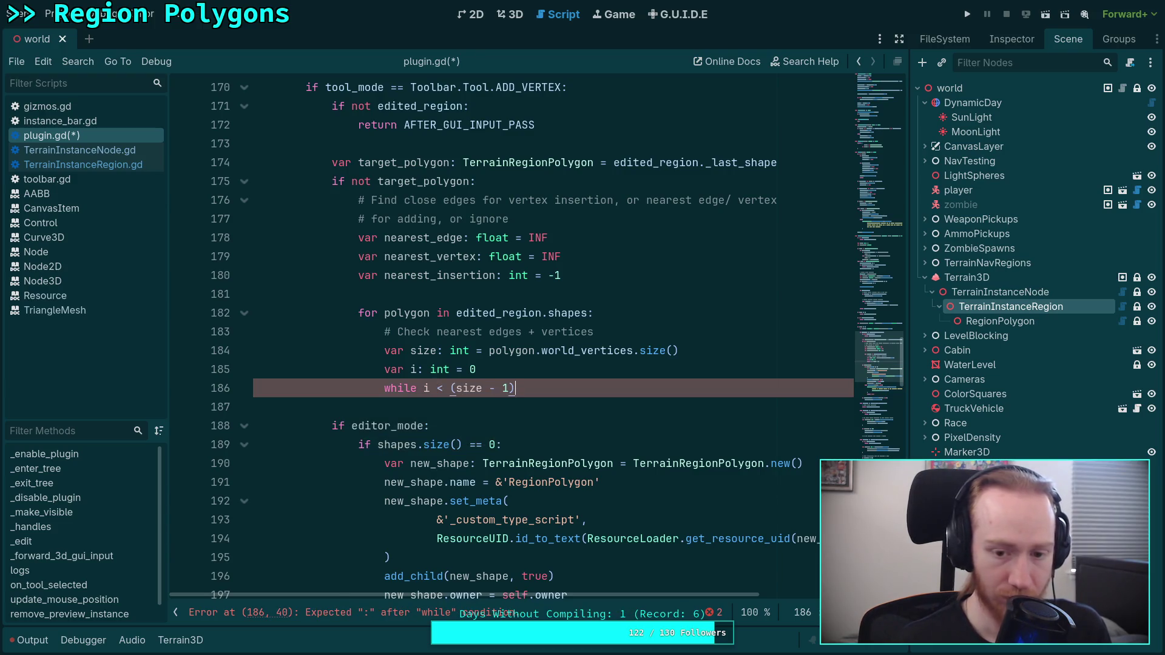
text(:)
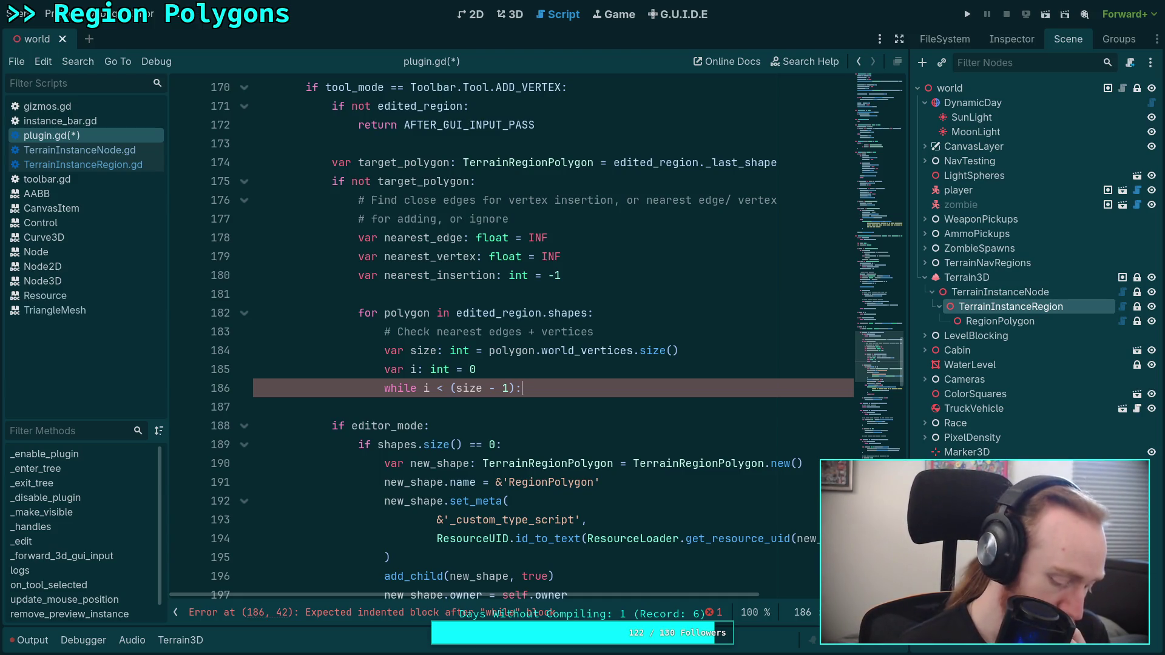
key(Return)
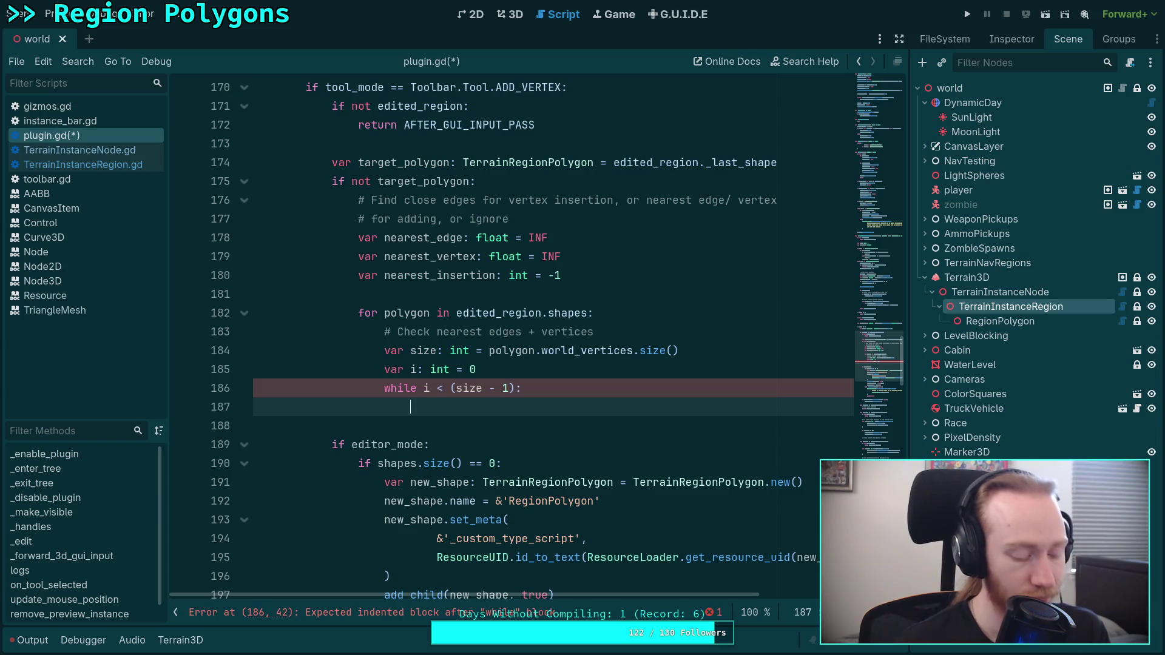
key(Up)
Replace the while line with 'if size == 0:' followed by 'continue'.
key(shift+Home)
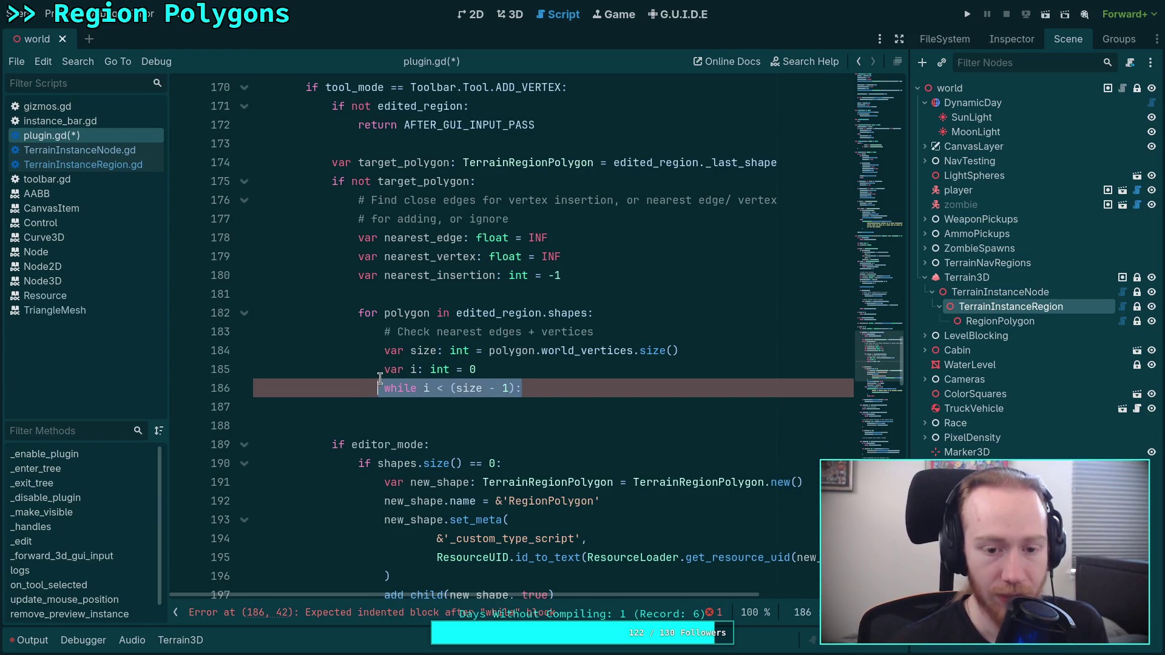
key(BackSpace)
key(Up)
key(Up)
key(End)
key(Return)
text(i)
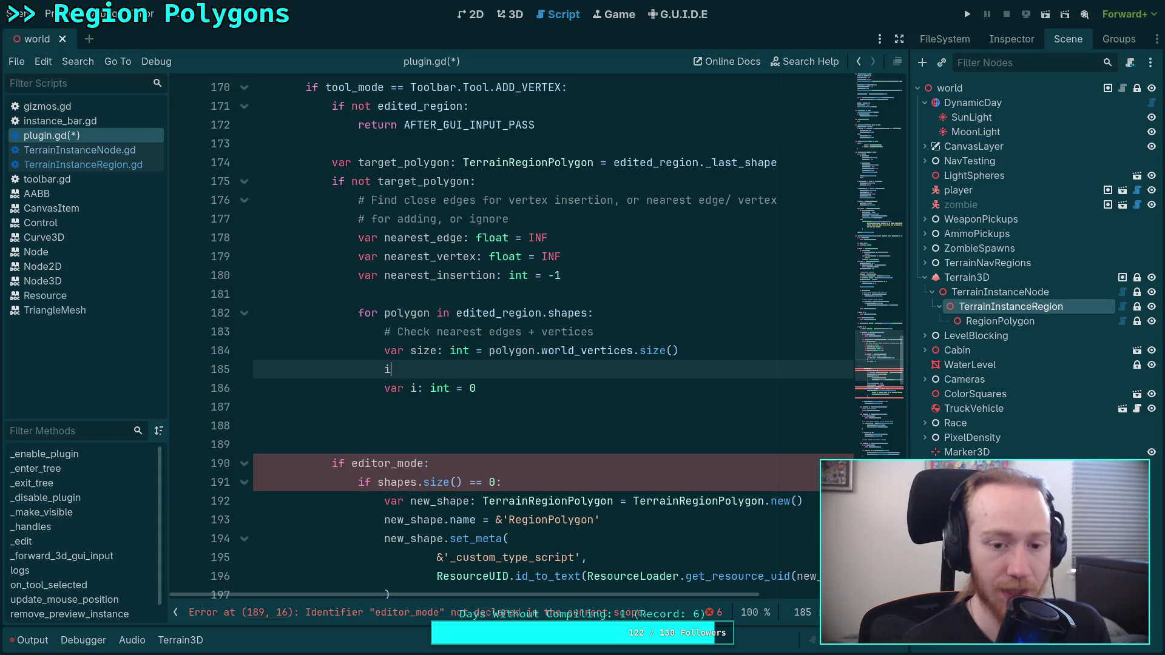
text(f size < )
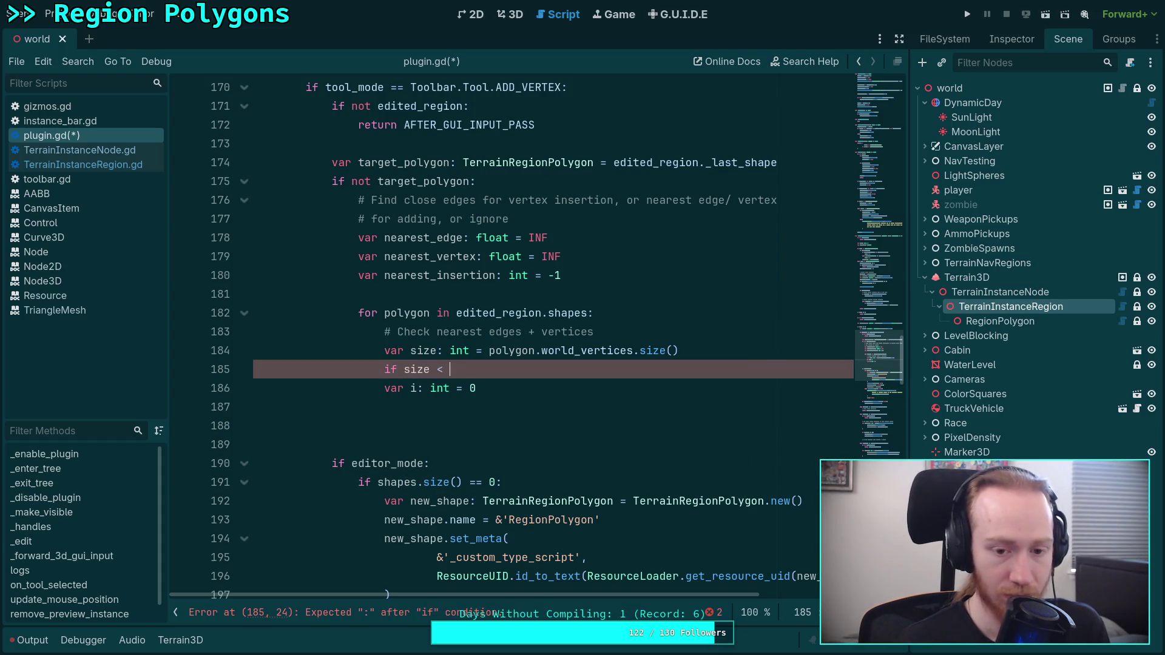
key(BackSpace)
key(BackSpace)
text(=)
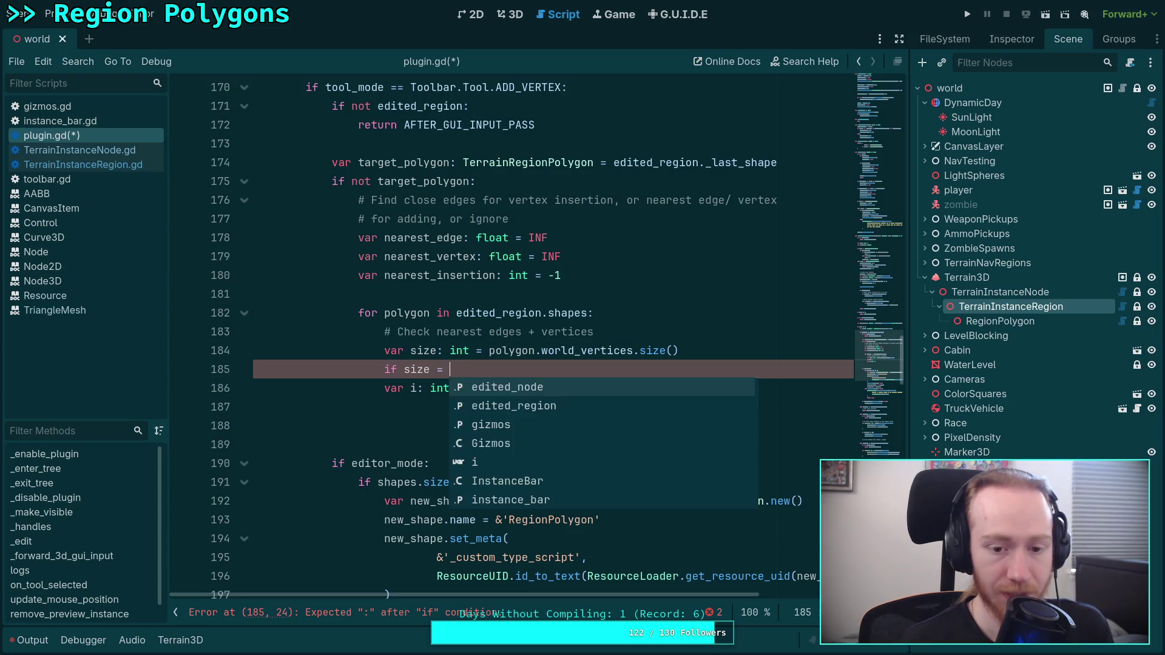
text(= 0:)
key(Return)
text(cont)
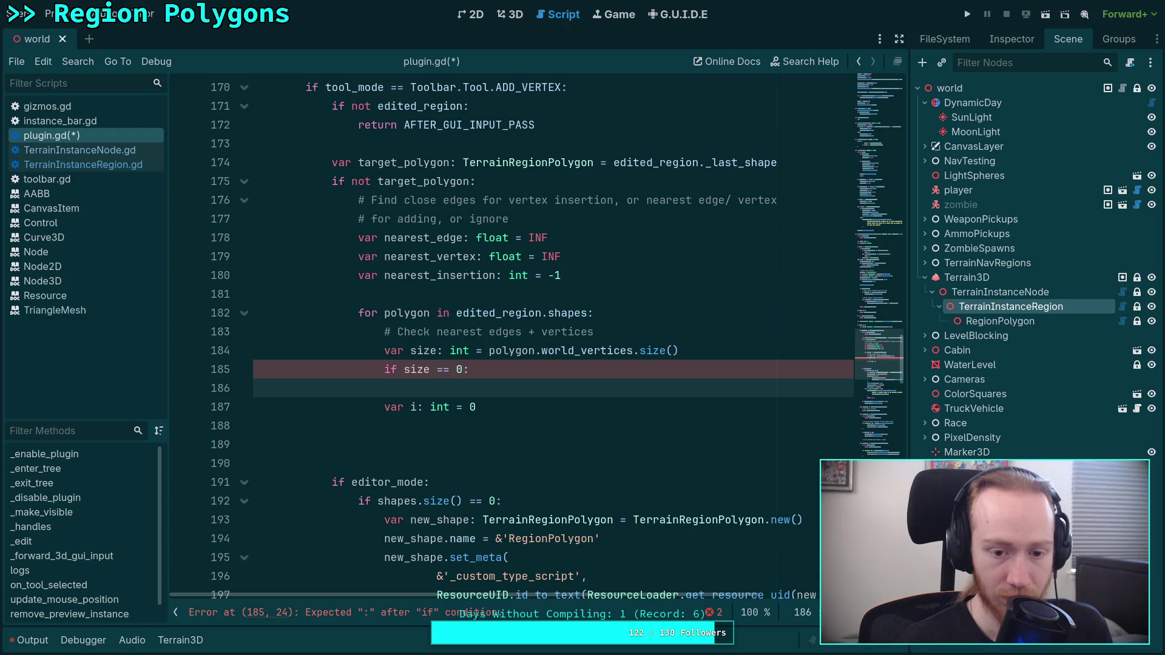
text(inue)
key(Return)
Add an 'elif size == 1:' branch and begin an 'if is_fi…' condition inside it.
text(elif is)
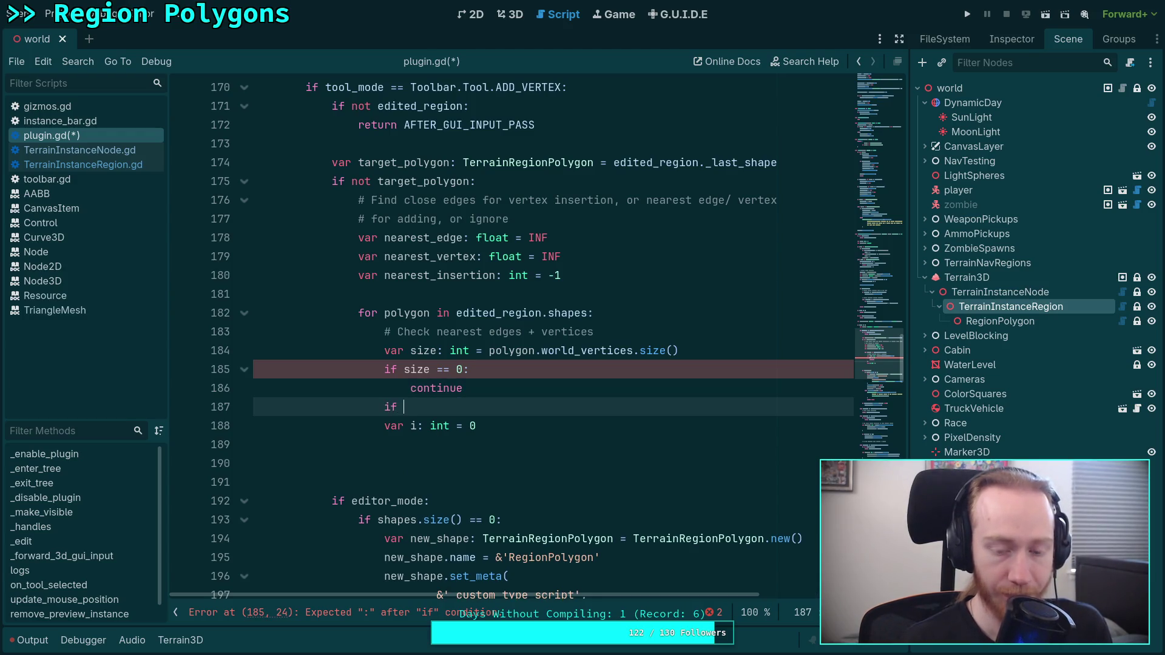
key(BackSpace)
key(BackSpace)
text(size < 2)
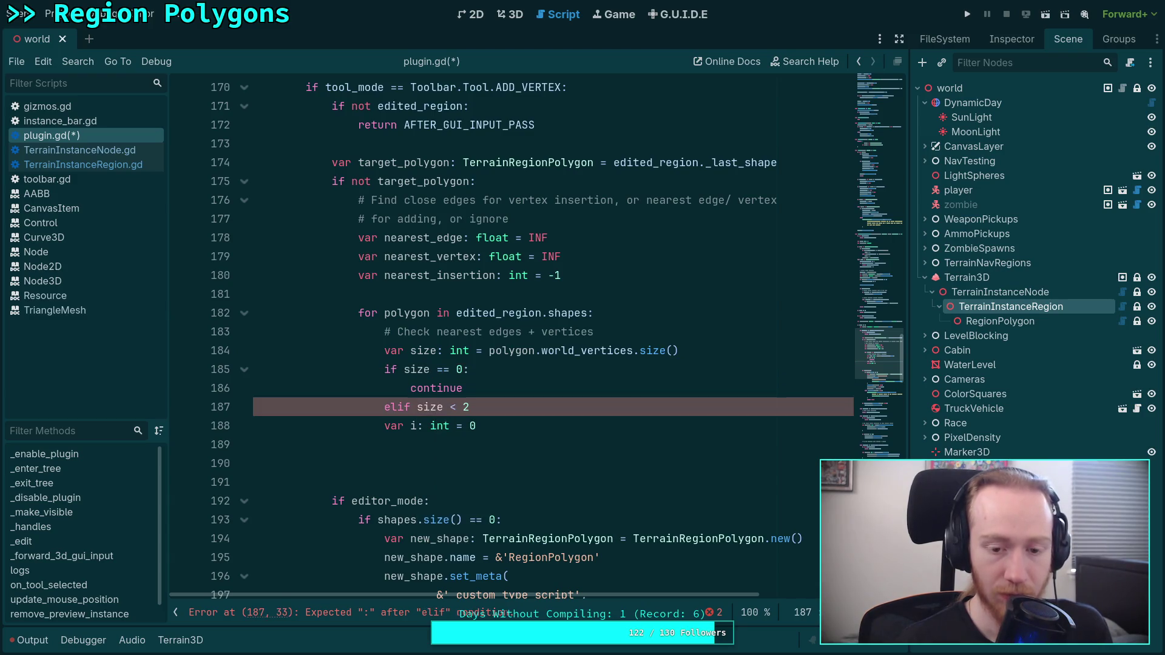
key(BackSpace)
key(BackSpace)
key(BackSpace)
text(== 1:)
key(Return)
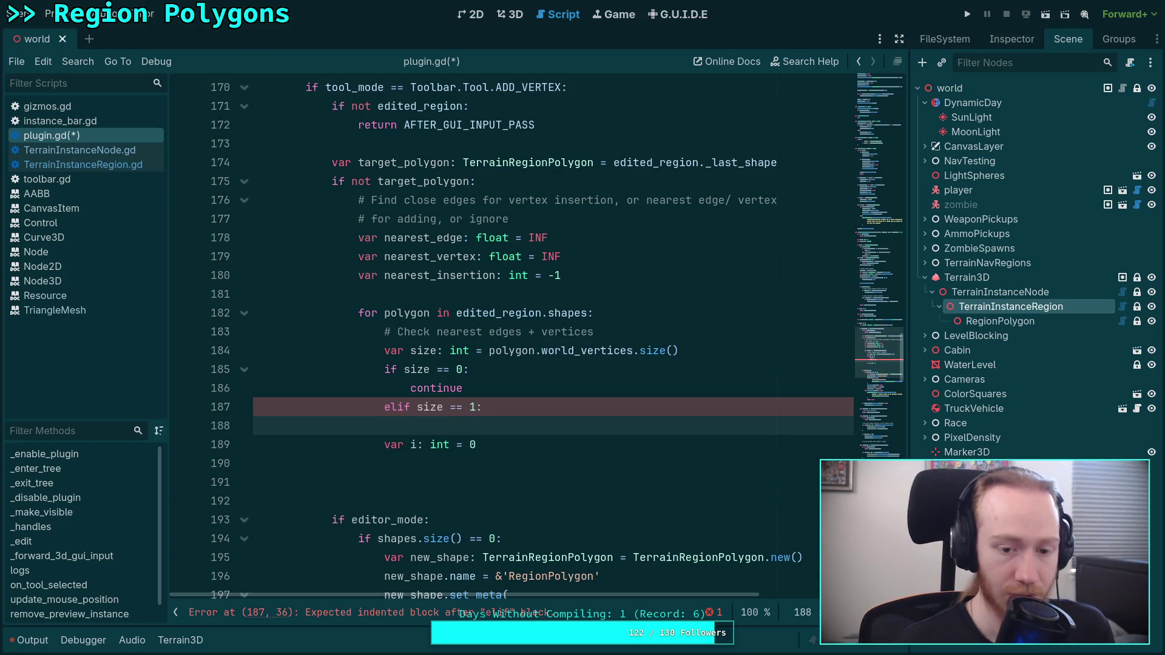
text(if)
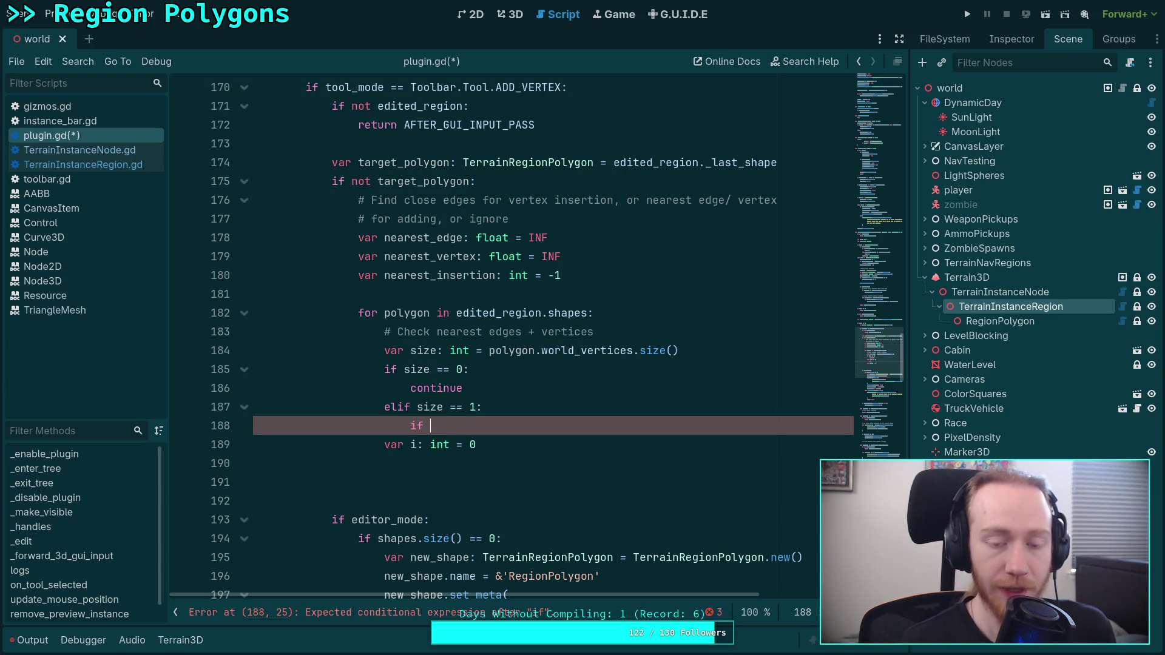
text( n)
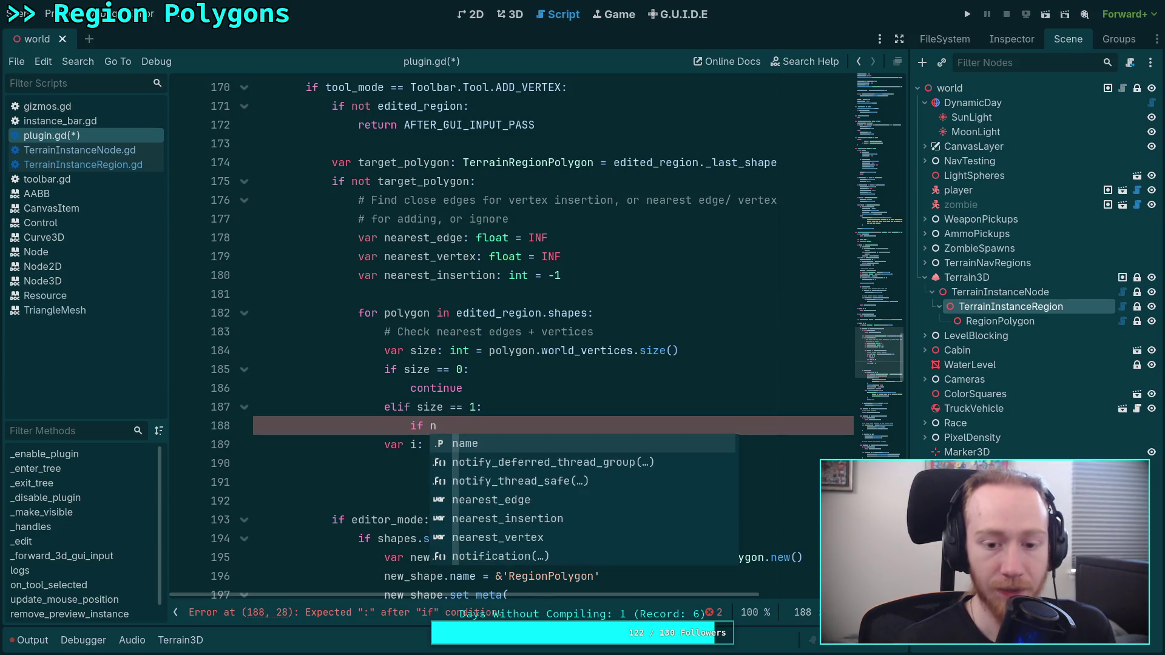
key(BackSpace)
text(is)
key(Escape)
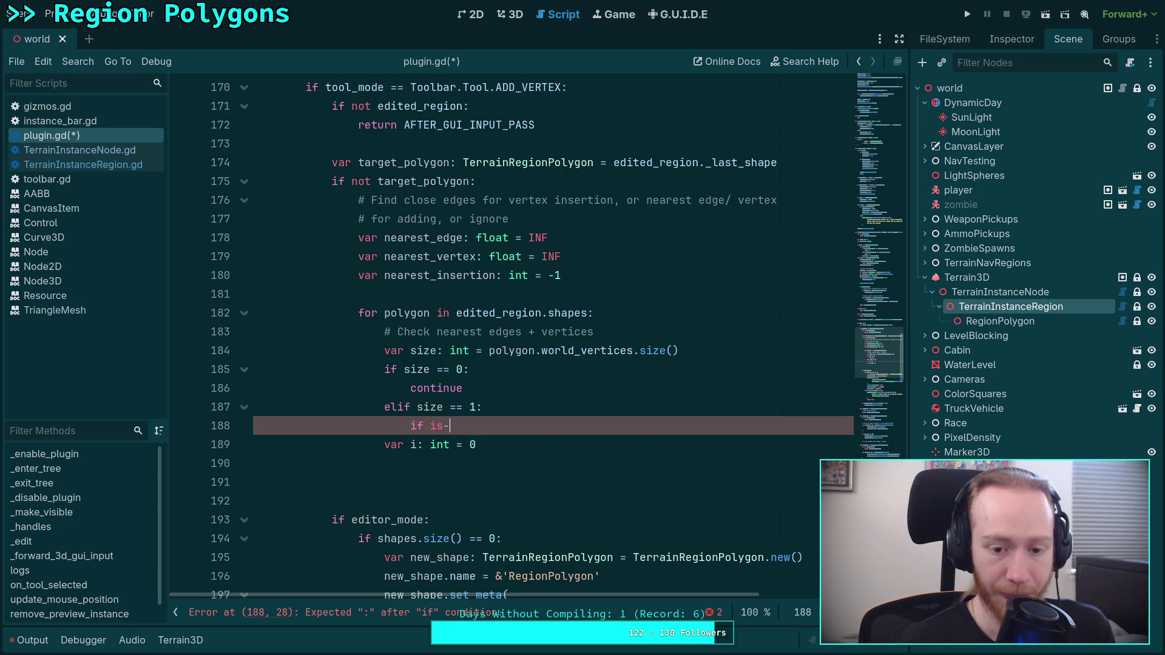
text(_fi)
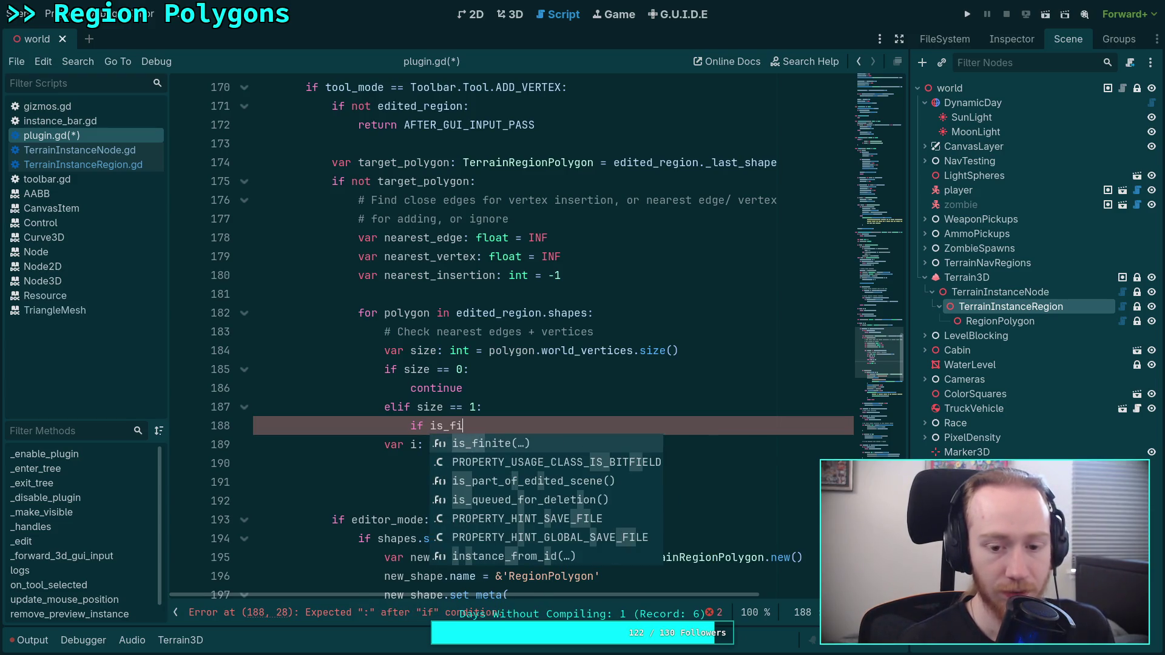
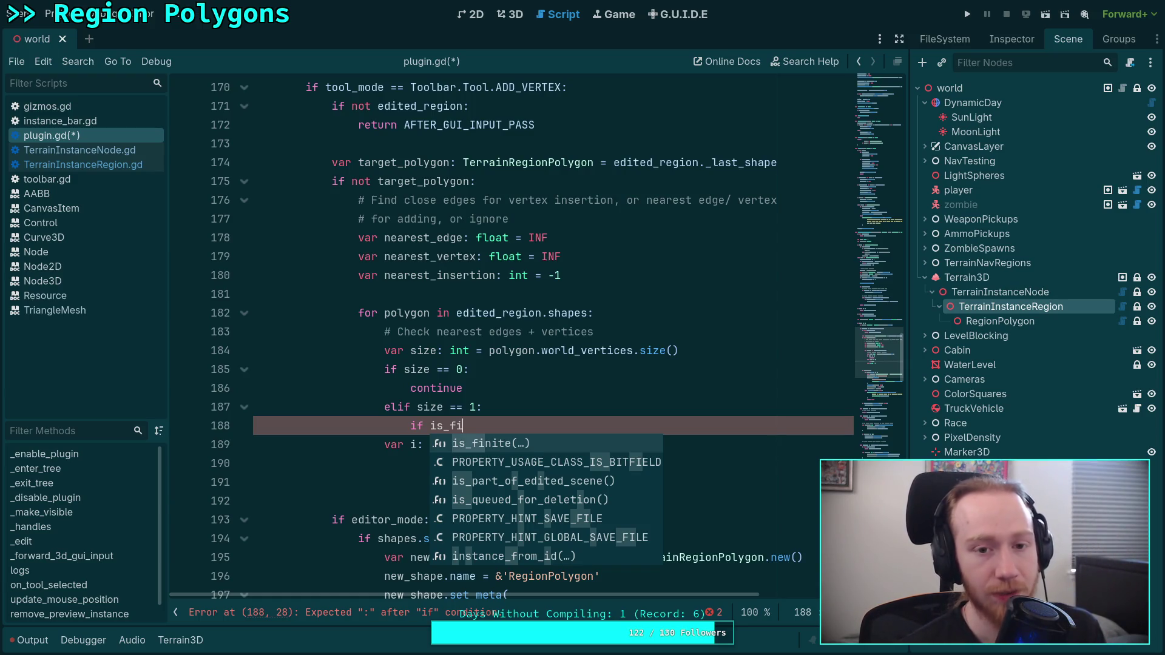
Dismiss the is_fi autocomplete, skim plugin.gd's tool-mode branches, and switch to gizmos.gd.
click(574, 299)
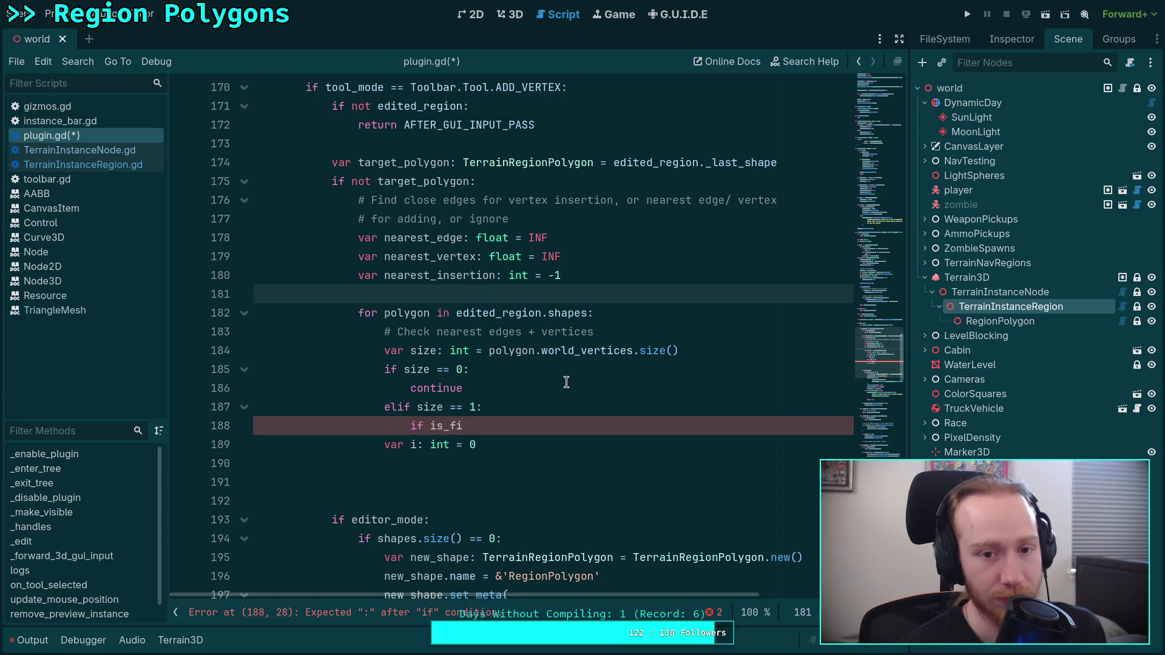
scroll(566, 382, down, 10)
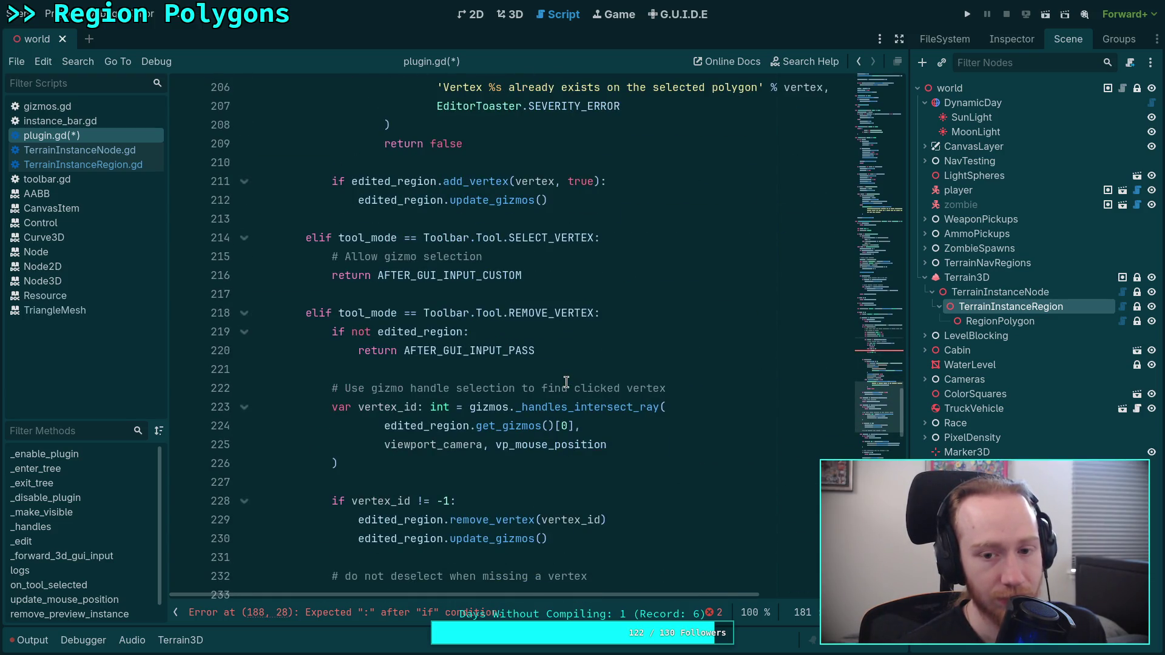
scroll(566, 382, up, 2)
drag(534, 388, 377, 388)
scroll(568, 411, down, 3)
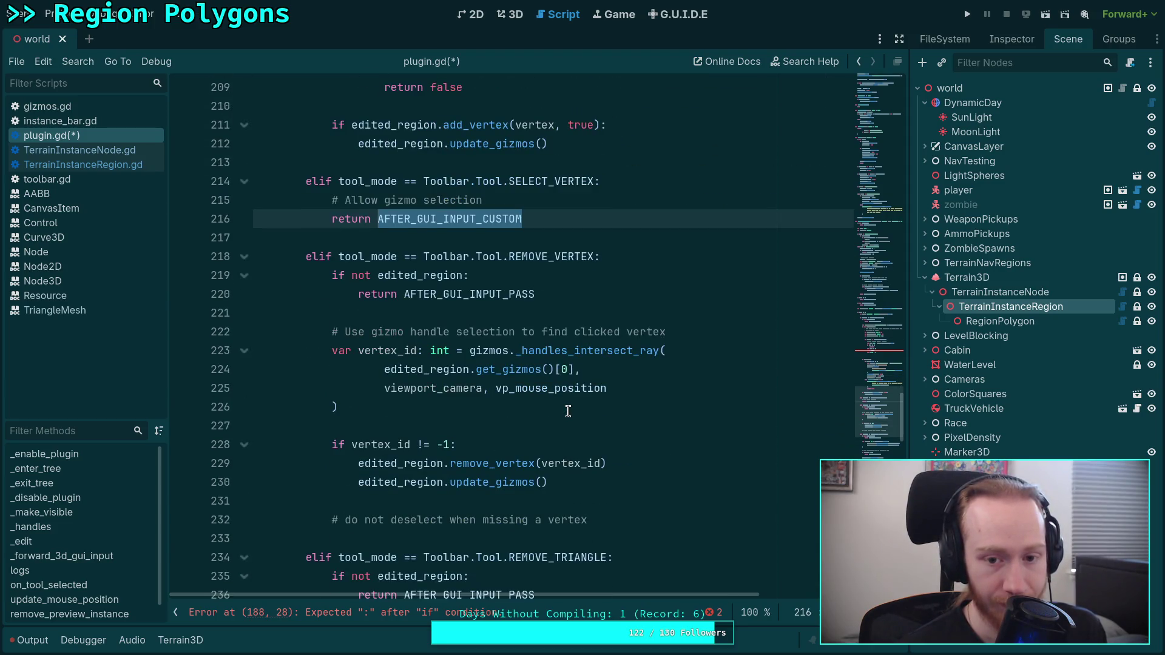
scroll(568, 411, down, 2)
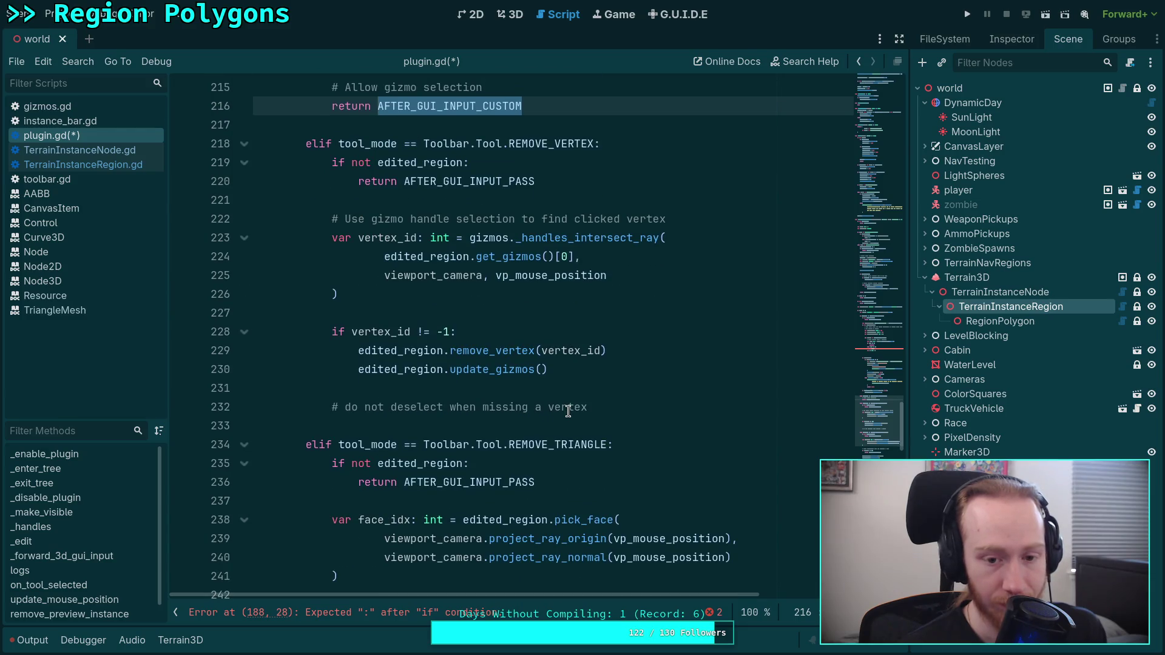
scroll(568, 412, up, 5)
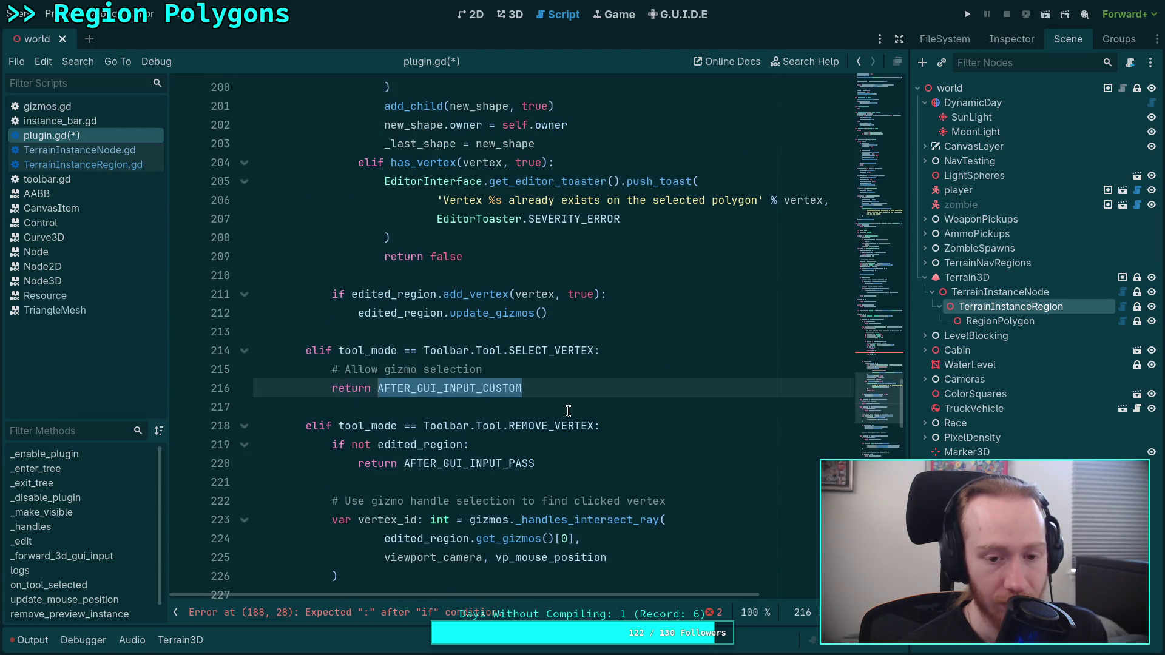
scroll(567, 411, down, 4)
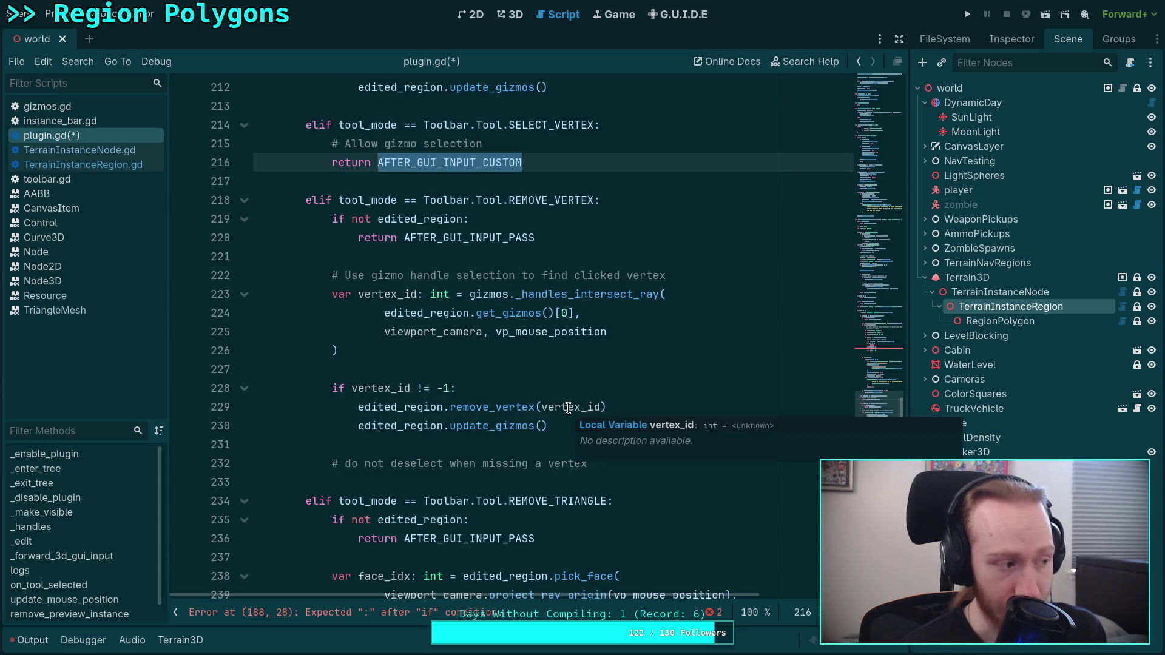
scroll(568, 408, up, 6)
click(49, 107)
scroll(512, 311, up, 6)
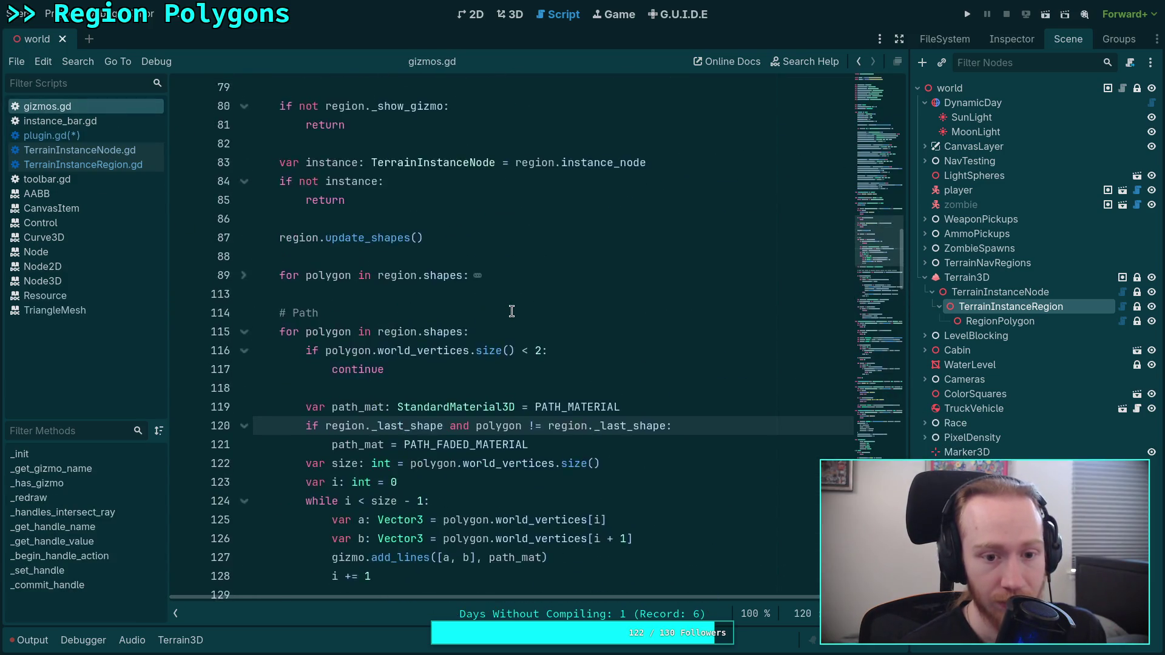
Scroll gizmos.gd to review the _handles_intersect_ray vertex lookup.
scroll(511, 311, up, 5)
scroll(512, 311, up, 14)
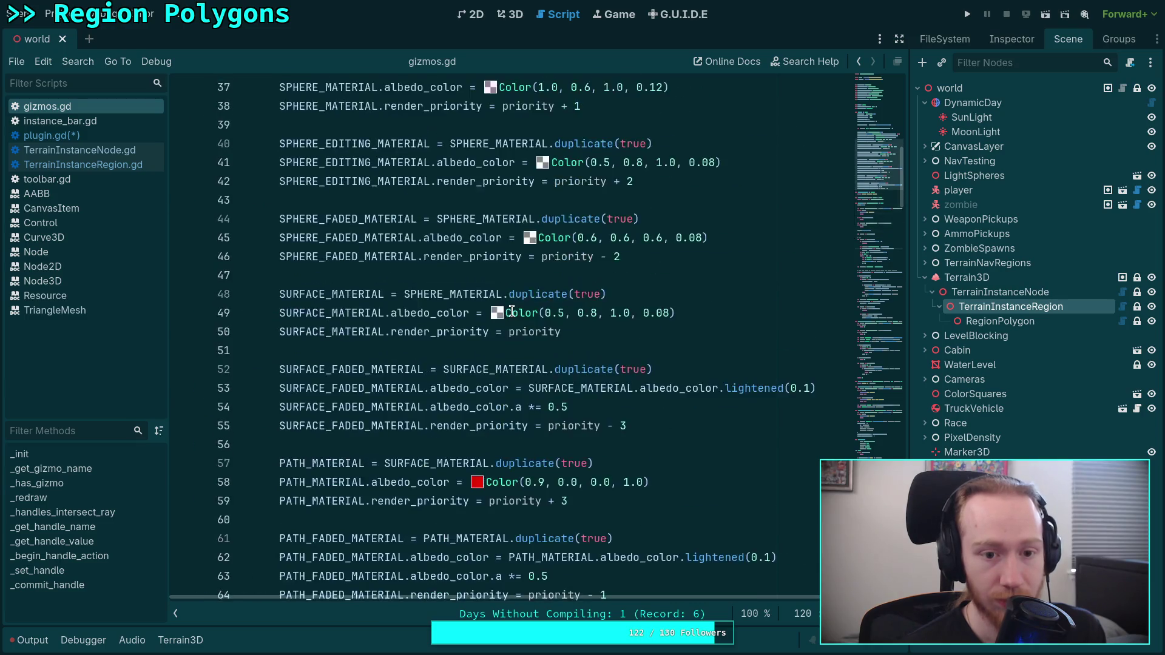
scroll(512, 311, down, 20)
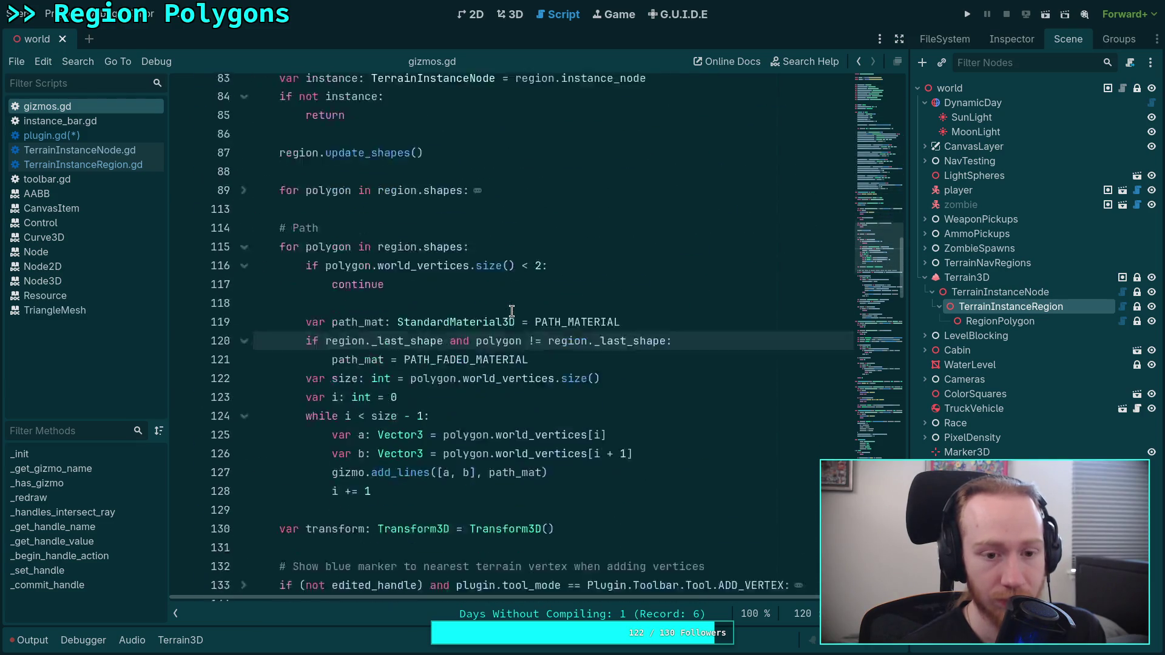
scroll(512, 312, down, 5)
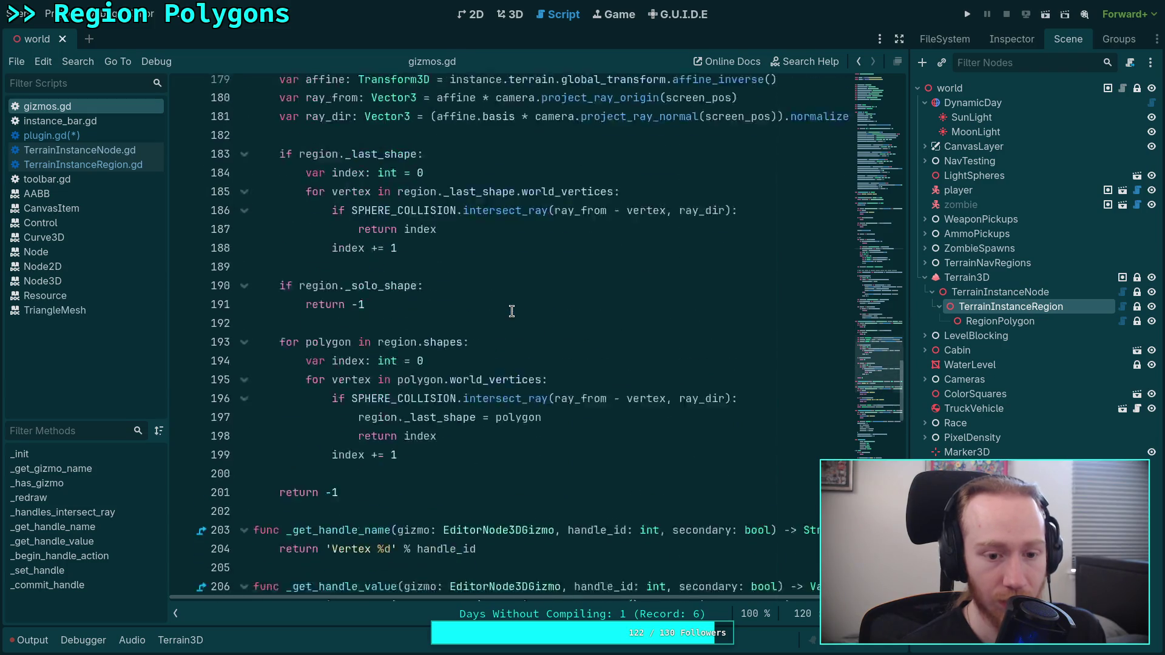
scroll(512, 312, up, 3)
scroll(511, 311, up, 3)
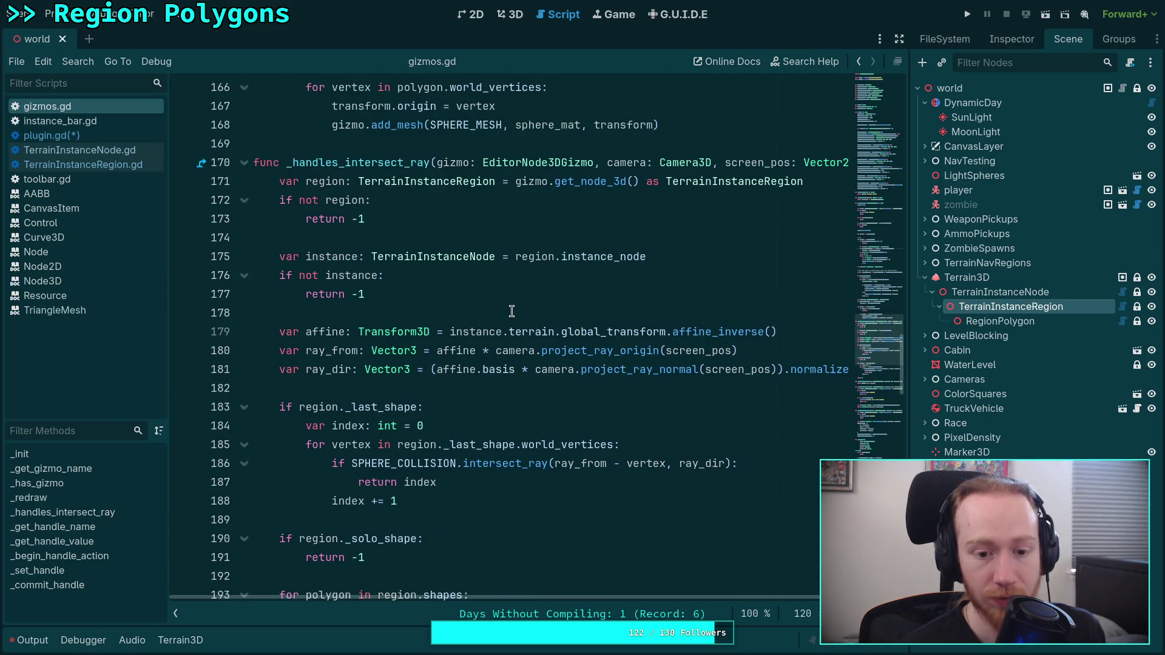
scroll(512, 311, down, 13)
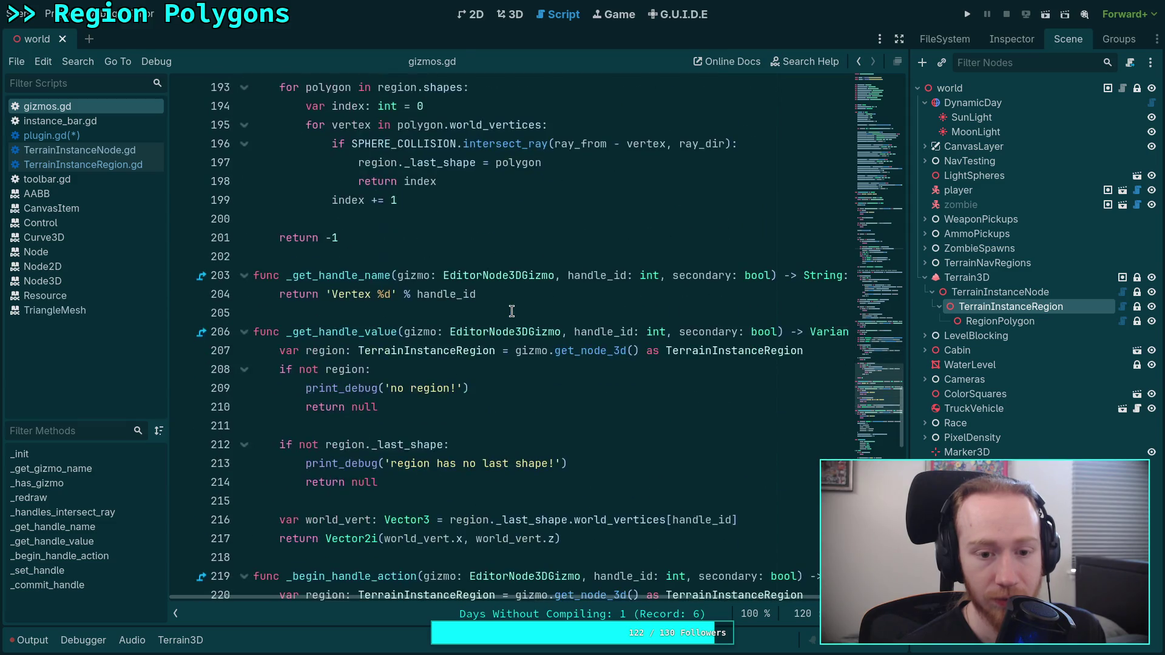
Go back to plugin.gd and place the caret on the unfinished is_fi condition at line 188.
key(alt+Left)
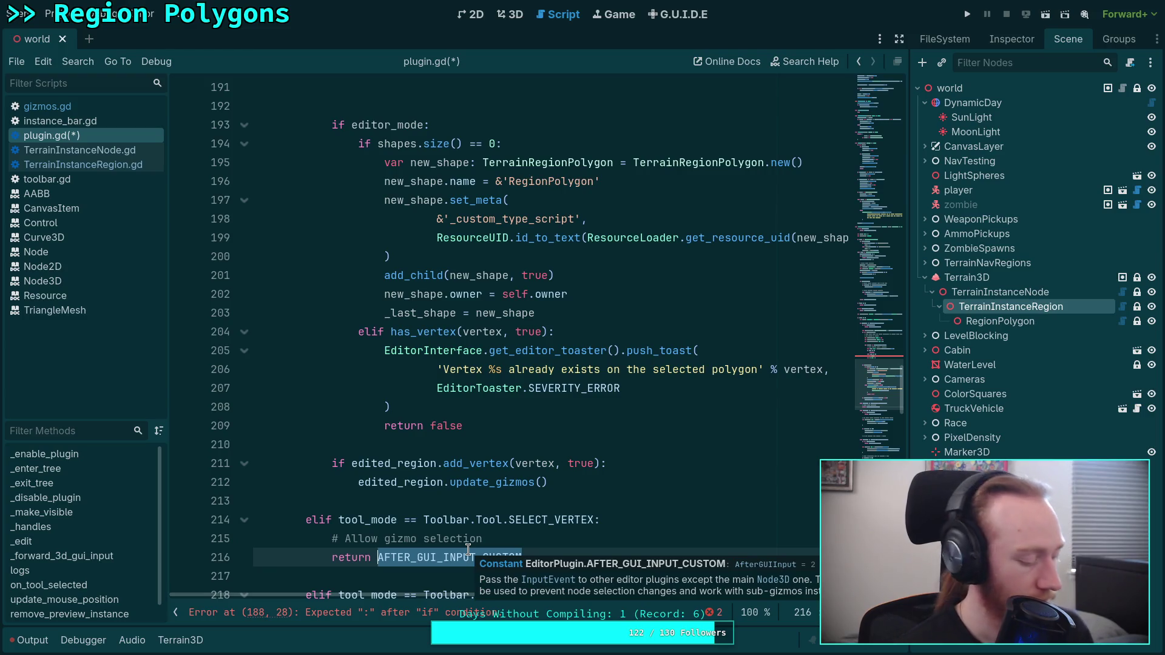
scroll(578, 451, down, 1)
scroll(578, 450, down, 2)
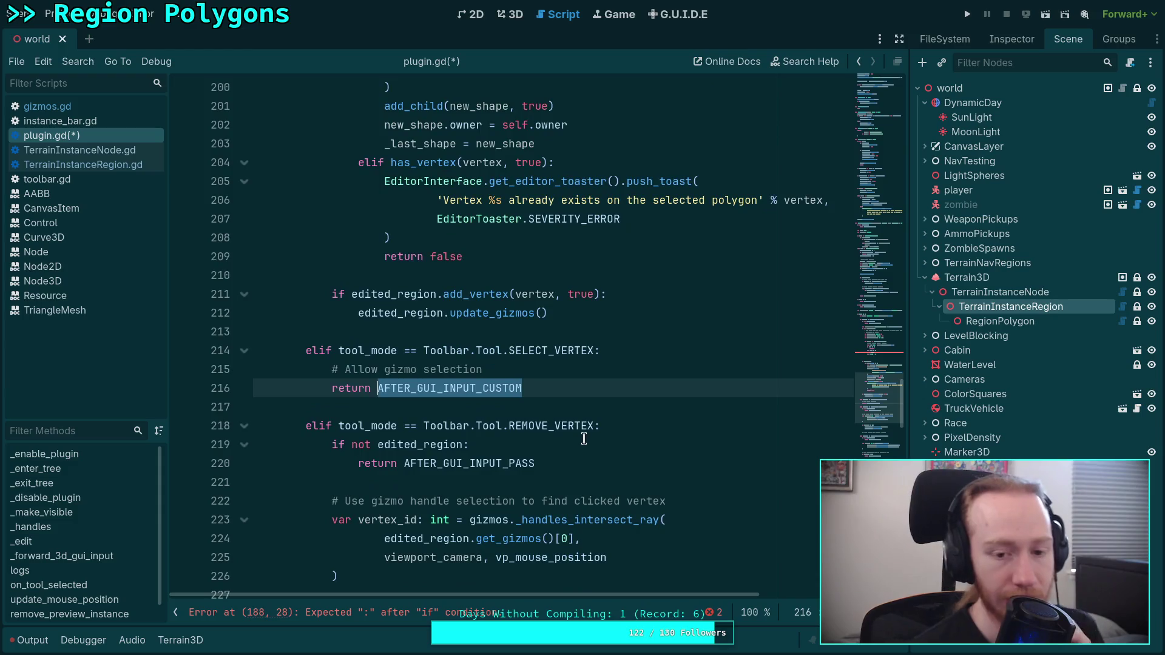
scroll(582, 440, up, 4)
scroll(585, 430, down, 3)
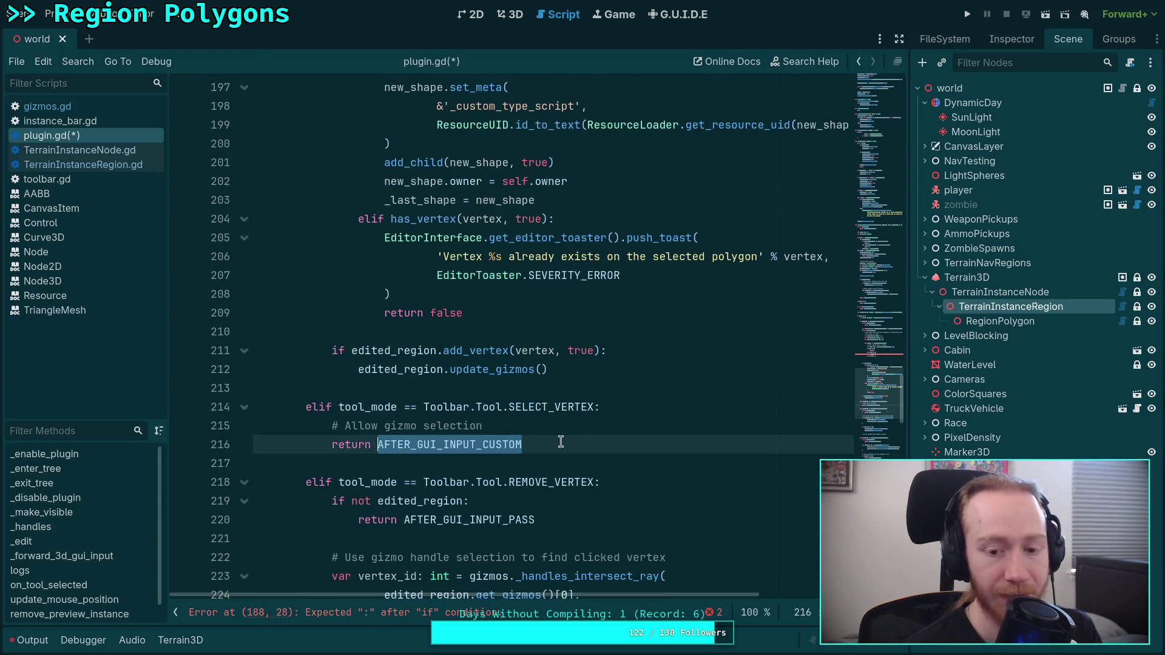
scroll(527, 418, down, 2)
scroll(596, 352, up, 12)
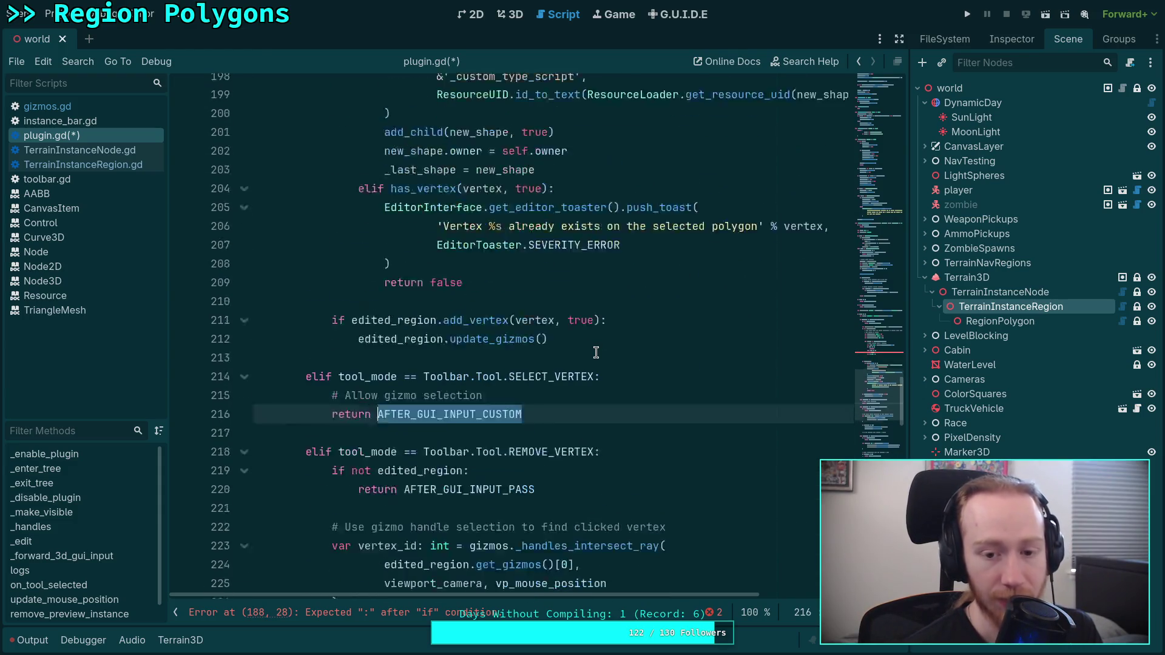
click(552, 479)
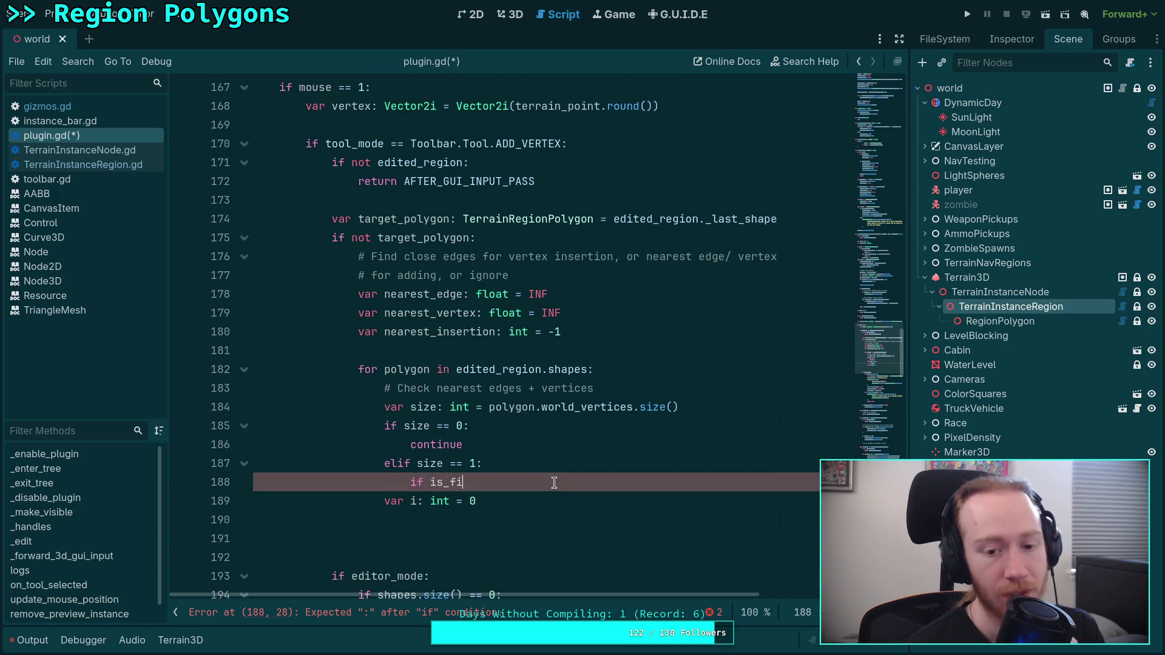
scroll(554, 482, down, 4)
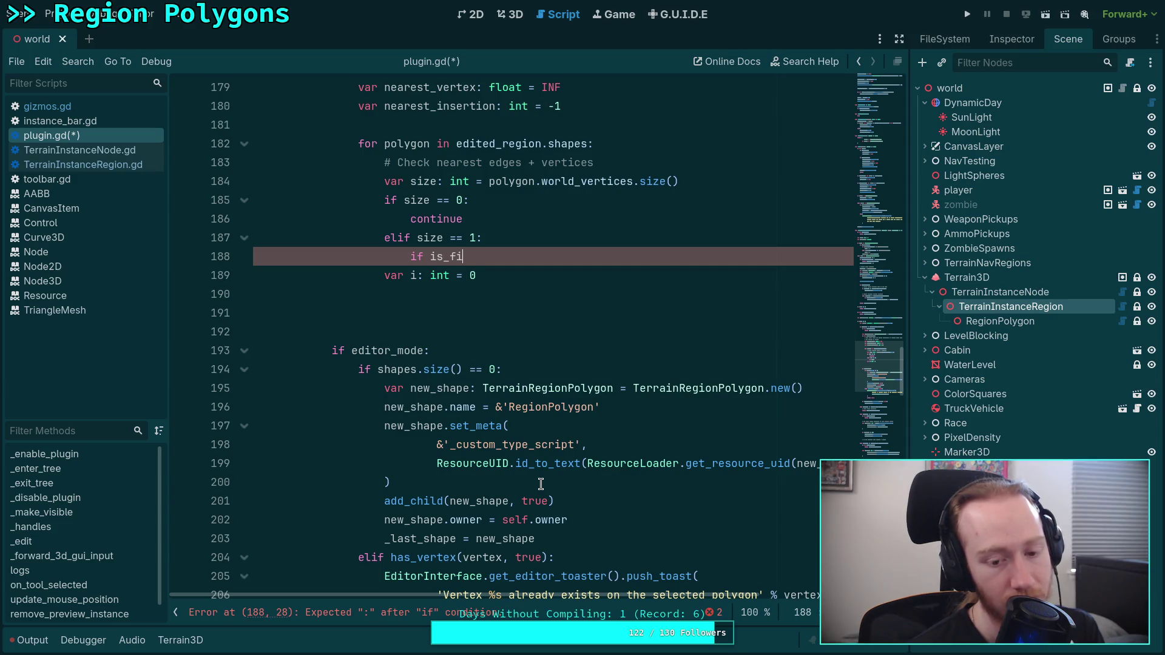
scroll(541, 484, down, 4)
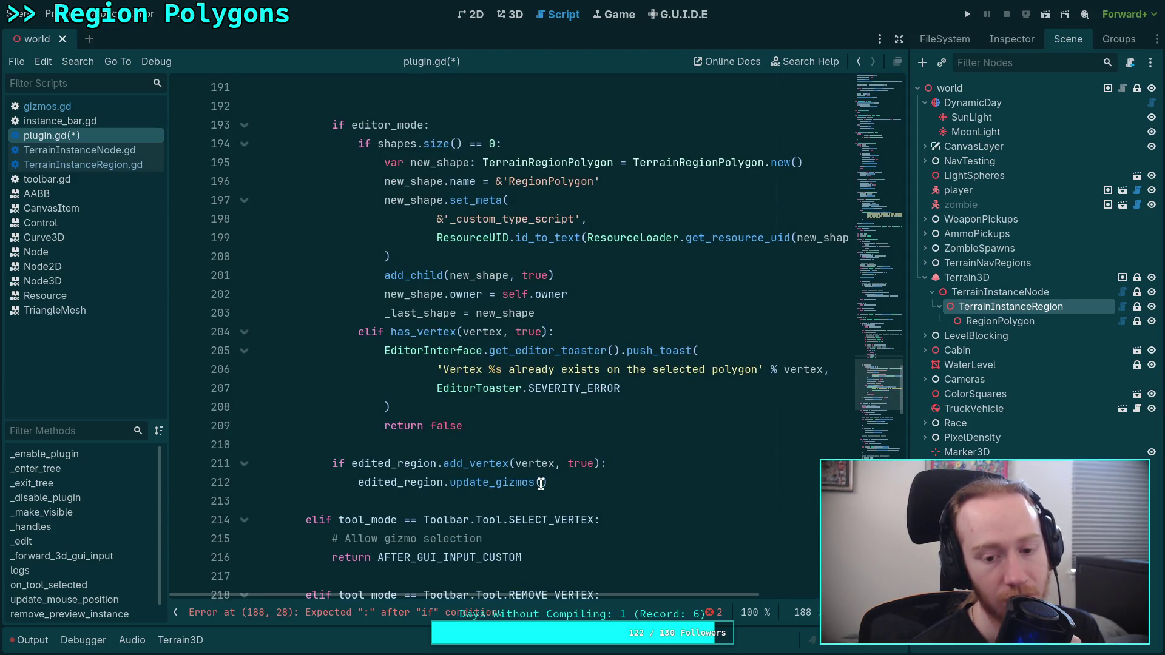
scroll(540, 483, down, 2)
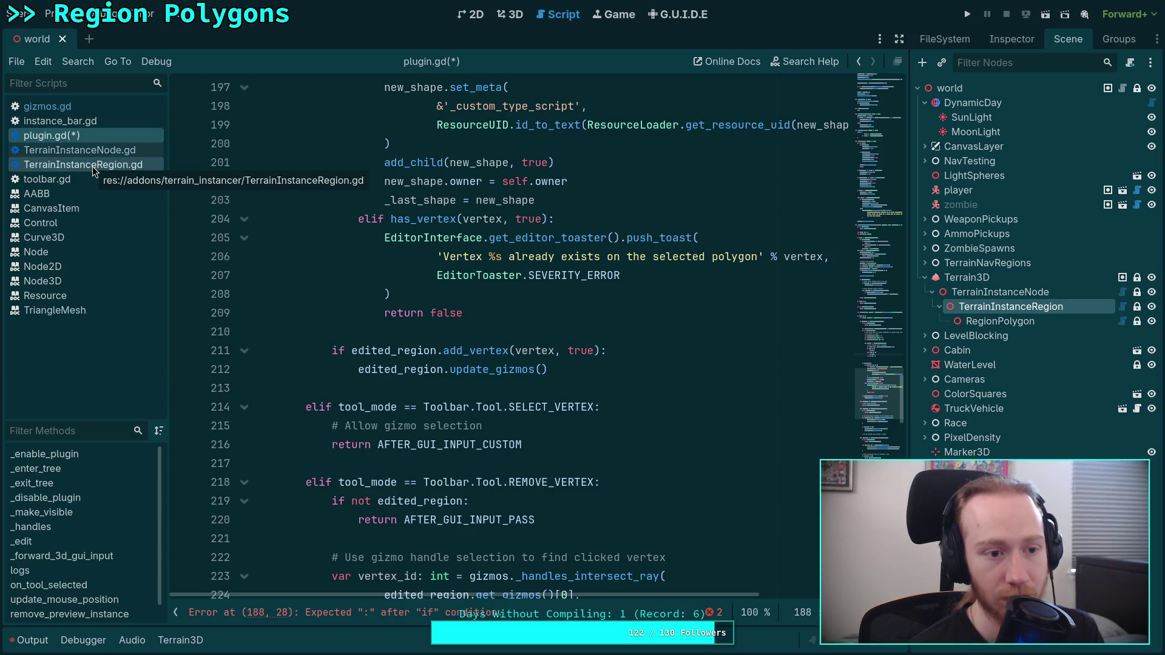
Compare gizmos.gd's intersection code, then return focus to the plugin.gd editor.
click(85, 108)
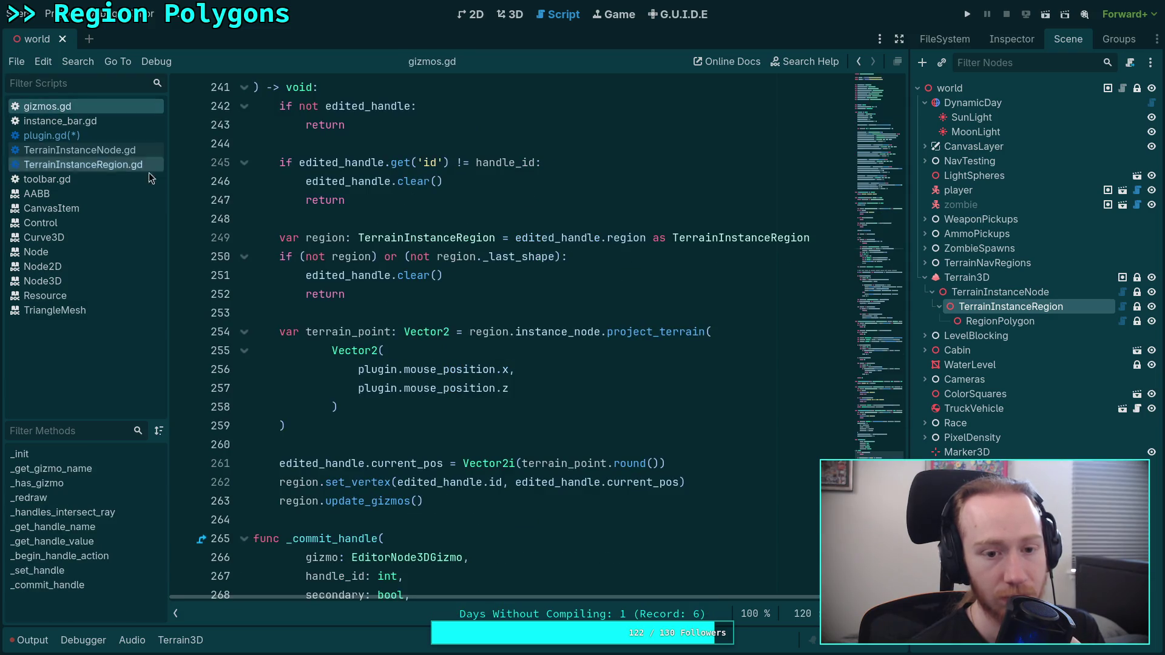
scroll(477, 364, down, 9)
scroll(478, 364, up, 13)
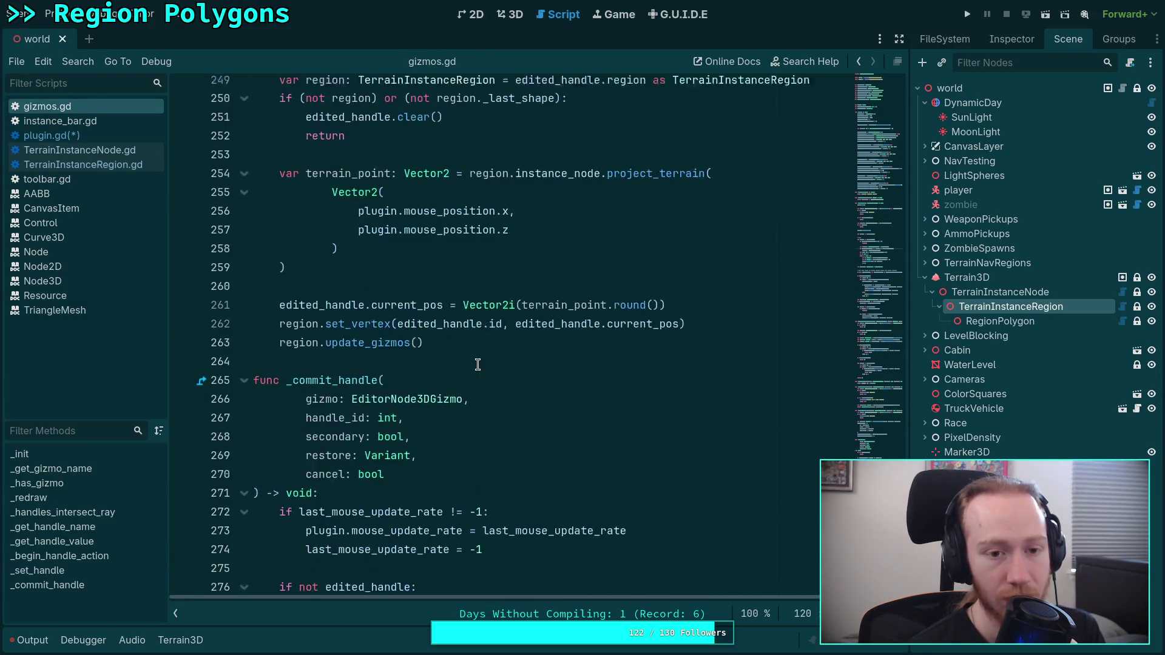
scroll(478, 364, up, 10)
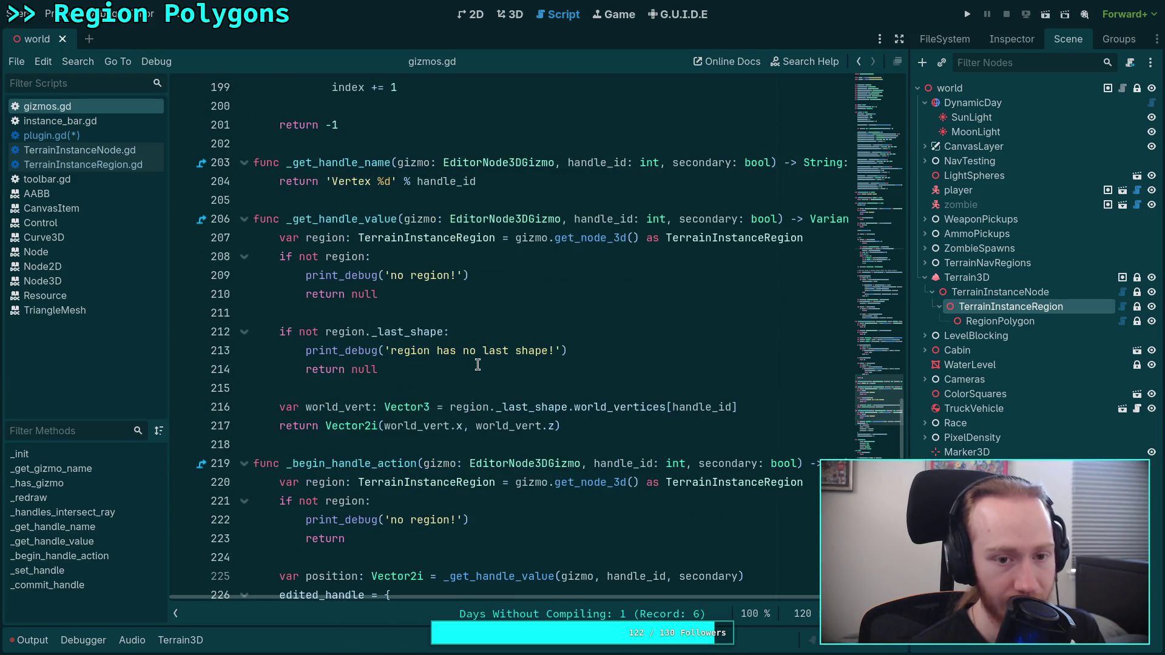
scroll(477, 364, up, 3)
scroll(478, 364, up, 7)
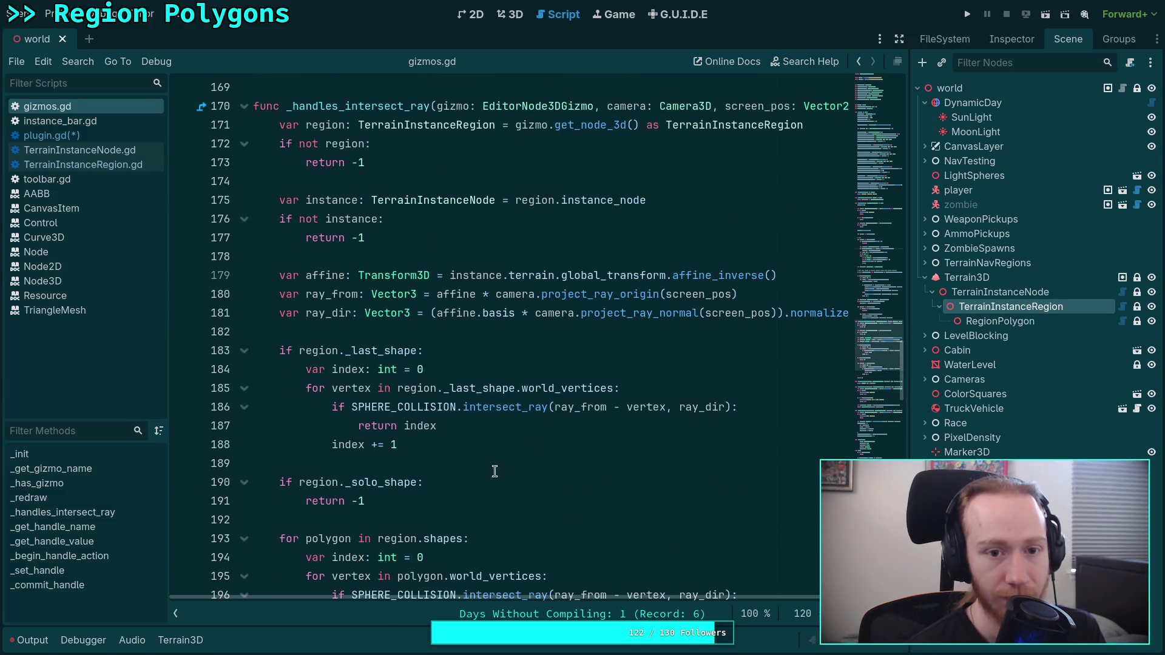
drag(552, 598, 643, 593)
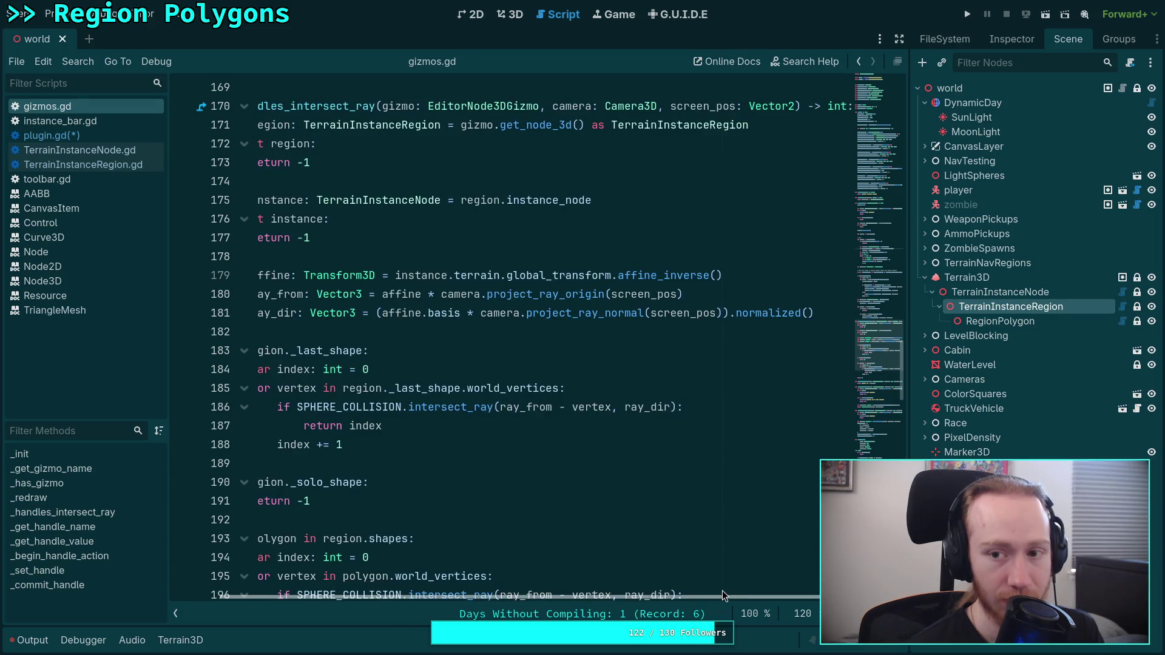
drag(722, 591, 472, 505)
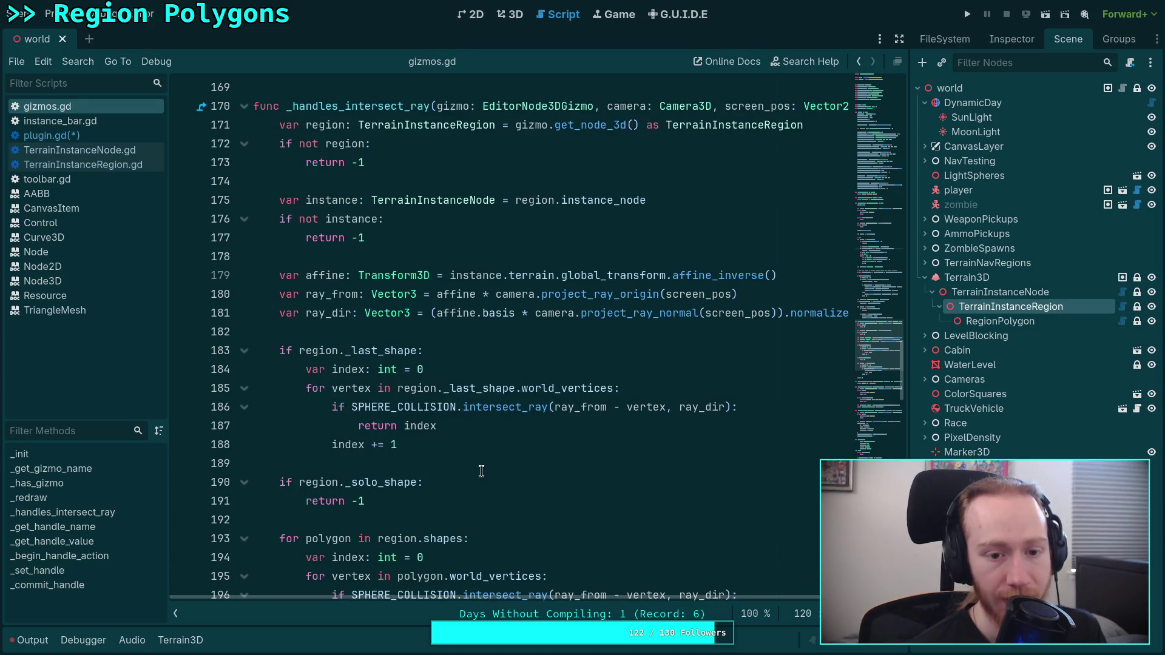
scroll(481, 472, down, 2)
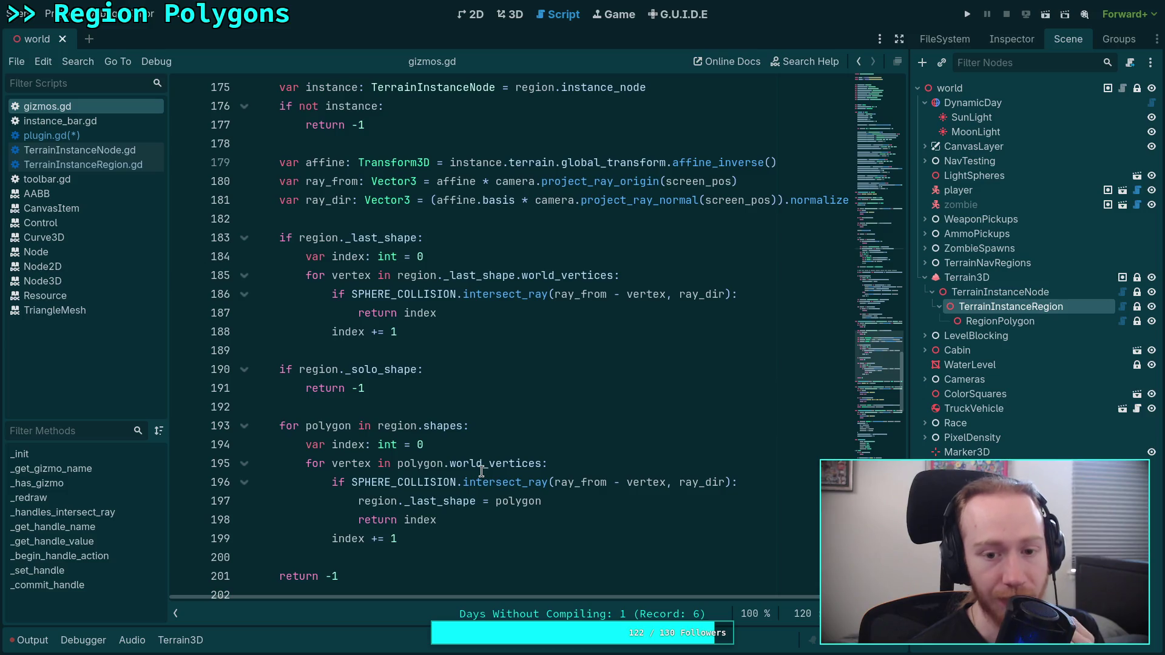
scroll(368, 420, up, 2)
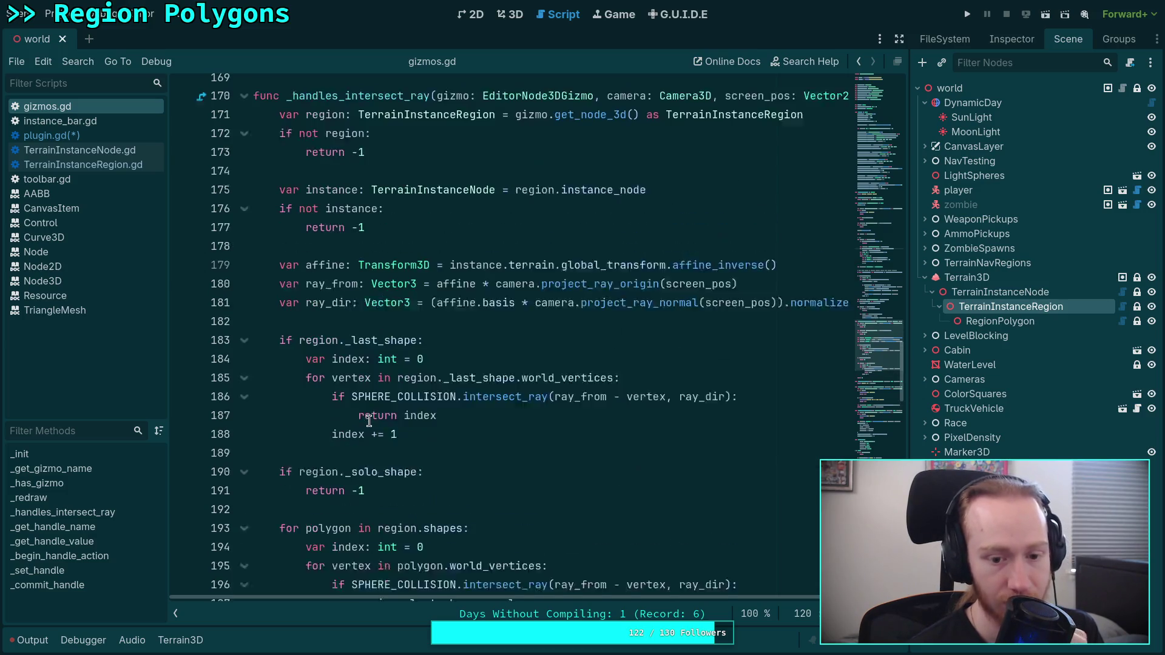
click(104, 132)
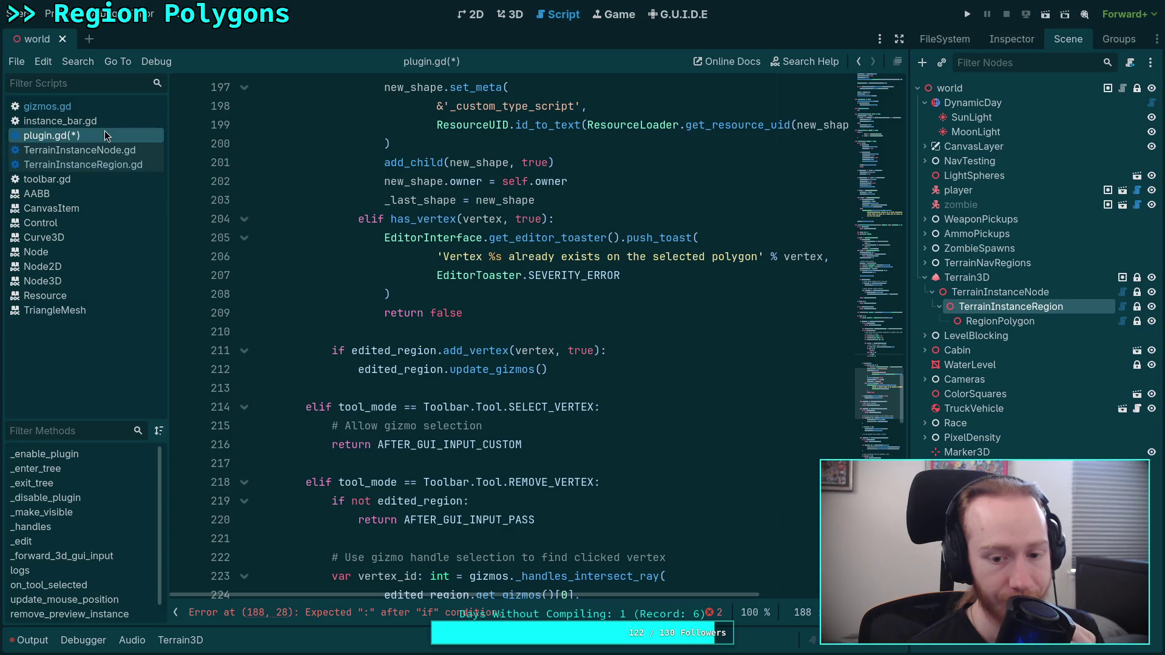
click(438, 261)
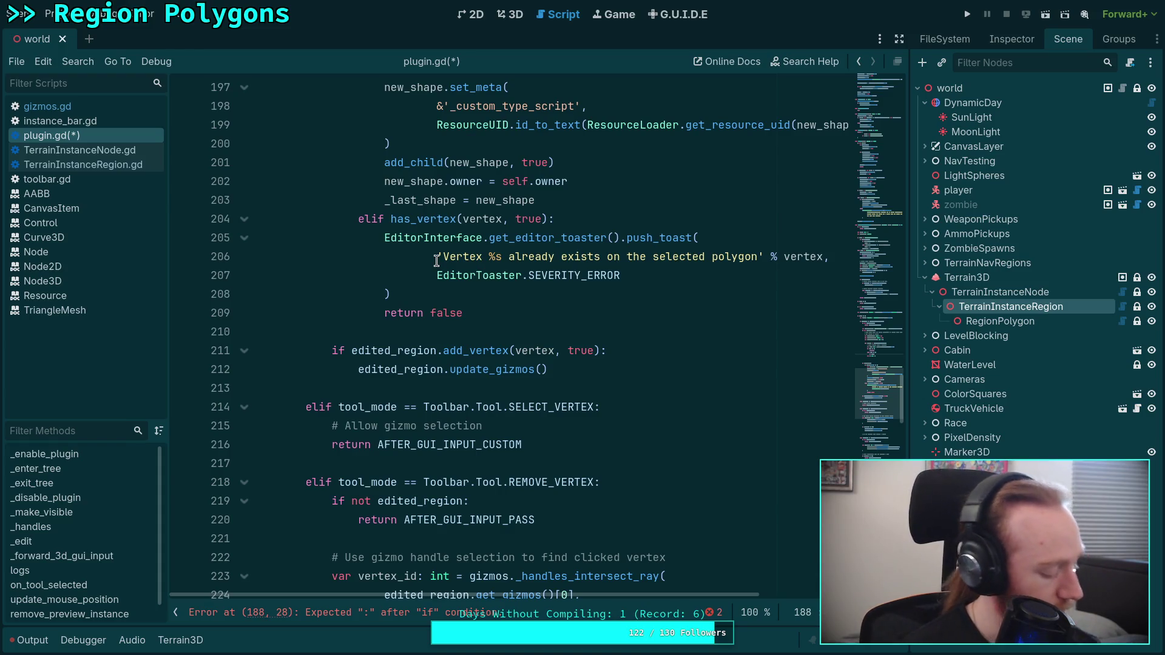
Erase the half-written 'if is_fi' on line 188, then view gizmos.gd's vertex picking loop.
scroll(437, 261, up, 11)
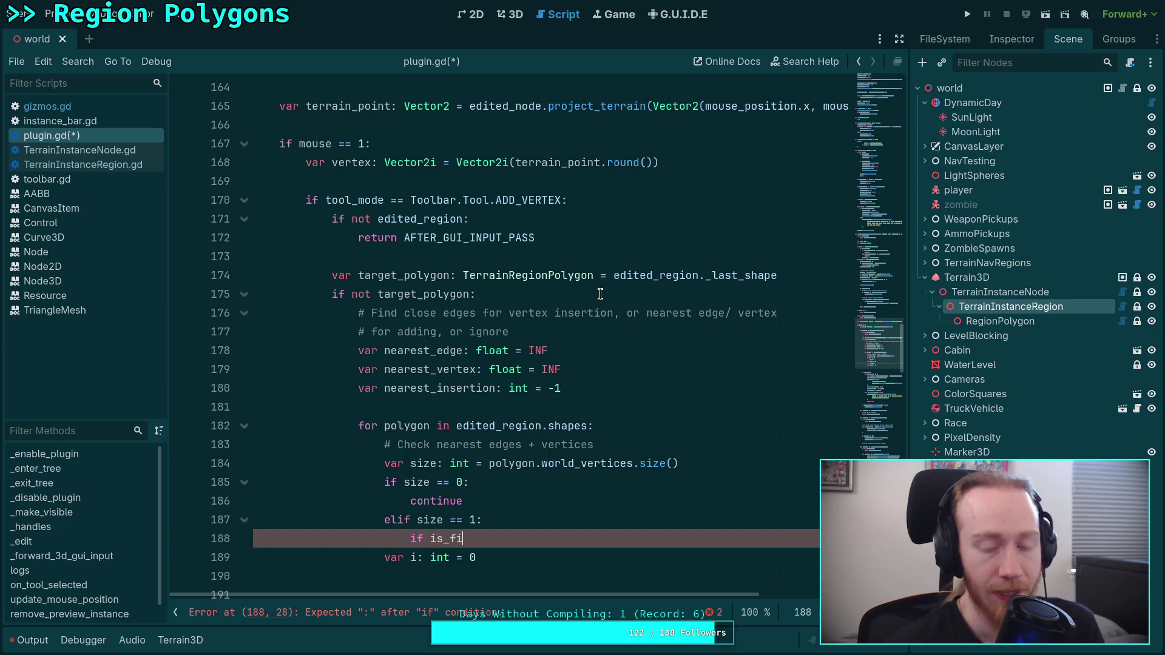
click(619, 297)
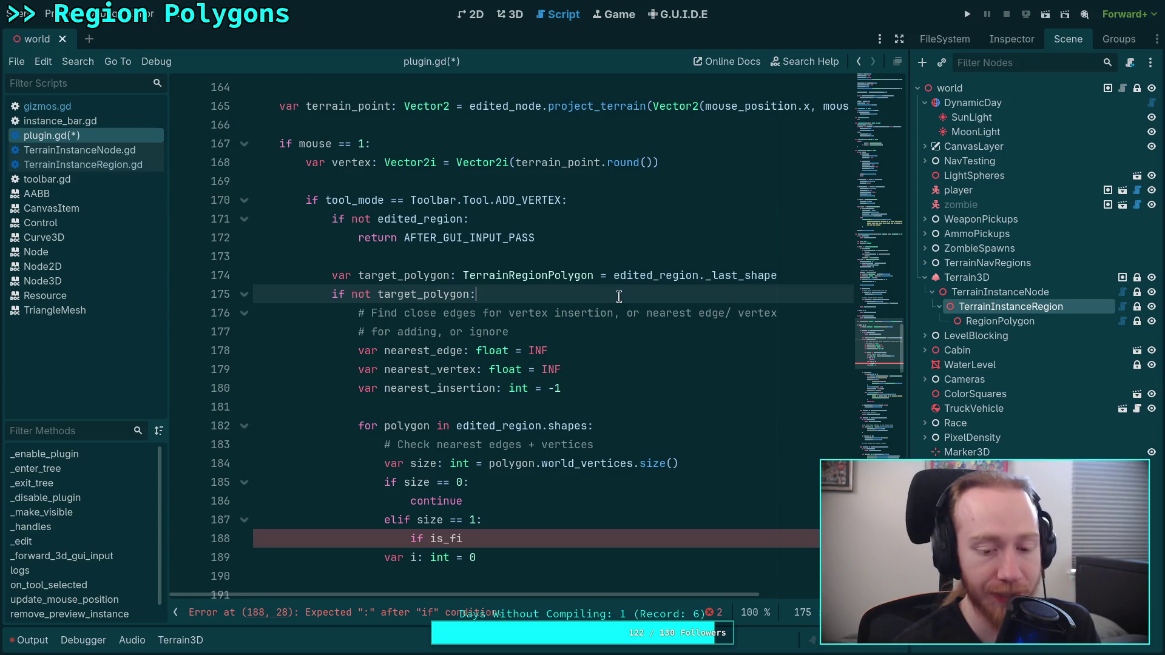
scroll(619, 296, down, 2)
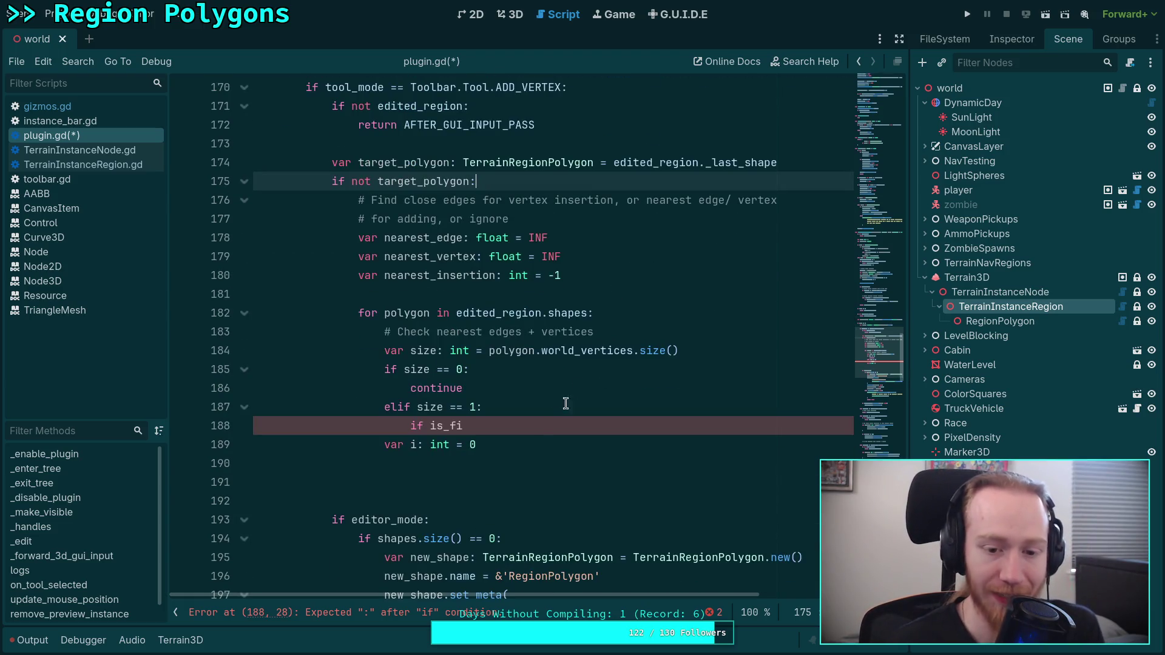
click(608, 428)
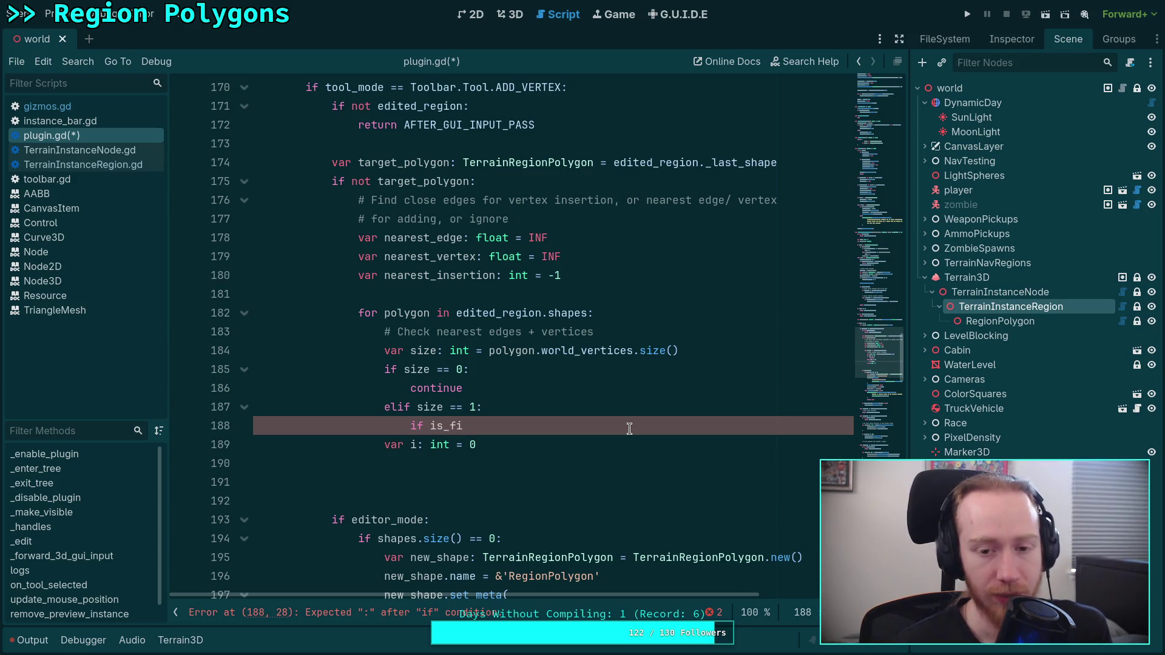
key(BackSpace)
key(BackSpace)
key(BackSpace)
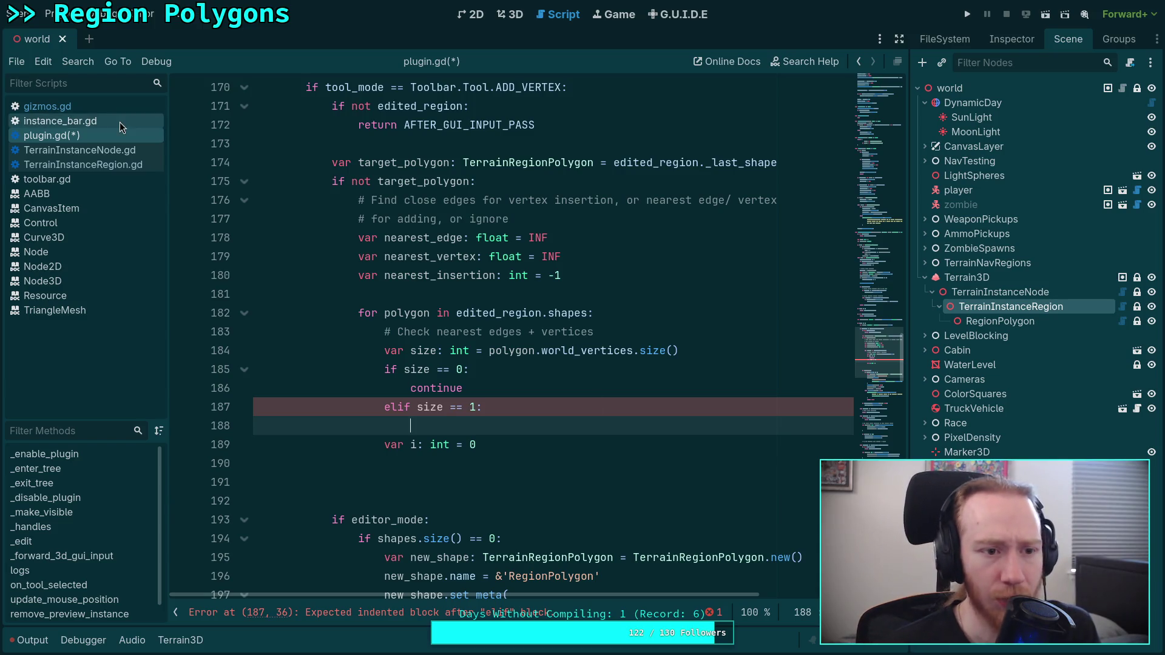
click(96, 108)
scroll(419, 302, down, 4)
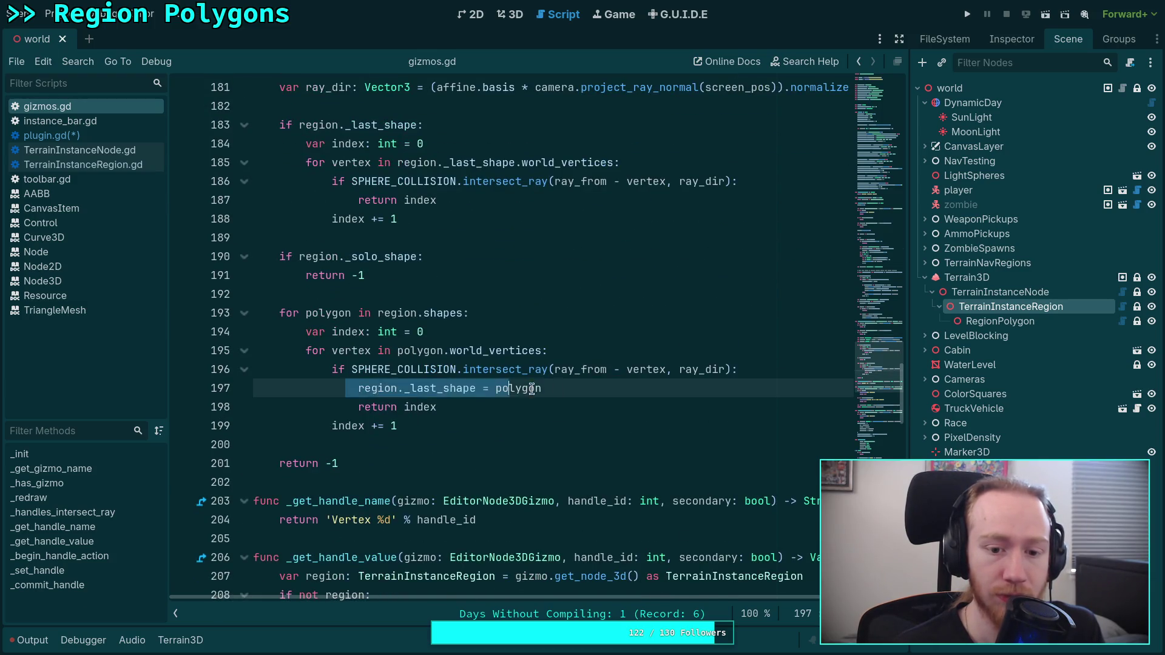
Select and copy the last-shape vertex loop in gizmos.gd around line 183.
click(547, 390)
drag(547, 390, 357, 380)
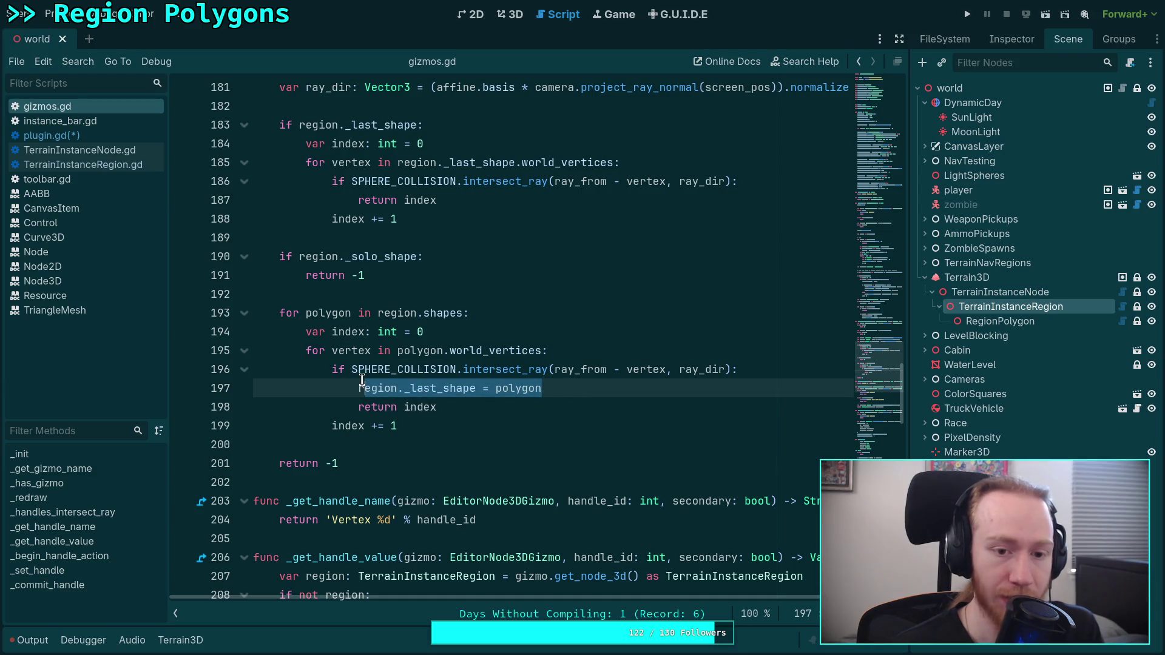
scroll(358, 379, up, 1)
scroll(344, 320, up, 1)
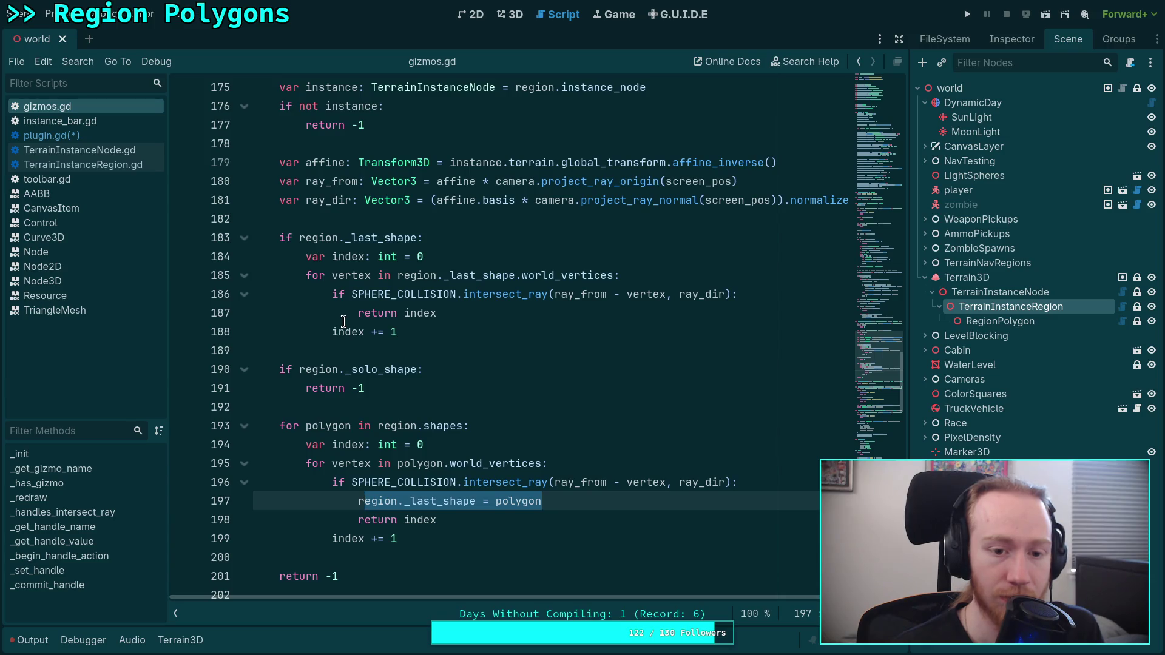
click(302, 235)
drag(303, 235, 398, 332)
key(ctrl+c)
Switch to plugin.gd and highlight every use of 'vertex' from line 168.
click(52, 135)
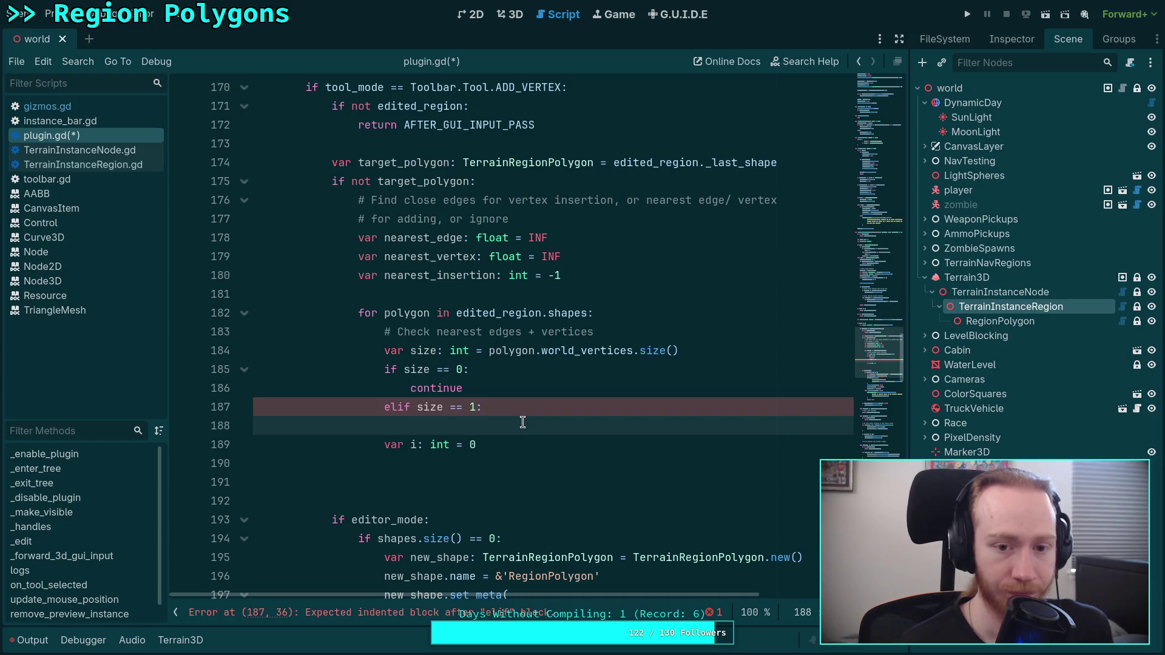
scroll(522, 422, up, 5)
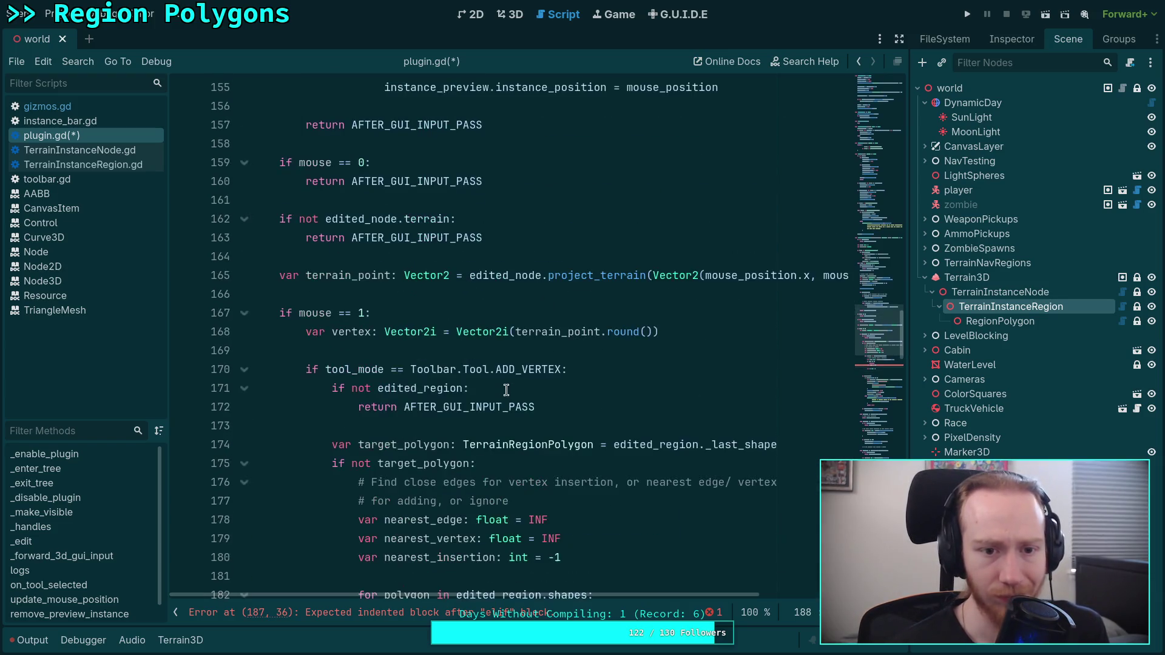
double_click(359, 338)
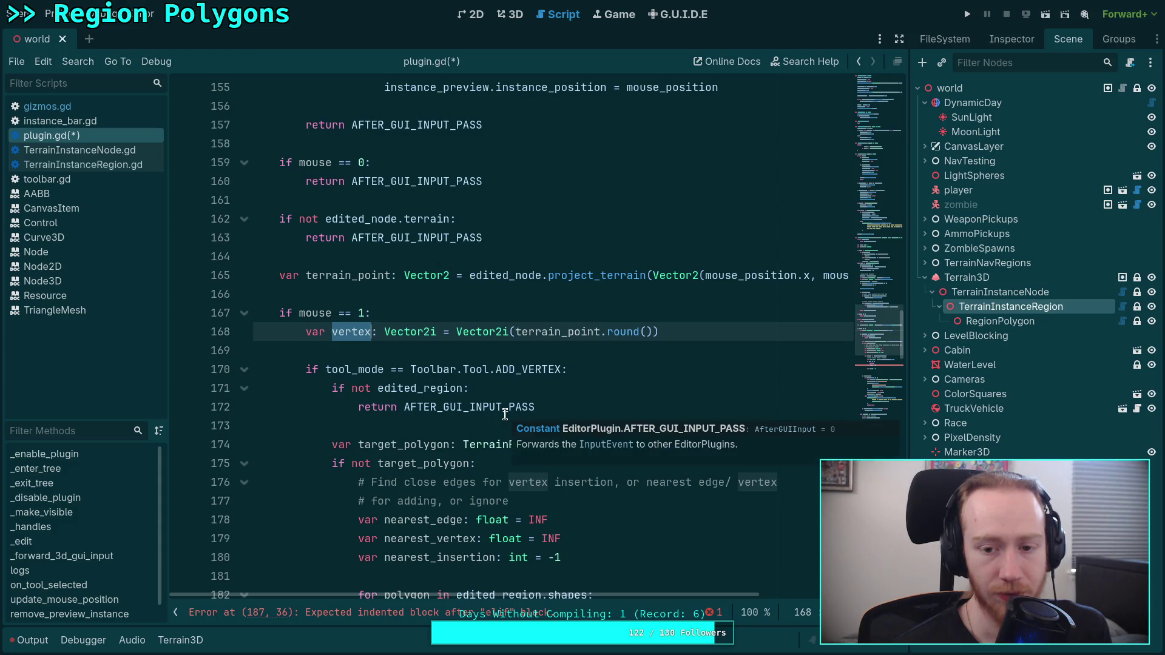
scroll(397, 385, up, 1)
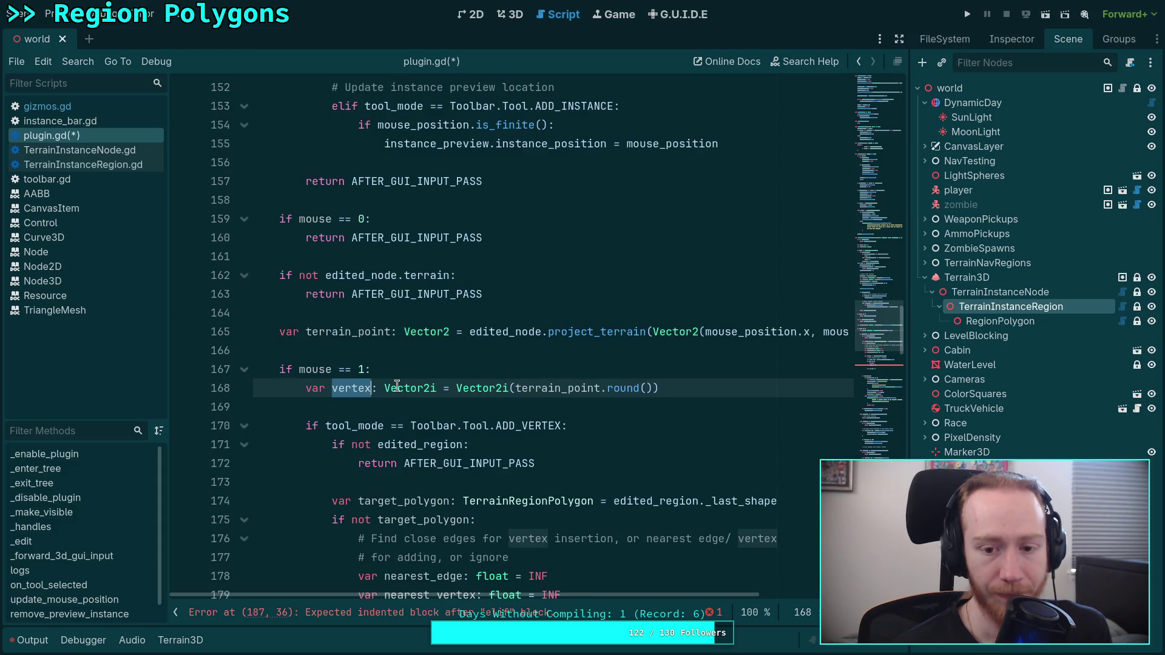
scroll(397, 385, up, 2)
scroll(397, 385, up, 1)
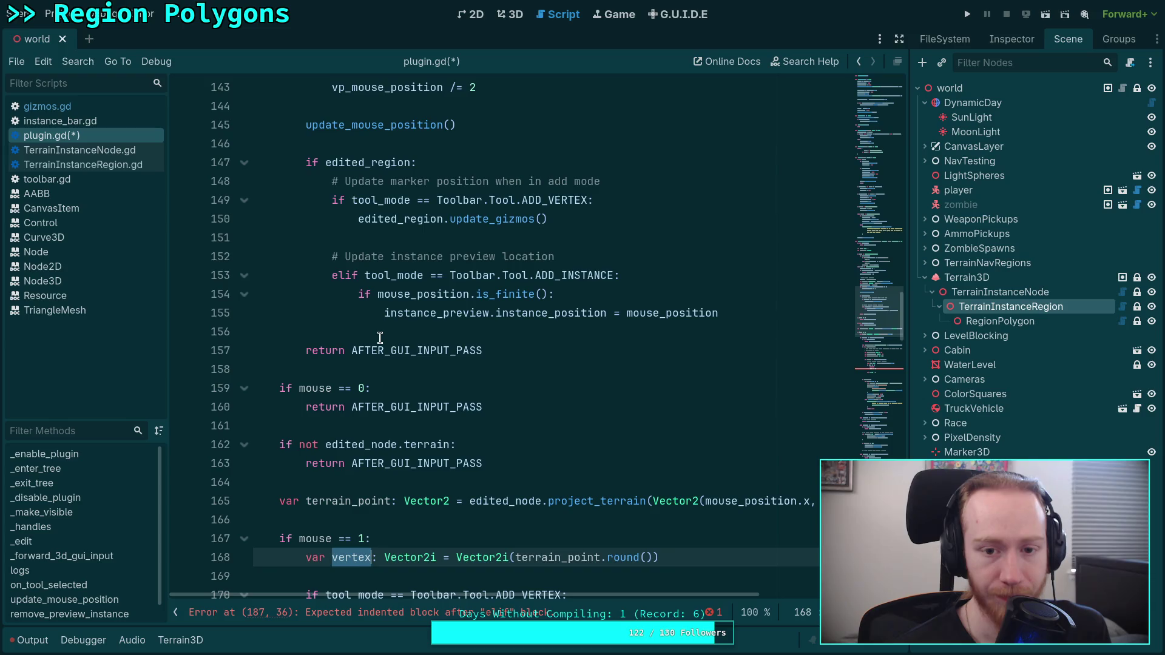
scroll(380, 337, up, 4)
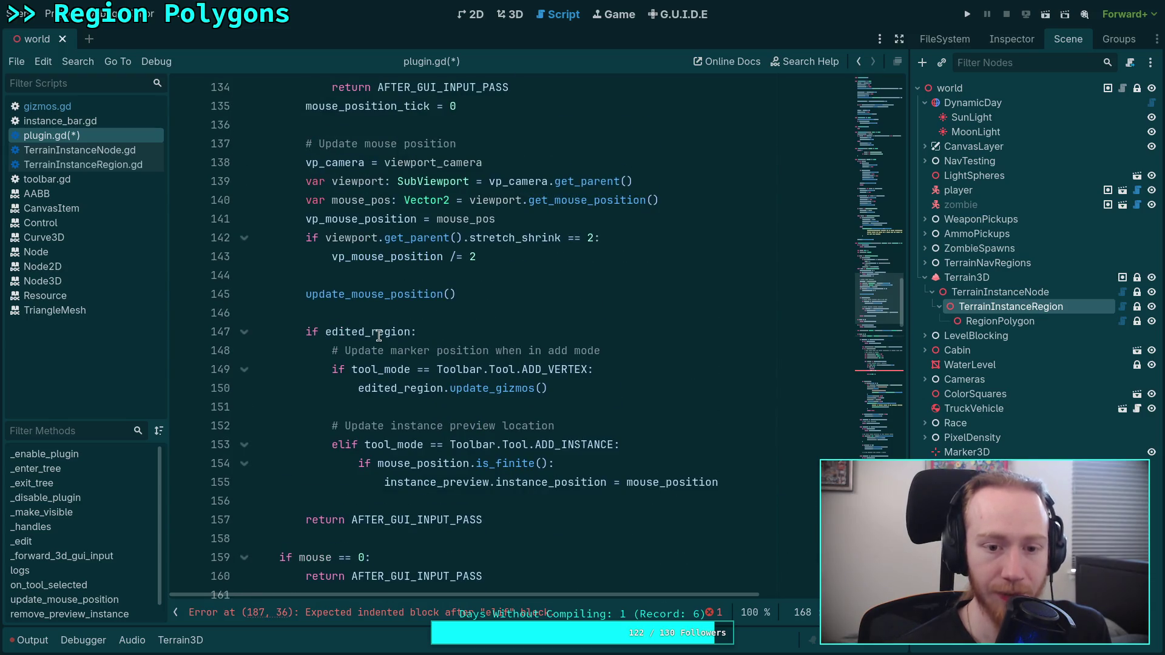
mouse_move(388, 312)
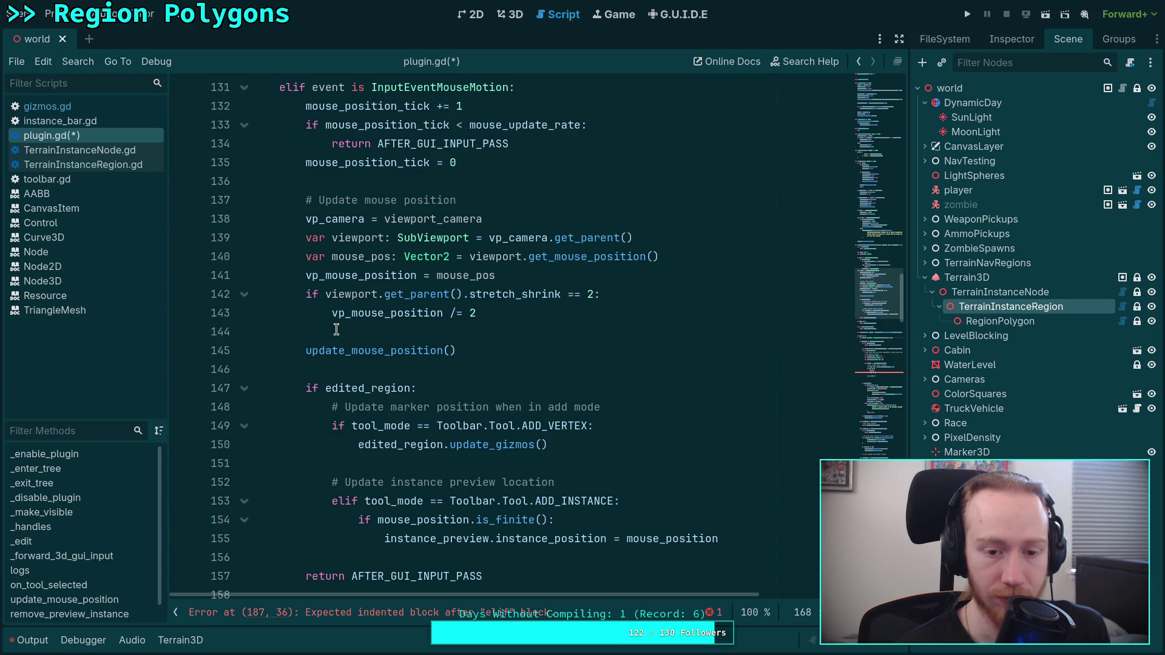
scroll(337, 329, down, 12)
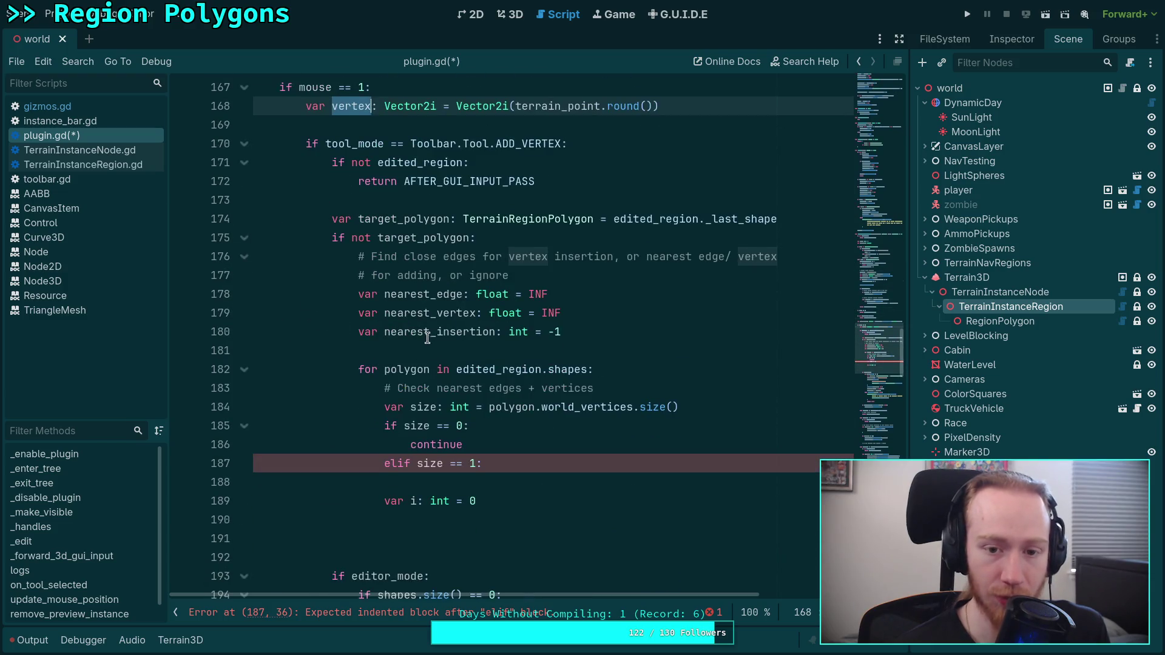
scroll(466, 354, down, 1)
Write 'var dist: float = vp_mouse_position.distance_squared_to(view)' on line 188.
click(571, 428)
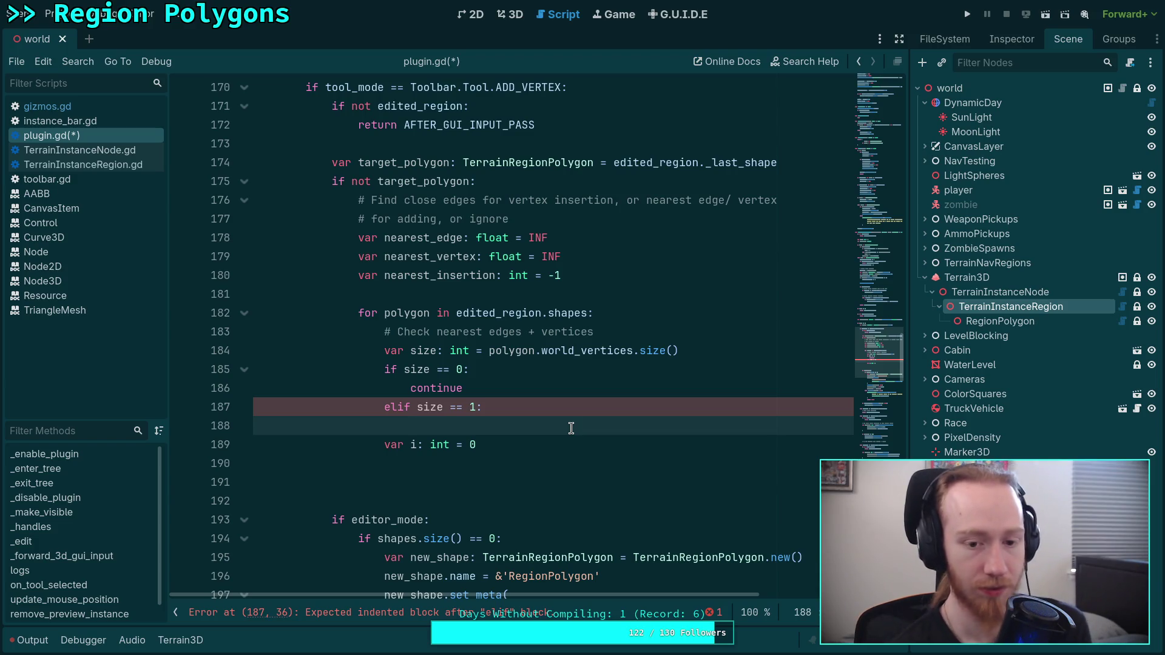
text(var)
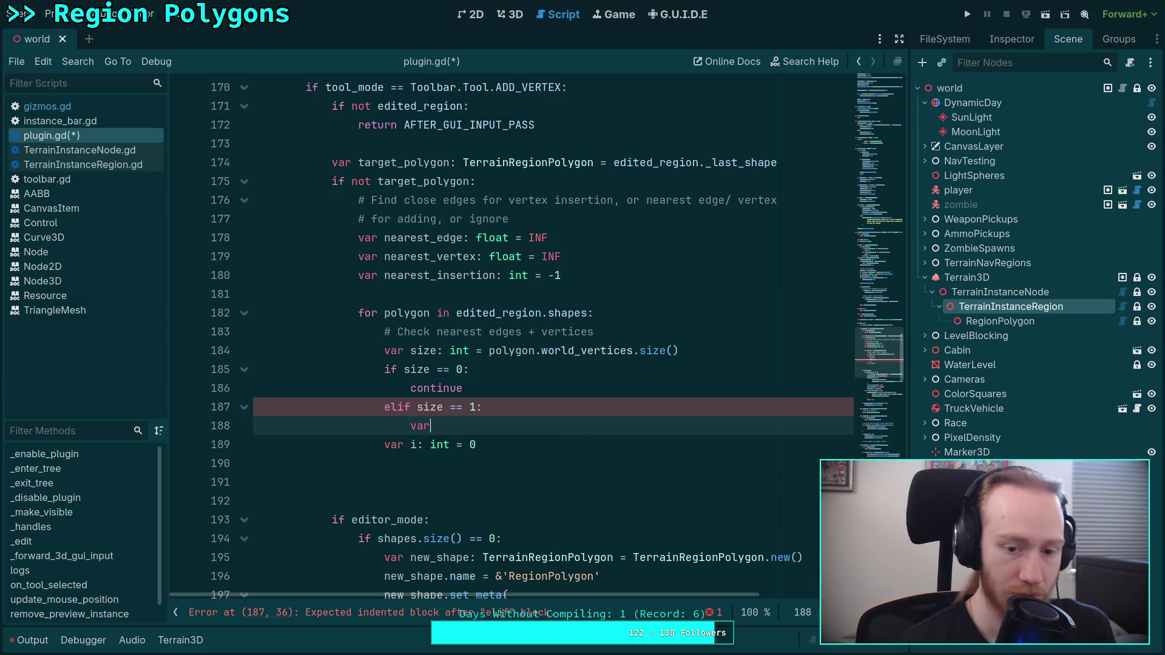
text( dist: )
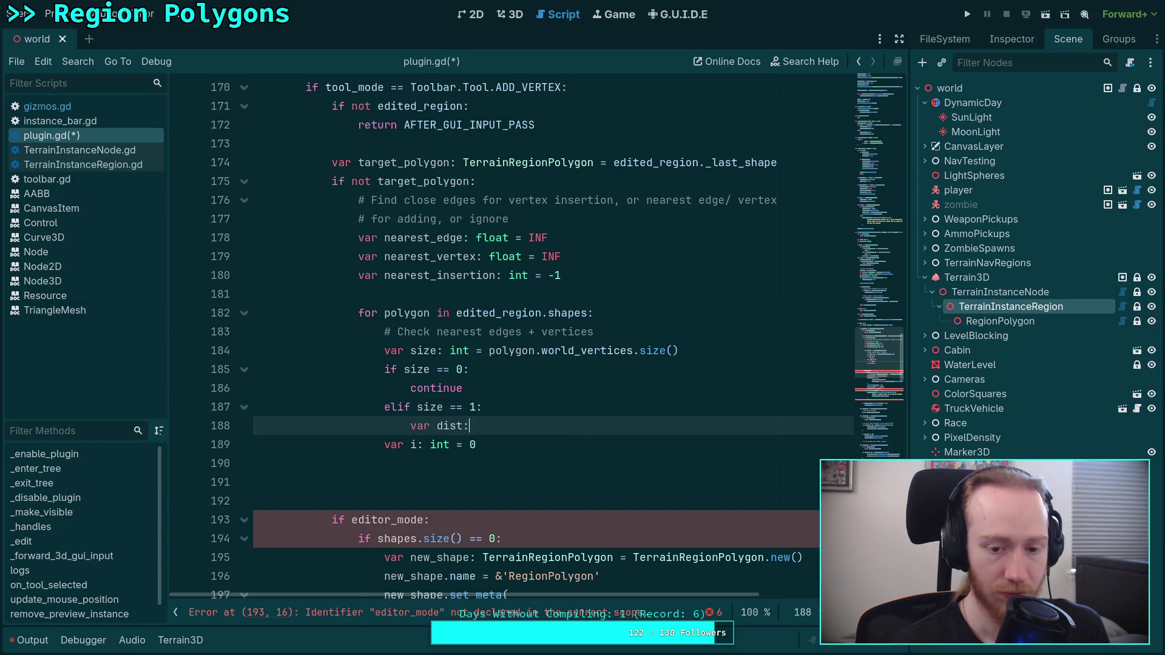
text(float = )
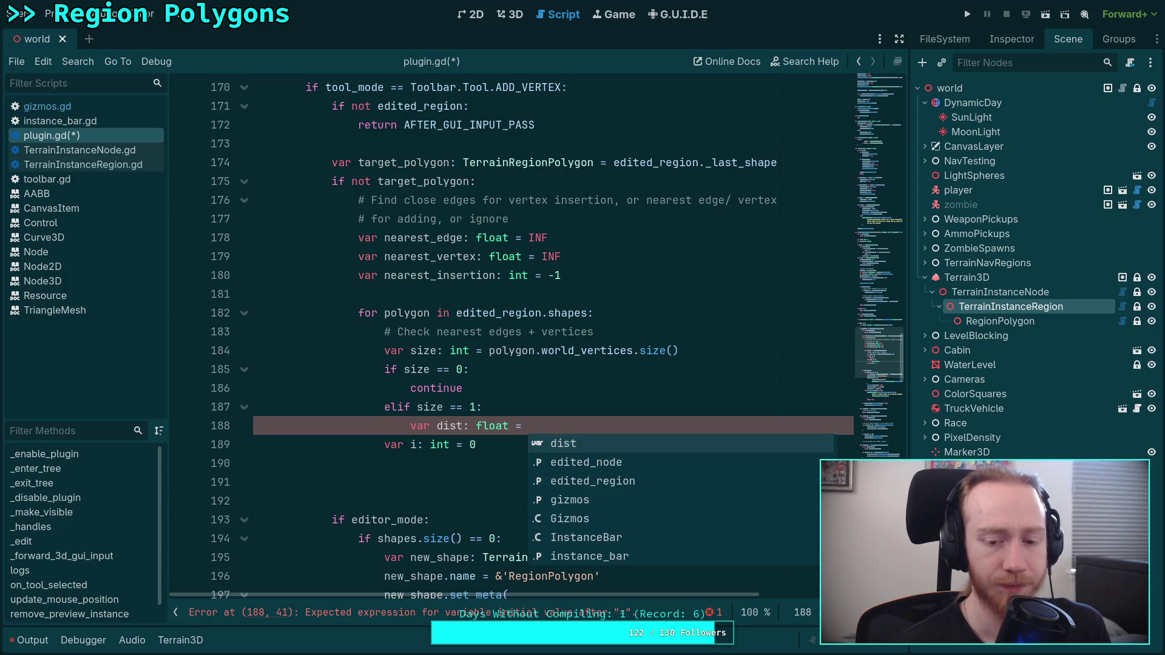
text(vp_)
key(Down)
key(Return)
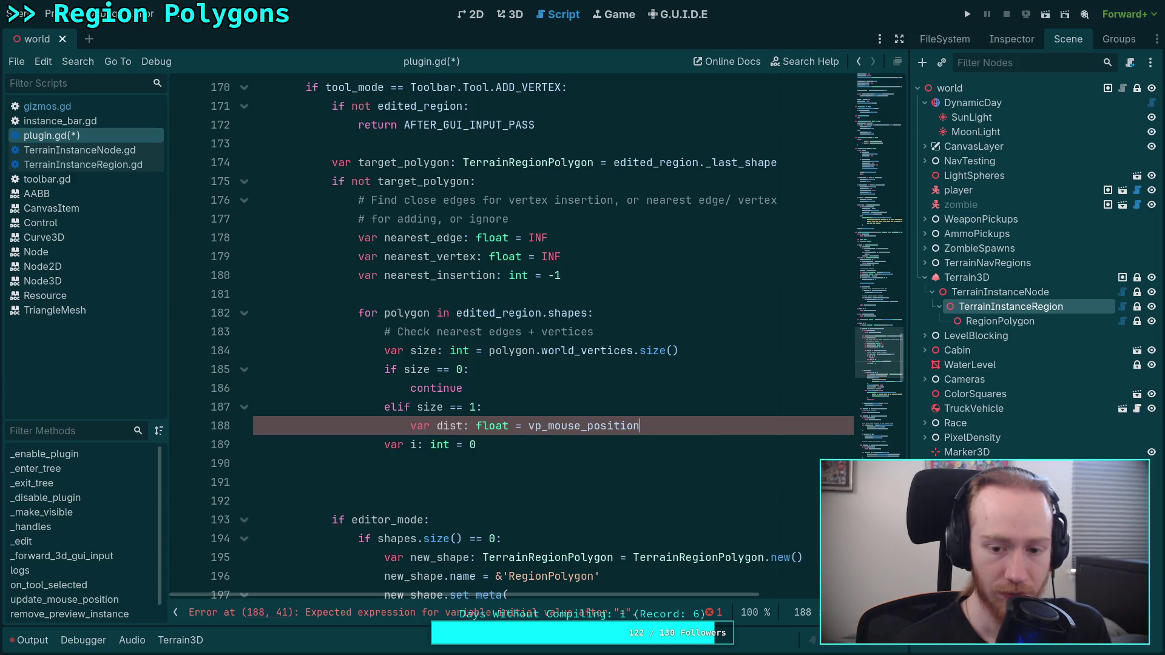
text(.dis)
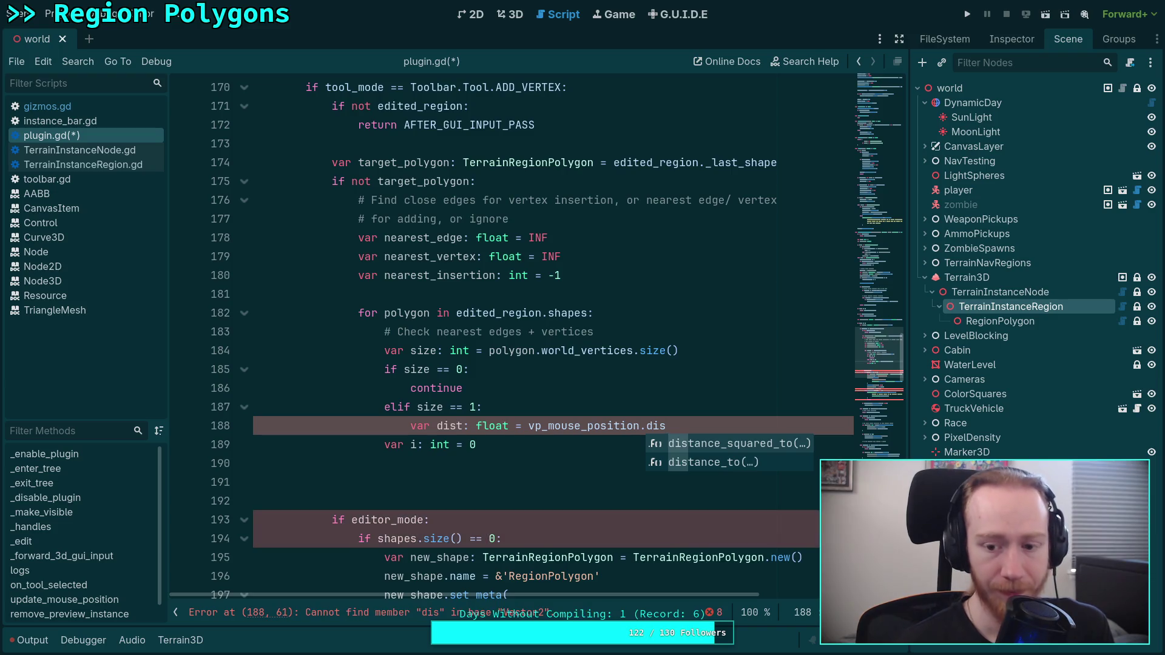
key(Return)
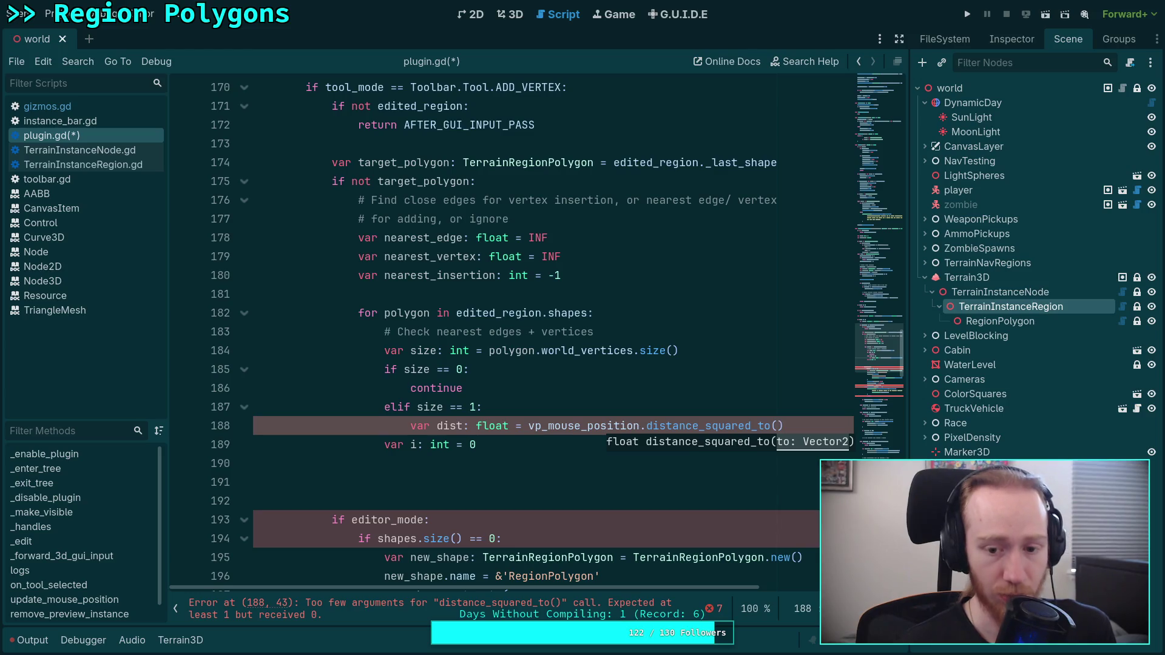
text(view)
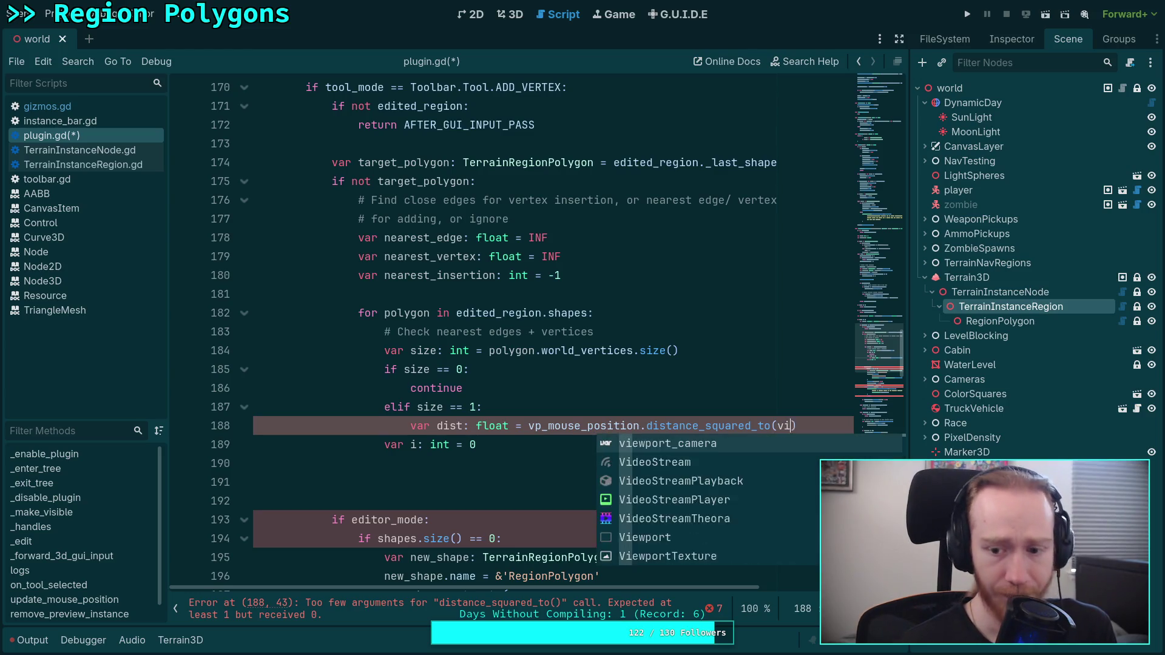
click(514, 294)
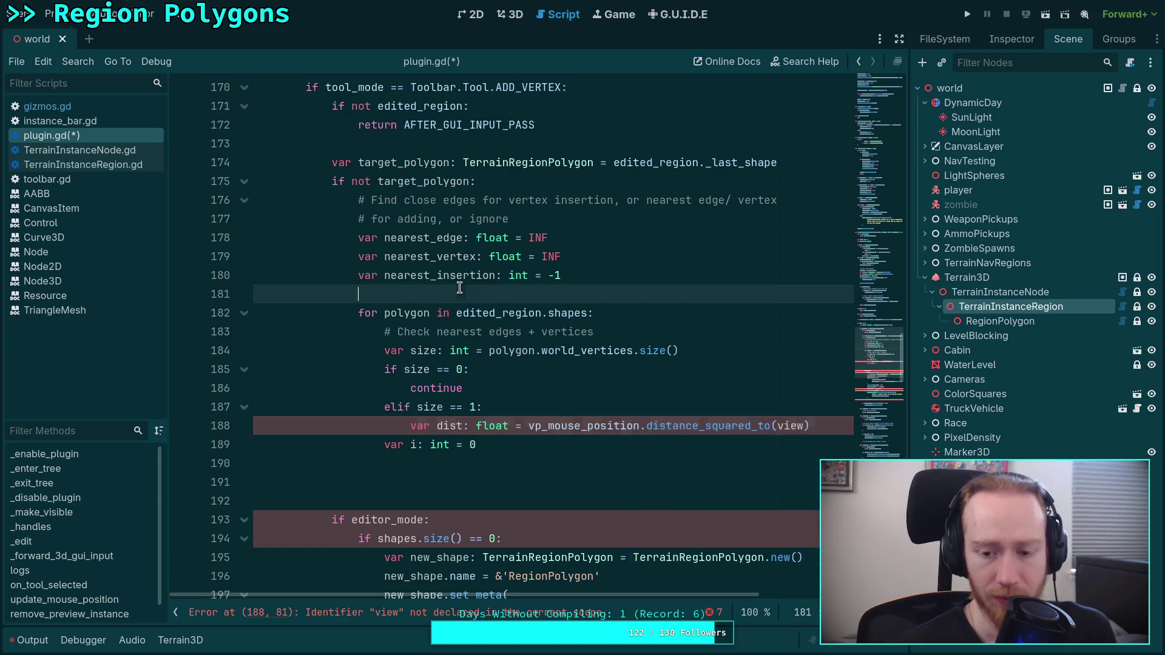
Highlight the viewport variable on line 139, then switch to Neovim's C++ path editor source.
scroll(515, 327, up, 9)
scroll(514, 326, up, 11)
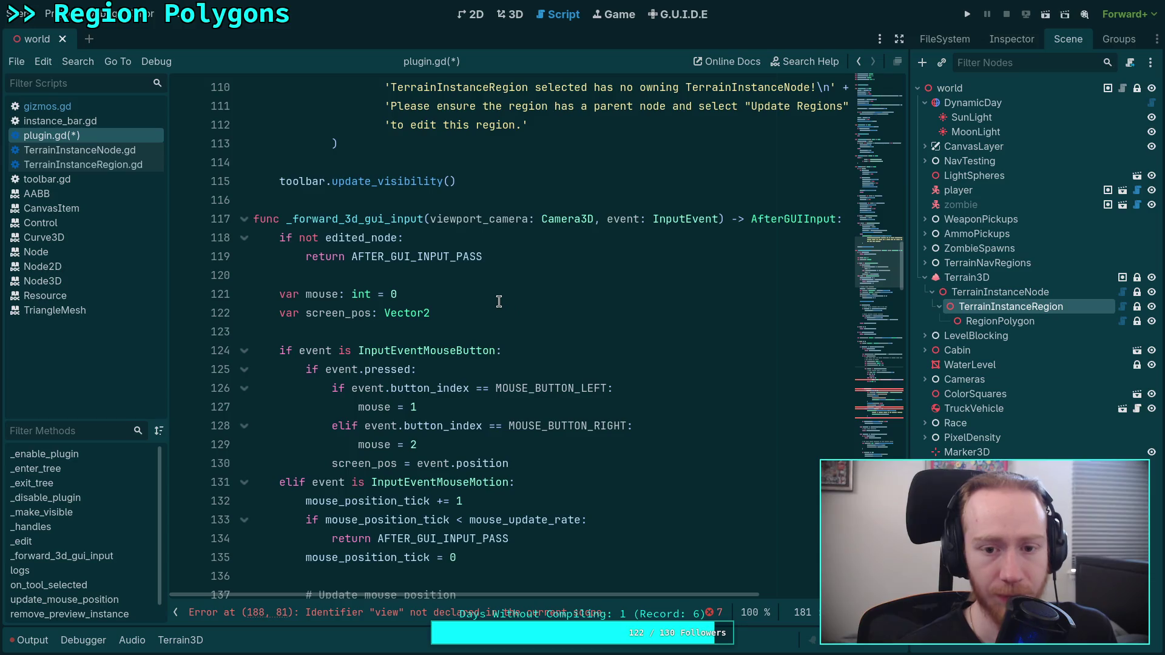
scroll(497, 295, down, 1)
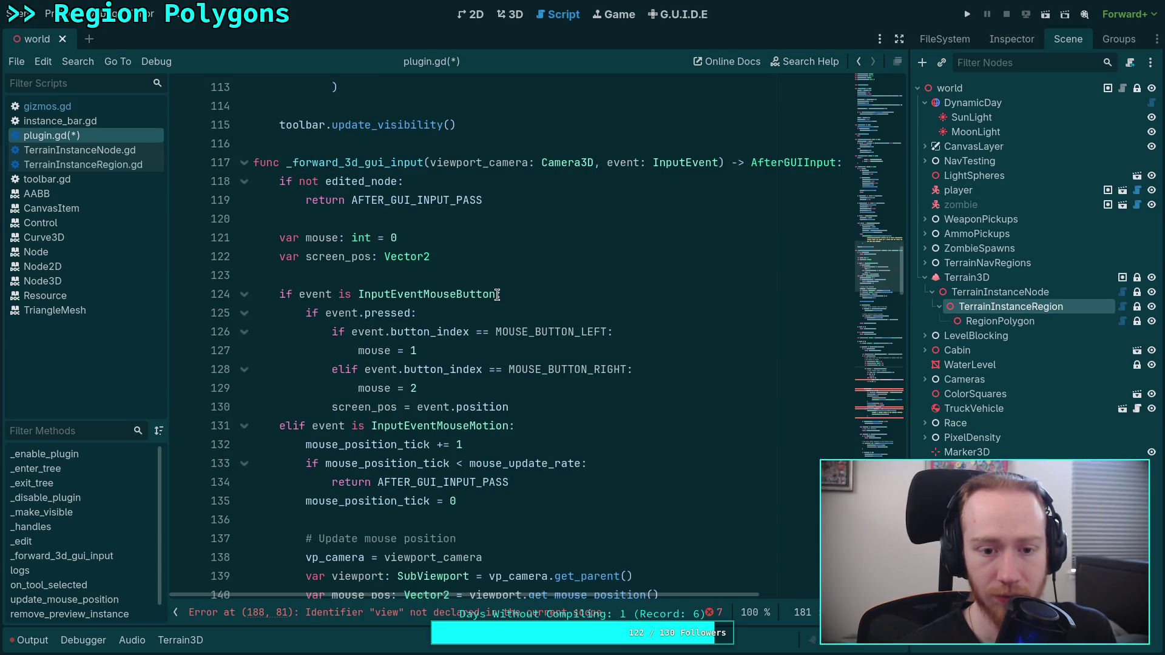
scroll(497, 295, down, 2)
scroll(497, 295, down, 2)
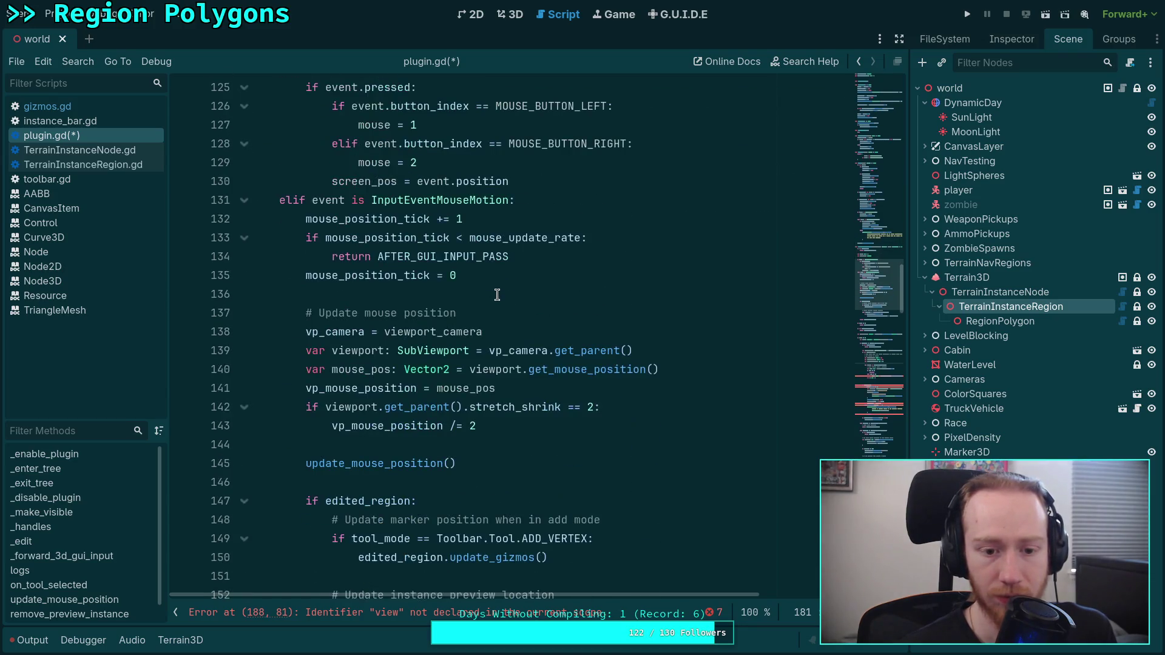
double_click(355, 350)
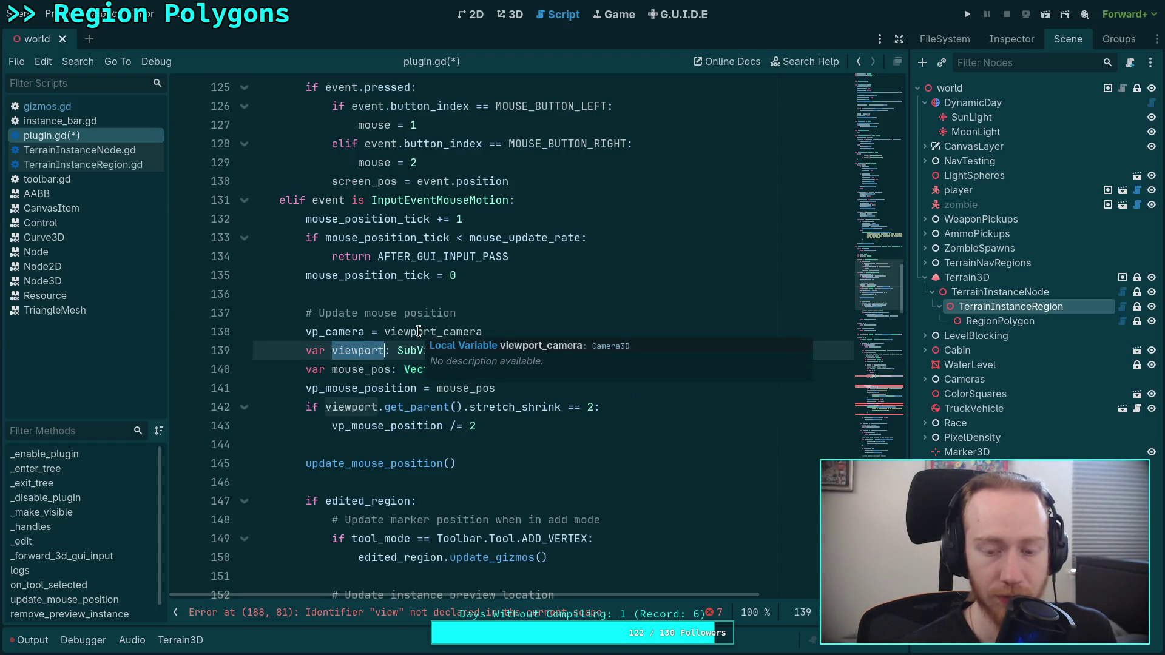
key(super+2)
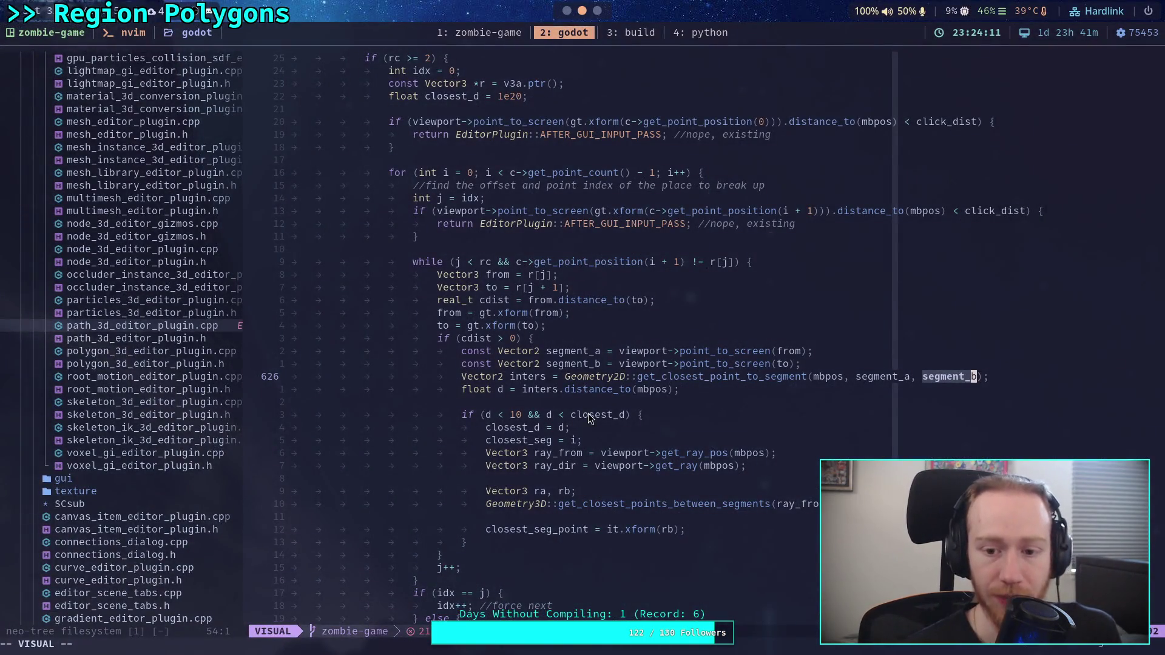
scroll(585, 412, up, 15)
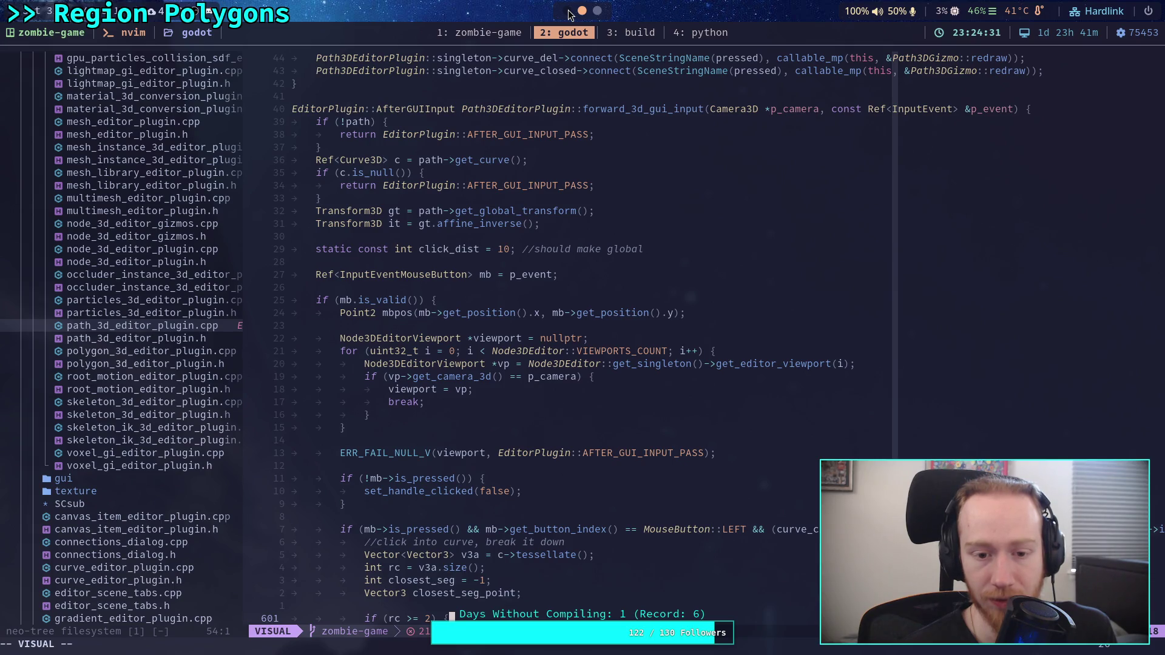
key(alt+Tab)
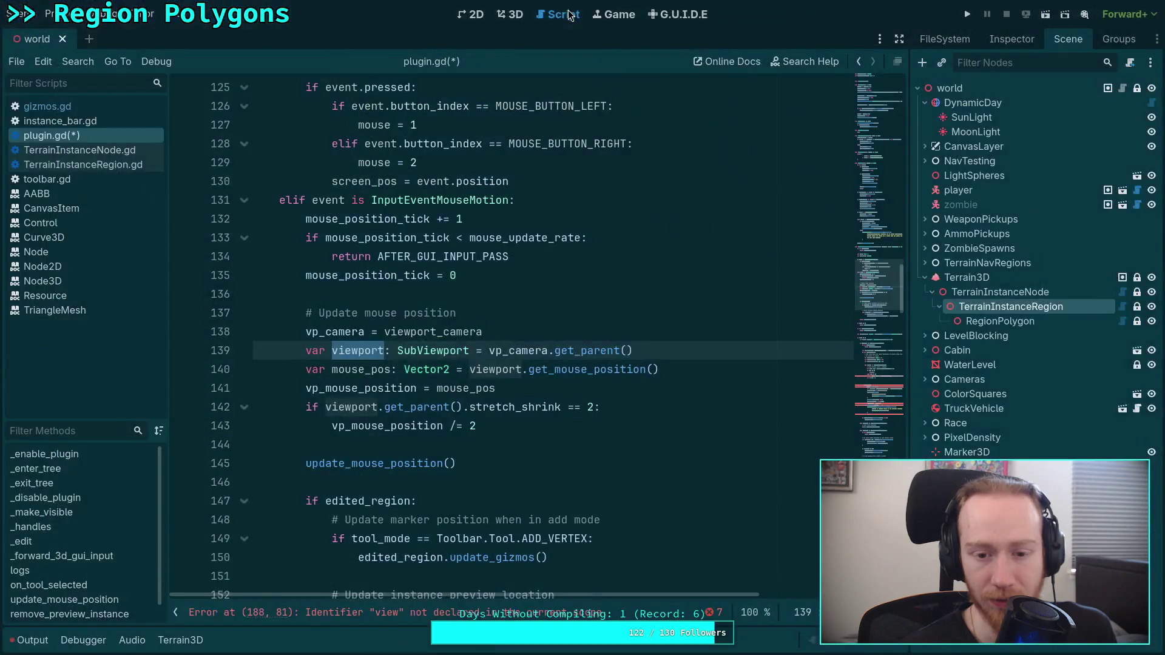
Insert a new line 139 after line 138 reading 'vp_camera.'.
click(514, 351)
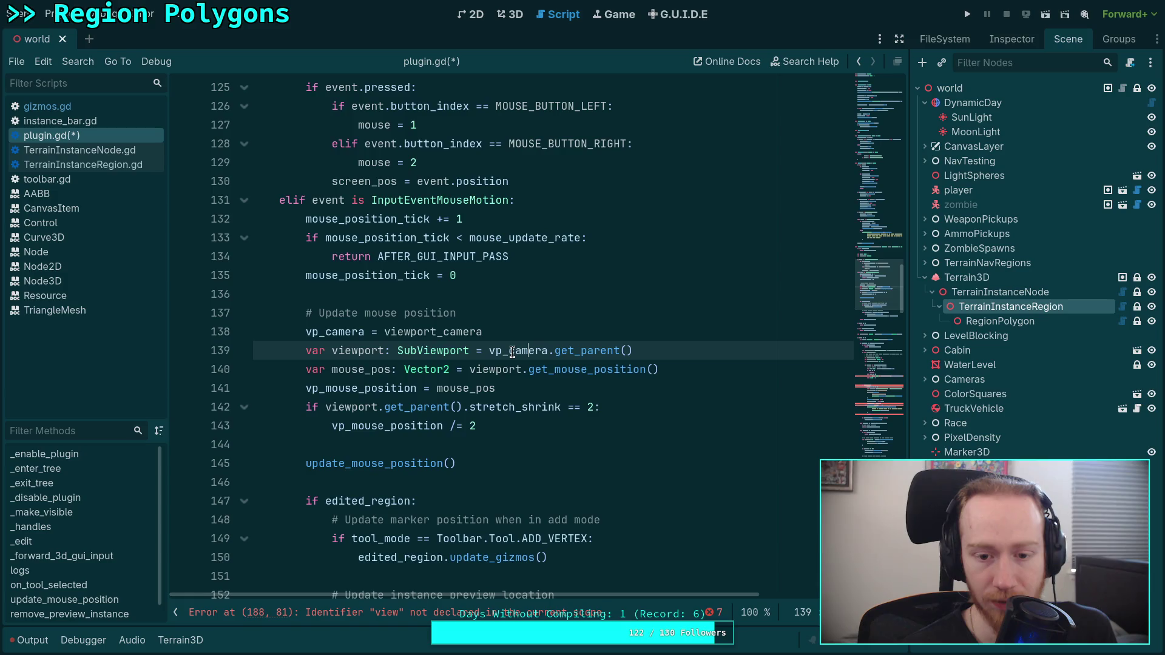
click(540, 331)
key(Return)
text(vp)
key(Return)
text(.)
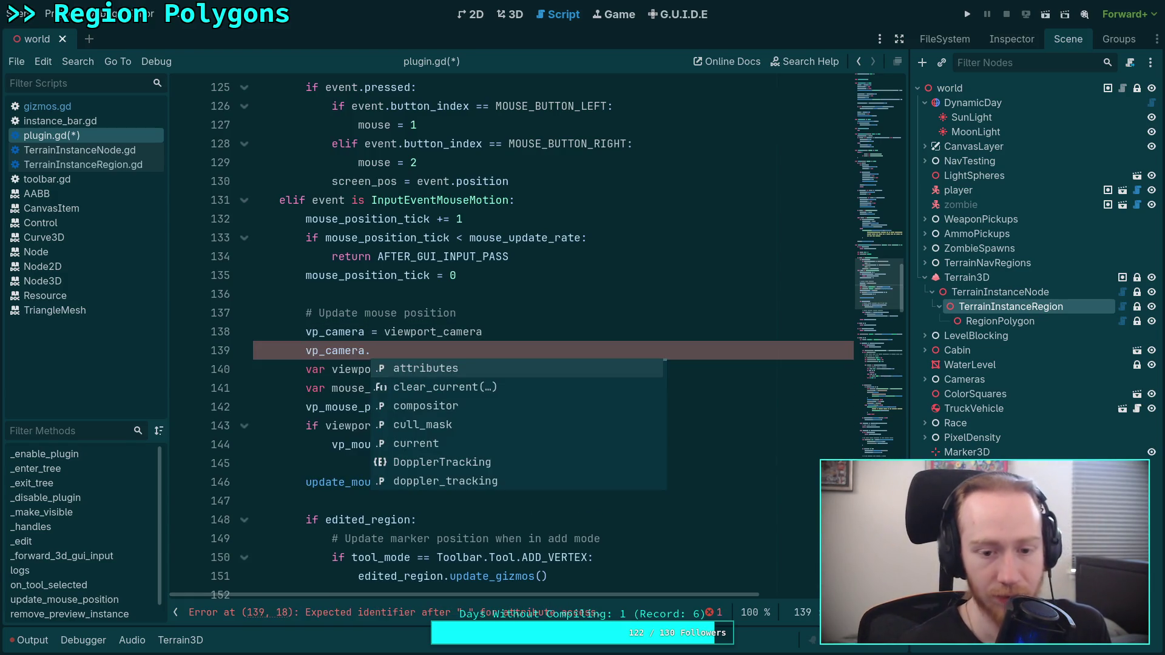
Browse the camera's member suggestions down to the projection methods, then dismiss them.
key(Down)
key(Down)
key(Down)
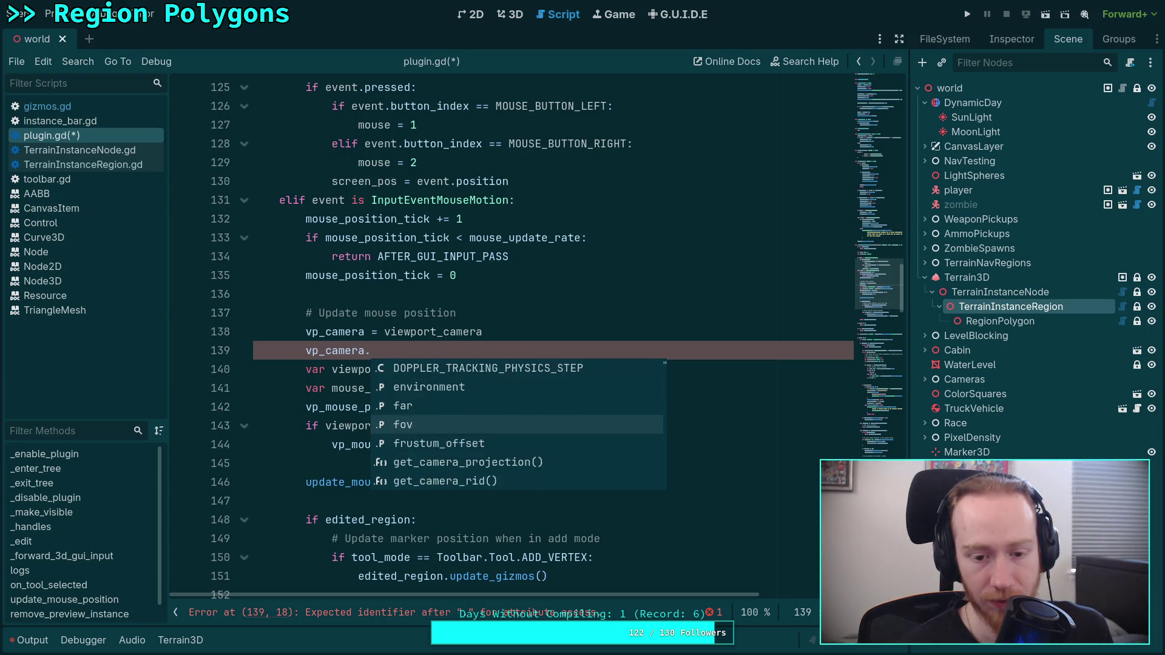
key(Down)
key(Down)
key(Down)
key(Down)
key(Down)
key(Down)
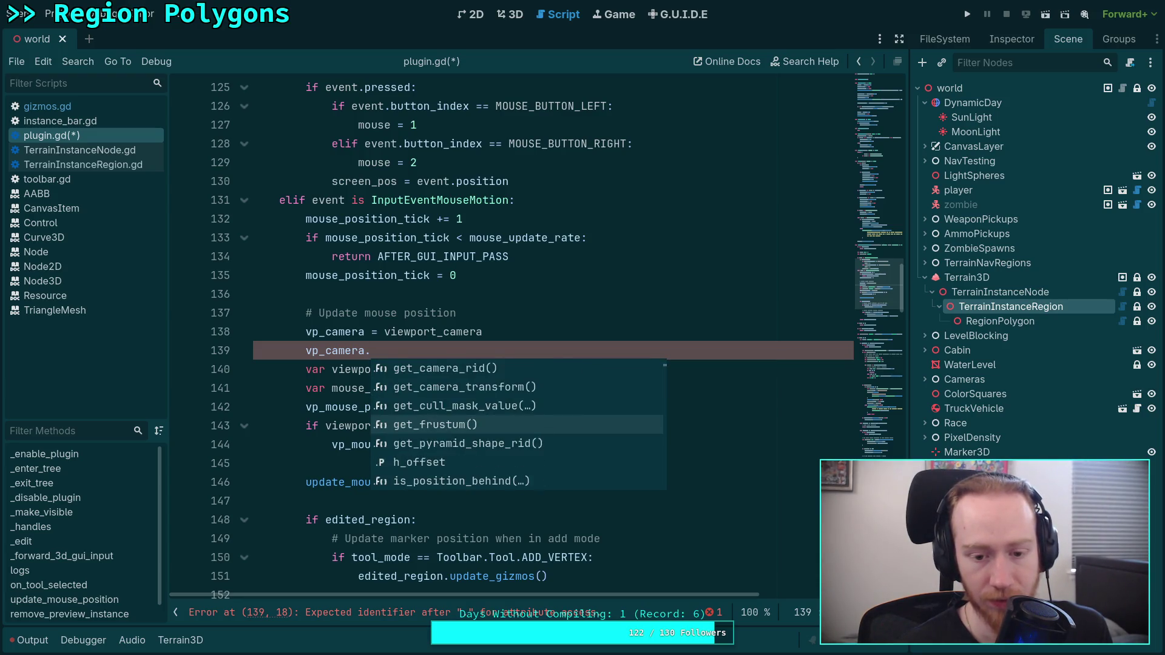
key(Down)
key(Down)
key(Down)
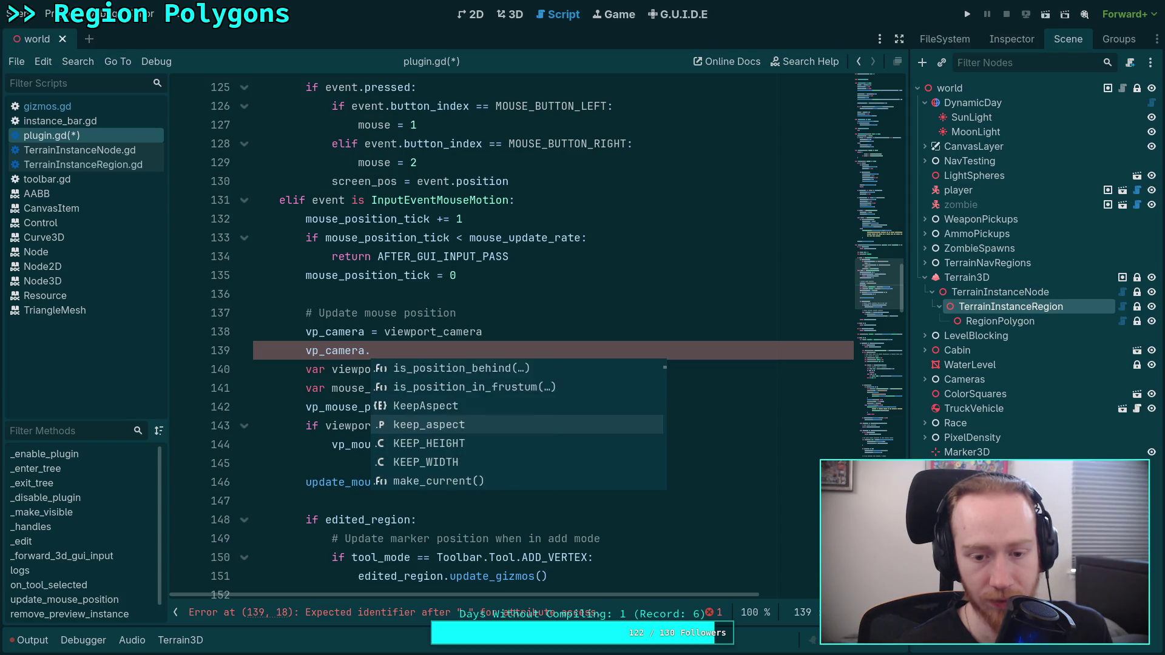
key(Down)
key(Down)
key(Down)
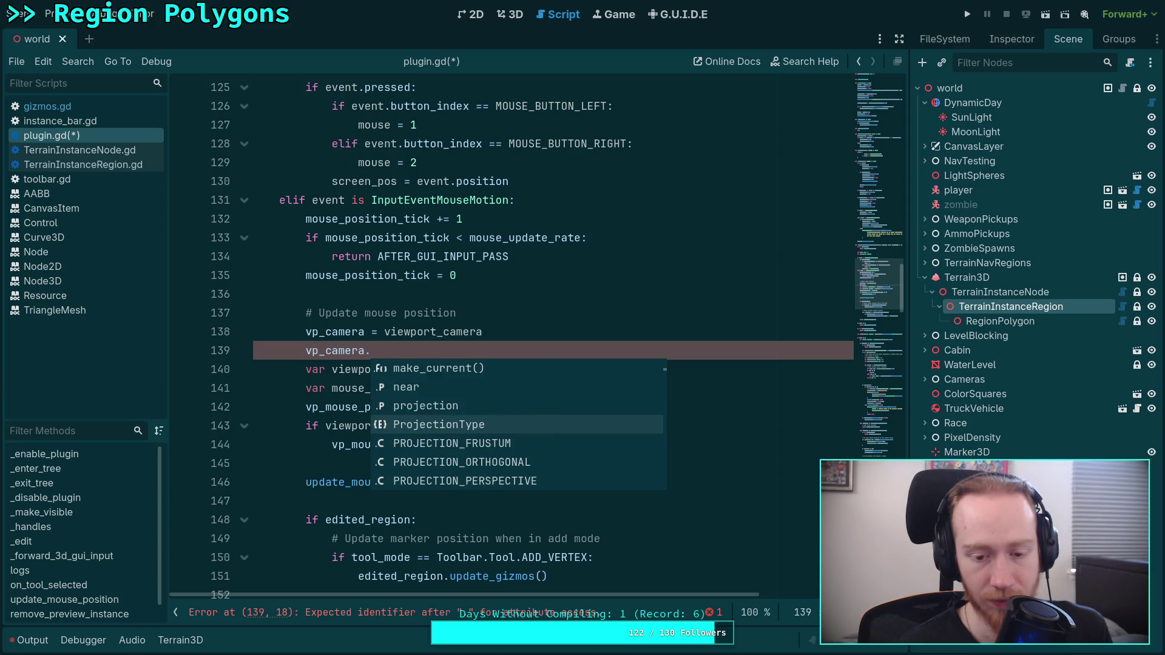
key(Down)
key(Down)
key(Down)
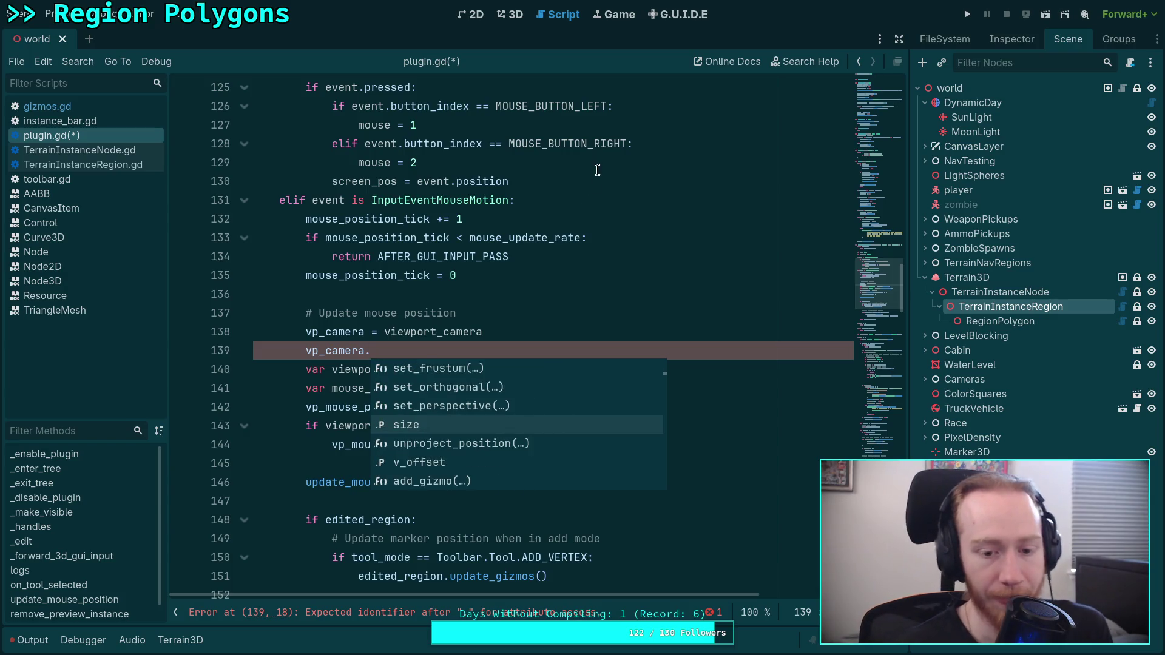
click(465, 219)
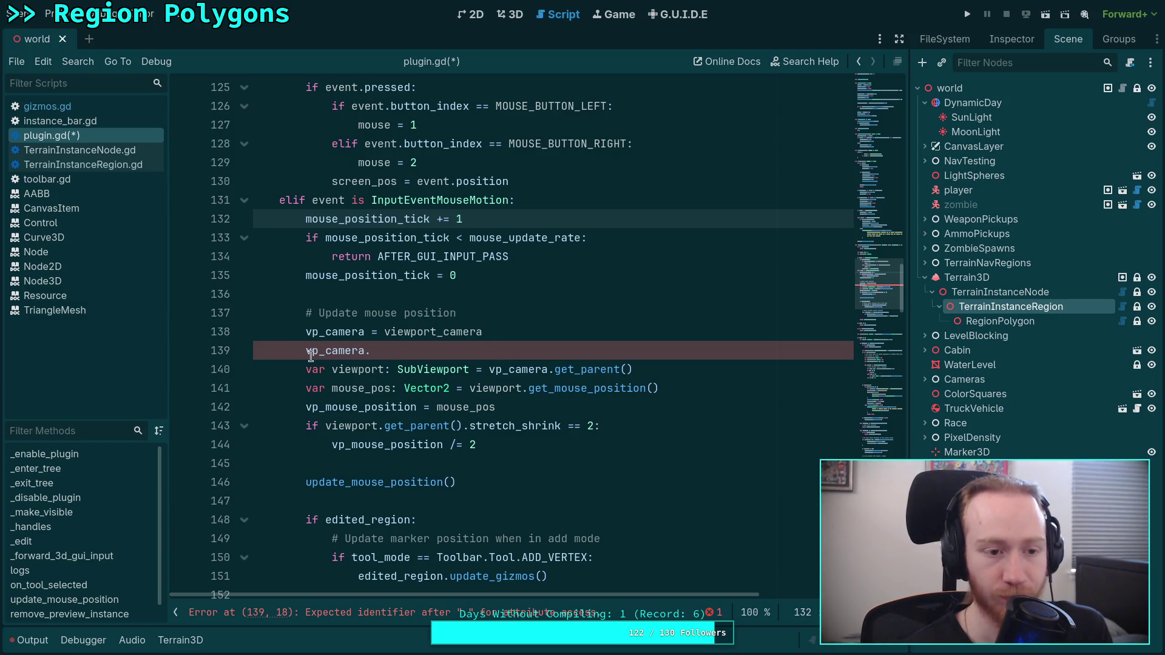
Look up the Camera3D class documentation from the function signature.
scroll(372, 335, up, 3)
scroll(371, 335, up, 2)
right_click(575, 218)
click(614, 418)
Read through Camera3D's properties and methods such as unproject_position, then open parent class Node3D.
scroll(523, 392, down, 3)
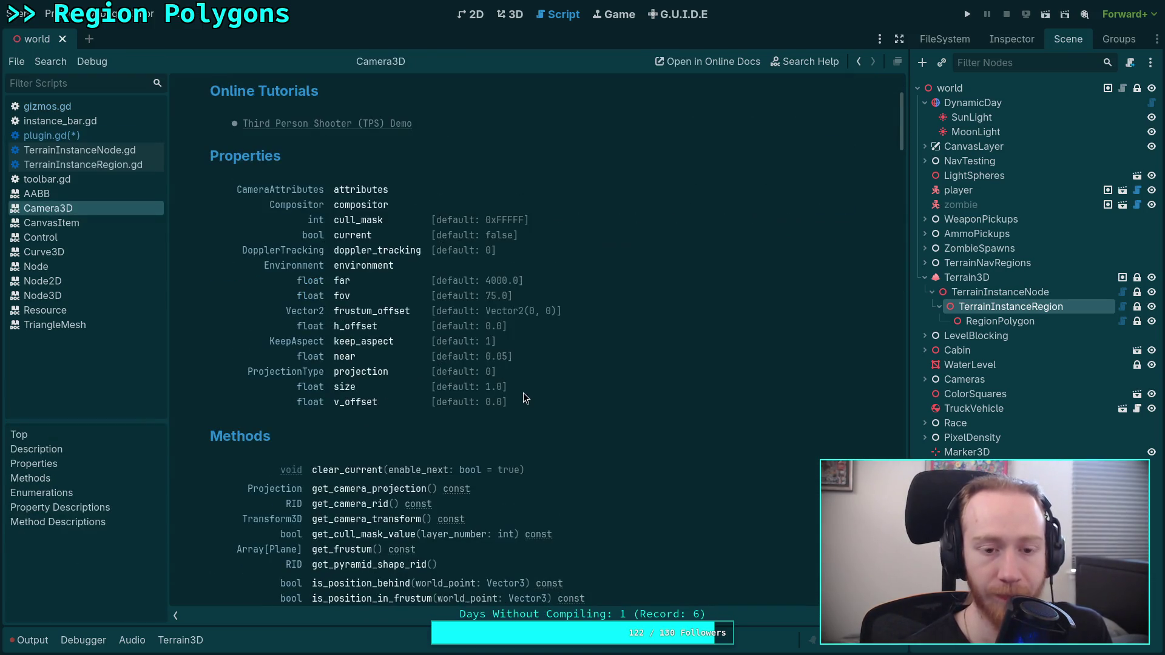
scroll(523, 392, down, 3)
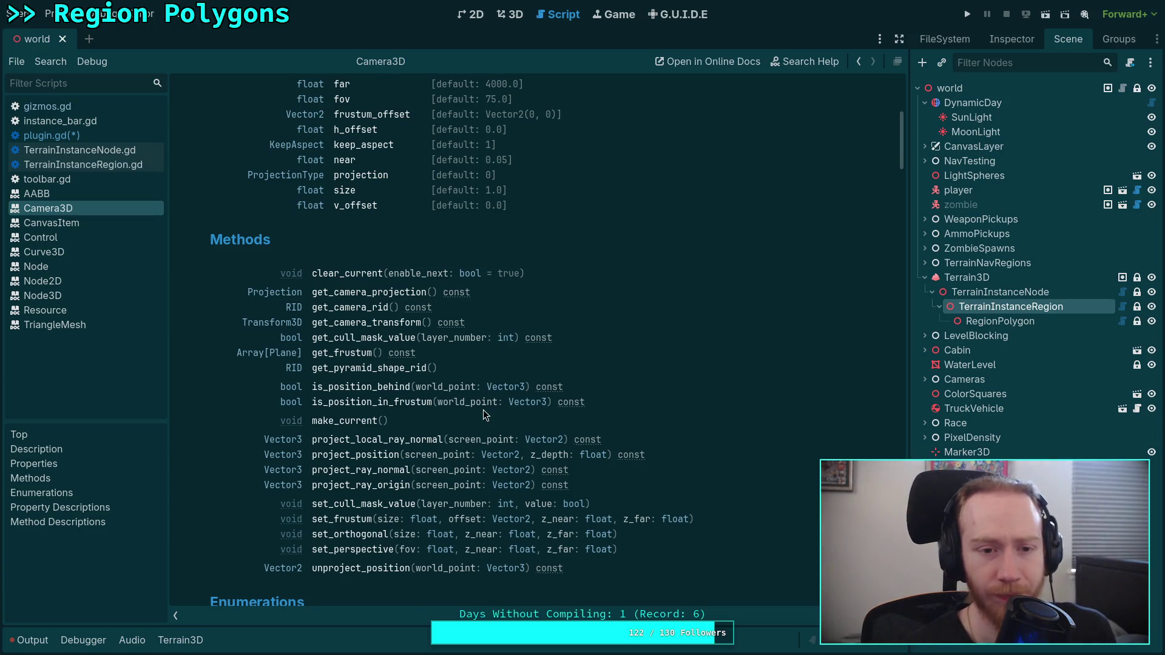
scroll(483, 409, up, 5)
scroll(409, 399, down, 2)
scroll(430, 391, down, 15)
scroll(431, 394, down, 10)
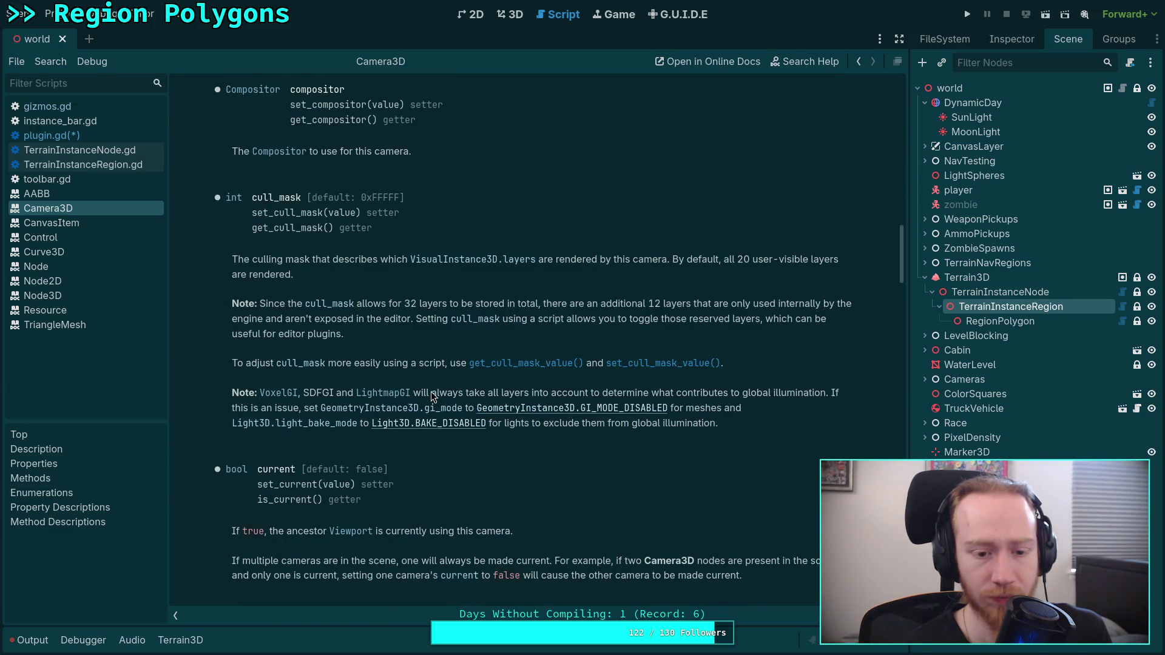
scroll(430, 392, down, 12)
scroll(431, 391, down, 10)
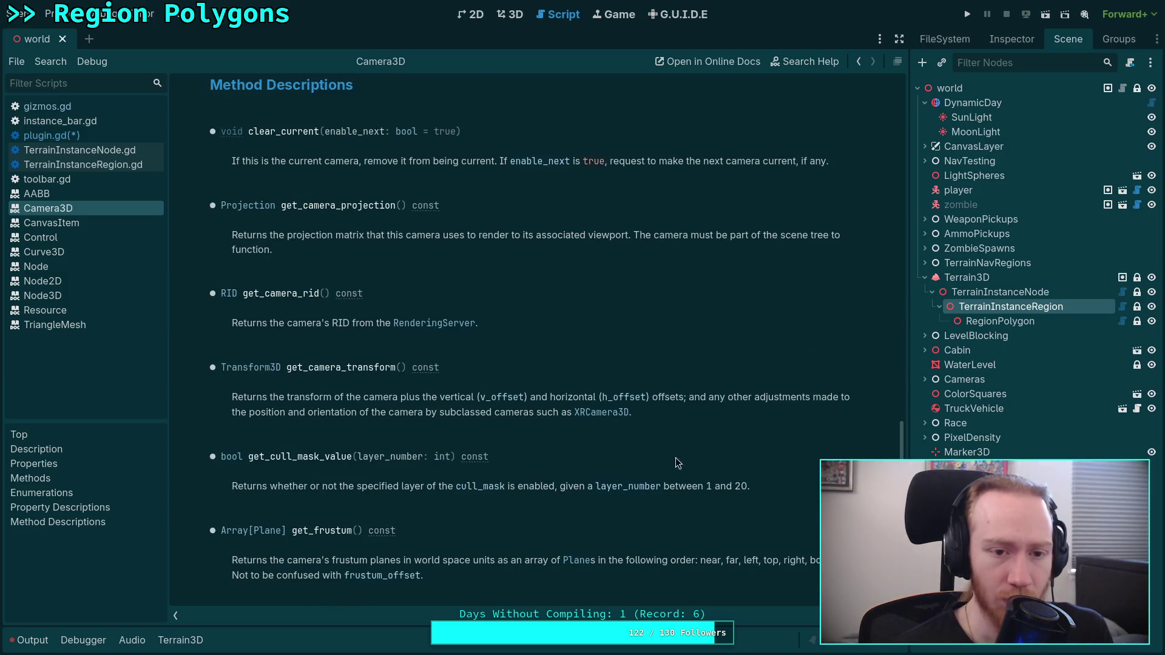
mouse_move(902, 432)
mouse_down()
mouse_move(884, 117)
mouse_move(875, 138)
mouse_up()
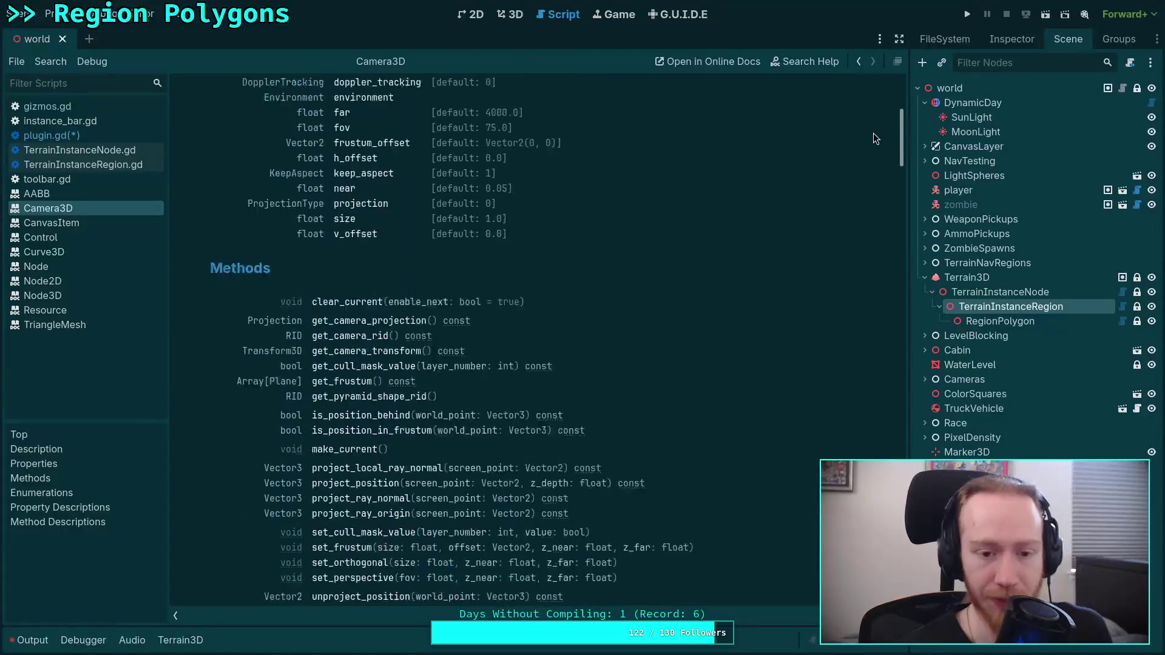
scroll(857, 163, down, 2)
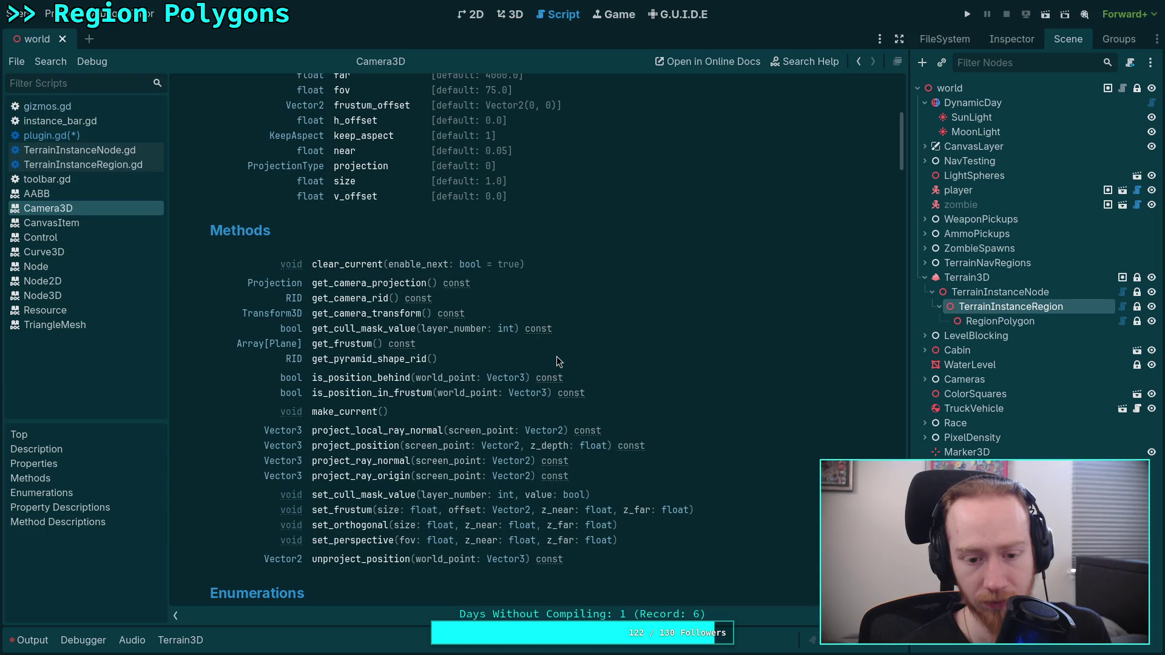
scroll(556, 355, up, 20)
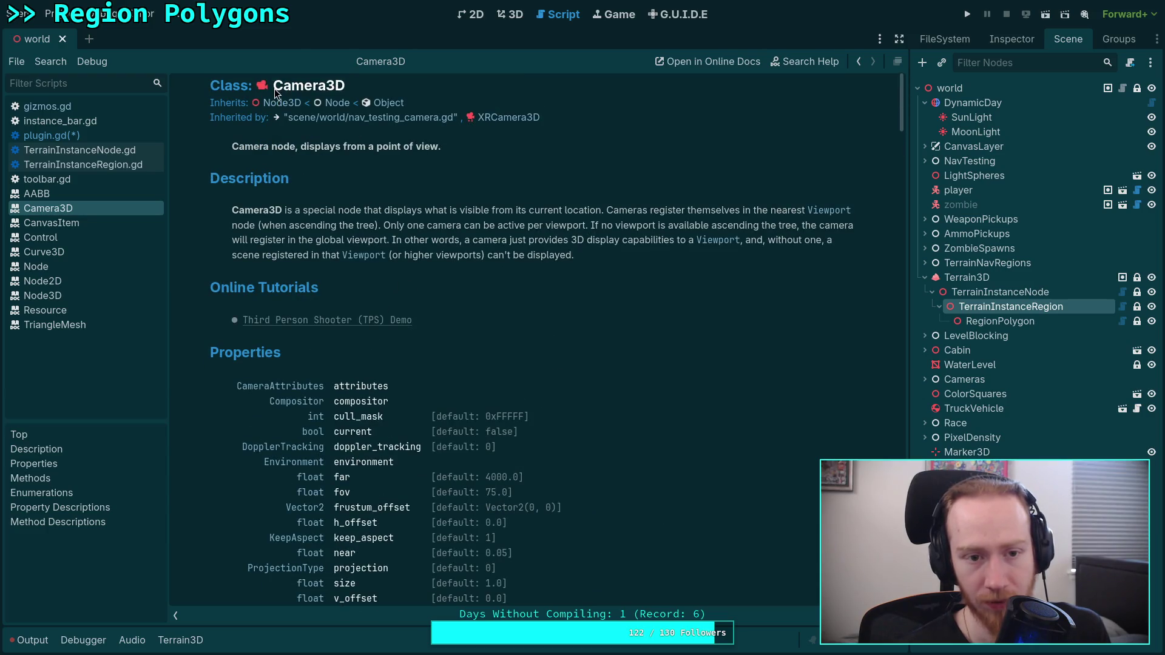
click(282, 103)
Scroll through the Node3D class reference's properties and methods.
scroll(508, 350, down, 10)
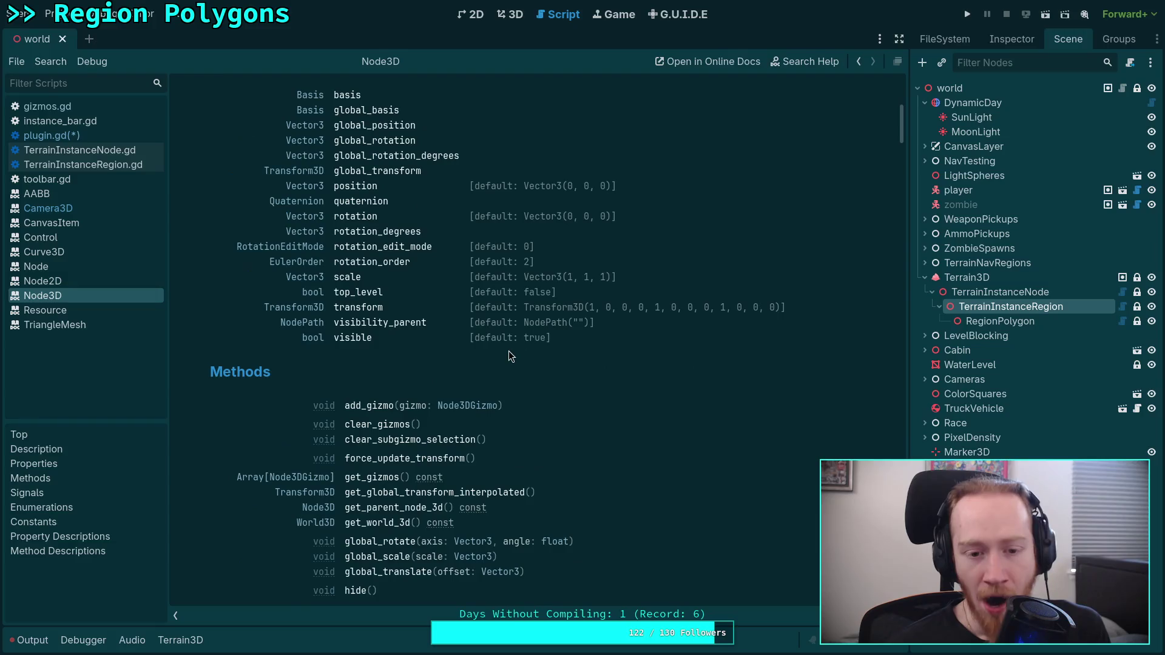
scroll(509, 351, up, 5)
scroll(497, 348, down, 8)
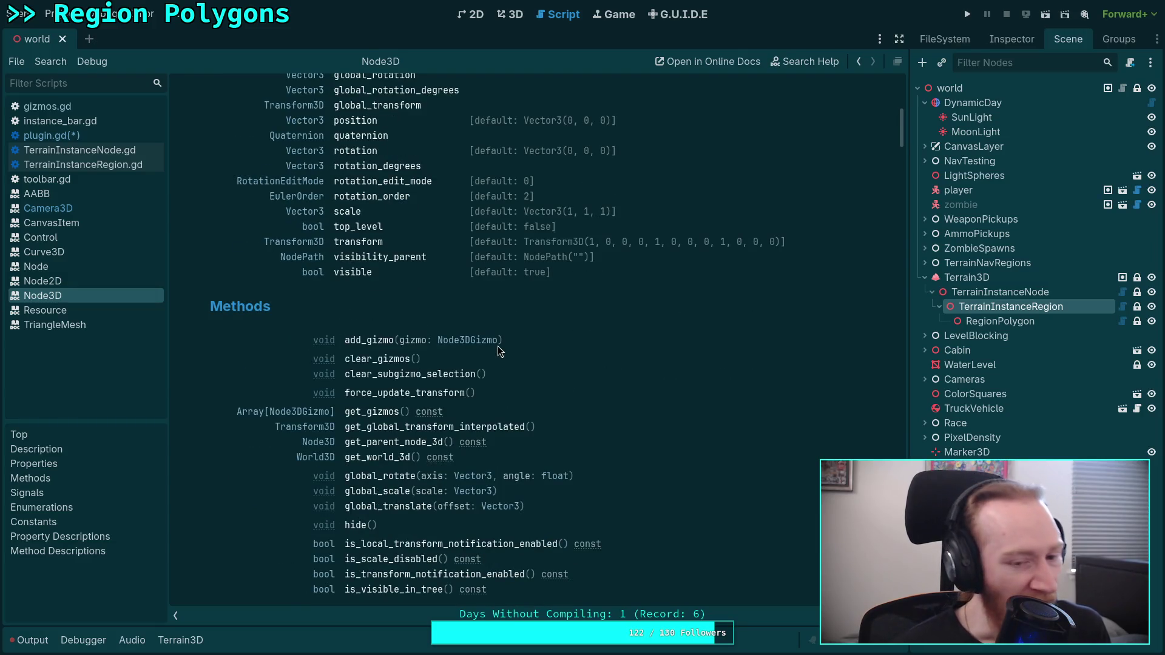
scroll(497, 347, down, 3)
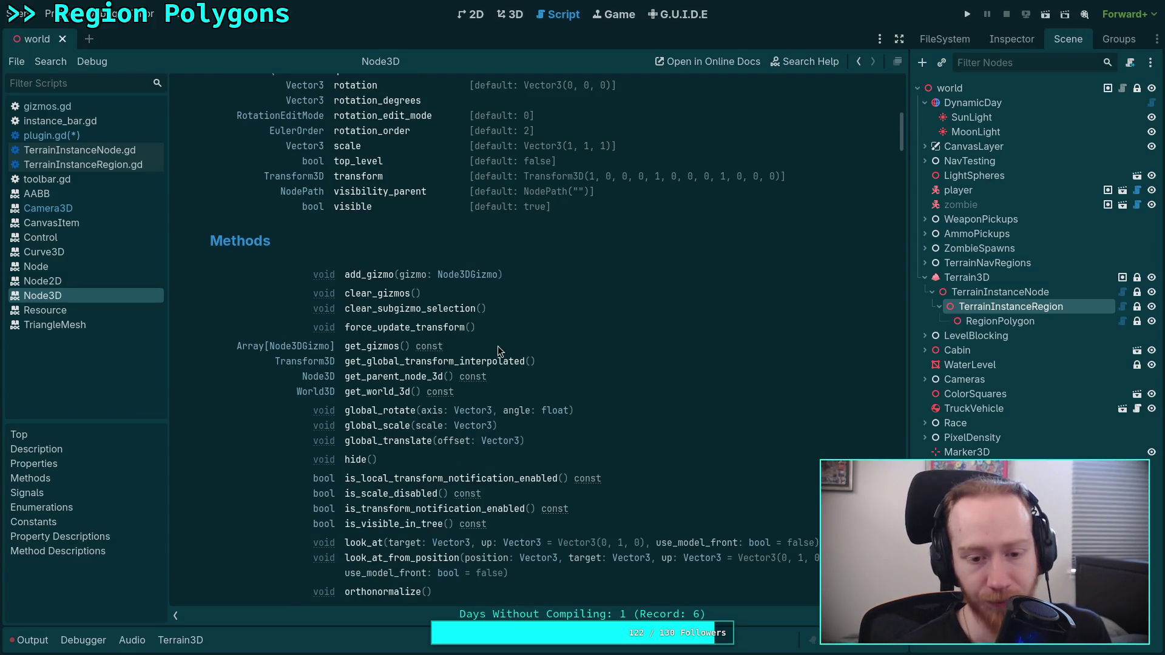
scroll(497, 346, down, 9)
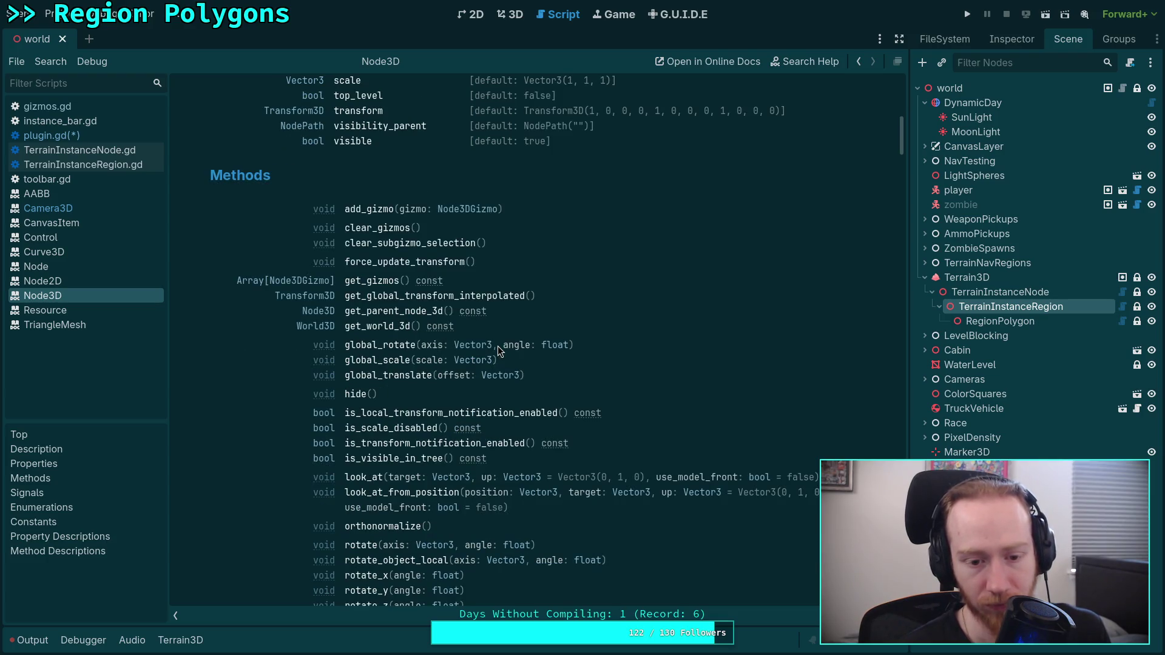
scroll(498, 346, down, 6)
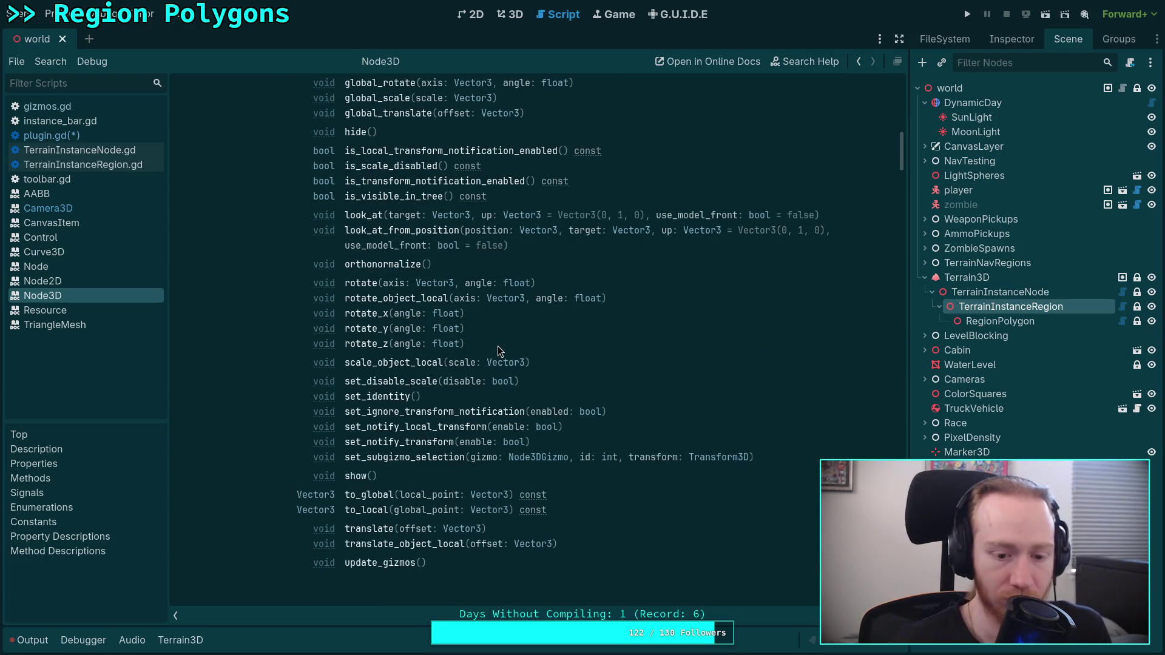
scroll(497, 346, up, 5)
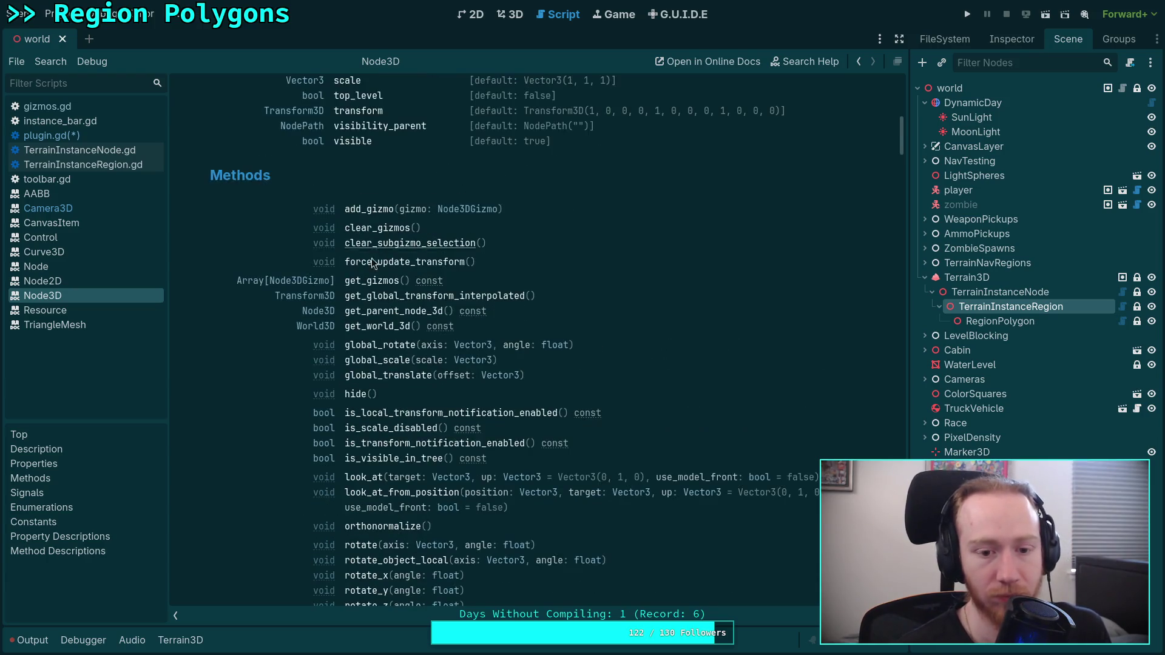
Peek at the World3D docs, close them, and glance at the C++ path editor source.
click(317, 328)
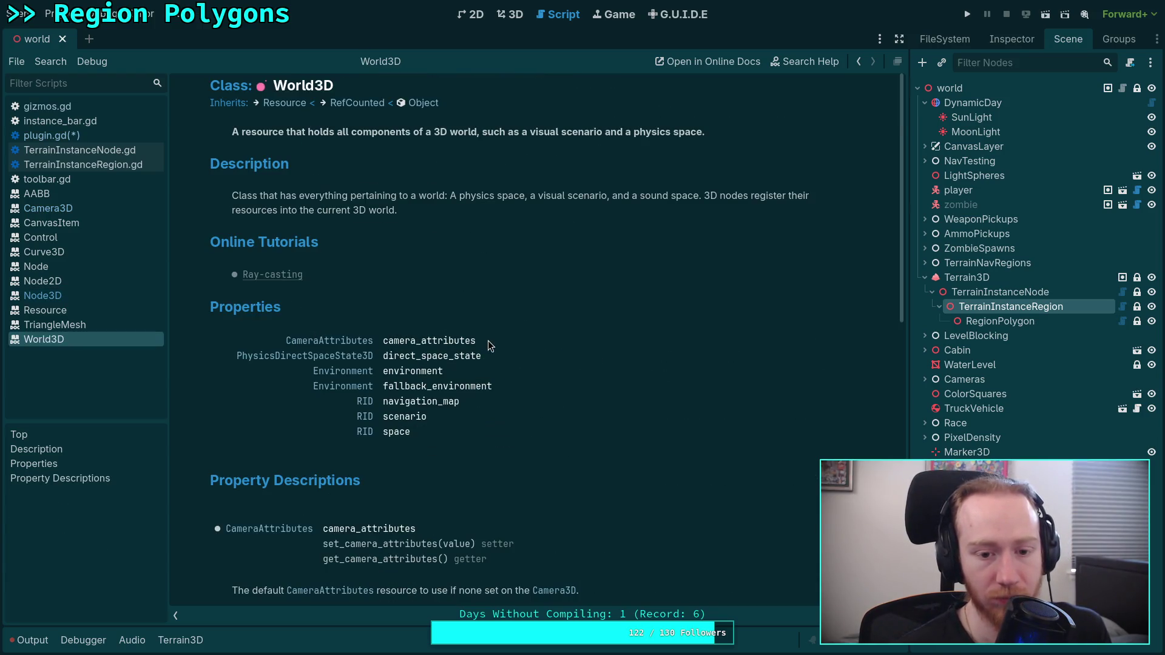
scroll(489, 341, down, 1)
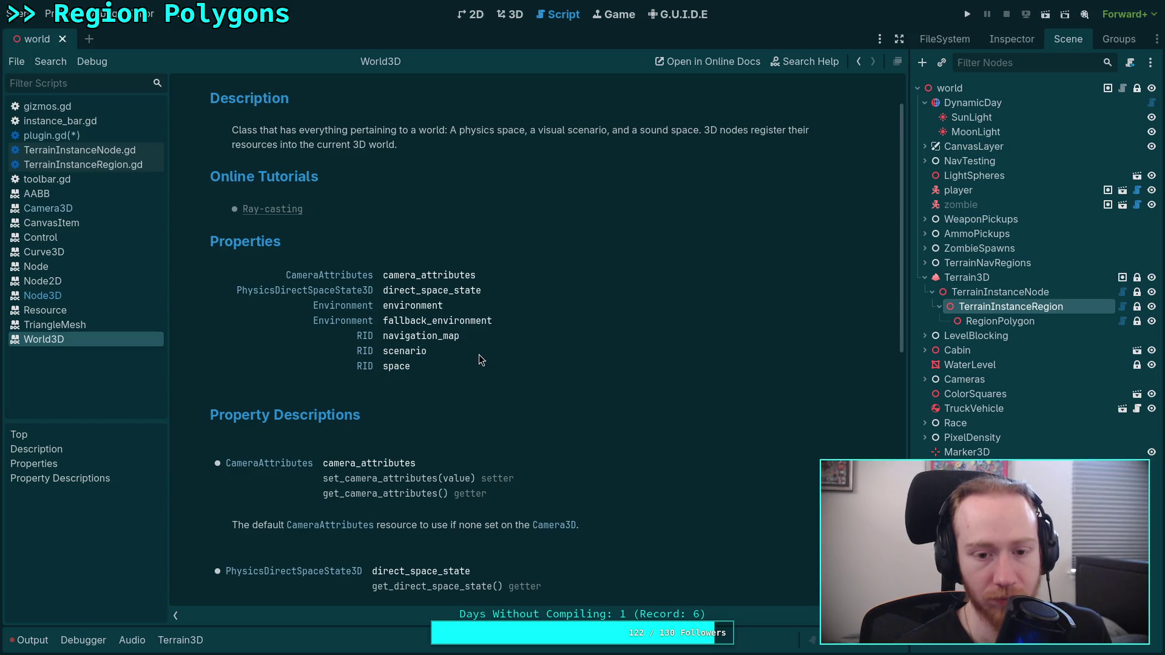
scroll(478, 354, down, 4)
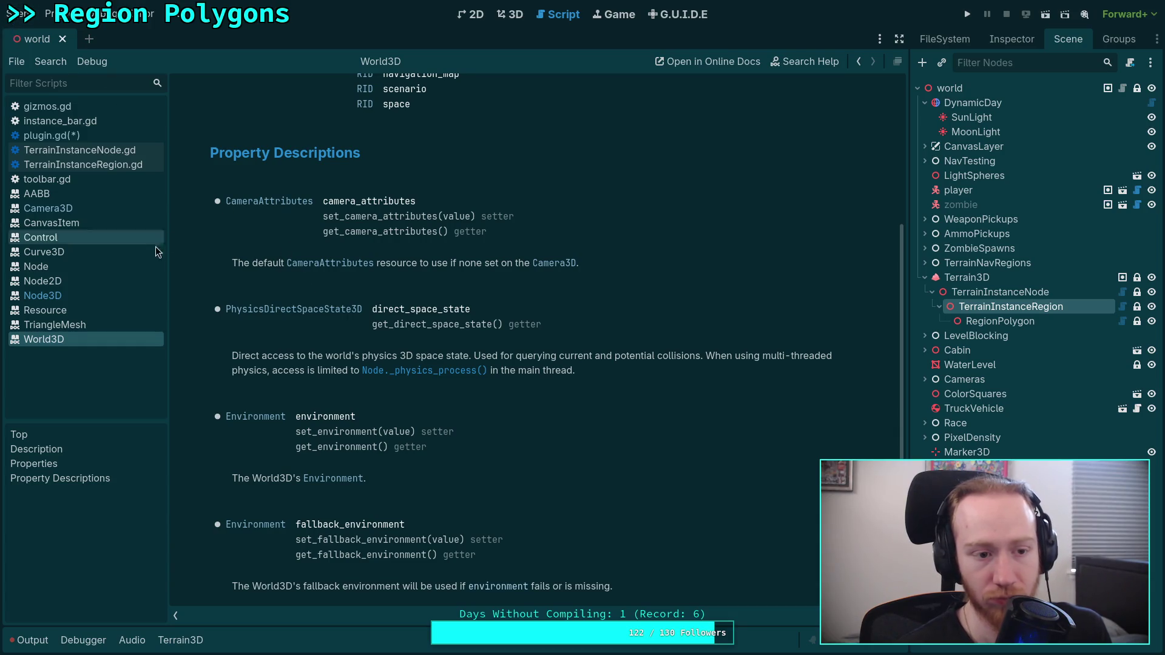
middle_click(71, 340)
scroll(364, 303, down, 6)
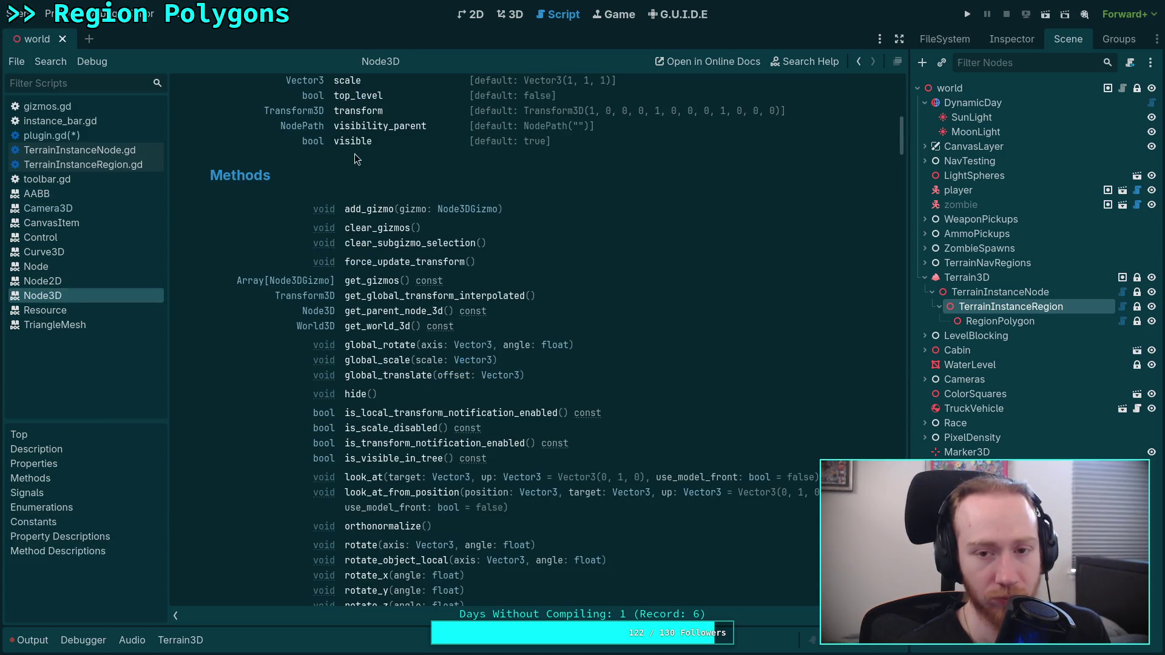
key(super+1)
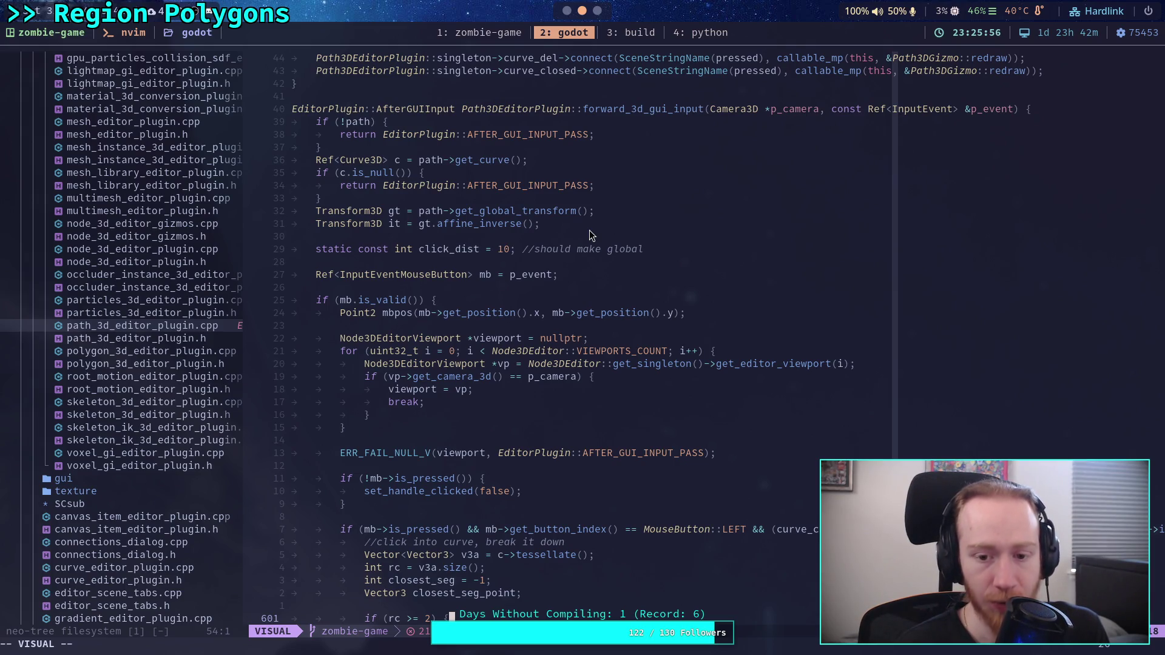
key(super+2)
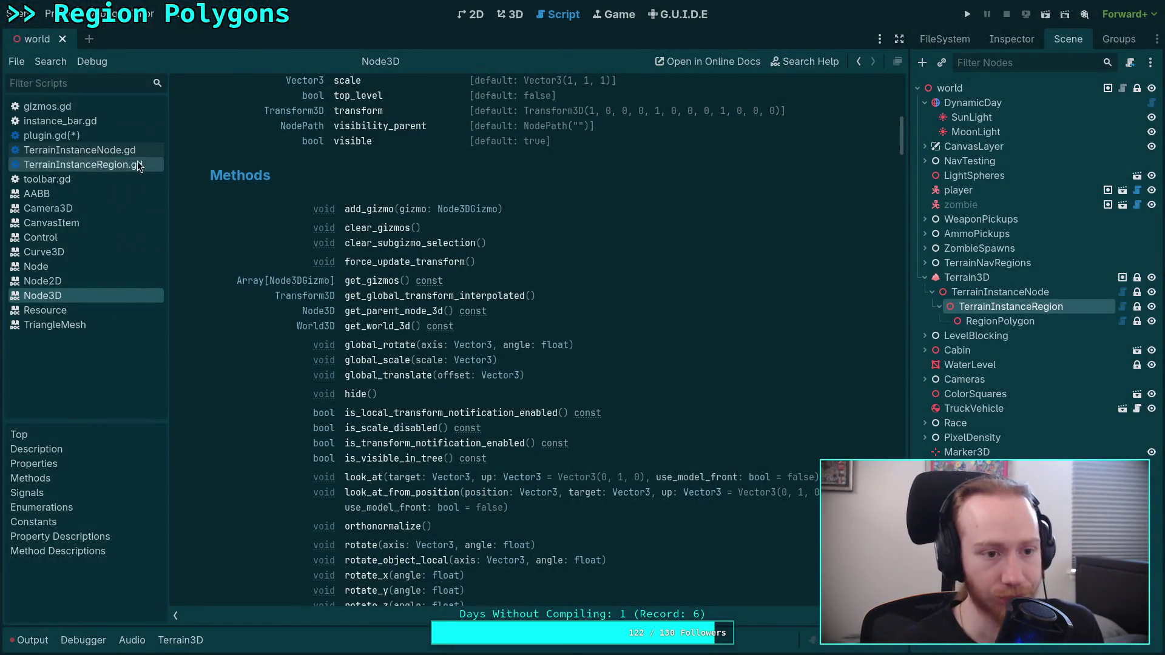
Remove the unfinished 'vp_camera.' line 139 from plugin.gd entirely.
click(51, 135)
scroll(440, 320, down, 5)
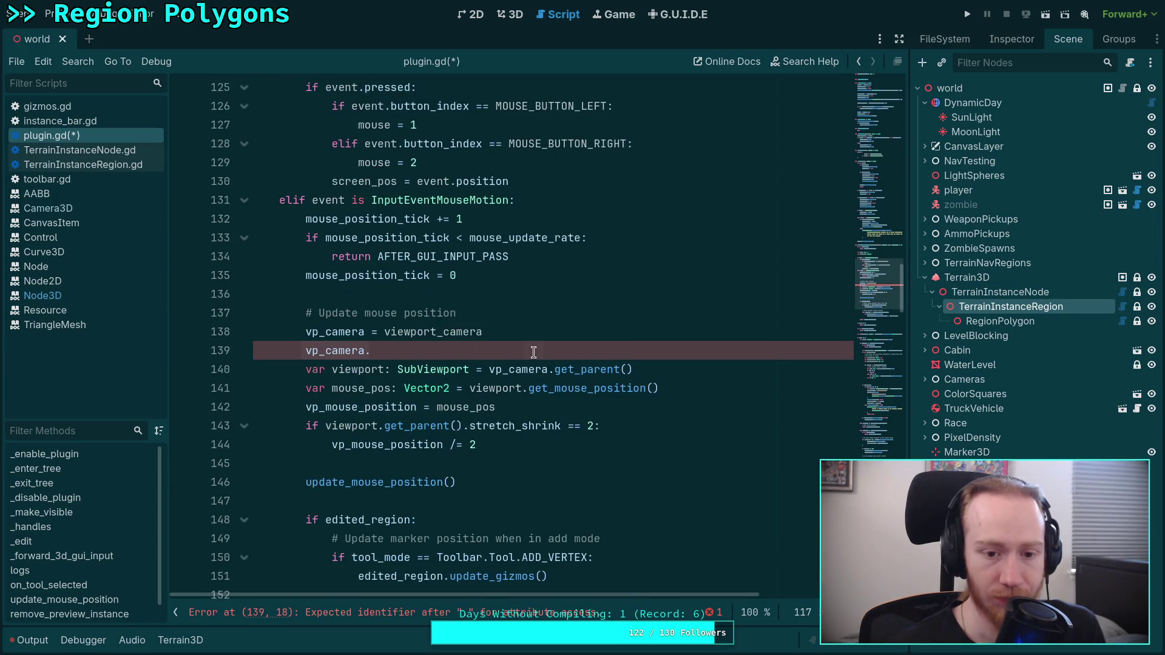
drag(533, 353, 306, 350)
text(Node3DU)
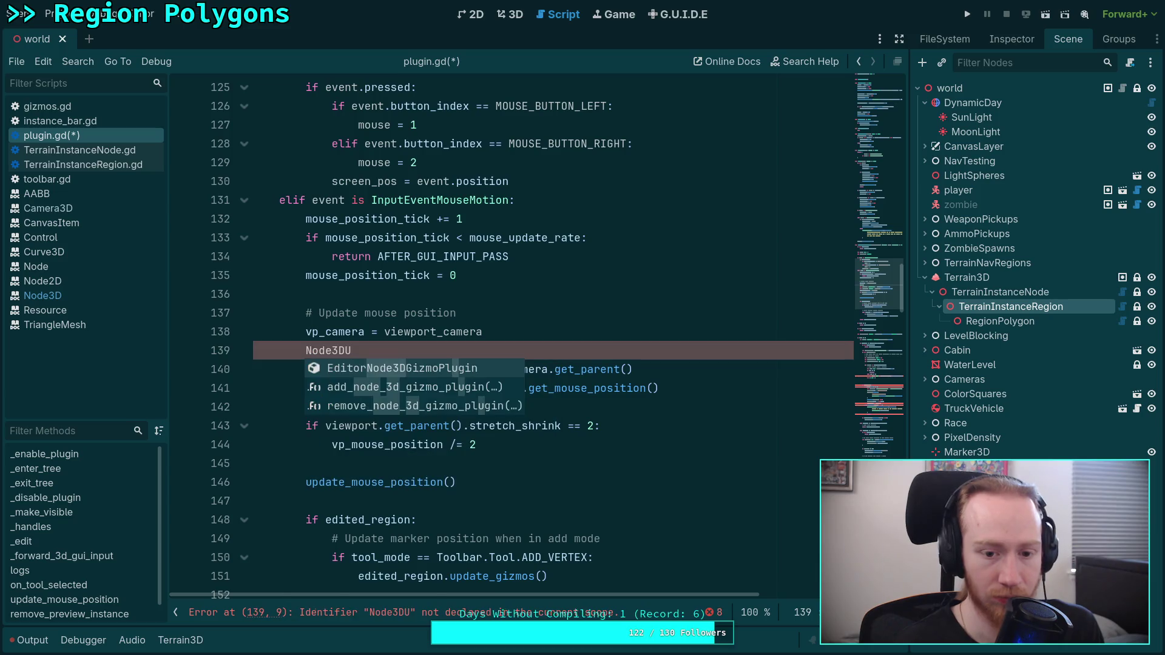
key(BackSpace)
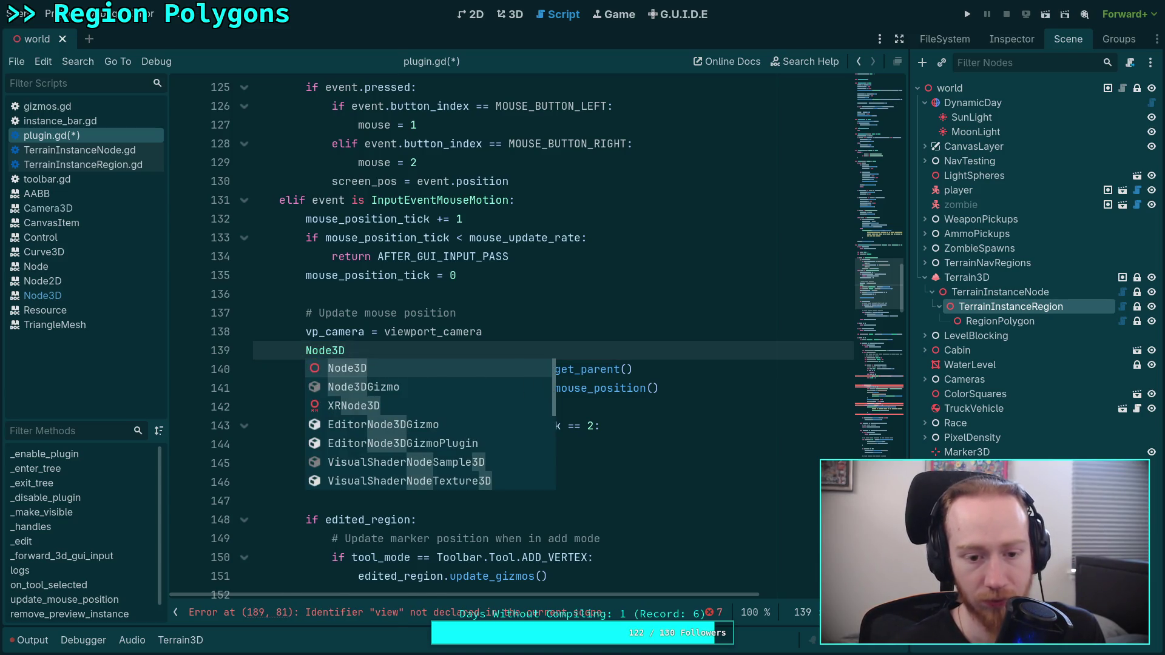
key(BackSpace)
key(BackSpace)
key(BackSpace)
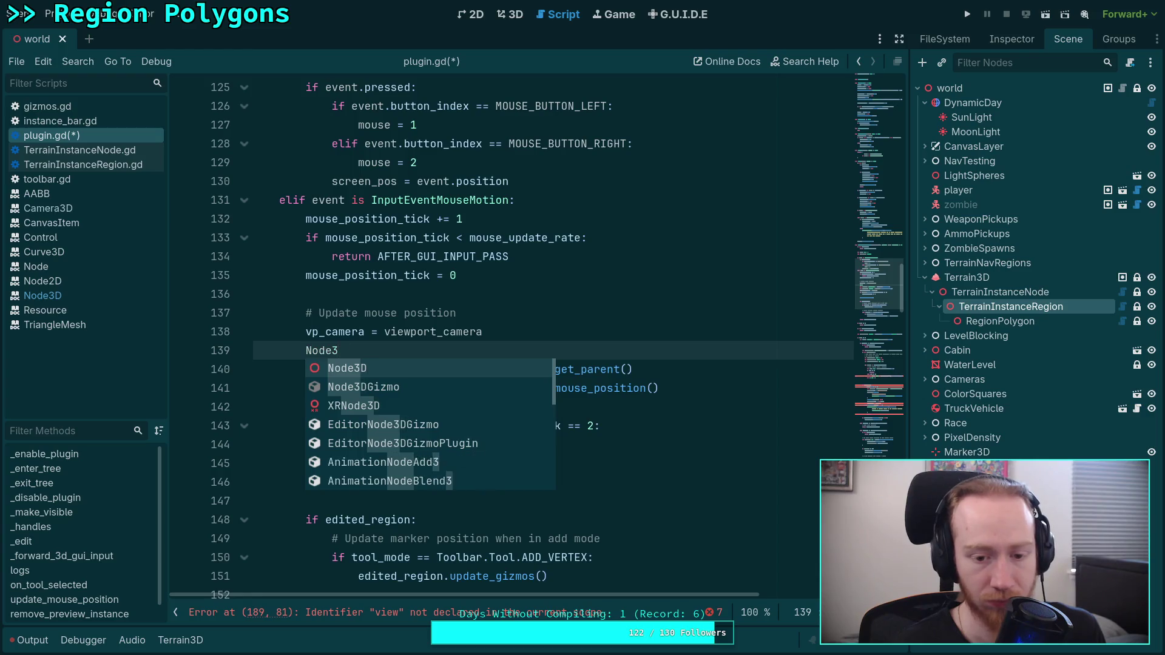
key(BackSpace)
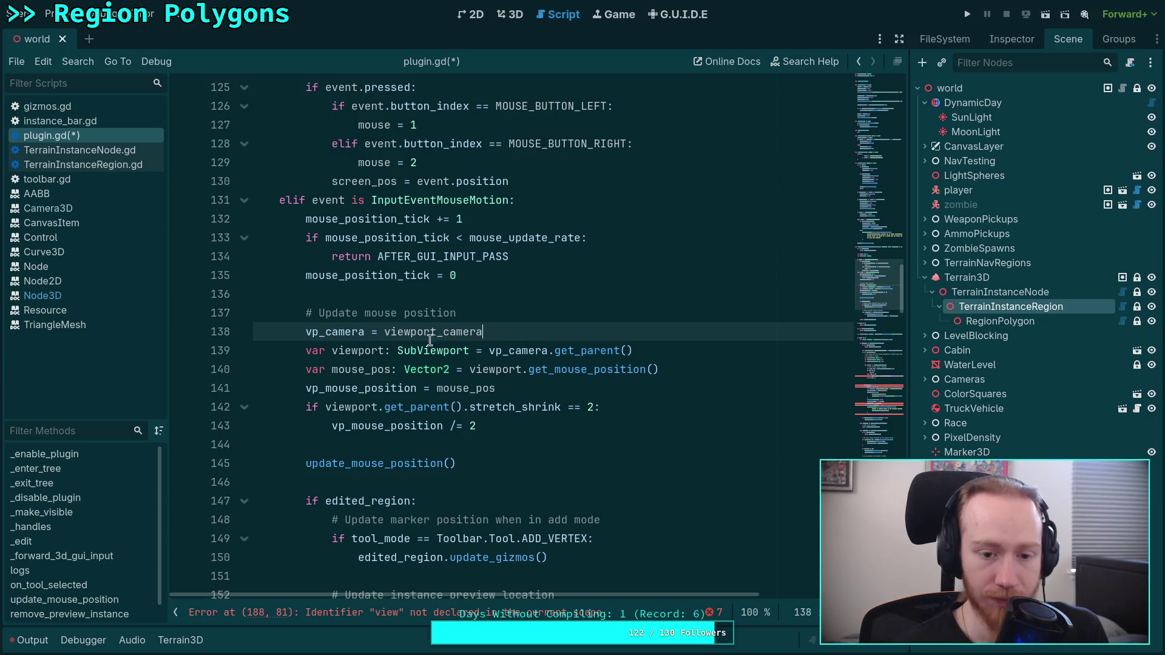
Select the word 'viewport' on its declaration line.
click(361, 351)
double_click(361, 350)
scroll(360, 351, up, 3)
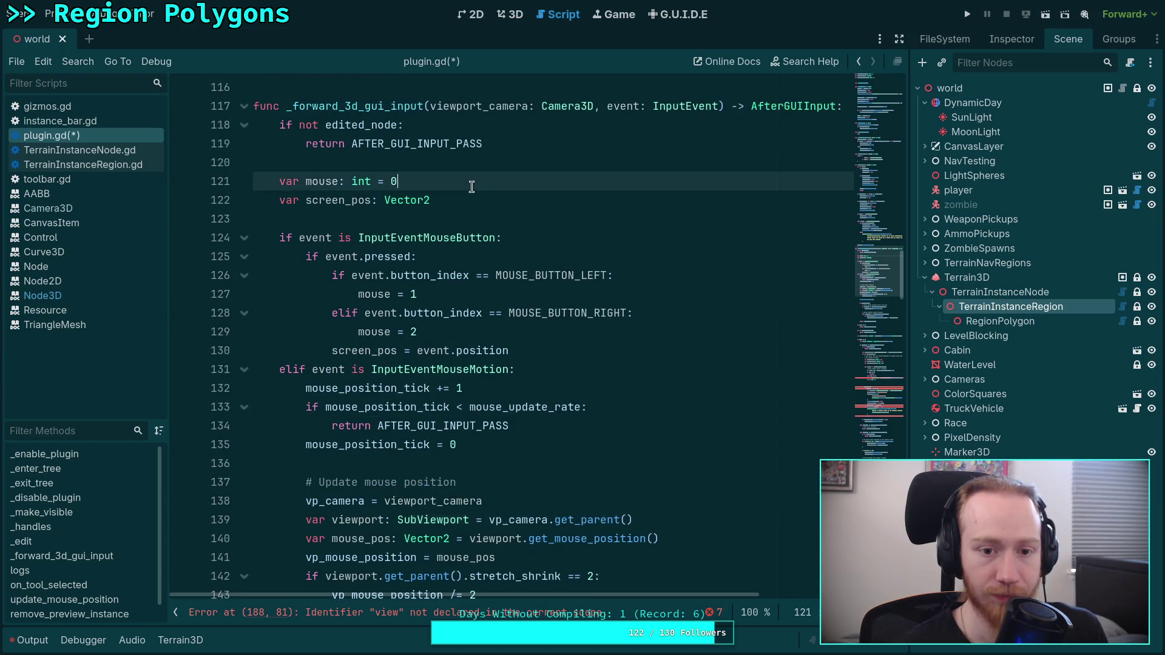
Add a new line after the screen_pos declaration on line 122 and begin typing 'var'.
click(477, 206)
key(Return)
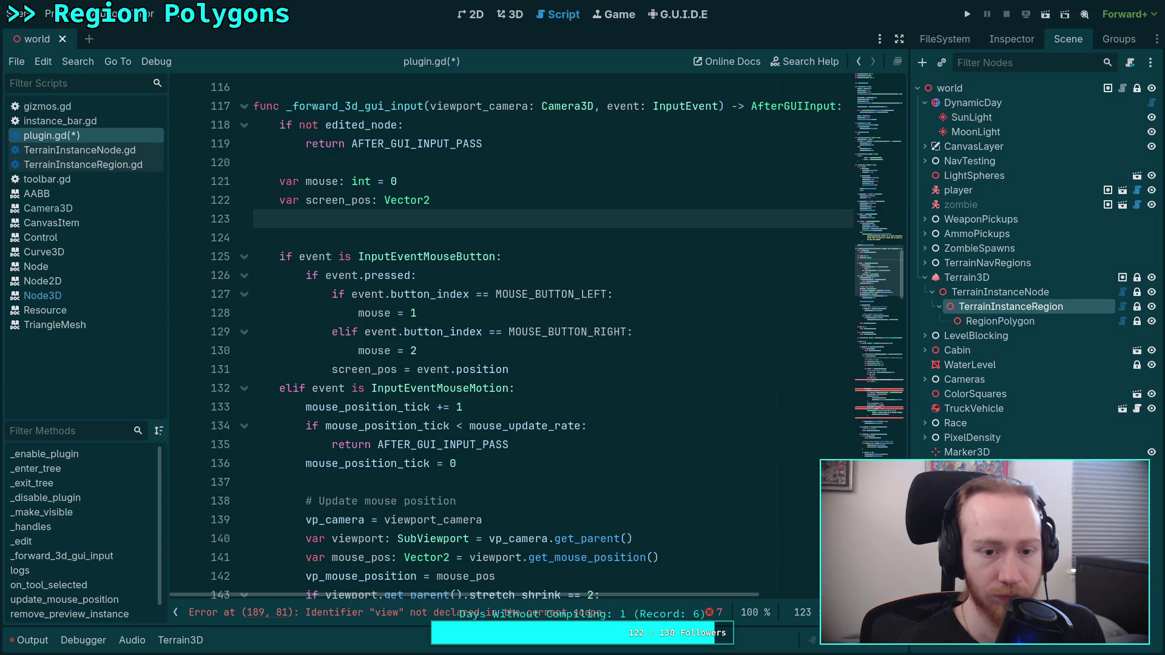
text(var)
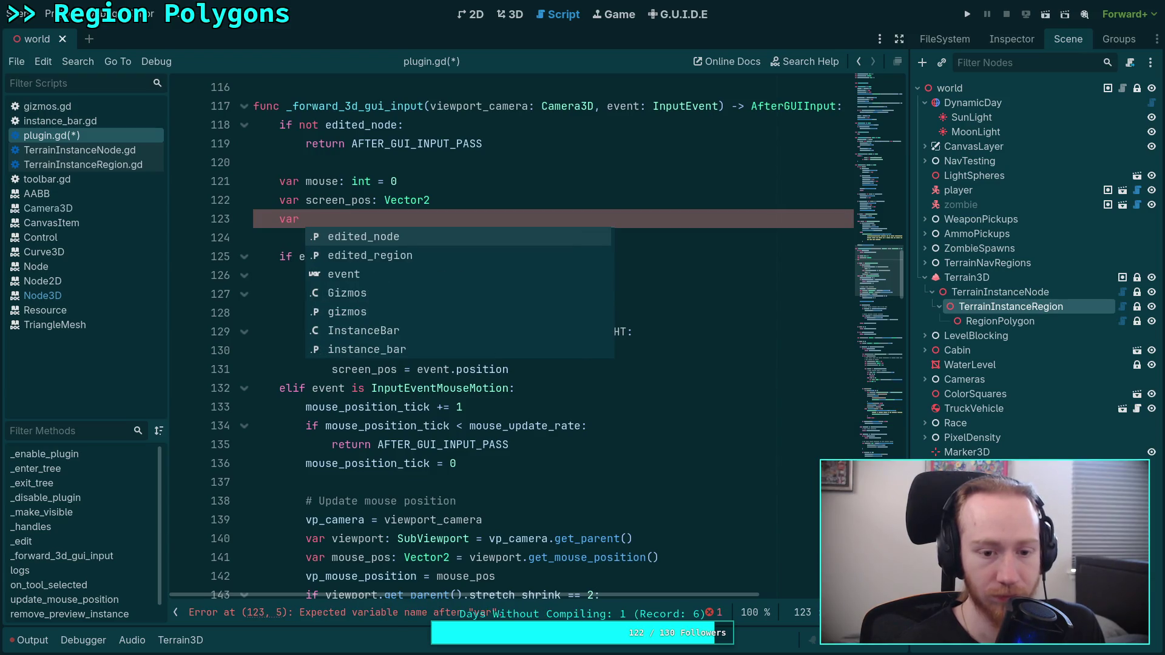
Scroll down to the SubViewport declaration and place the caret at the end of the vp_camera line.
scroll(534, 234, down, 6)
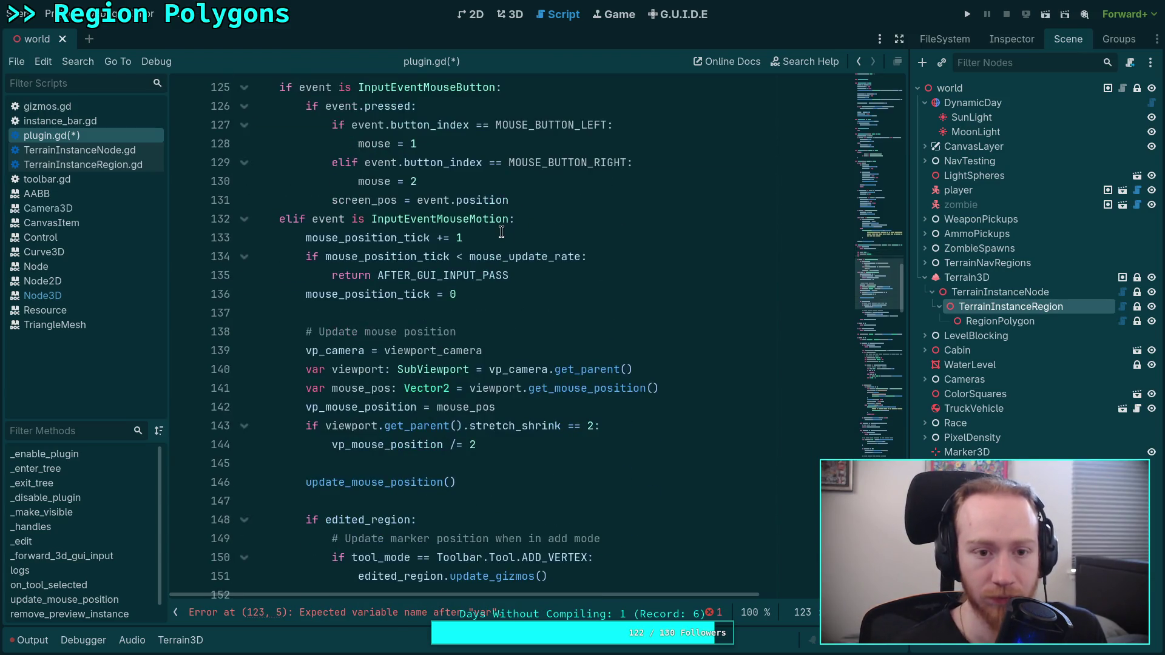
scroll(486, 242, down, 2)
scroll(494, 364, down, 1)
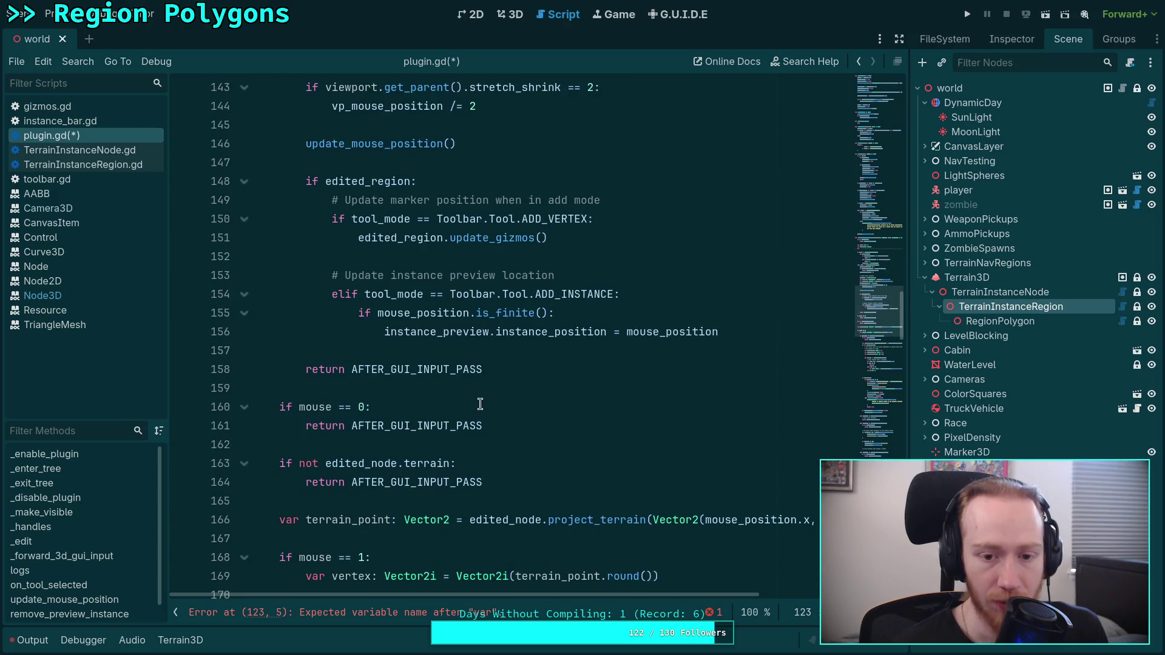
scroll(500, 397, up, 4)
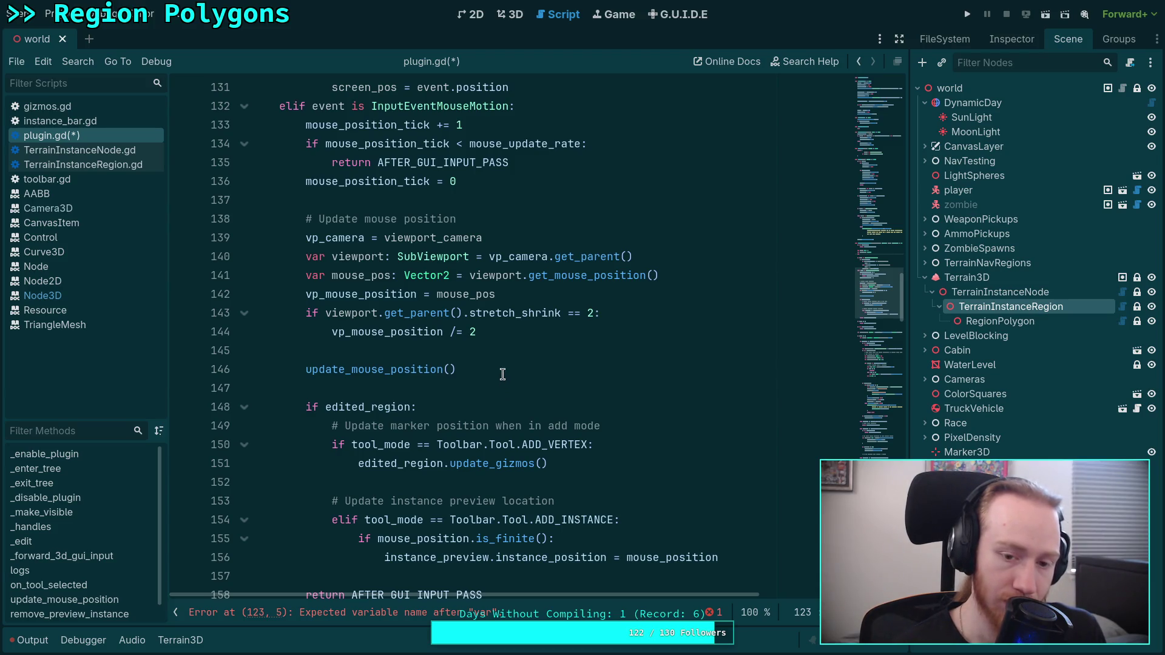
scroll(502, 374, down, 2)
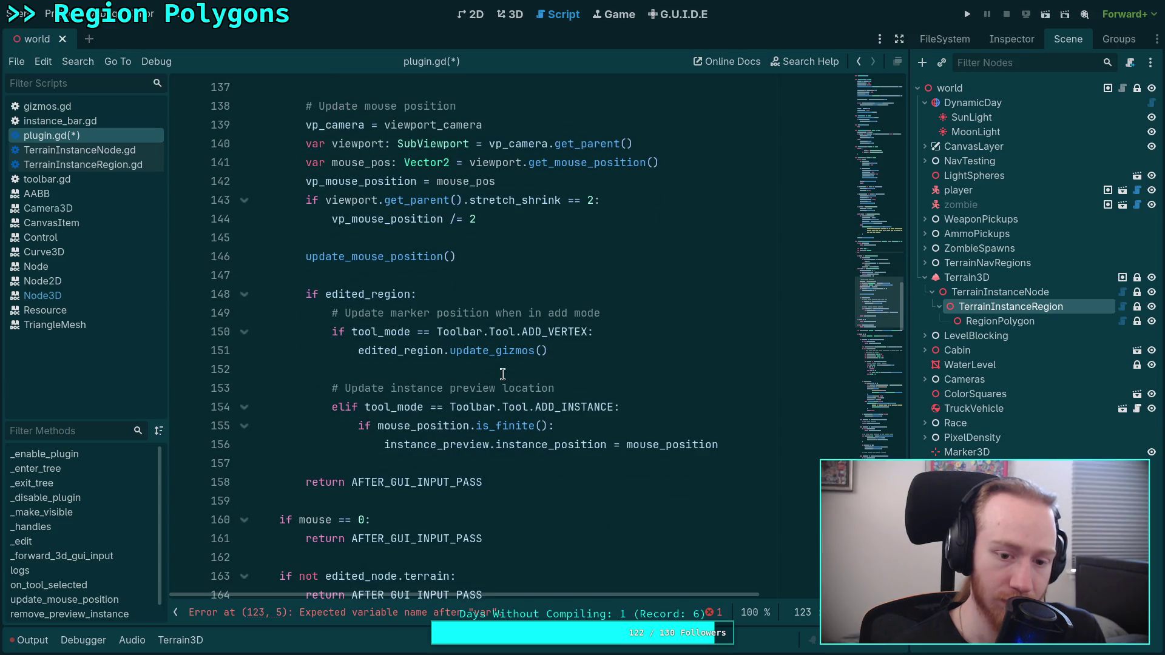
scroll(502, 374, up, 6)
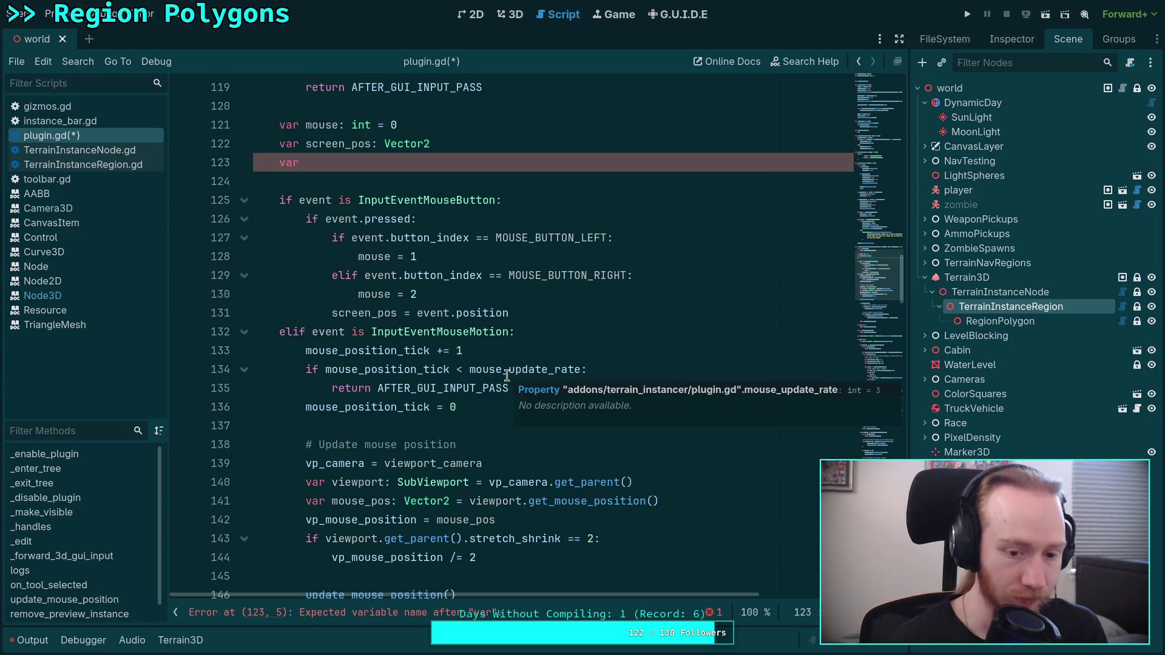
click(427, 482)
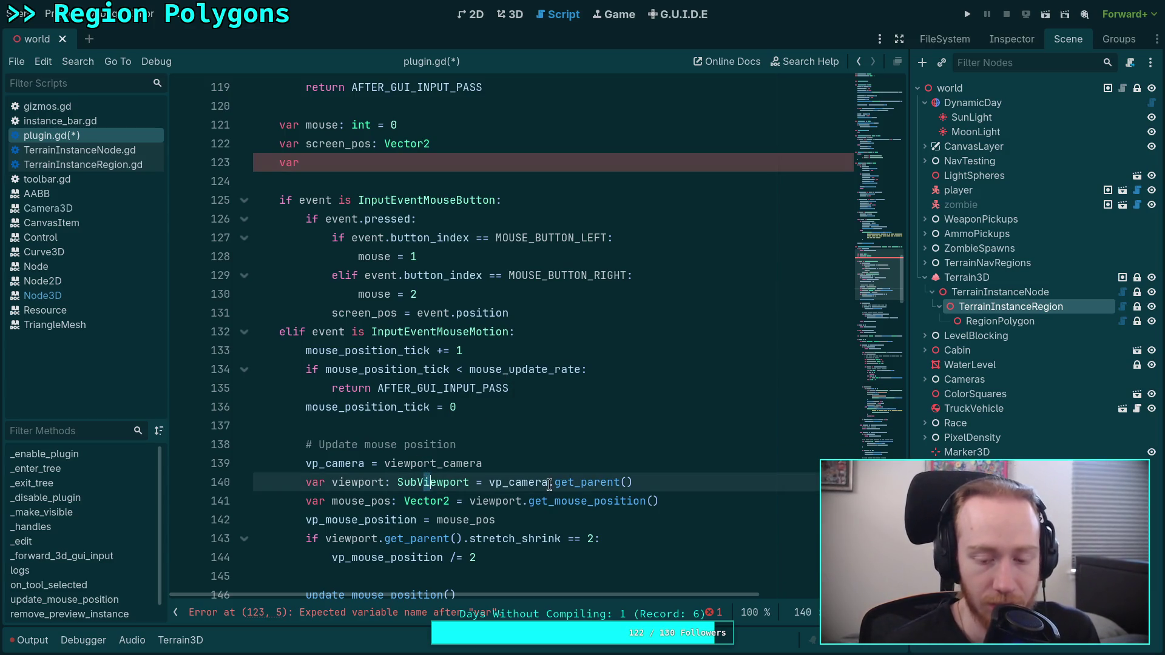
click(484, 483)
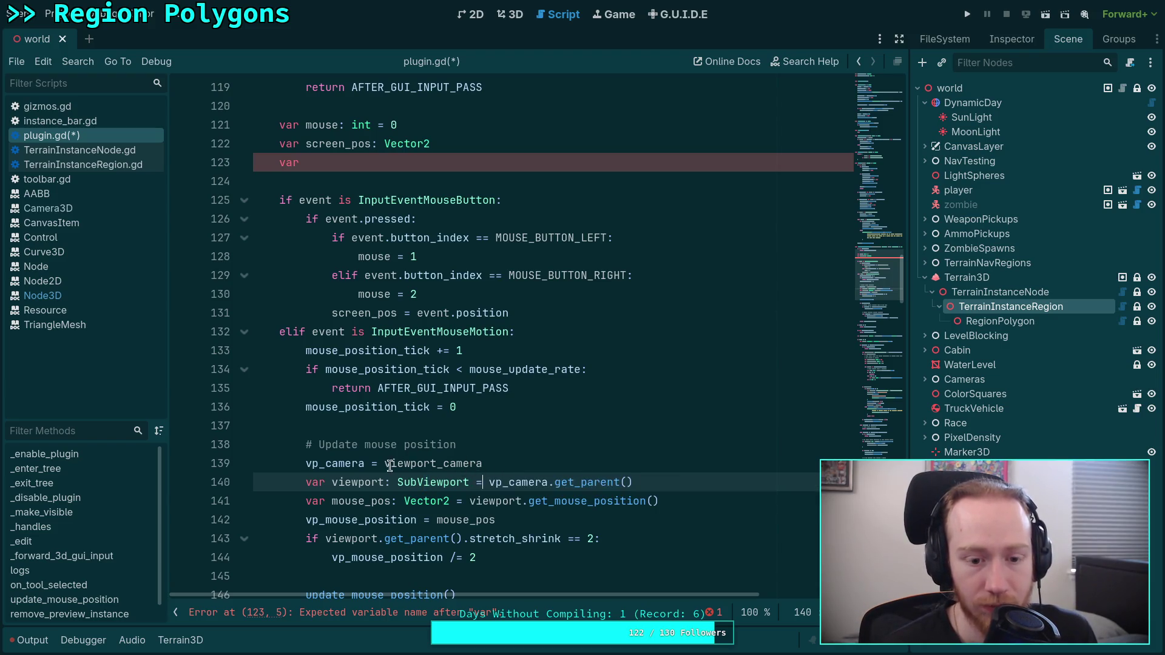
click(501, 466)
scroll(364, 452, down, 1)
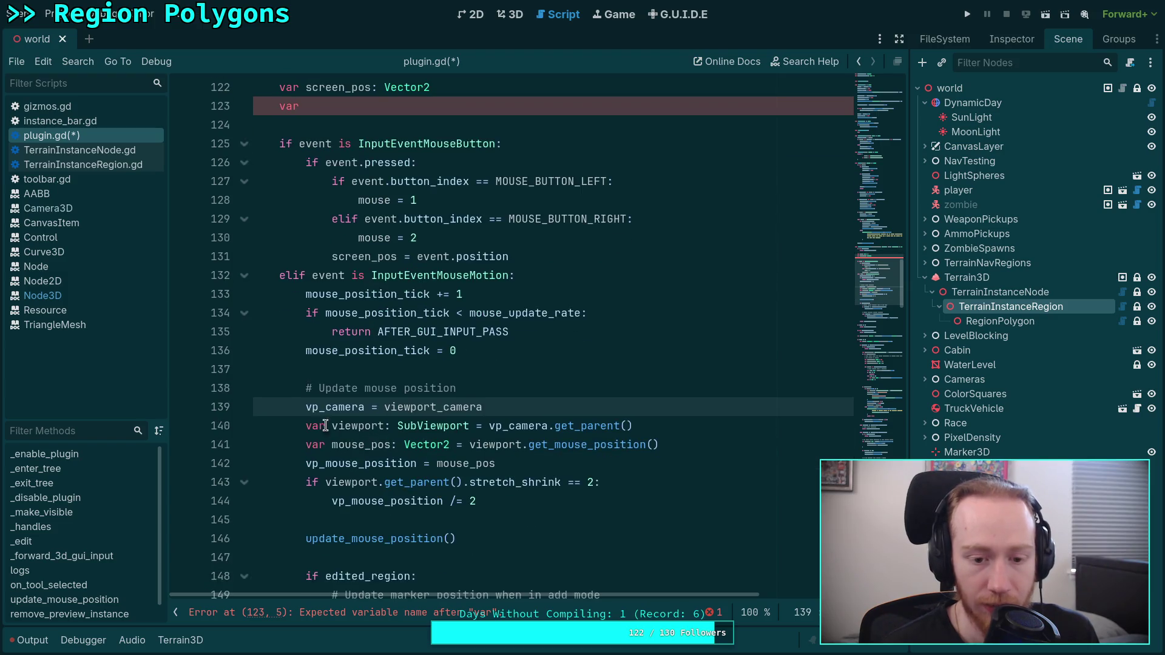
Move the update-position comment and vp_camera lines to the function top, unindented, followed by a blank line.
drag(338, 389, 355, 411)
scroll(567, 449, up, 2)
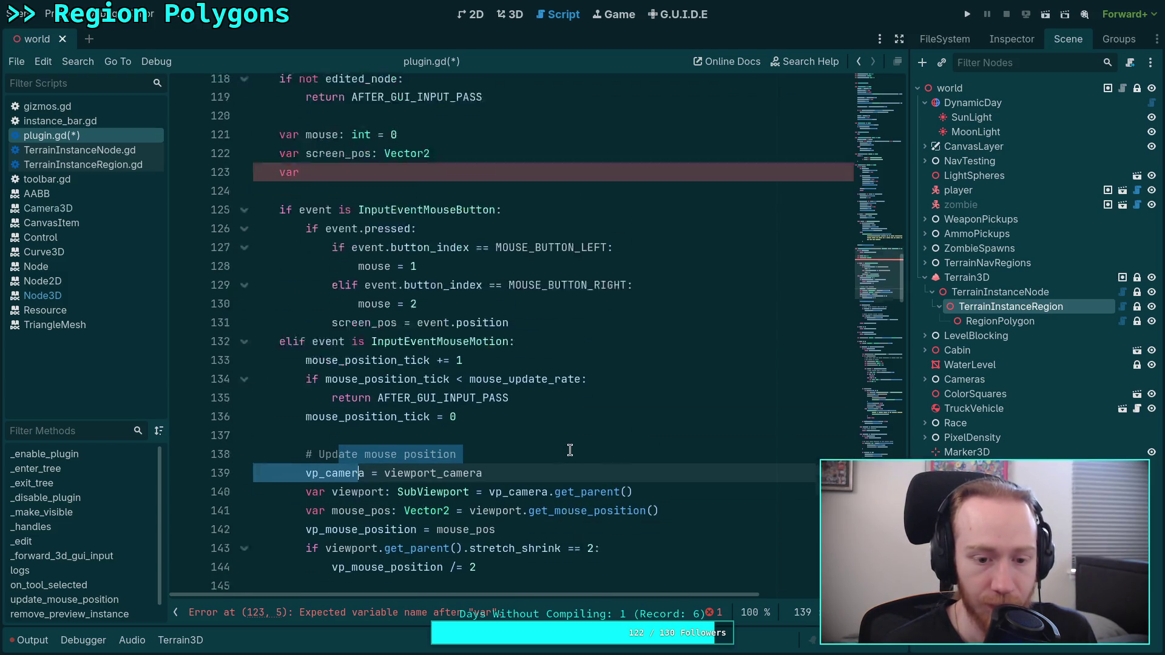
key(alt+Up)
key(alt+Up)
key(alt+Up)
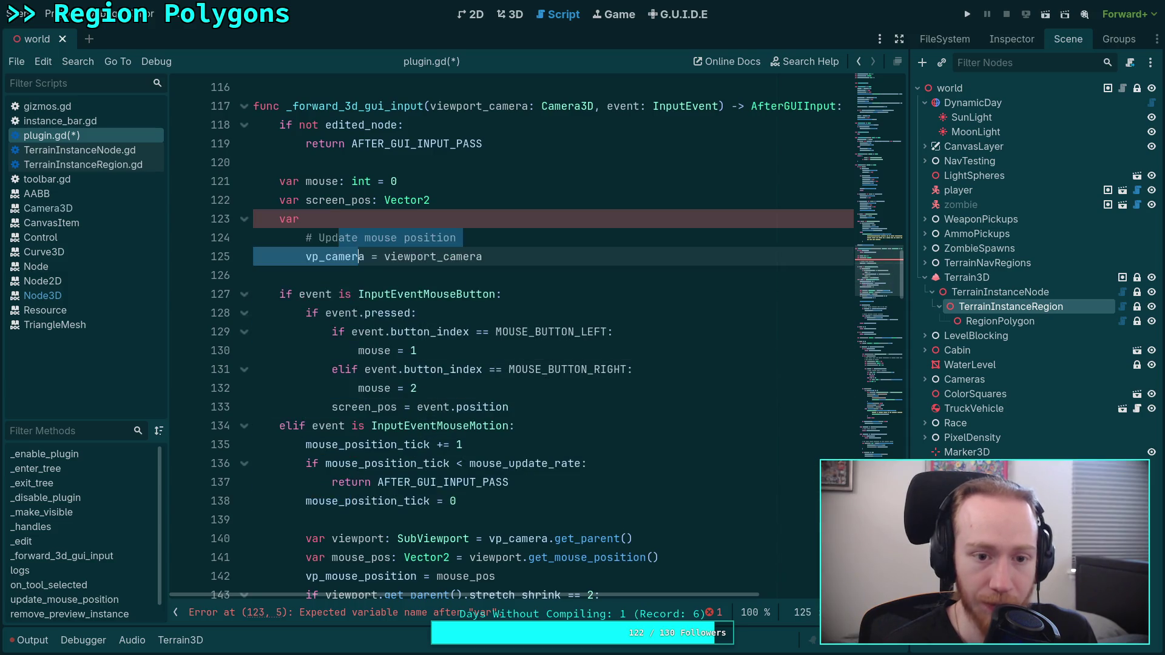
key(alt+Up)
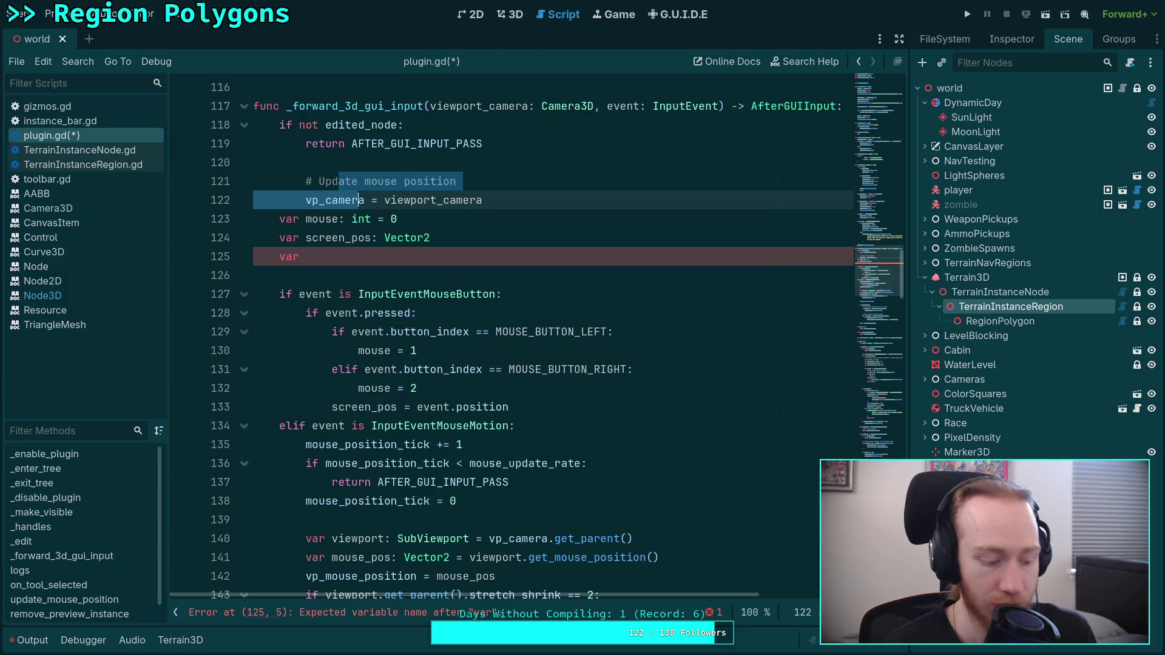
key(shift+Tab)
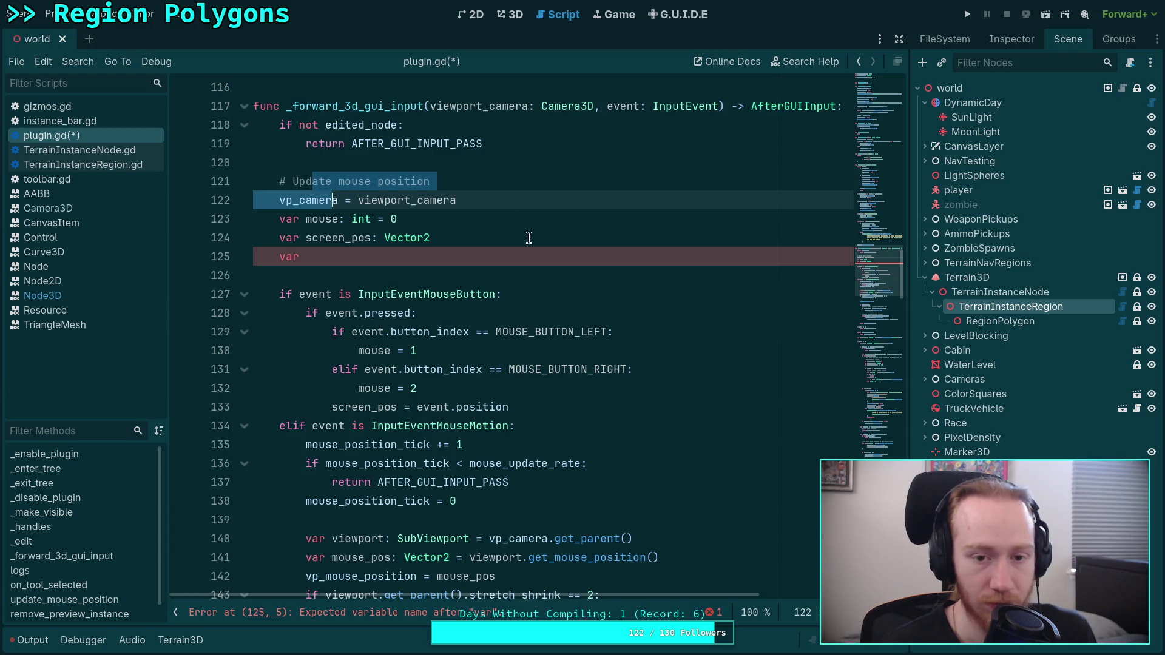
click(517, 200)
key(Return)
Move the SubViewport viewport declaration up below screen_pos and fix its indentation.
scroll(398, 501, down, 3)
scroll(398, 501, up, 3)
scroll(399, 501, down, 1)
click(399, 501)
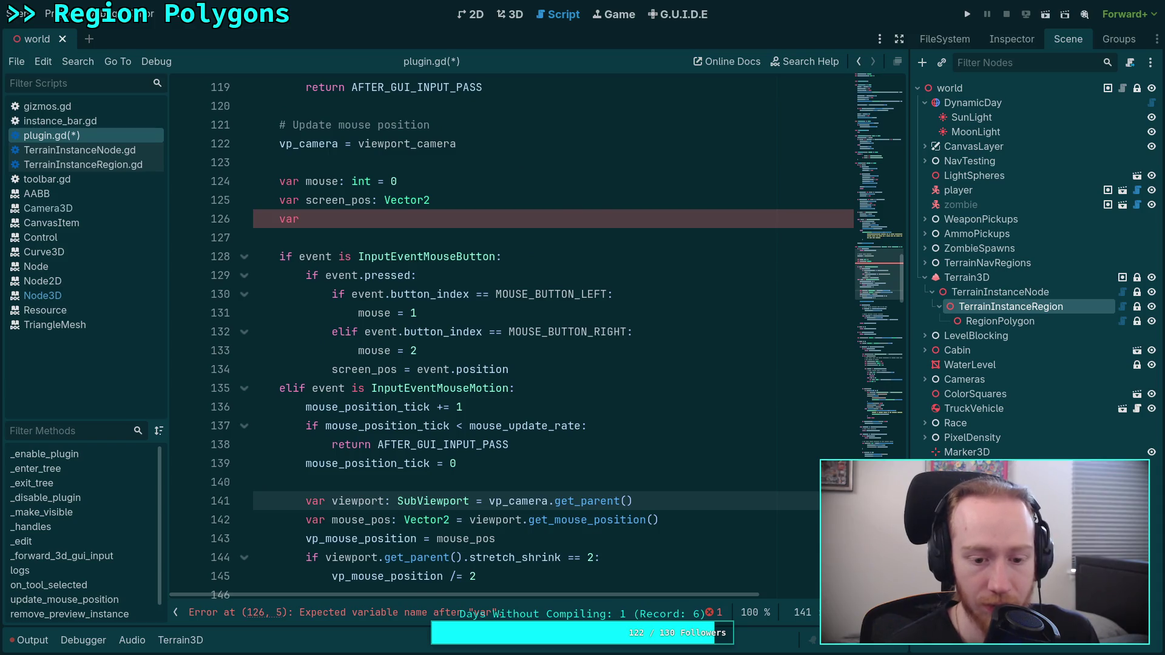
key(alt+Up)
key(alt+Up)
key(alt+Up)
key(Tab)
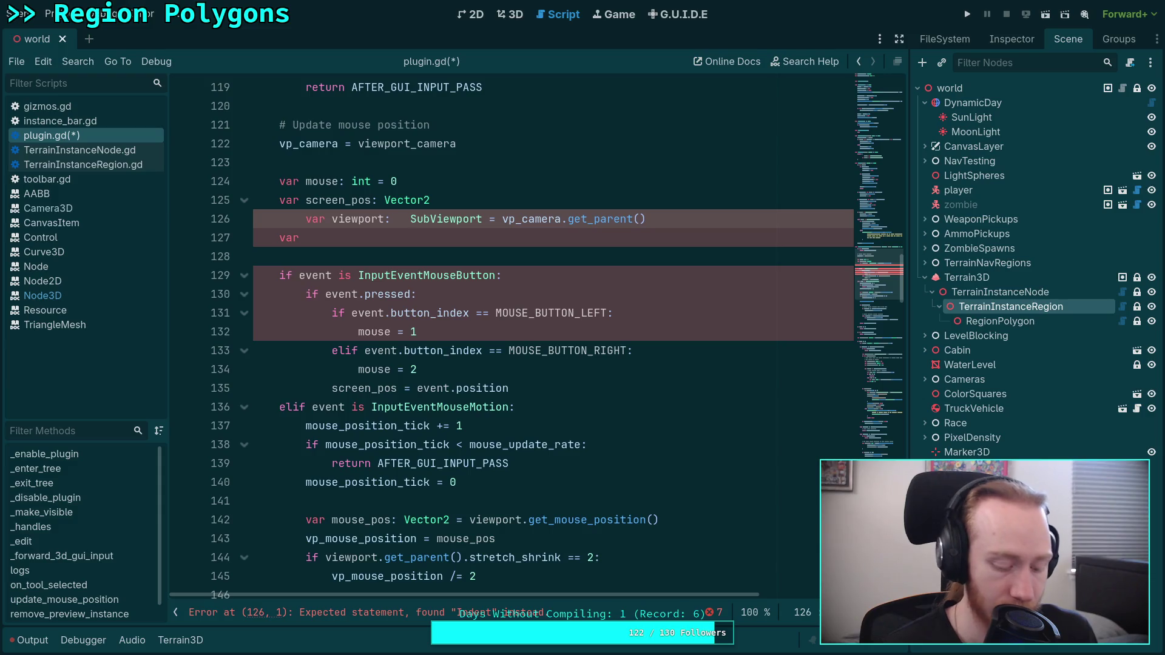
key(BackSpace)
key(shift+Tab)
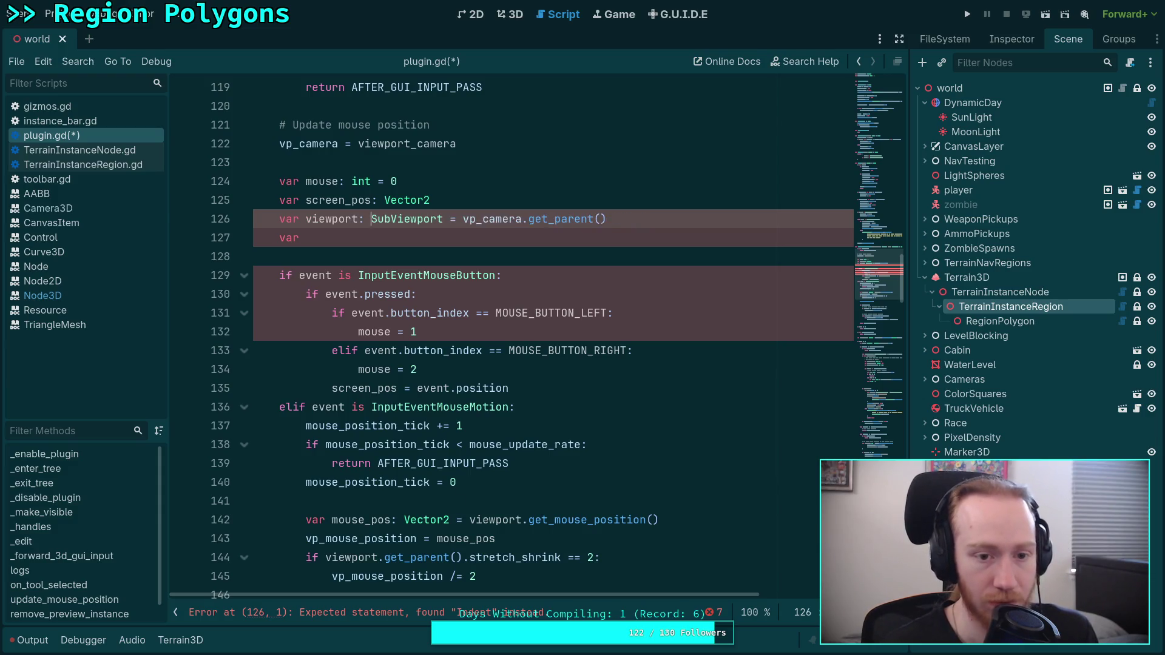
Delete the stray empty 'var' line and put the caret on the Update mouse position comment.
scroll(463, 388, up, 9)
scroll(452, 371, up, 10)
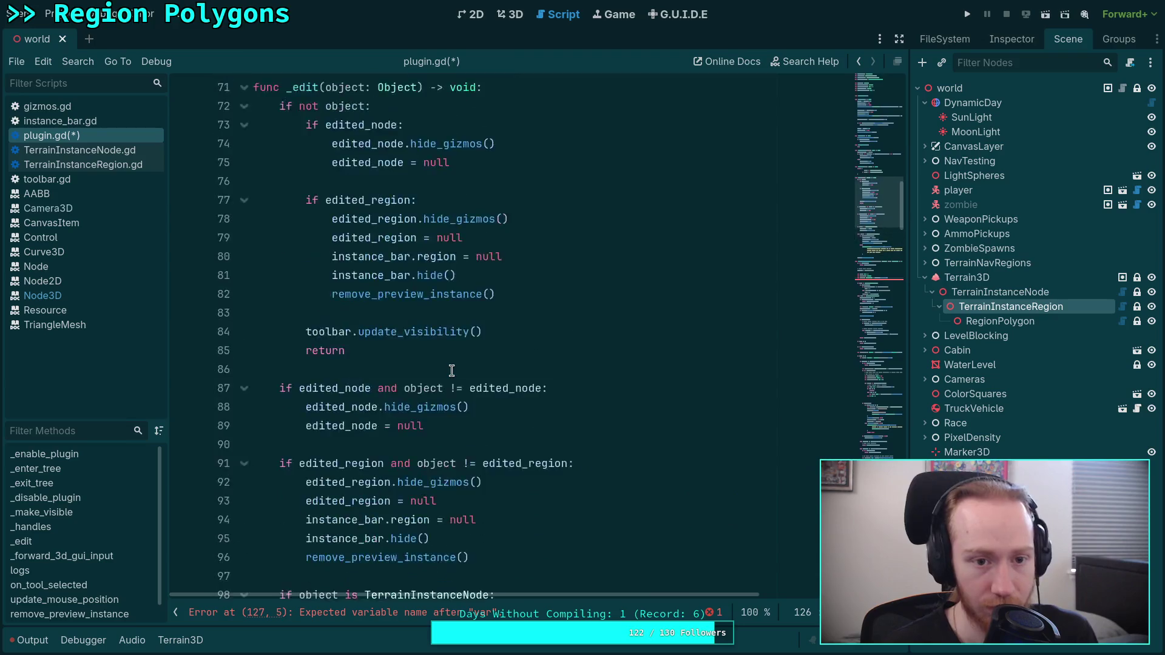
scroll(413, 352, down, 15)
scroll(430, 335, down, 3)
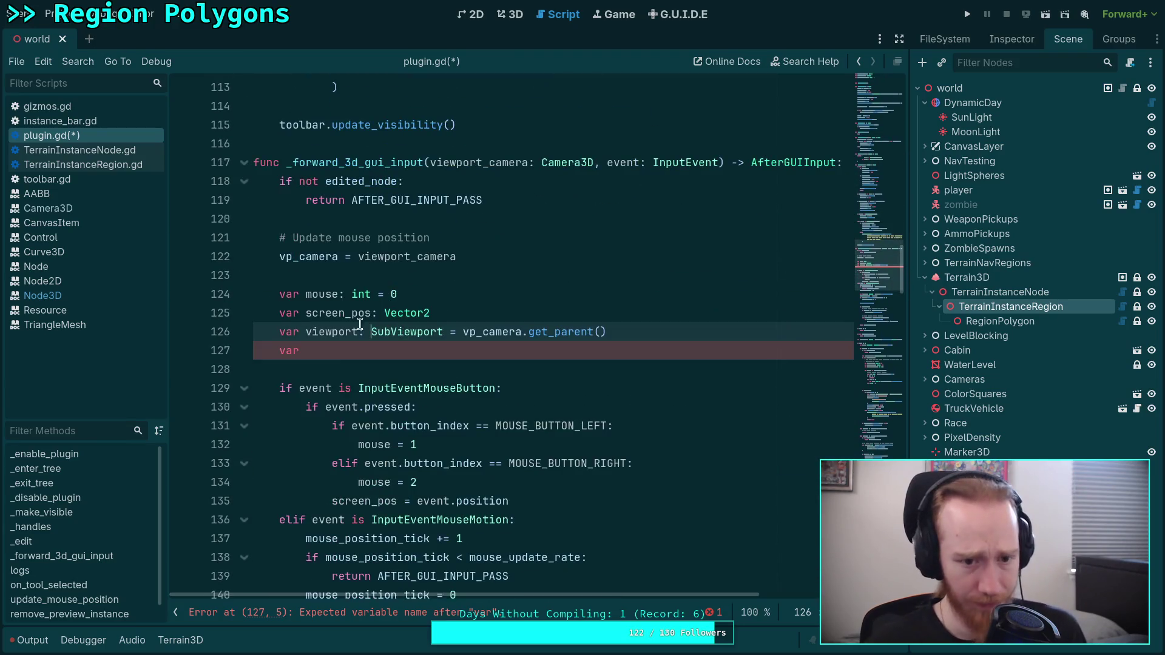
key(BackSpace)
key(BackSpace)
key(BackSpace)
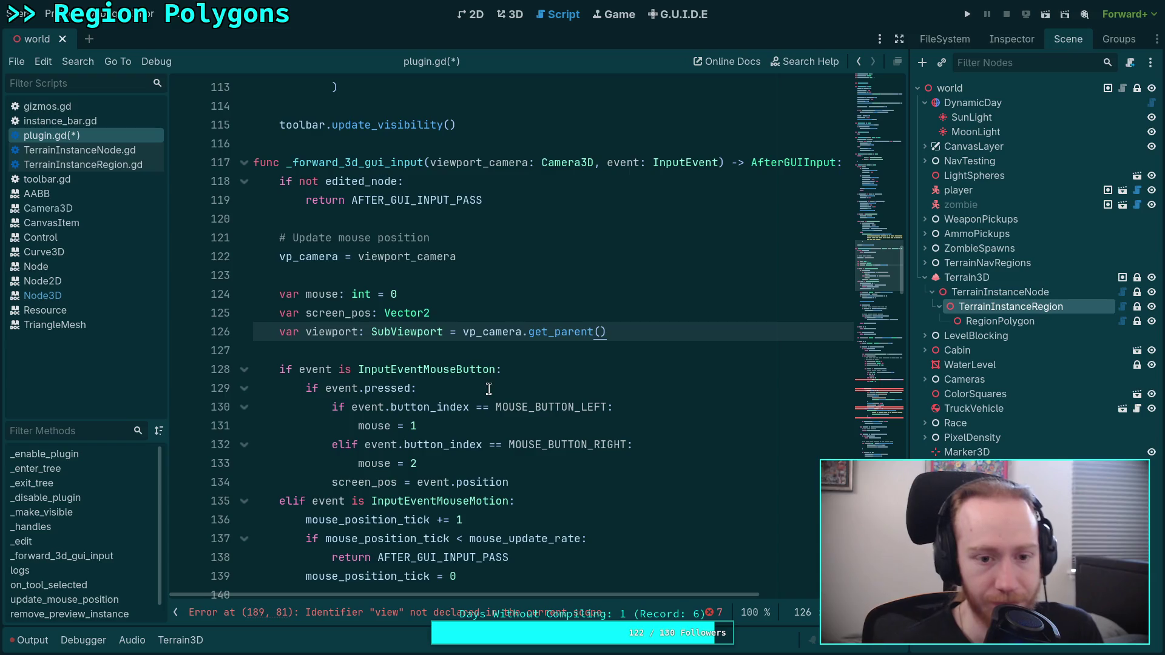
scroll(475, 253, down, 1)
click(407, 191)
key(alt+Down)
key(alt+Down)
key(alt+Down)
key(alt+Down)
key(alt+Down)
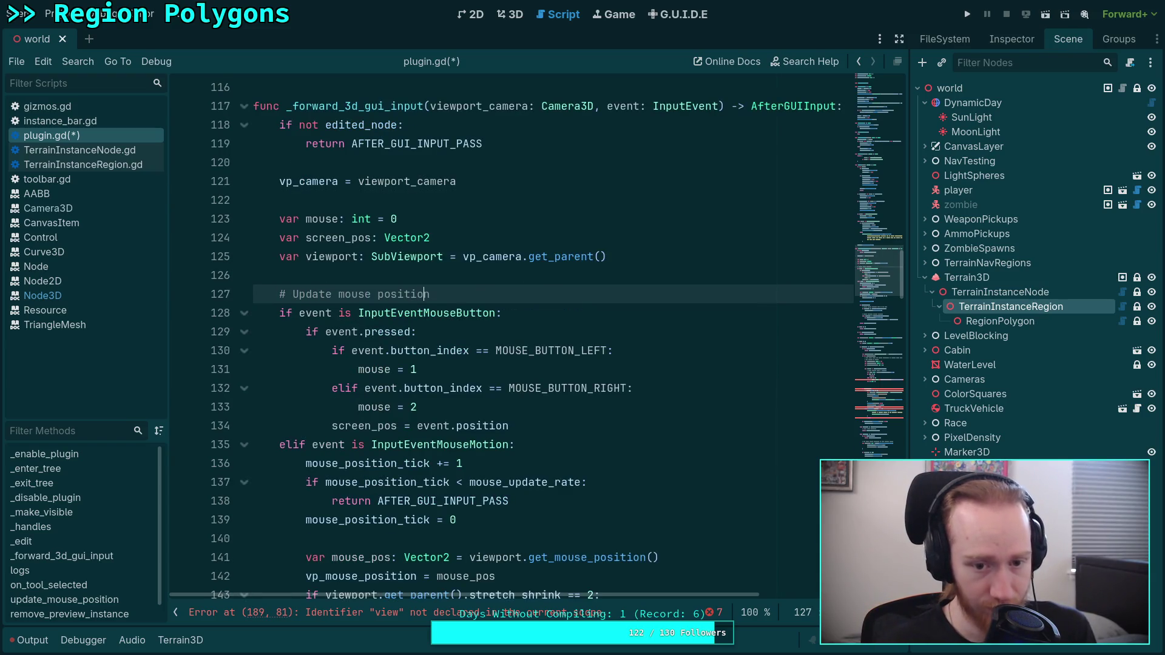
key(alt+Down)
key(alt+Down)
key(alt+Down)
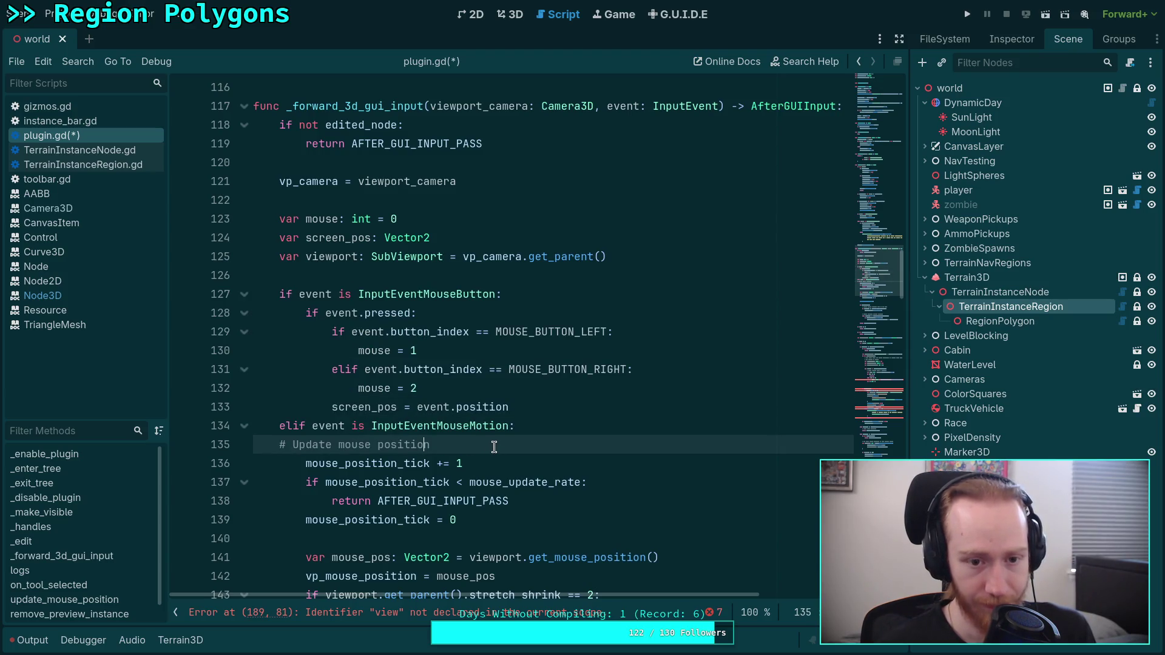
key(alt+Up)
key(alt+Up)
key(alt+Up)
key(alt+Down)
key(alt+Down)
key(alt+Down)
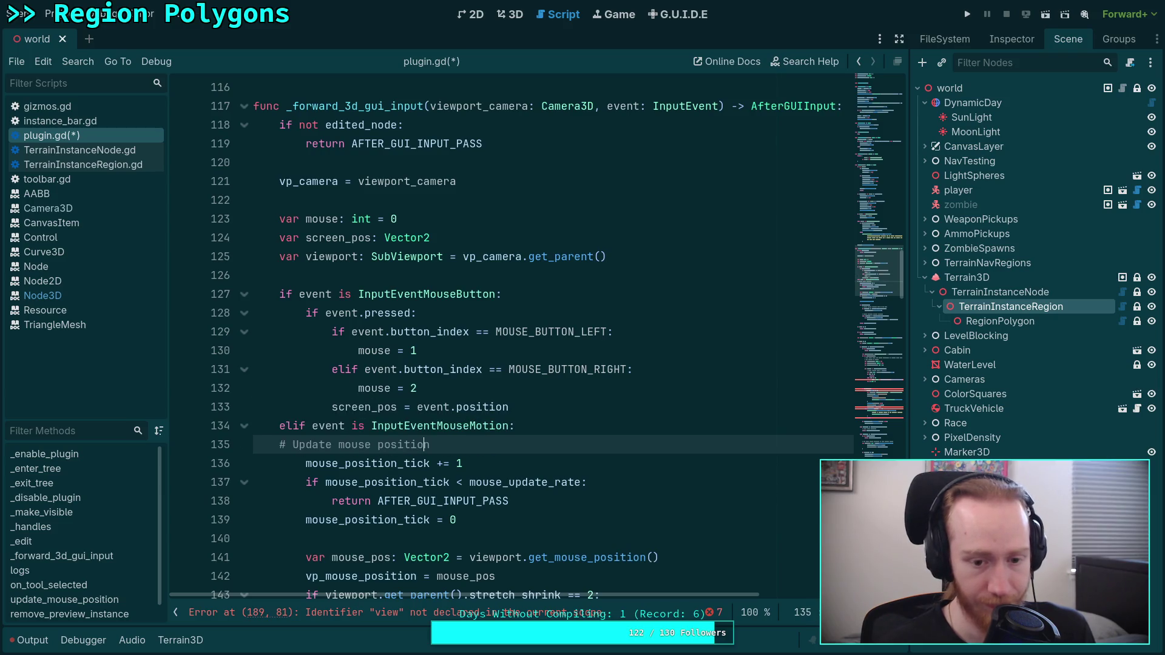
drag(586, 440, 609, 426)
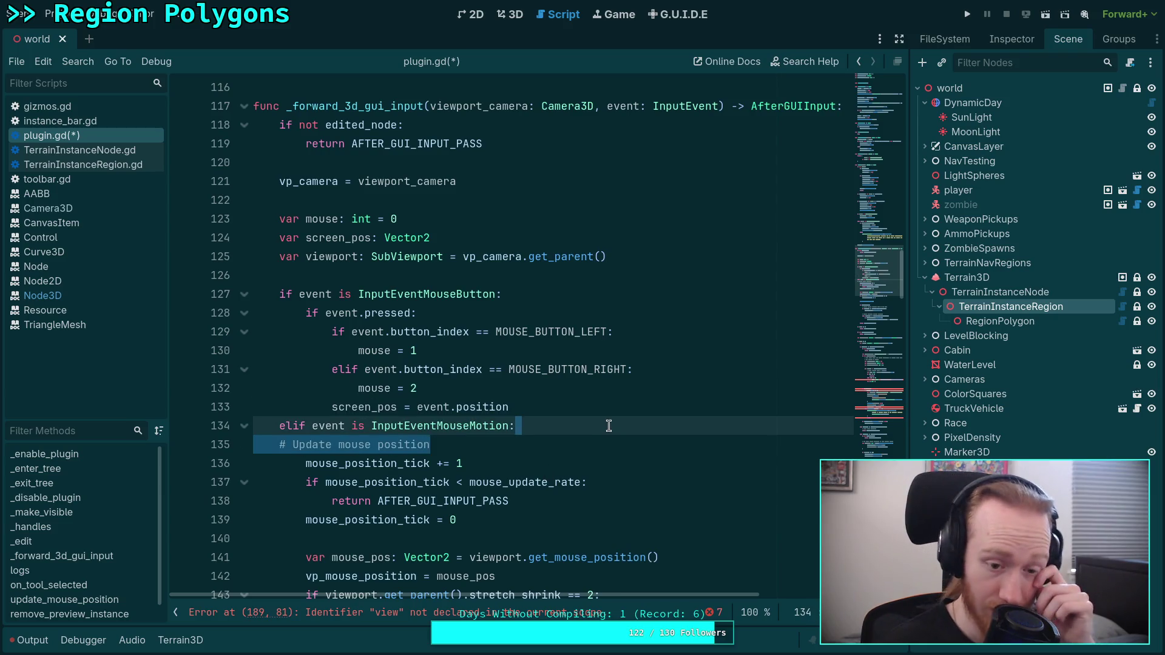
key(BackSpace)
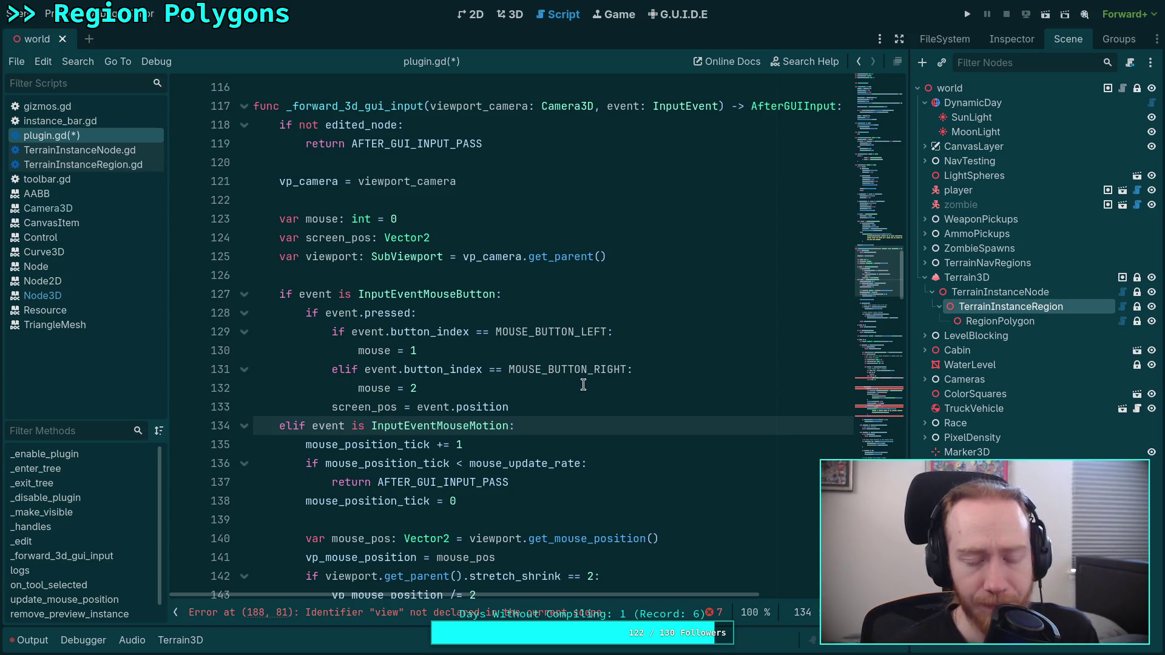
scroll(568, 364, down, 2)
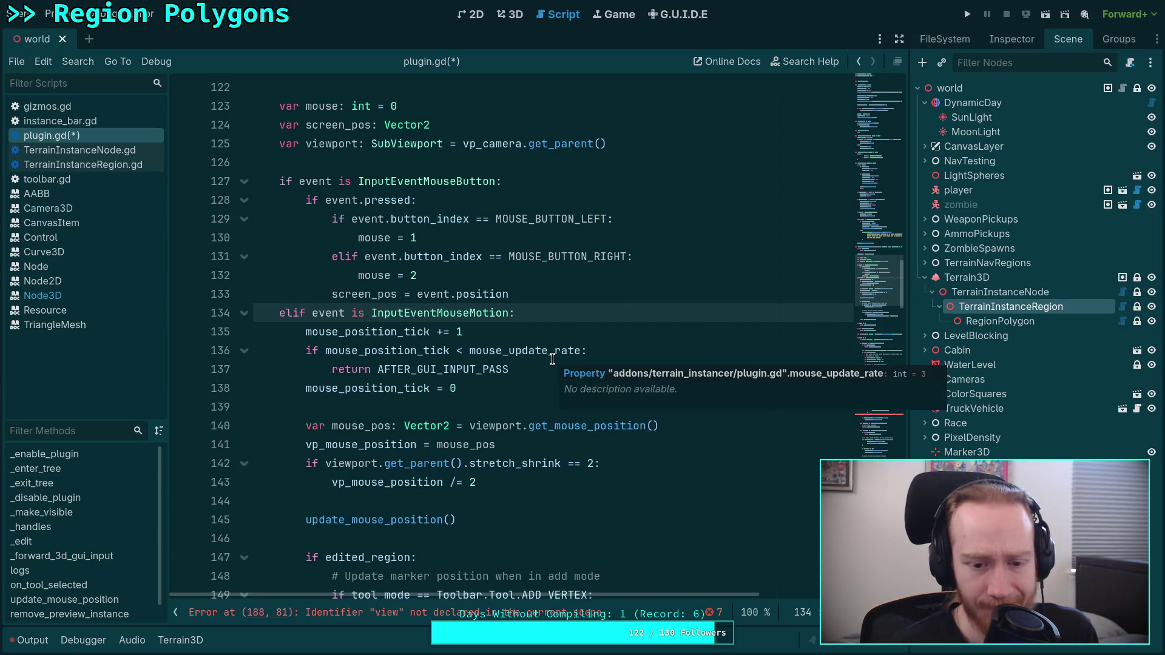
scroll(448, 385, up, 1)
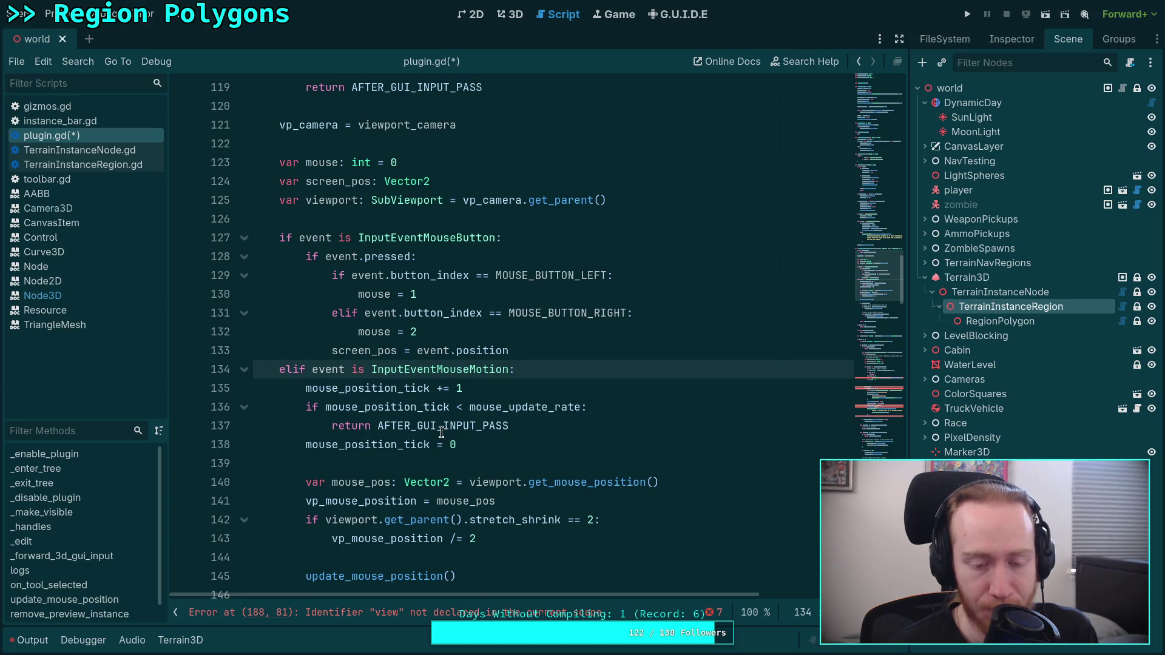
mouse_move(449, 425)
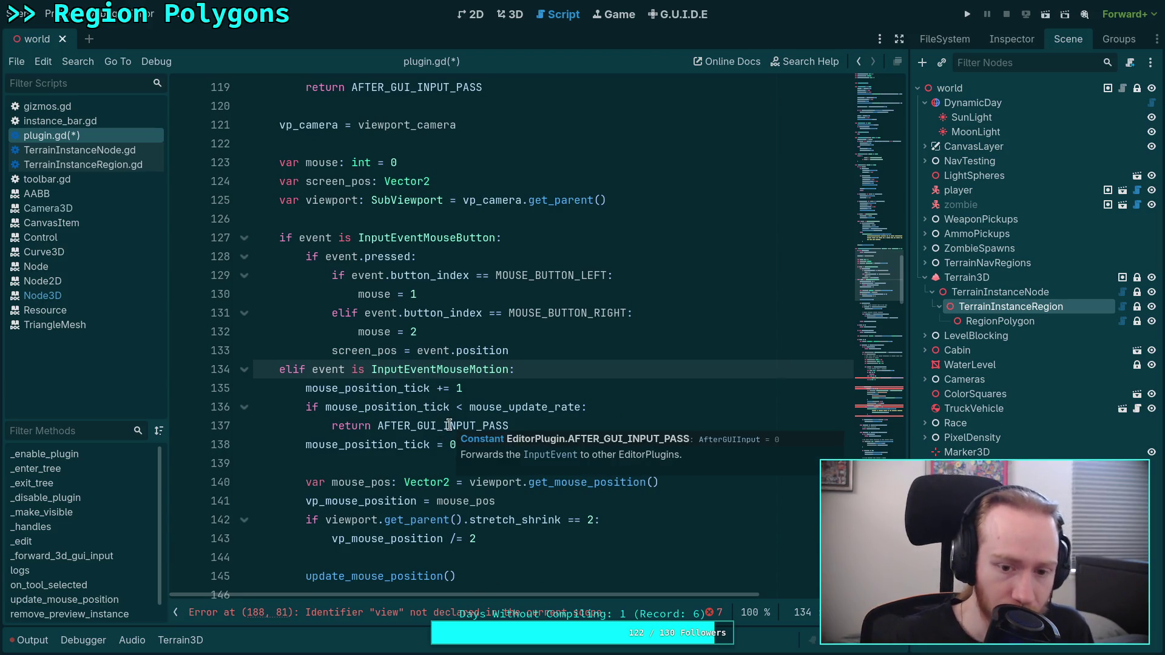
mouse_move(519, 407)
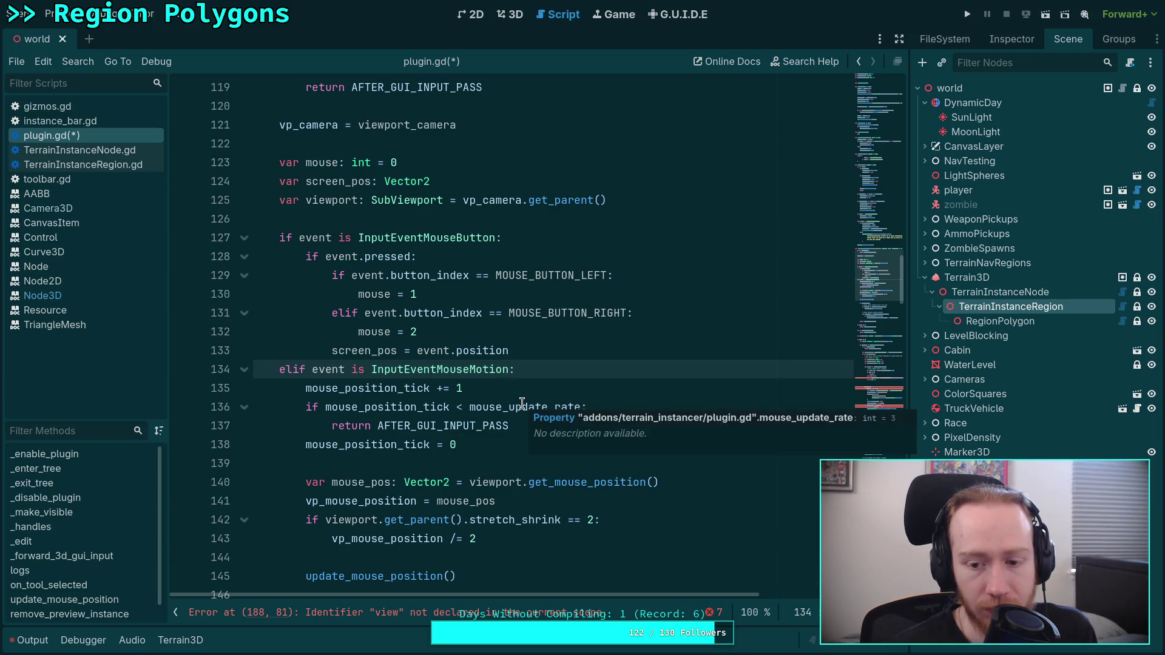
click(544, 388)
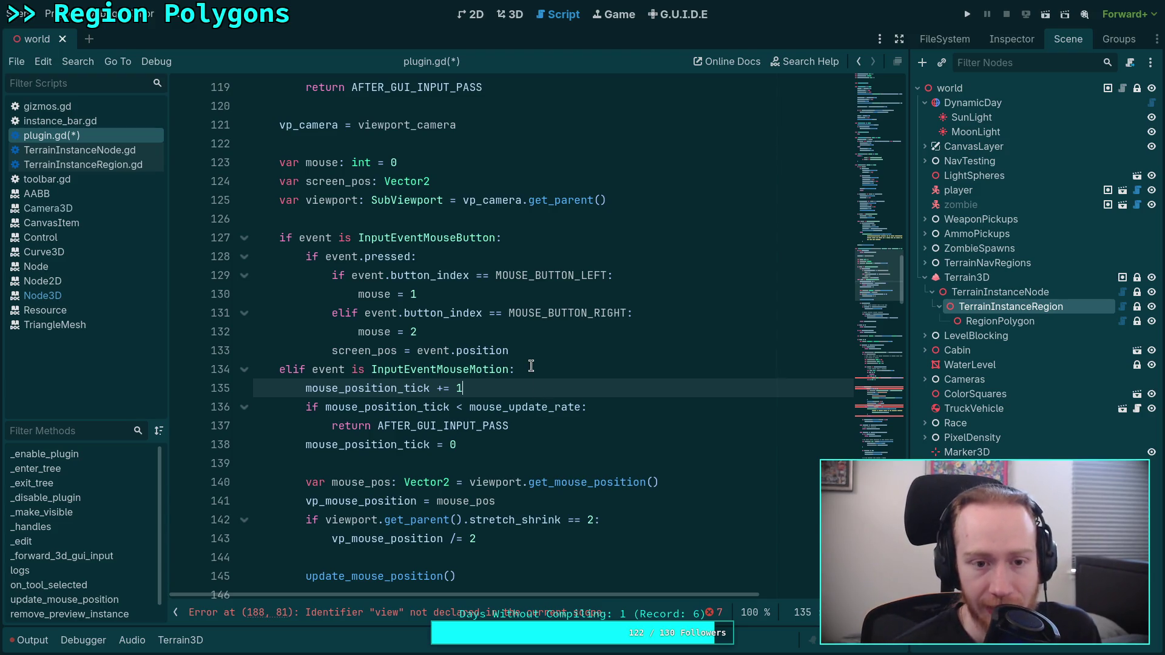
scroll(531, 366, down, 6)
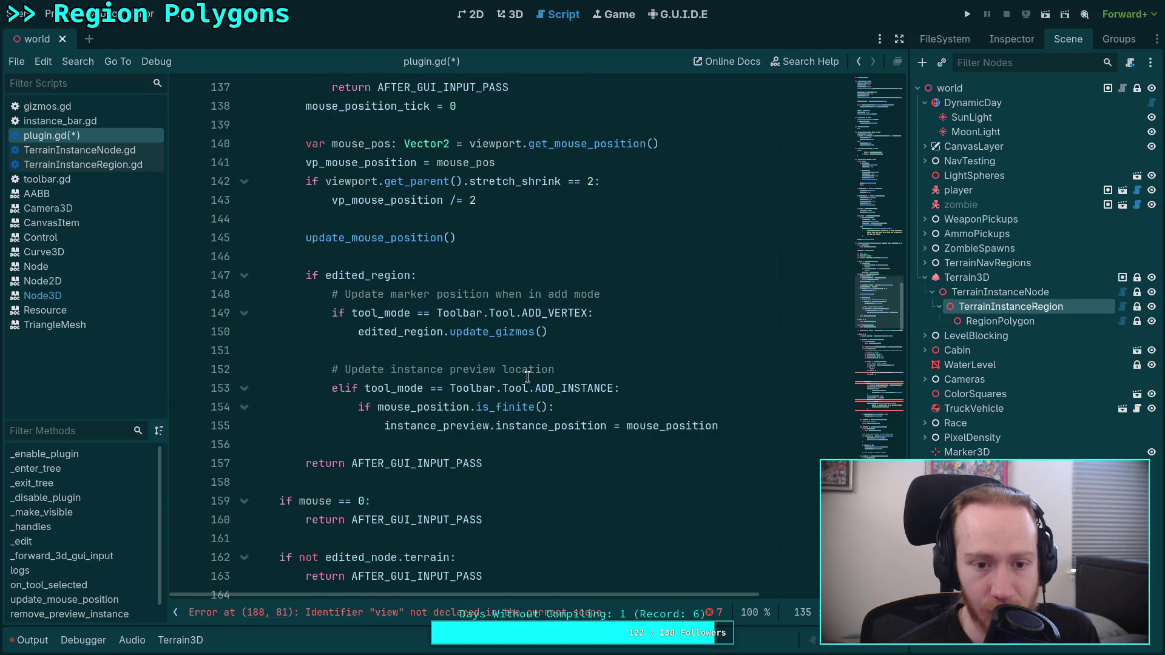
Change 'view' to 'viewport.' in the distance call on line 188.
scroll(528, 377, down, 11)
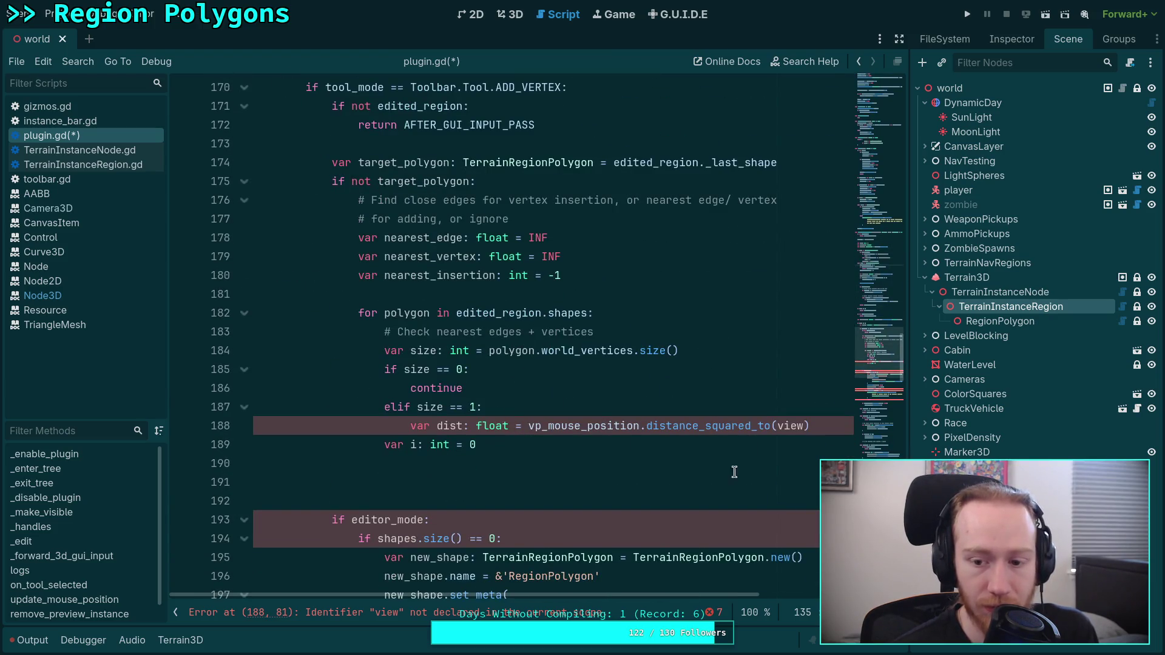
click(803, 426)
text(port)
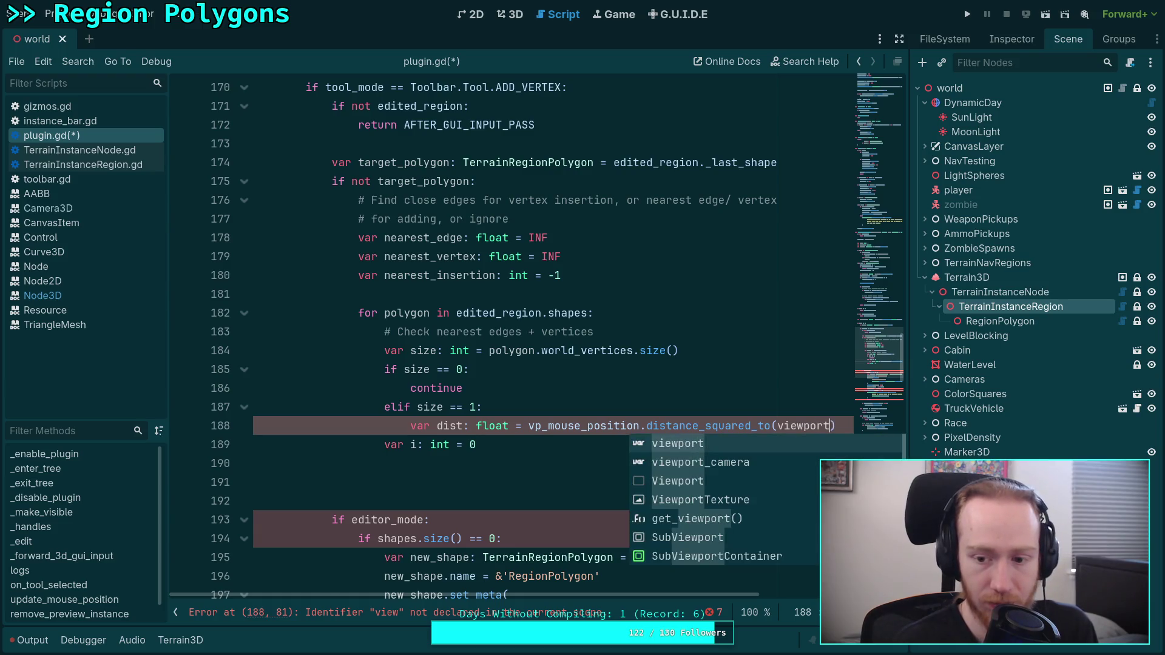
text(.)
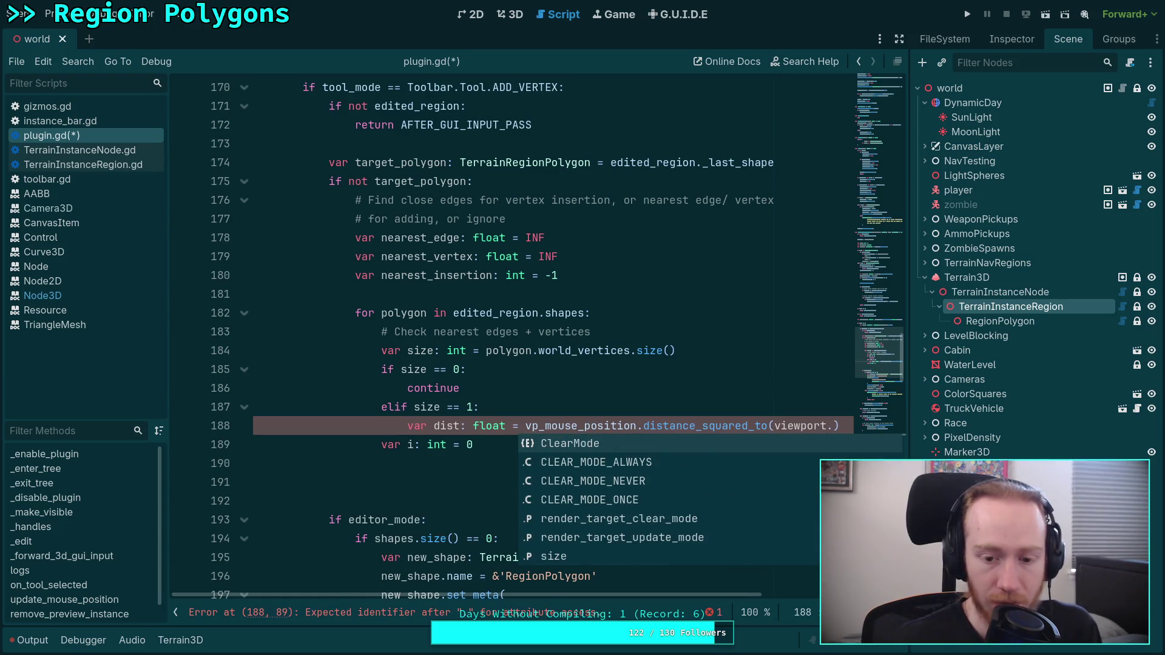
Look up the SubViewport symbol on line 125 and follow its docs to the parent Viewport class.
scroll(621, 335, up, 15)
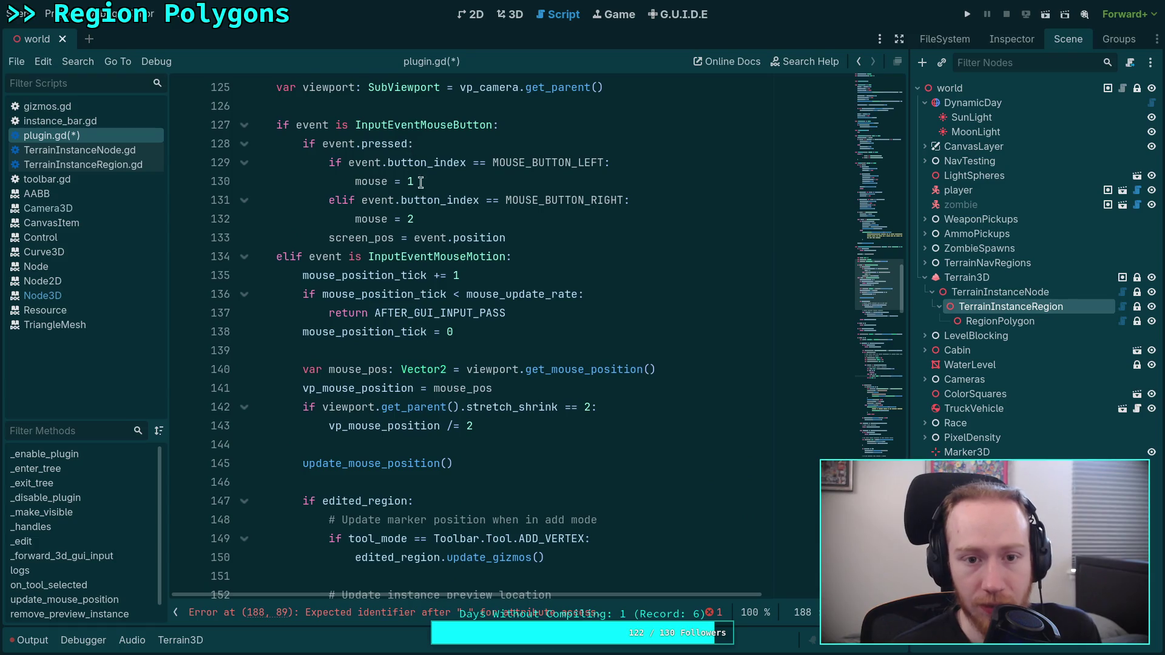
scroll(421, 182, up, 3)
click(388, 256)
right_click(394, 257)
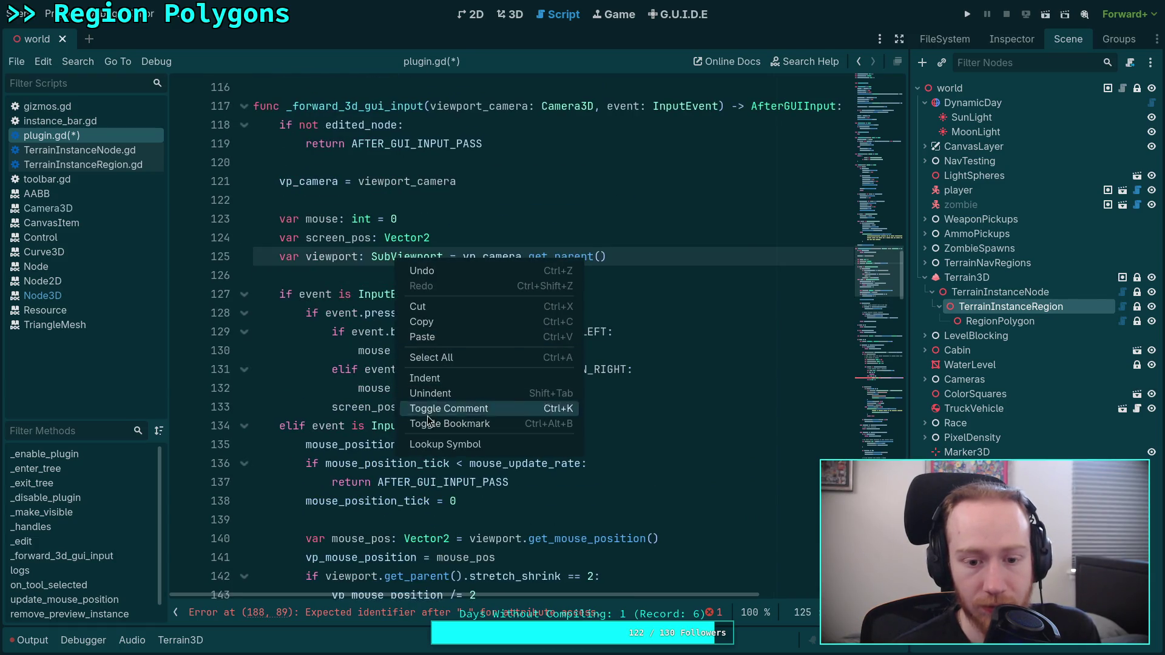
click(419, 444)
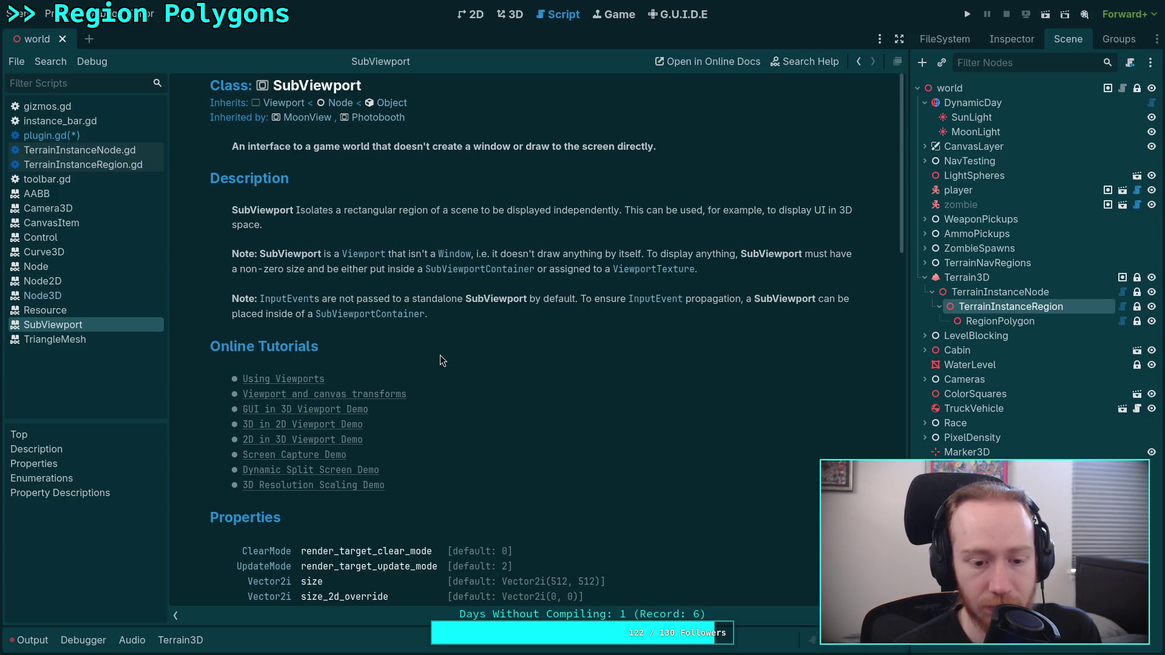
scroll(439, 356, down, 5)
scroll(439, 357, up, 5)
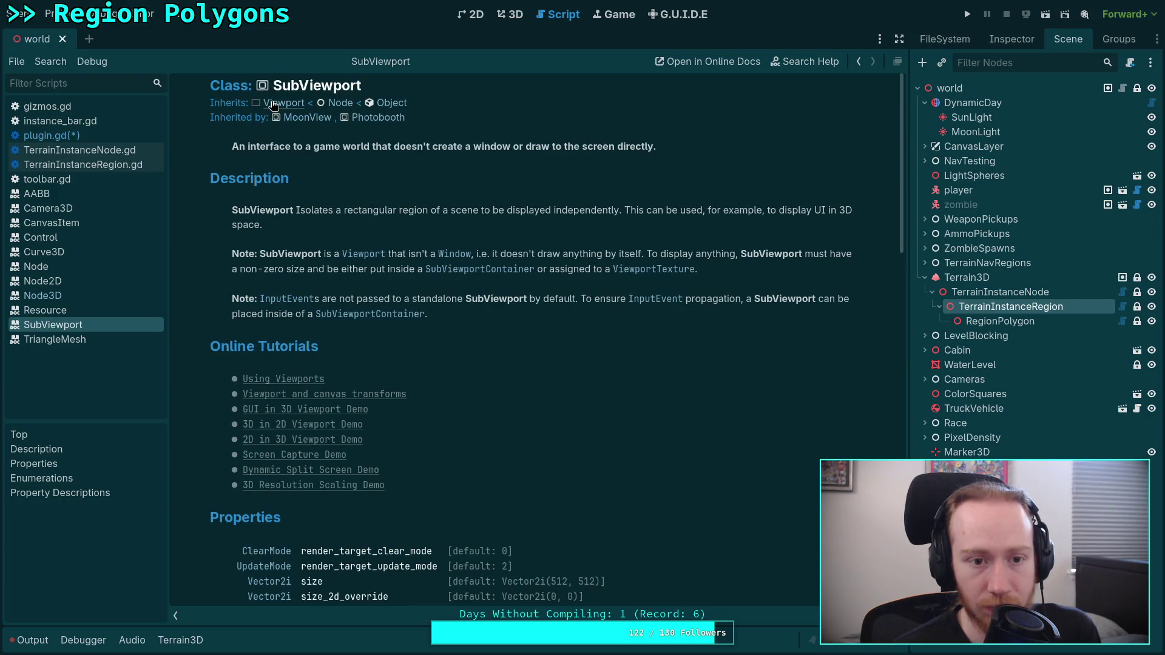
click(364, 254)
scroll(553, 404, down, 8)
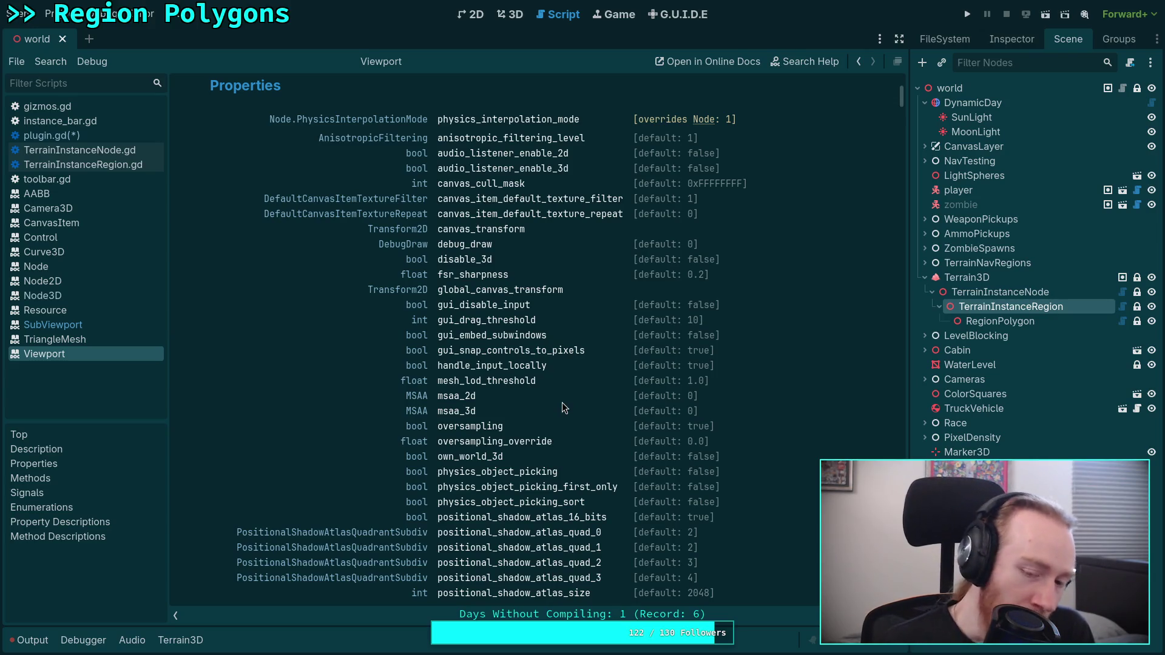
Scroll through the Viewport class reference's Methods list.
scroll(562, 403, down, 10)
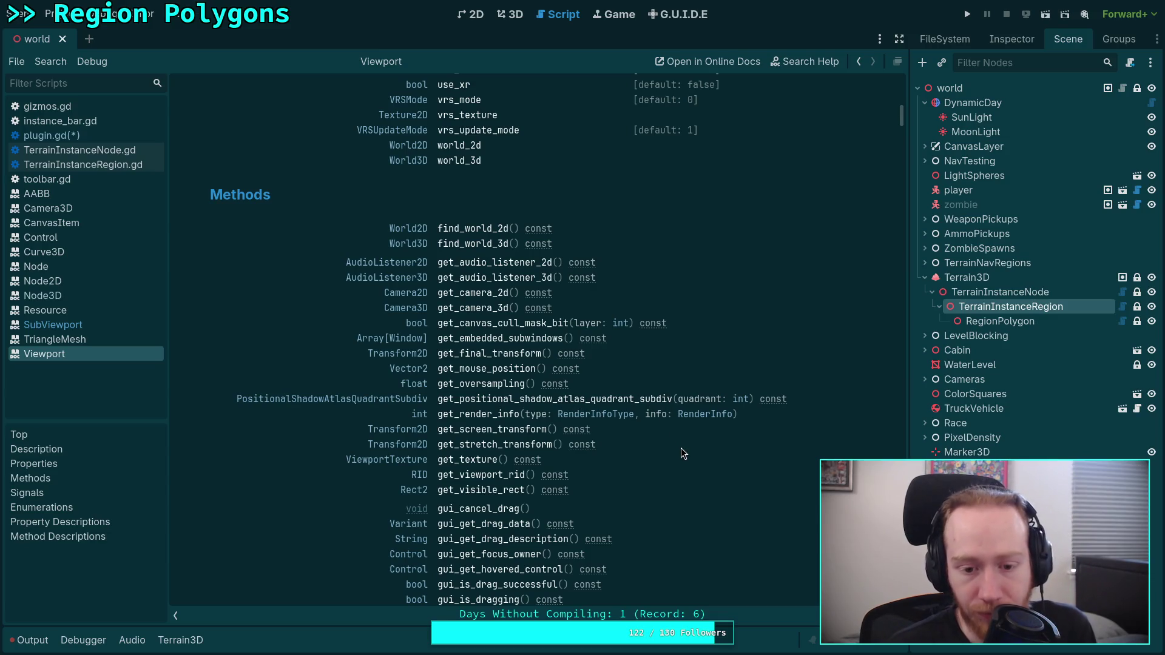
scroll(682, 447, down, 5)
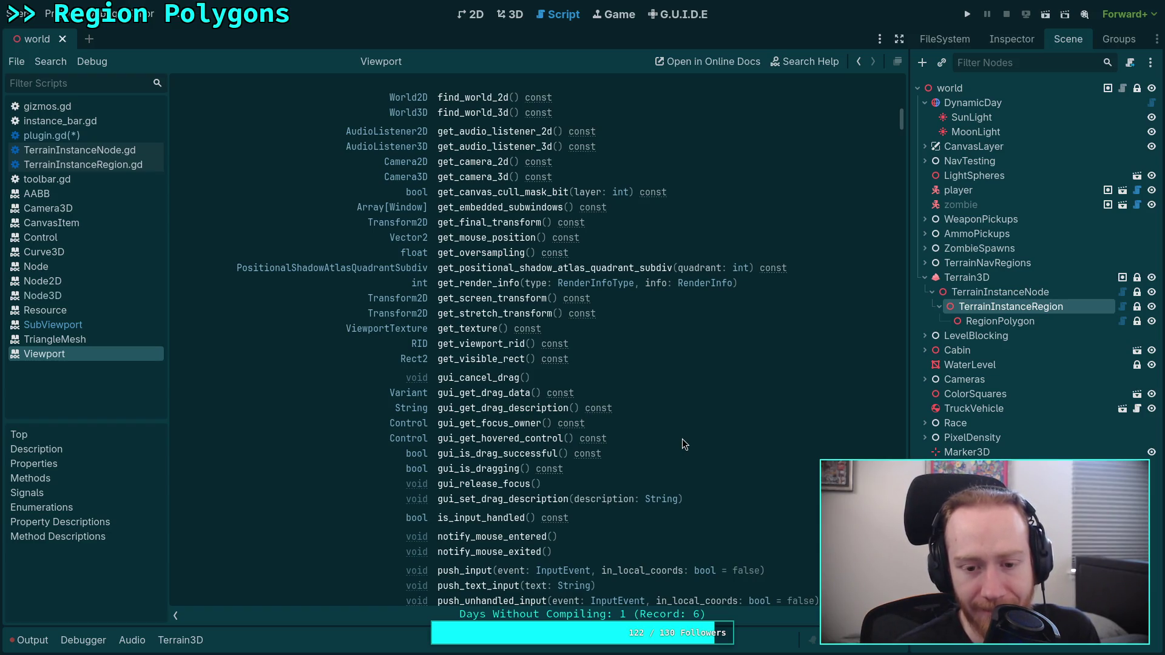
scroll(681, 439, down, 5)
scroll(682, 438, down, 5)
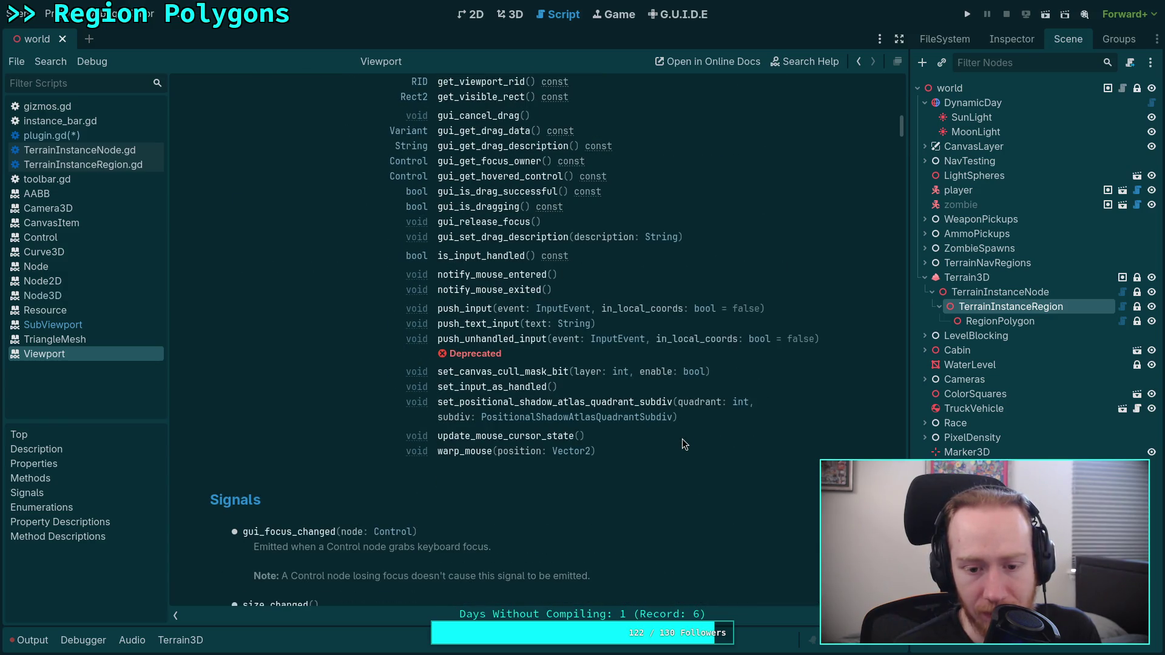
scroll(682, 439, up, 5)
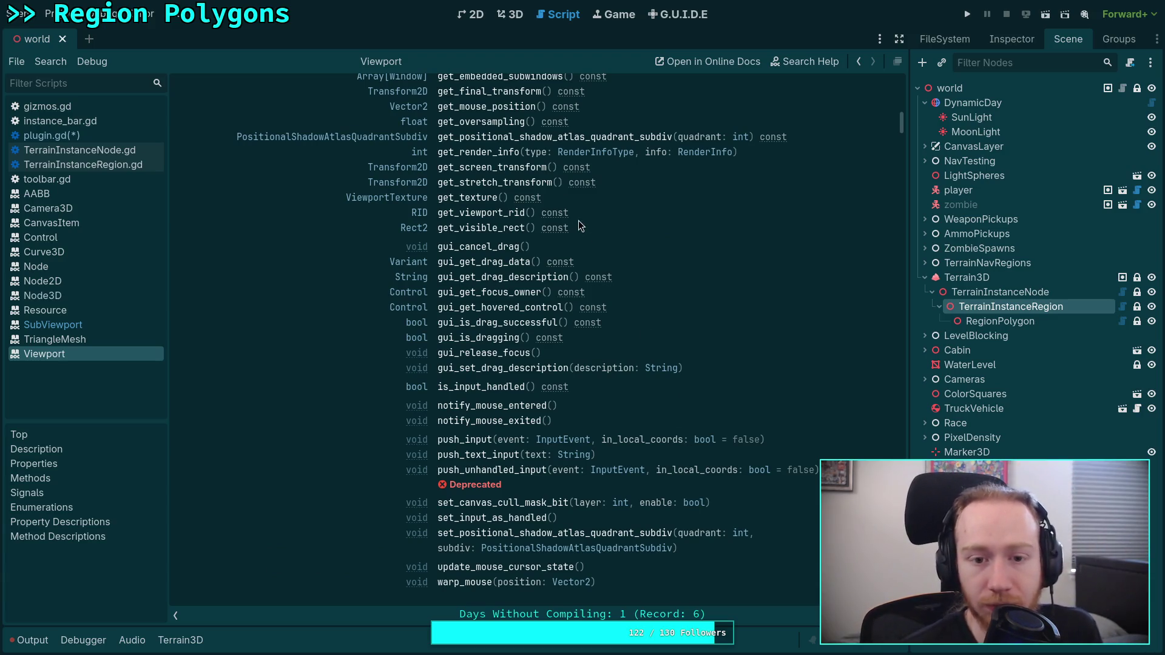
scroll(617, 363, up, 5)
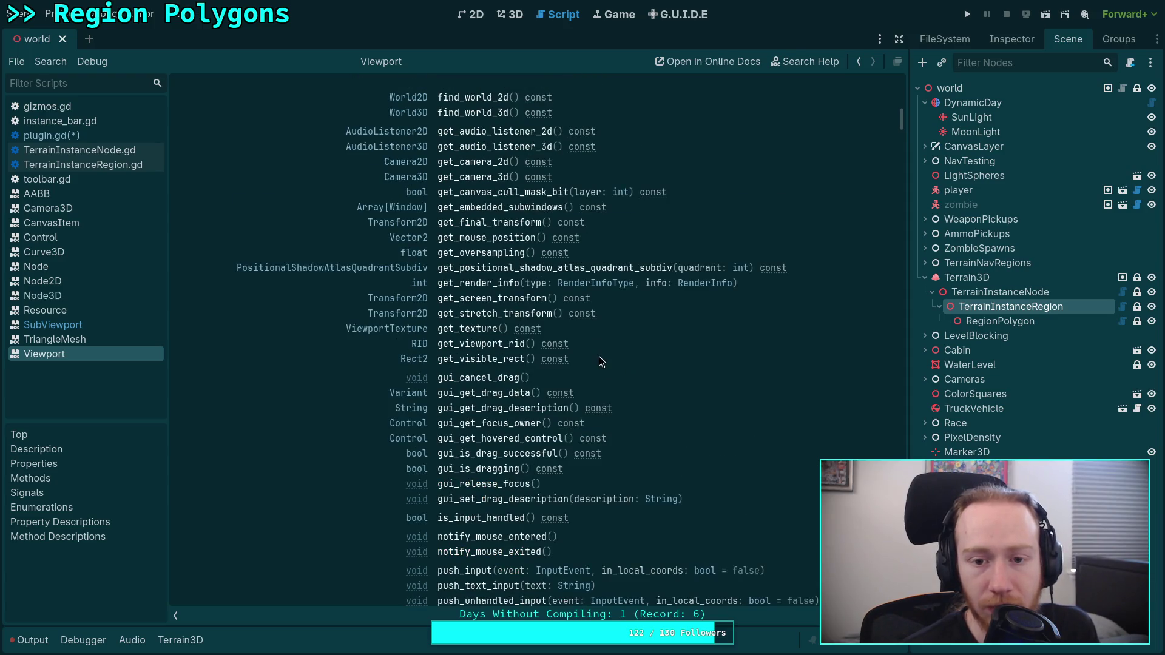
scroll(598, 355, down, 20)
scroll(598, 356, up, 20)
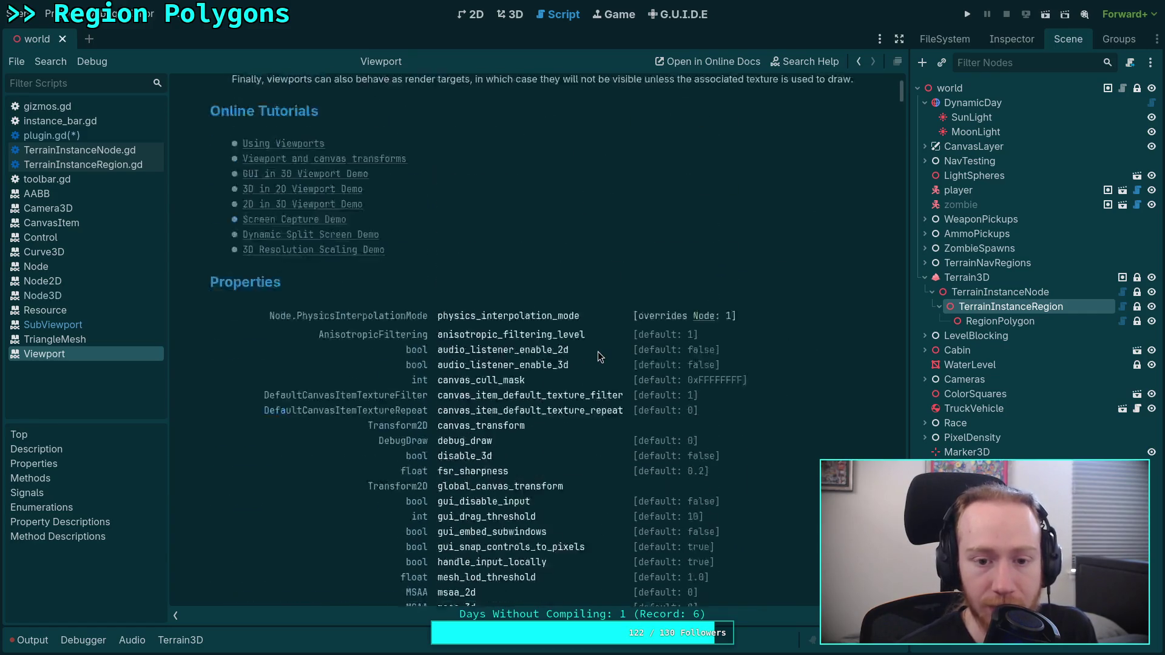
scroll(598, 351, up, 10)
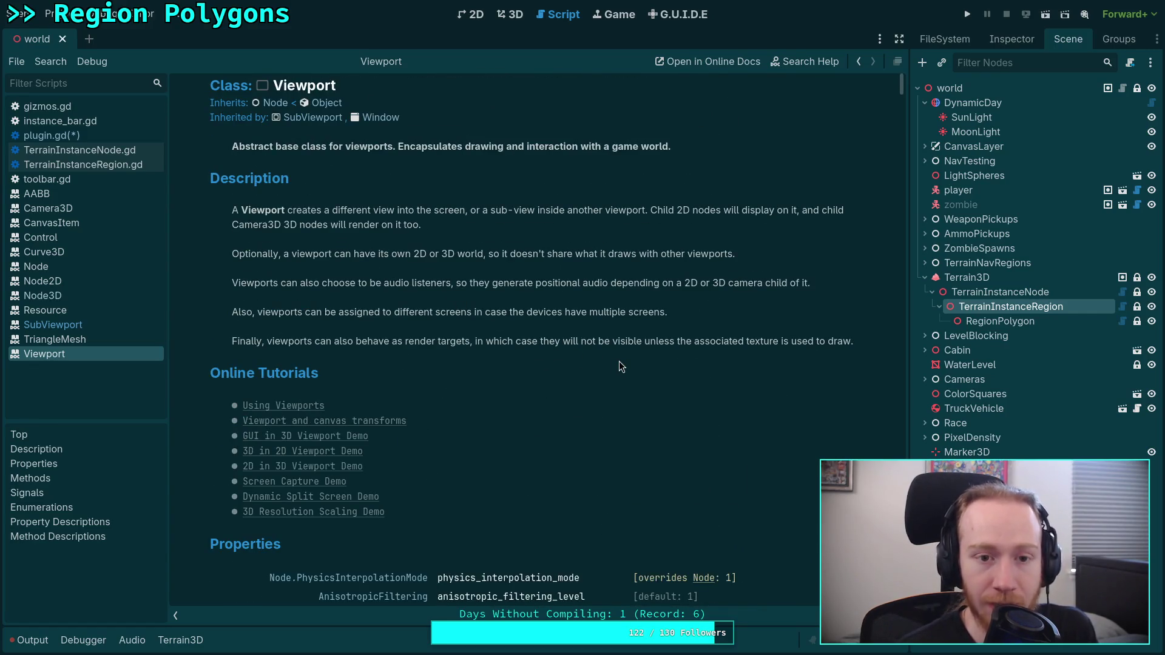
scroll(621, 366, down, 20)
scroll(619, 362, down, 20)
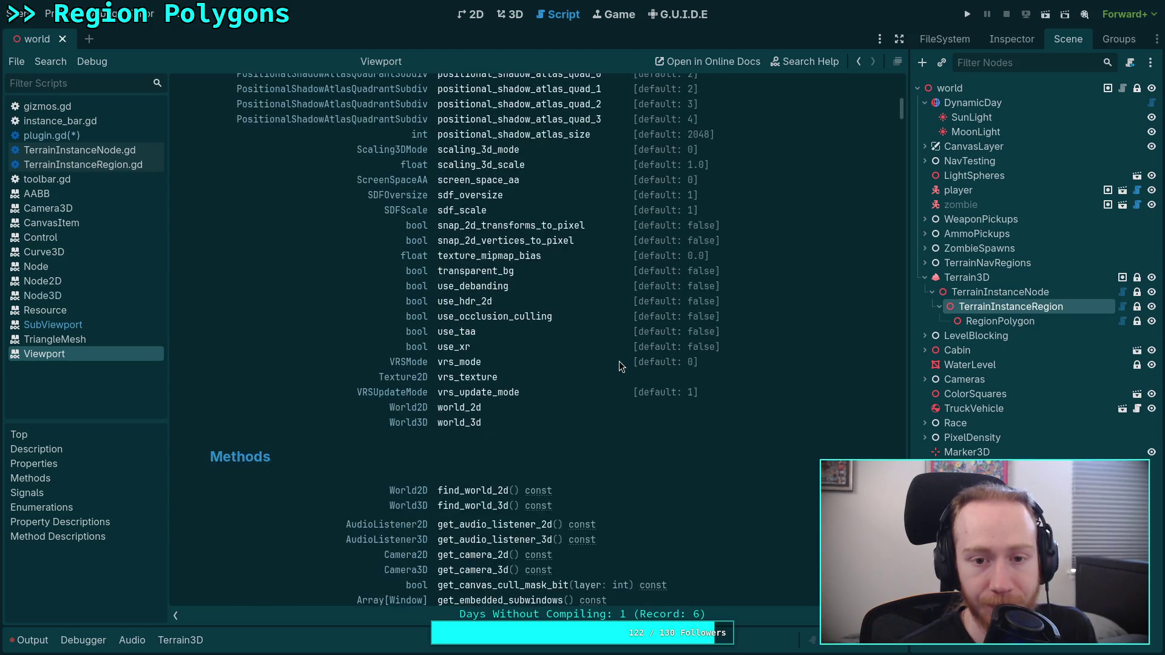
scroll(618, 361, up, 3)
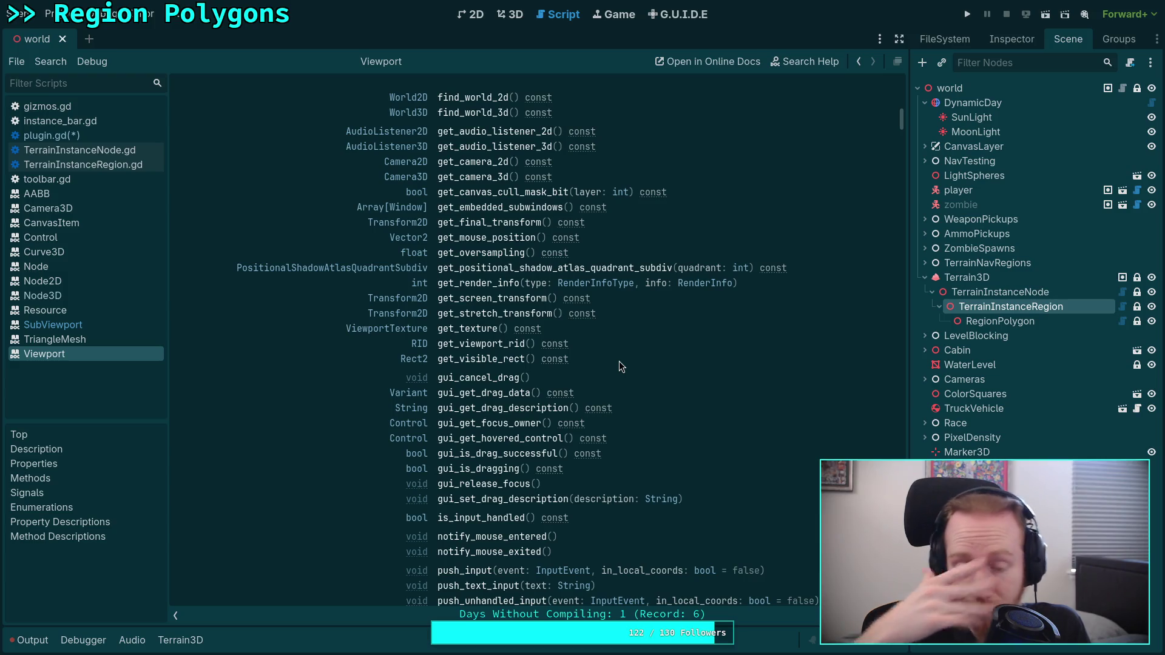
scroll(618, 362, down, 3)
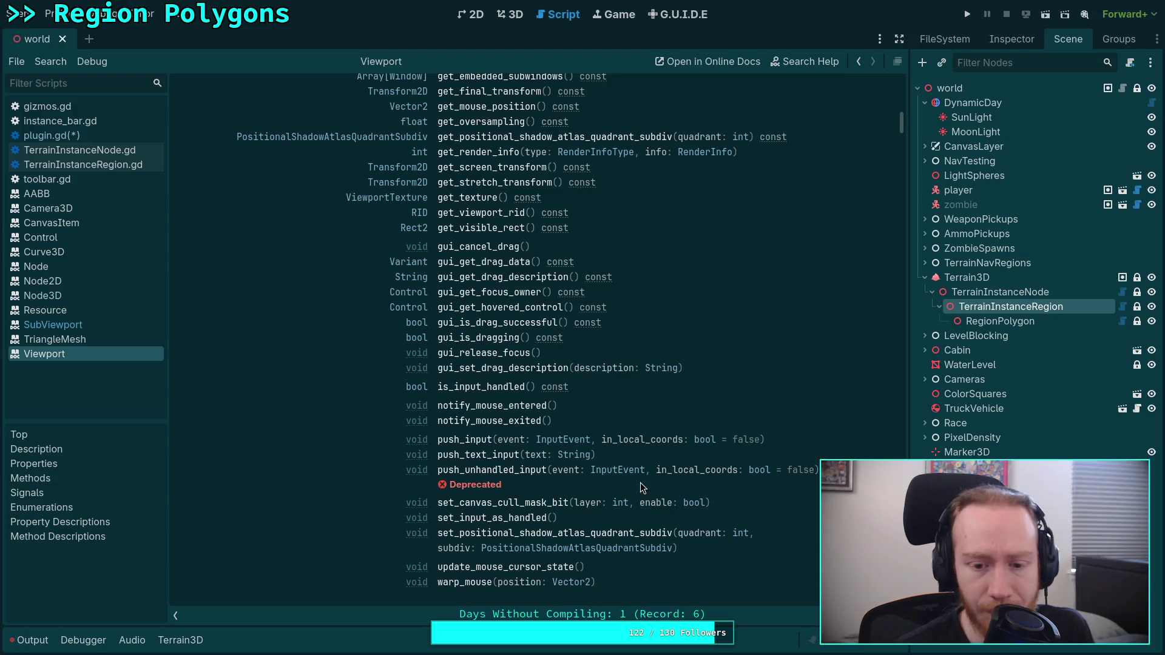
scroll(654, 482, down, 2)
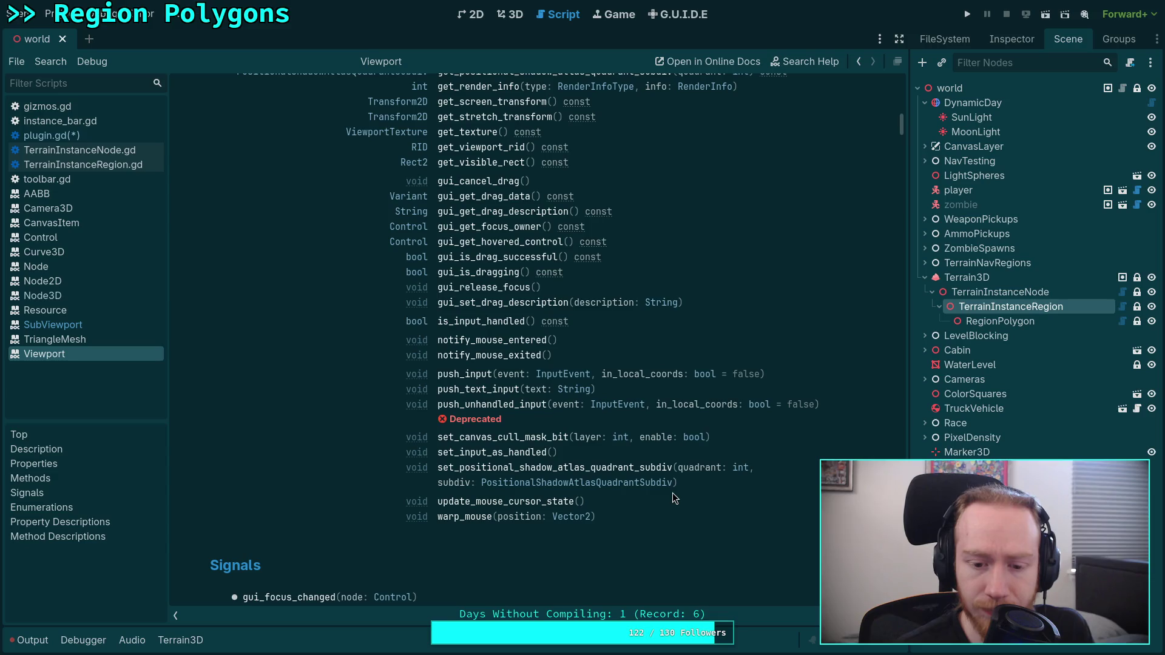
scroll(670, 493, down, 10)
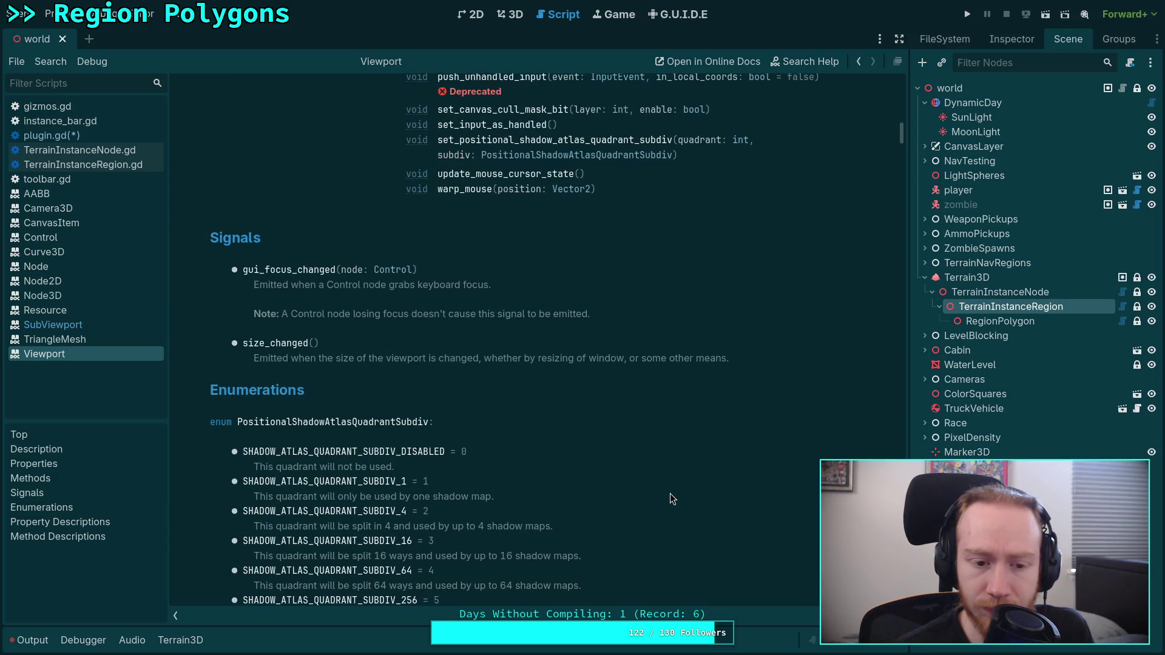
scroll(667, 492, down, 6)
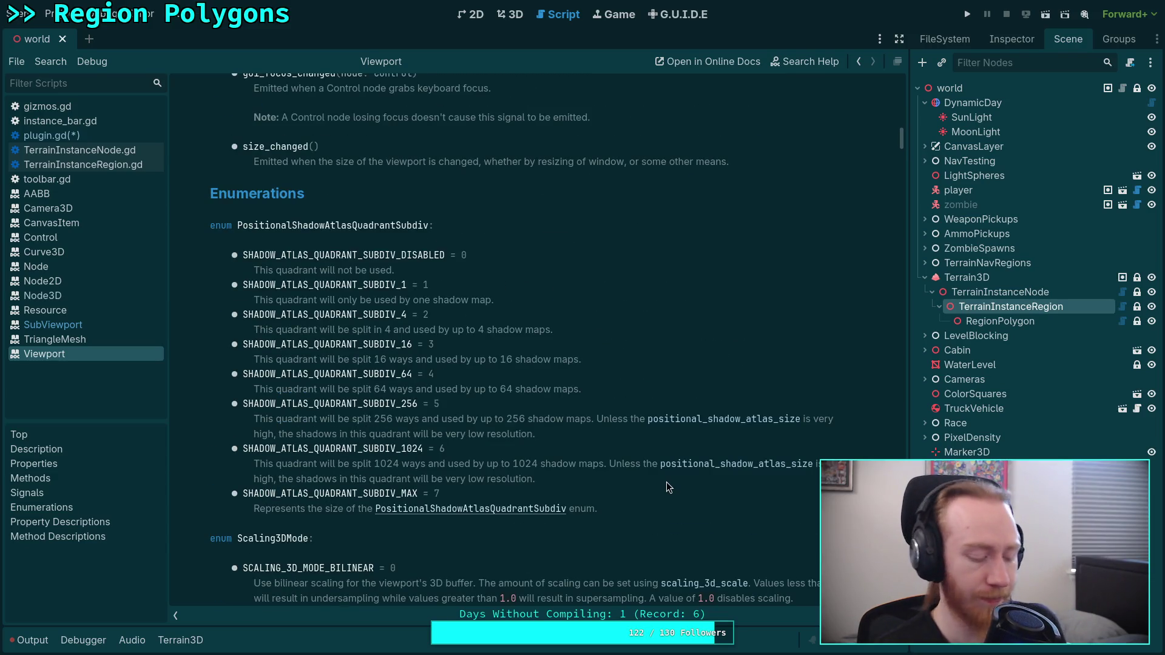
In Neovim's path_3d_editor_plugin.cpp, select the code block below line 601, then go to line 613.
key(alt+Tab)
key(v)
key(i)
key(braceleft)
scroll(656, 409, down, 4)
click(676, 414)
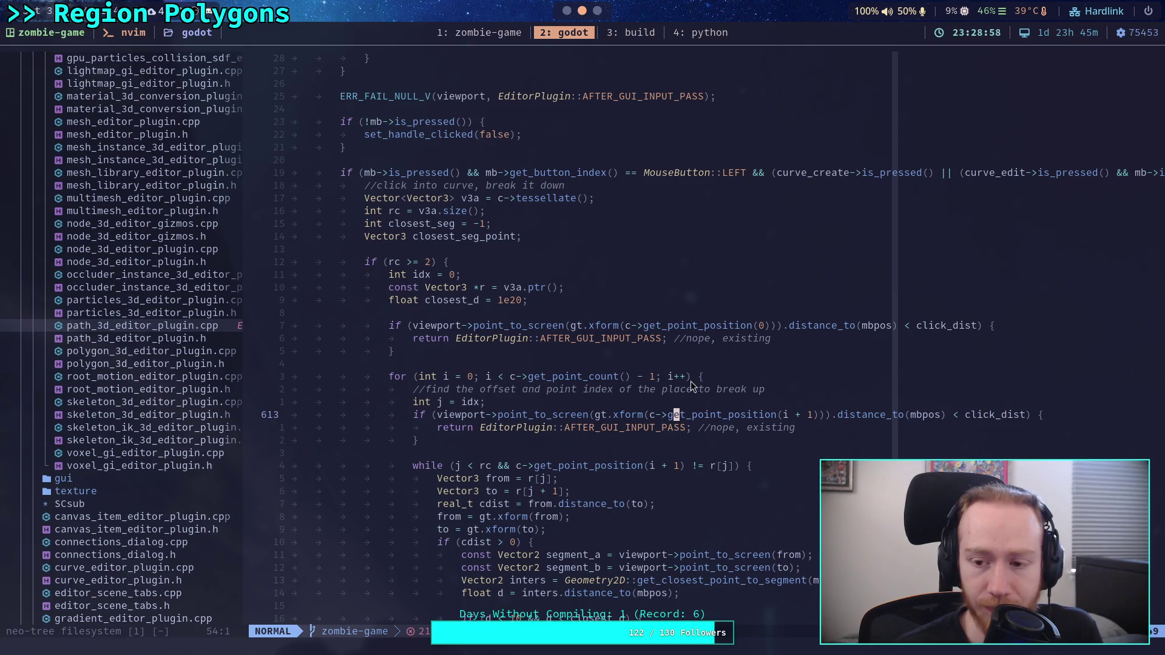
scroll(710, 390, down, 3)
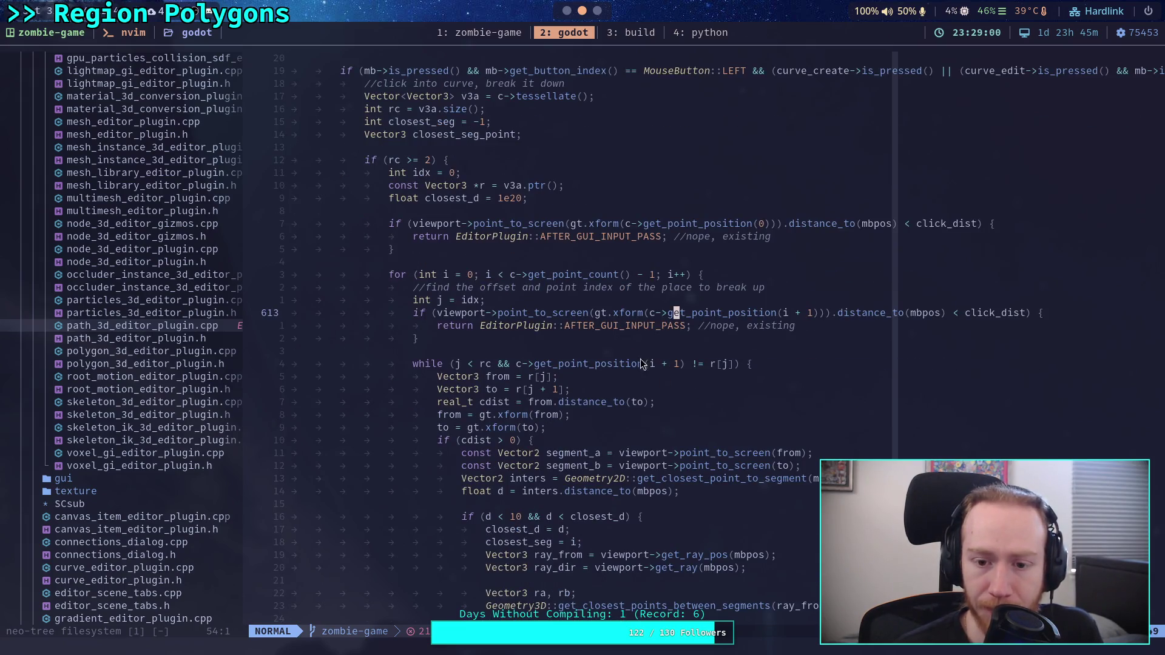
scroll(643, 364, down, 2)
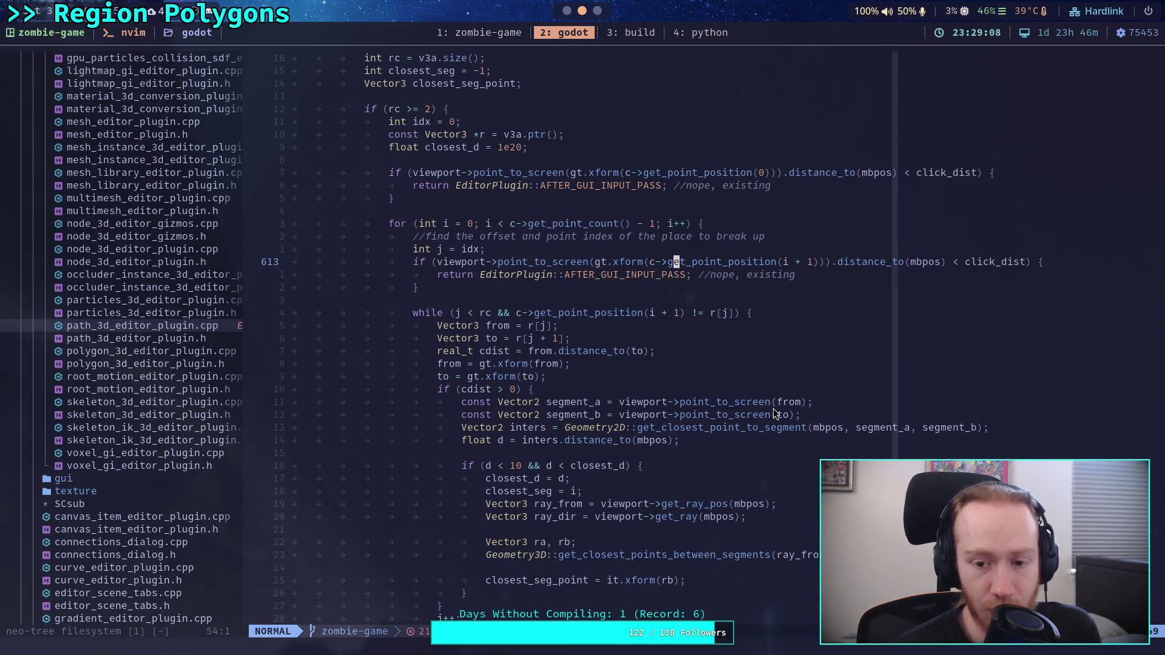
scroll(640, 286, up, 8)
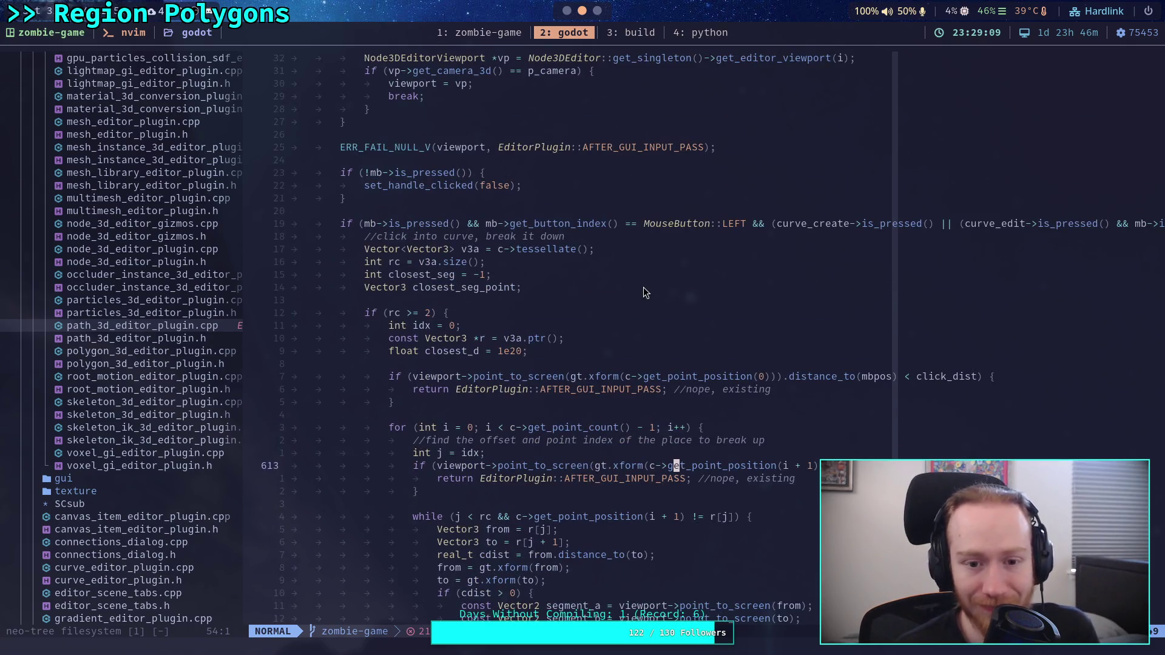
scroll(643, 286, up, 8)
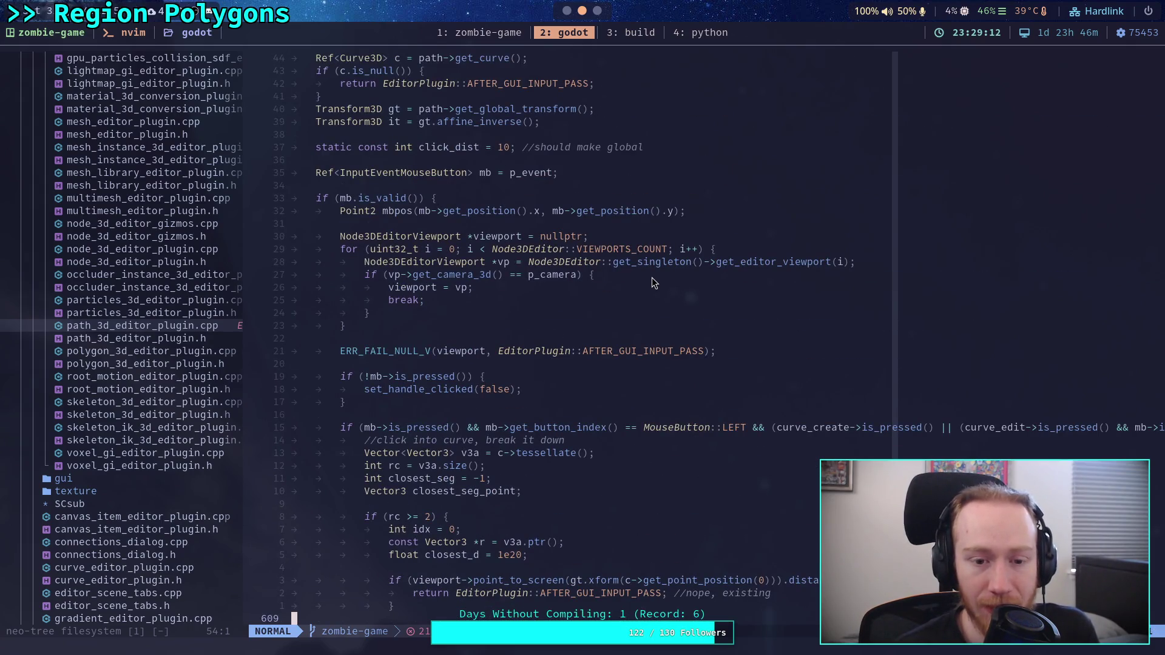
scroll(149, 374, up, 10)
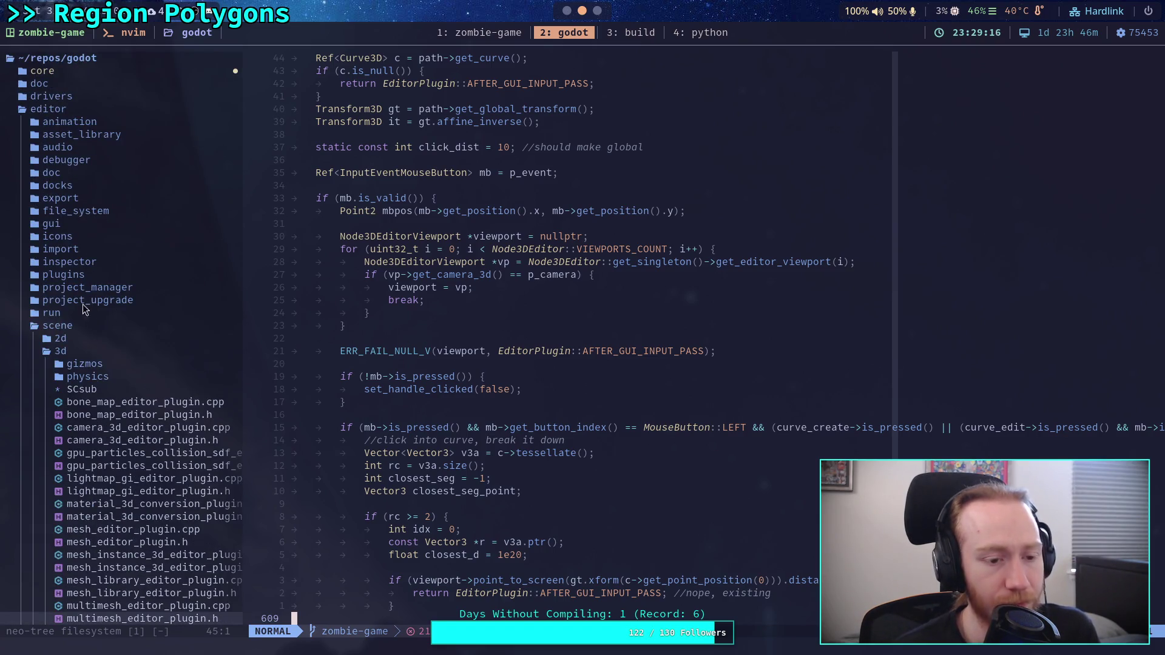
scroll(91, 240, down, 20)
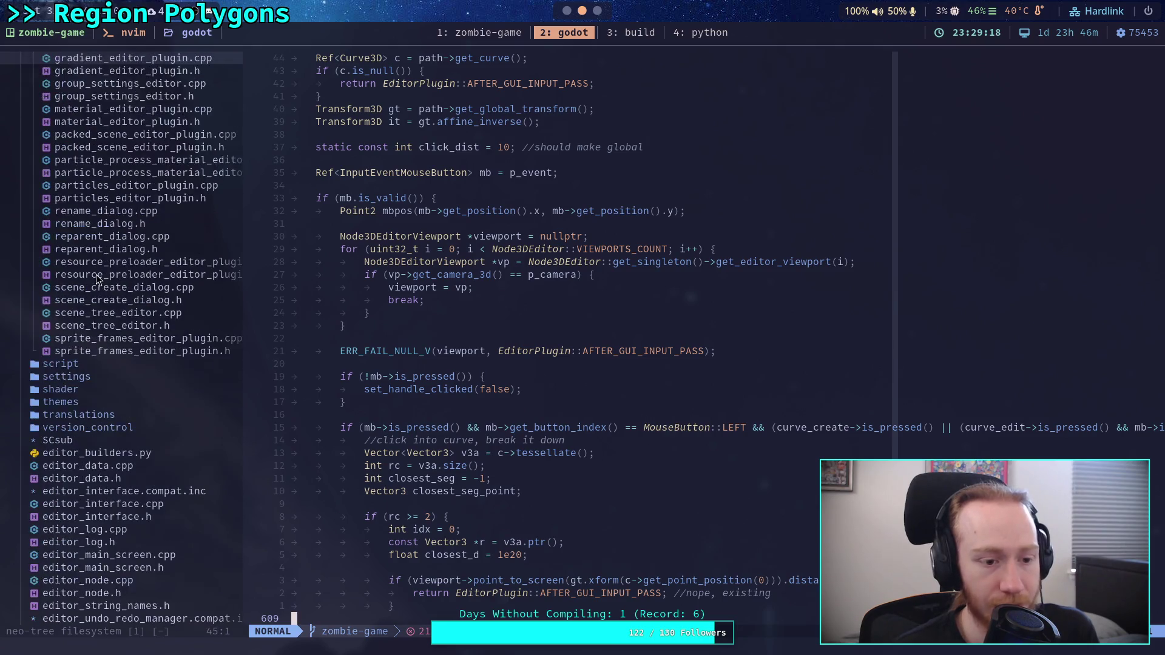
scroll(96, 247, down, 7)
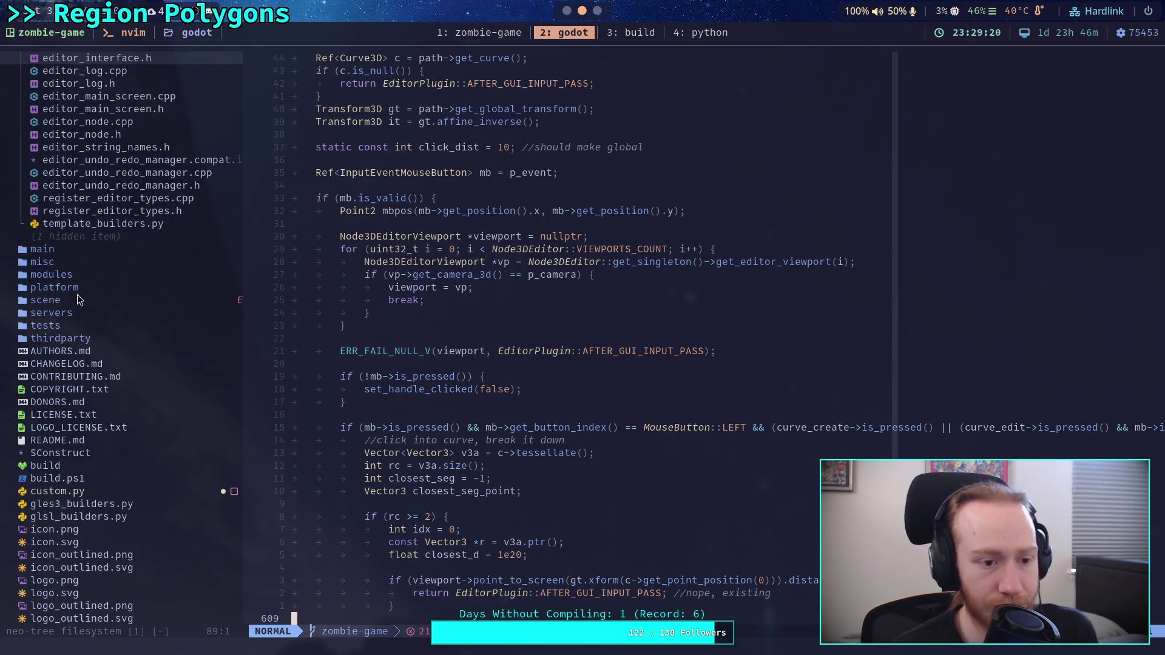
Expand scene > main in the Neo-tree sidebar and open viewport.h.
drag(70, 287, 70, 305)
click(71, 304)
key(Return)
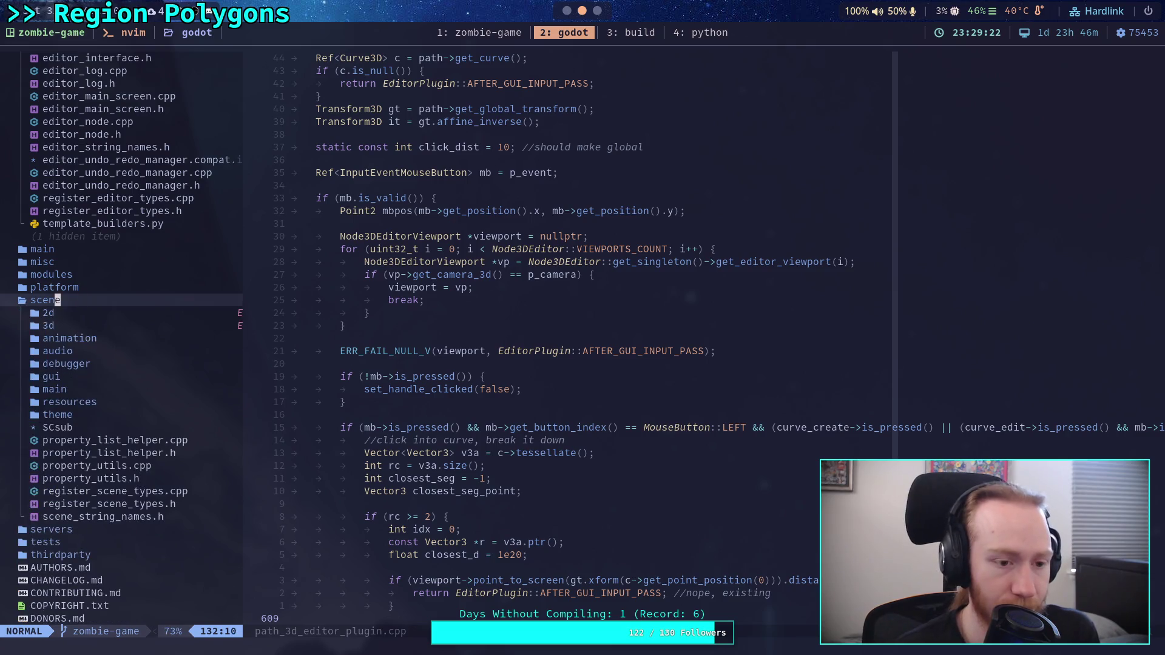
click(63, 379)
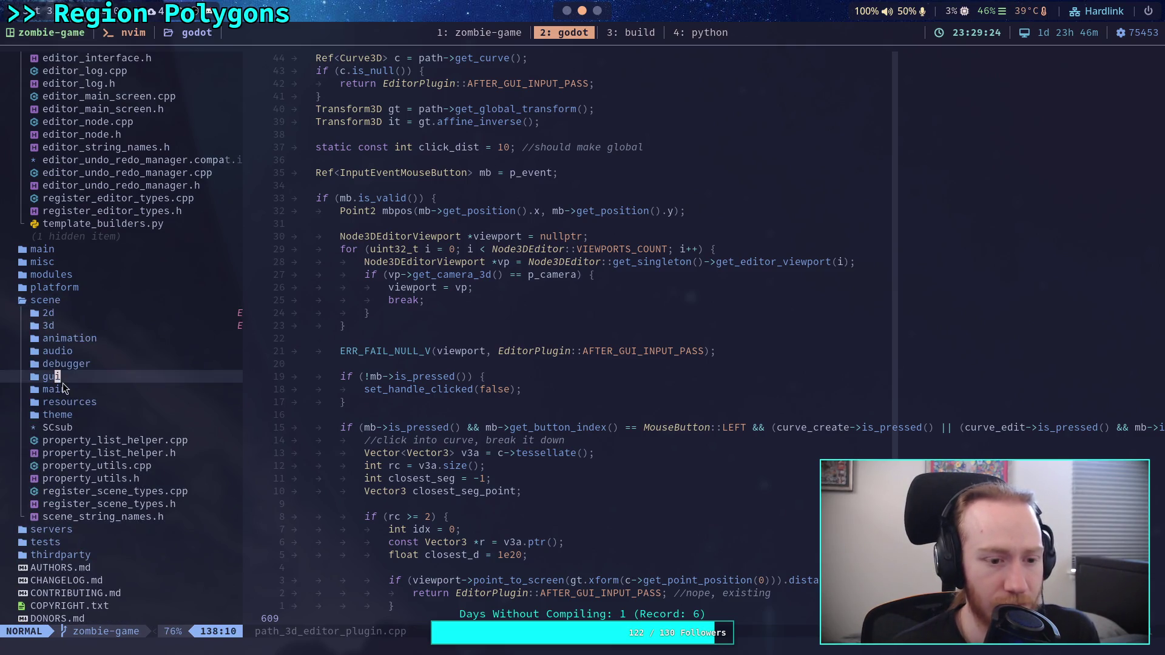
key(Return)
scroll(96, 391, down, 12)
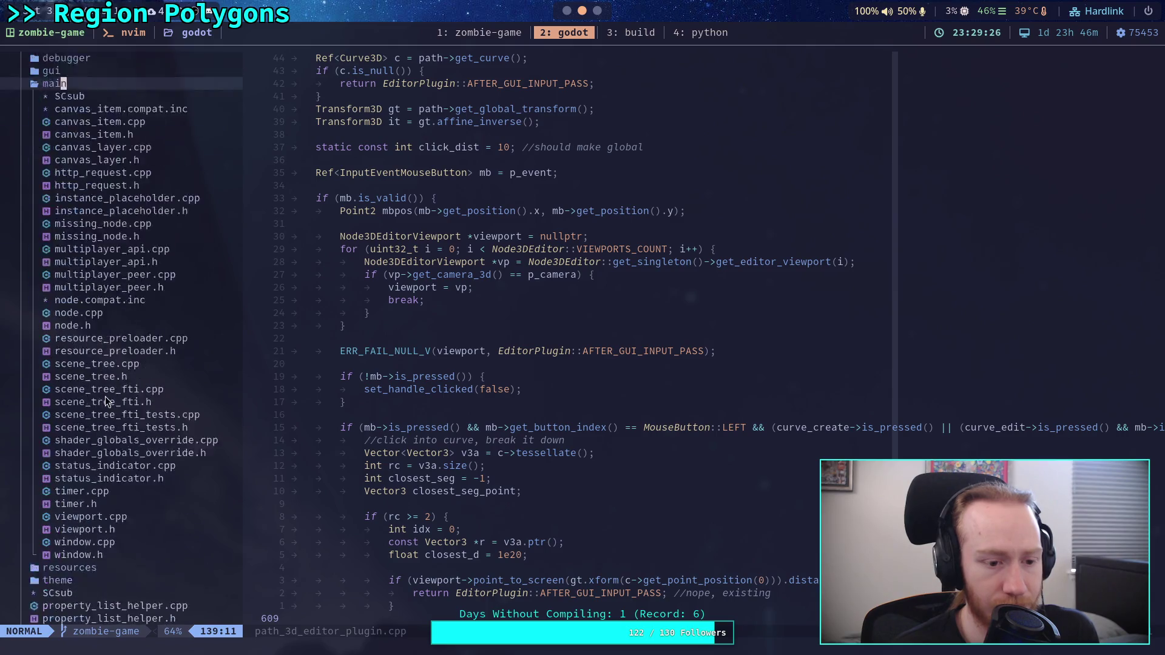
click(124, 369)
click(118, 375)
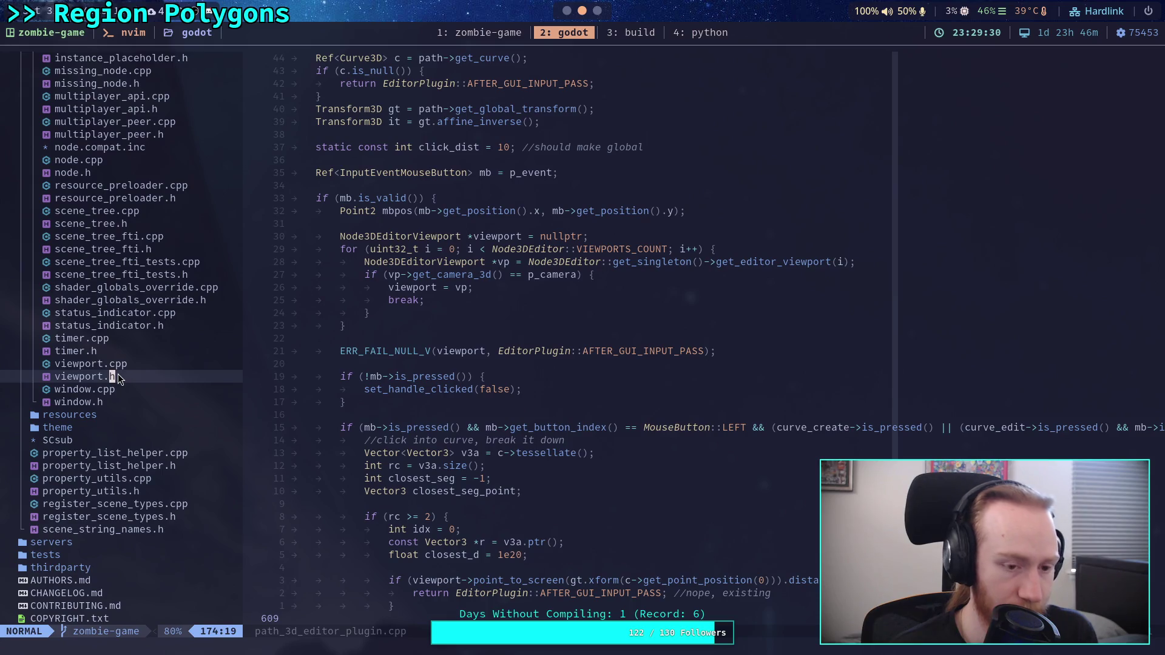
key(Return)
Read through viewport.h and search it for point_to_screen, finding no match.
scroll(328, 413, down, 12)
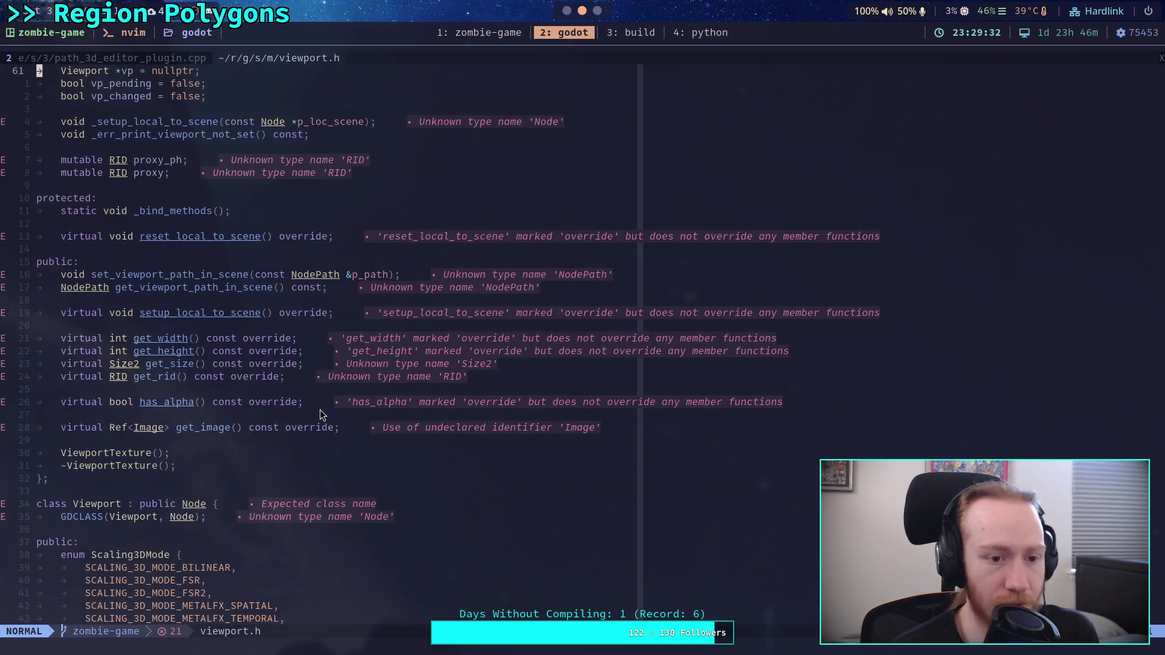
scroll(334, 411, up, 6)
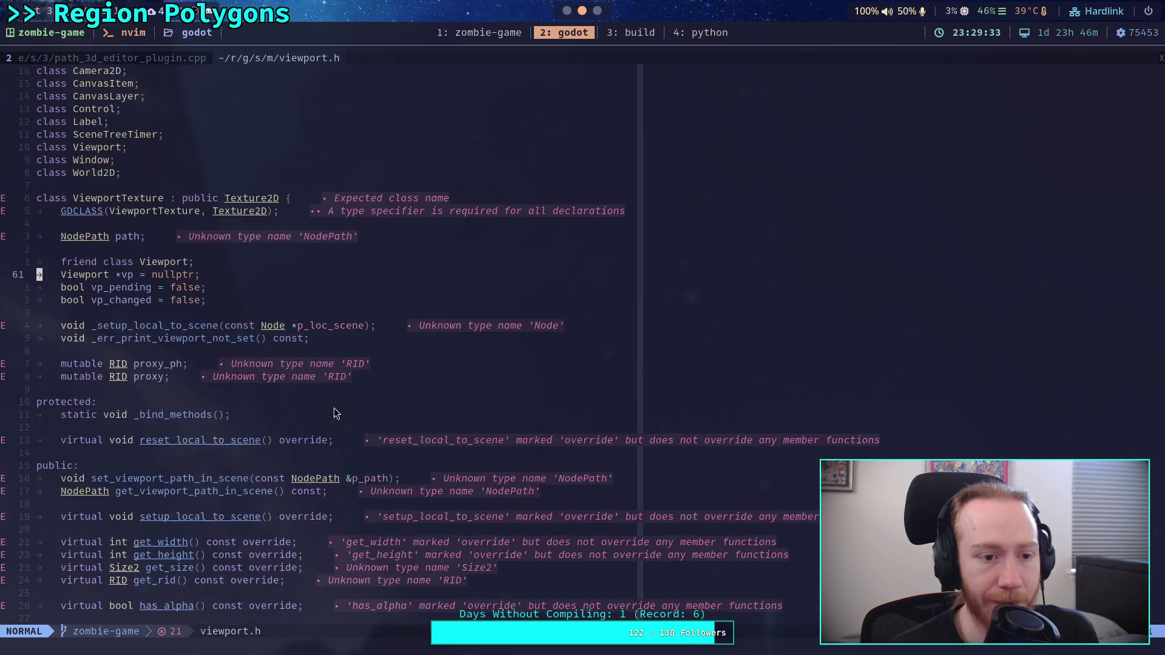
scroll(334, 411, down, 10)
scroll(334, 413, down, 20)
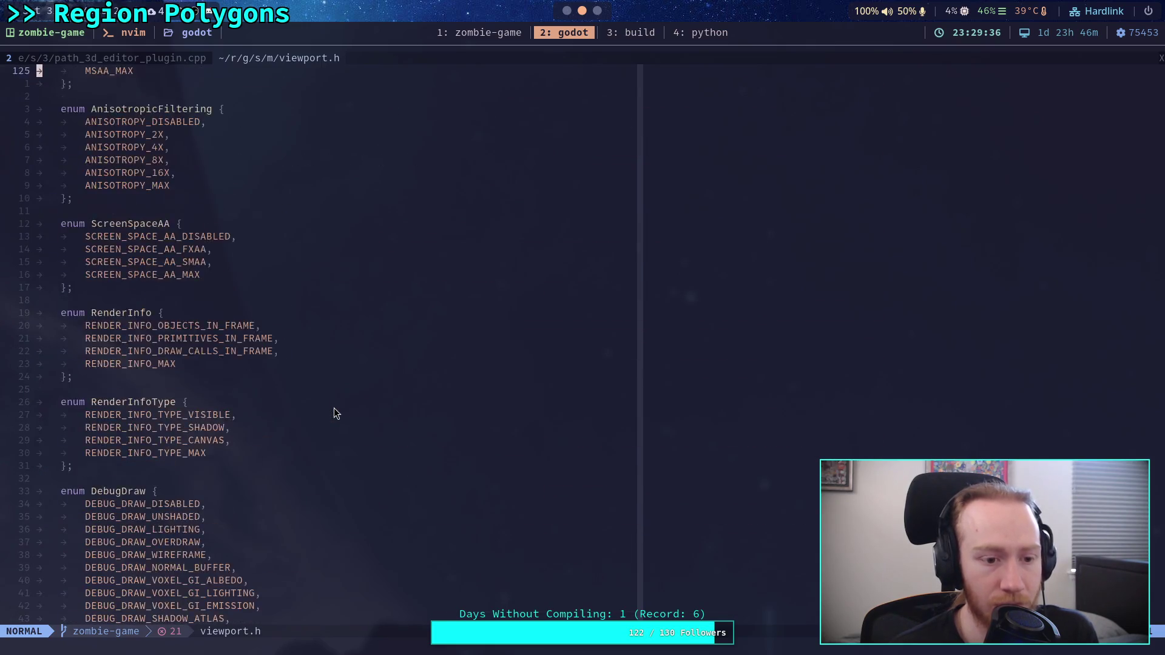
scroll(332, 413, down, 20)
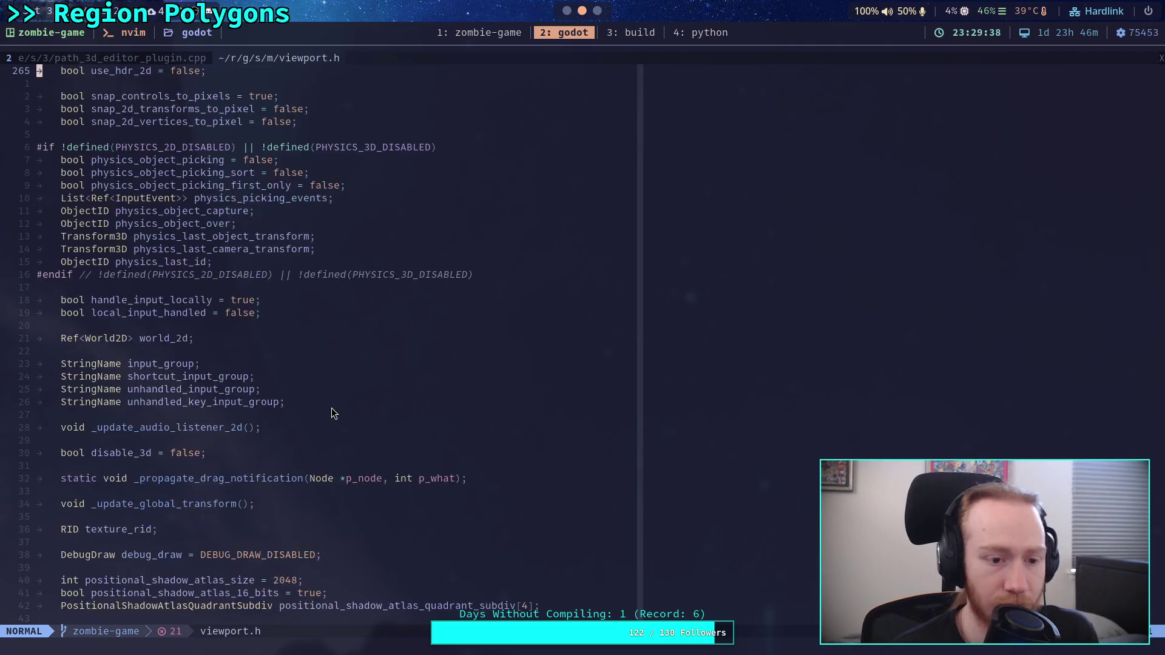
scroll(332, 413, down, 20)
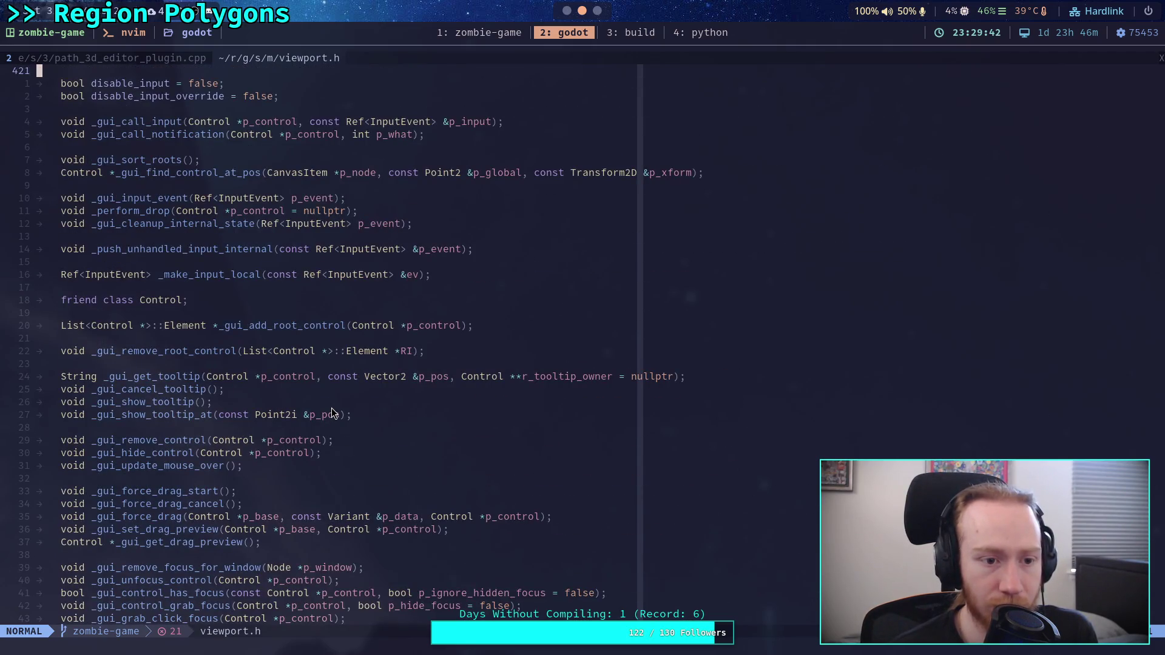
scroll(331, 414, down, 20)
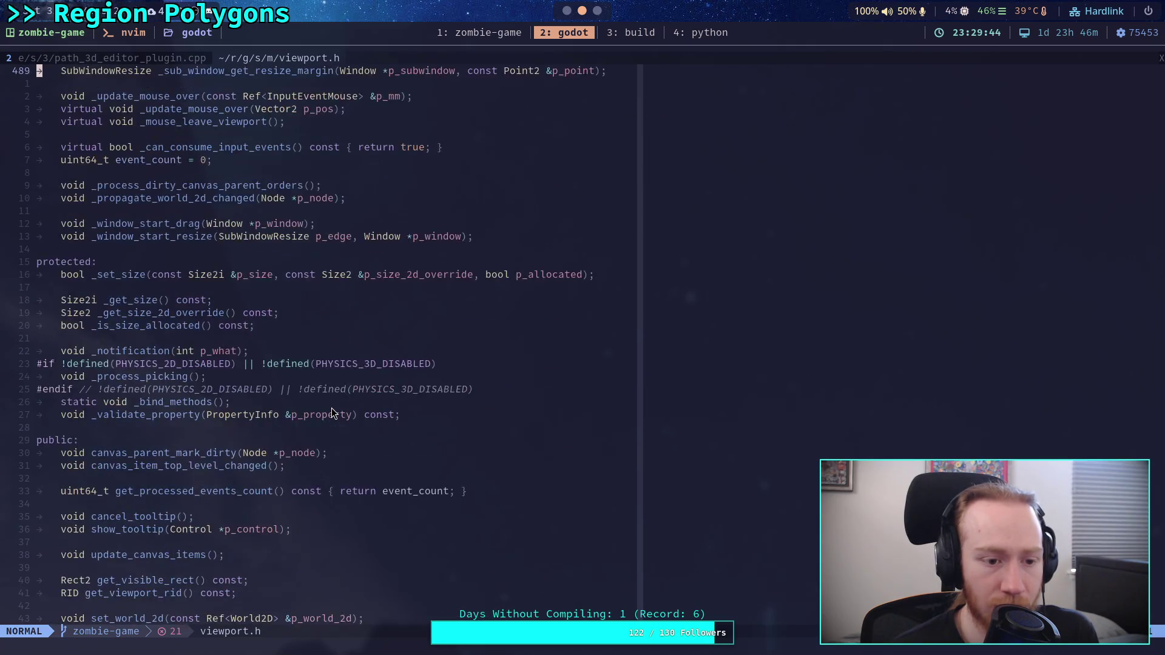
scroll(332, 412, down, 8)
scroll(262, 407, down, 8)
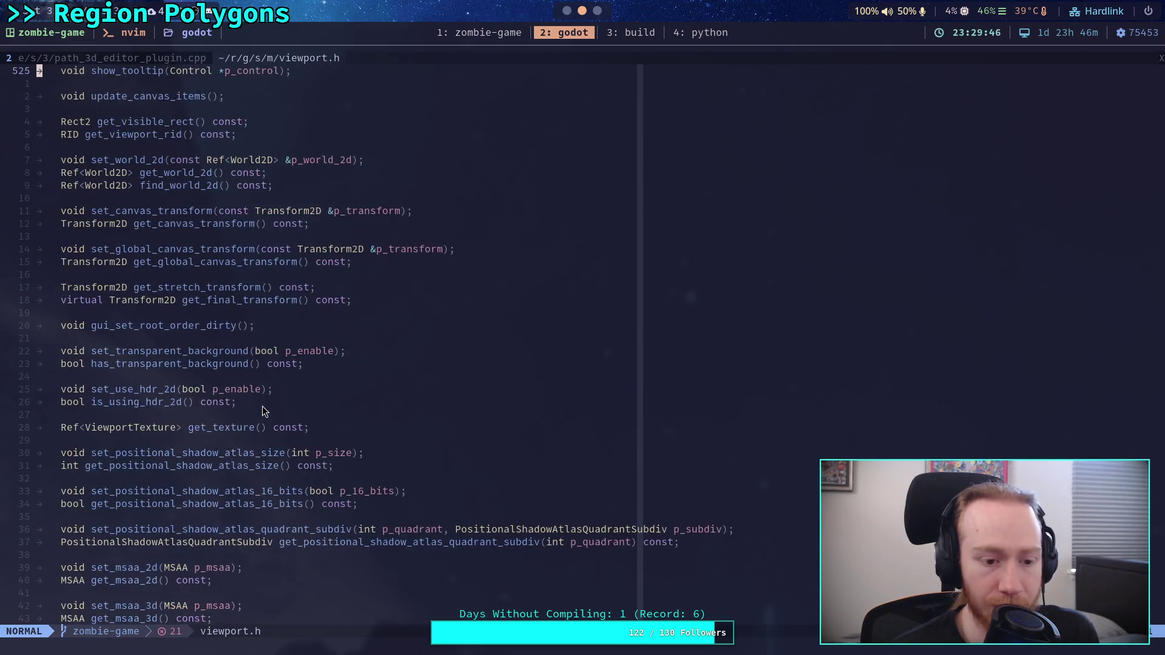
scroll(262, 410, down, 7)
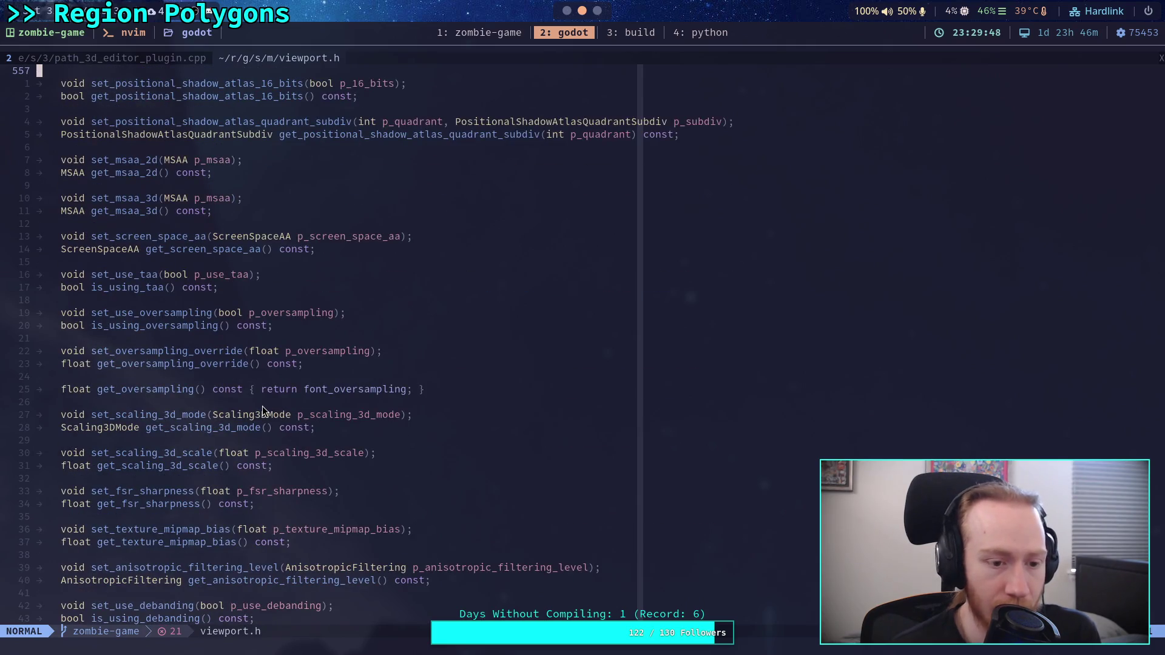
scroll(262, 407, down, 9)
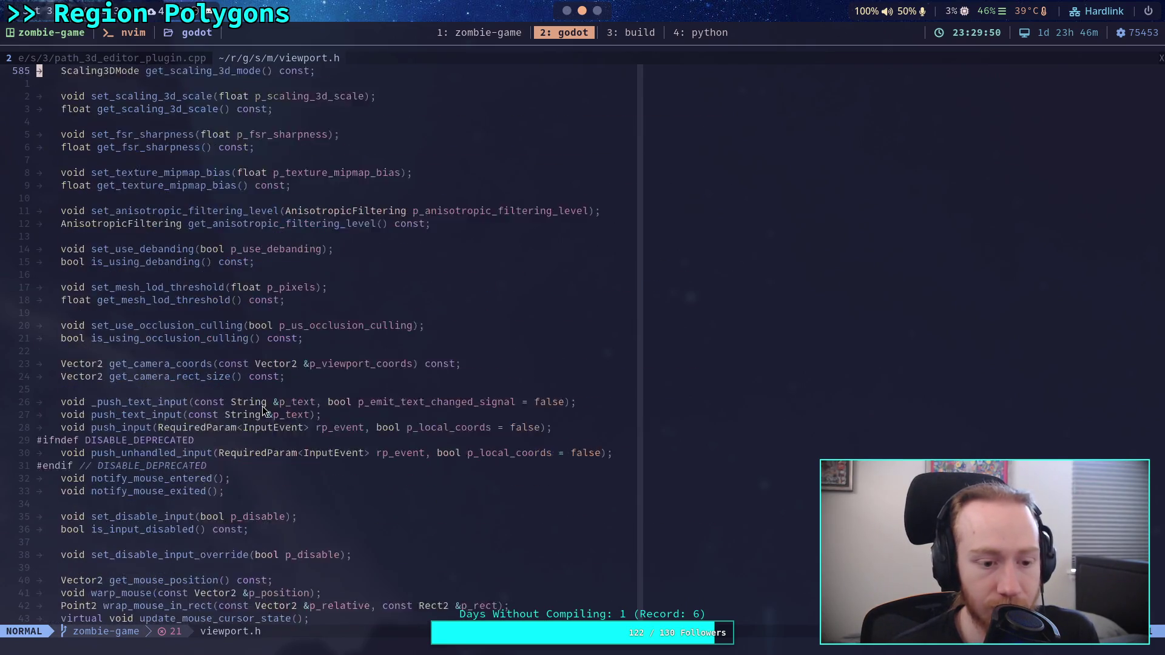
scroll(263, 410, down, 1)
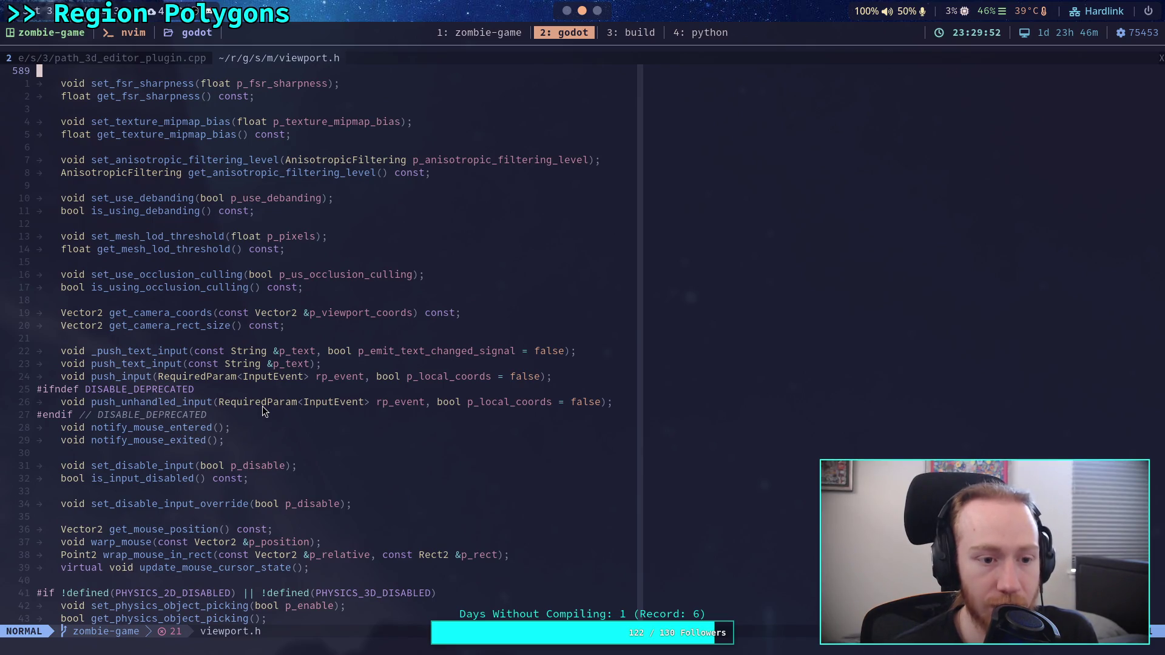
scroll(263, 406, down, 5)
scroll(262, 406, down, 4)
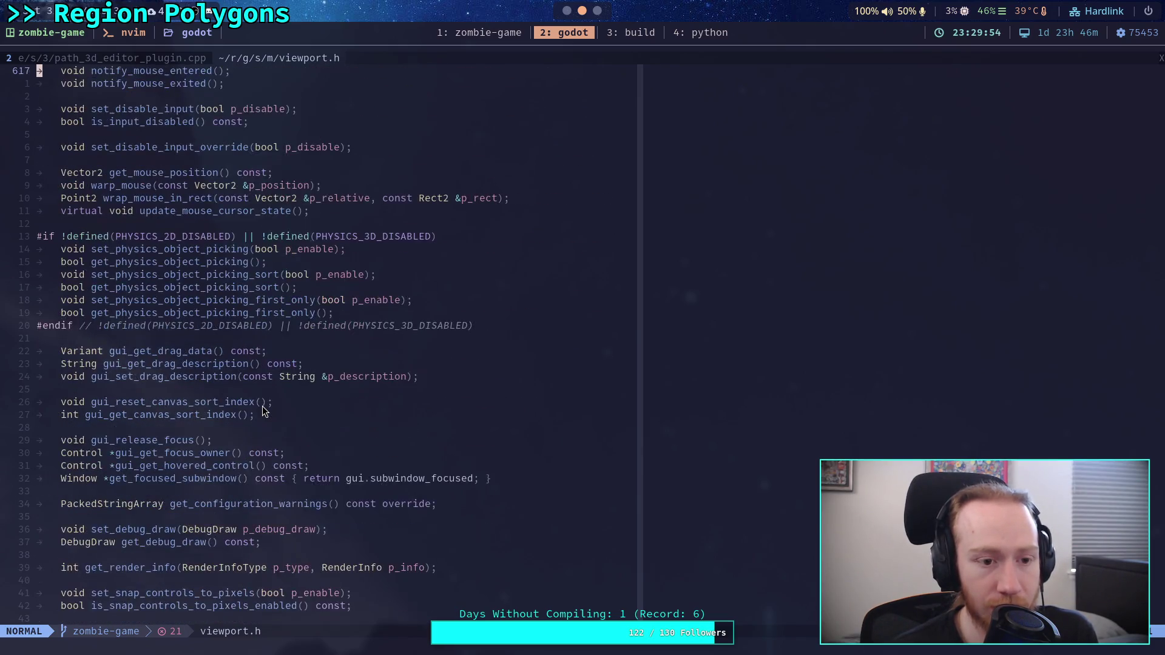
scroll(263, 411, down, 12)
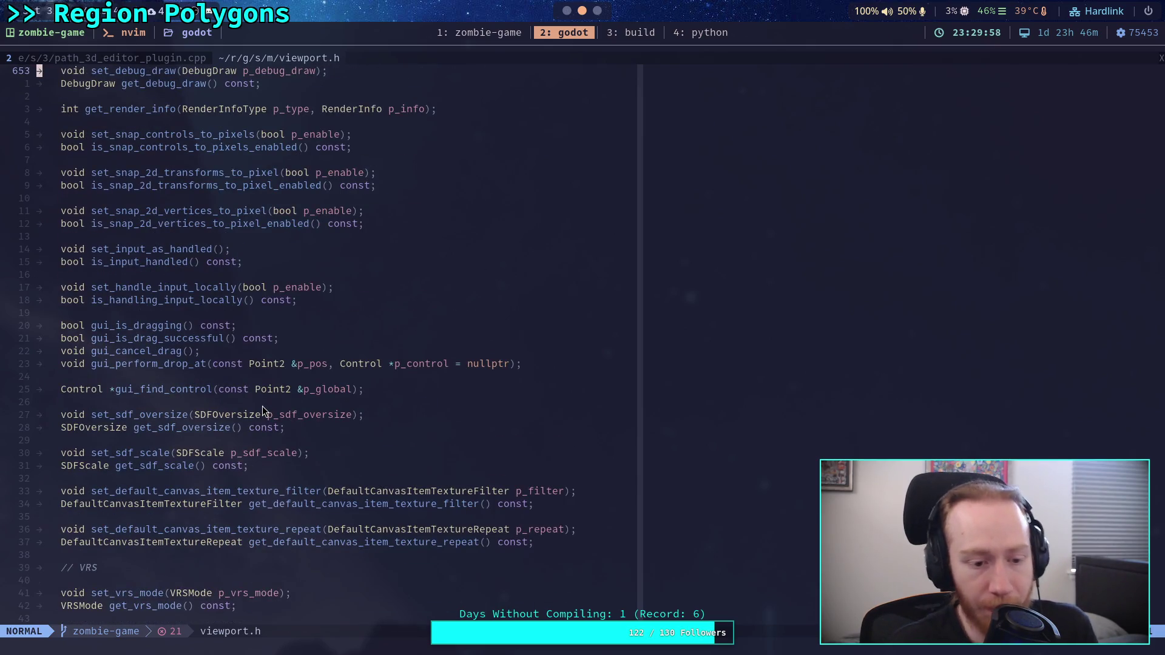
scroll(262, 406, down, 7)
scroll(258, 397, down, 3)
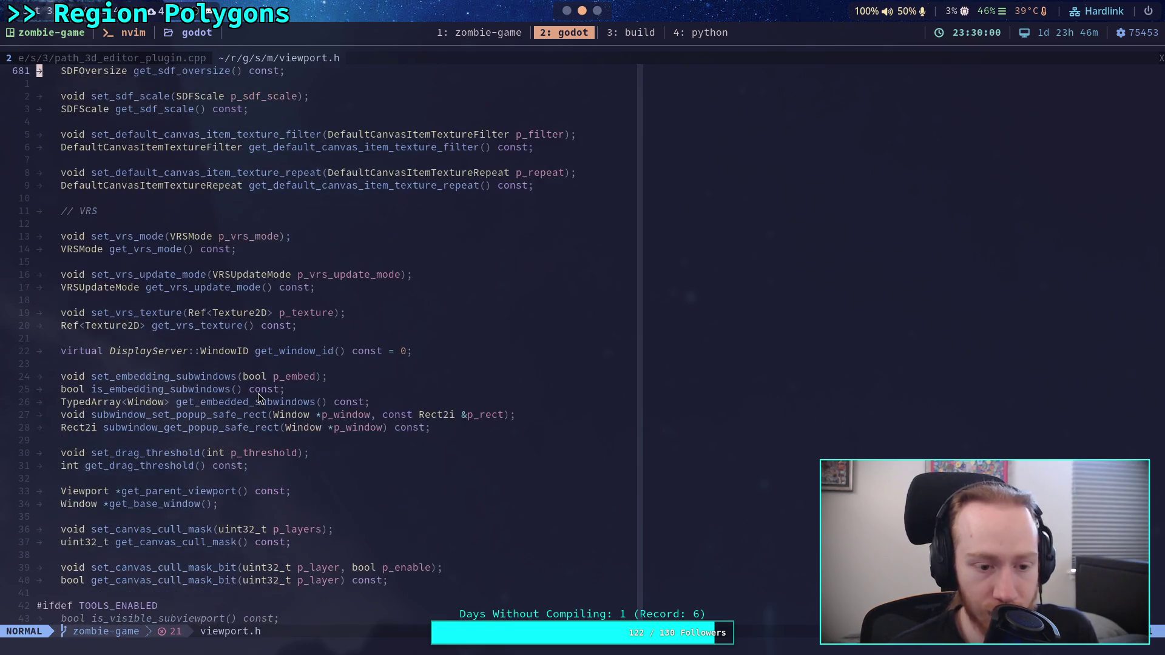
scroll(257, 395, down, 3)
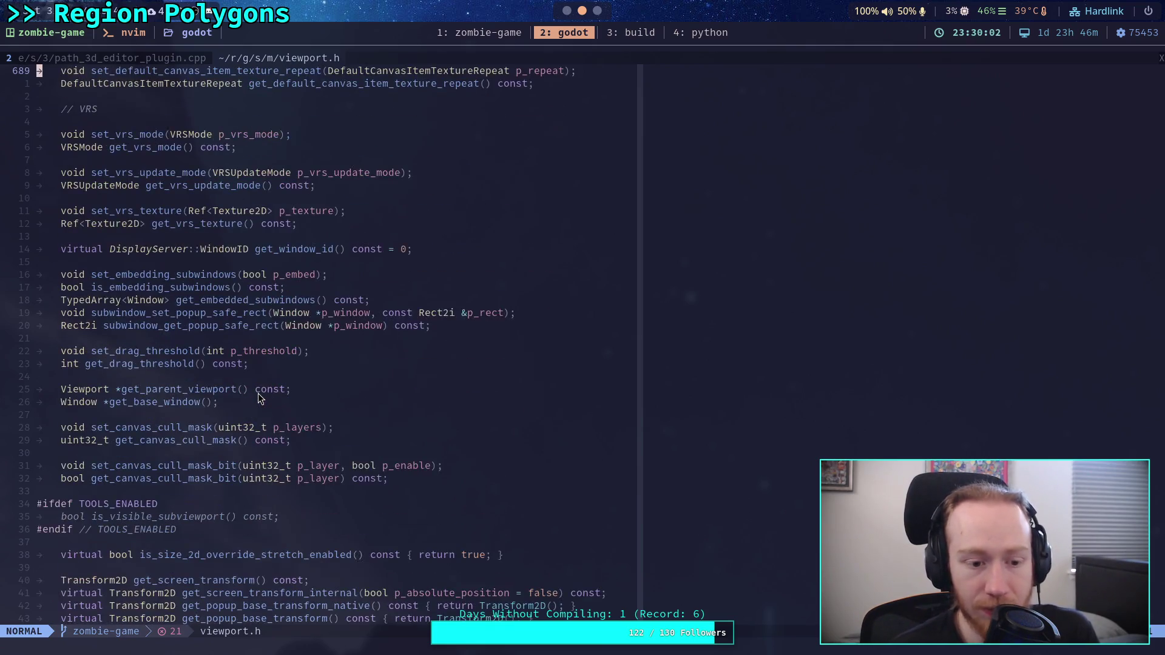
scroll(258, 399, down, 4)
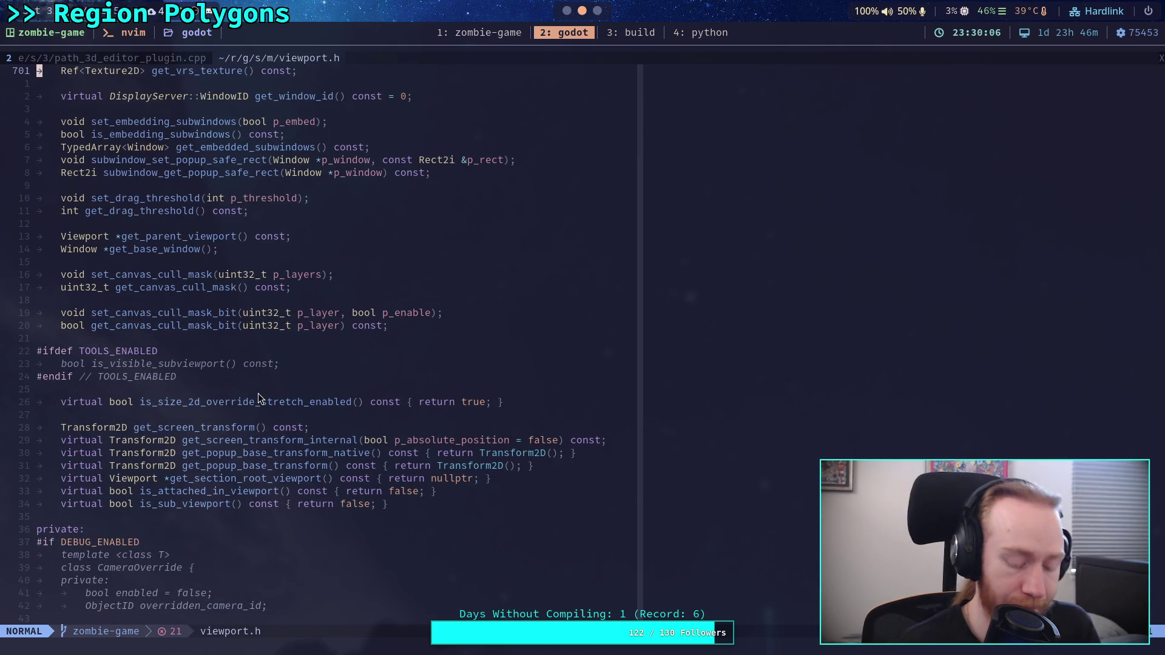
text(/point_to)
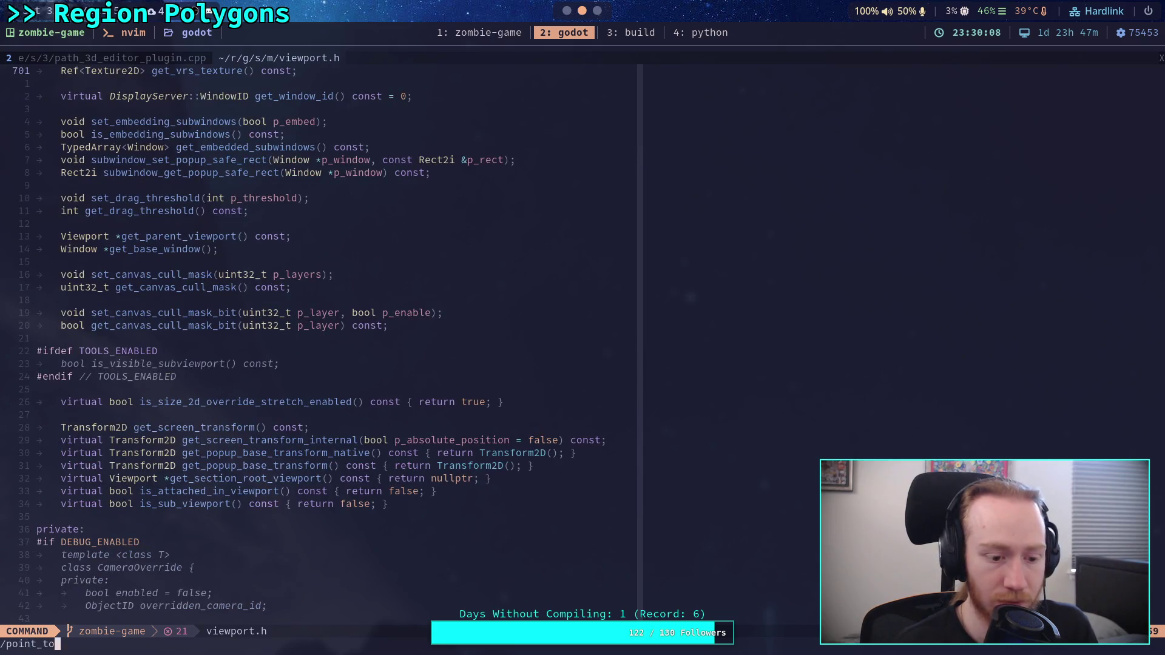
text(_screen)
key(Return)
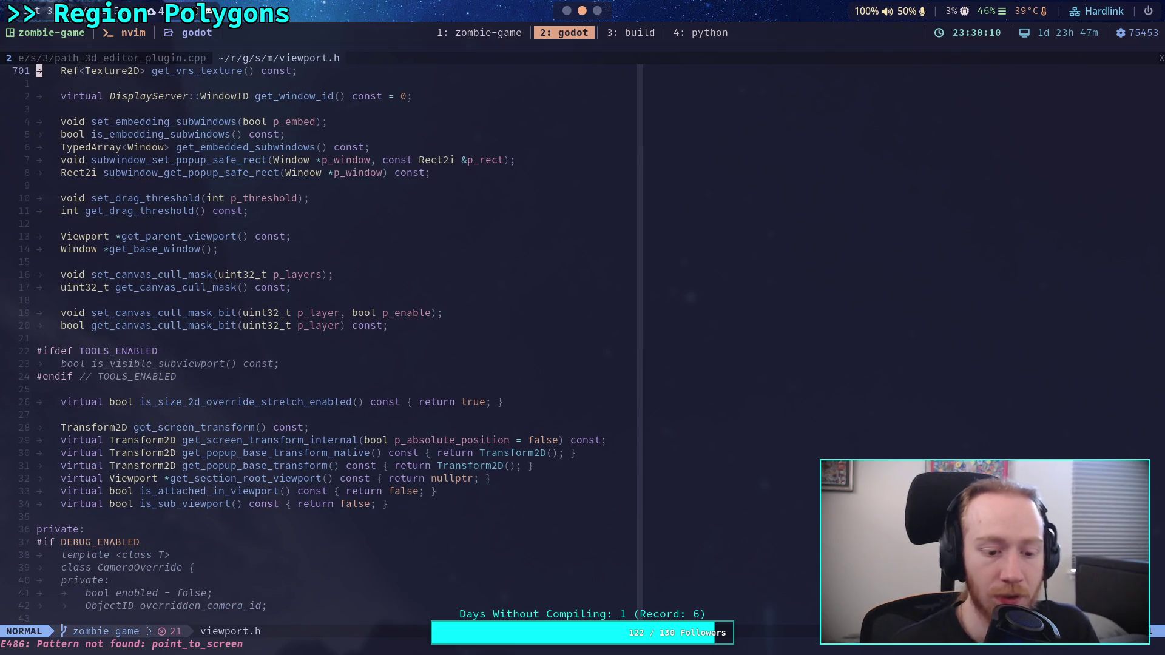
Switch between workspaces and return to Neovim with viewport.h shown.
click(567, 17)
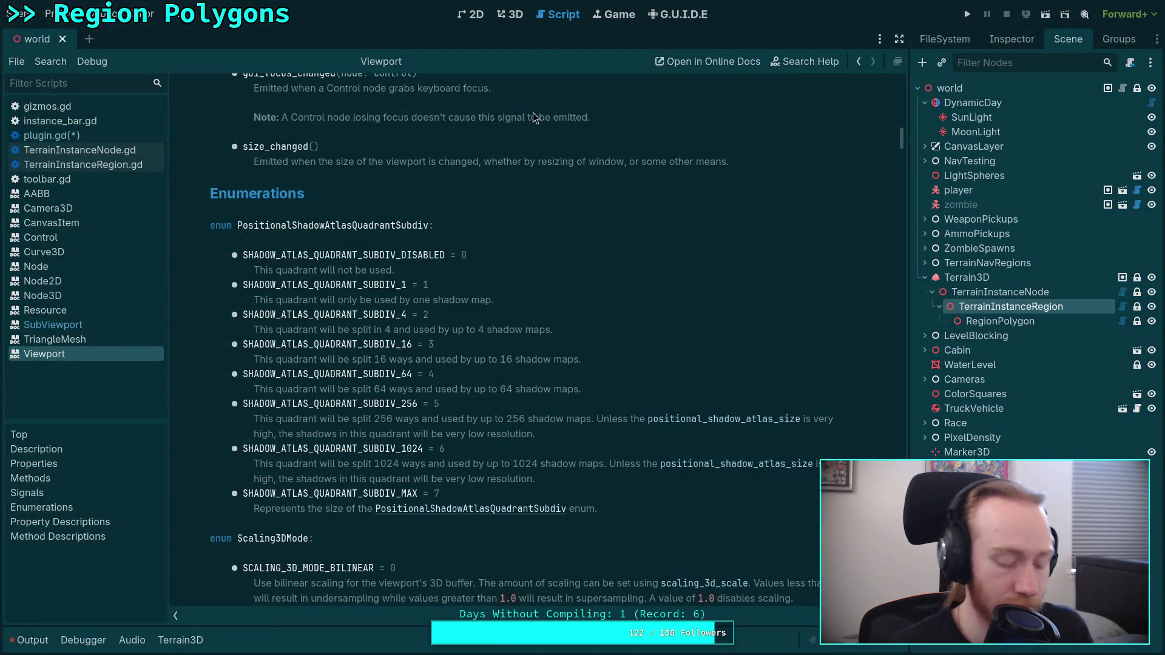
key(super+2)
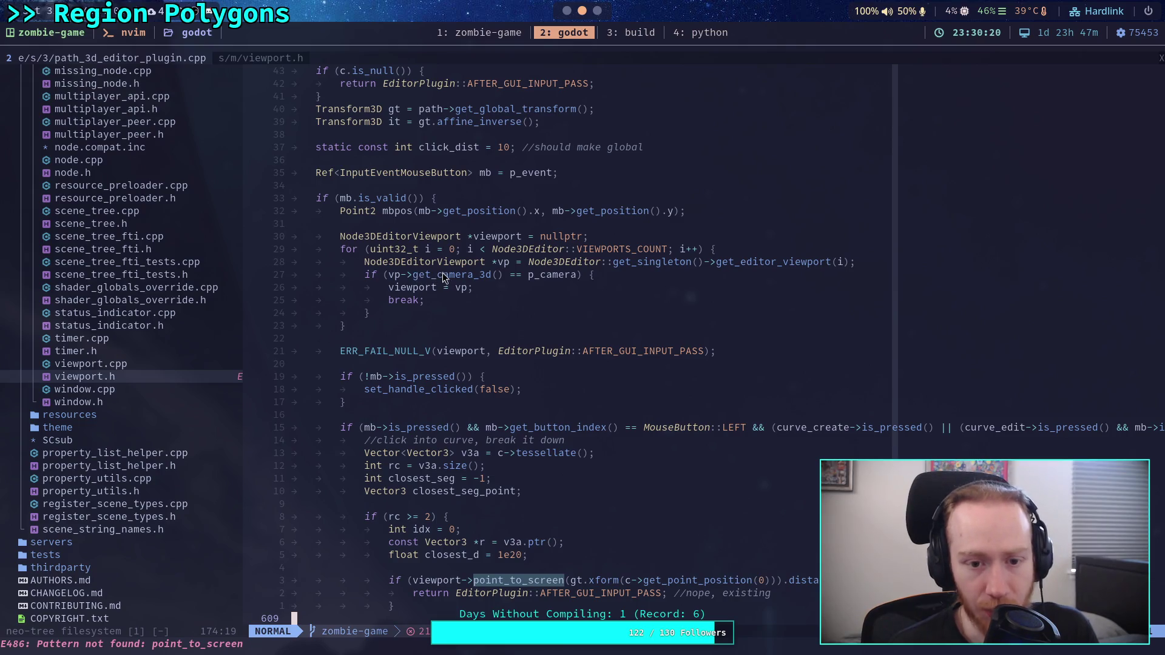
click(620, 33)
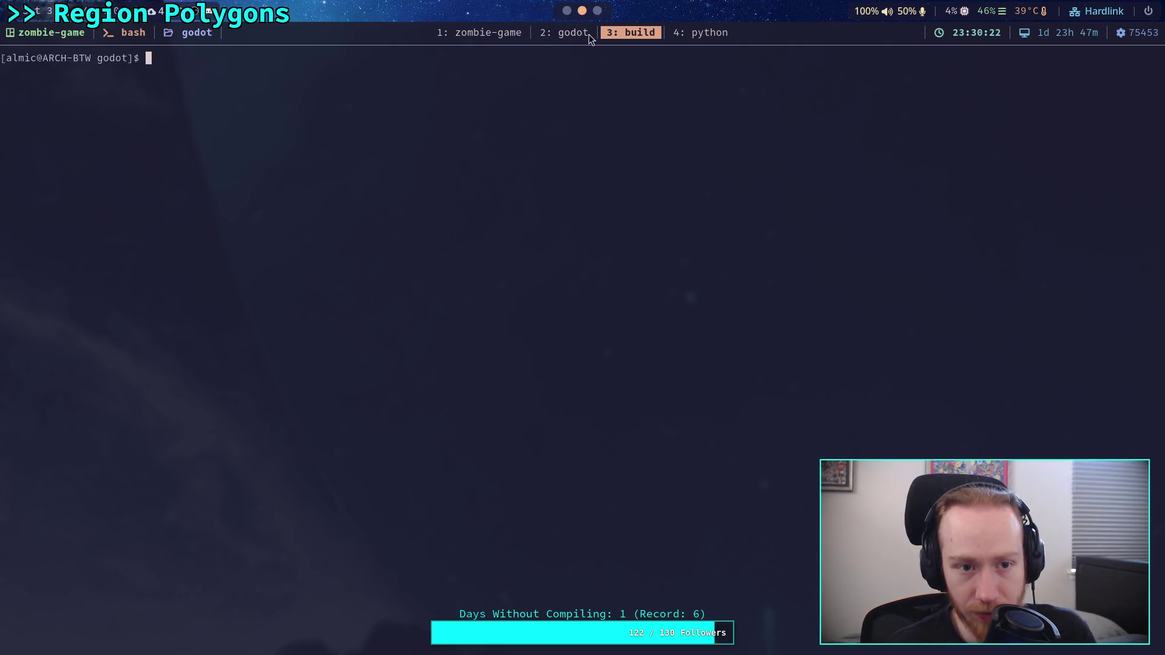
click(543, 33)
click(500, 35)
click(562, 33)
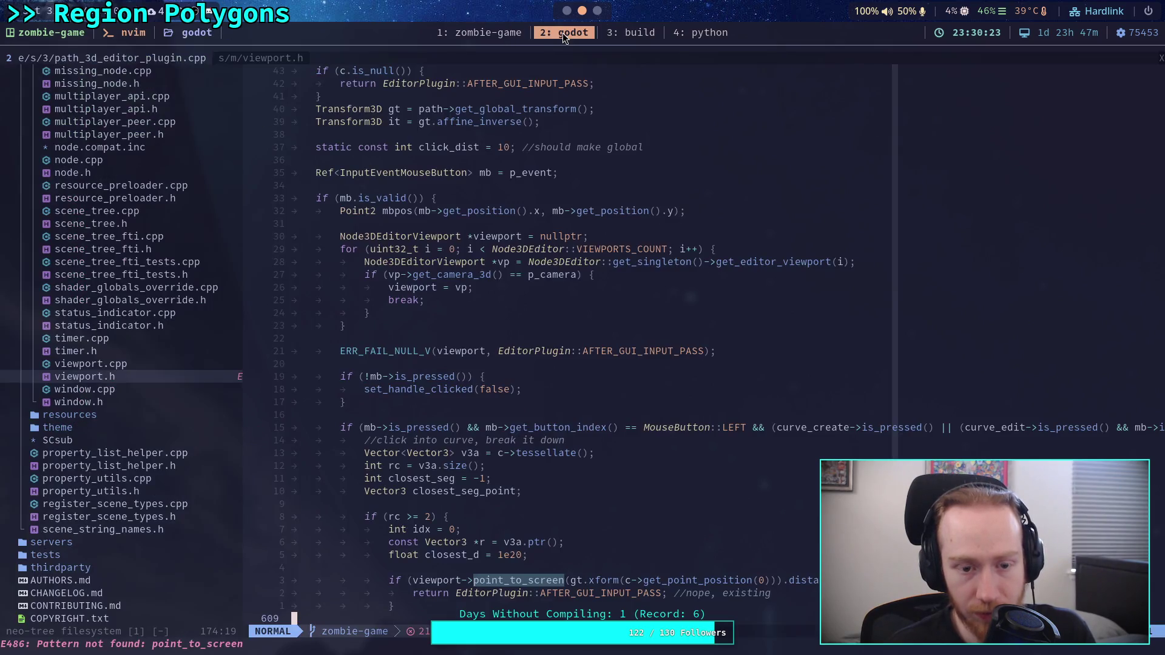
click(231, 57)
Search project files for 'node3d', browse the matches, and close the finder without opening anything.
key(space)
key(f)
key(f)
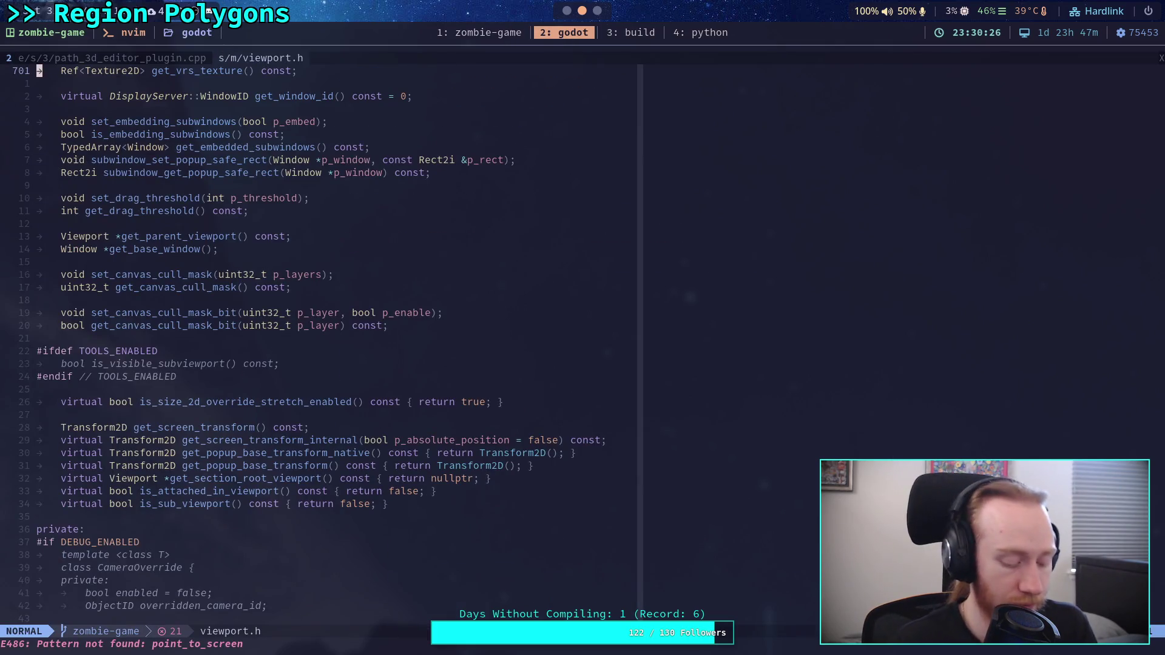
text(node4)
key(BackSpace)
text(3d)
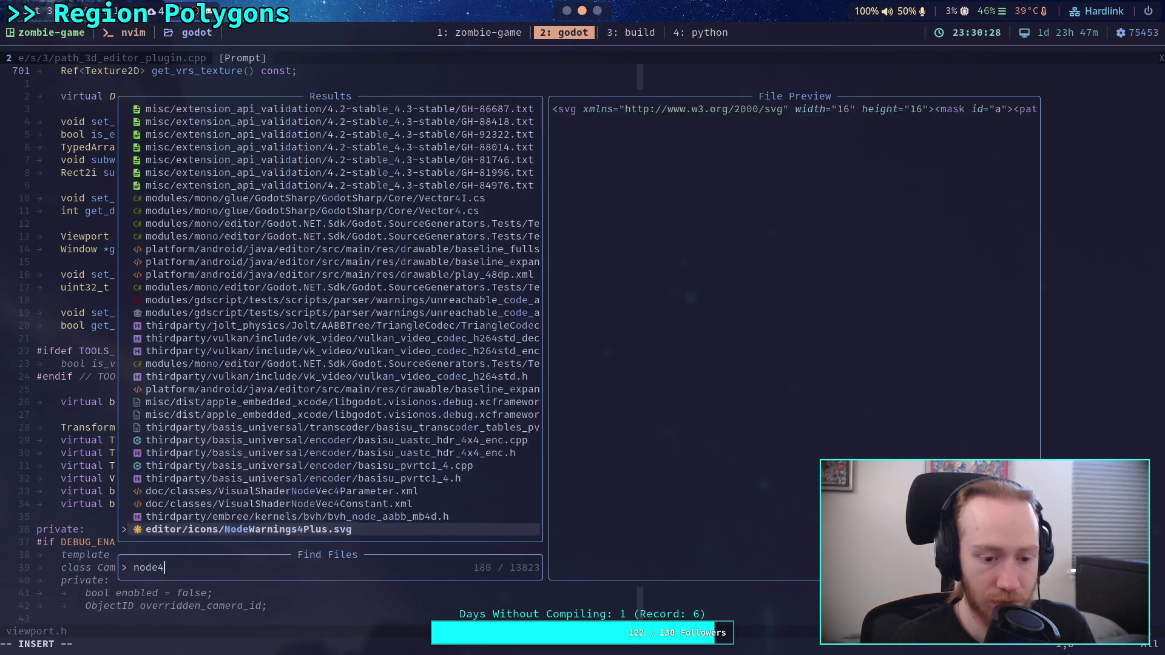
key(Up)
key(Up)
key(Up)
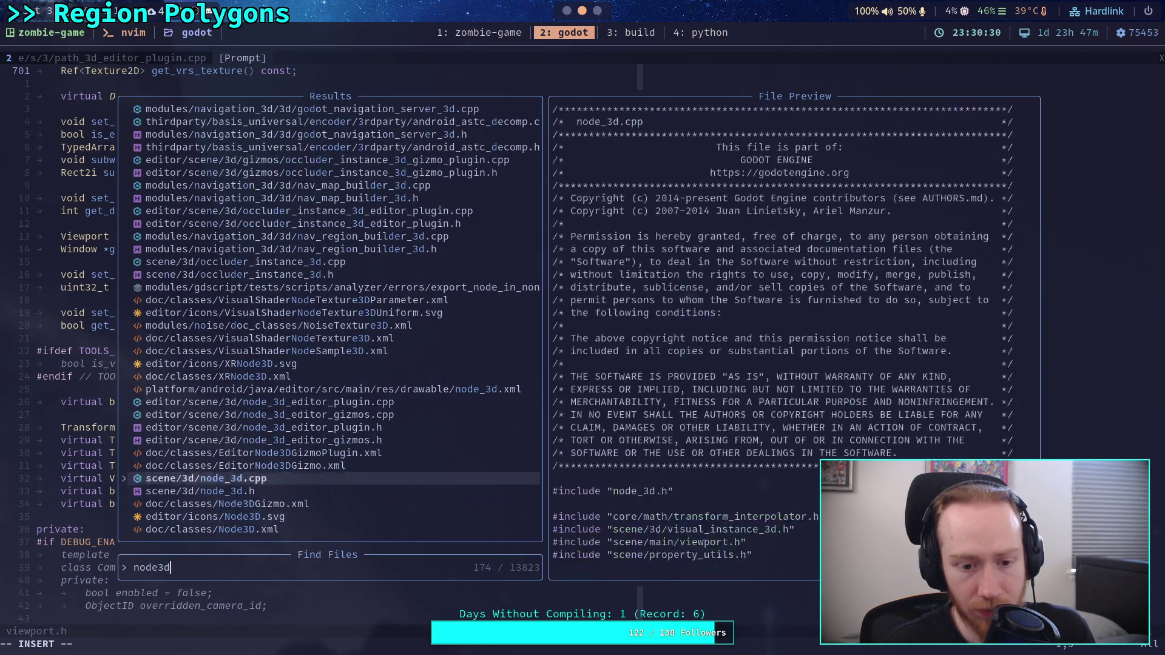
key(Up)
key(Up)
key(Up)
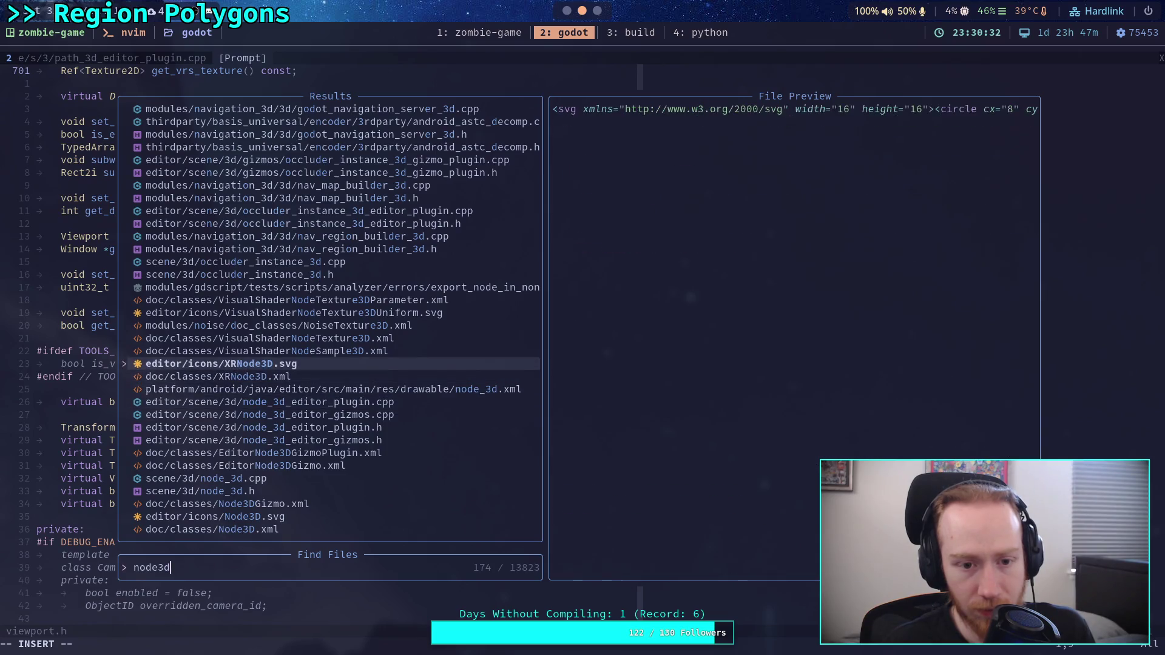
key(Up)
key(BackSpace)
key(Escape)
key(Escape)
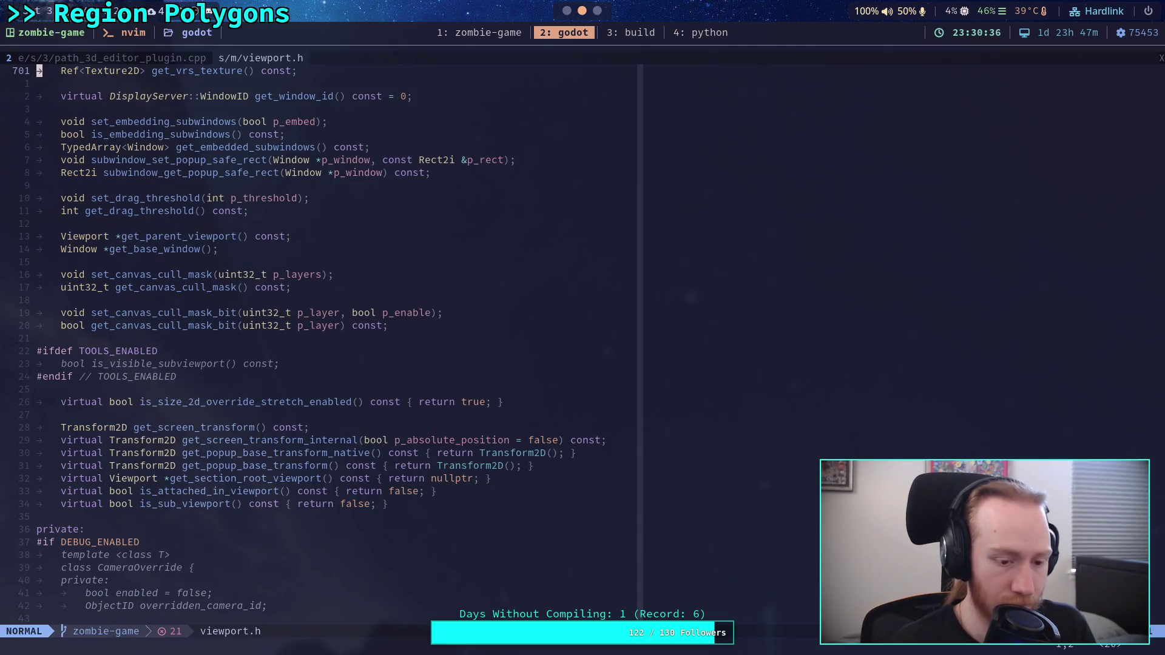
Start a project-wide text search for point_to_screen, fixing the misspelled term and reopening the search.
key(space)
text(fgpoint_to_)
text(sreen)
key(Left)
key(Left)
key(Left)
key(Left)
text(c)
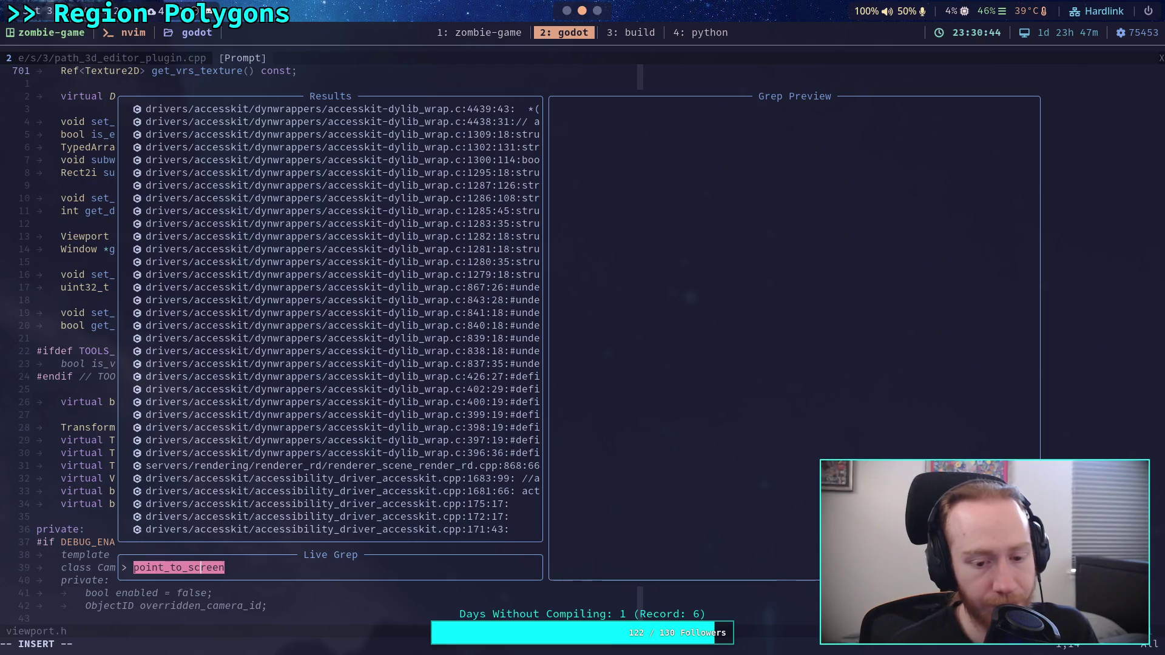
key(Escape)
key(Escape)
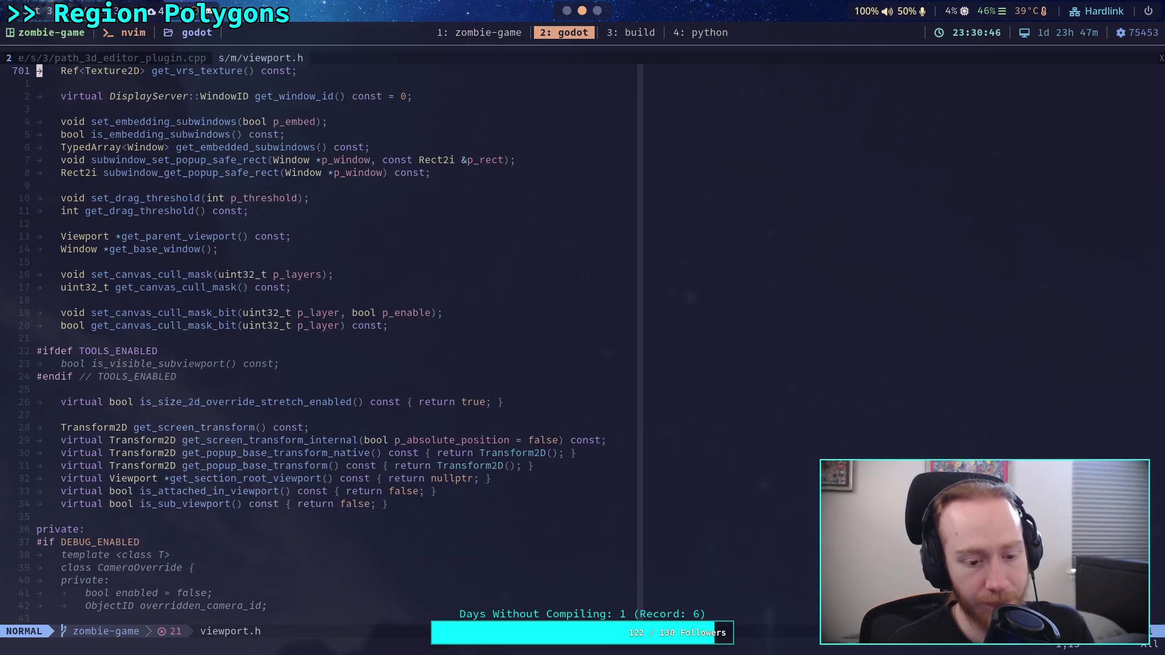
key(space)
text(fg)
text(poi)
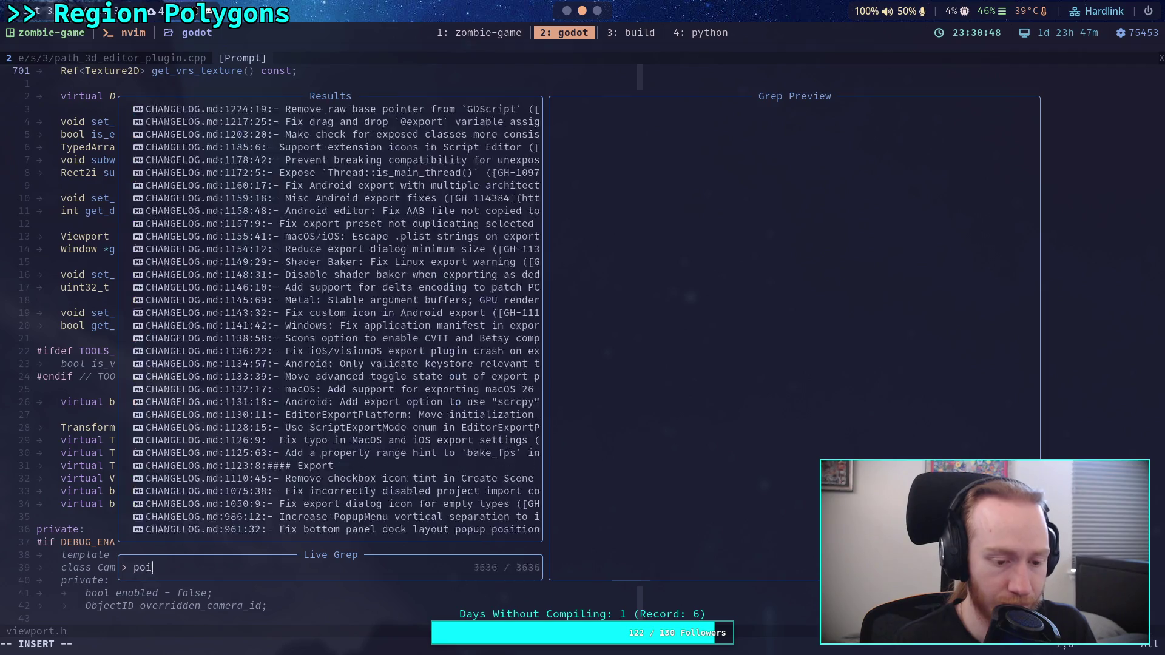
text(nt_to_screen)
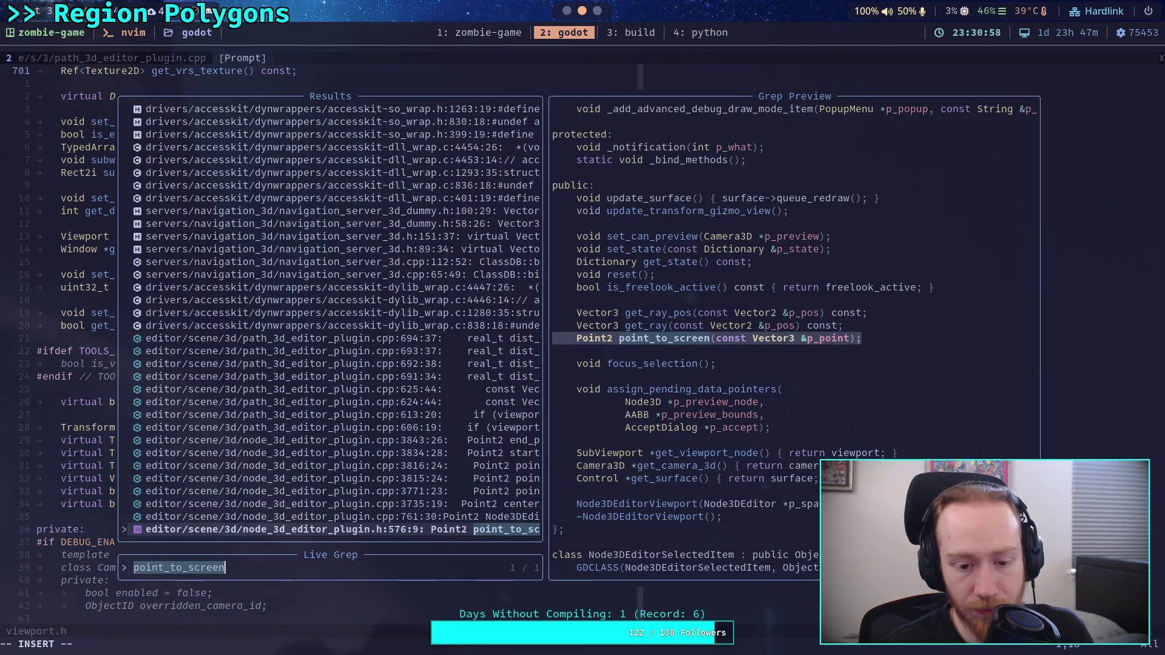
Preview the point_to_screen matches: Node3DEditorViewport's definition, its header declaration, and path plugin usages; then return to Godot.
click(340, 516)
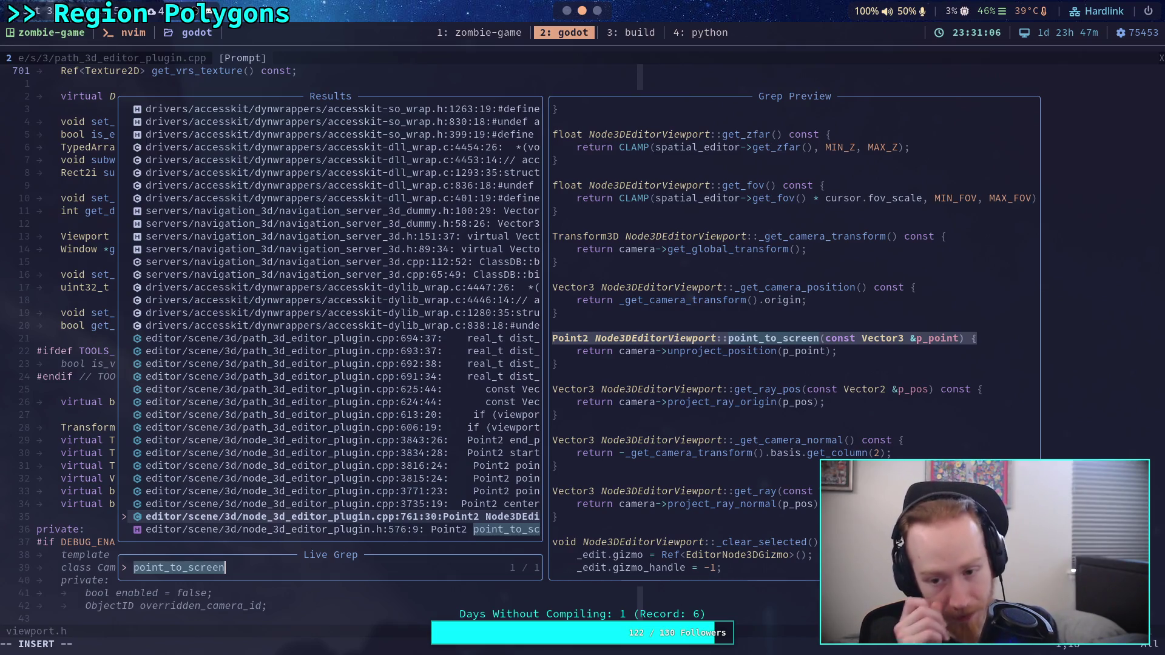
key(Down)
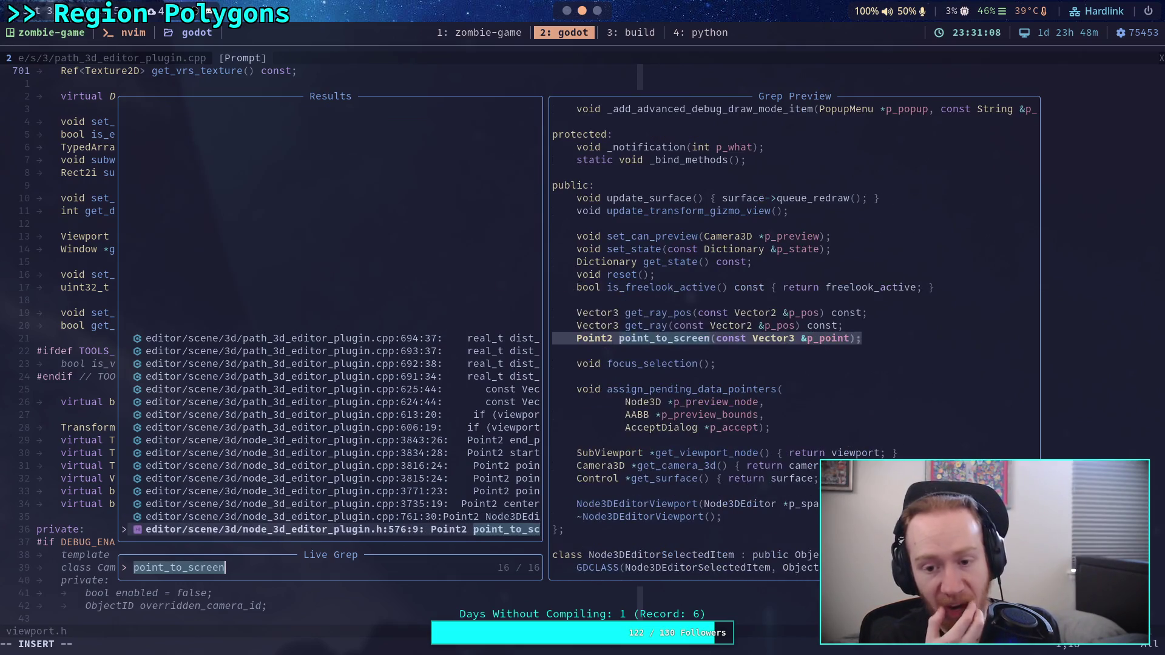
key(Up)
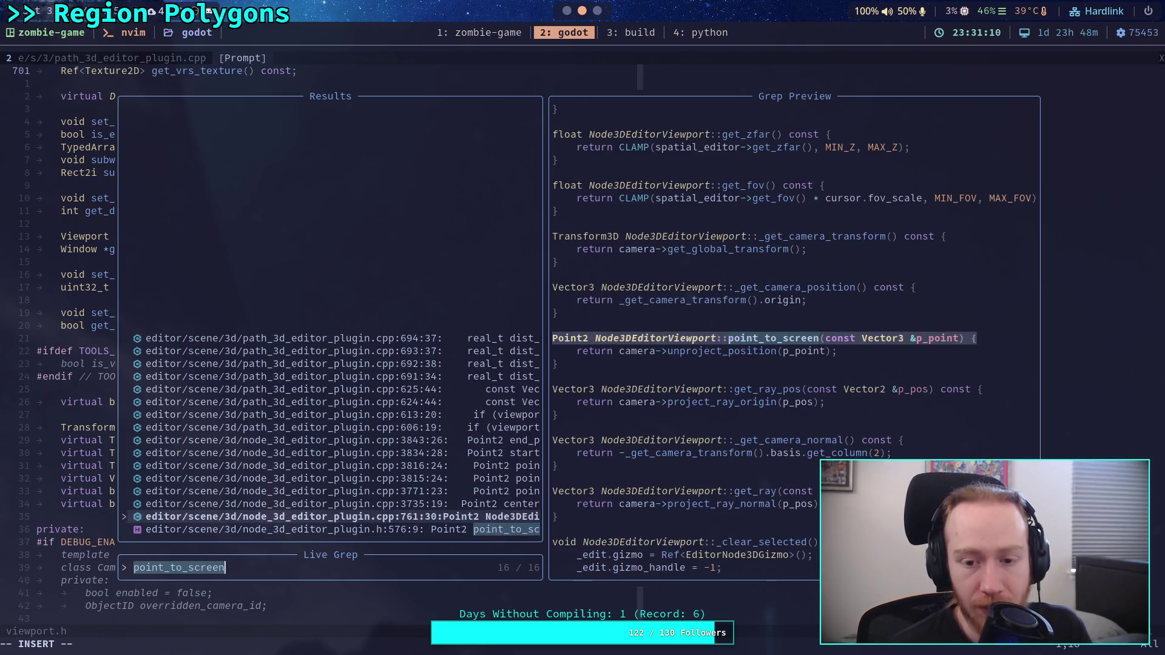
key(Up)
key(Up)
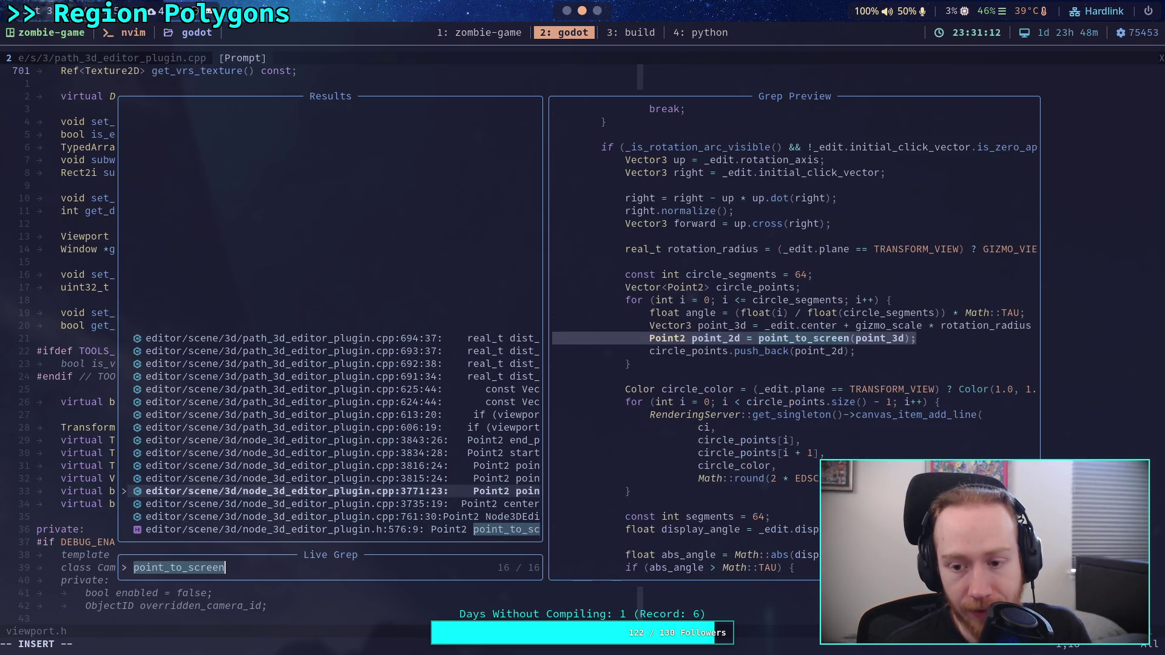
key(Down)
key(Down)
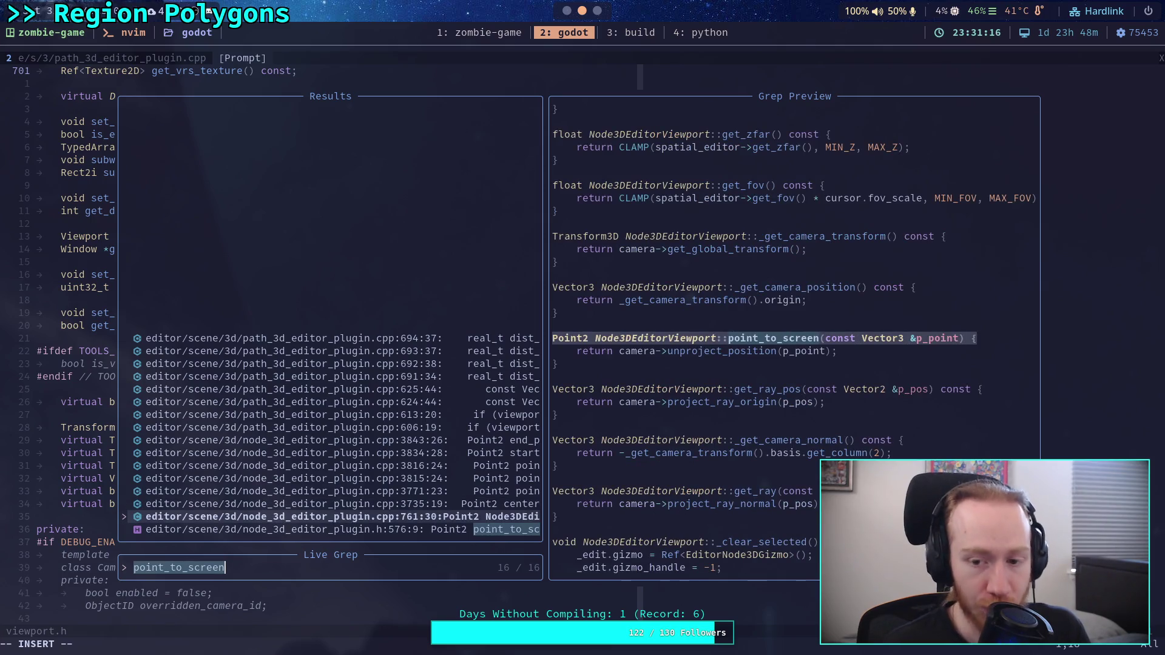
key(Up)
key(Up)
key(Up)
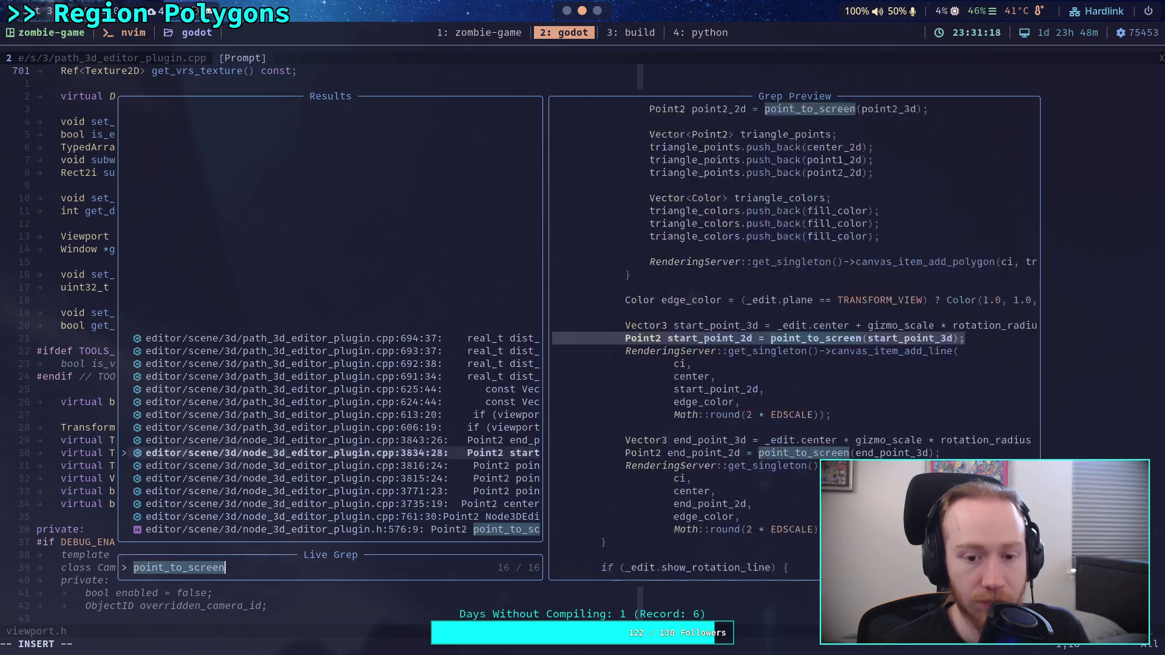
key(Up)
key(Up)
key(Up)
key(Up)
key(Up)
key(Down)
key(Down)
key(Down)
key(Down)
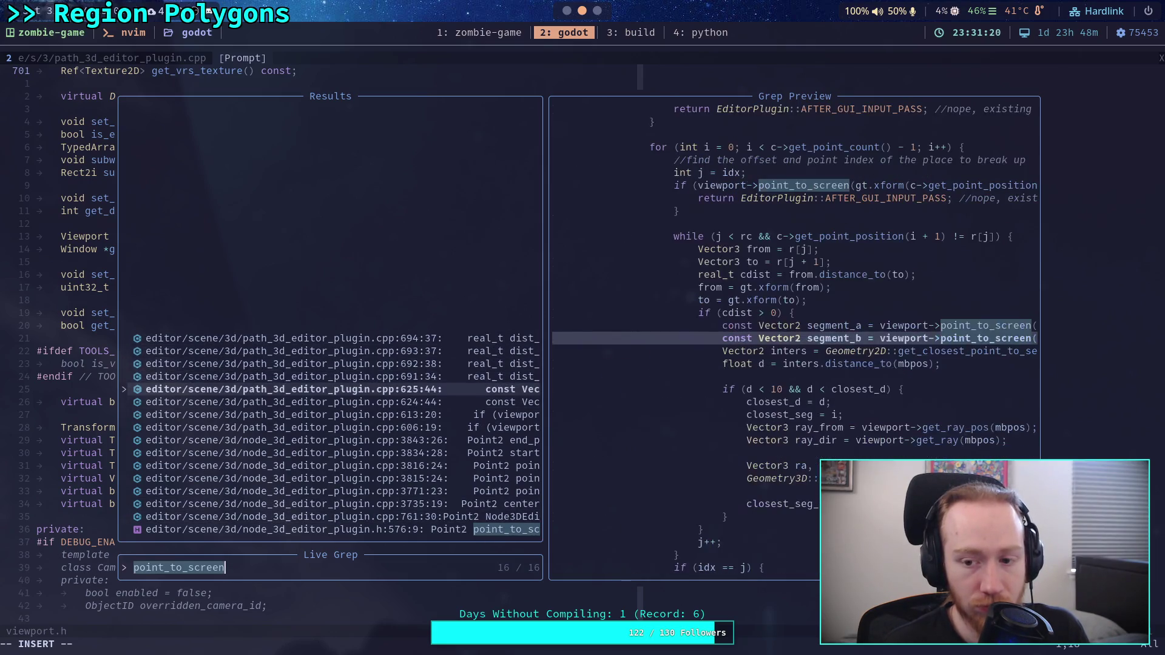
key(Down)
key(Down)
key(Down)
key(Down)
key(Down)
key(Down)
key(Down)
key(Down)
key(Down)
key(Down)
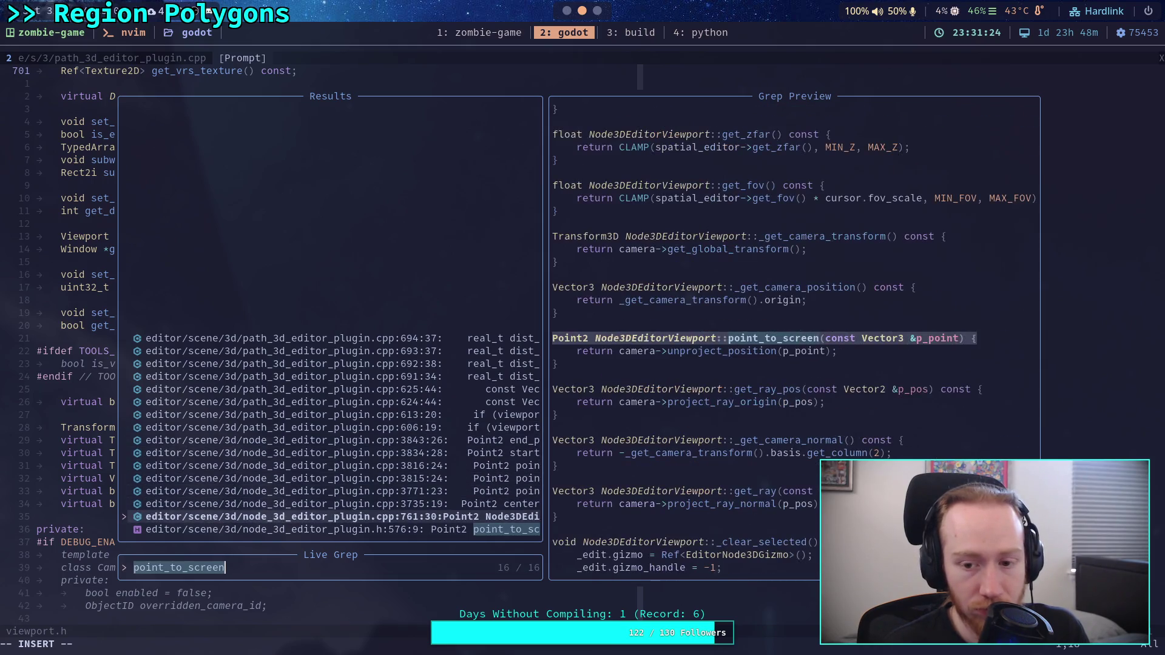
key(Down)
key(Up)
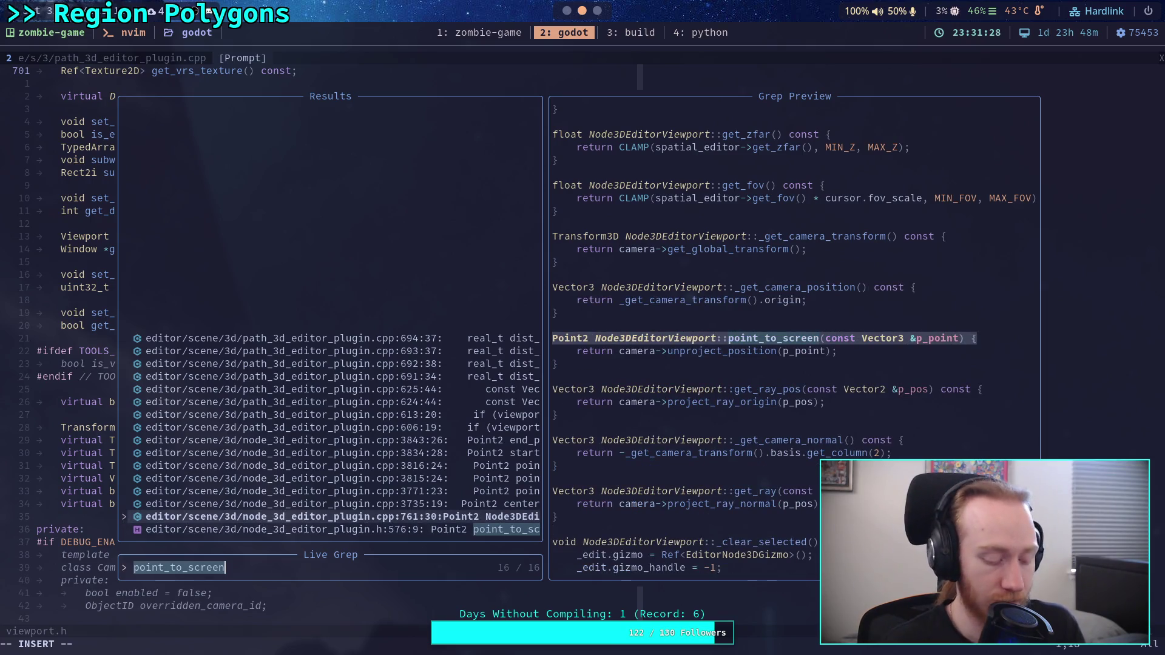
key(alt+Tab)
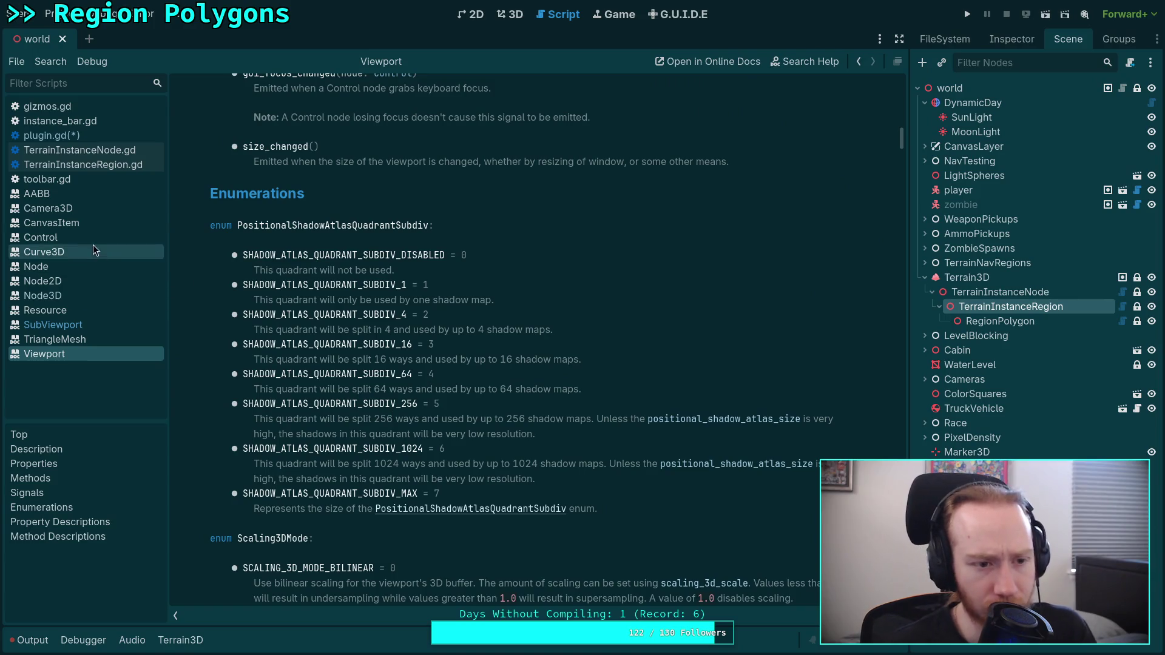
Read Camera3D's unproject_position method description, then go back to plugin.gd.
click(85, 198)
click(85, 208)
scroll(302, 295, down, 9)
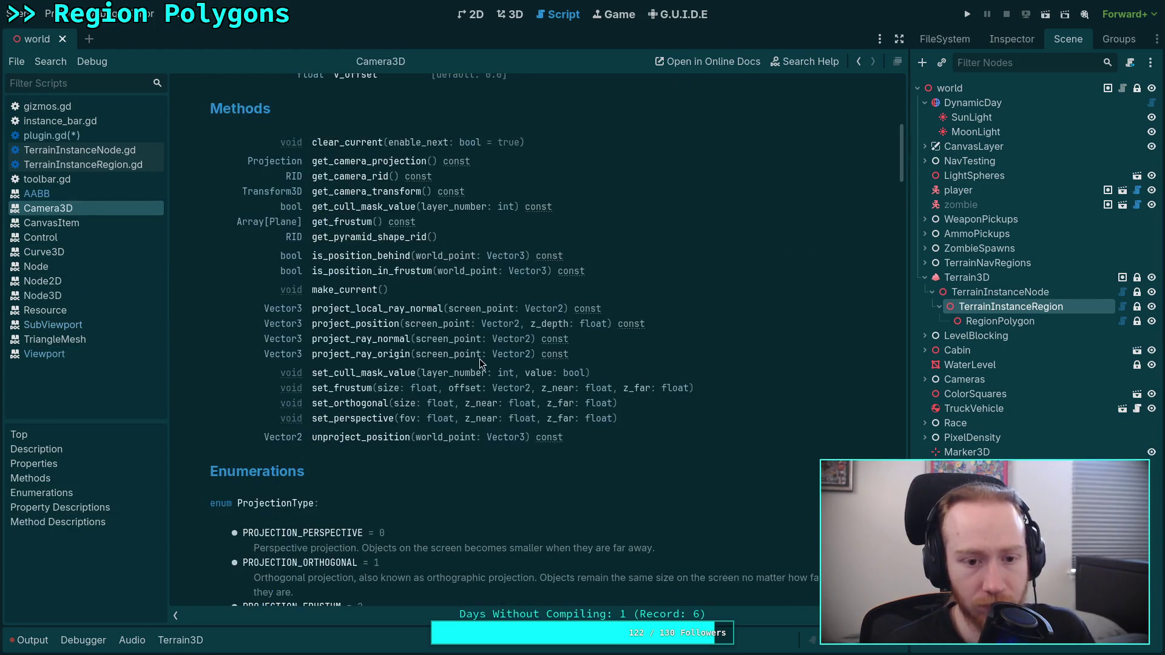
click(369, 441)
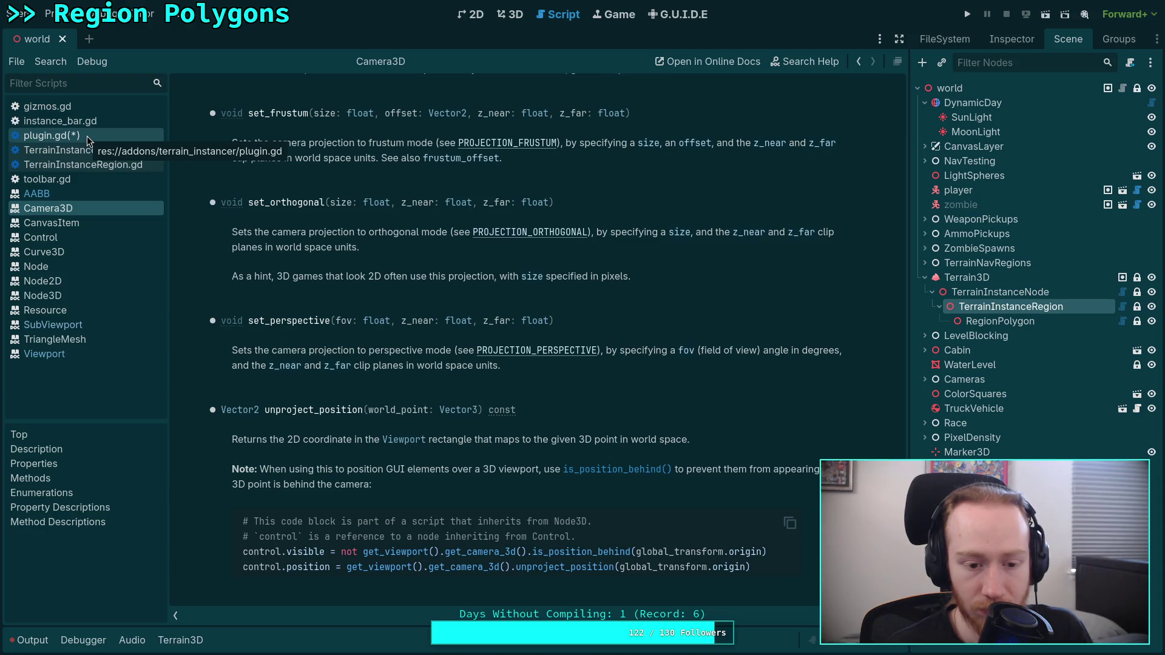
click(86, 135)
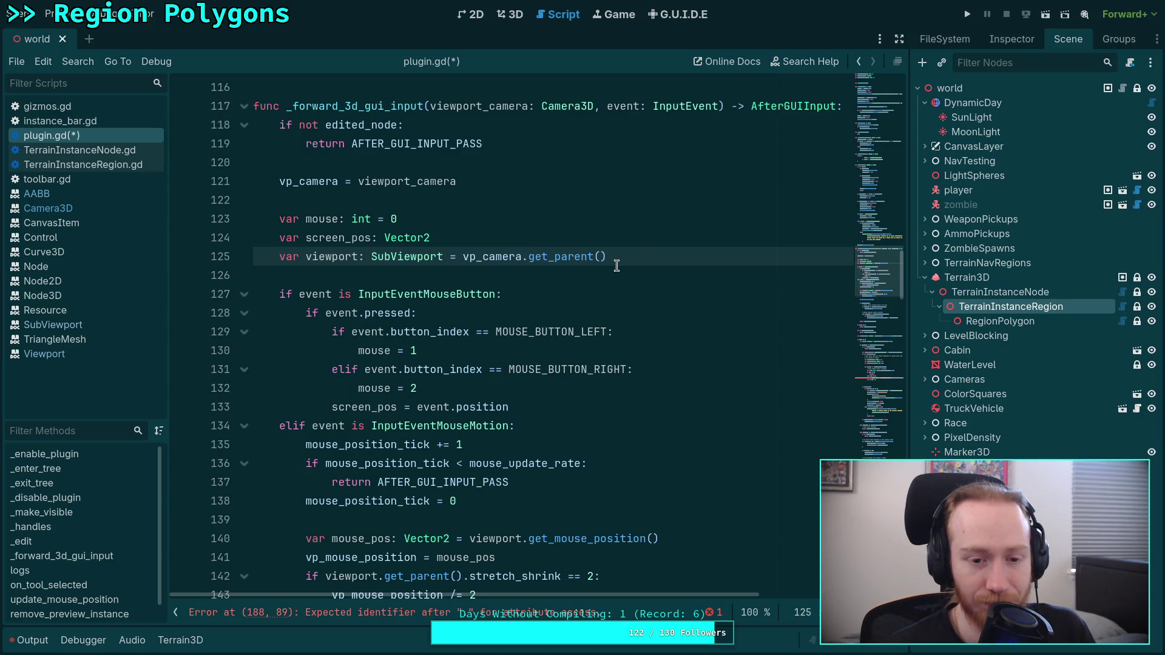
Restore the 'Update mouse position' comment and move it up beside the vp_camera assignment.
scroll(616, 266, down, 1)
scroll(616, 266, up, 2)
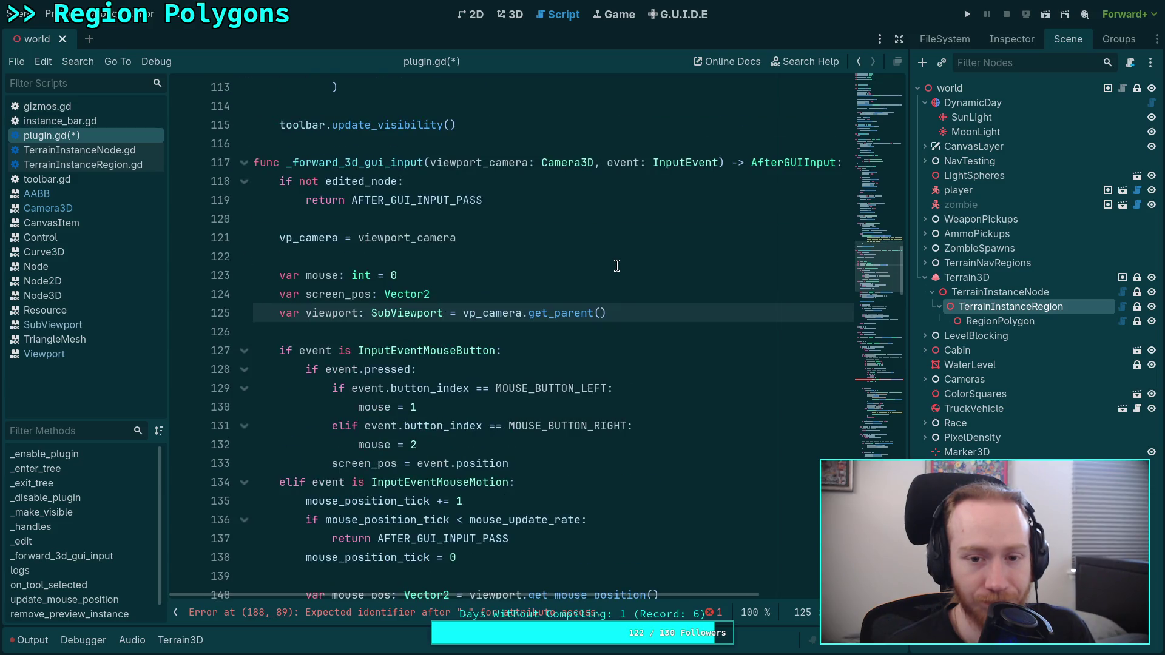
key(ctrl+z)
key(ctrl+z)
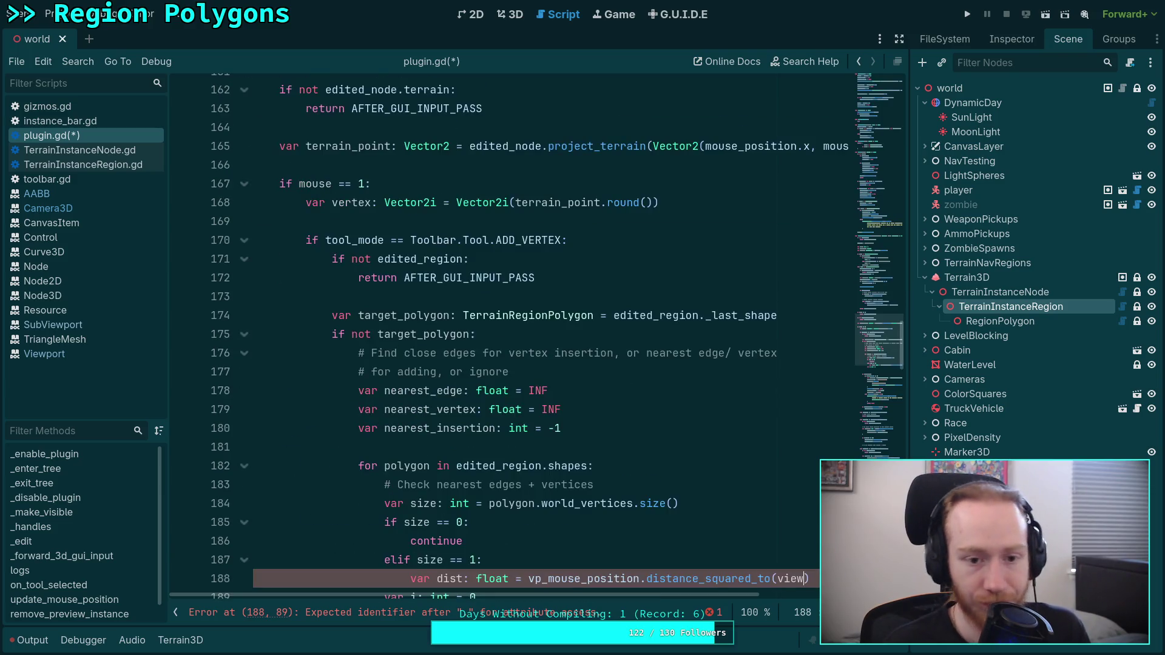
key(ctrl+z)
key(ctrl+z)
key(ctrl+z)
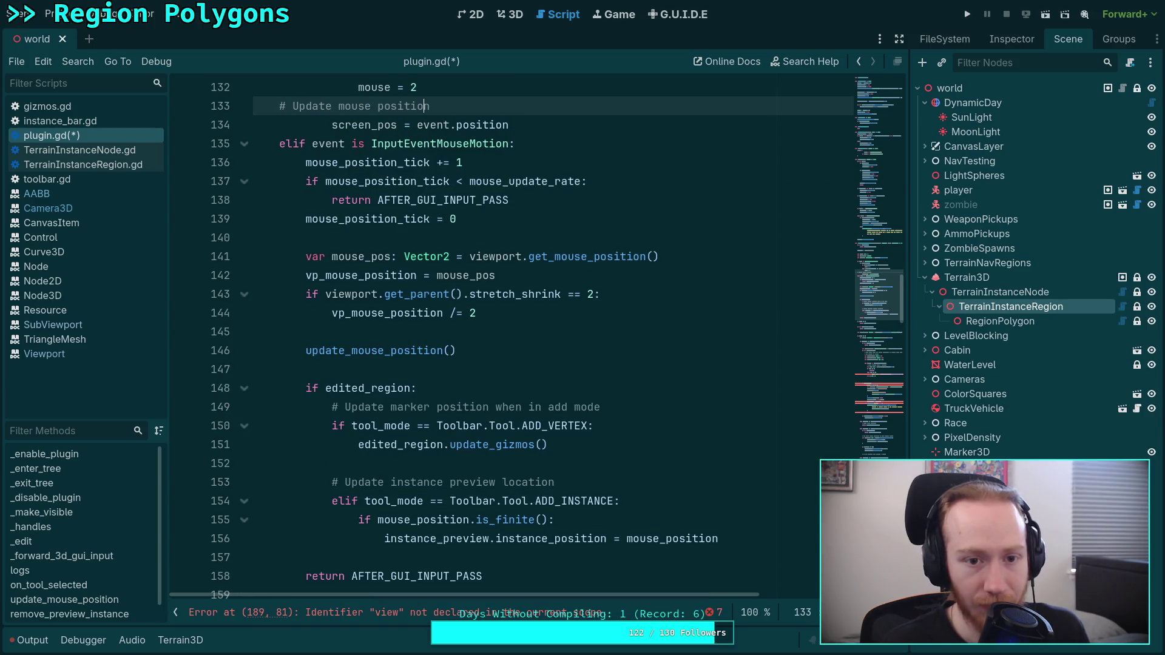
key(alt+Down)
key(alt+Up)
key(alt+Up)
key(alt+Up)
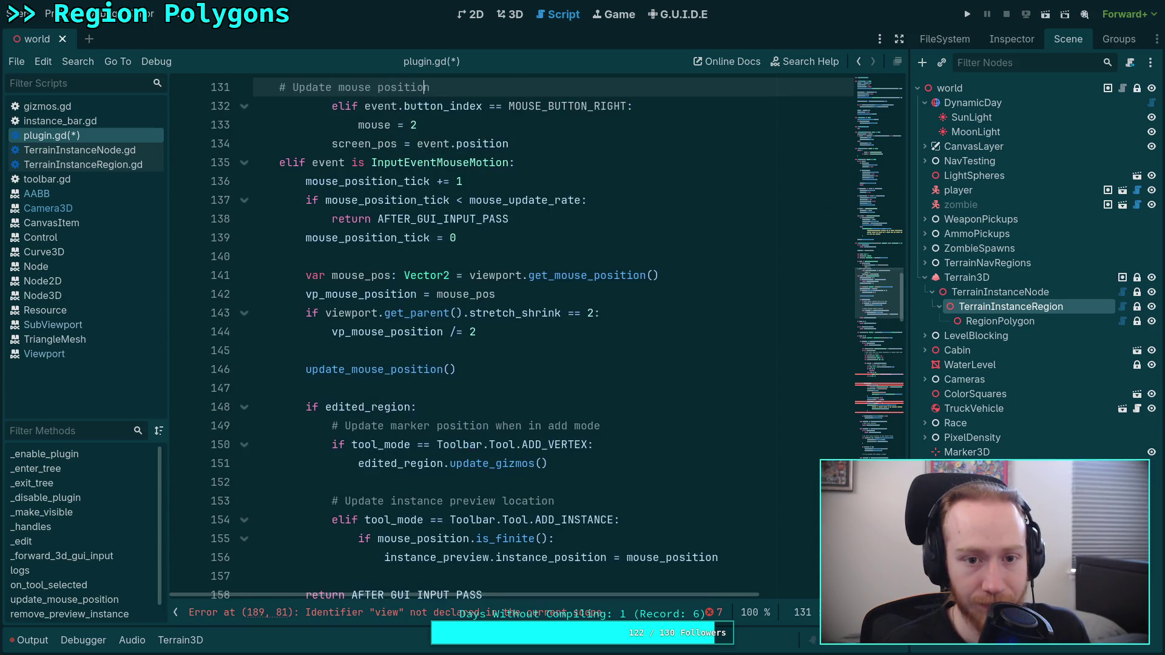
key(alt+Up)
key(alt+Up)
key(alt+Up)
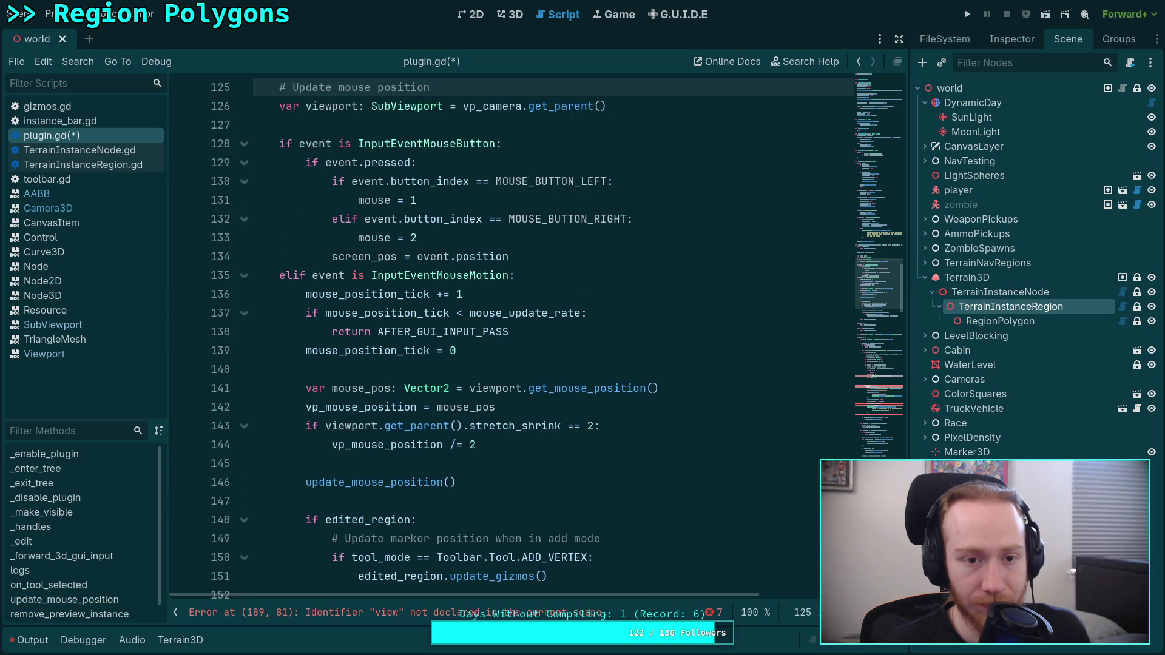
key(alt+Up)
key(alt+Up)
key(alt+Up)
Move var viewport, the comment and the vp_camera line into the InputEventMouseMotion branch above var mouse_pos.
click(398, 180)
key(alt+Down)
key(alt+Down)
key(alt+Down)
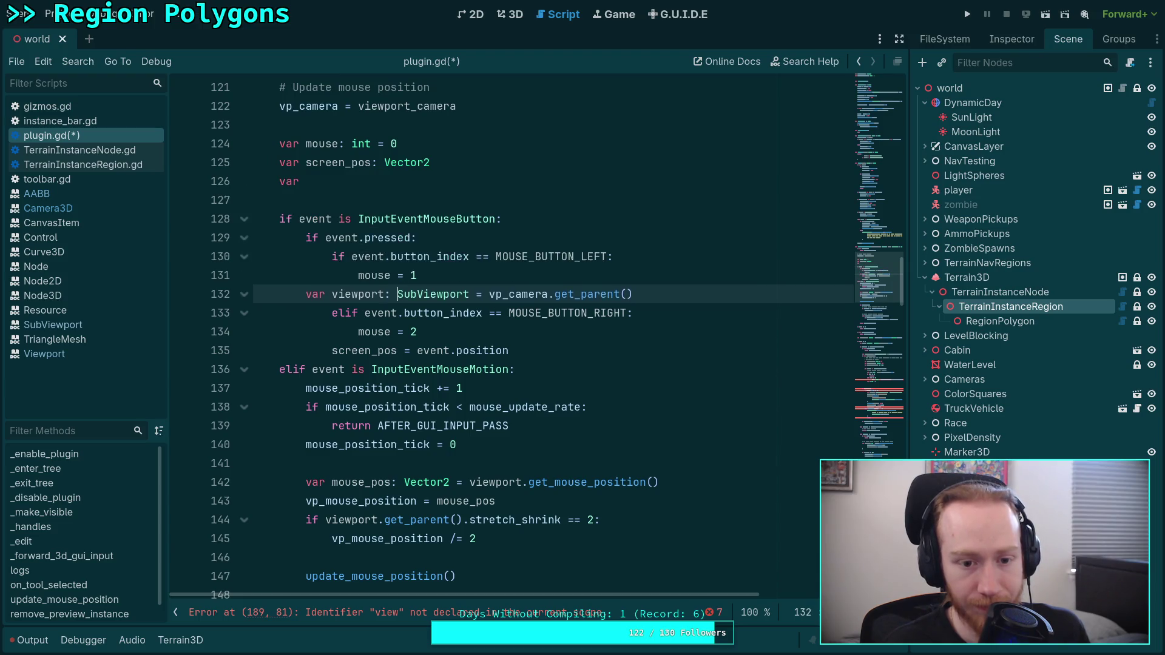
key(alt+Down)
key(alt+Down)
key(alt+Down)
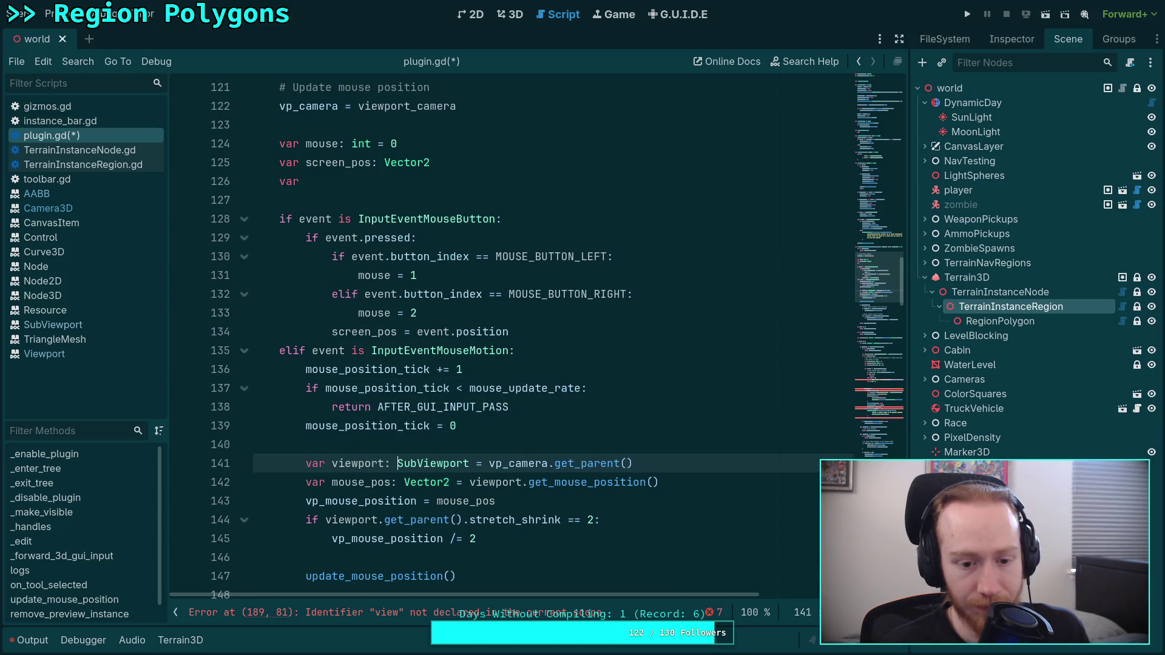
click(279, 124)
key(BackSpace)
key(shift+Up)
key(alt+Down)
key(alt+Down)
key(alt+Down)
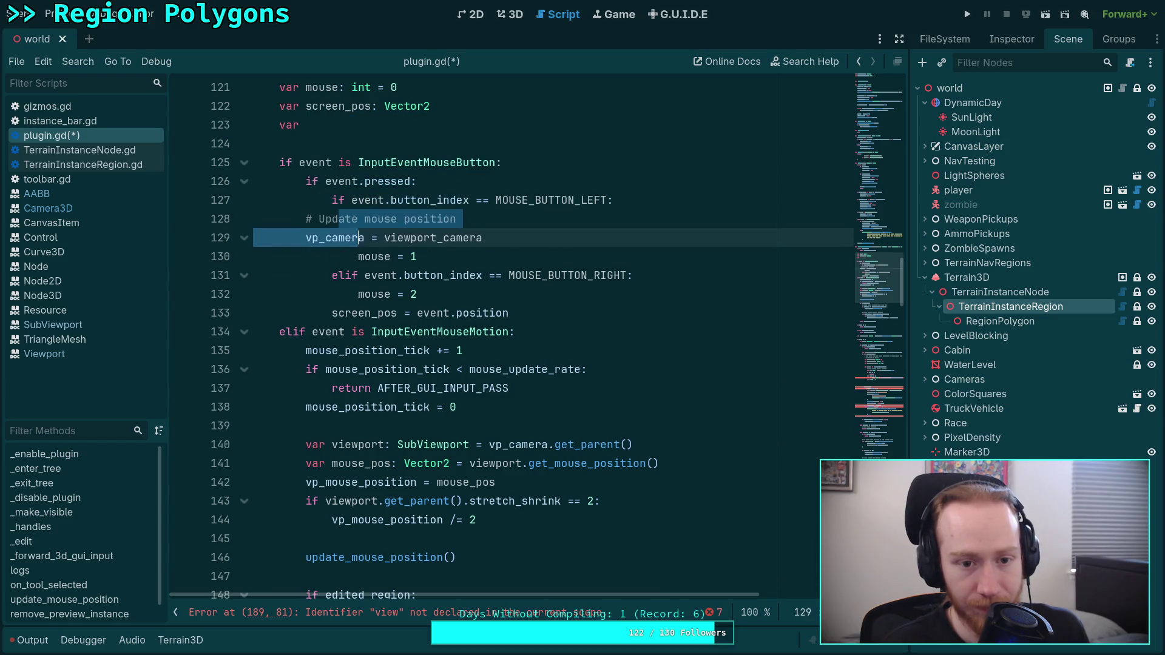
key(alt+Down)
key(alt+Down)
key(alt+Down)
Delete the stray var and empty line 123, undoing the accidental 'ode3' text.
click(299, 125)
key(BackSpace)
key(BackSpace)
key(BackSpace)
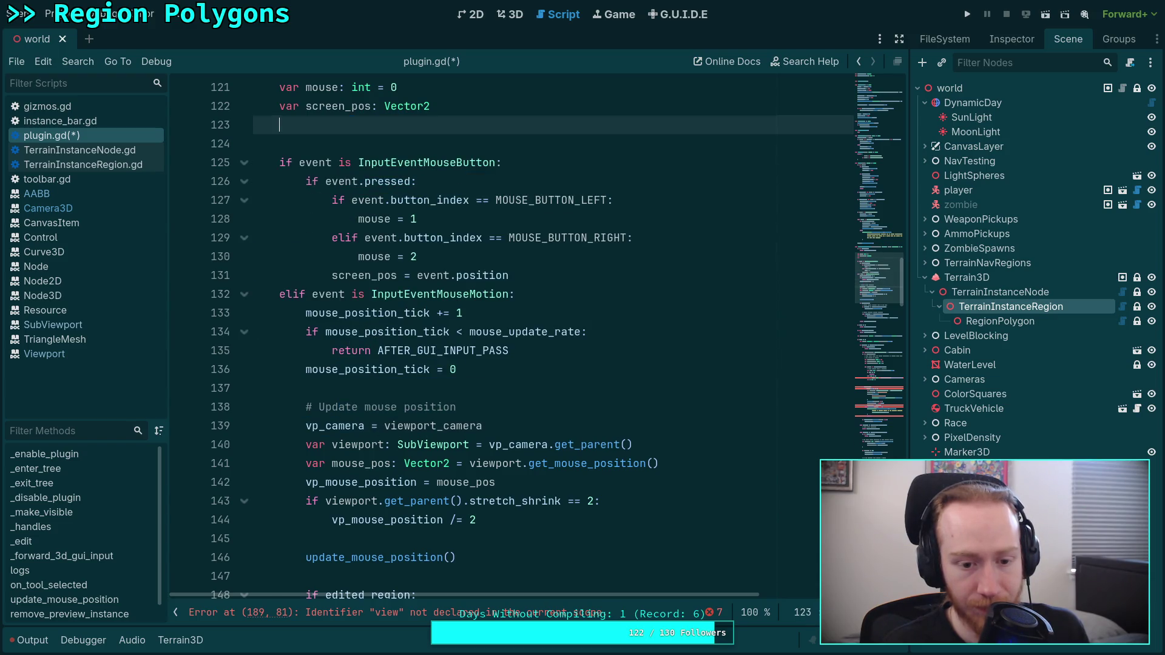
key(BackSpace)
key(BackSpace)
text(N)
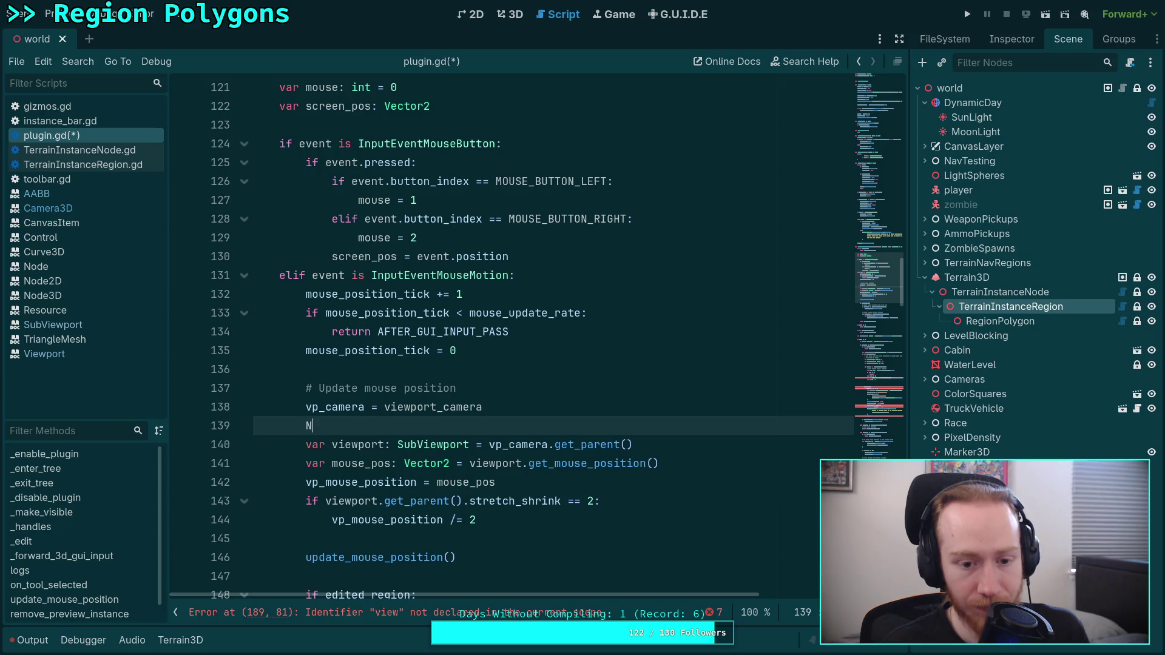
text(ode3)
key(ctrl+z)
key(ctrl+z)
key(ctrl+z)
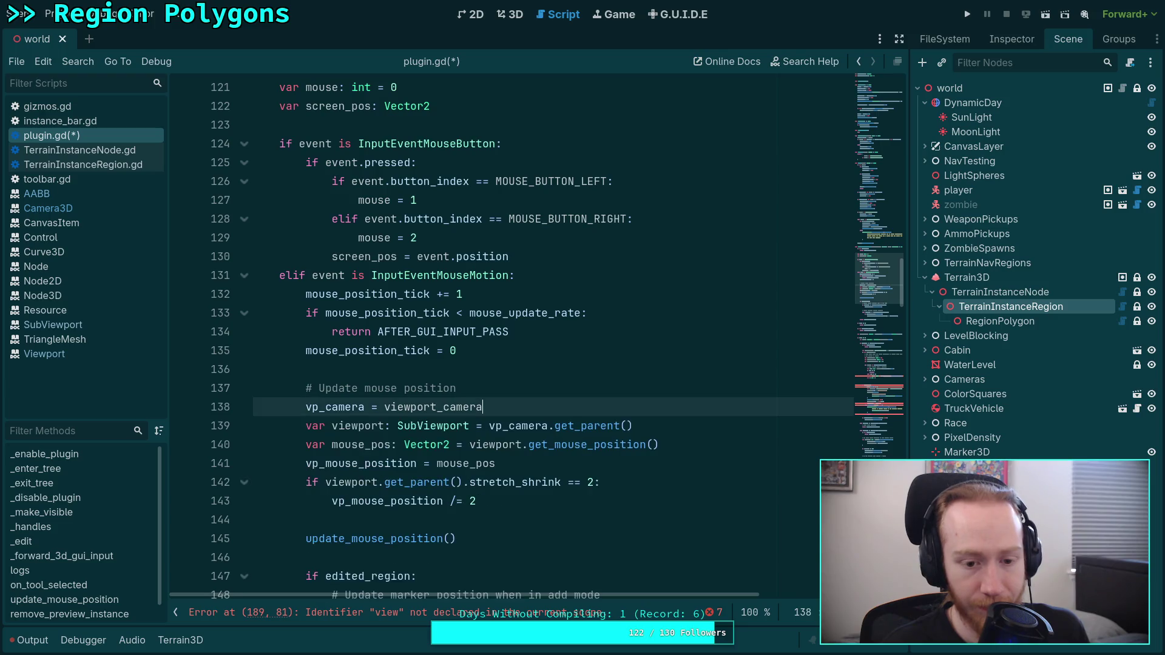
scroll(609, 276, up, 7)
scroll(609, 276, down, 6)
scroll(609, 276, down, 17)
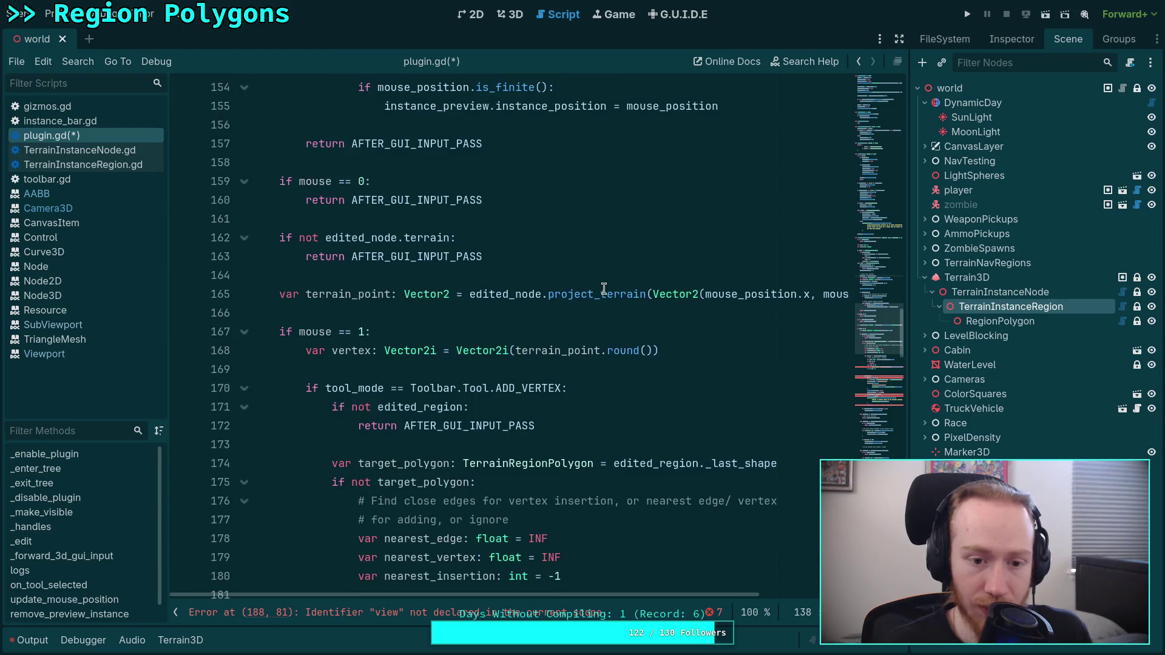
Make the distance target viewport_camera.unproject_position(polygon.world_vertices[0]).
scroll(587, 315, down, 2)
drag(804, 332, 779, 332)
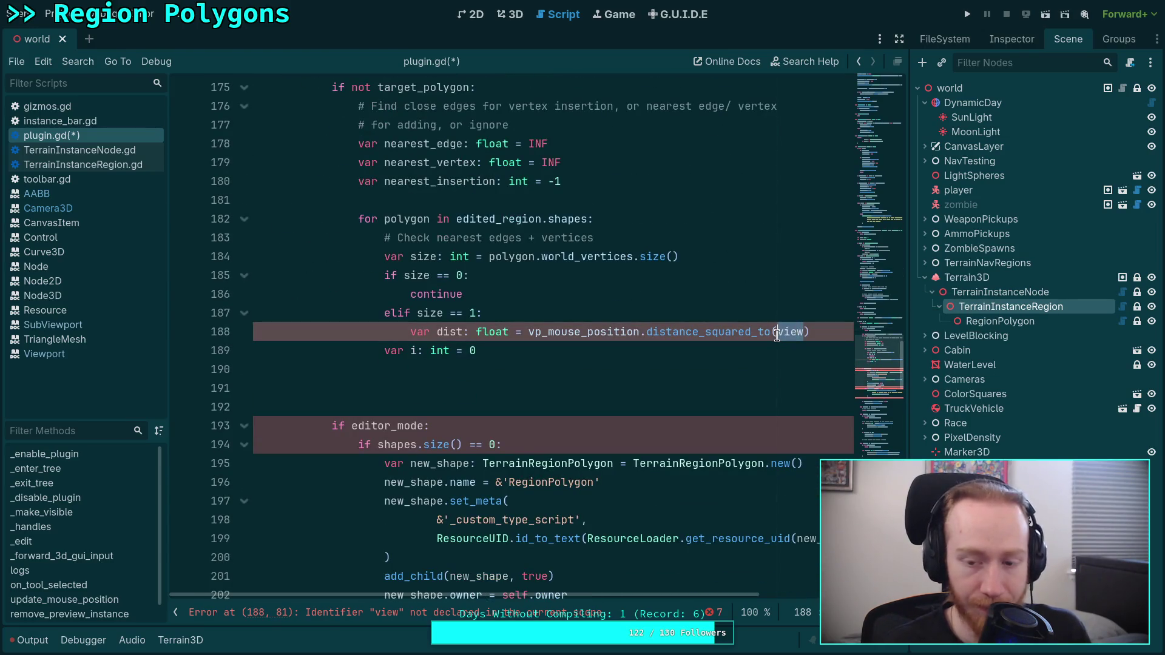
text(viewport_camera.)
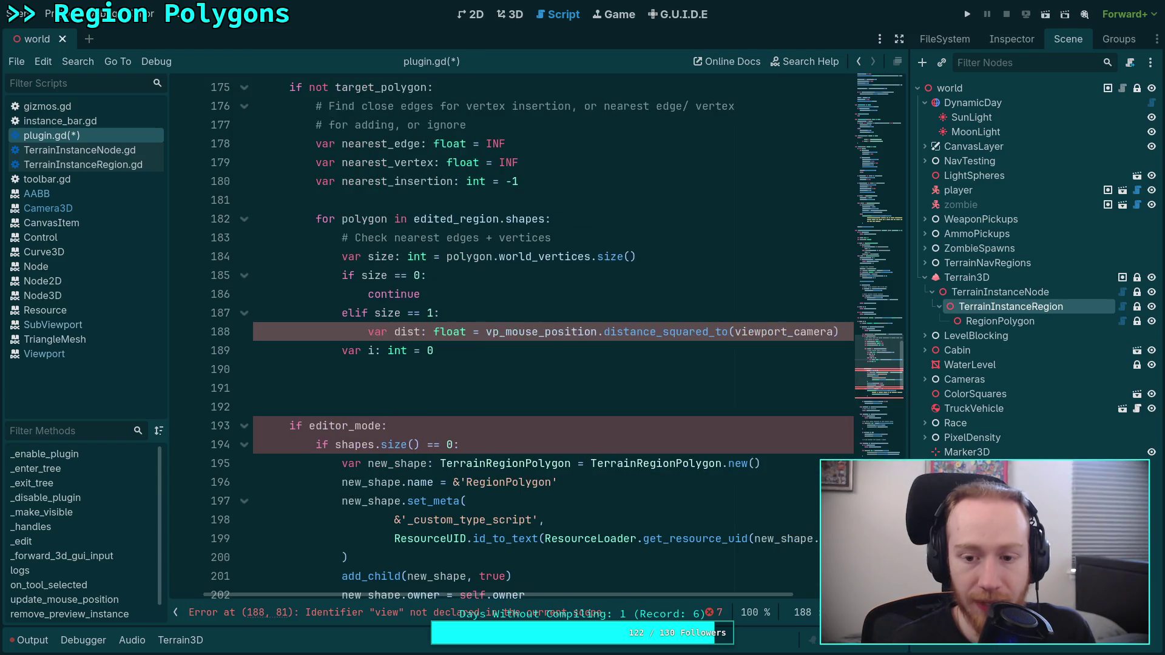
text(unp)
key(Return)
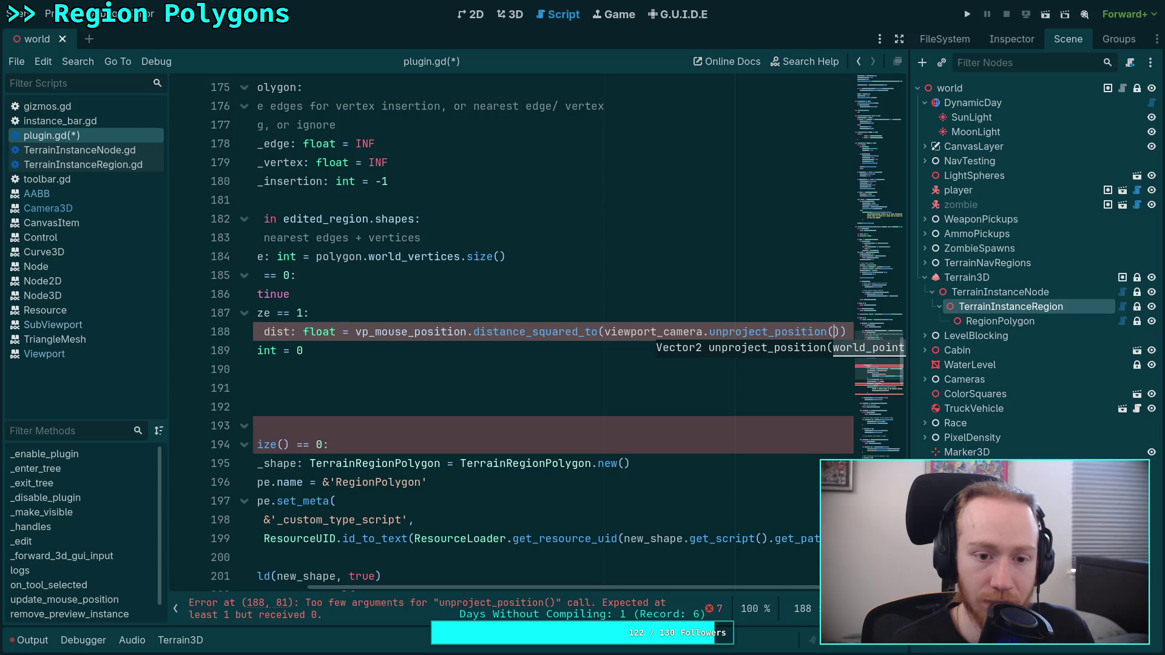
text(polygon.)
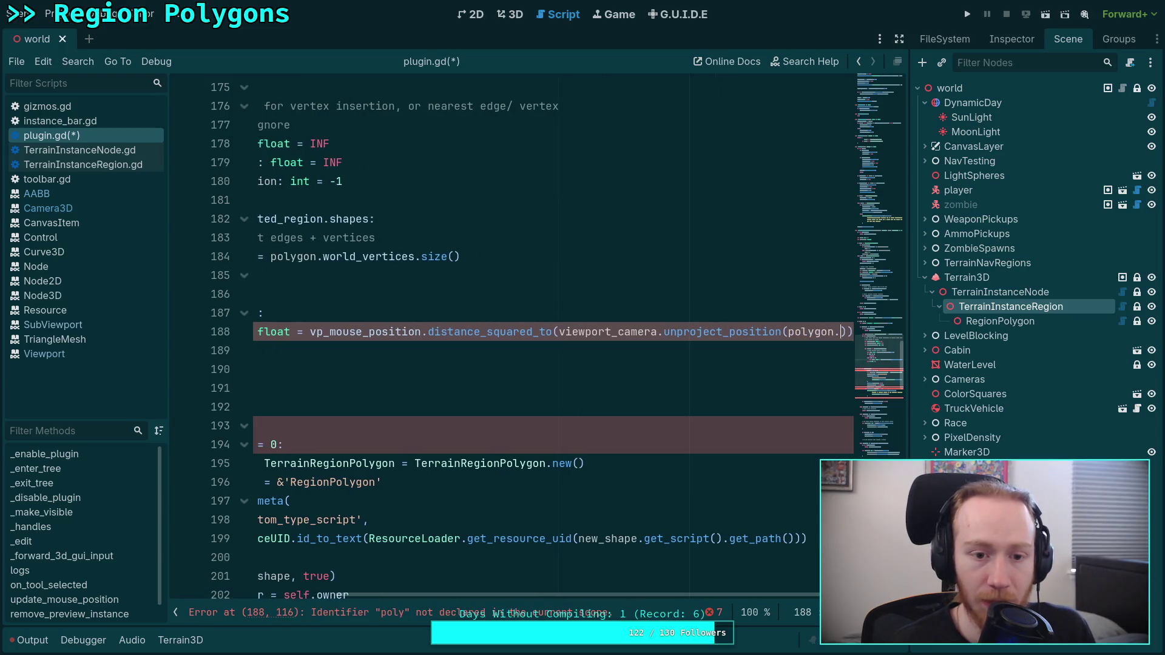
text(w)
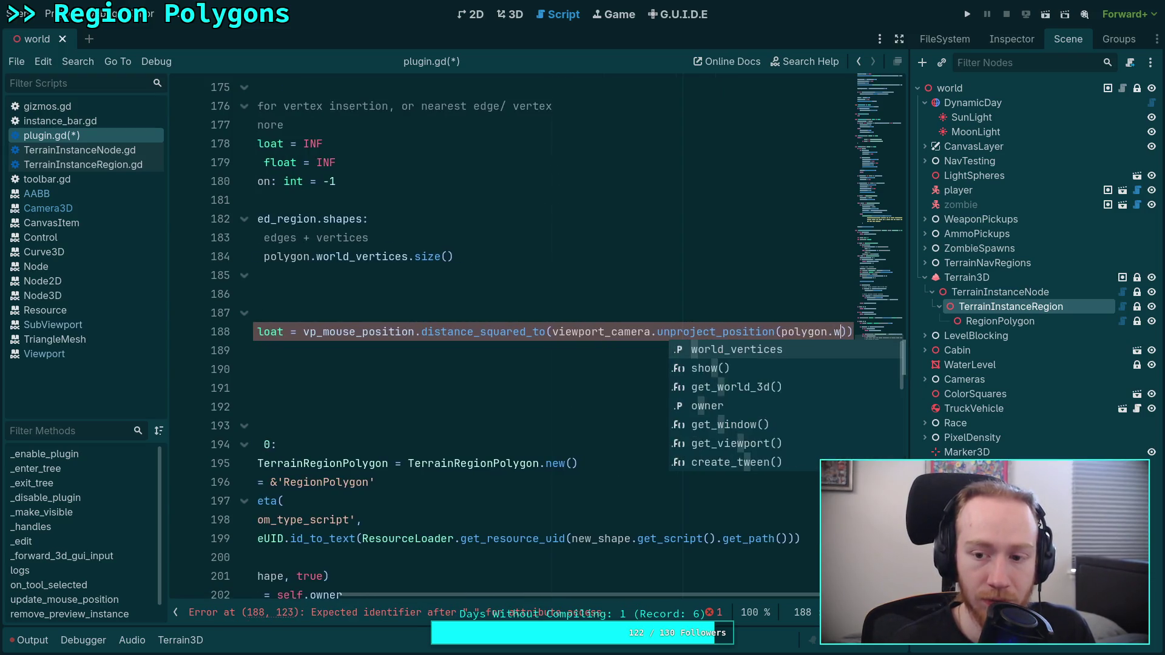
key(Return)
text([i)
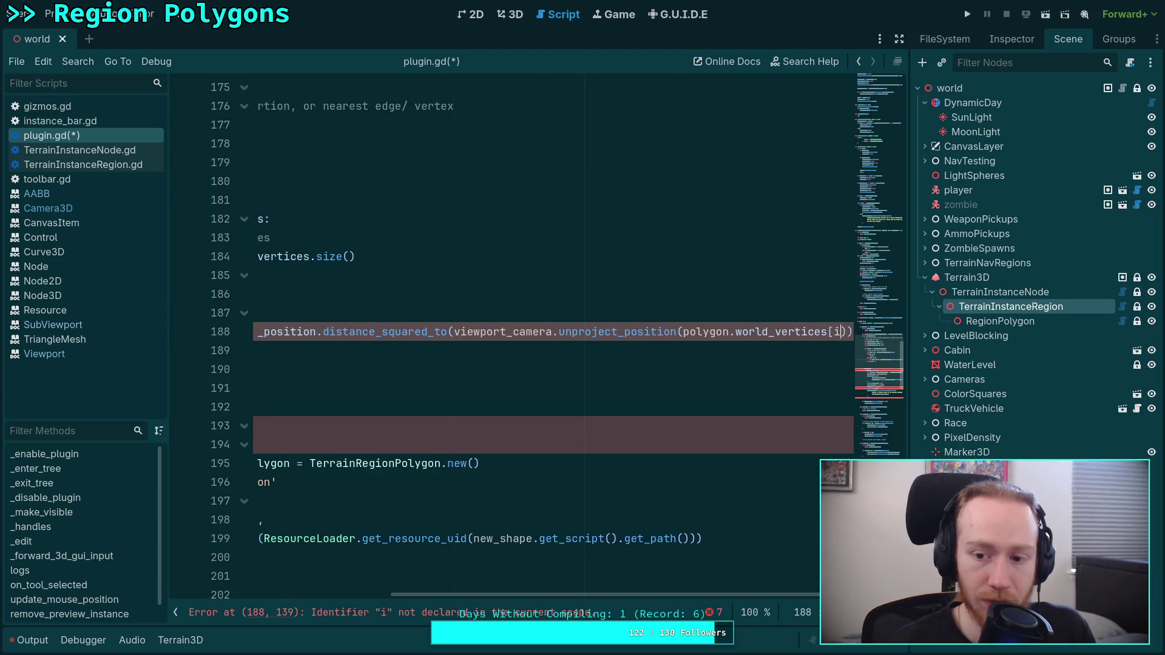
key(BackSpace)
text(0])
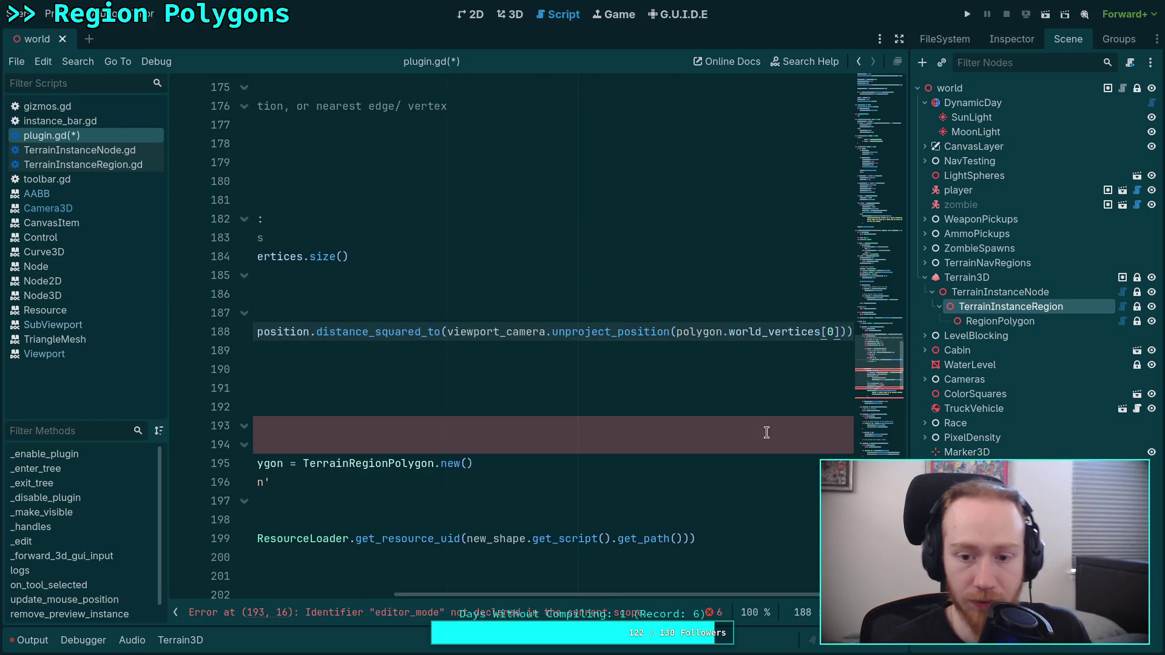
Hide the script list and wrap the distance_squared_to call over separate lines, closing parenthesis under var dist.
drag(704, 590, 307, 583)
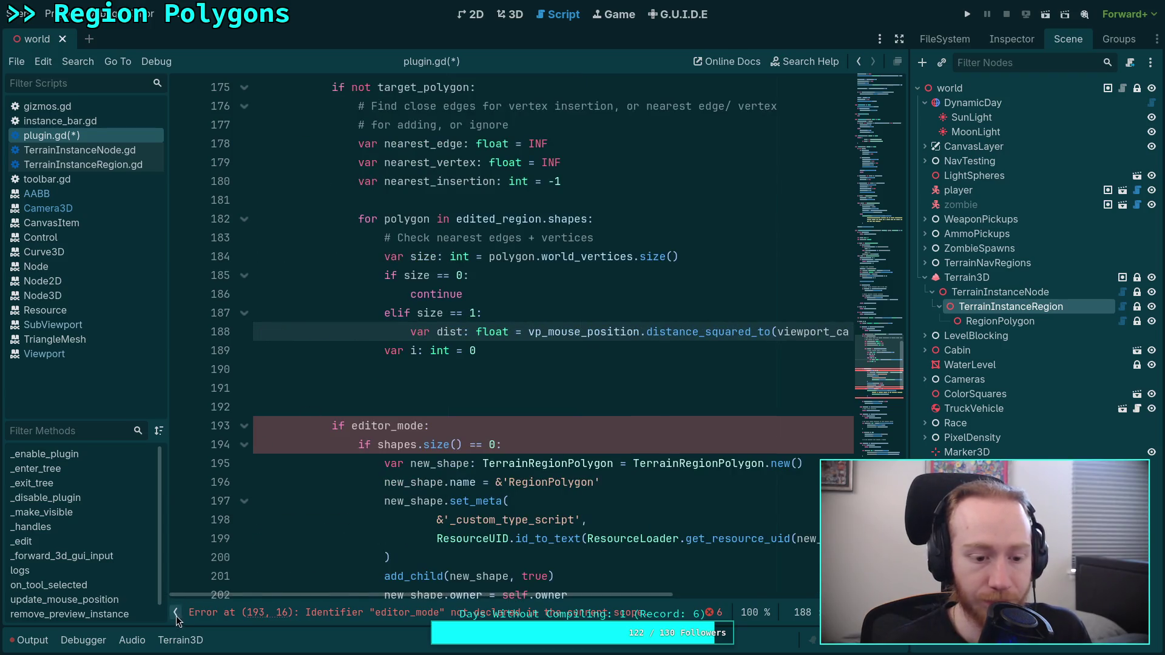
click(175, 614)
click(610, 331)
key(Return)
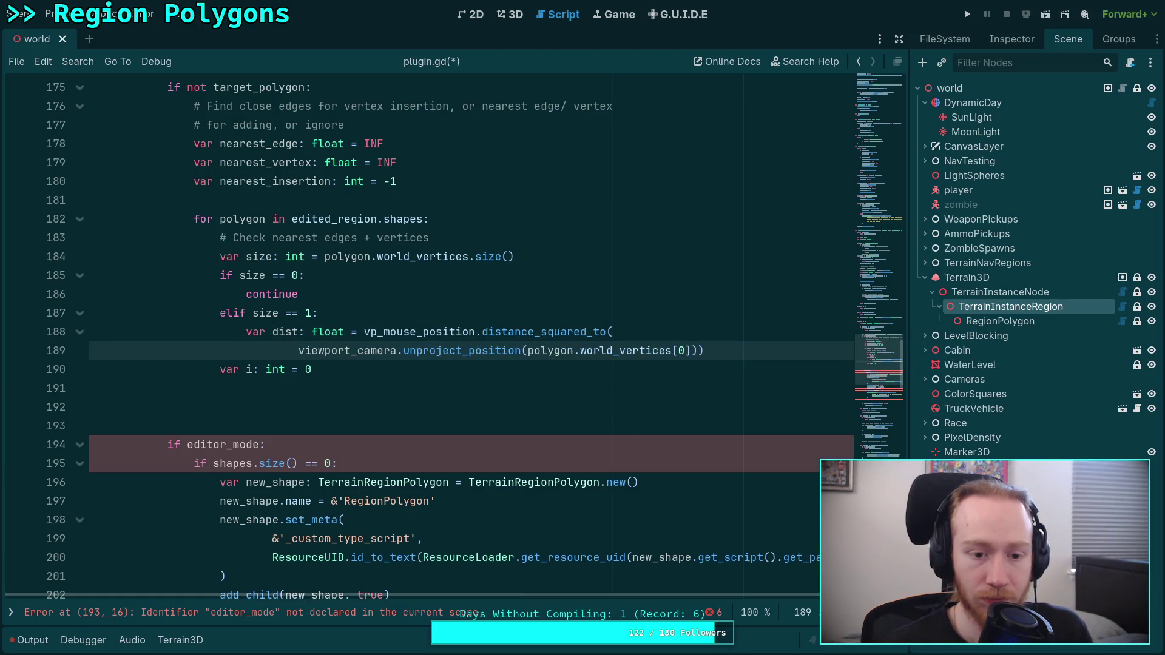
click(696, 350)
key(Return)
key(BackSpace)
key(BackSpace)
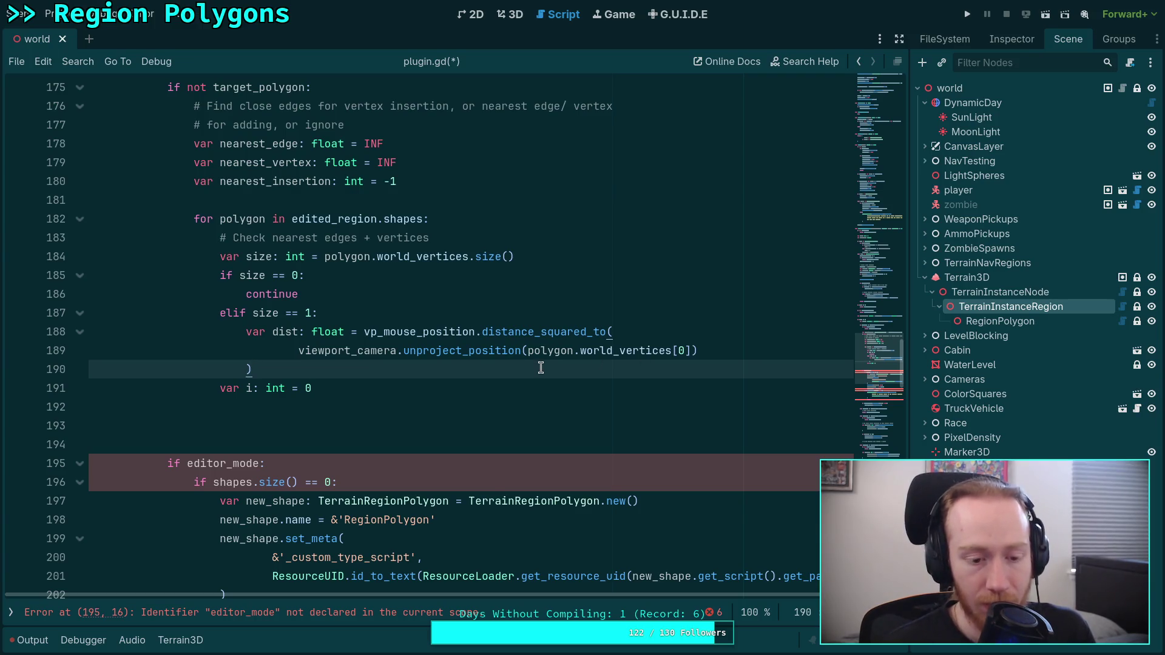
key(Return)
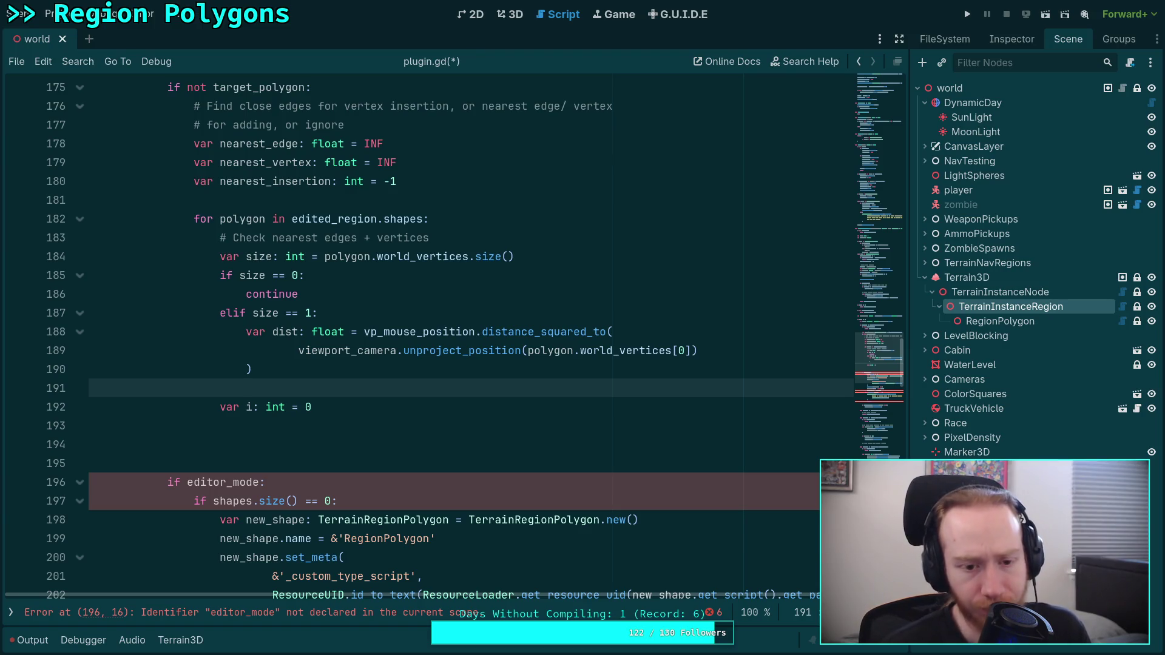
Replace vp_mouse_position with screen_pos as the distance origin on line 188.
scroll(533, 355, up, 20)
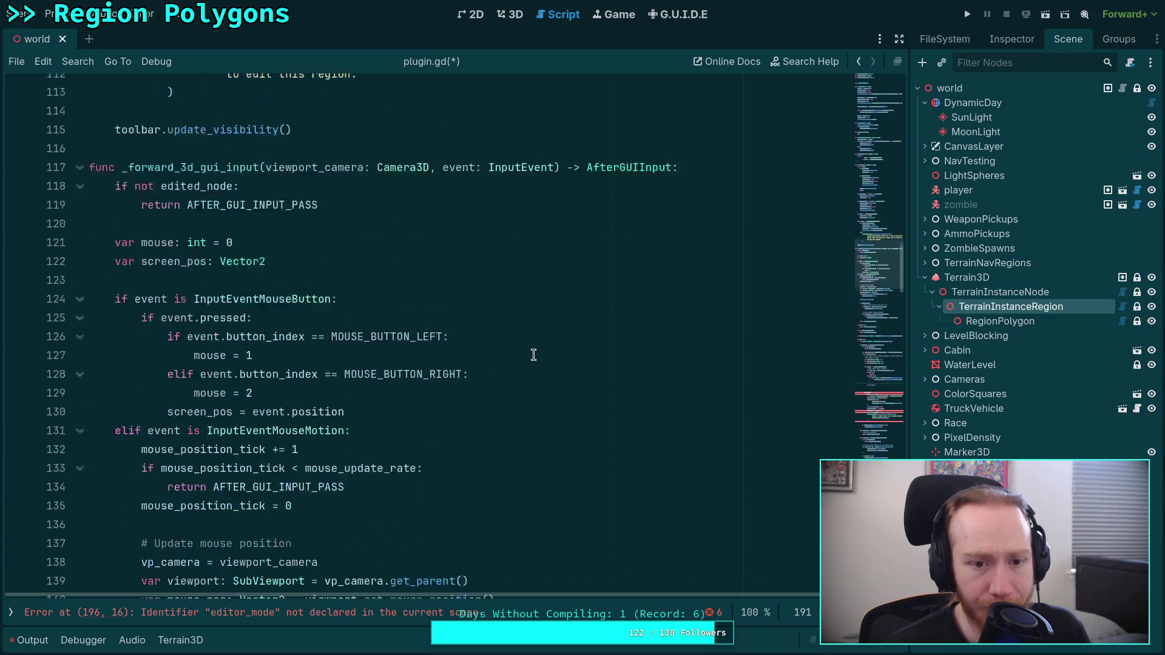
scroll(534, 353, down, 7)
scroll(535, 352, down, 9)
scroll(535, 352, down, 3)
scroll(535, 352, down, 3)
scroll(535, 352, up, 9)
scroll(535, 352, up, 9)
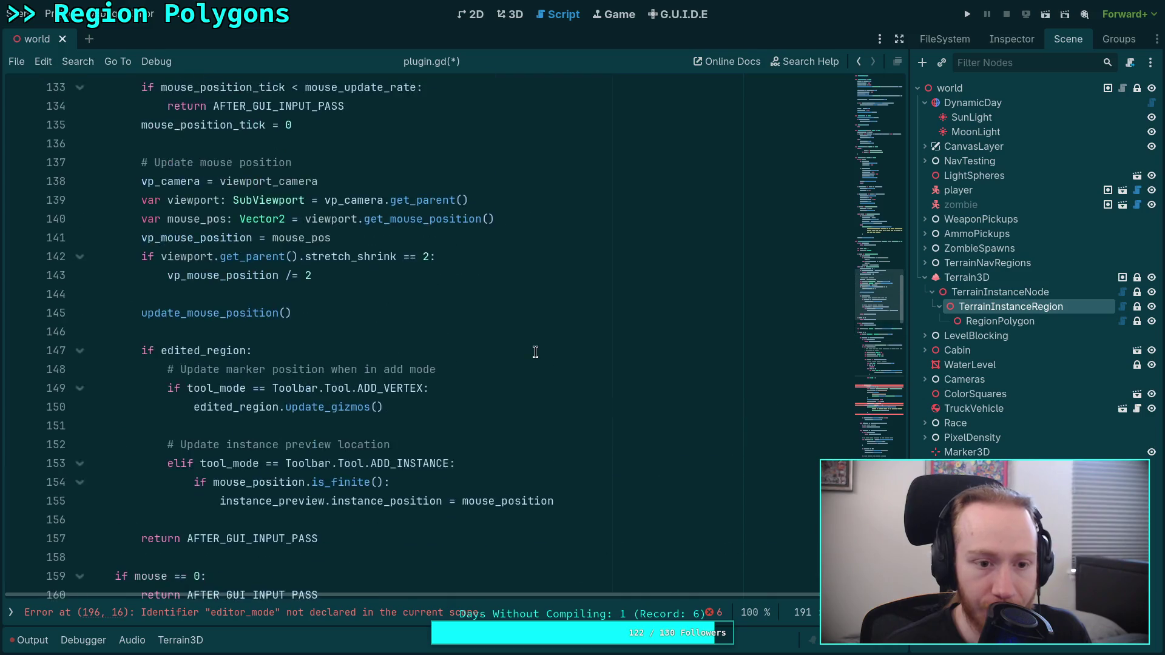
scroll(535, 352, up, 2)
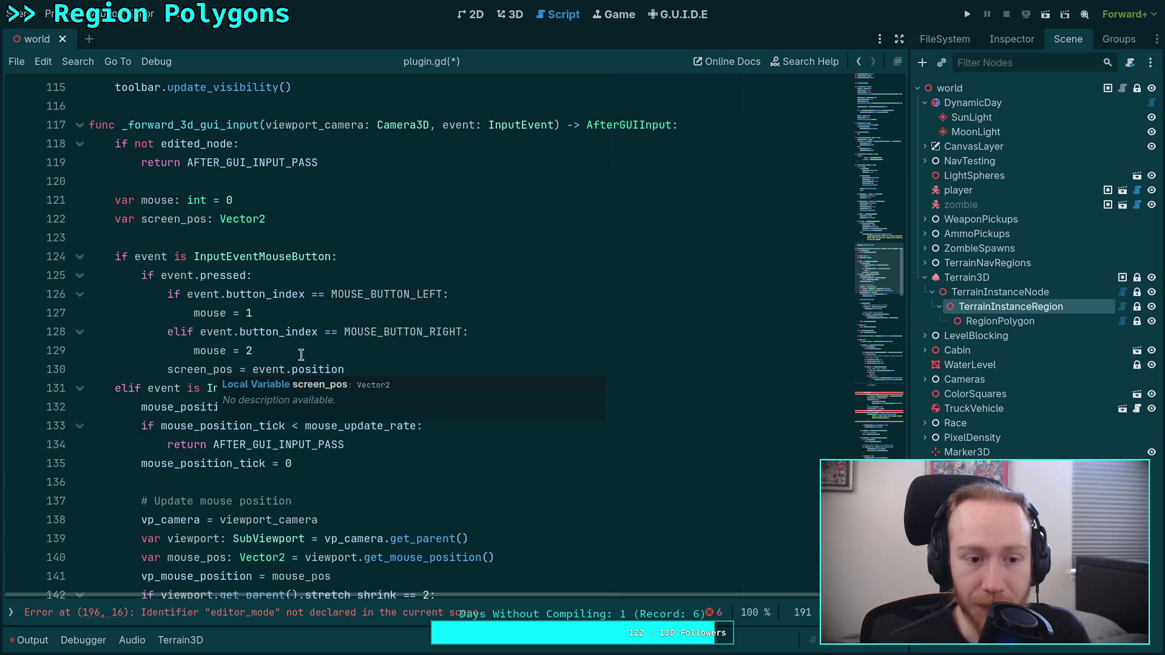
scroll(410, 364, down, 6)
scroll(472, 365, down, 14)
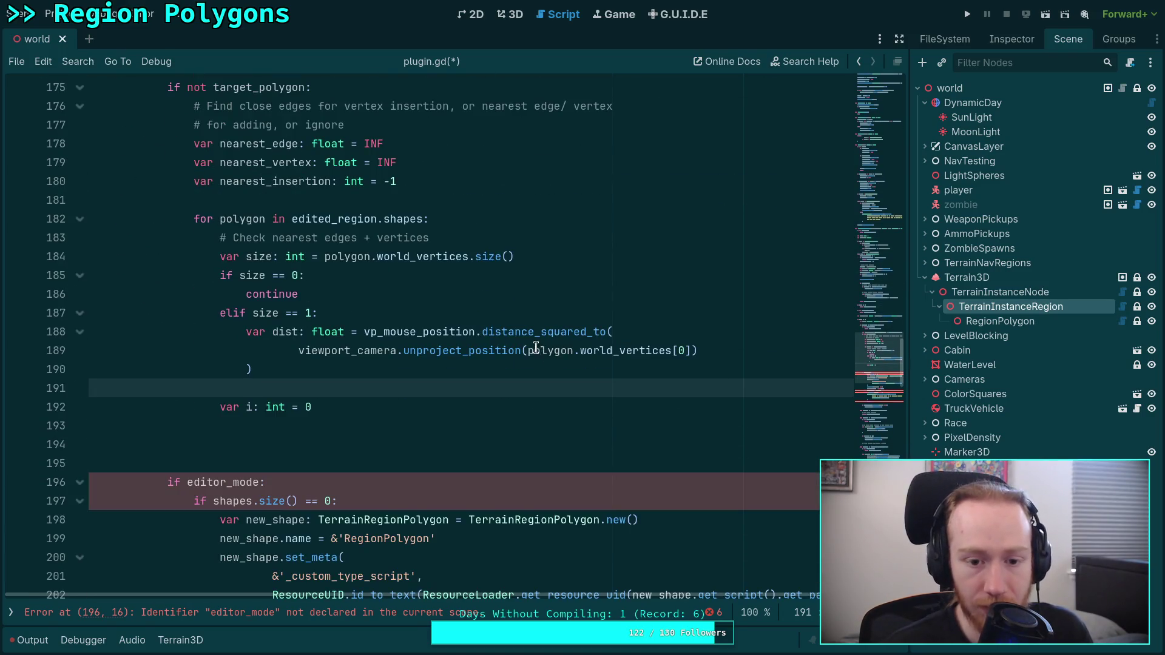
double_click(399, 331)
text(scree)
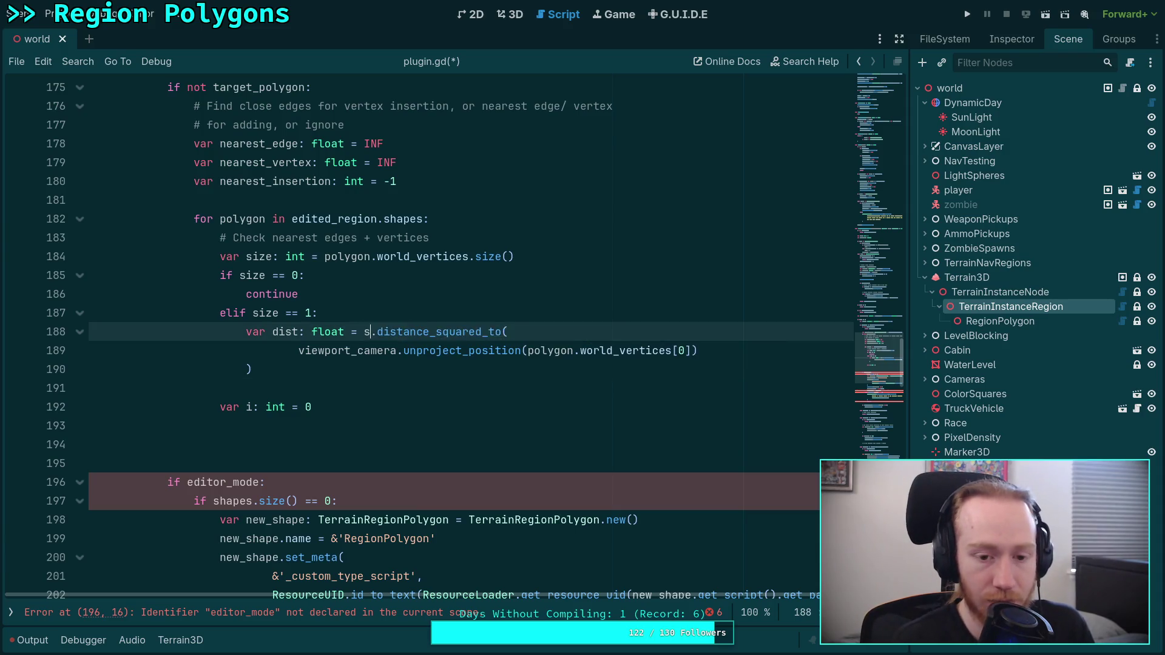
key(Return)
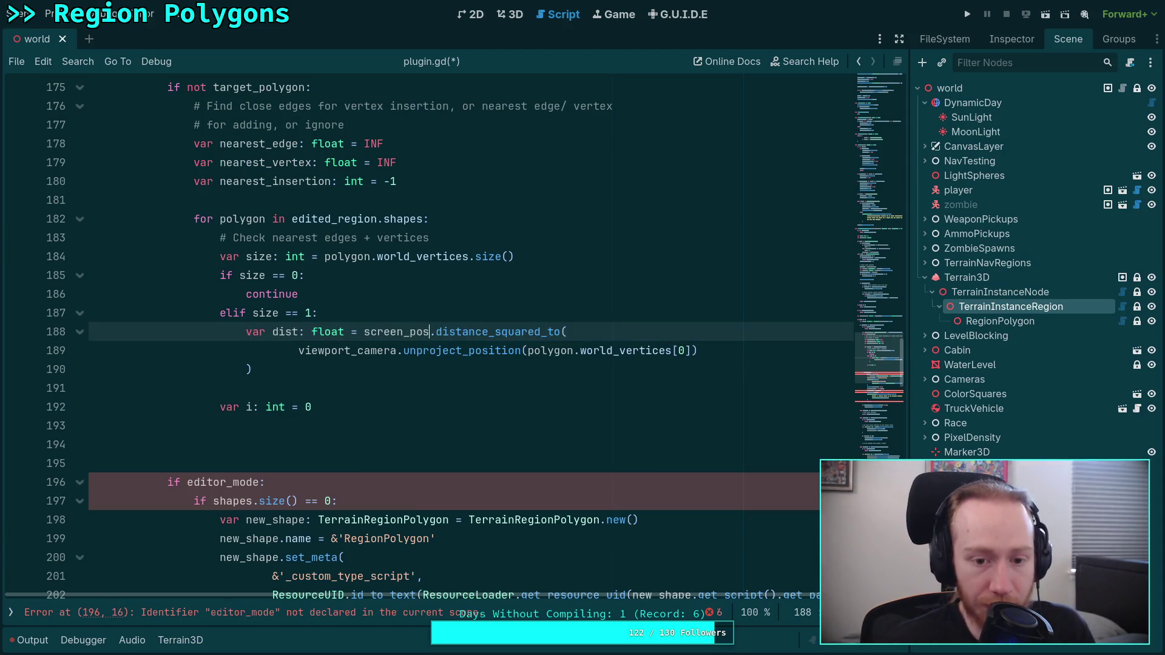
Select the stretch_shrink scaling lines above for review.
scroll(395, 369, up, 11)
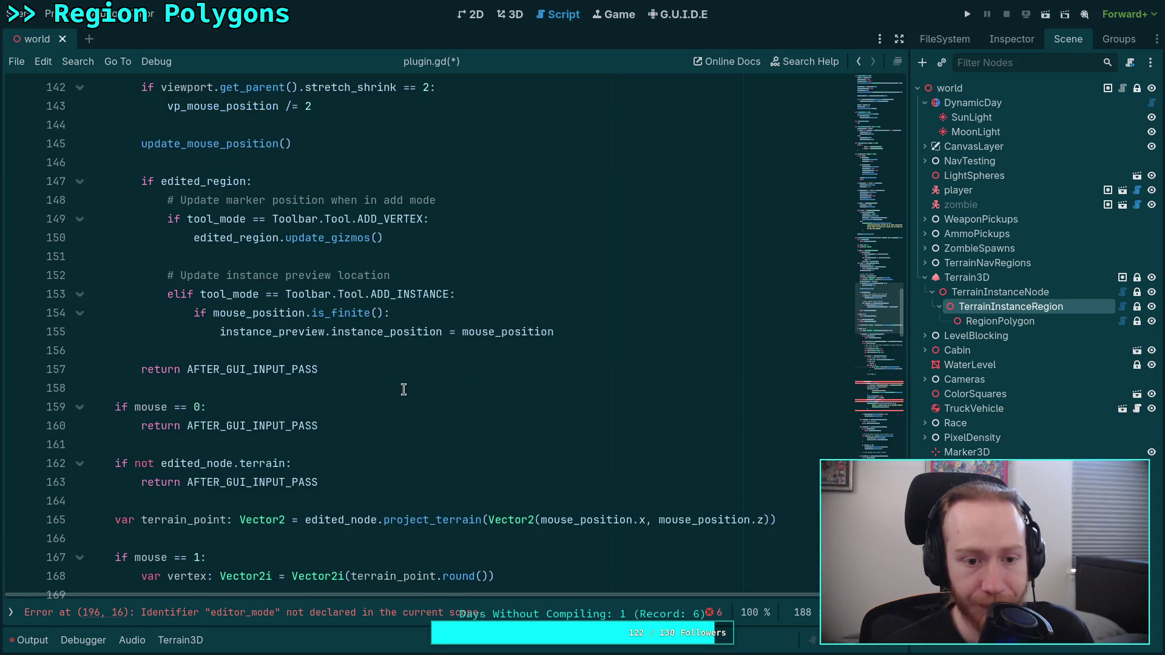
scroll(403, 389, up, 4)
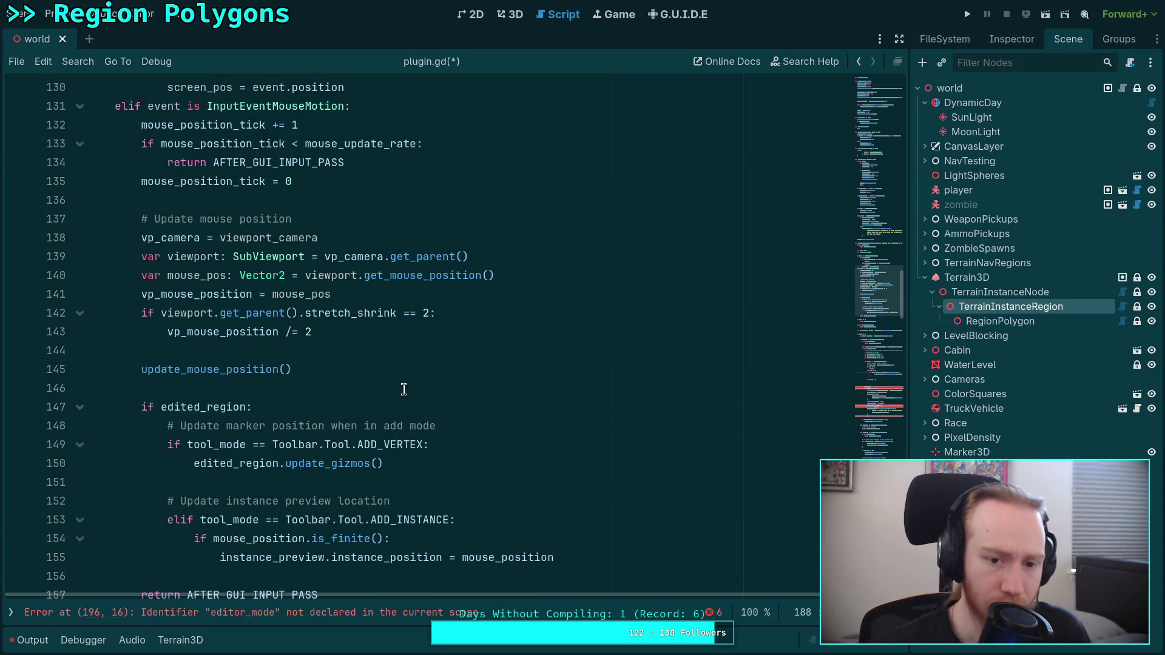
mouse_move(368, 331)
mouse_down()
mouse_move(270, 333)
mouse_move(143, 313)
mouse_up()
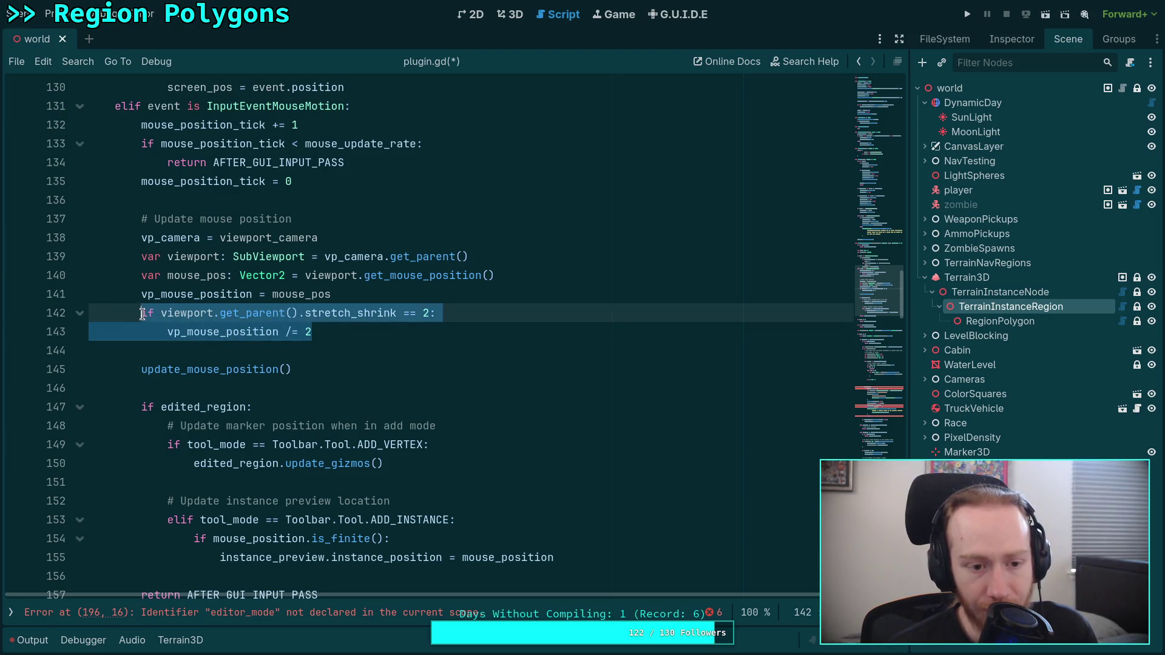
click(347, 328)
drag(348, 327, 143, 313)
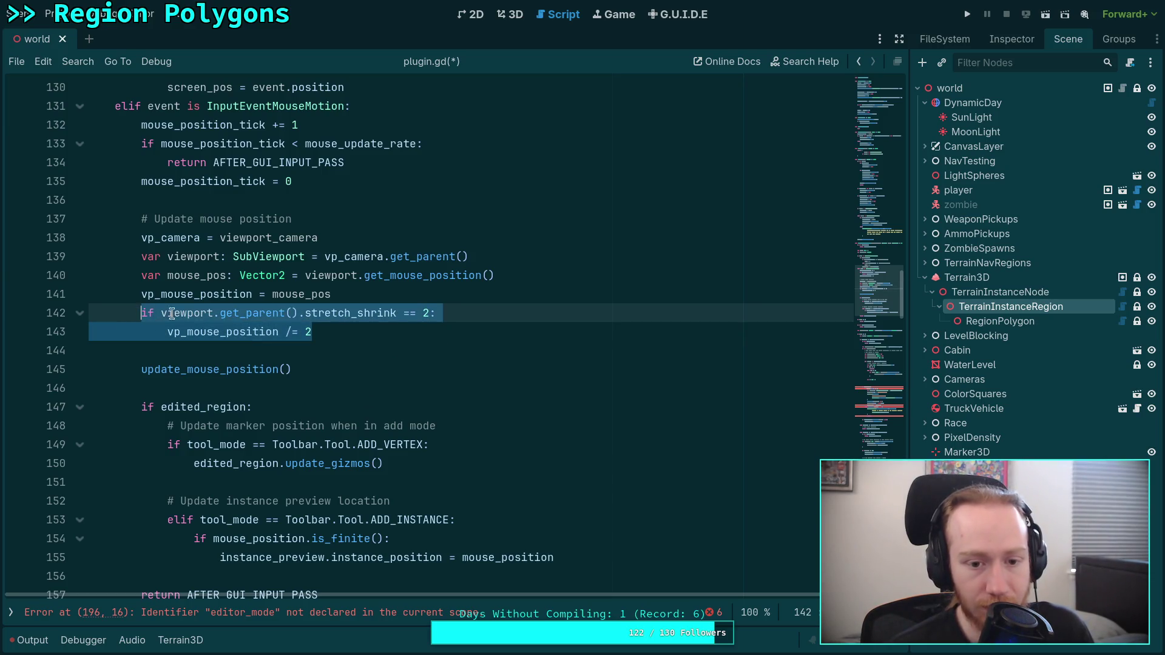
click(365, 330)
scroll(464, 353, down, 13)
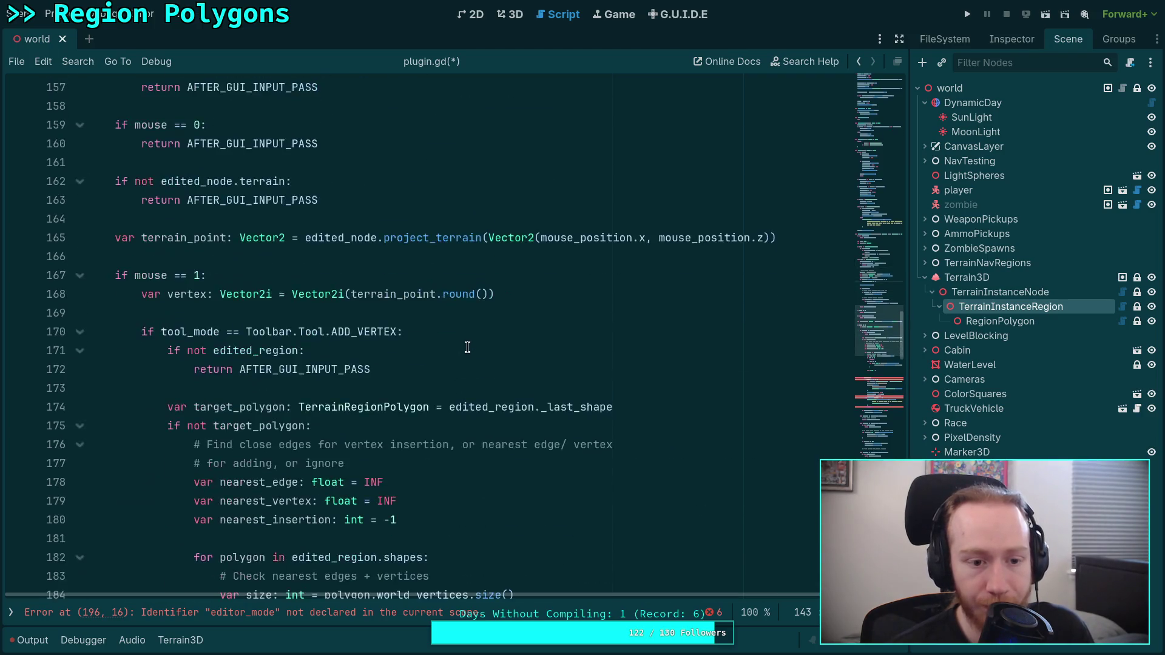
scroll(468, 347, down, 1)
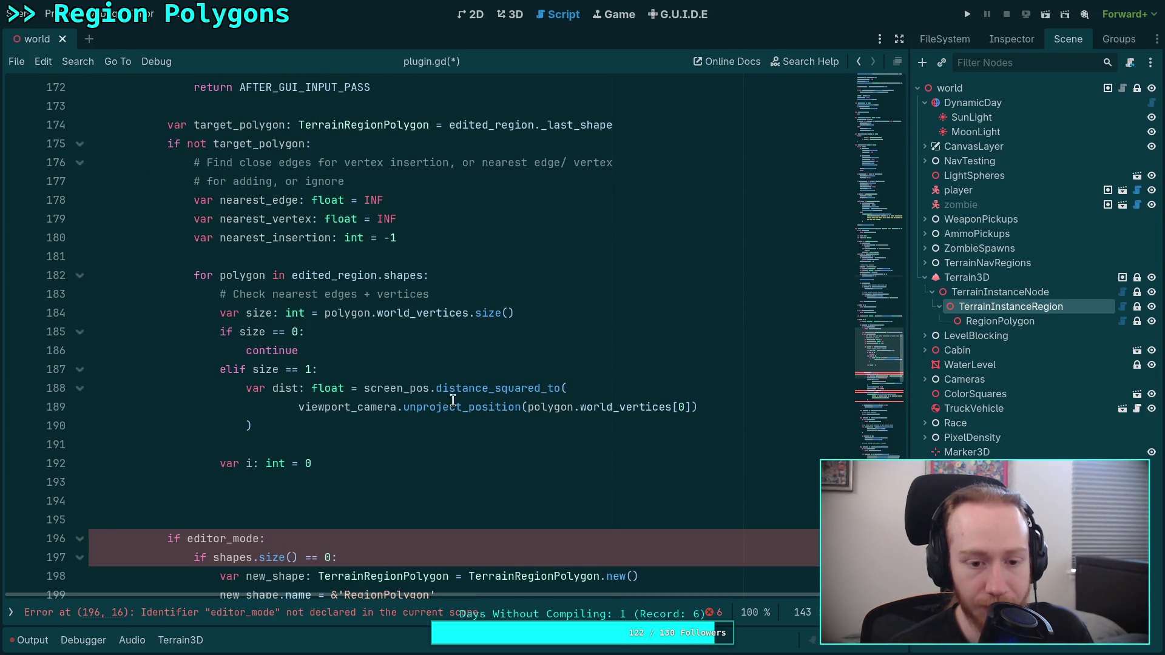
Start 'if dist < nearest_vertex and dist < ne' on a new line after the distance statement.
click(457, 425)
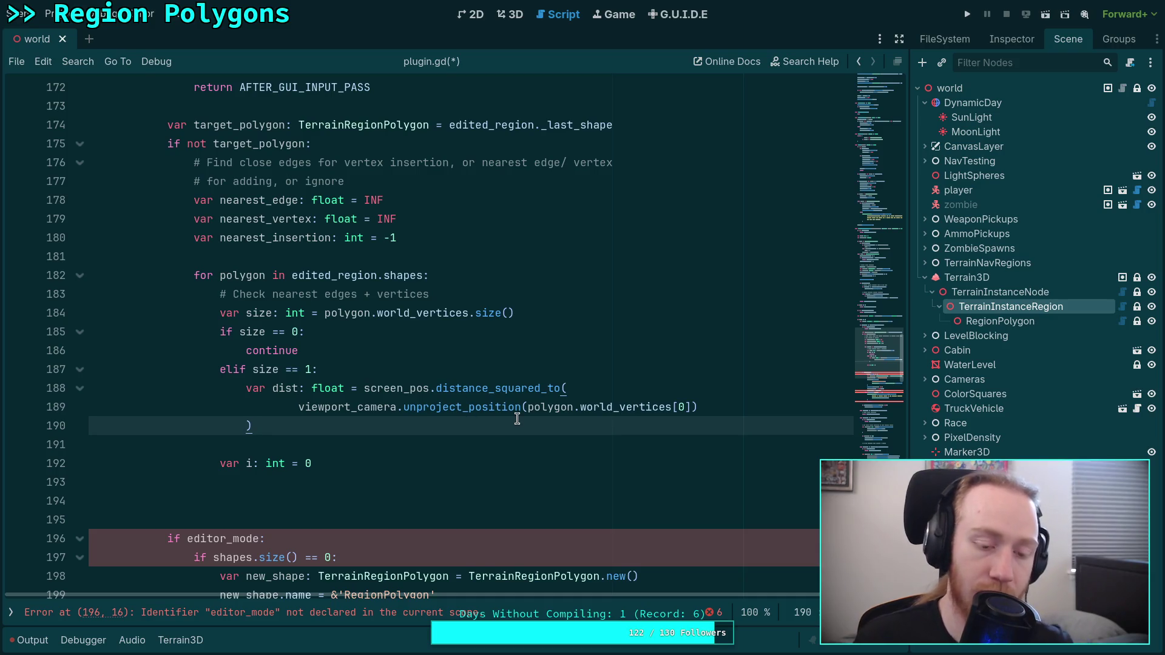
key(Return)
text(if )
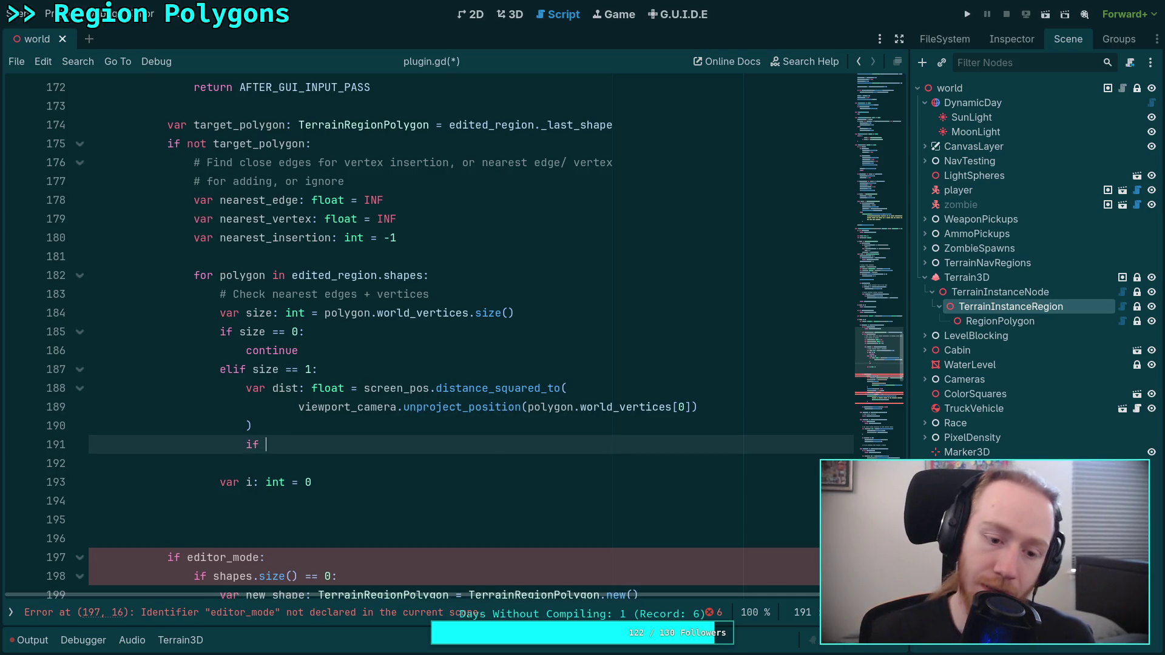
text(dist )
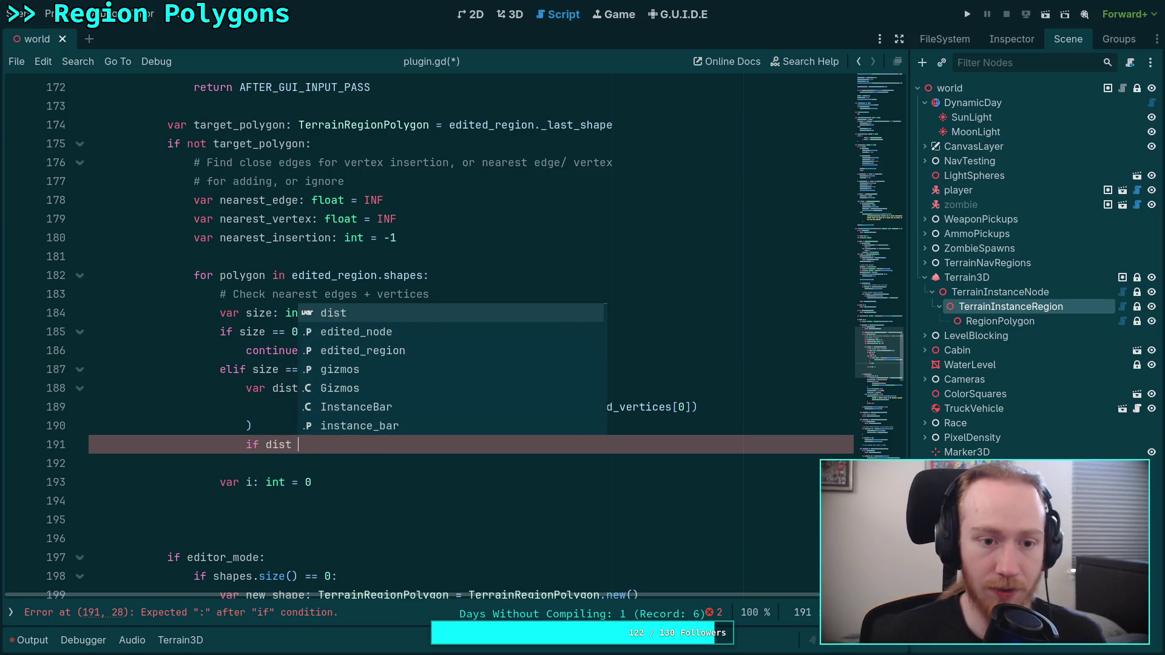
text(< ne)
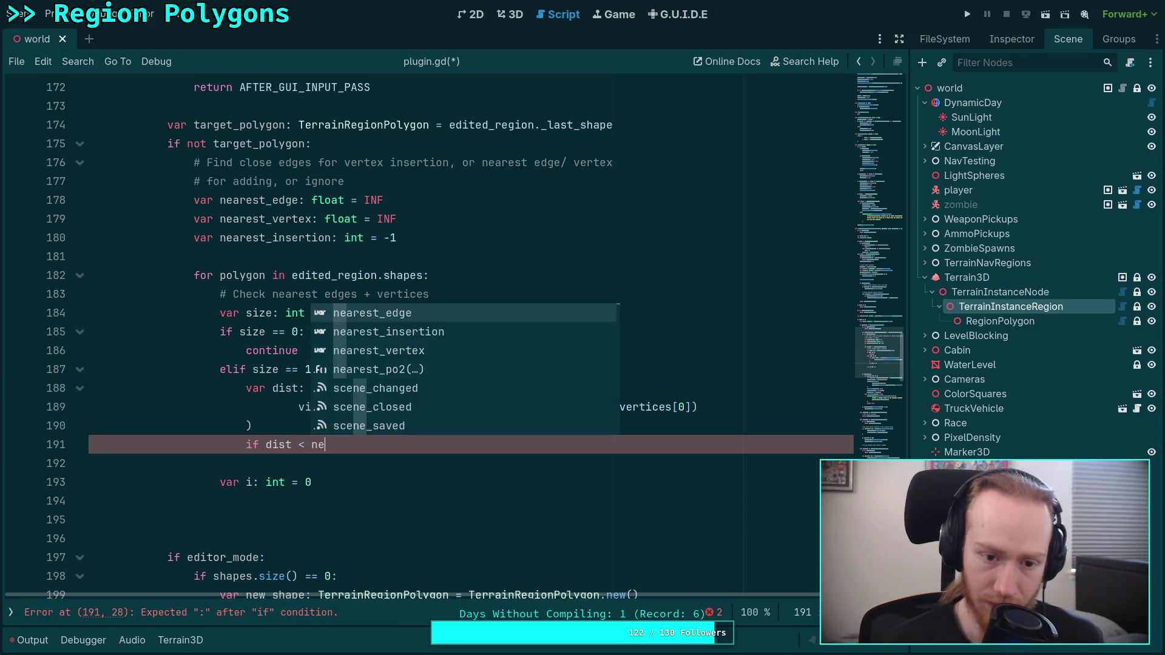
key(Down)
key(Down)
key(Return)
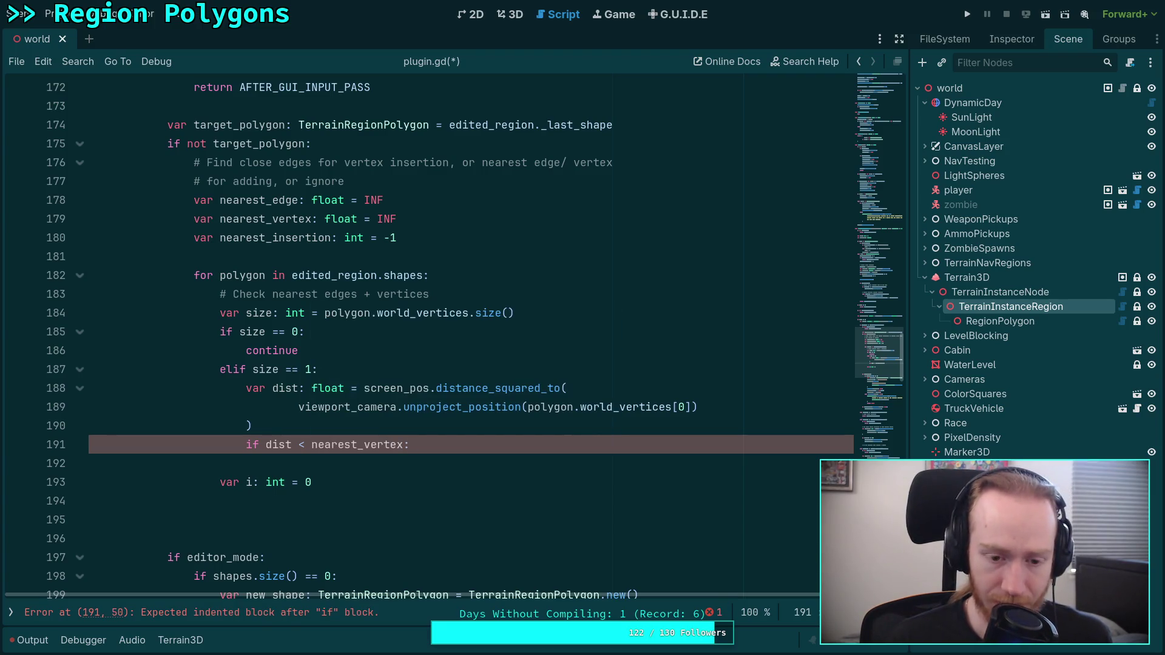
text(and )
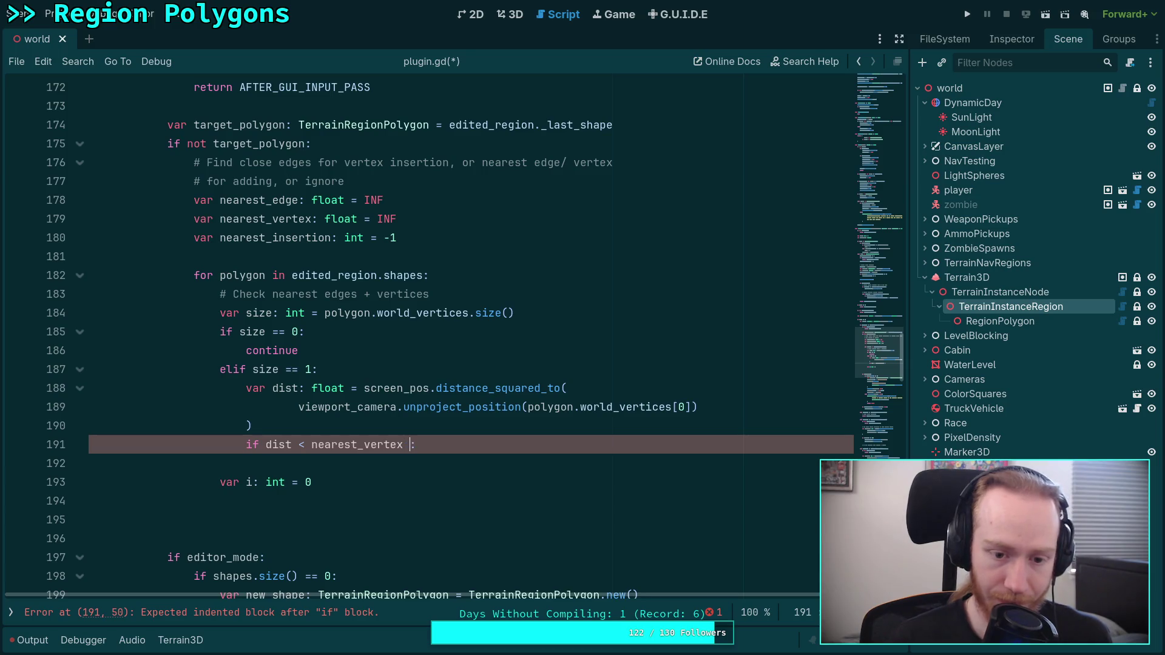
text(dist)
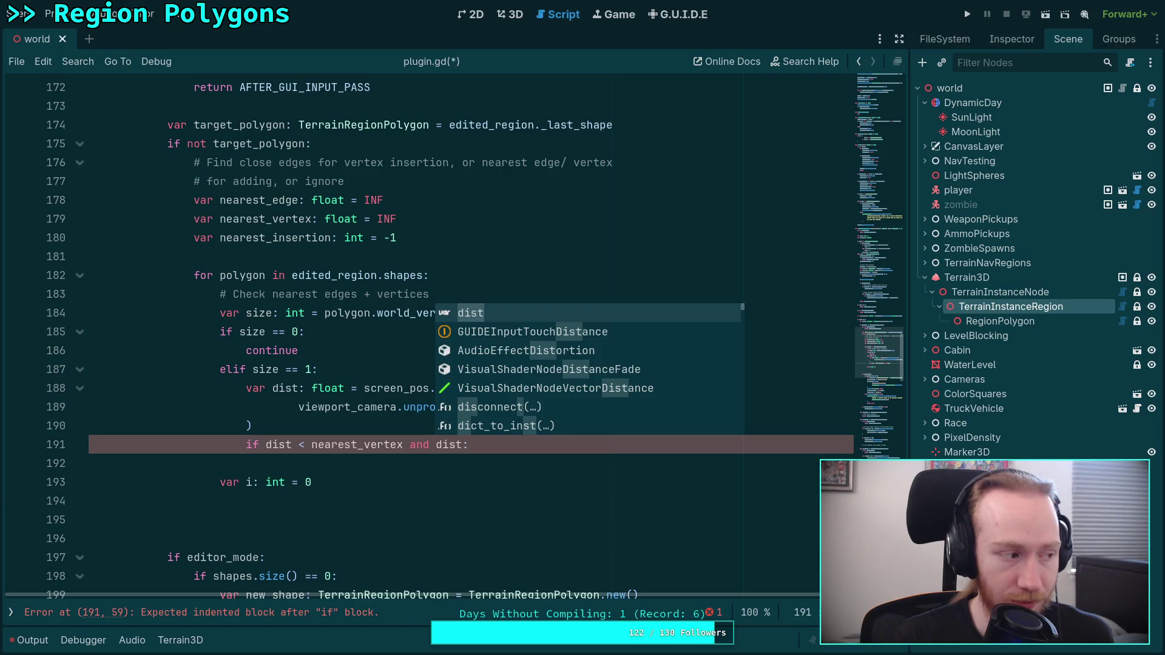
click(428, 240)
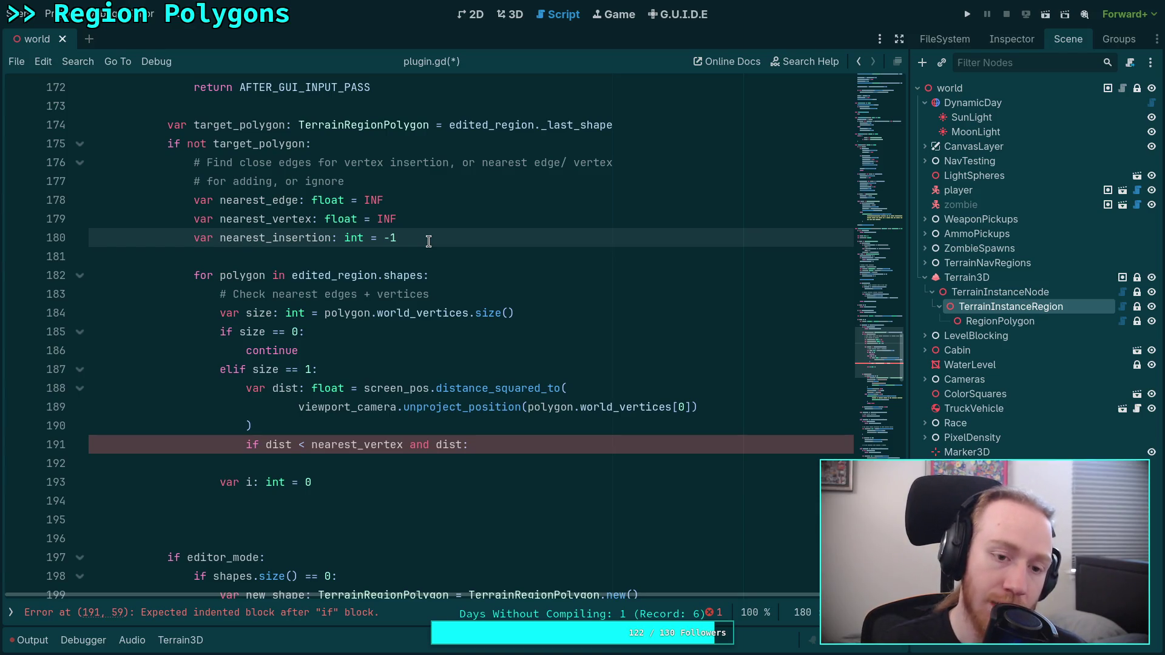
click(463, 444)
text(< ne)
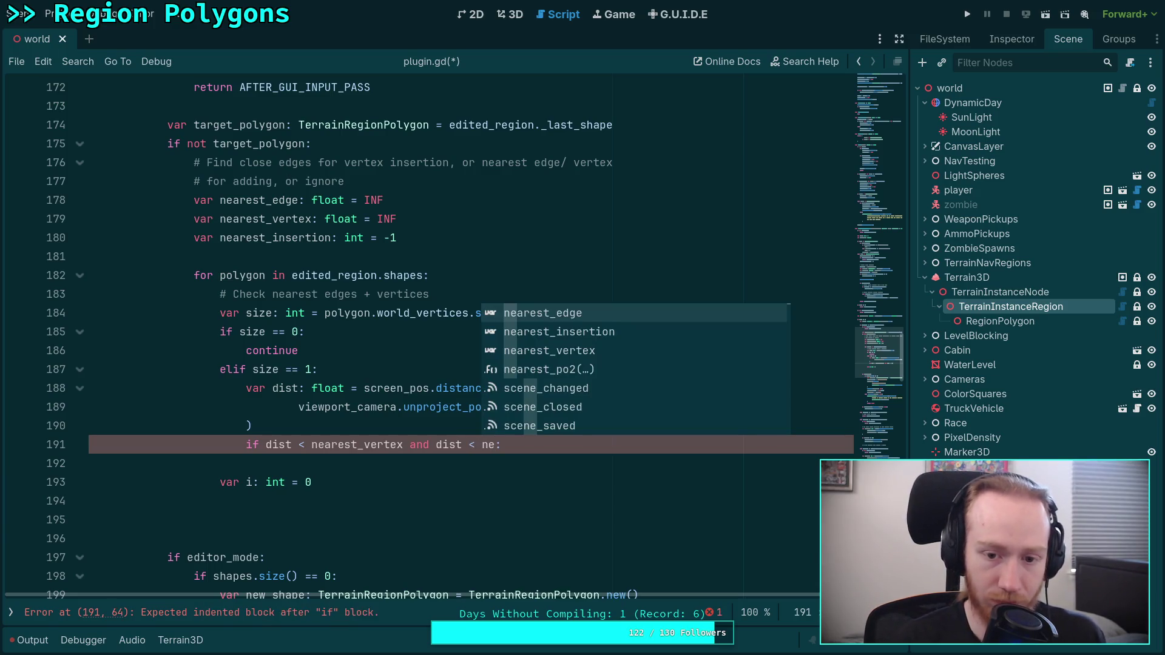
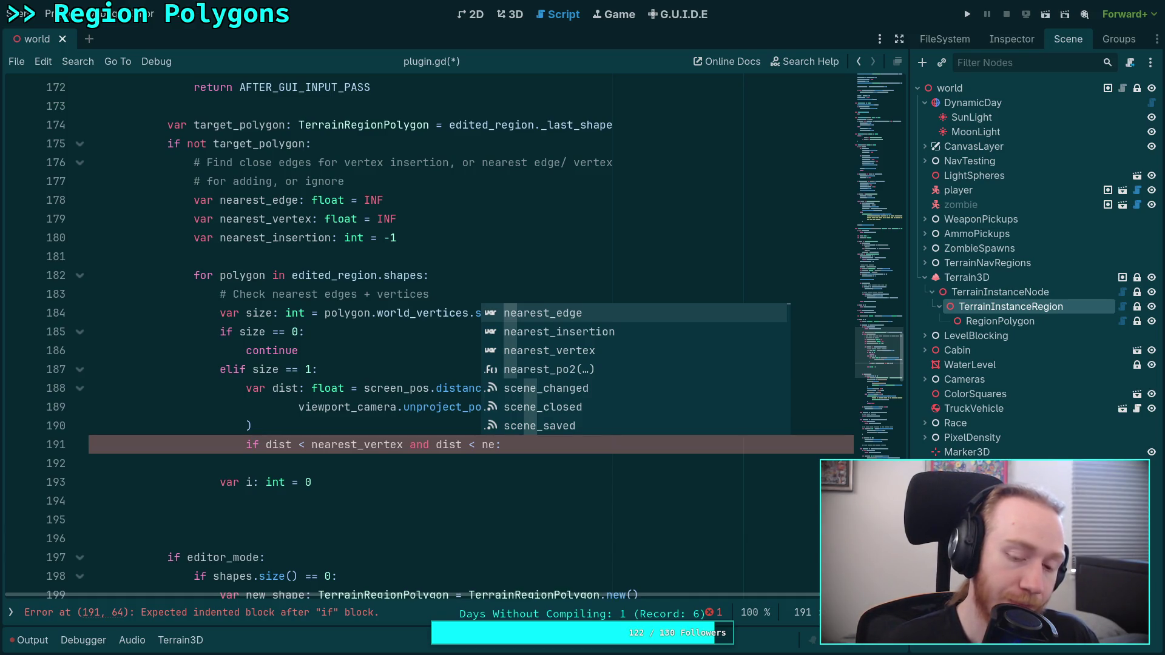
Drop the extra condition on line 191 and undo the stray line under nearest_vertex.
key(BackSpace)
key(BackSpace)
key(BackSpace)
key(BackSpace)
key(BackSpace)
key(BackSpace)
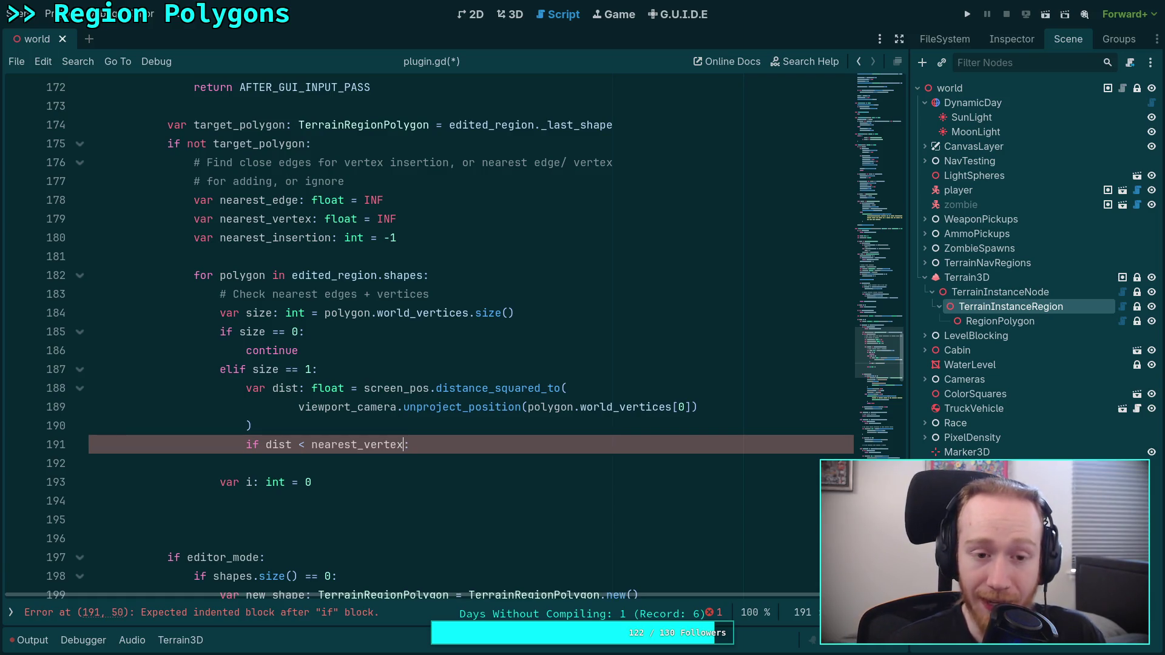
click(411, 216)
key(Return)
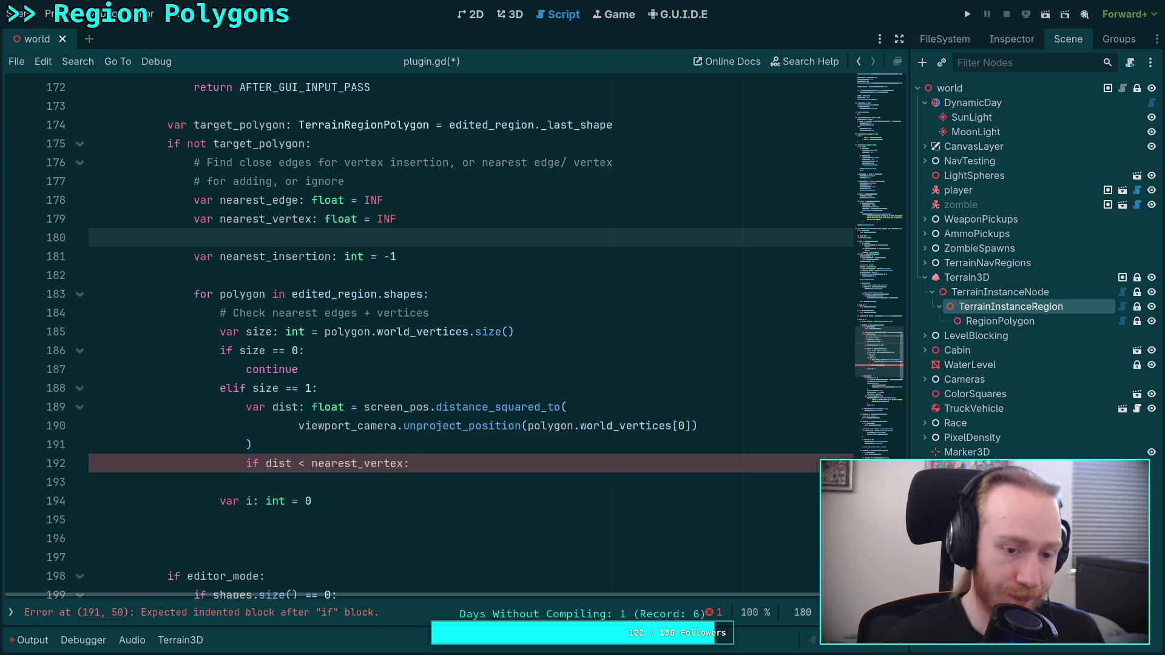
text(var)
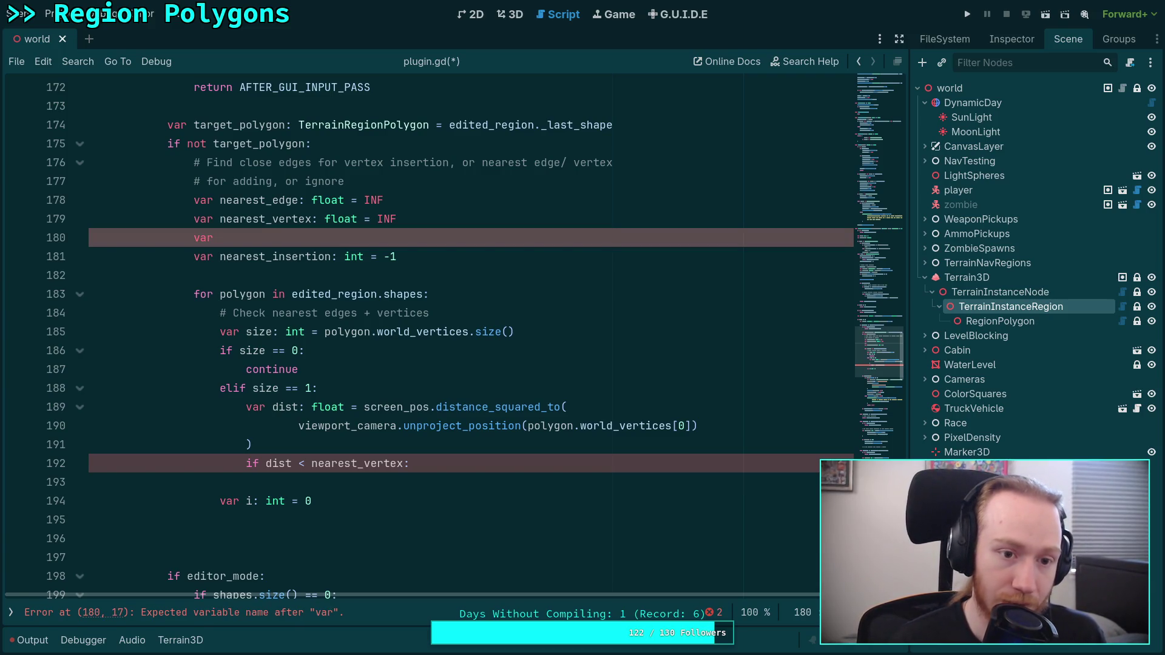
key(BackSpace)
key(BackSpace)
key(BackSpace)
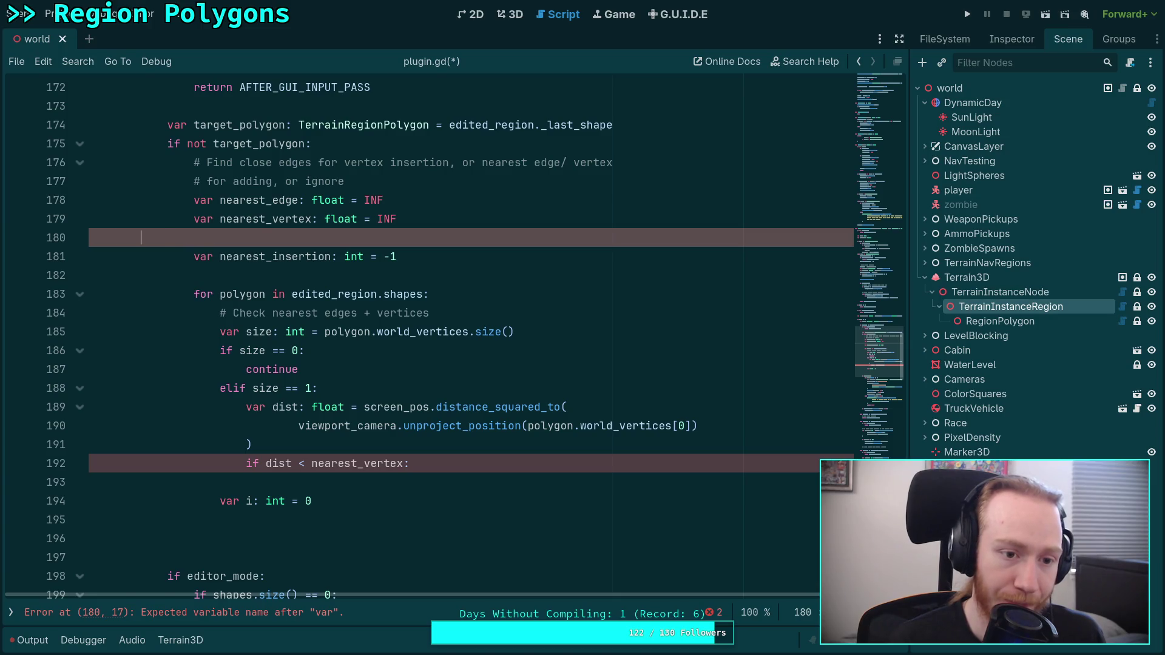
key(BackSpace)
Add the comment '# Test if we selected a vertex gizmo' below 'if not target_polygon:'.
click(372, 146)
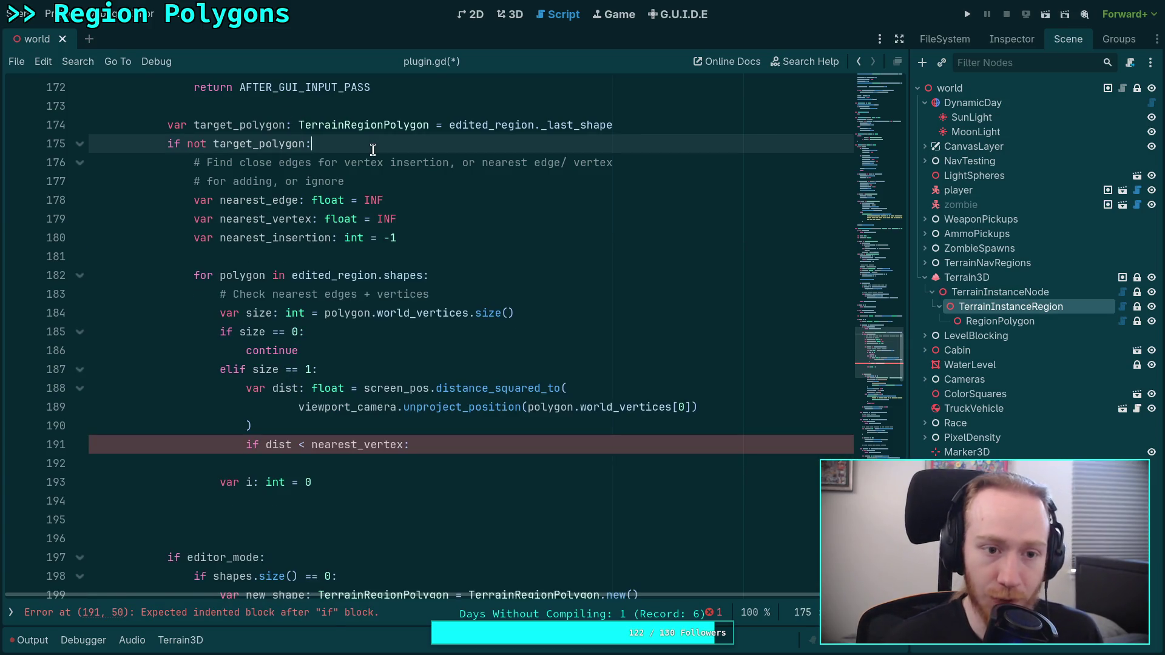
key(Return)
key(Return)
key(Up)
text(st if we s)
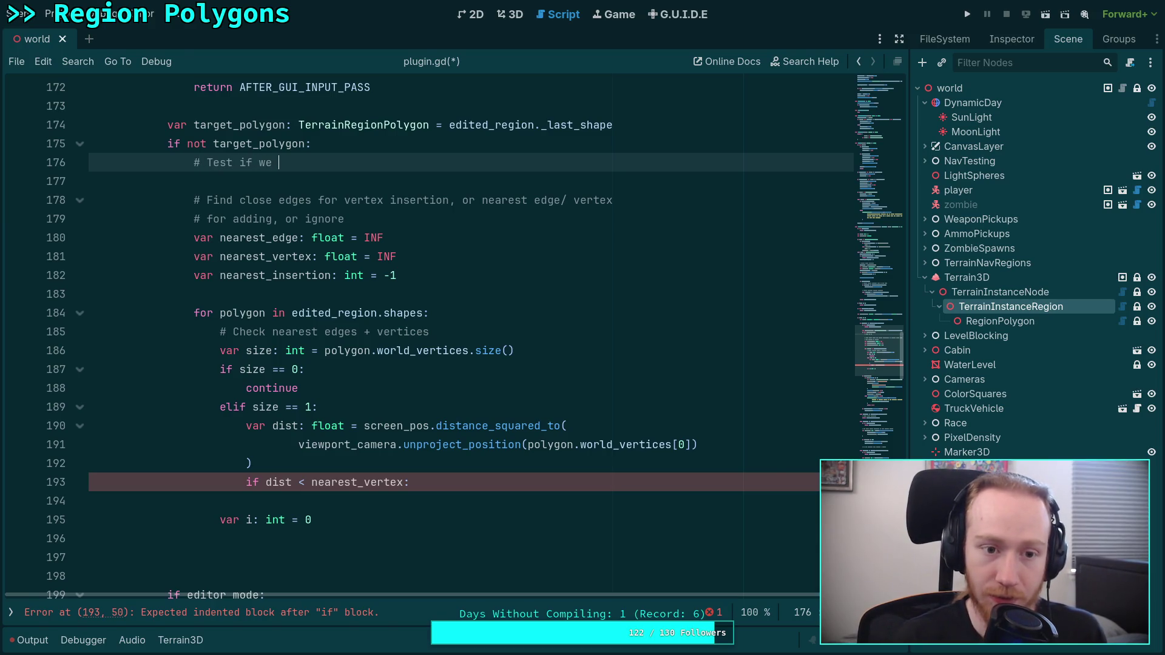
text(elected a vertex)
key(Return)
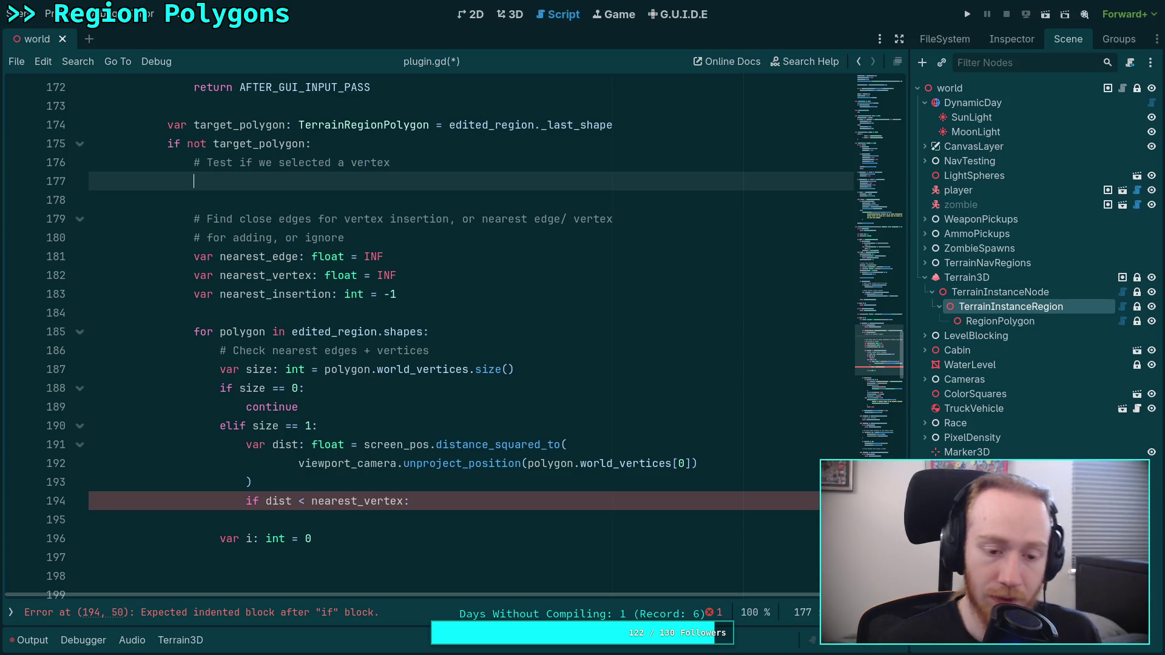
scroll(381, 429, up, 1)
scroll(386, 430, up, 1)
click(404, 270)
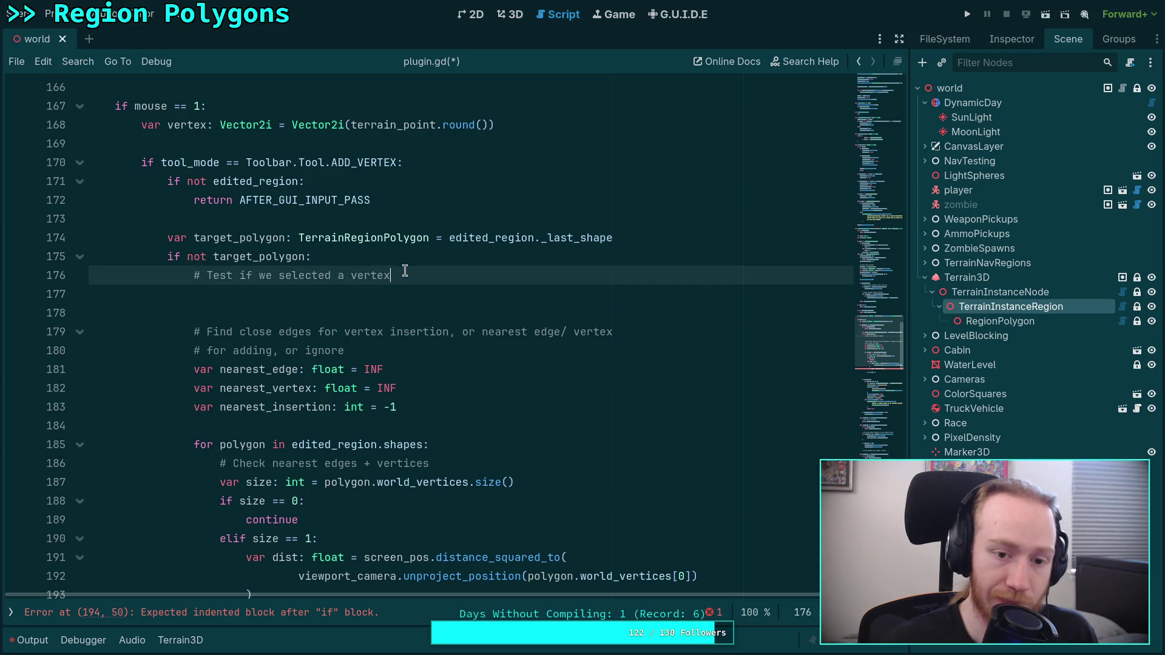
text(gizmo)
key(Return)
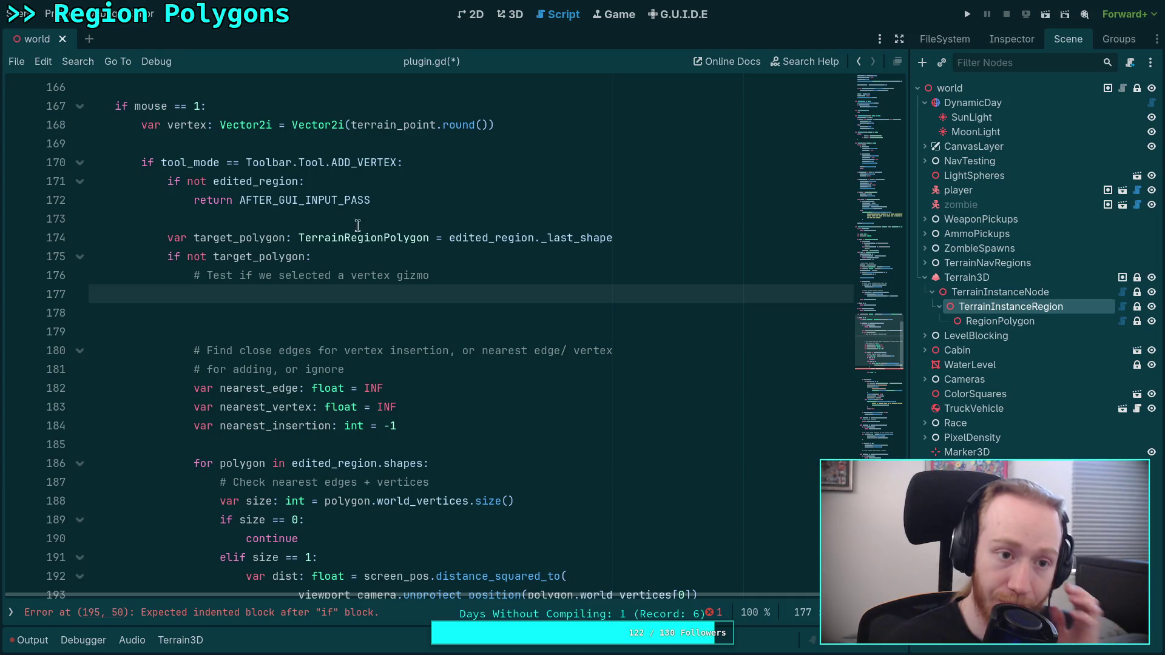
Read _handles_intersect_ray in gizmos.gd from the Scripts list, then go back to plugin.gd.
click(10, 612)
click(90, 106)
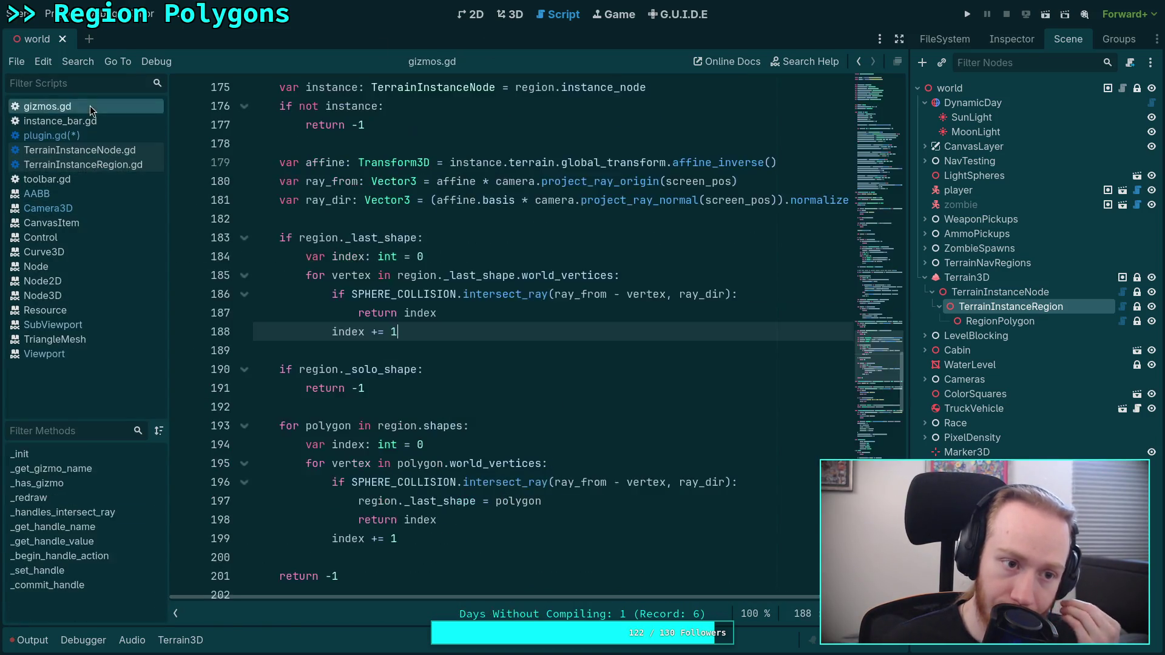
scroll(309, 328, up, 3)
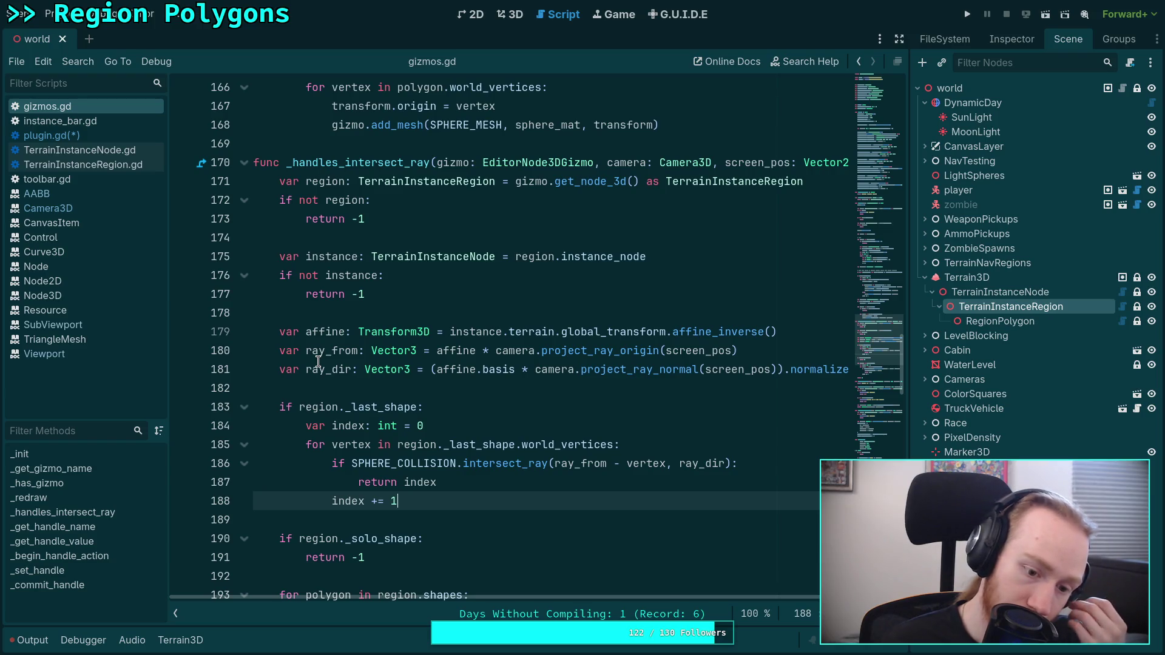
scroll(318, 362, down, 1)
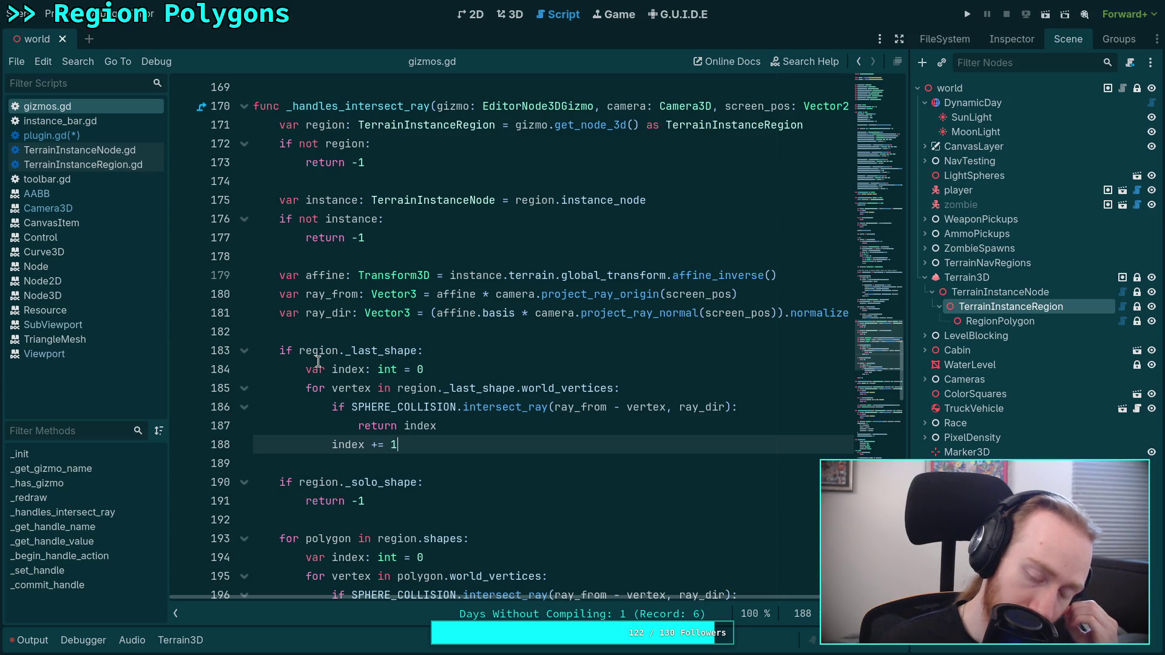
scroll(439, 413, down, 3)
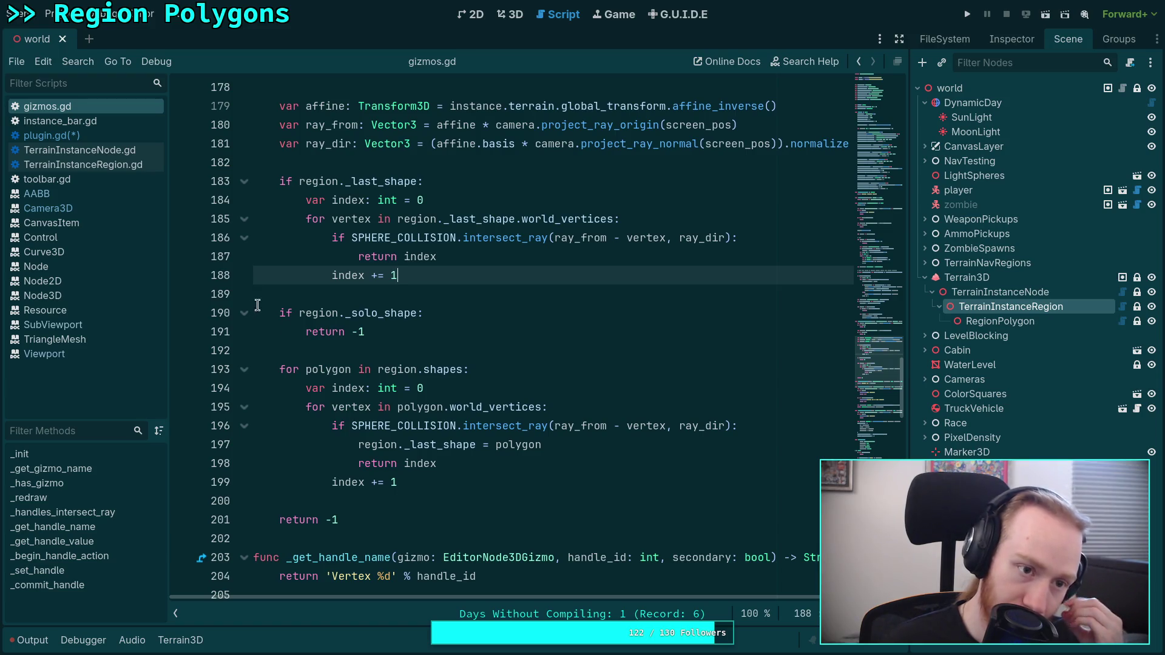
click(119, 124)
click(116, 137)
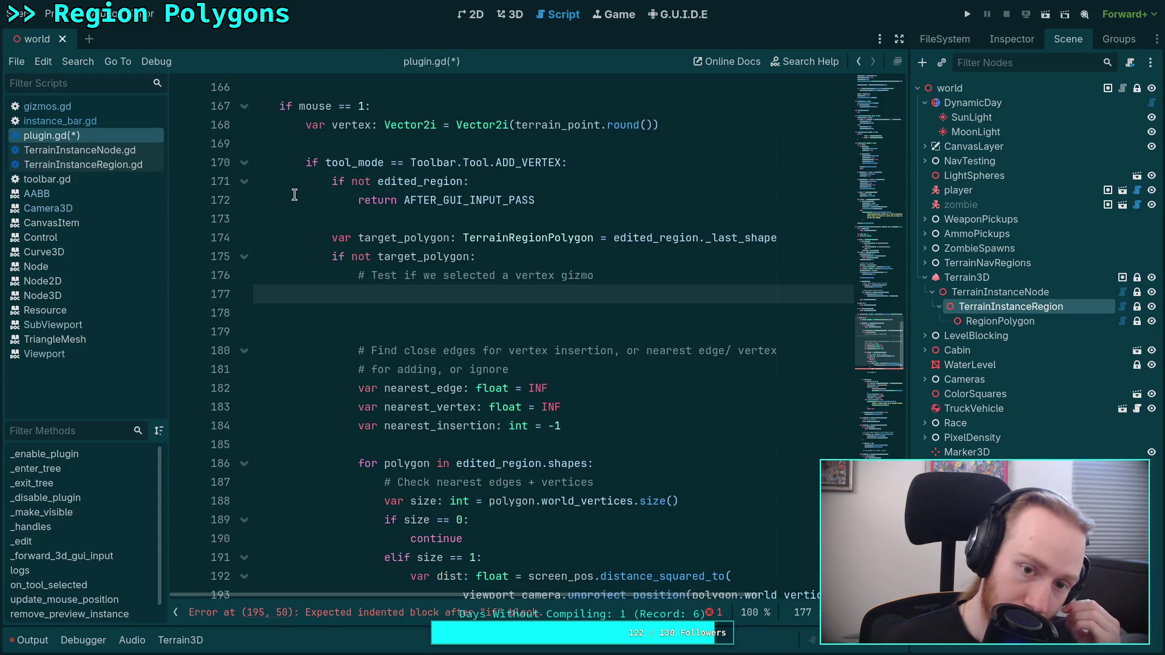
Write 'var gizmo_handle: int = Gizmos._ha' on line 177, then check the method name in gizmos.gd.
mouse_move(868, 366)
mouse_down()
mouse_move(880, 119)
mouse_move(894, 380)
mouse_move(898, 362)
mouse_up()
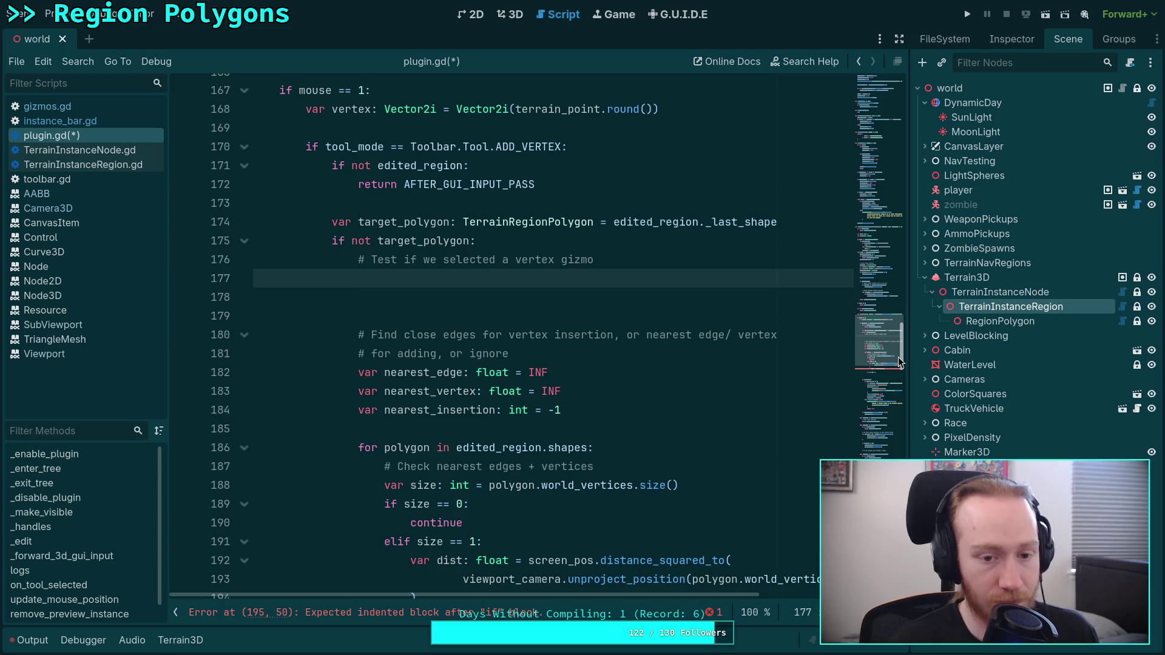
text(G)
key(BackSpace)
text(var )
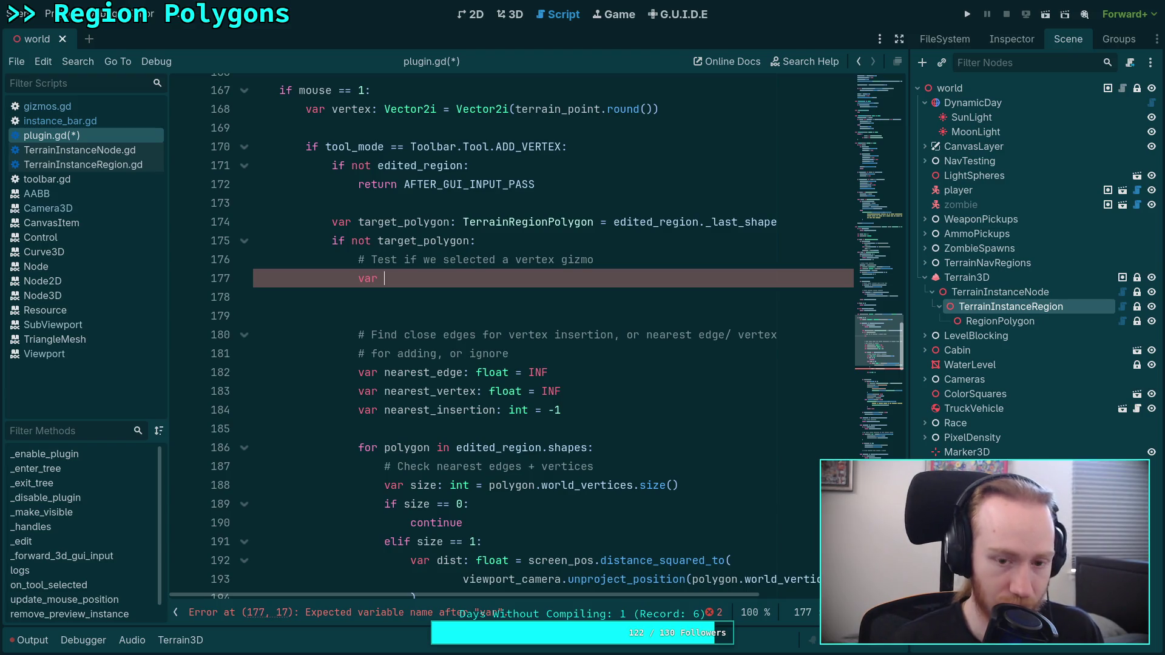
text(gizmo_)
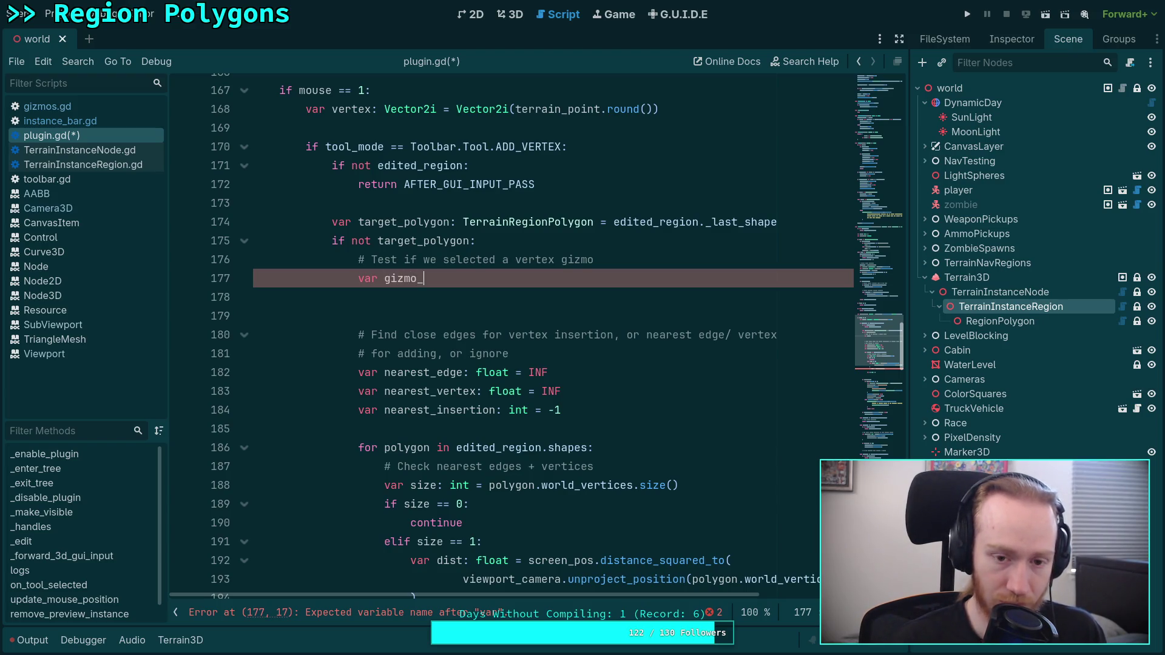
text(handle: it =)
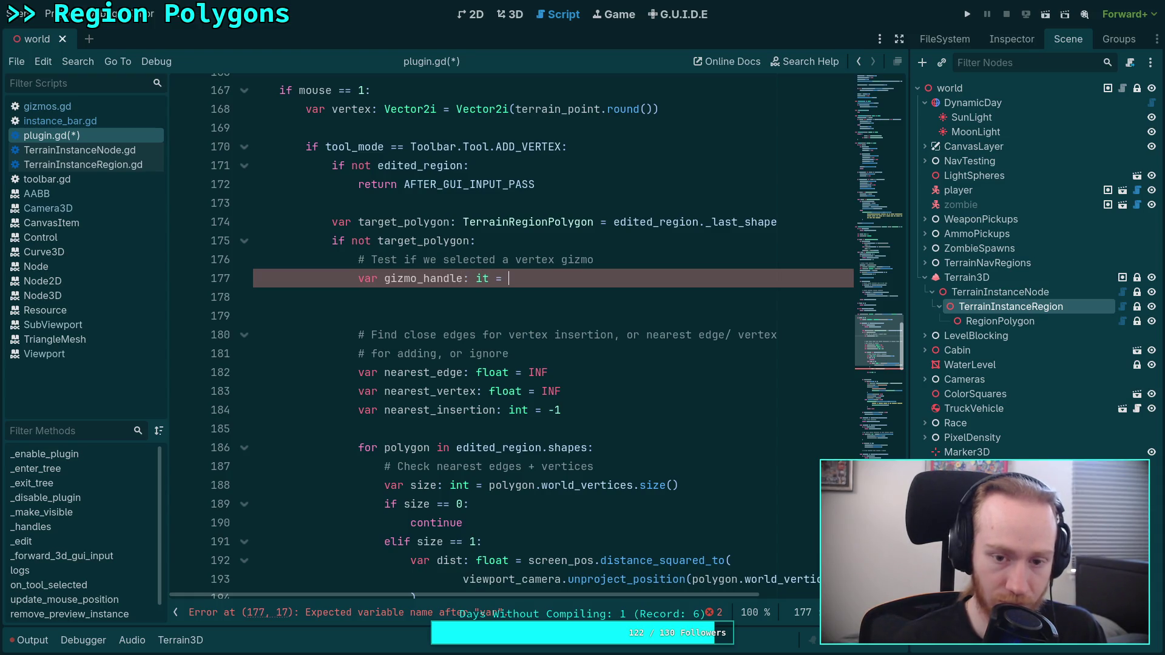
key(Left)
key(Left)
key(Left)
text(n)
key(End)
key(ctrl+space)
text(Gizmos.)
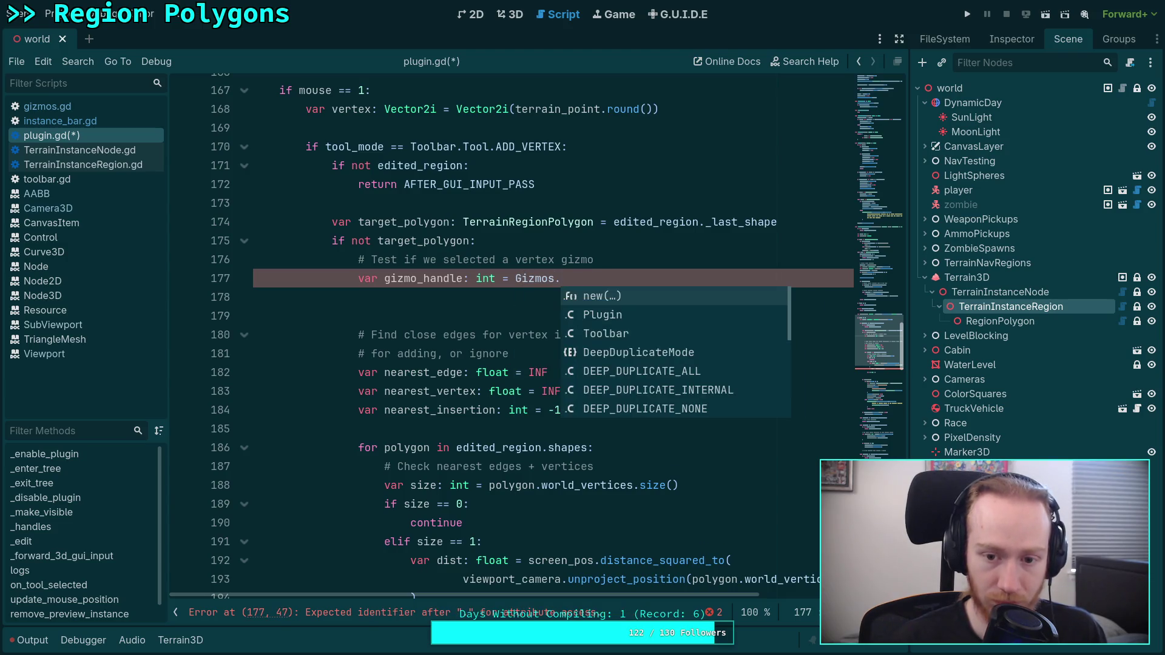
text(_)
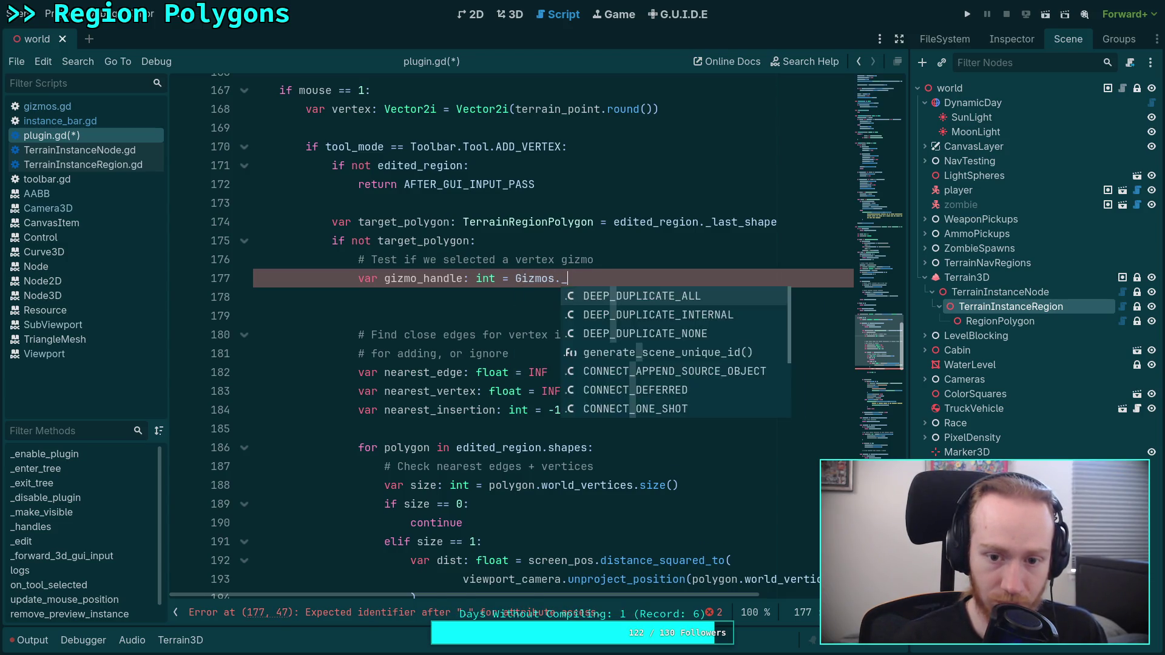
text(ha)
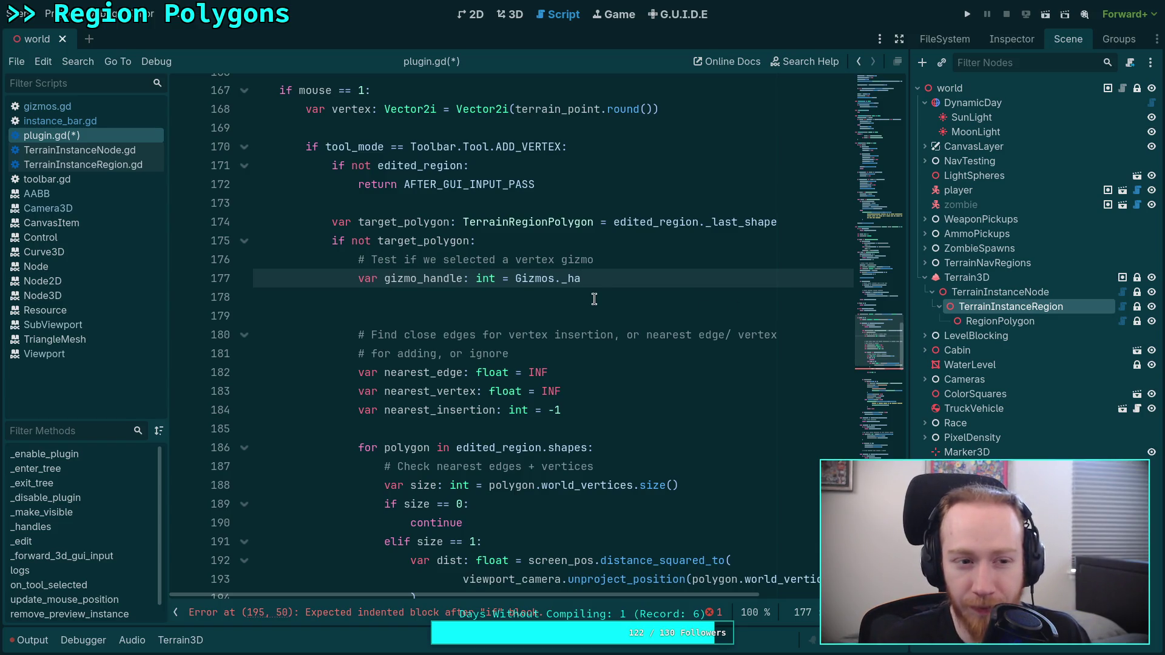
drag(598, 279, 517, 278)
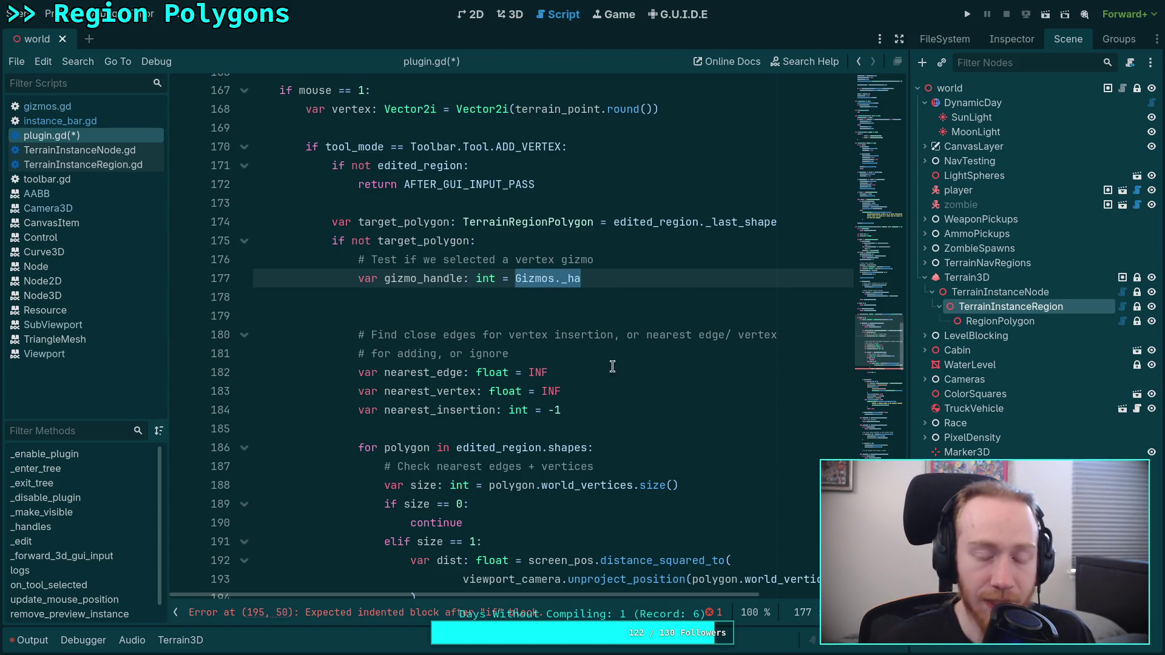
click(83, 110)
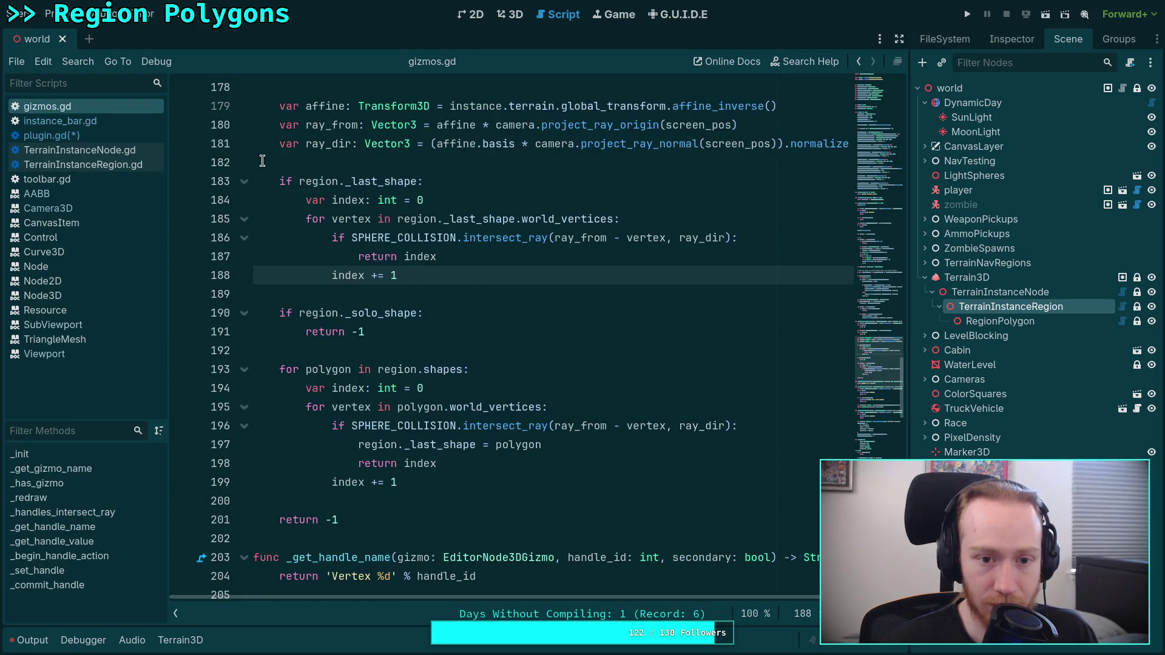
Check the gizmos variable on line 10 and select the Gizmos._ha reference on line 177.
click(145, 136)
scroll(415, 245, up, 20)
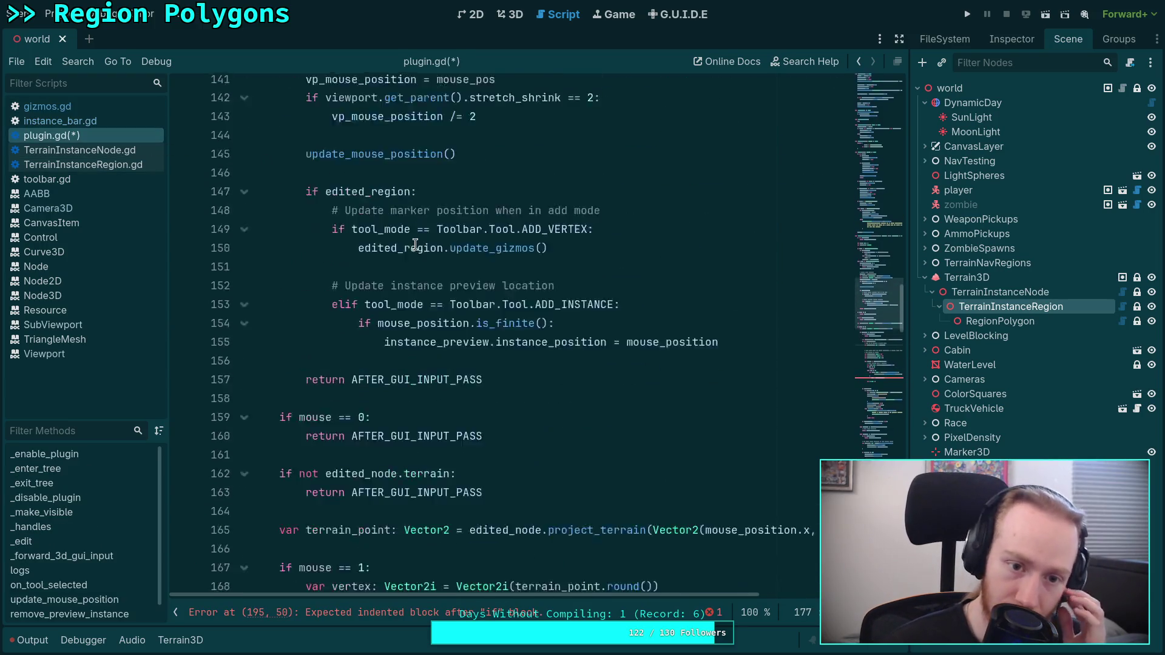
scroll(415, 245, up, 13)
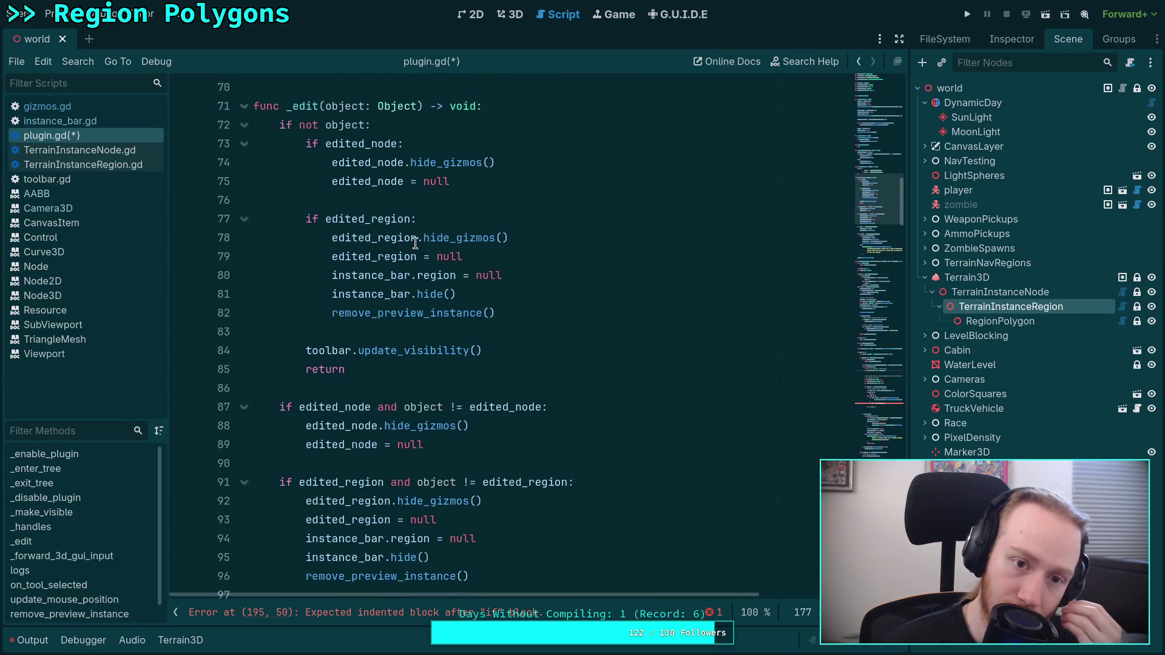
scroll(480, 252, up, 12)
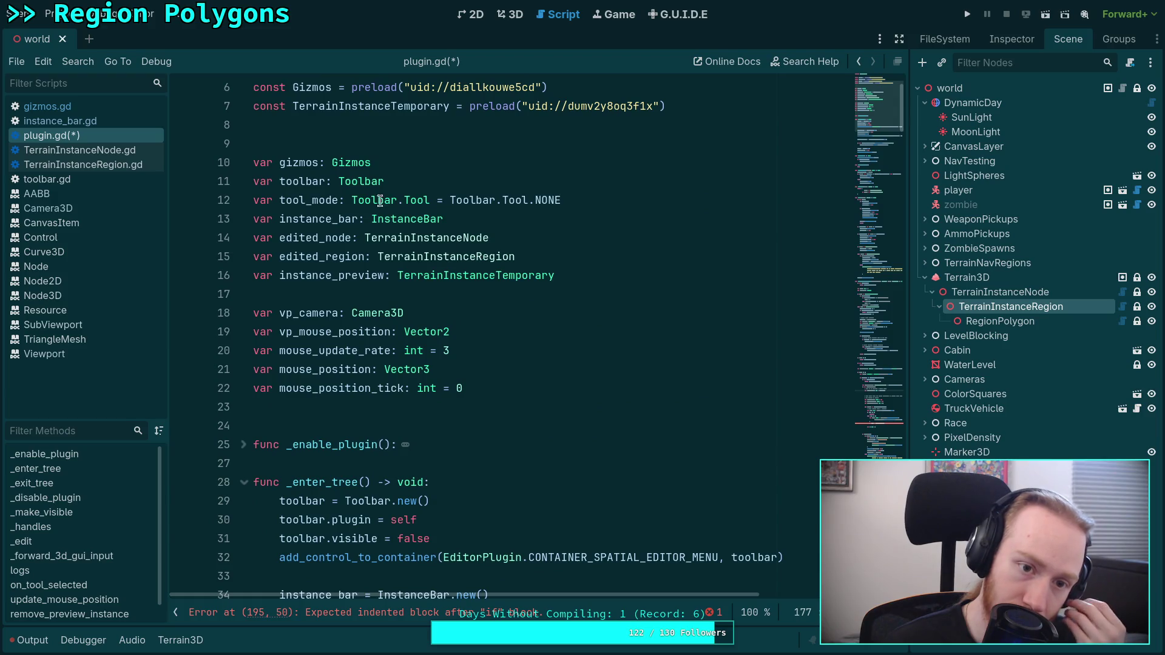
click(293, 162)
scroll(443, 206, down, 4)
scroll(452, 210, down, 4)
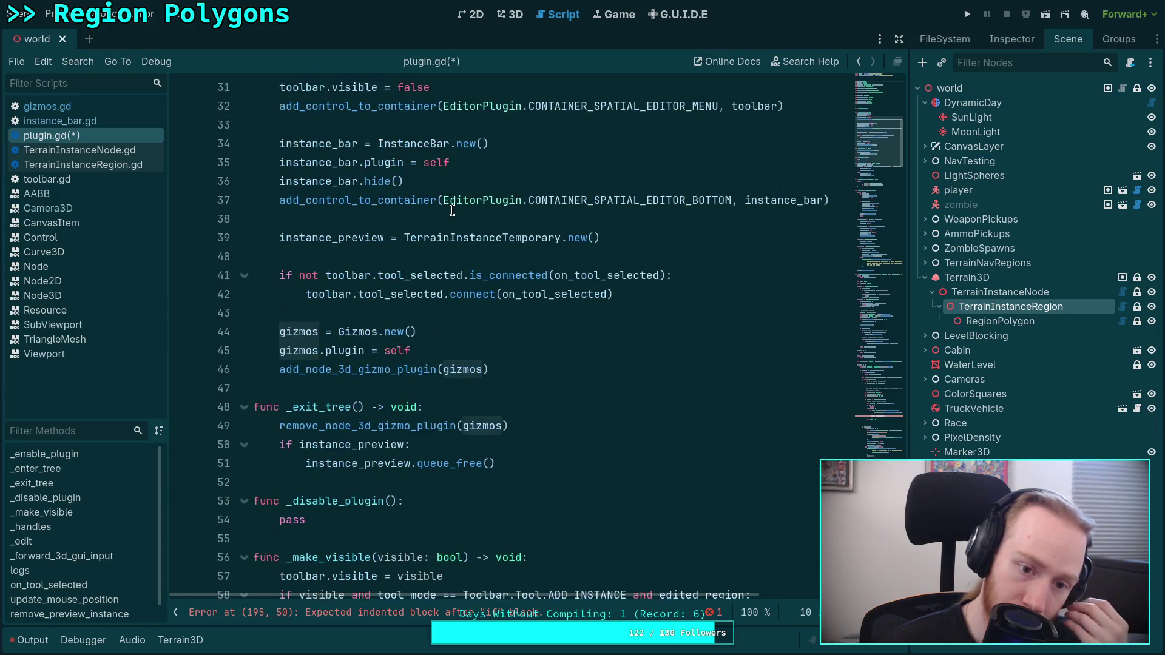
drag(862, 199, 873, 352)
scroll(595, 330, up, 1)
drag(584, 203, 515, 202)
Replace it with gizmos._handles_intersect_ray(edited_region.gi…, browsing the autocomplete suggestions.
text(giz)
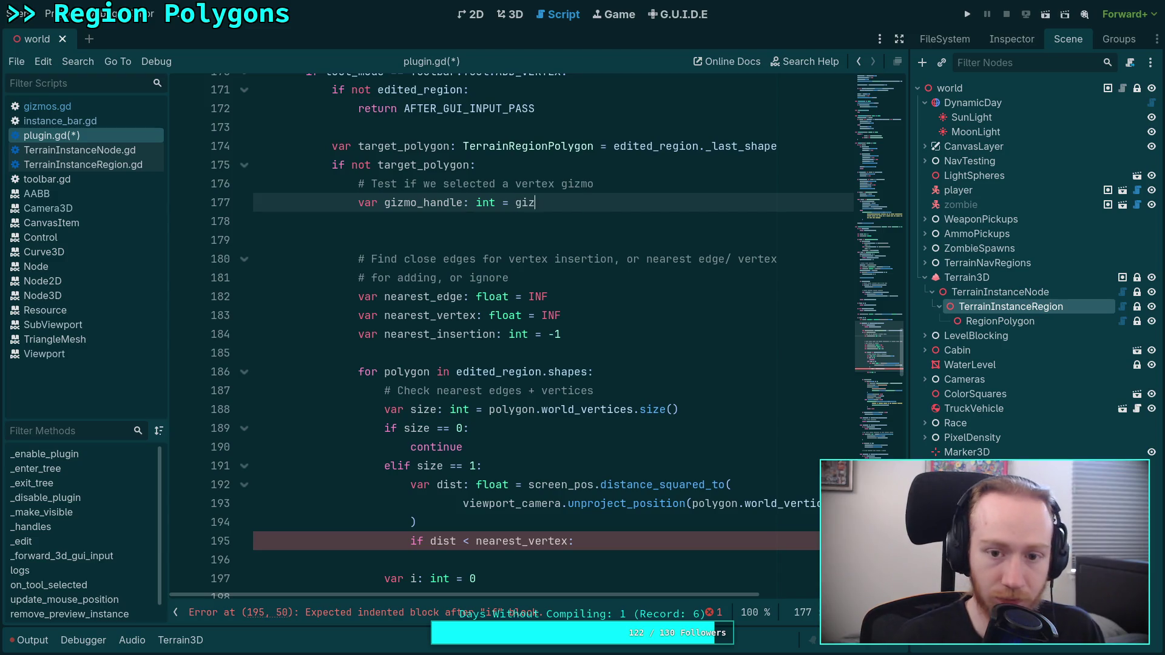
text(mos._ha)
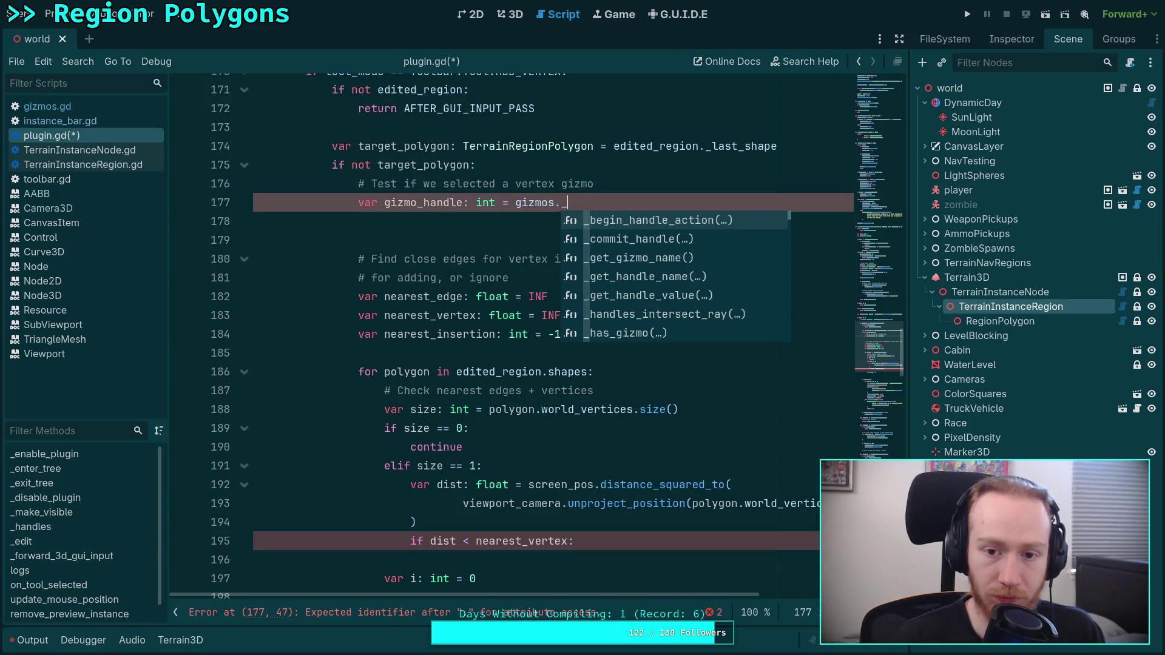
key(Return)
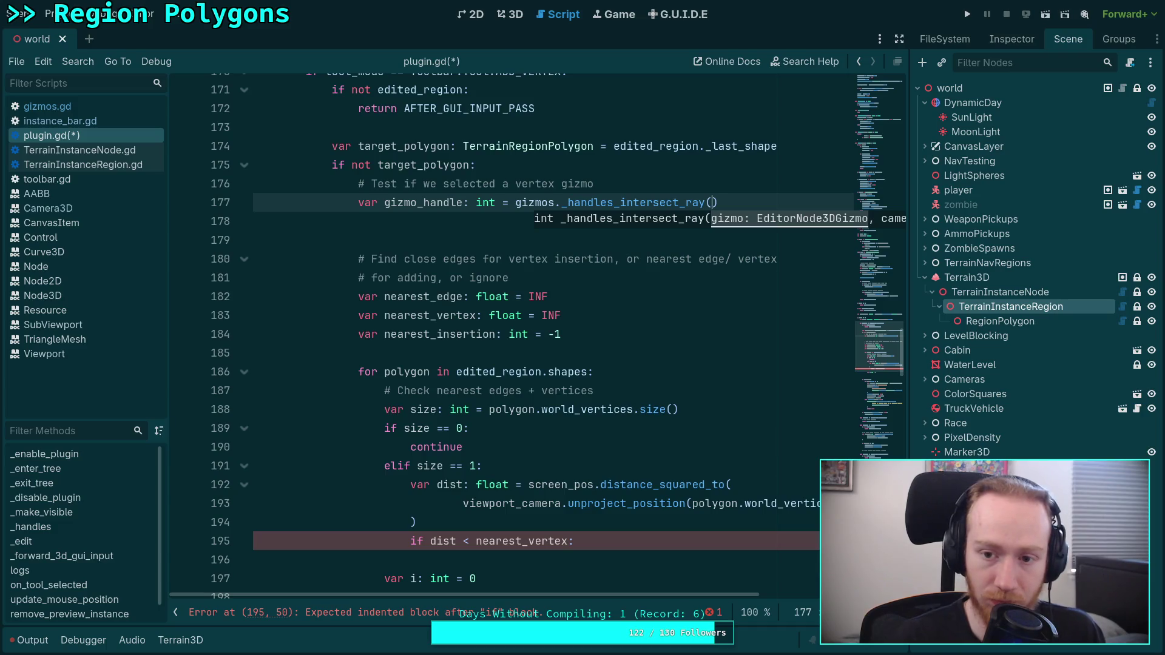
text(edited_nod)
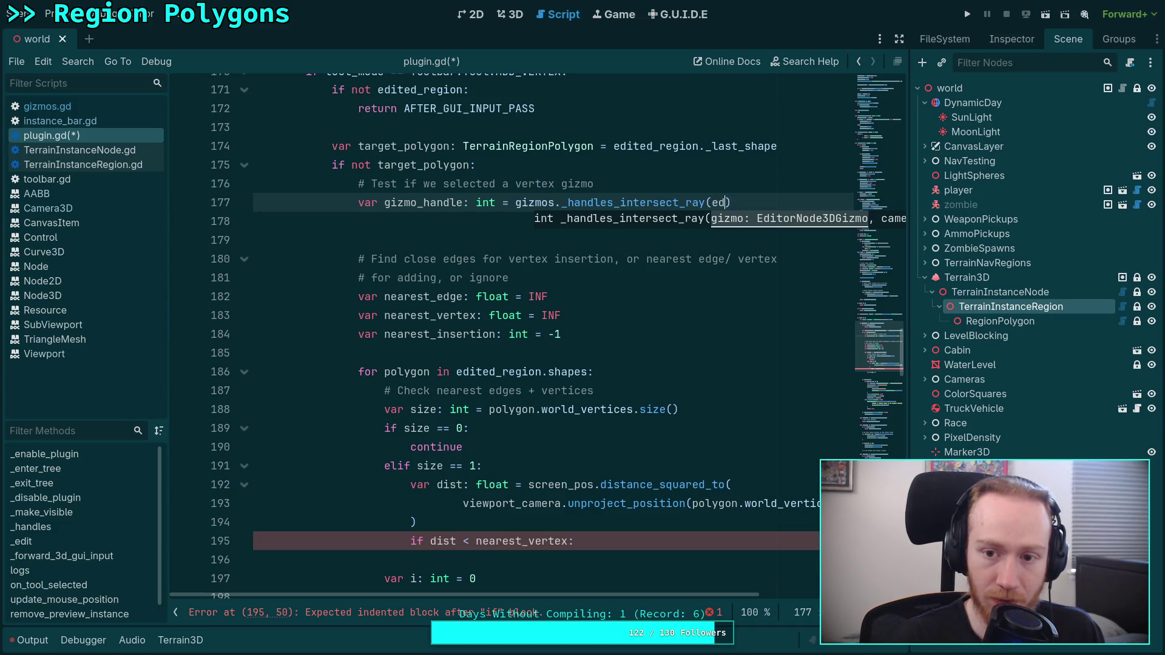
key(BackSpace)
key(BackSpace)
key(BackSpace)
text(region.)
text(gi)
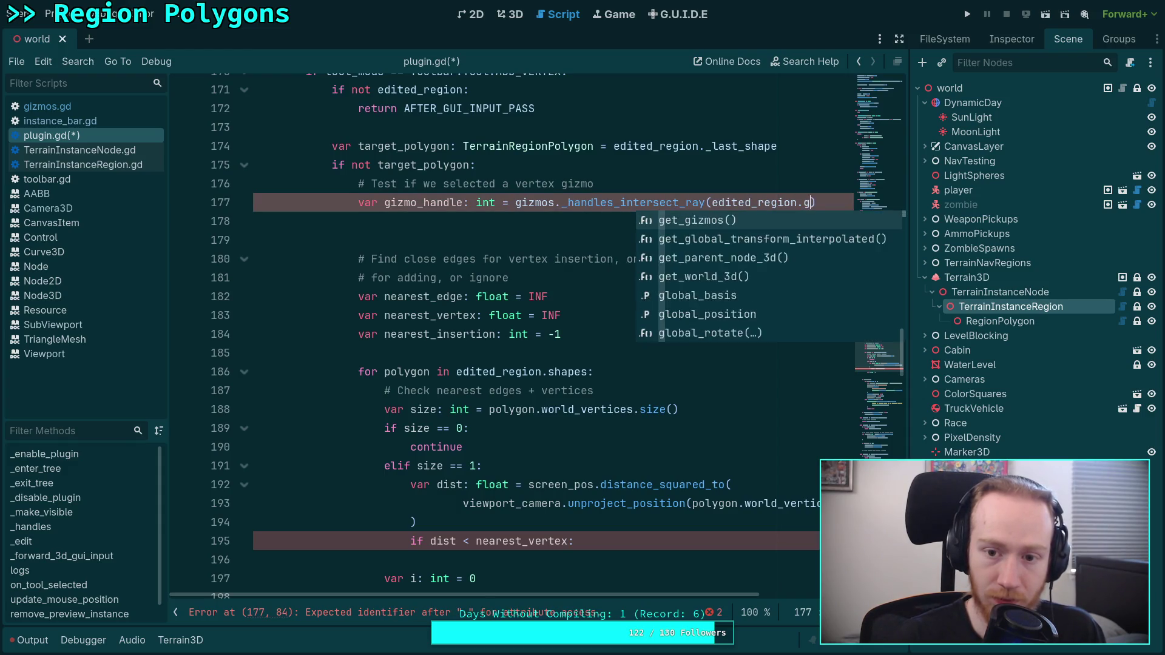
key(Down)
key(Down)
key(Down)
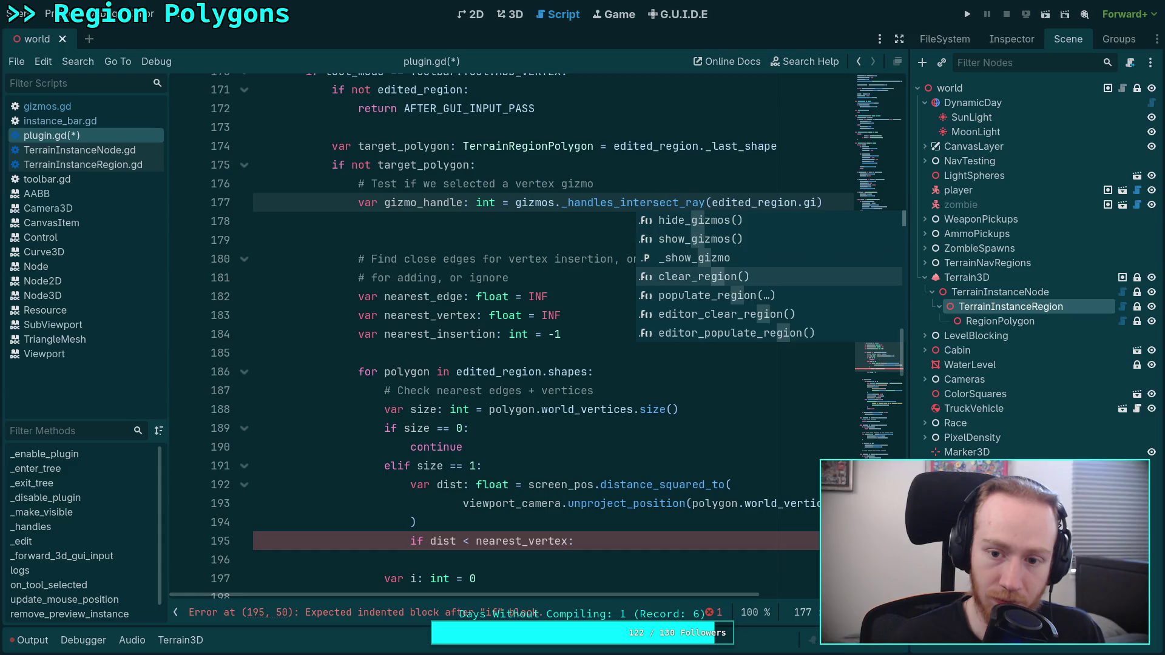
scroll(475, 582, up, 9)
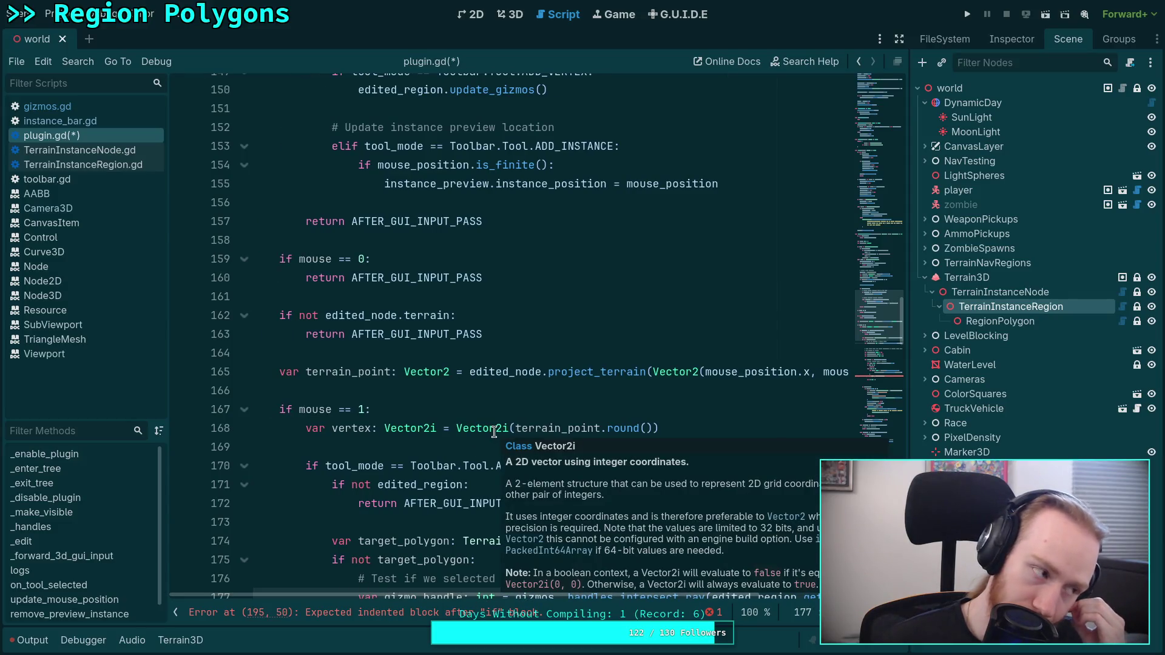
scroll(542, 382, up, 13)
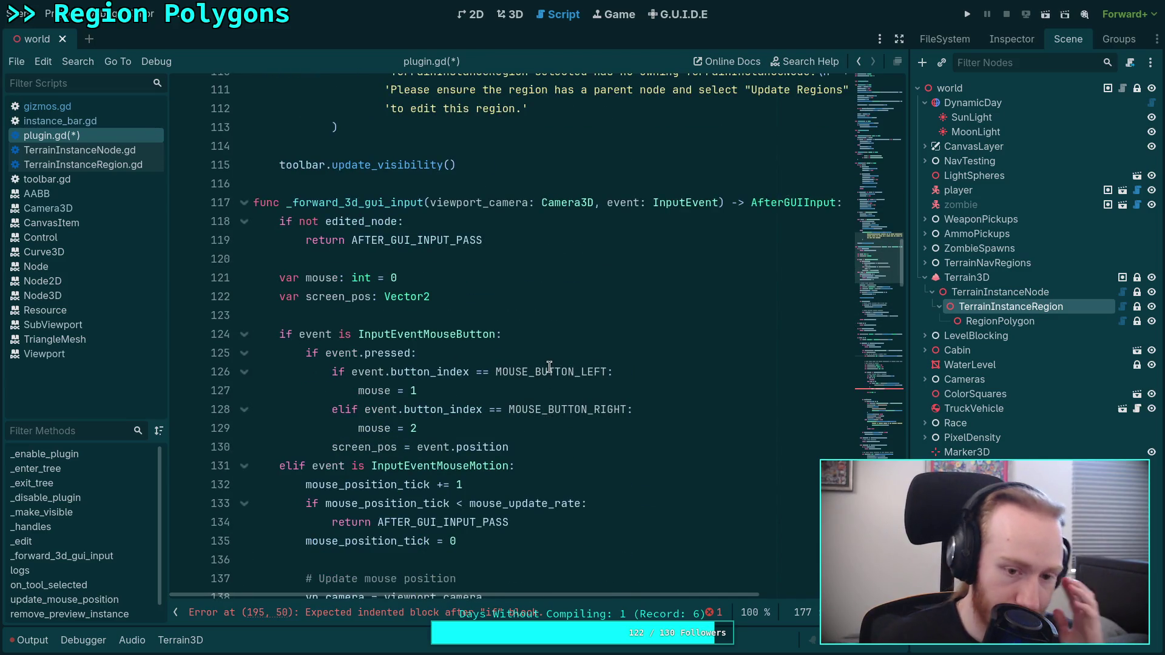
scroll(542, 370, up, 8)
scroll(528, 355, up, 10)
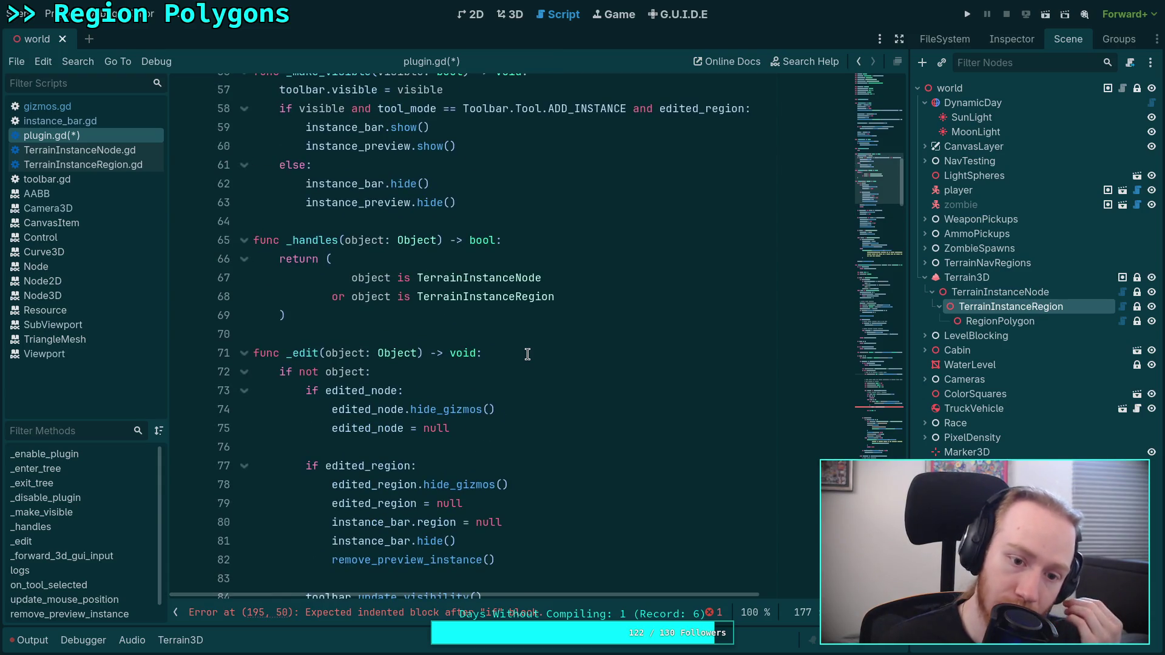
scroll(527, 354, up, 4)
scroll(527, 354, up, 12)
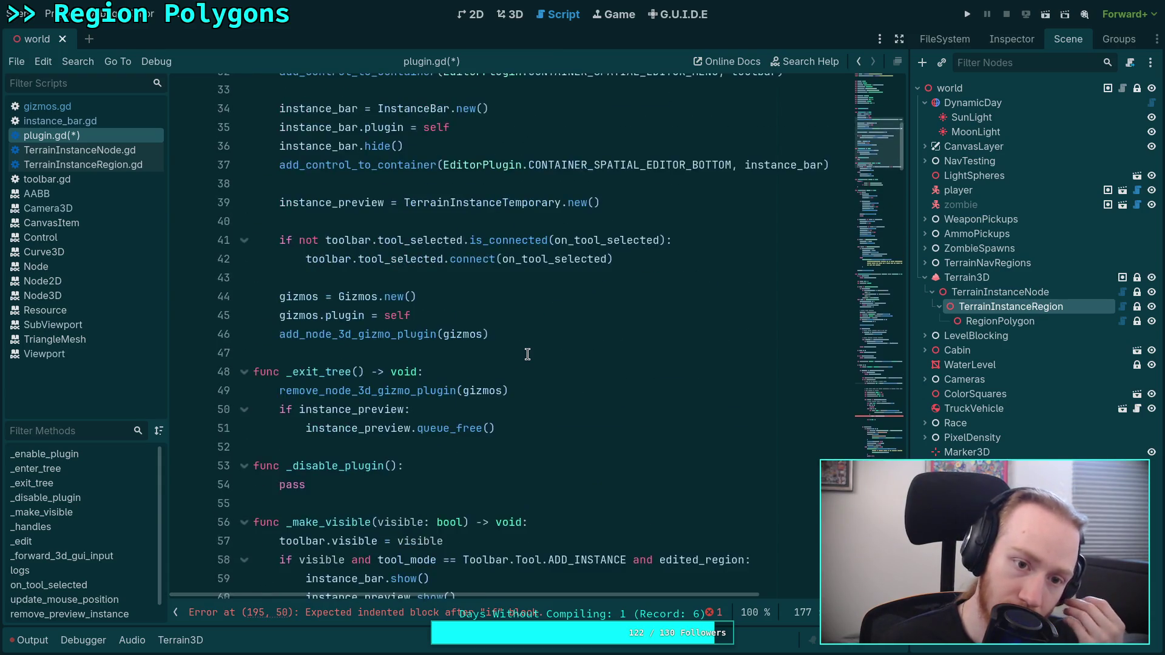
scroll(527, 354, down, 7)
scroll(527, 354, down, 15)
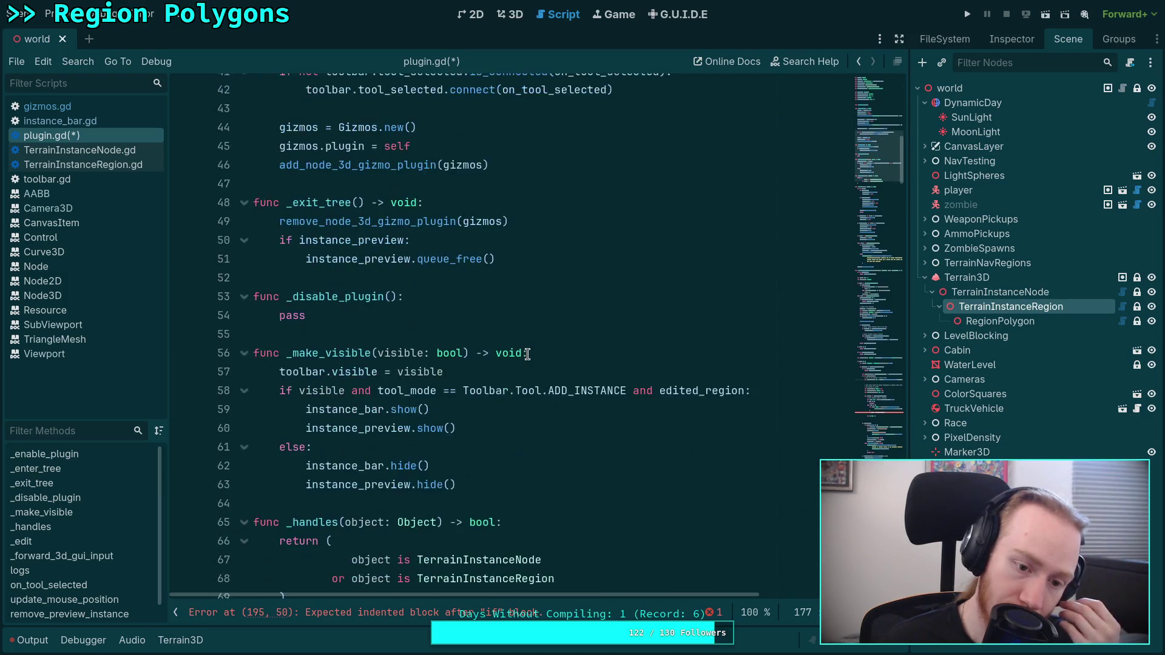
scroll(528, 355, down, 15)
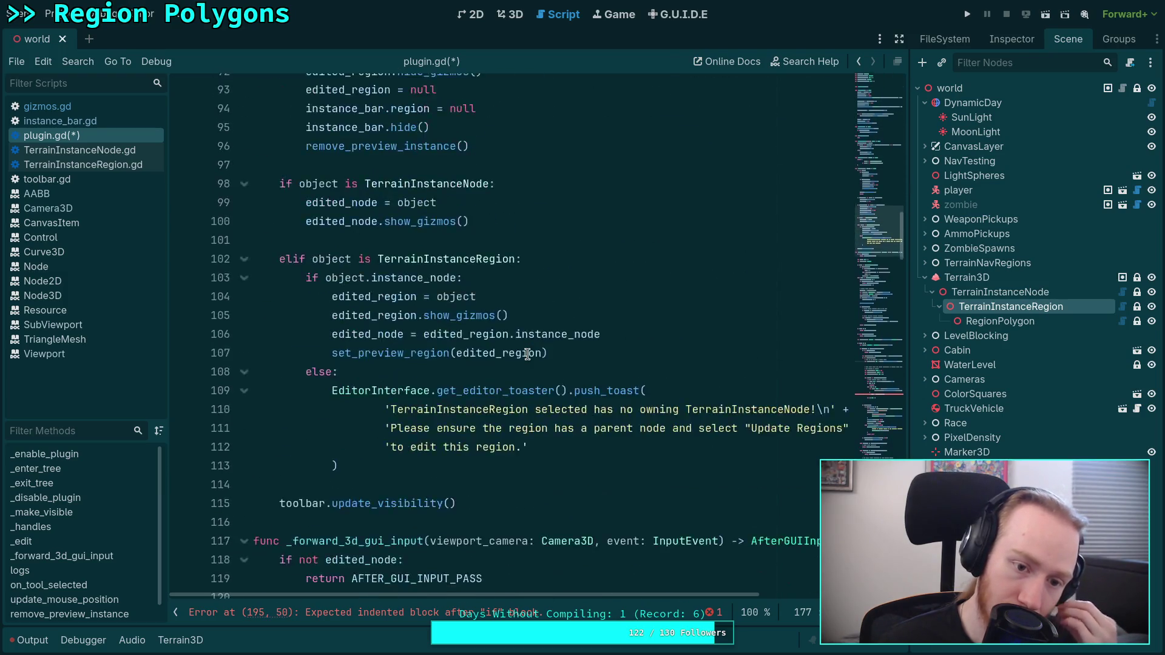
scroll(645, 268, down, 9)
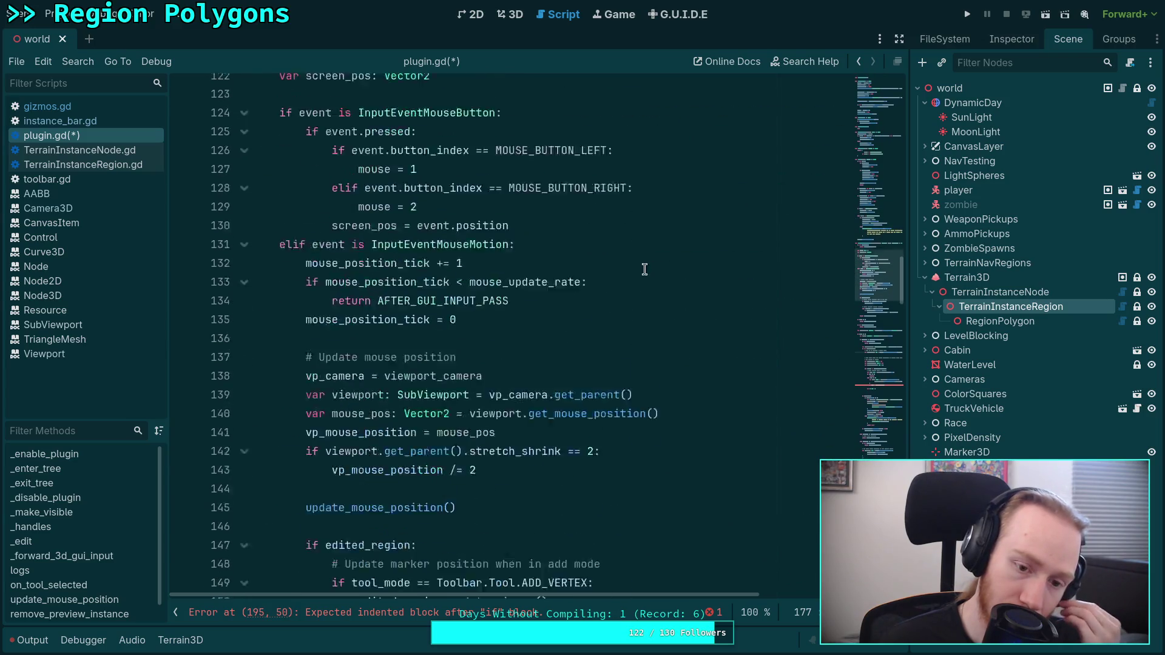
scroll(659, 271, down, 3)
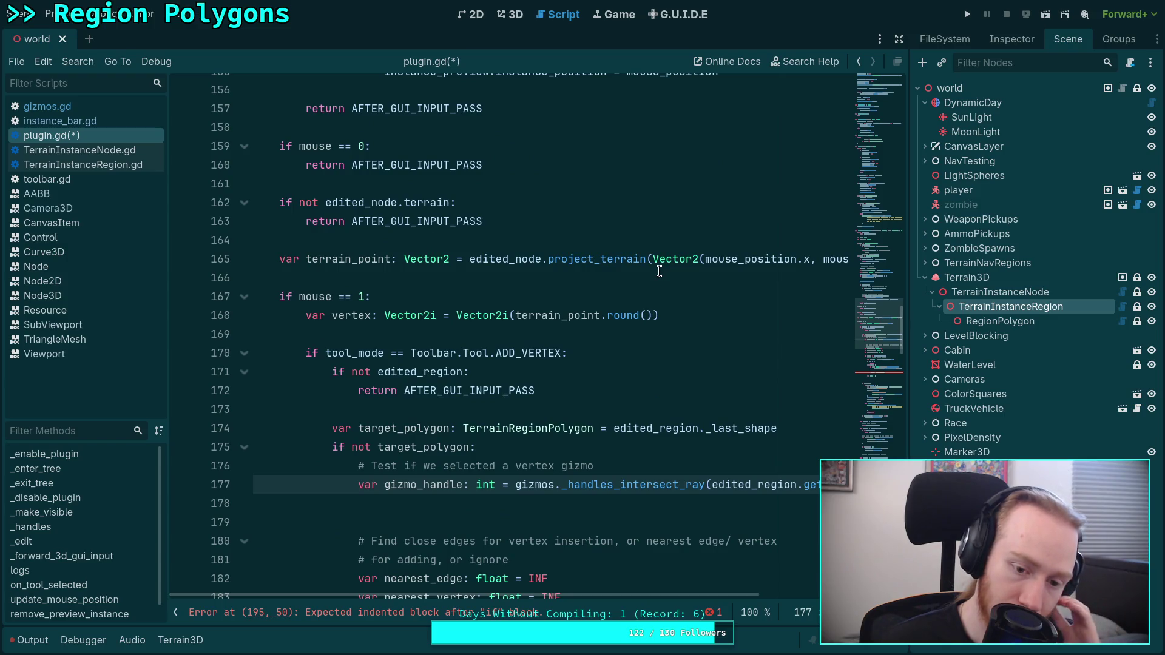
Switch to gizmos.gd to view the _handles_intersect_ray loop with SPHERE_COLLISION ray tests.
scroll(659, 271, down, 20)
scroll(654, 274, down, 15)
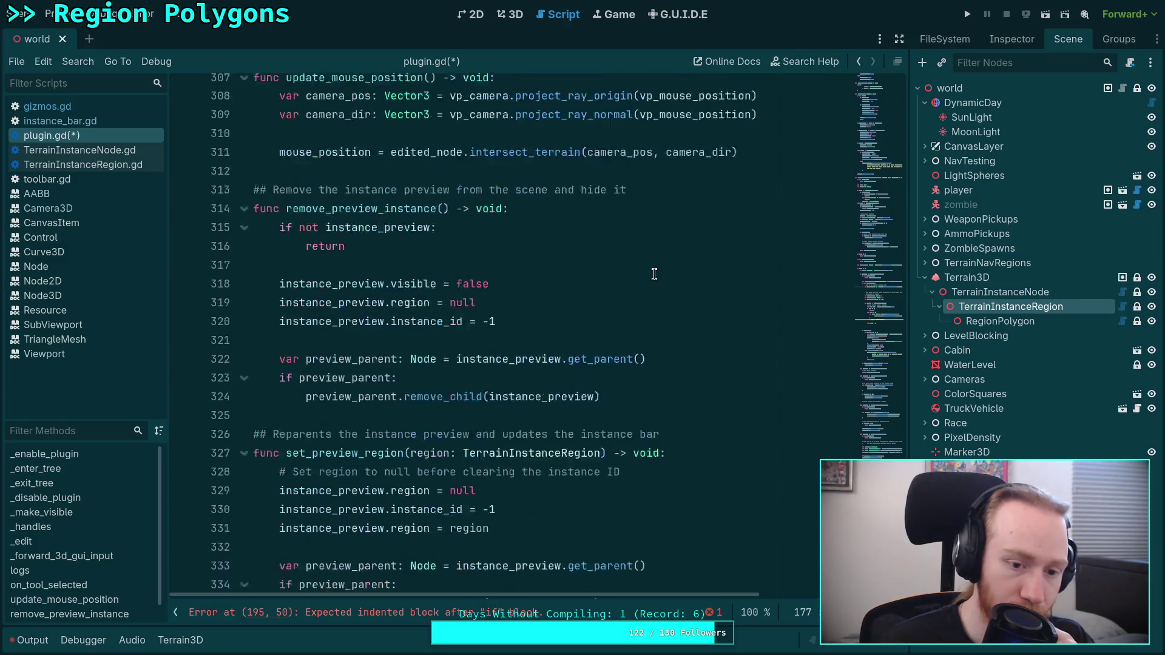
scroll(654, 275, down, 3)
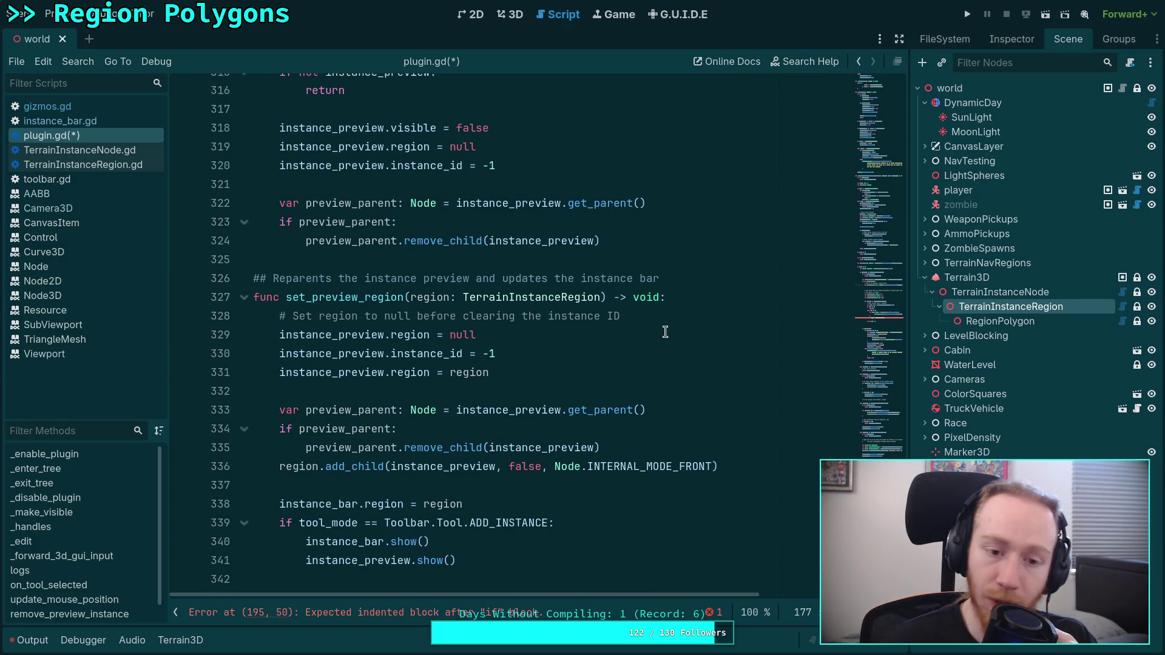
click(94, 109)
scroll(527, 310, up, 17)
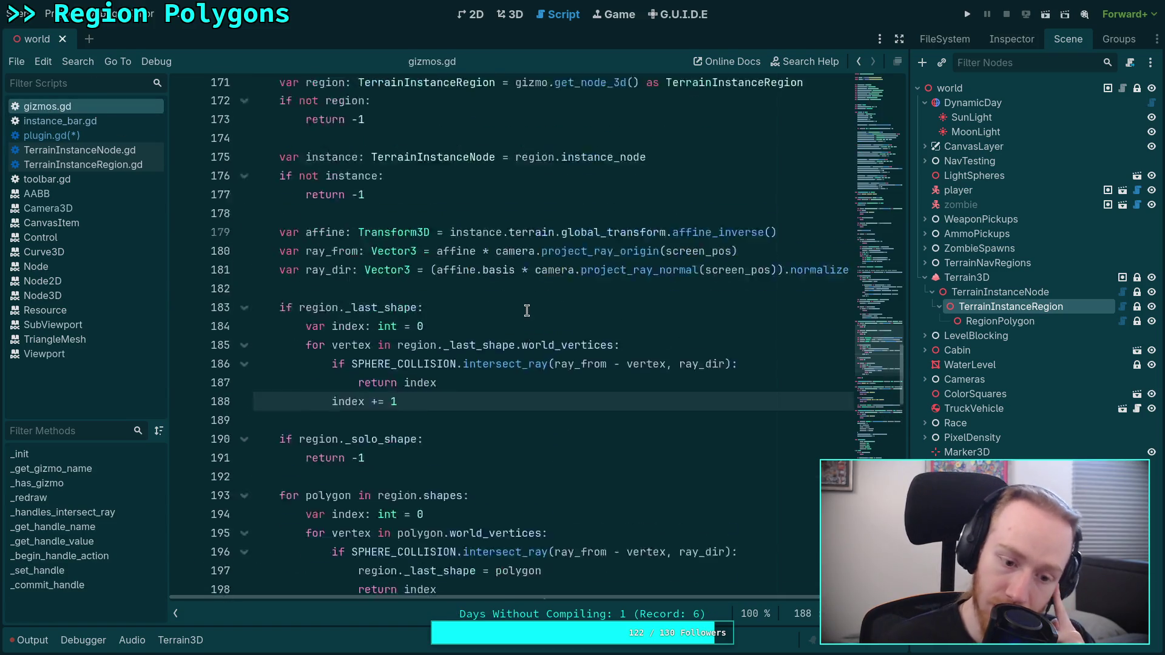
scroll(526, 311, up, 17)
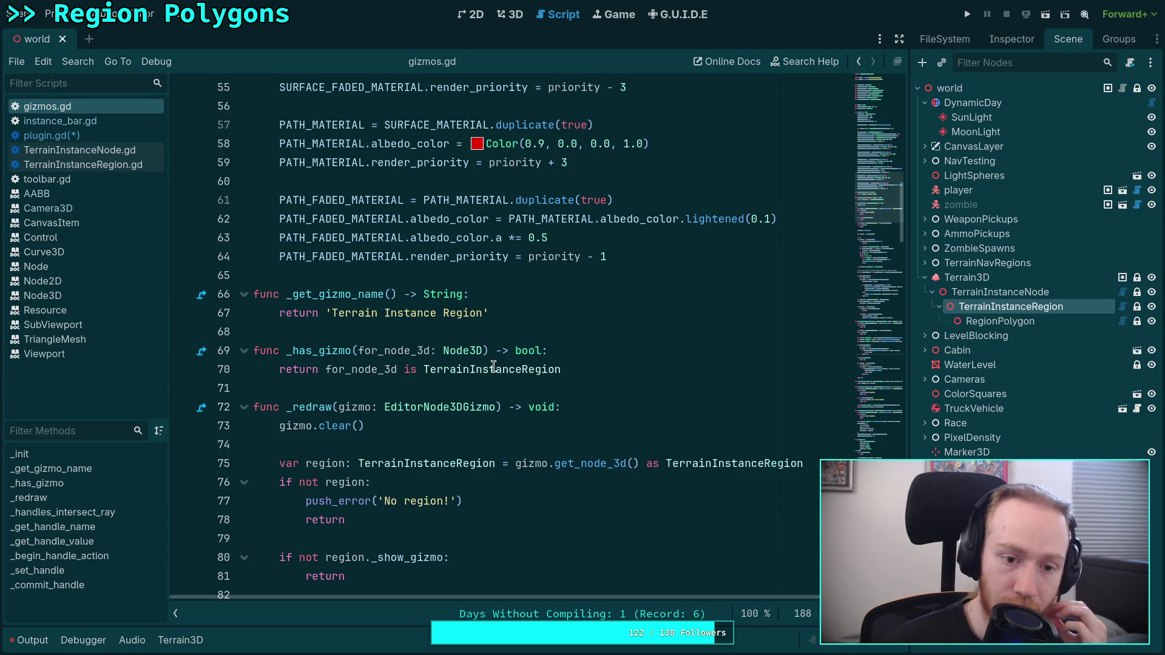
scroll(493, 367, up, 15)
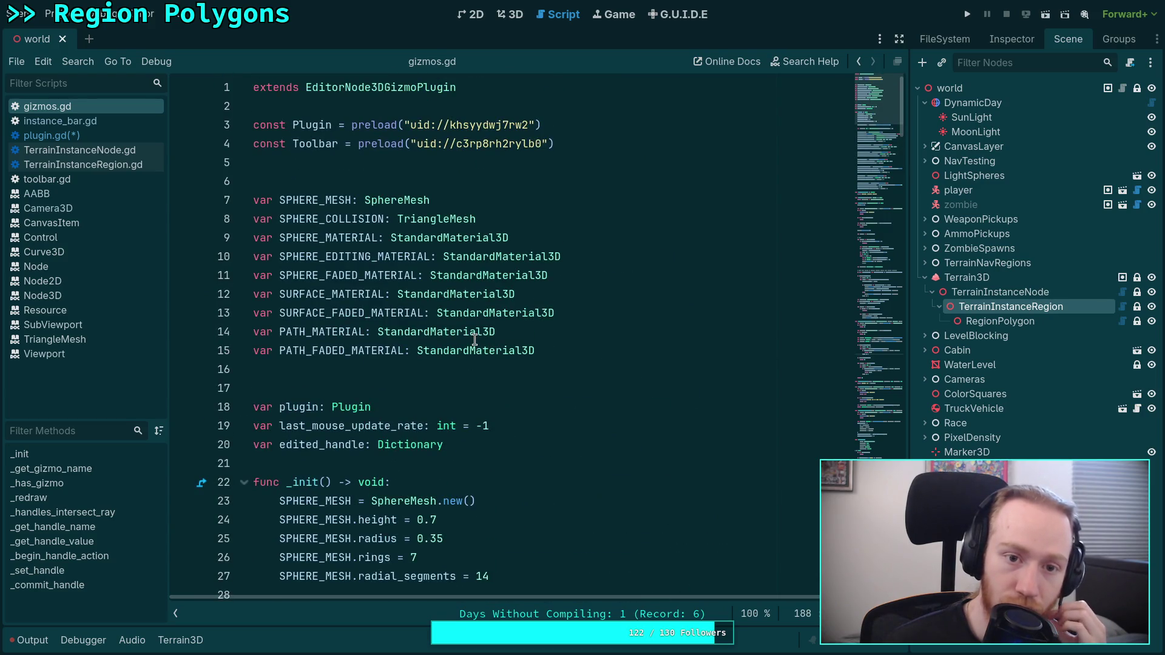
scroll(474, 339, down, 15)
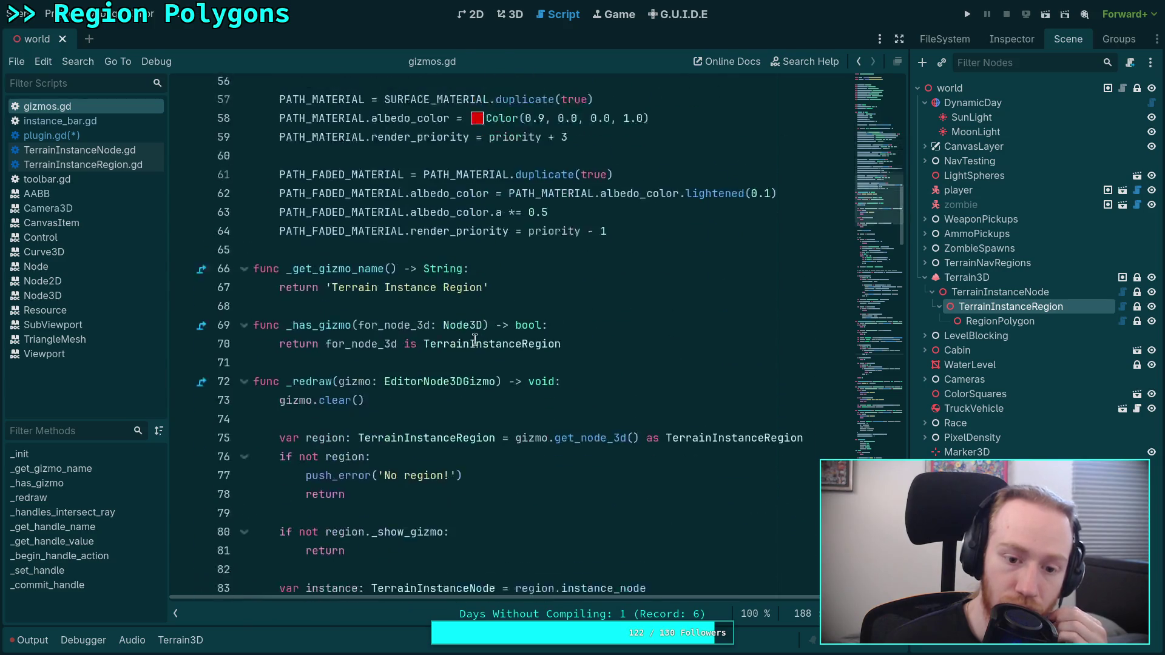
scroll(475, 340, down, 1)
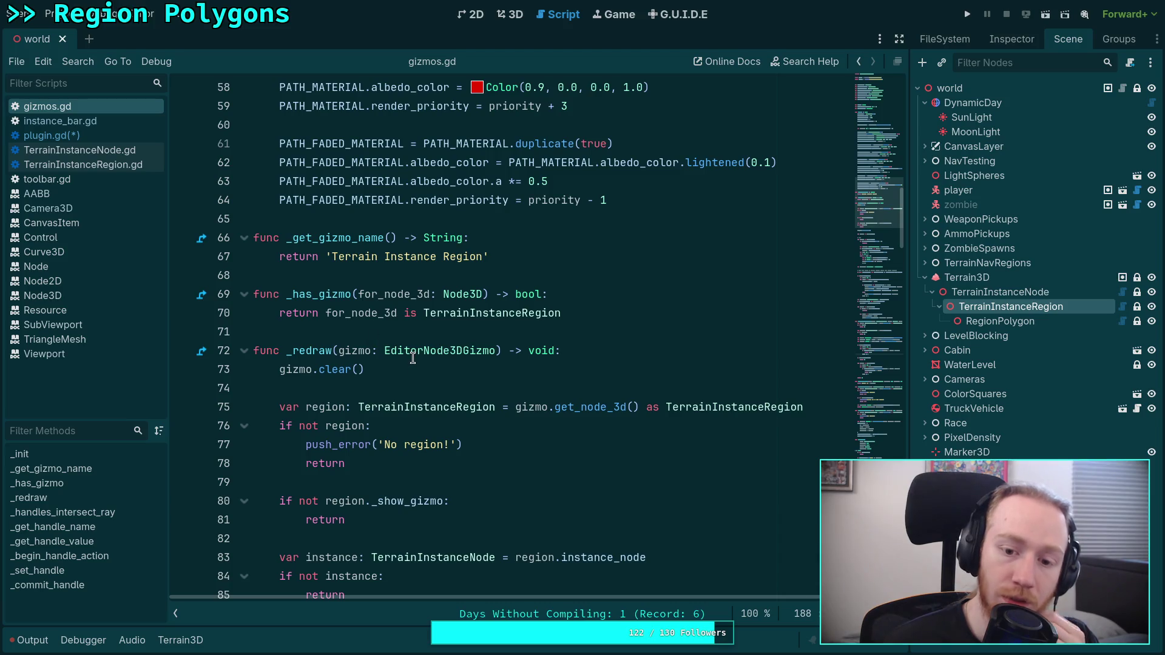
mouse_move(413, 358)
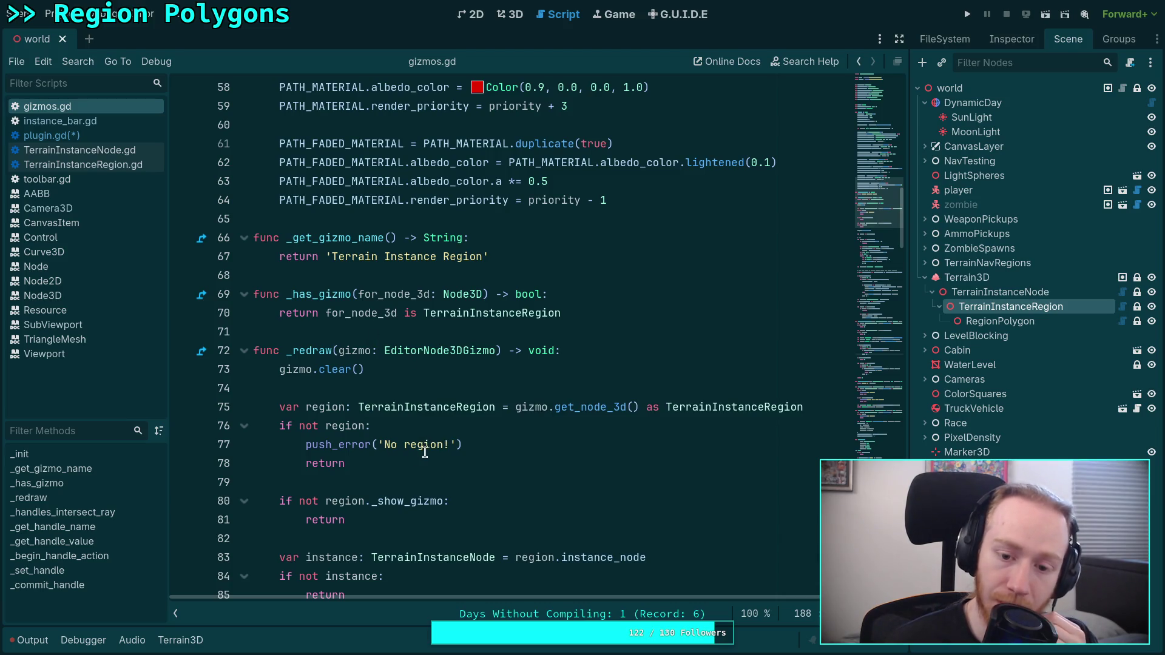
scroll(551, 448, down, 8)
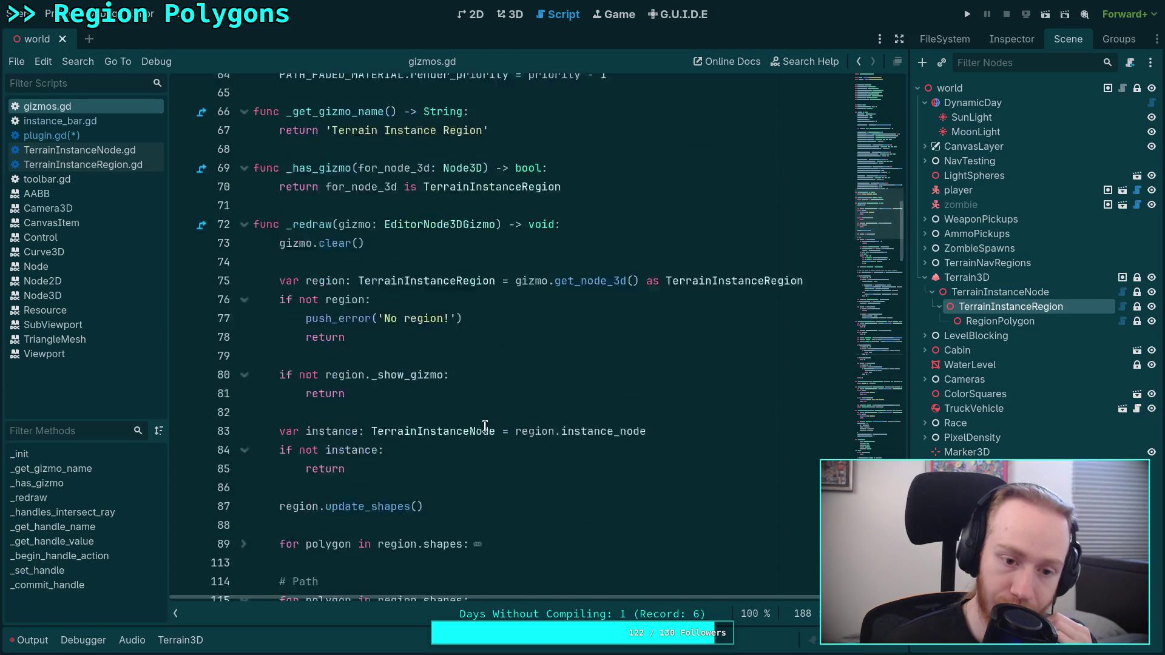
scroll(438, 347, down, 4)
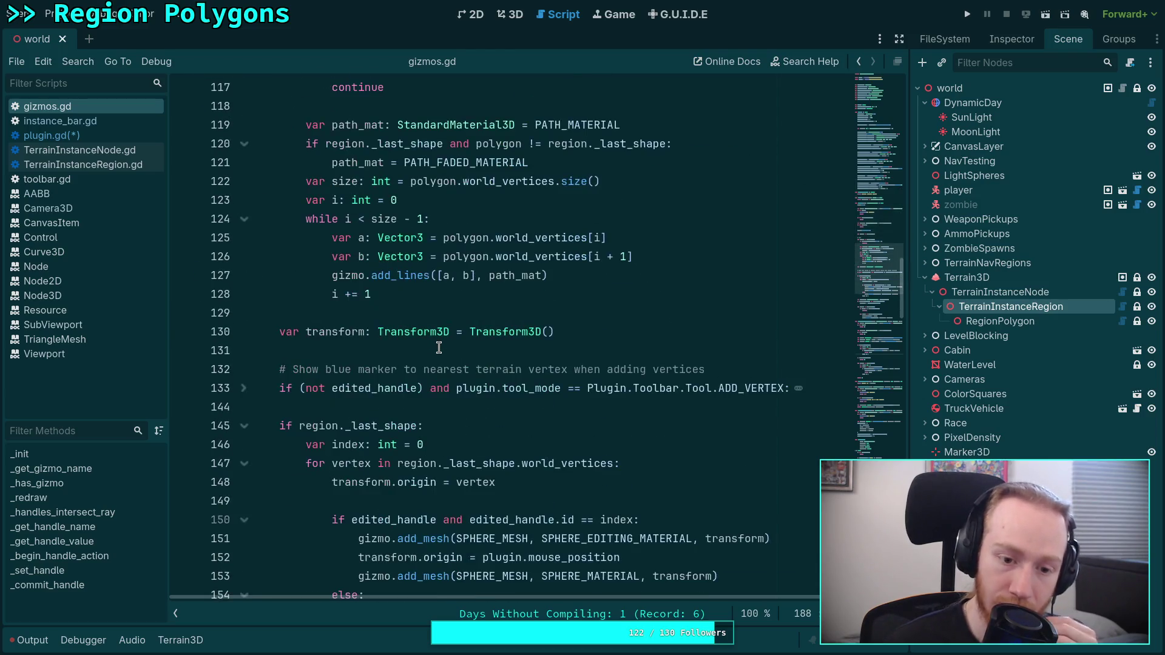
Browse the addon's ui and res folders in the FileSystem dock.
click(945, 39)
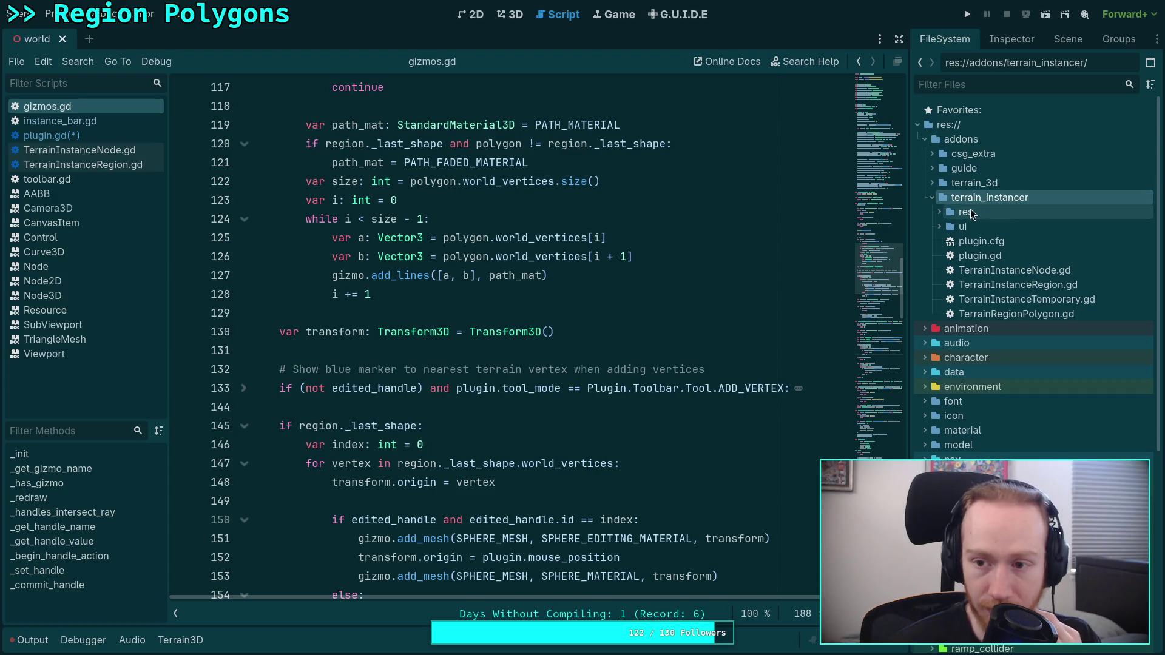
click(938, 226)
click(940, 212)
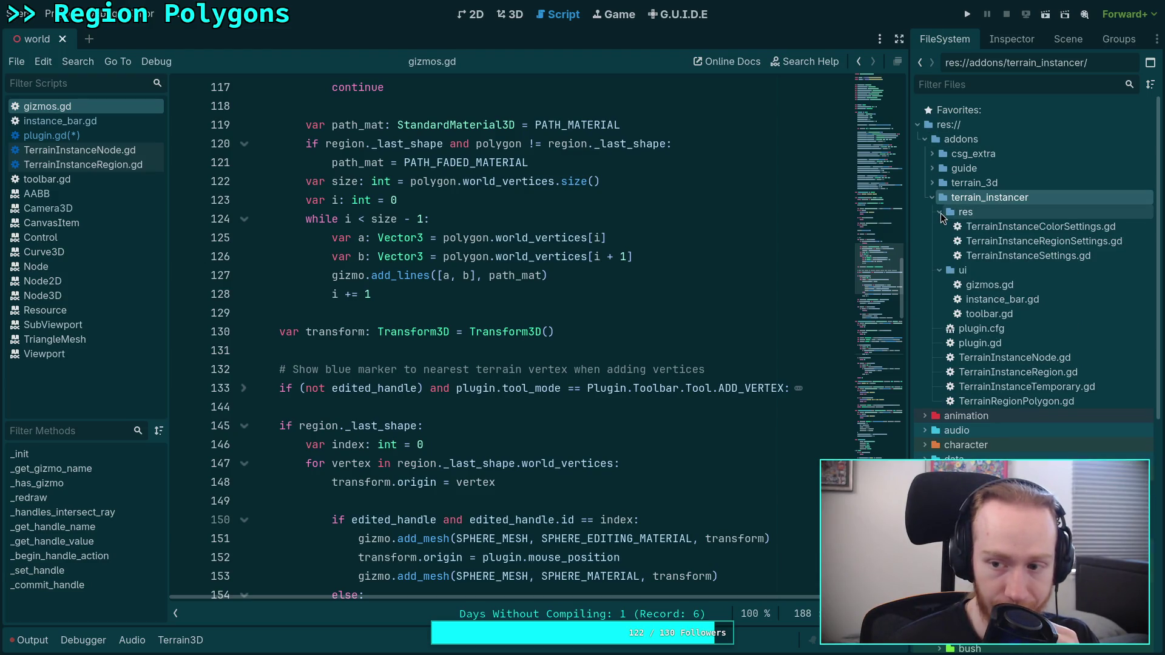
click(940, 213)
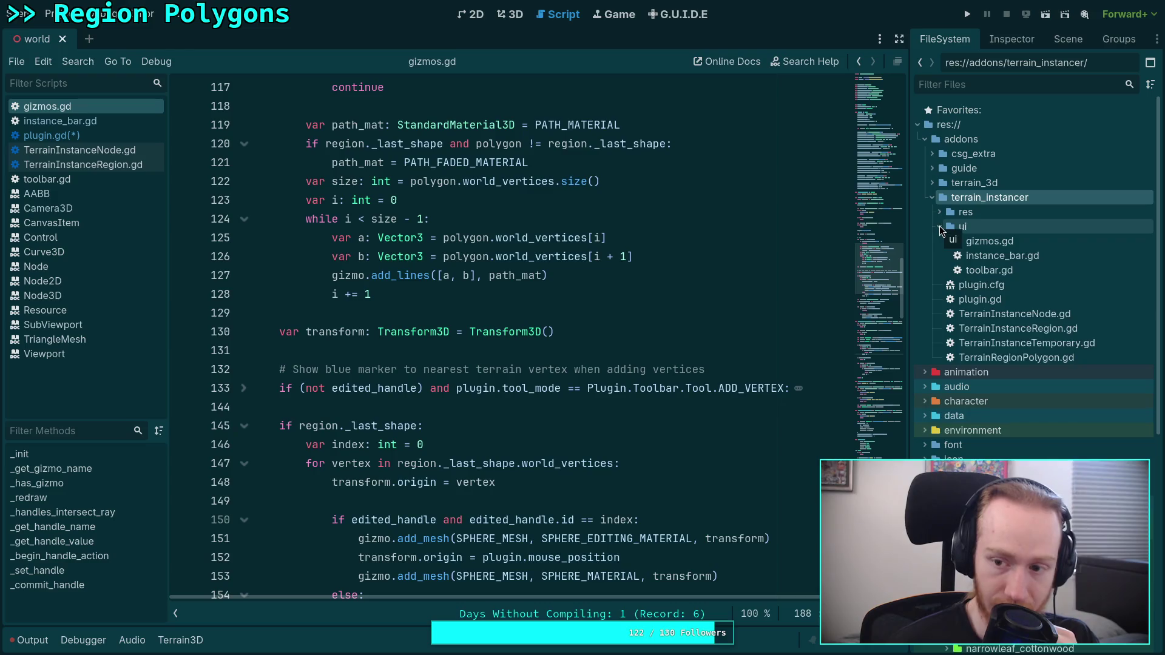
click(940, 227)
scroll(774, 284, down, 13)
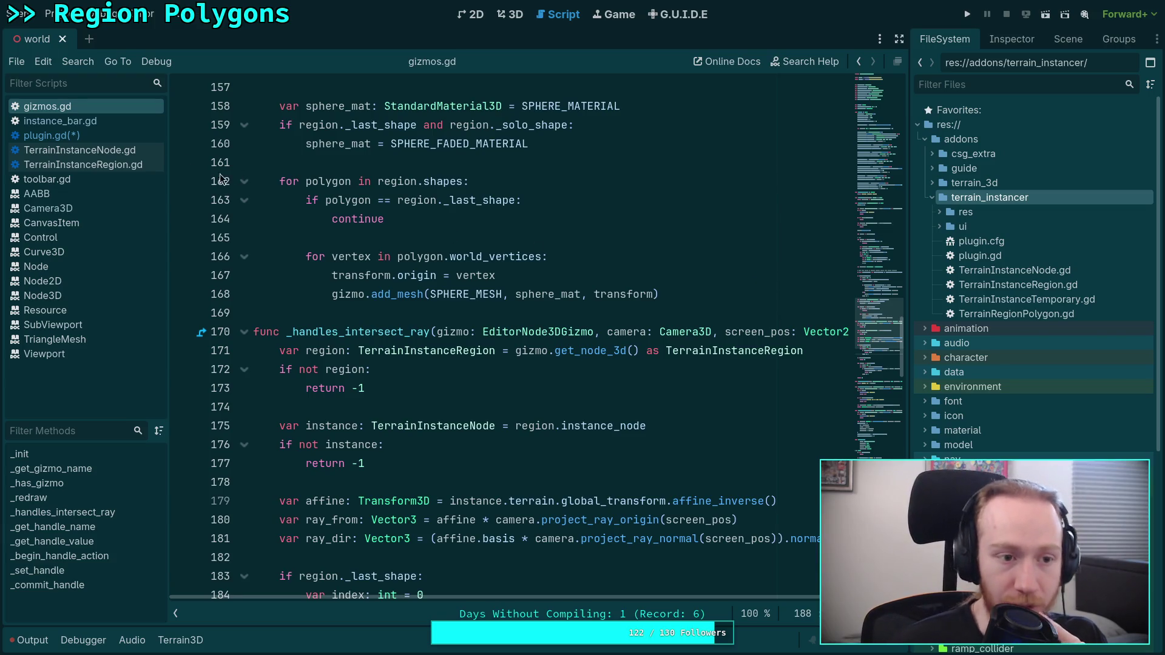
Look through TerrainInstanceRegion.gd and TerrainInstanceNode.gd, then return to plugin.gd.
click(60, 135)
click(128, 166)
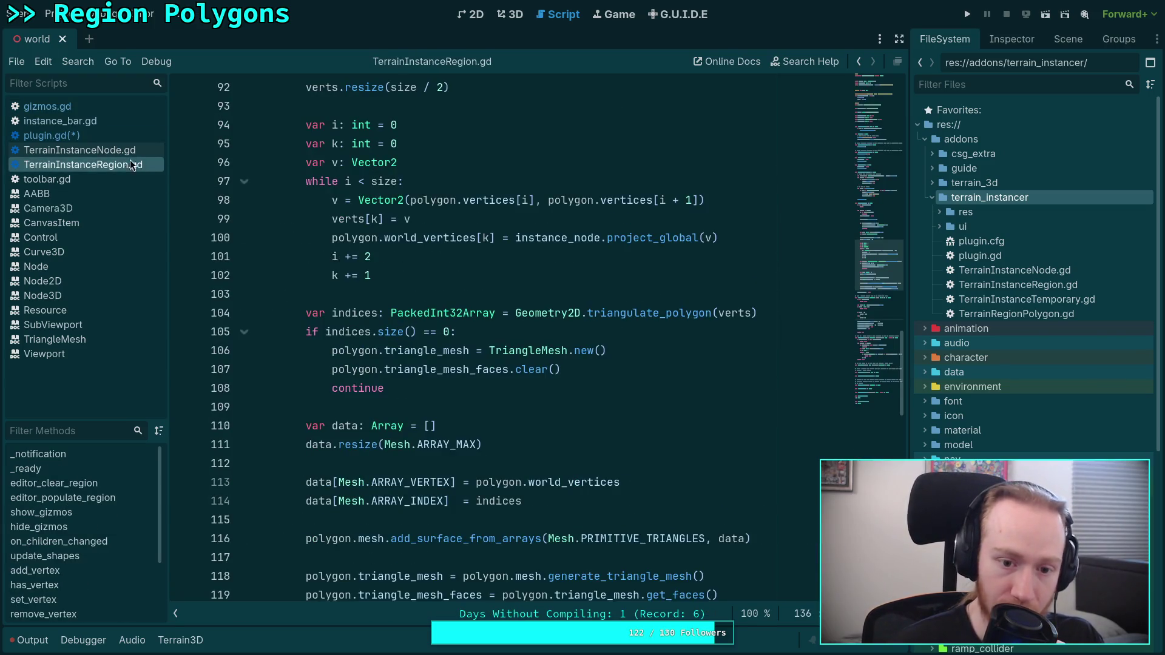
click(124, 152)
click(103, 165)
click(76, 135)
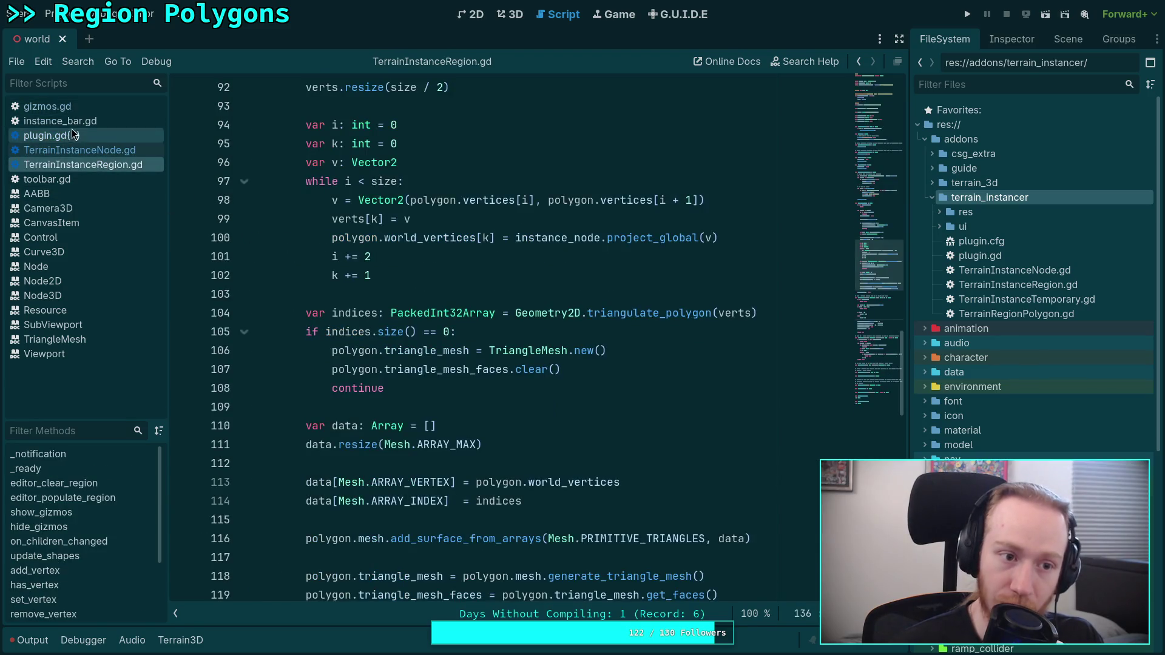
scroll(739, 333, up, 20)
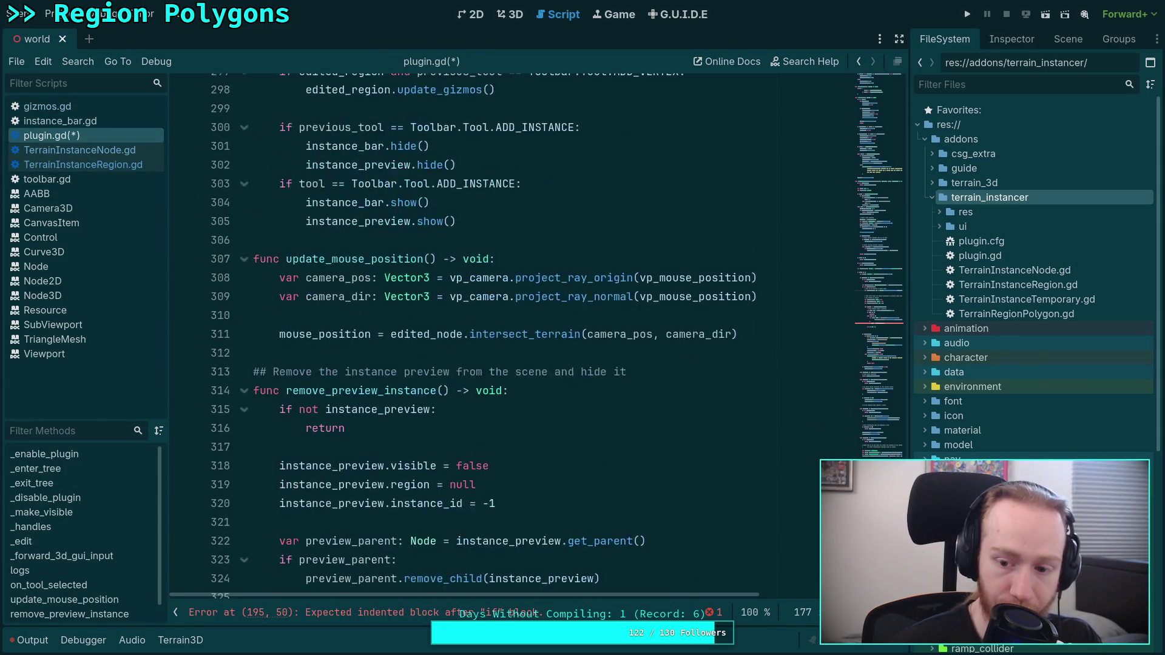
Finish line 177 as _handles_intersect_ray(edited_region.get_gizmos()[0], viewport_camera, screen_pos).
scroll(603, 359, up, 6)
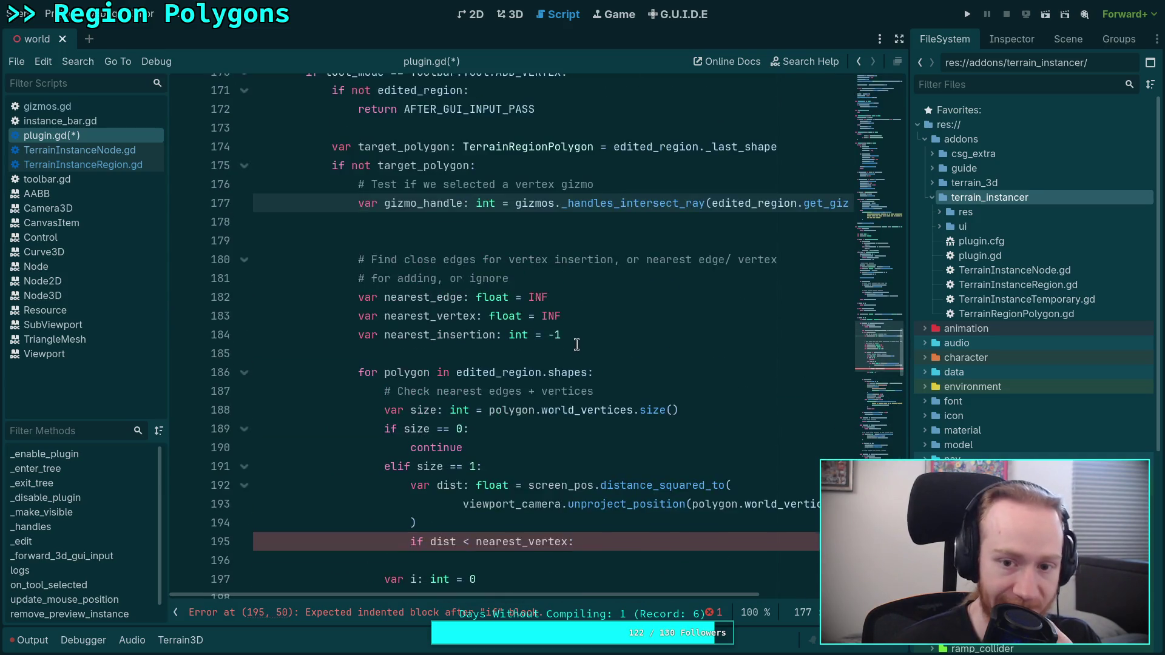
scroll(612, 601, right, 5)
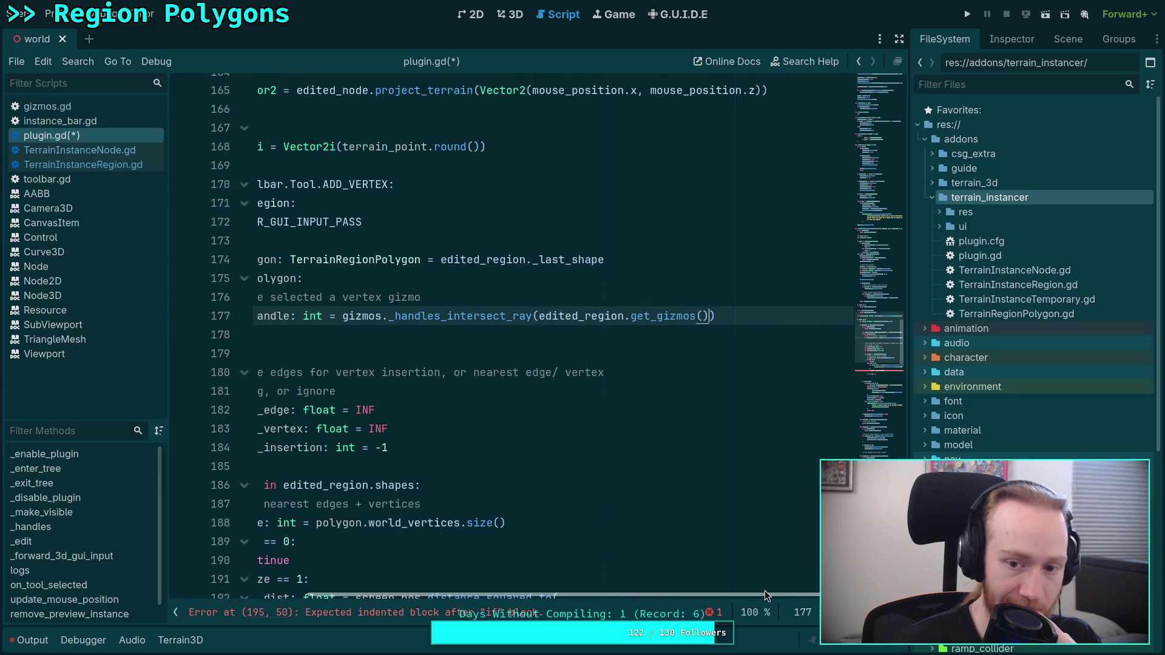
text([0],)
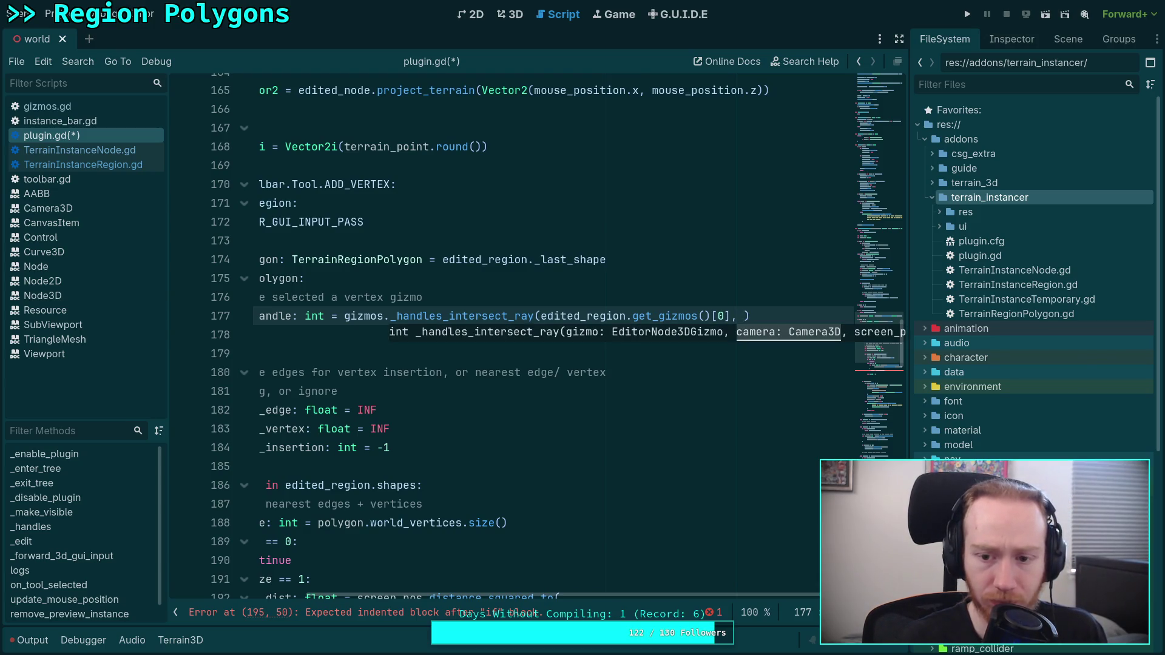
text(vi)
text(ew)
key(Return)
text(, )
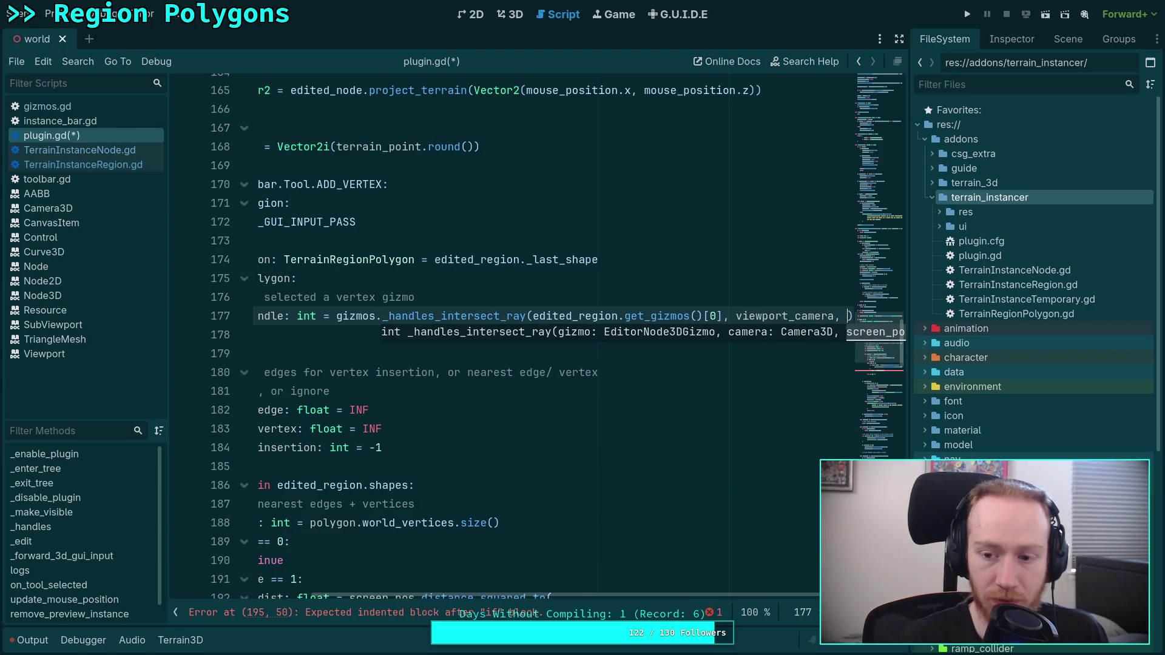
text(scr)
key(Return)
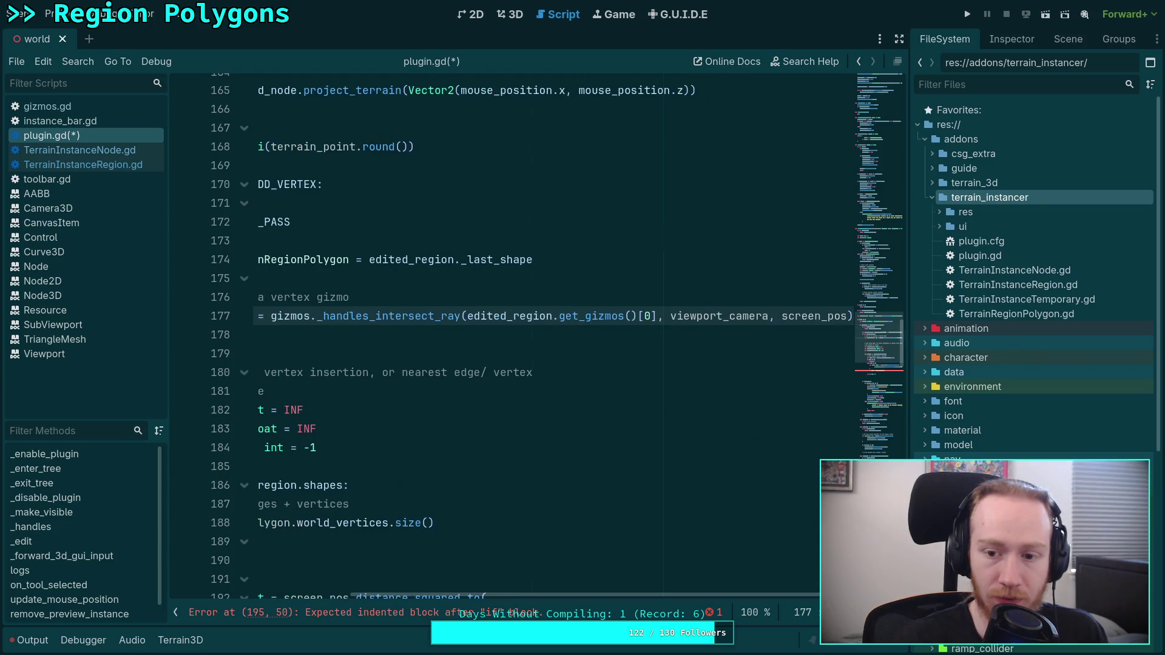
drag(671, 598, 491, 598)
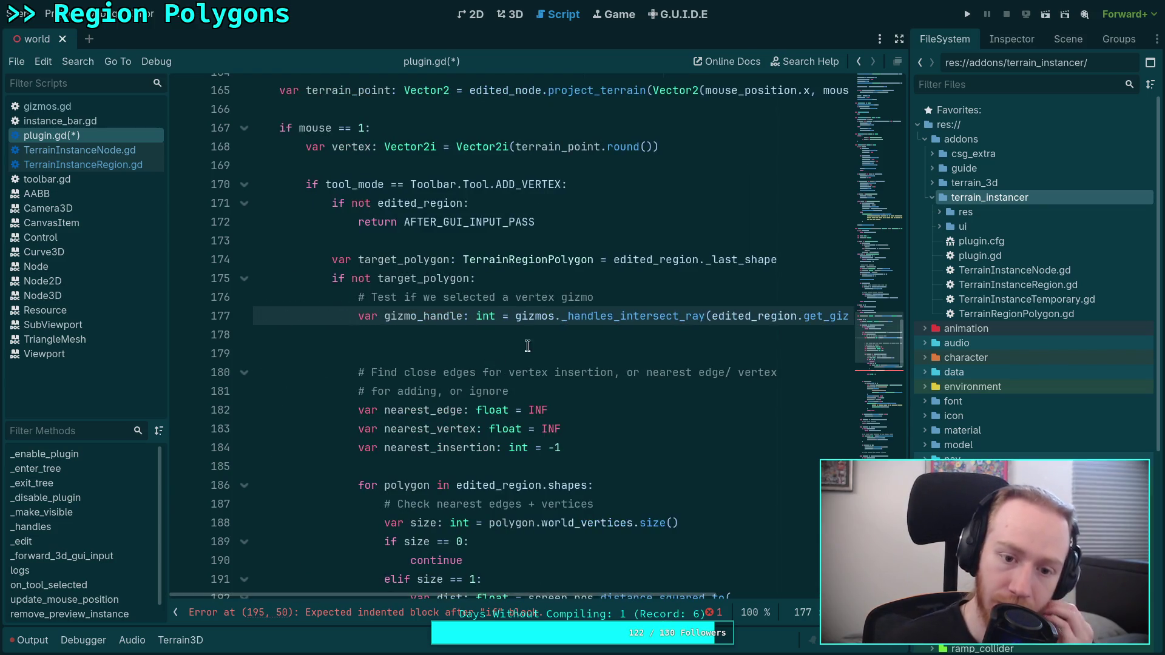
Add 'if gizmo_handle != -1:' on line 178 returning AFTER_GUI_INPUT_CUSTOM.
click(551, 337)
text(if )
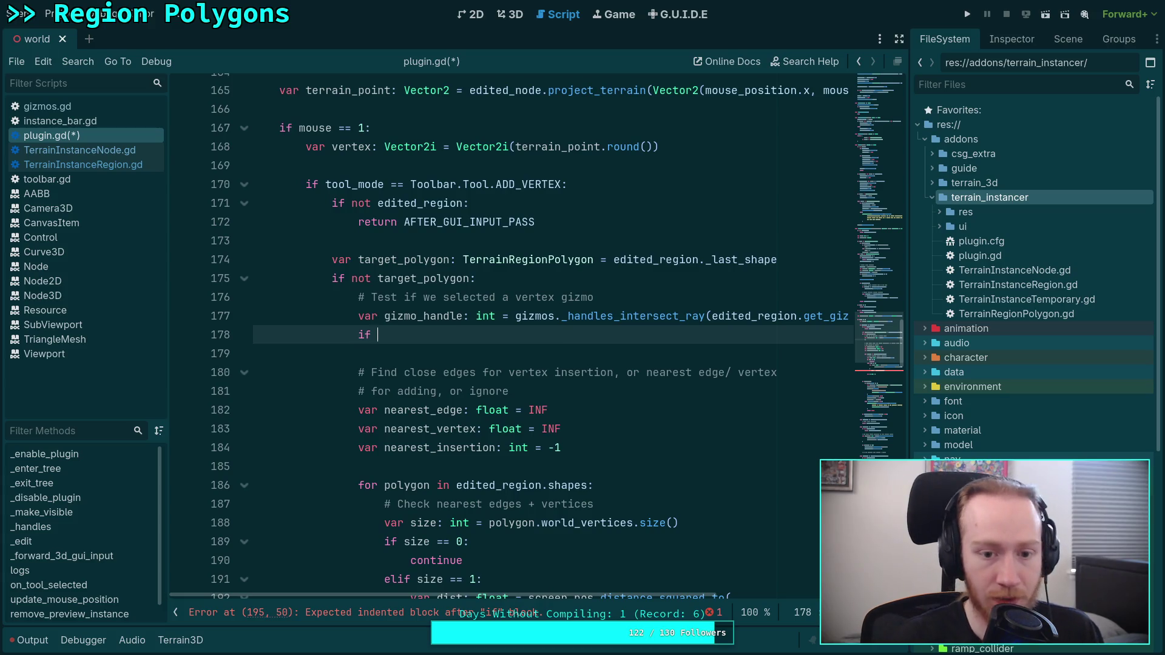
text(giz)
key(Return)
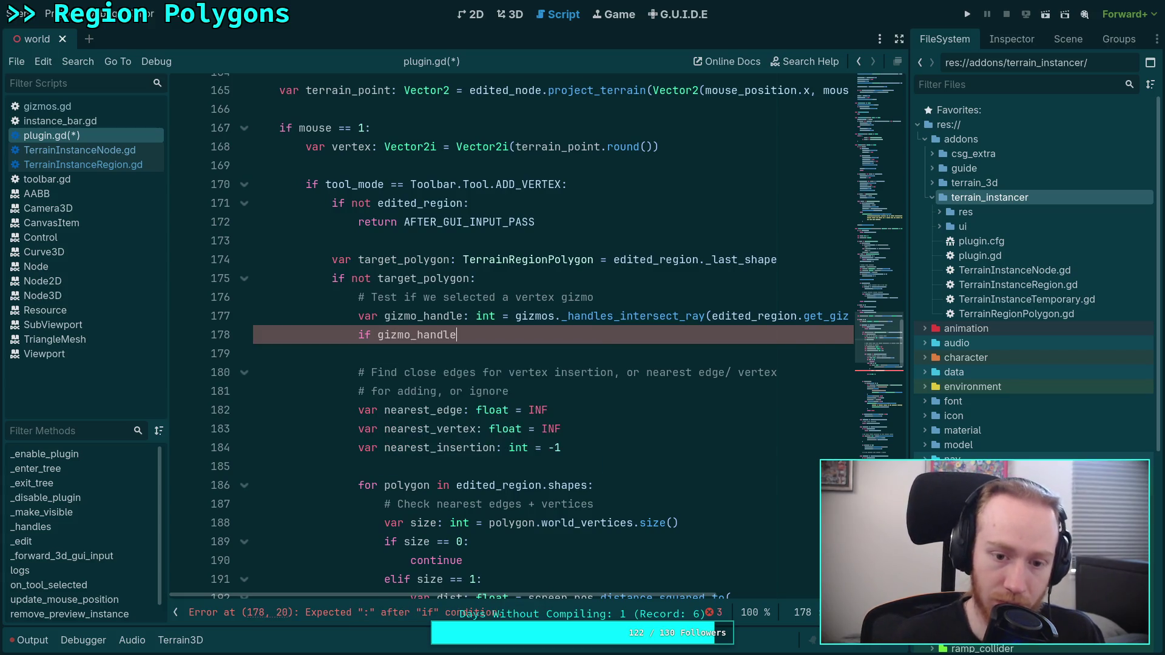
text( 1)
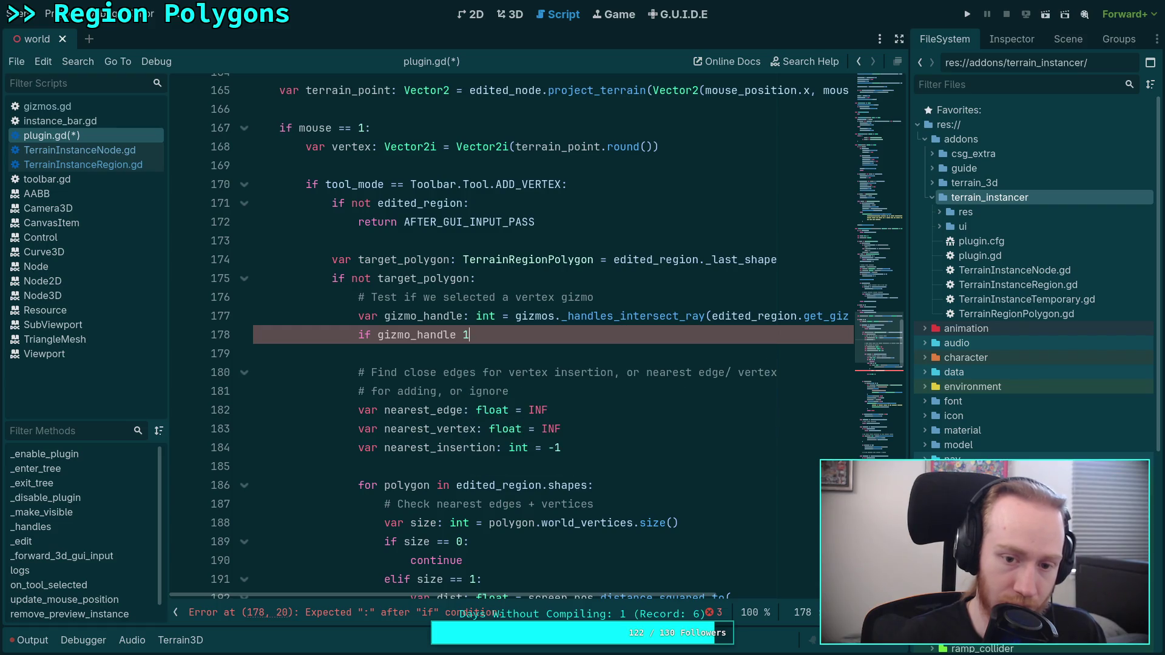
key(BackSpace)
text(!= -1:)
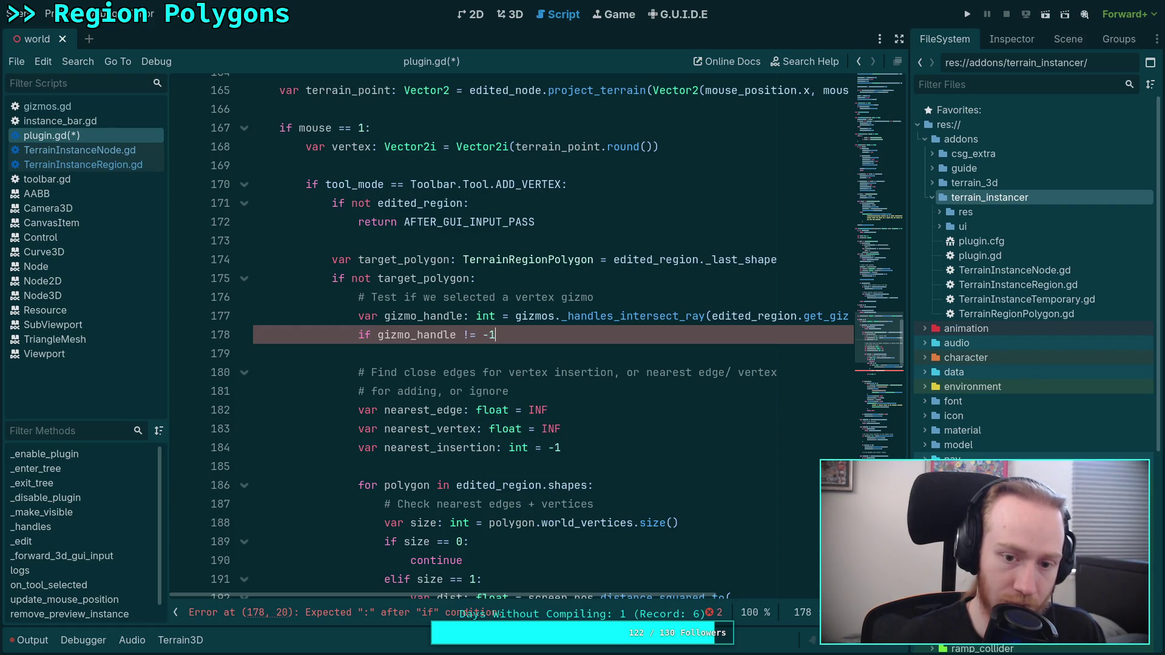
key(Return)
text(return AFTER_)
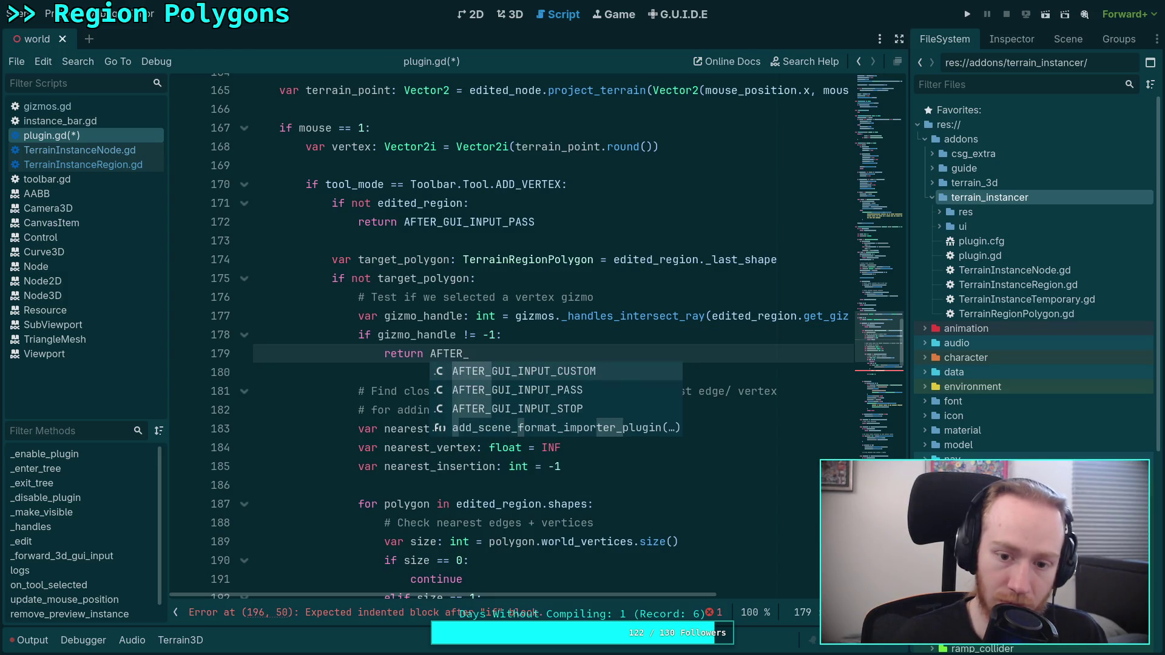
key(Return)
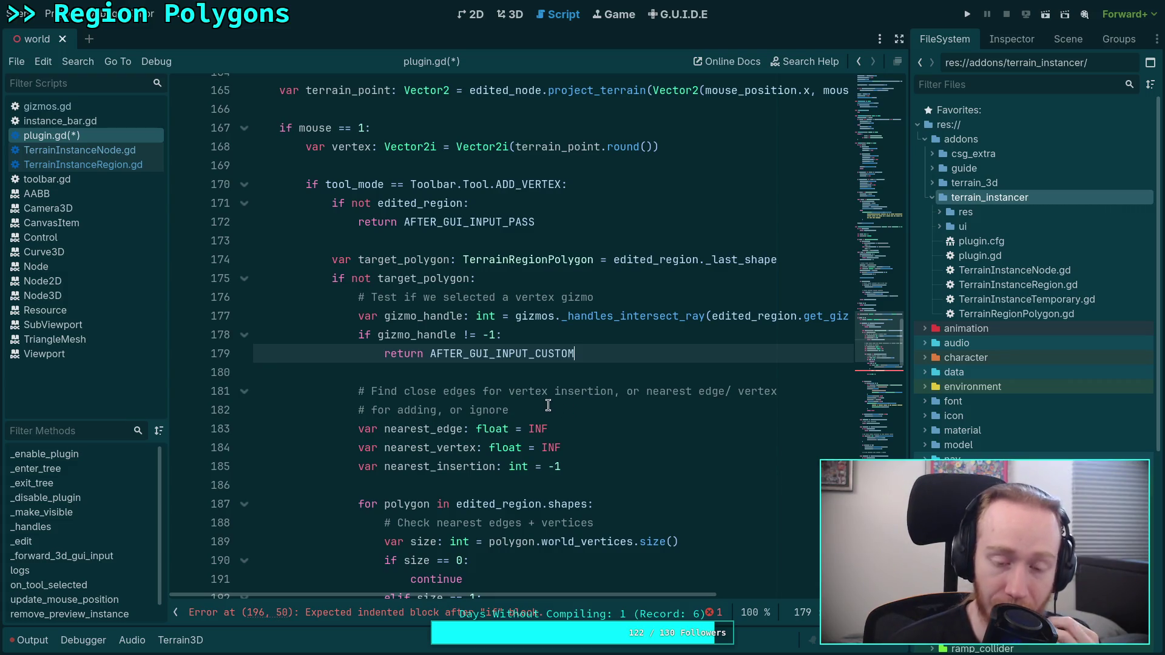
Review the code further down and go to the end of line 196's condition.
mouse_move(480, 363)
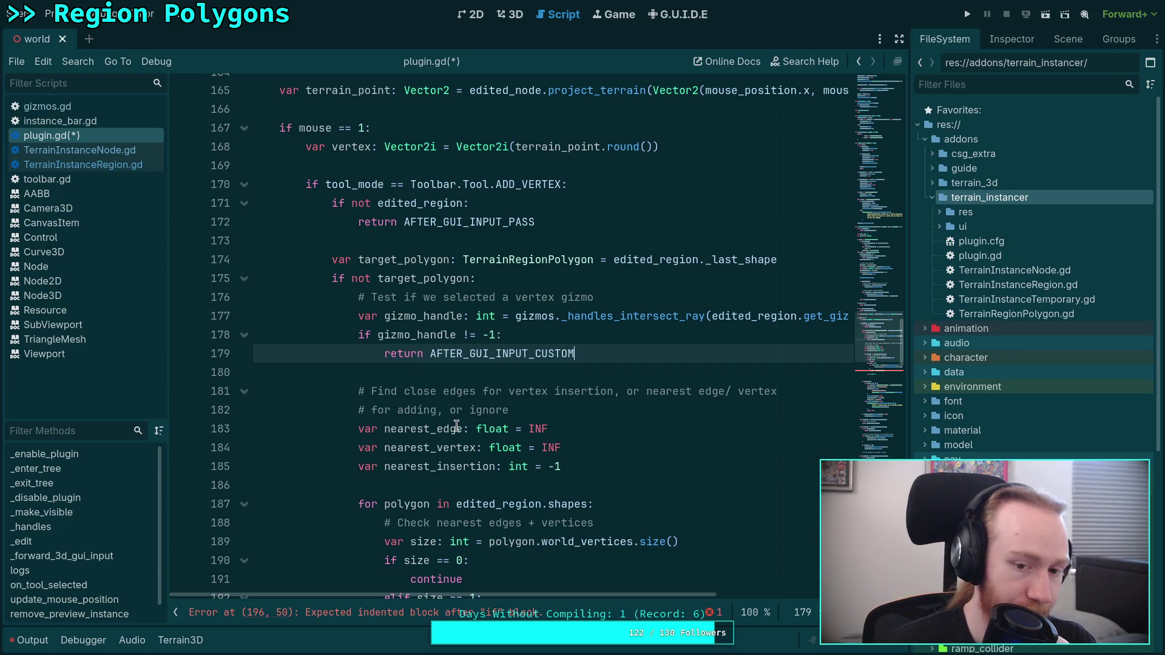
scroll(415, 382, down, 1)
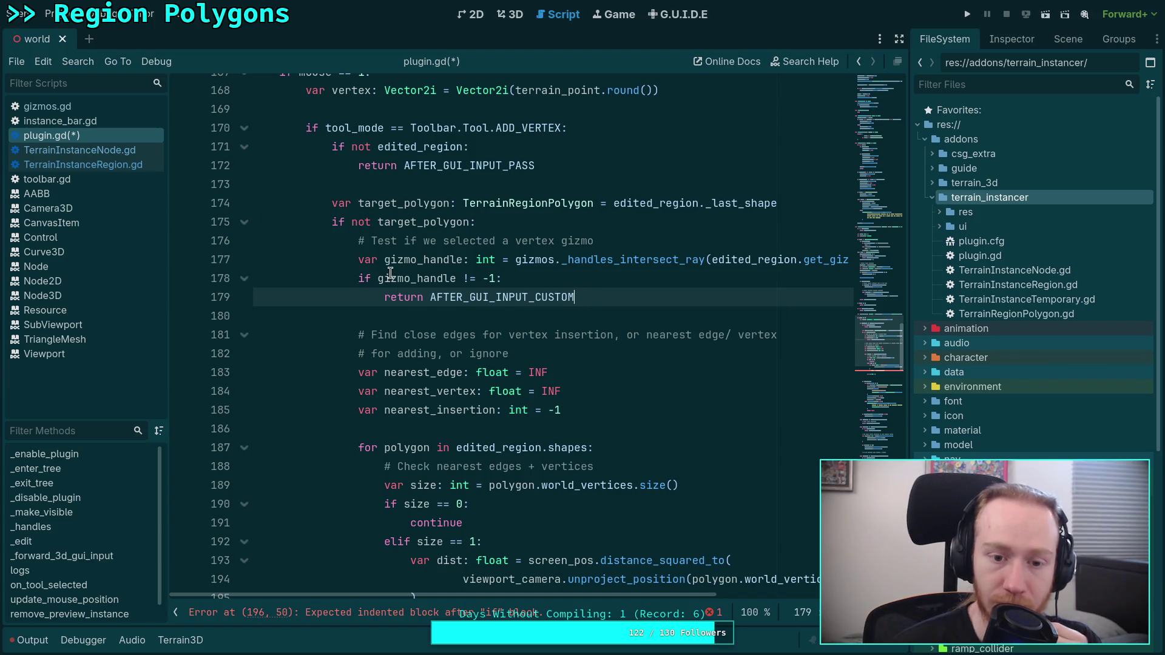
mouse_move(390, 273)
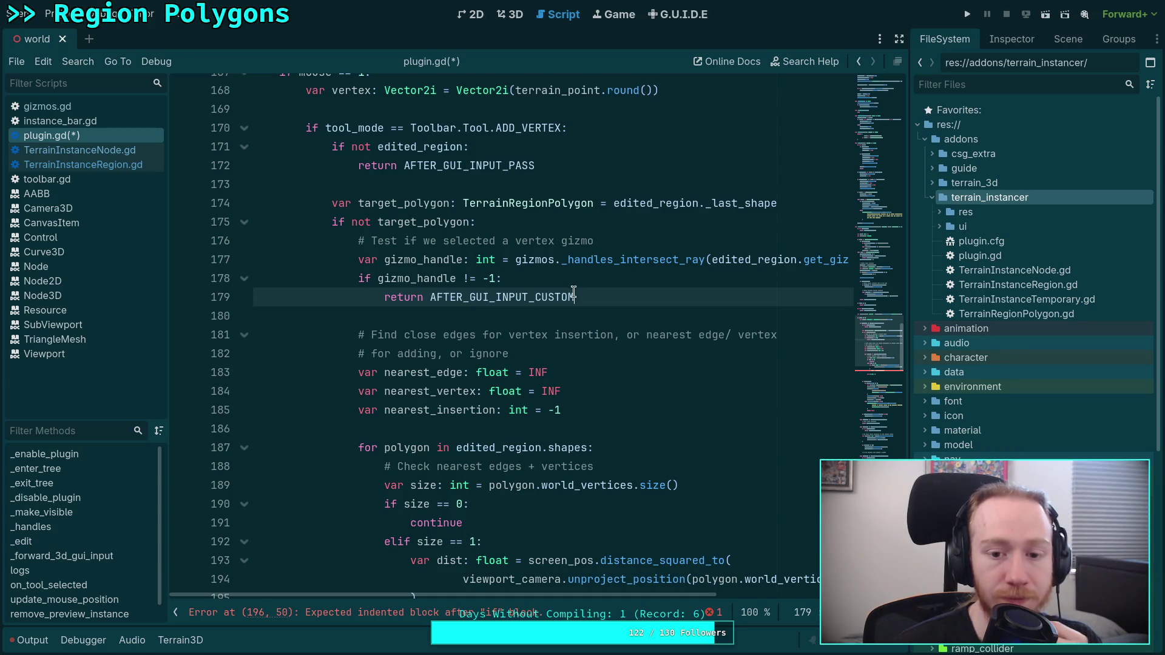
mouse_move(568, 299)
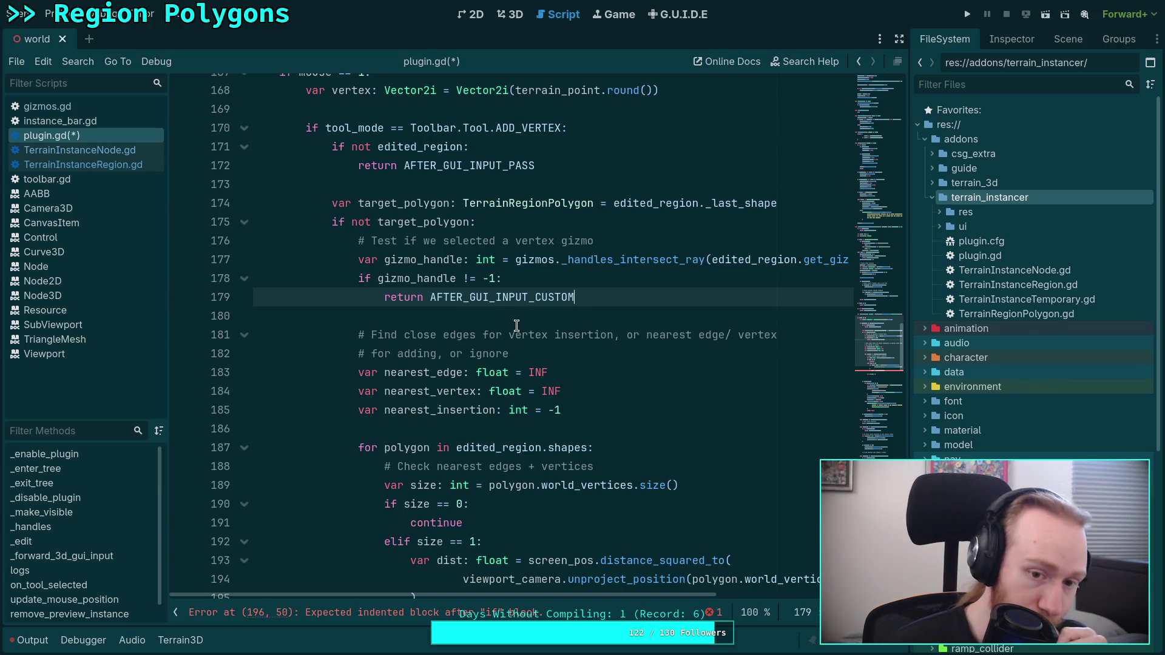
scroll(601, 355, down, 1)
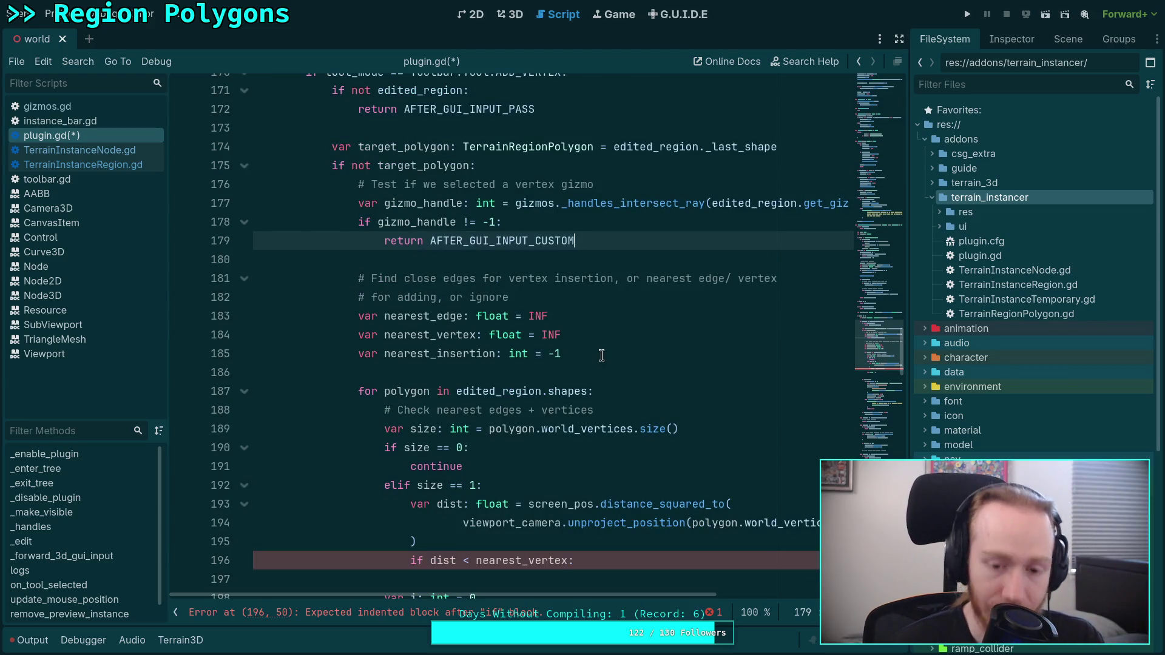
scroll(586, 359, down, 2)
click(628, 447)
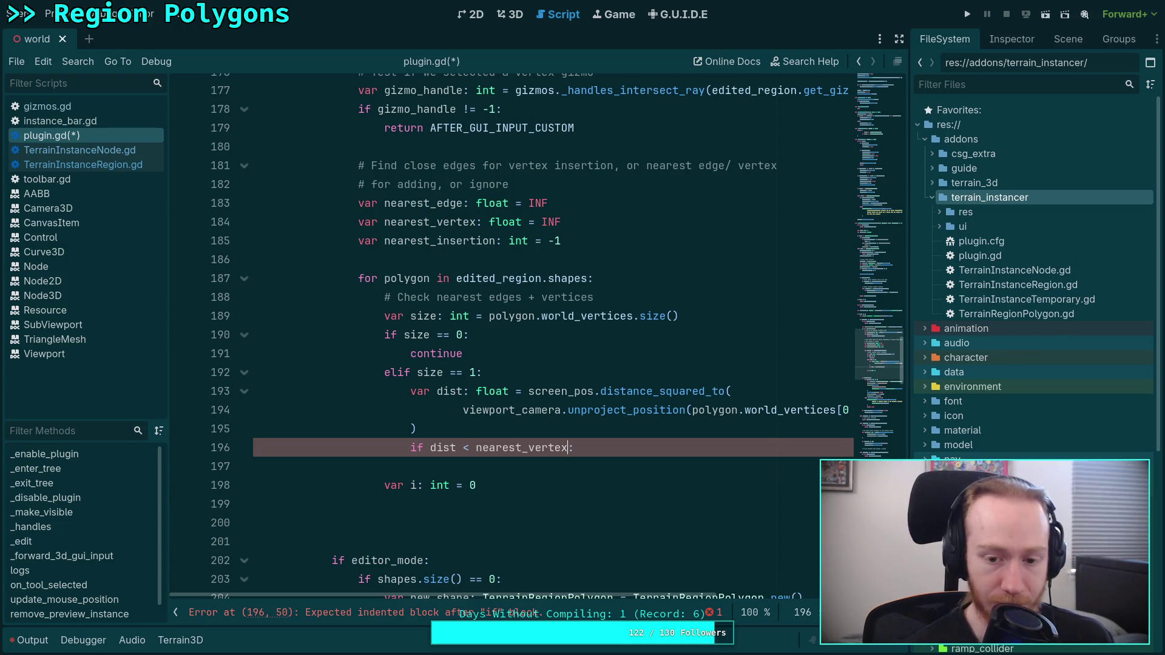
Extend line 196's condition with 'and (dist < 8 or dist < nearest_edge):'.
text(and (dist )
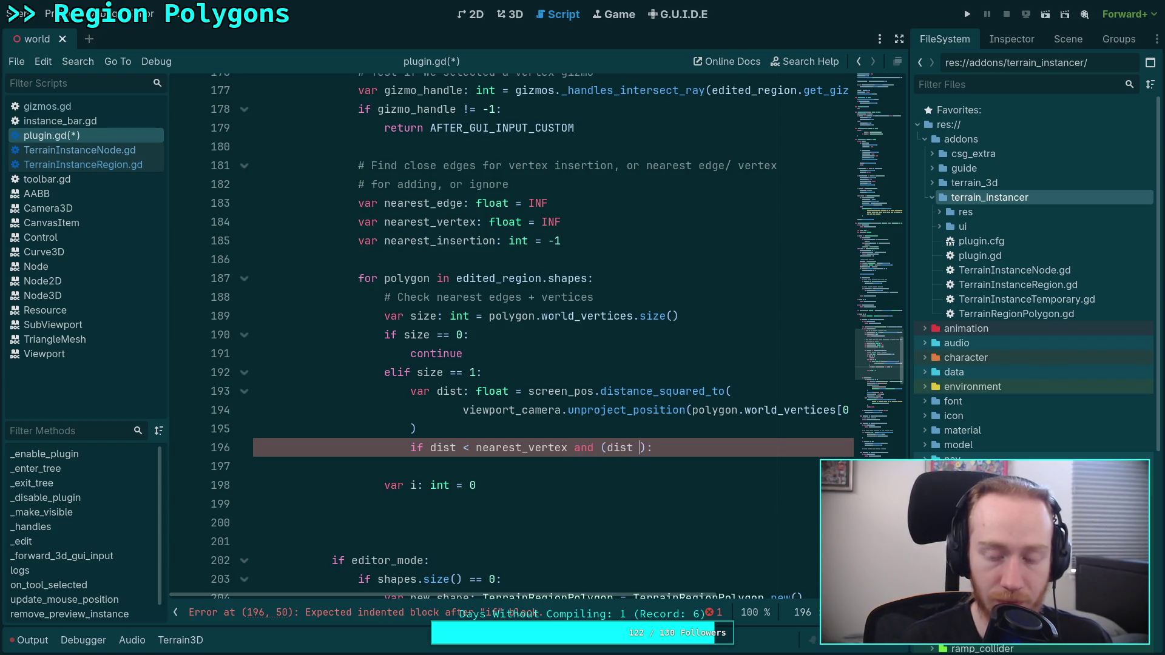
text(< 8 )
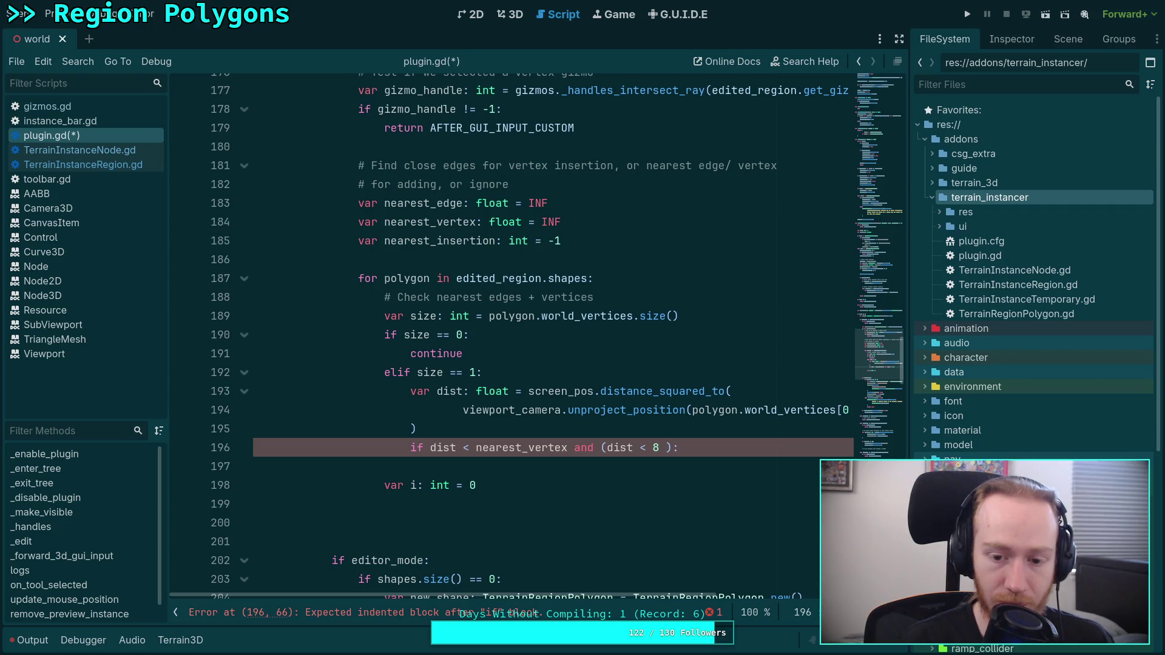
text(or )
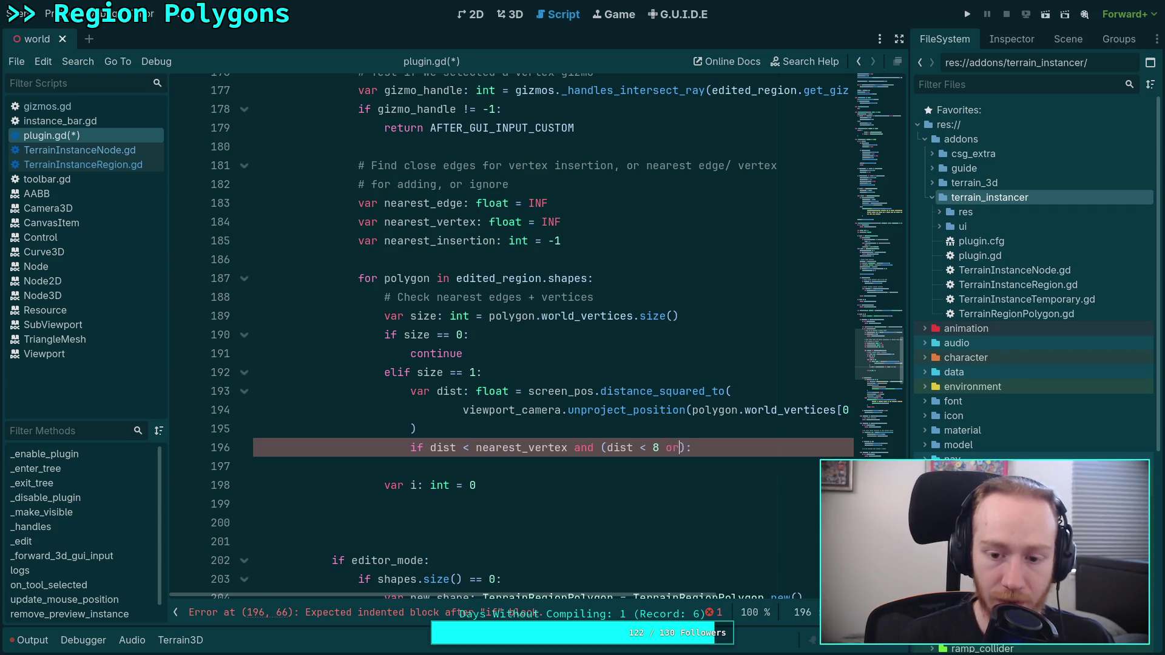
text(dist < )
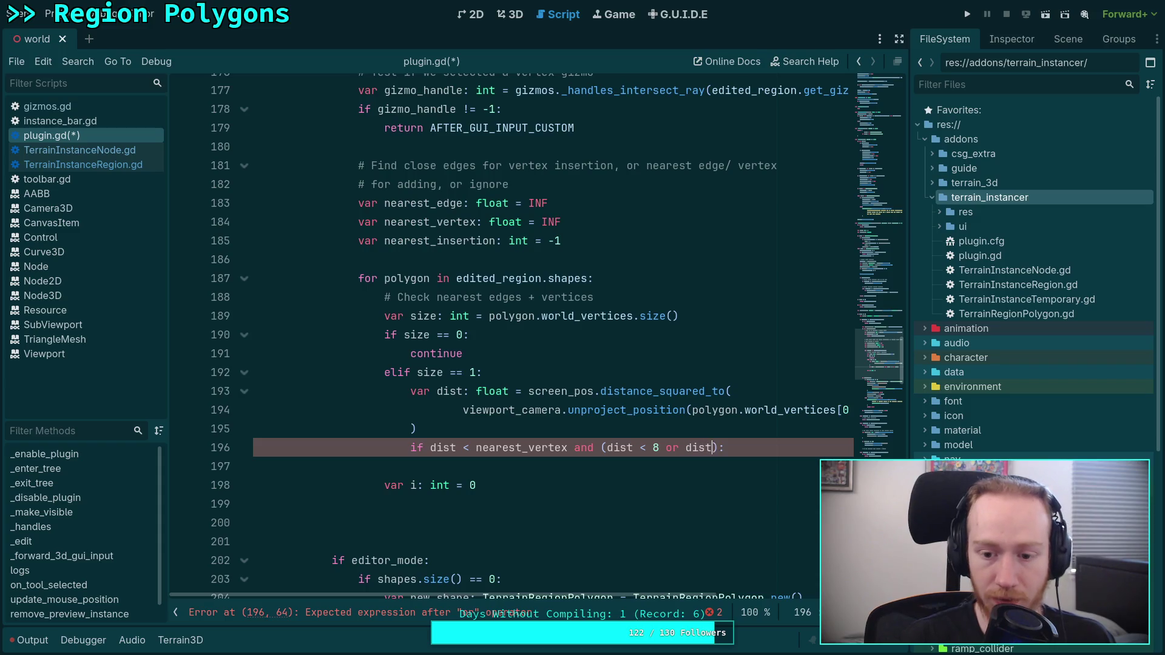
text(nearest)
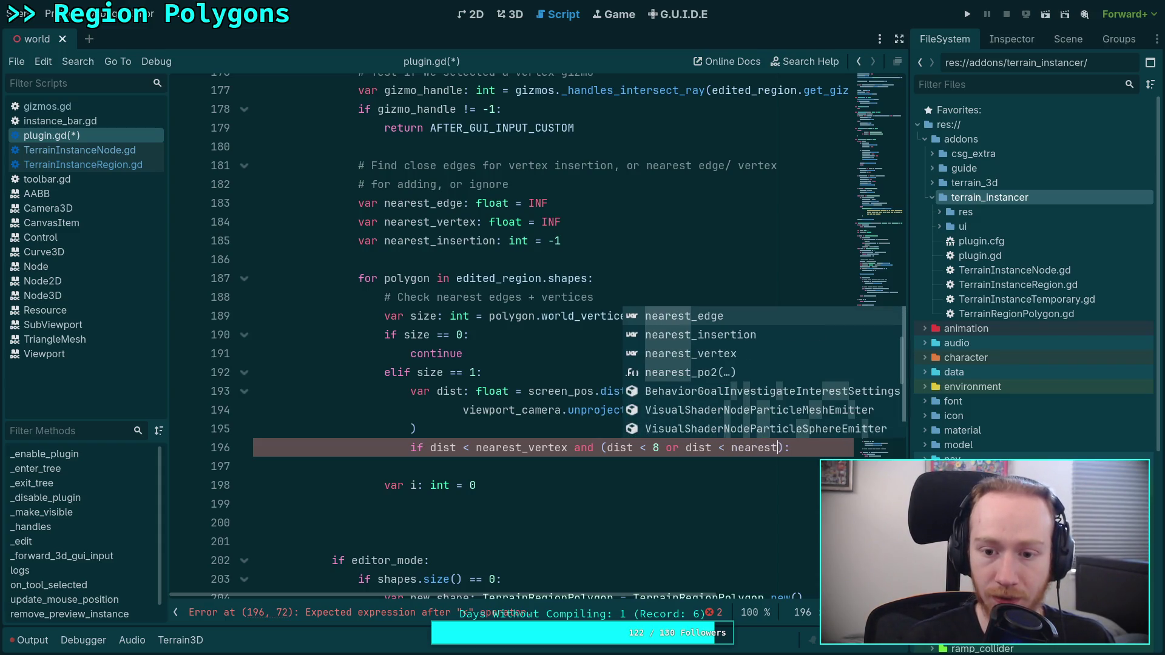
key(Return)
text())
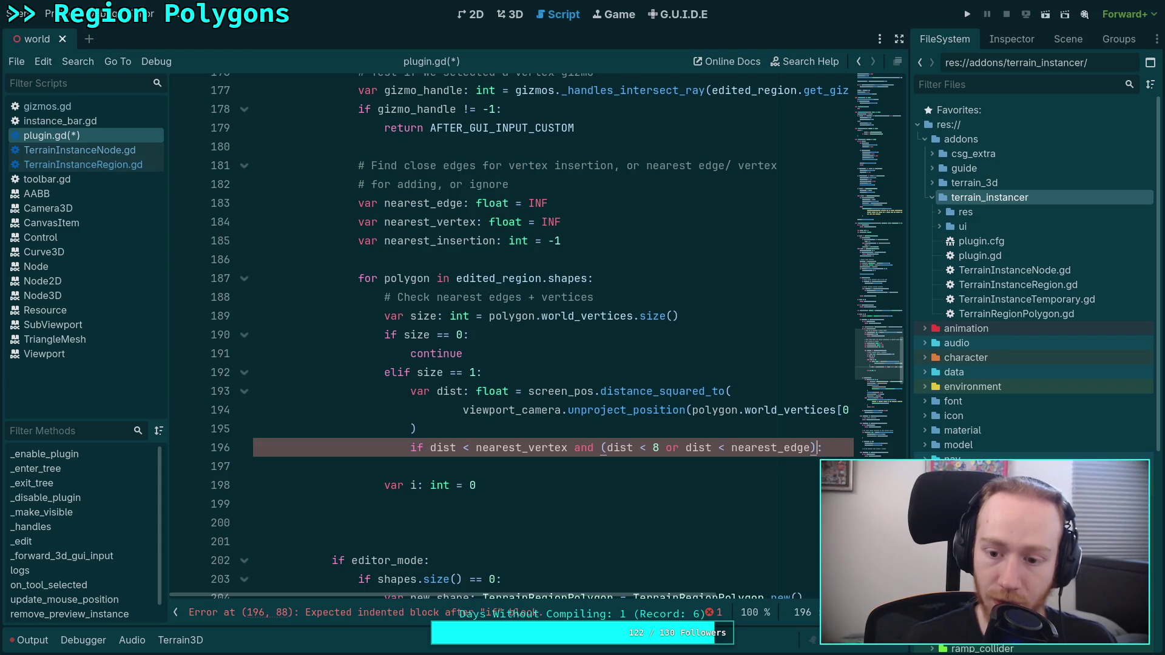
key(Return)
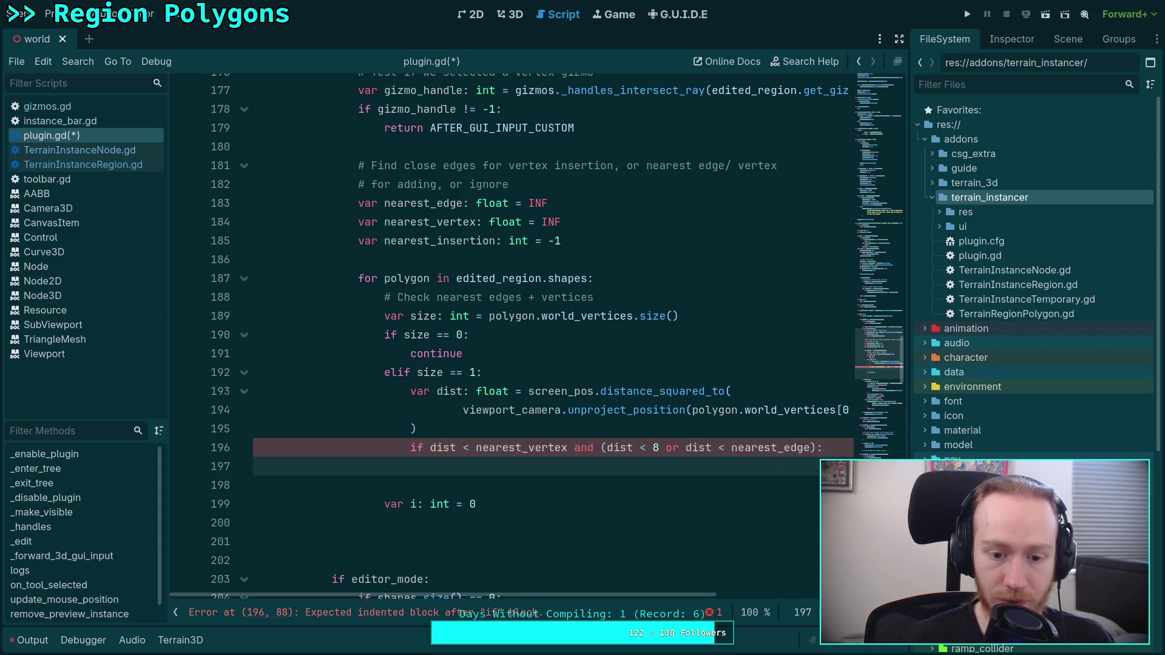
In its body set target_polygon = polygon and nearest_vertex = dist, then continue.
text(targe)
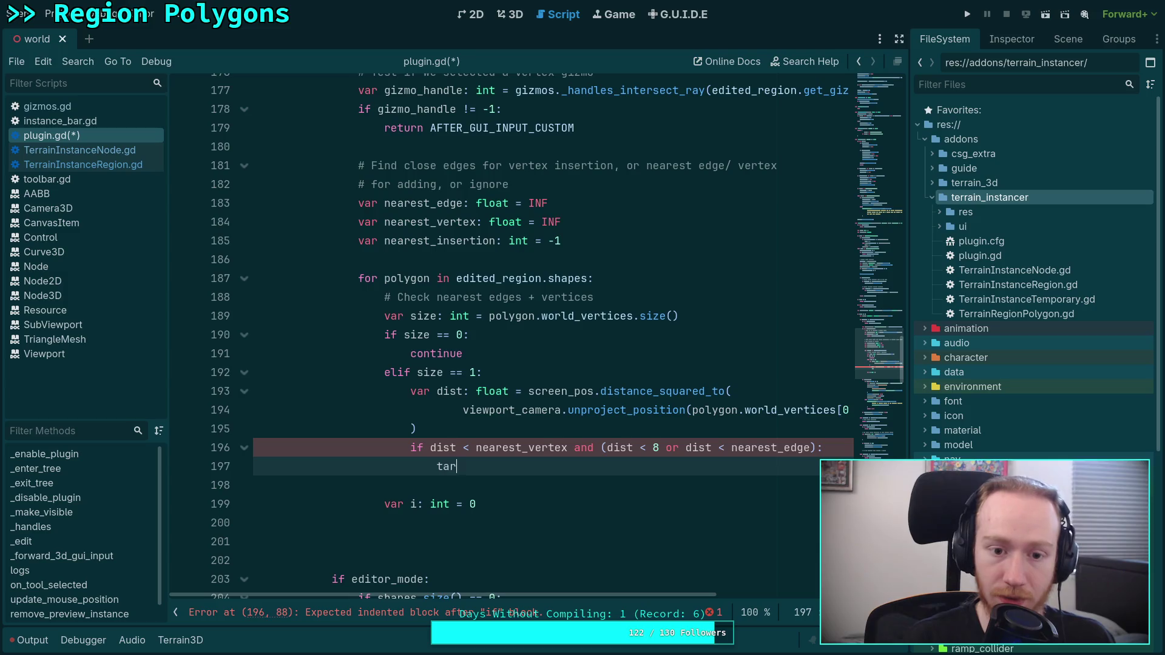
key(Return)
text(= )
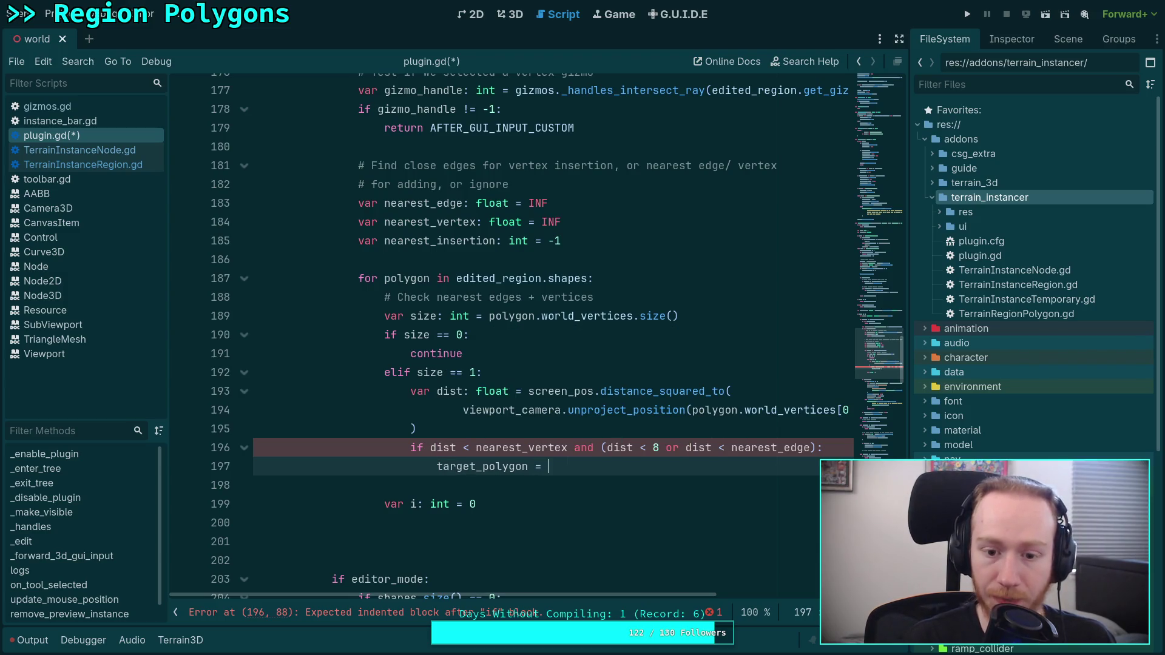
text(po)
key(Return)
key(Return)
text(nearest_ver)
key(Return)
text(= )
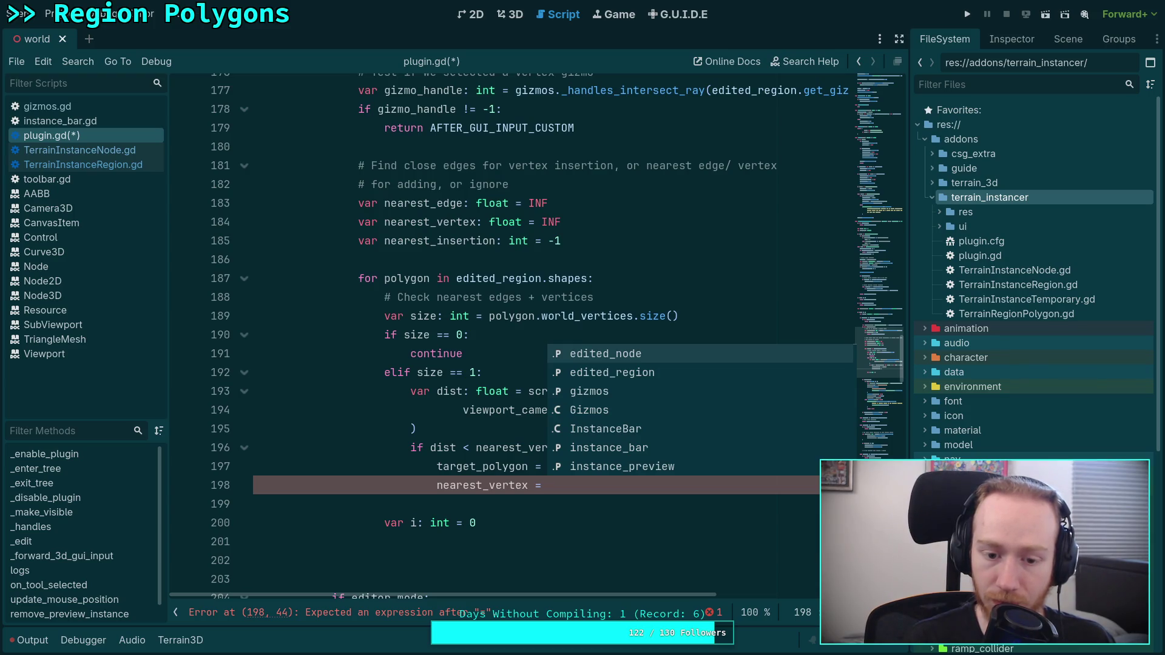
text(dist)
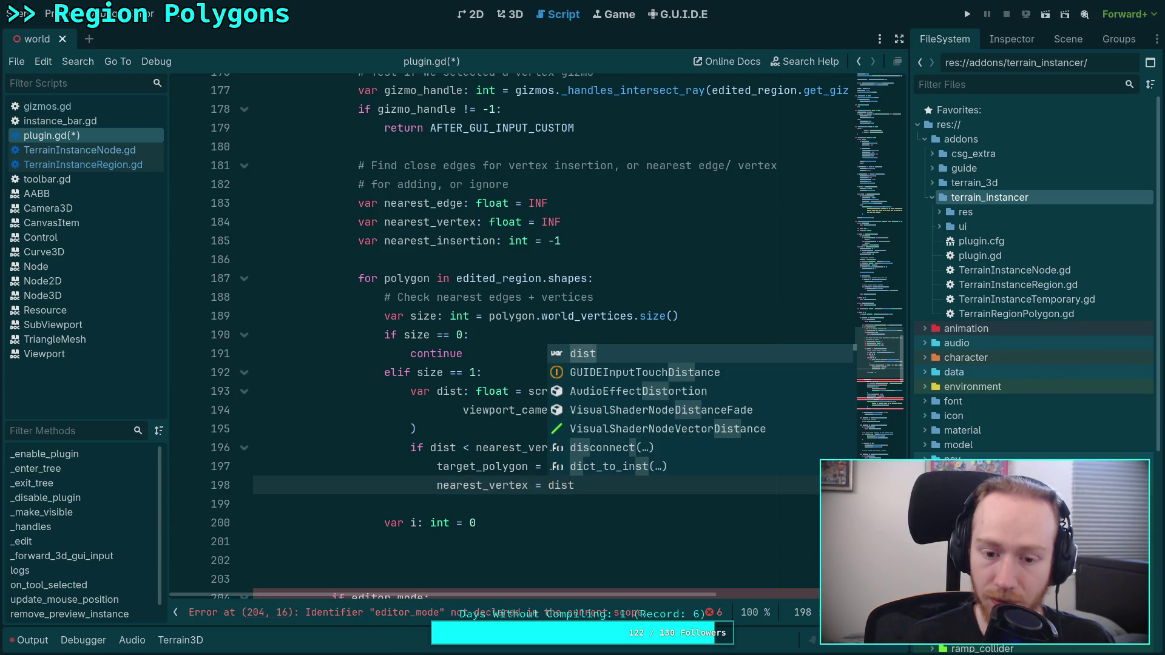
key(Escape)
key(Return)
text(c)
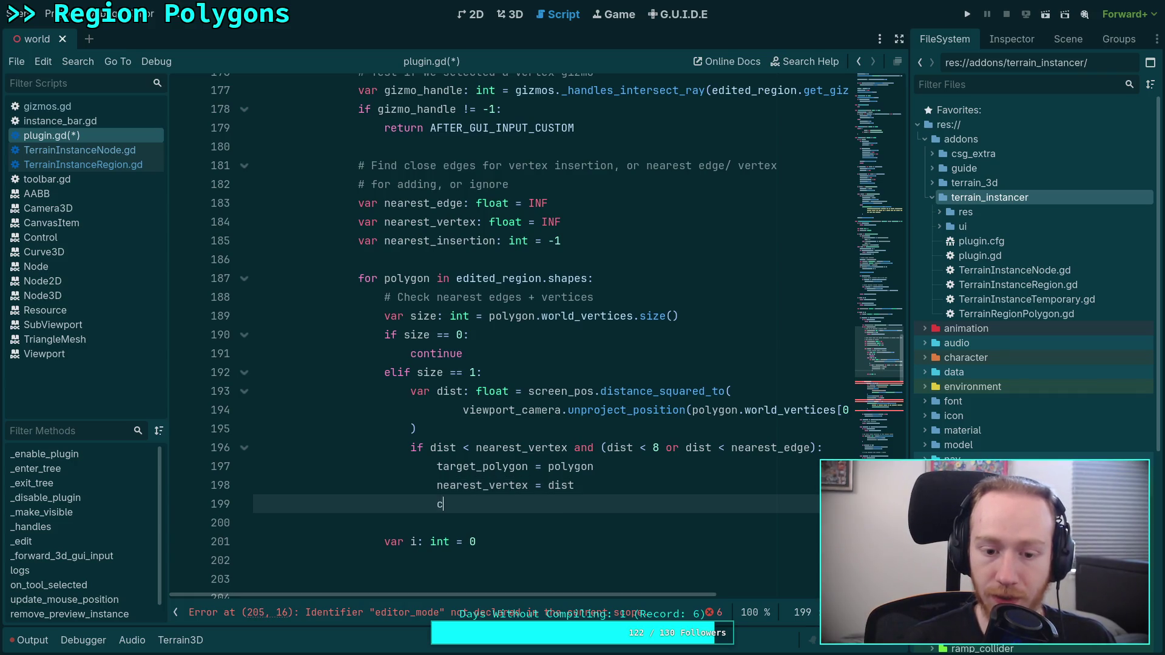
text(ontinue)
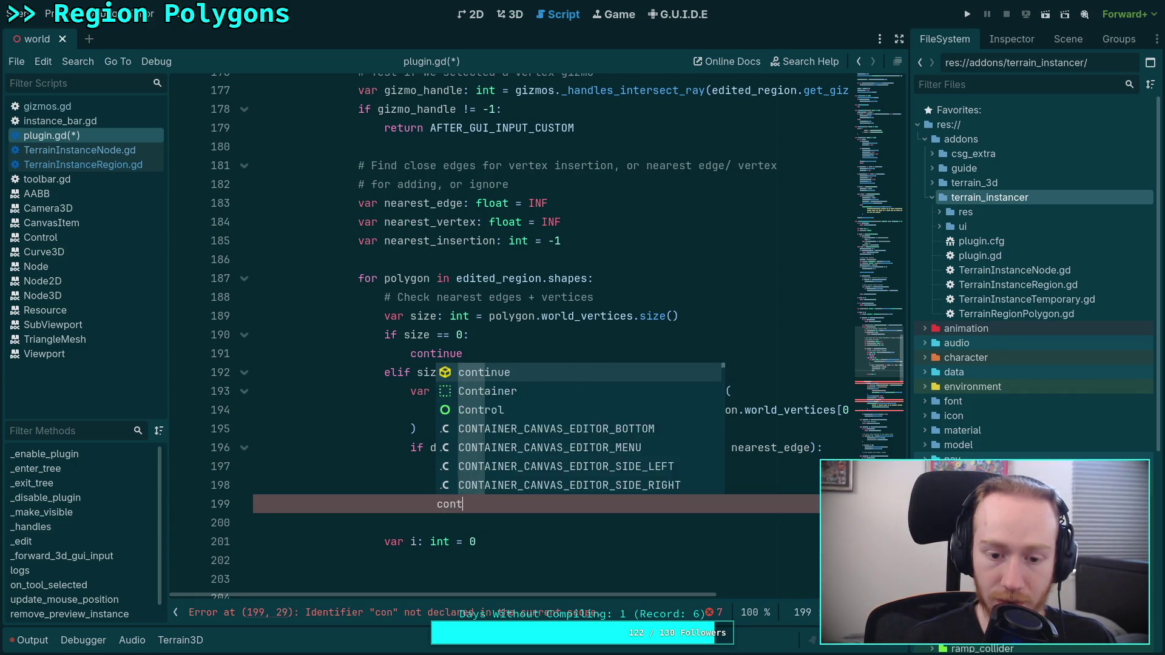
key(Escape)
key(shift+Tab)
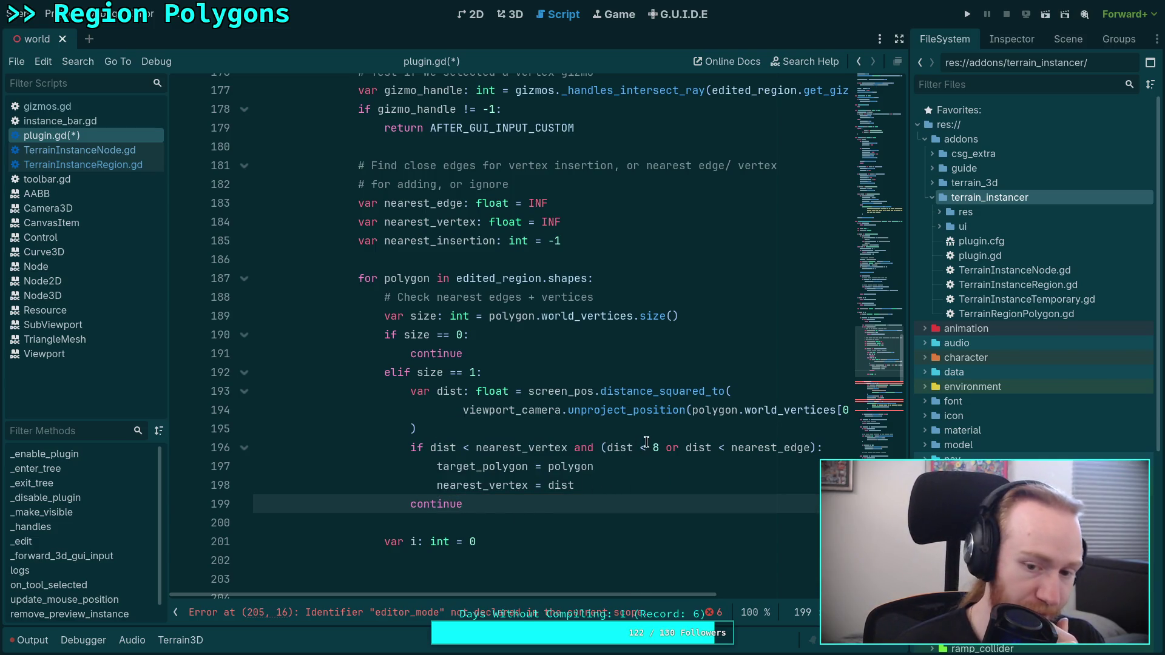
click(574, 189)
key(Return)
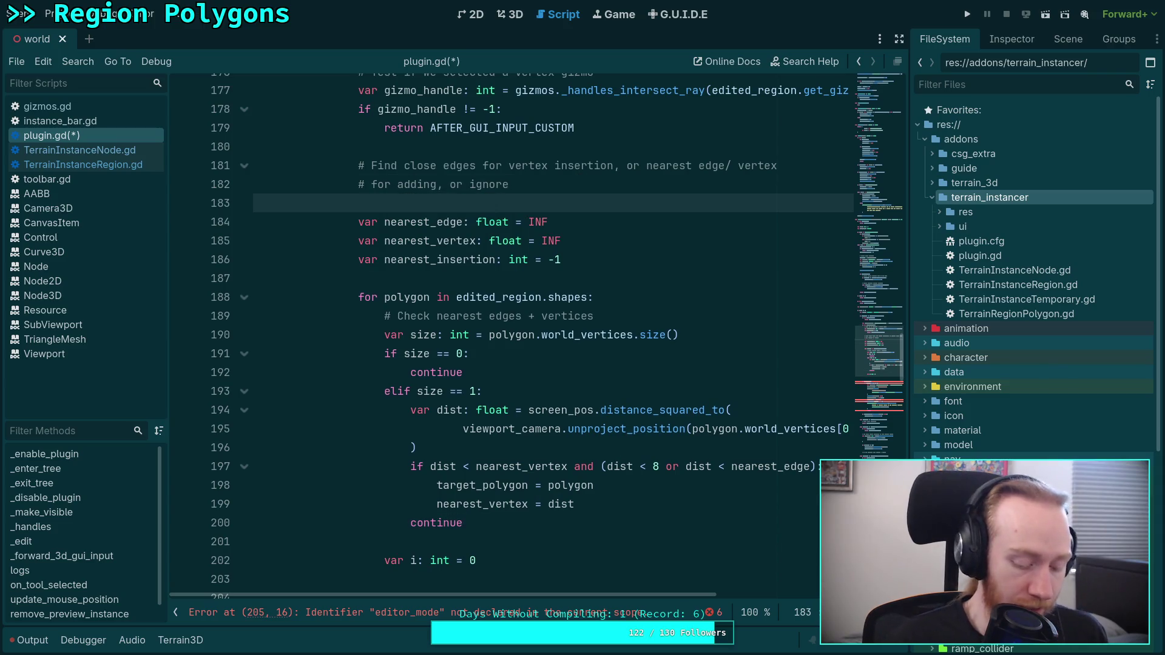
Declare const FAVOR_VERTEX_DIST: float = 8.0 and make line 197 test dist <= FAVOR_VERTEX_DIST.
text(const )
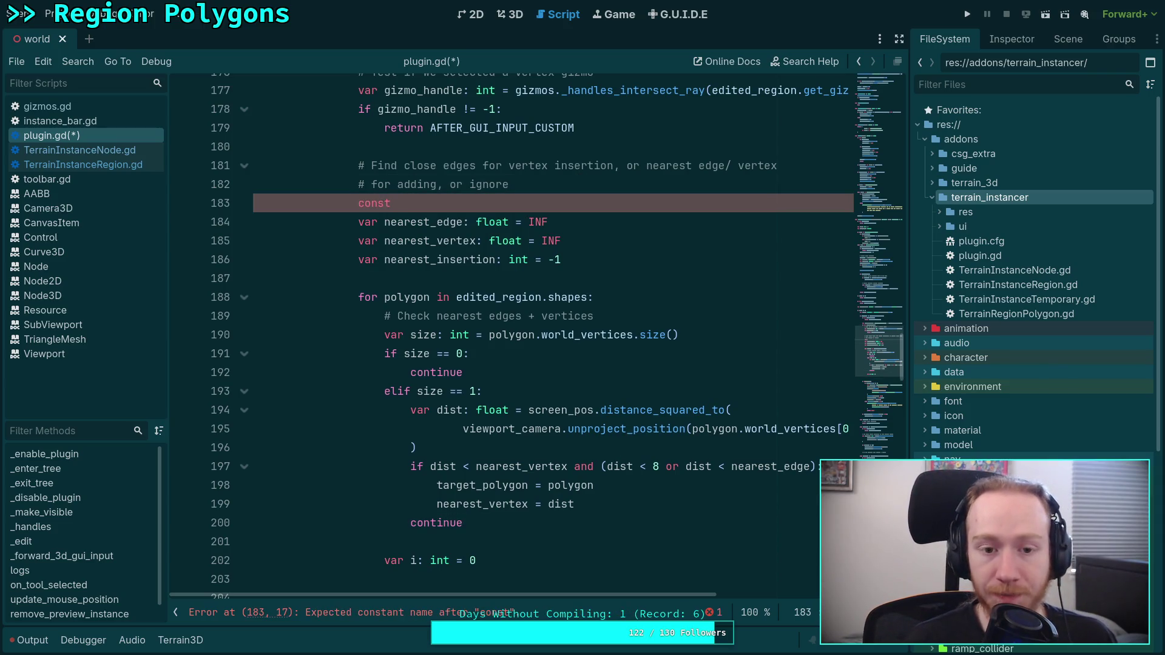
text(FAV)
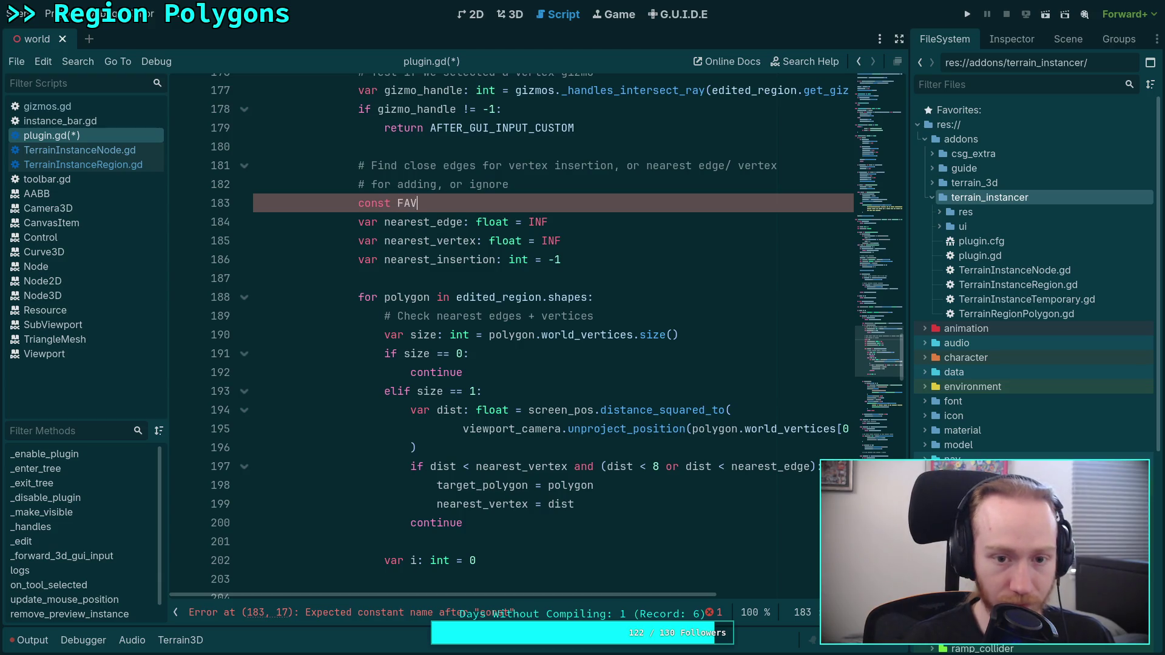
text(OR_VERTEX_DIST)
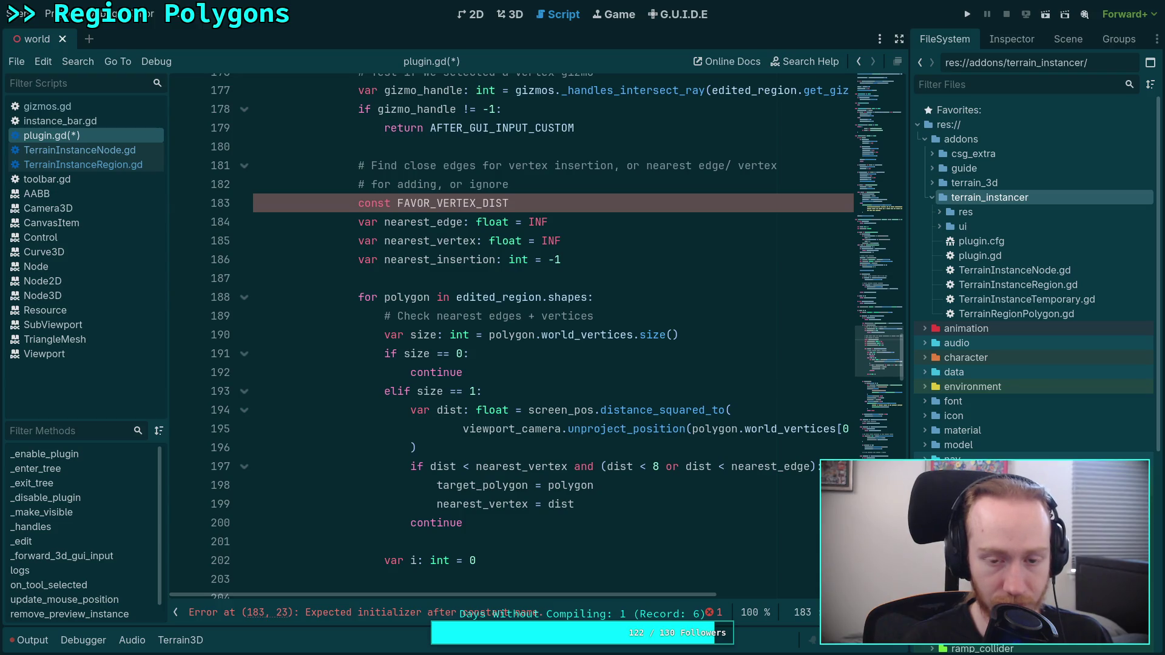
text(: floa)
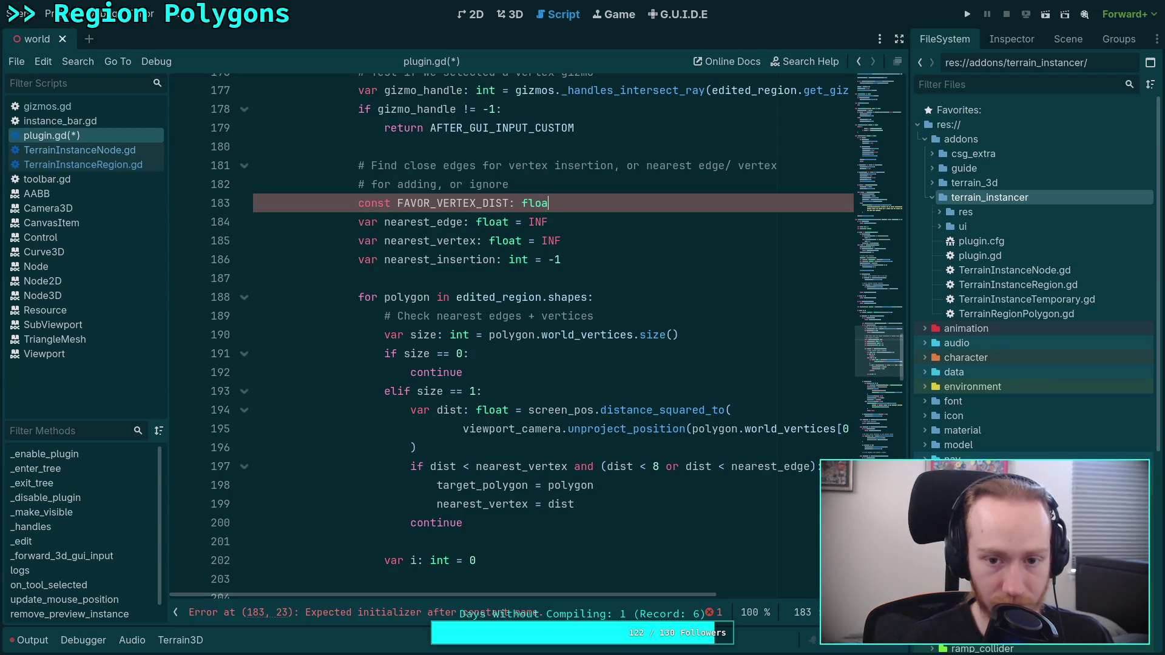
text(t = 8.0)
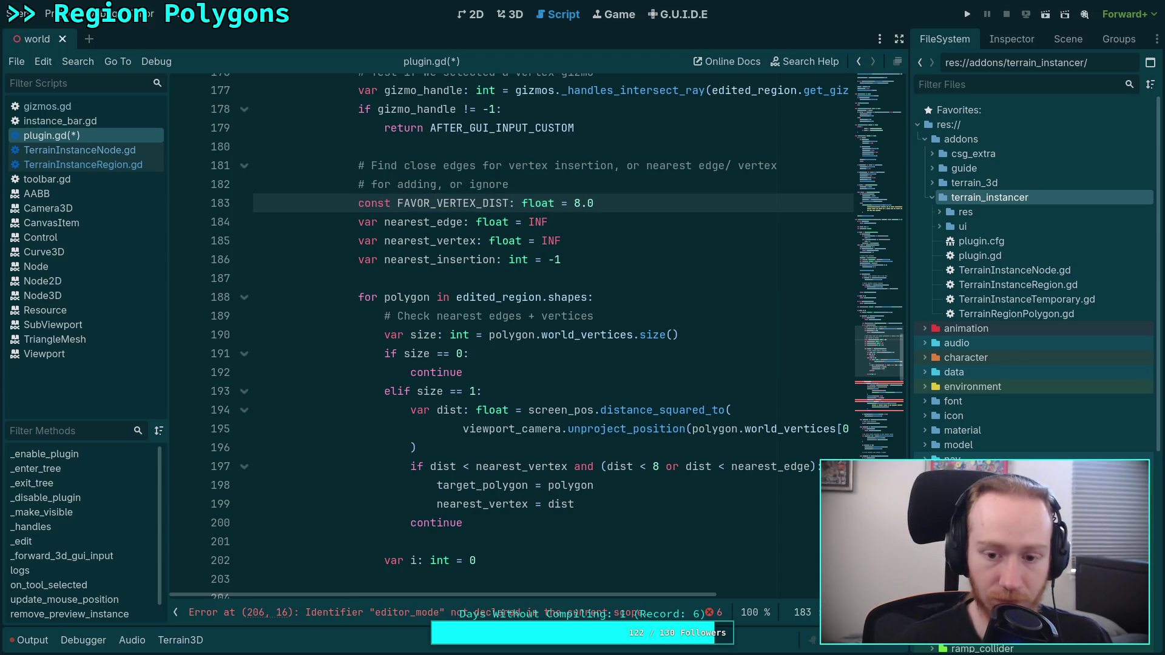
double_click(656, 466)
text(FAV)
key(Return)
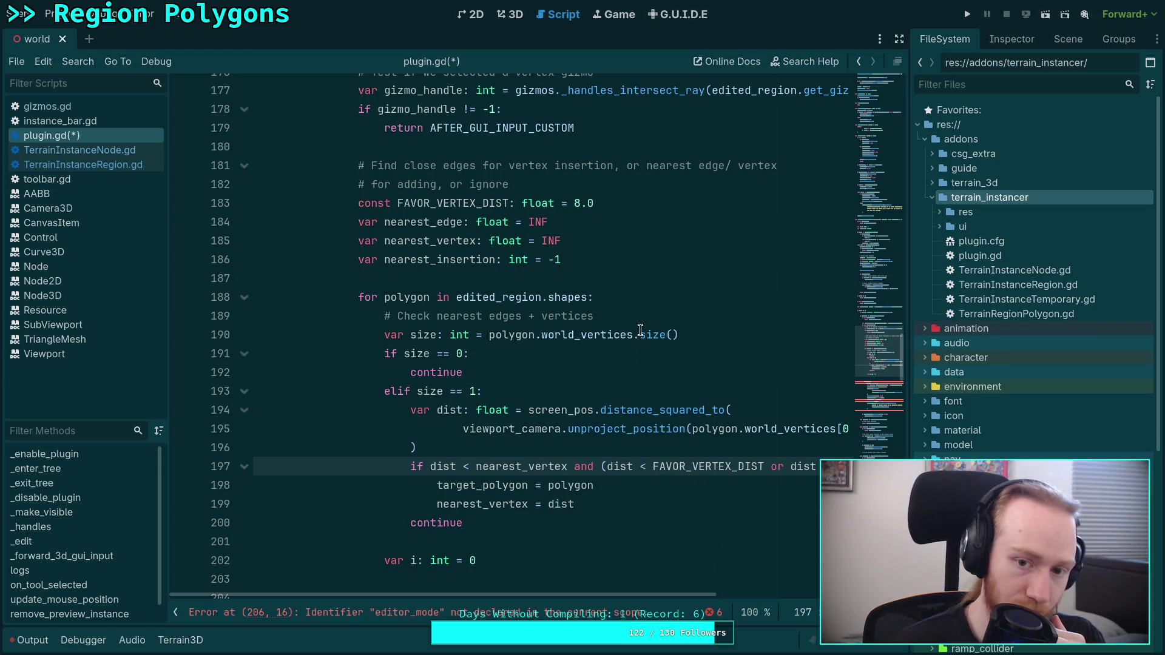
mouse_move(641, 330)
click(647, 466)
text(=)
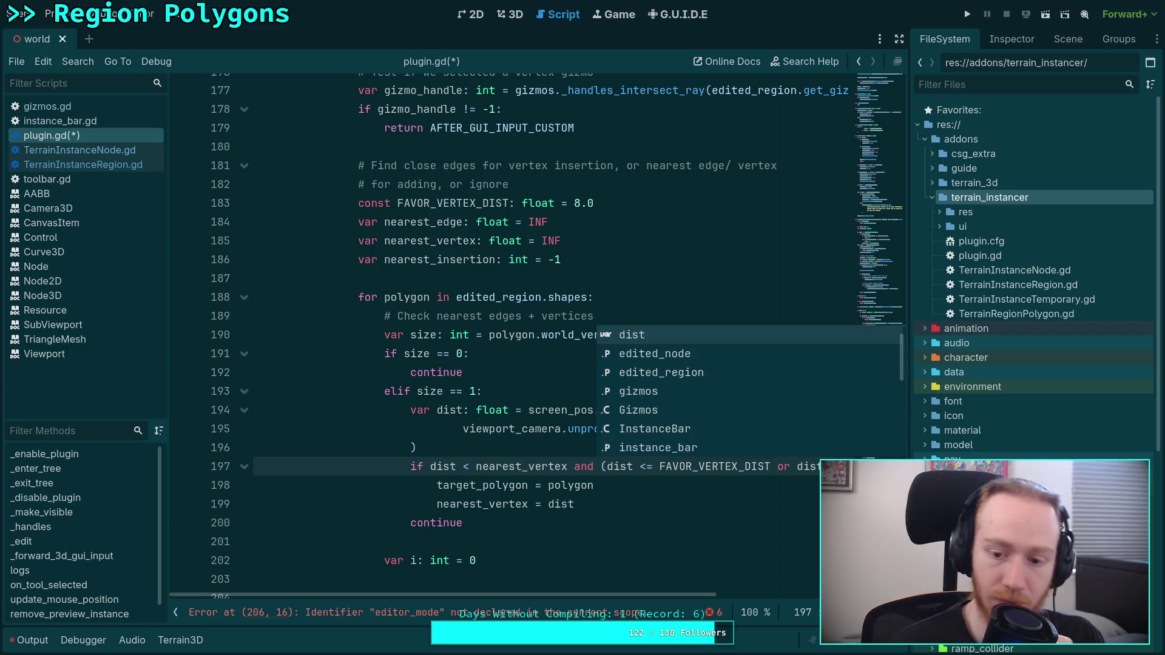
scroll(762, 596, right, 3)
click(667, 522)
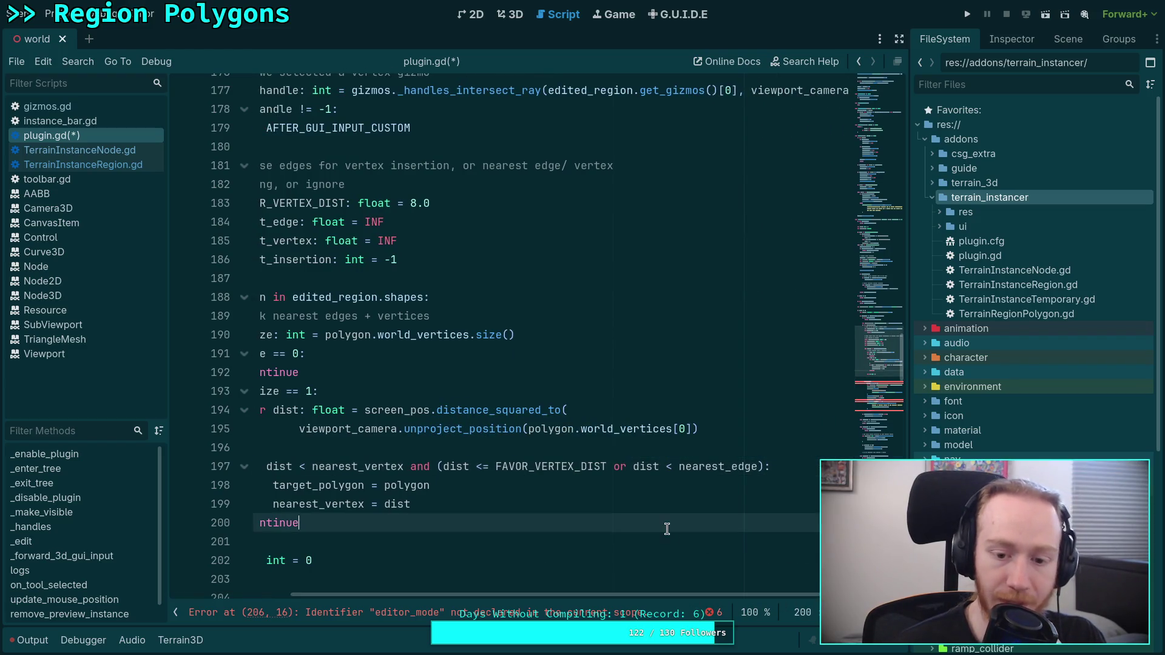
Remove the elif size == 1 condition and move the single-vertex distance check below var i.
mouse_move(679, 598)
mouse_down()
mouse_move(546, 601)
mouse_move(628, 587)
mouse_move(570, 596)
mouse_up()
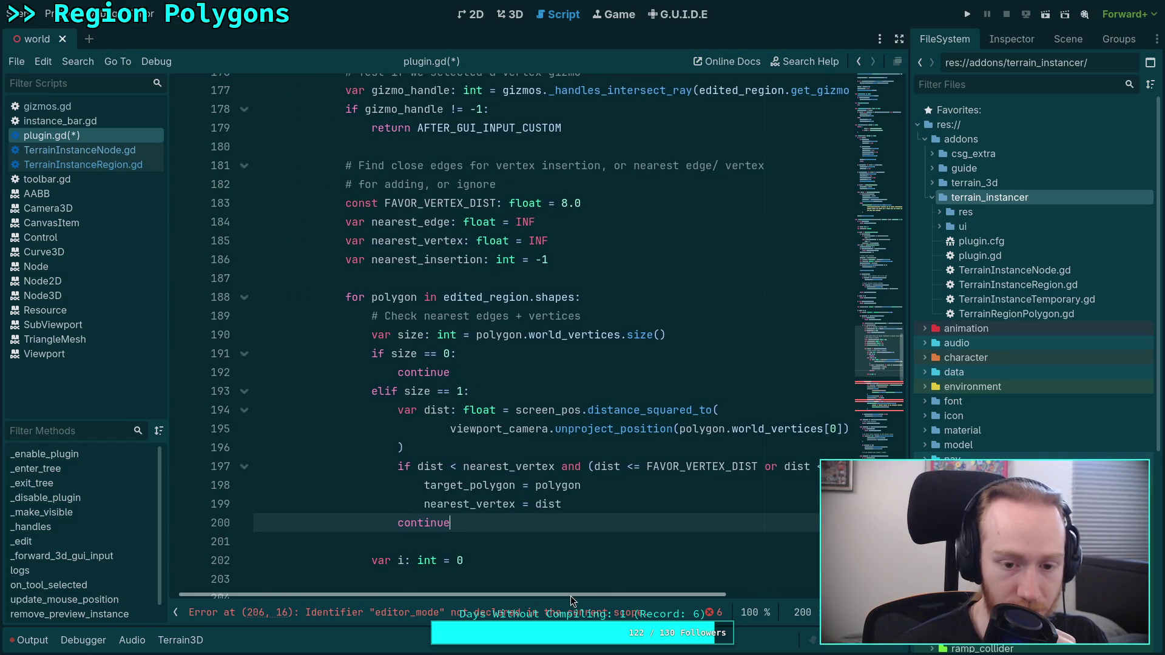
scroll(538, 531, down, 2)
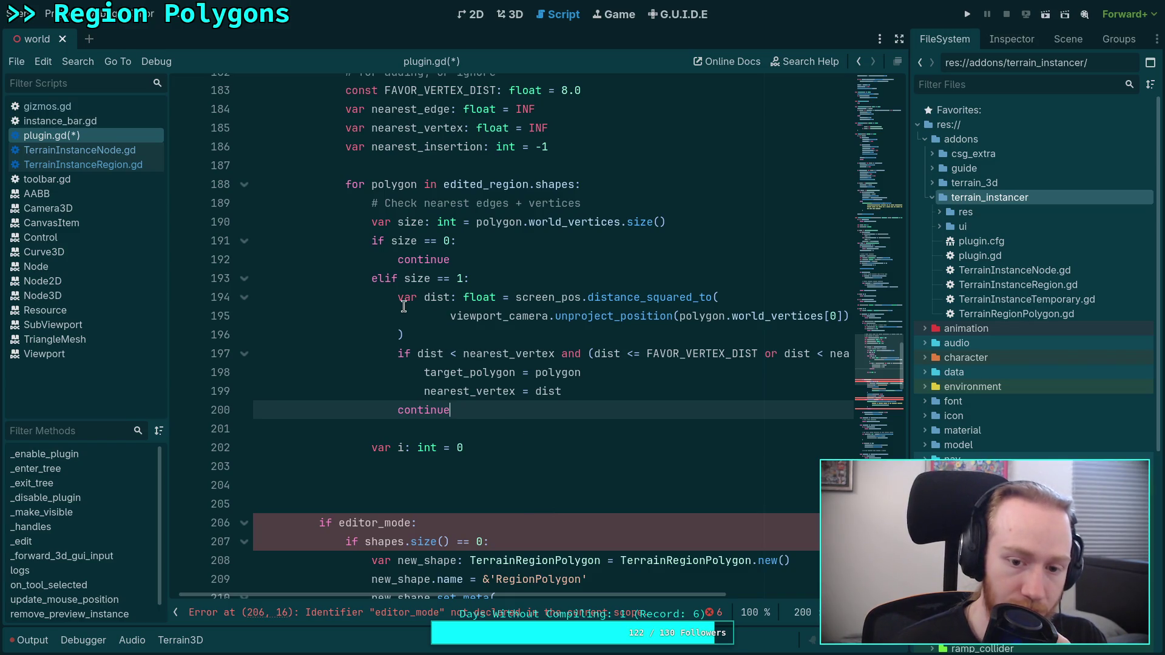
drag(475, 277, 479, 262)
key(Return)
key(Return)
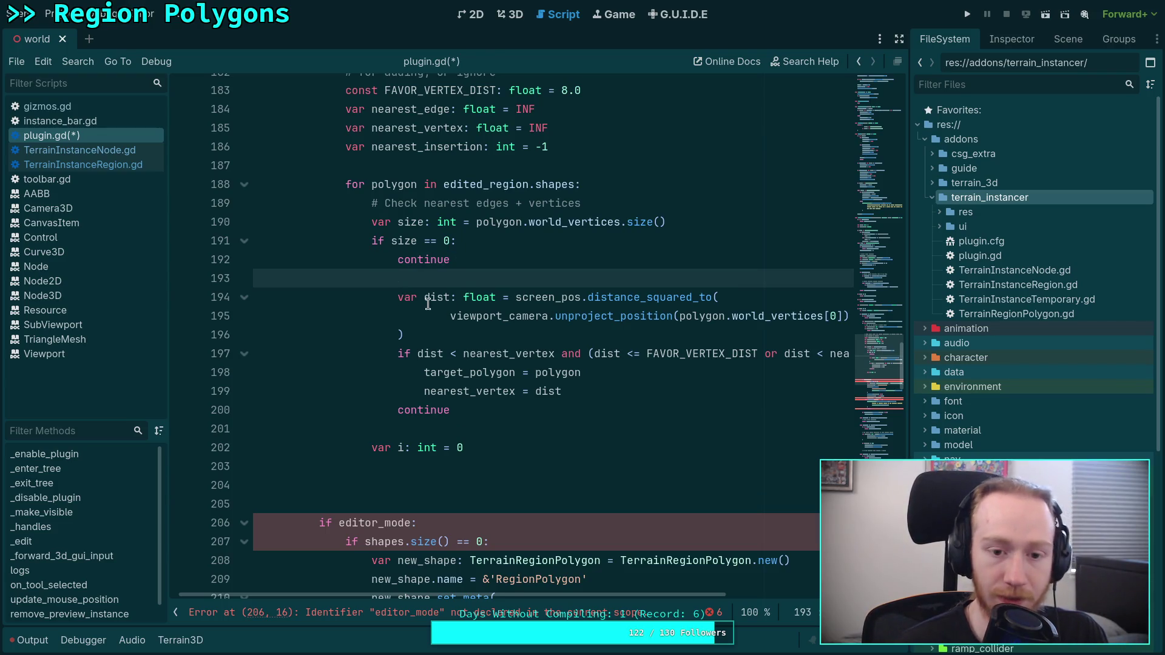
drag(410, 315, 445, 429)
key(alt+Down)
key(alt+Down)
key(alt+Down)
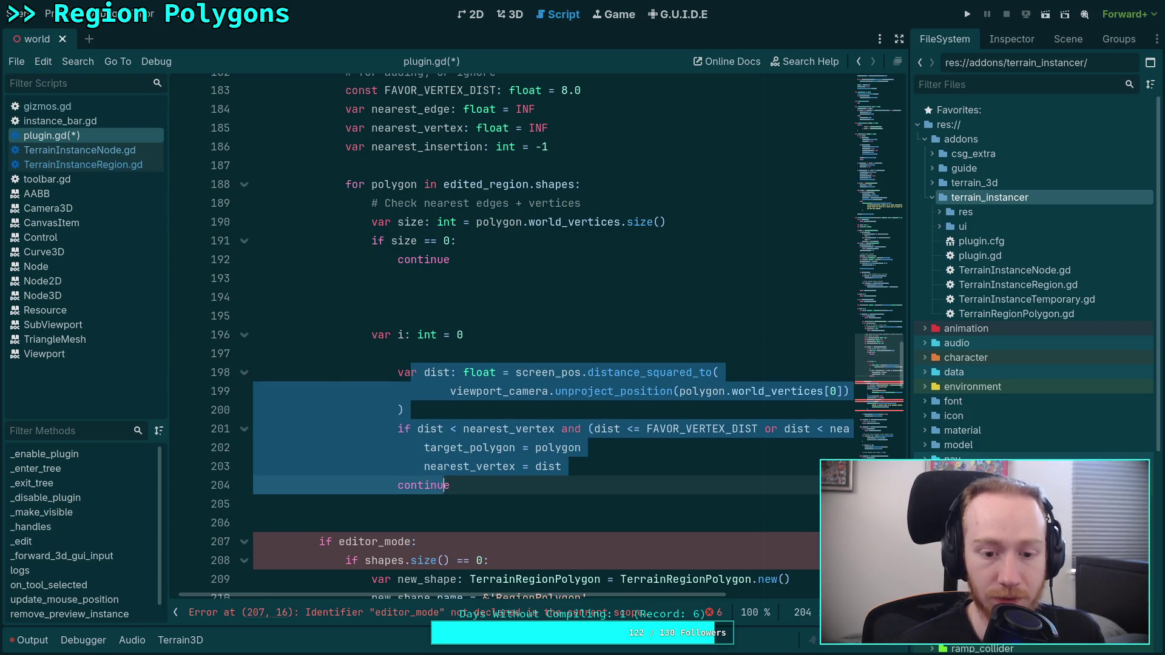
Type a while i < size: header above the block, then undo it and restore the elif.
click(449, 351)
text(wd)
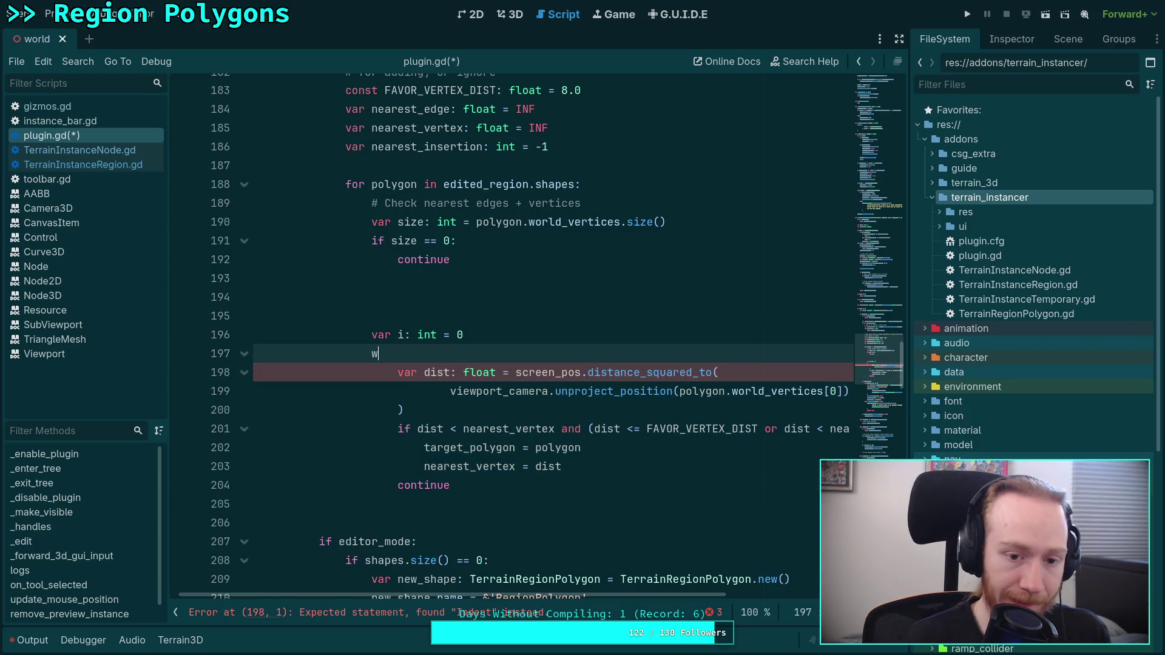
key(BackSpace)
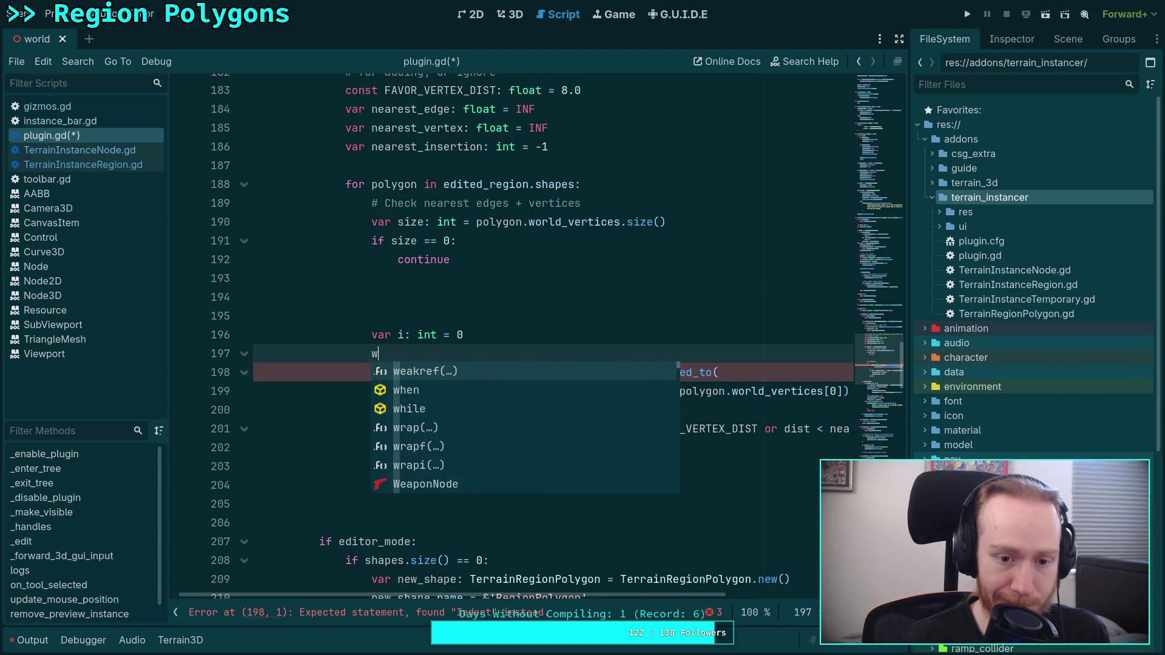
text(hile i < size:)
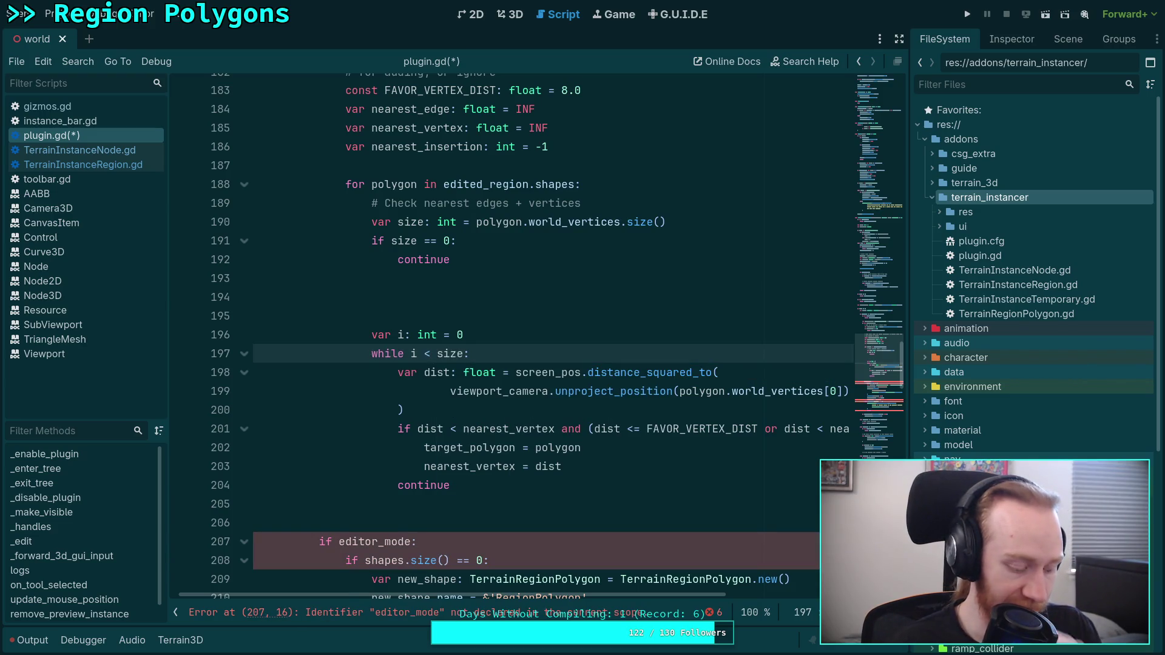
key(BackSpace)
key(BackSpace)
key(BackSpace)
text(il)
key(BackSpace)
key(BackSpace)
key(BackSpace)
text(dil)
key(ctrl+z)
key(ctrl+z)
key(ctrl+z)
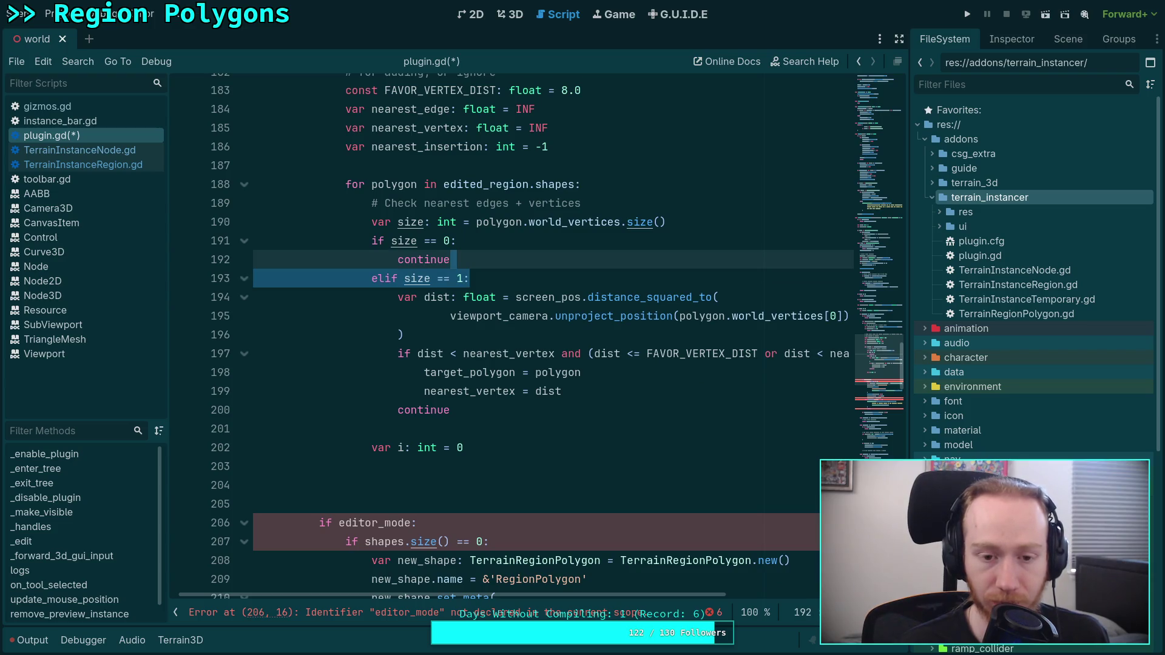
Add size -= 1 and a while i < size: loop header after var i.
click(516, 462)
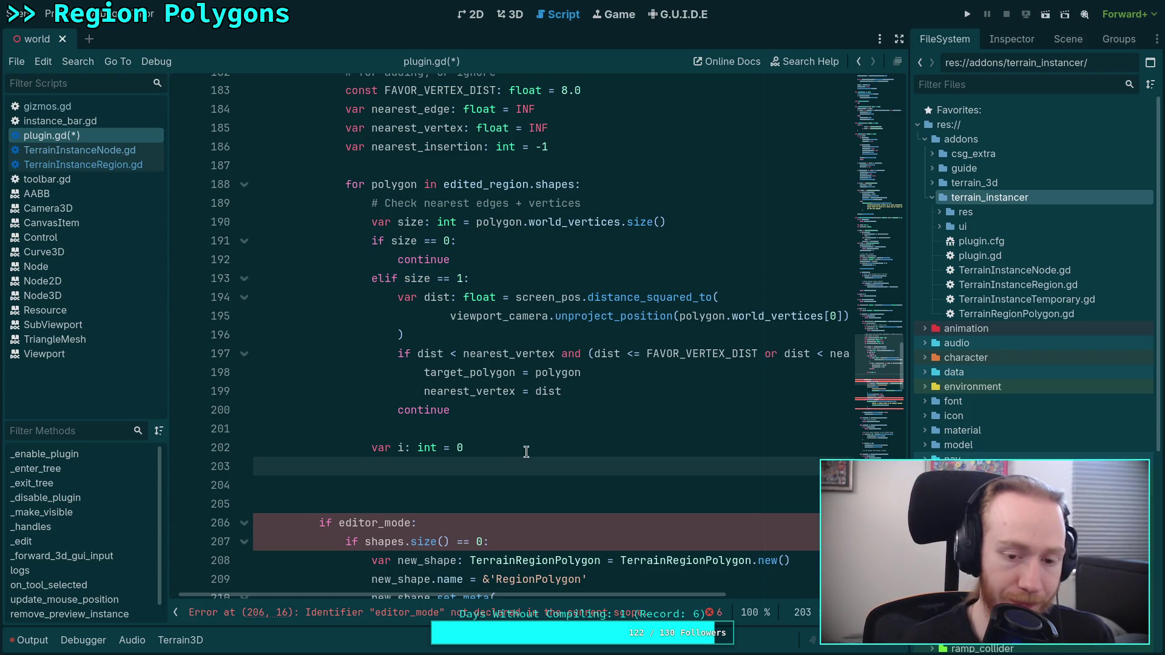
text(var)
key(BackSpace)
key(BackSpace)
key(BackSpace)
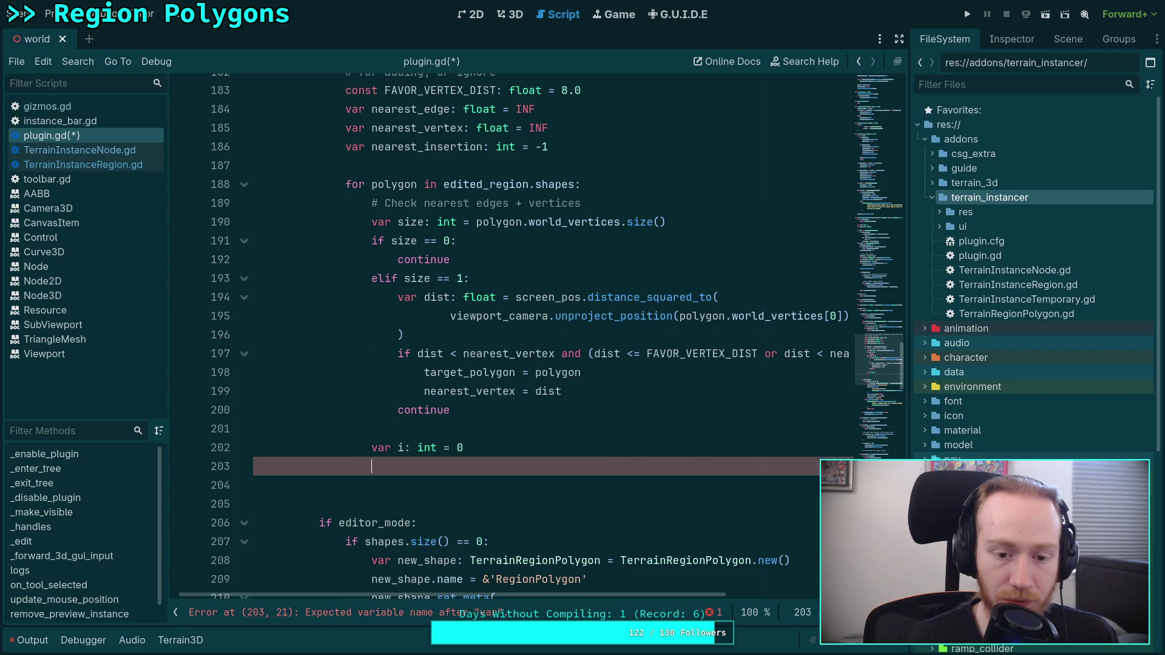
text(hile)
key(BackSpace)
key(BackSpace)
key(BackSpace)
text(size -= 1)
key(Return)
text(while i )
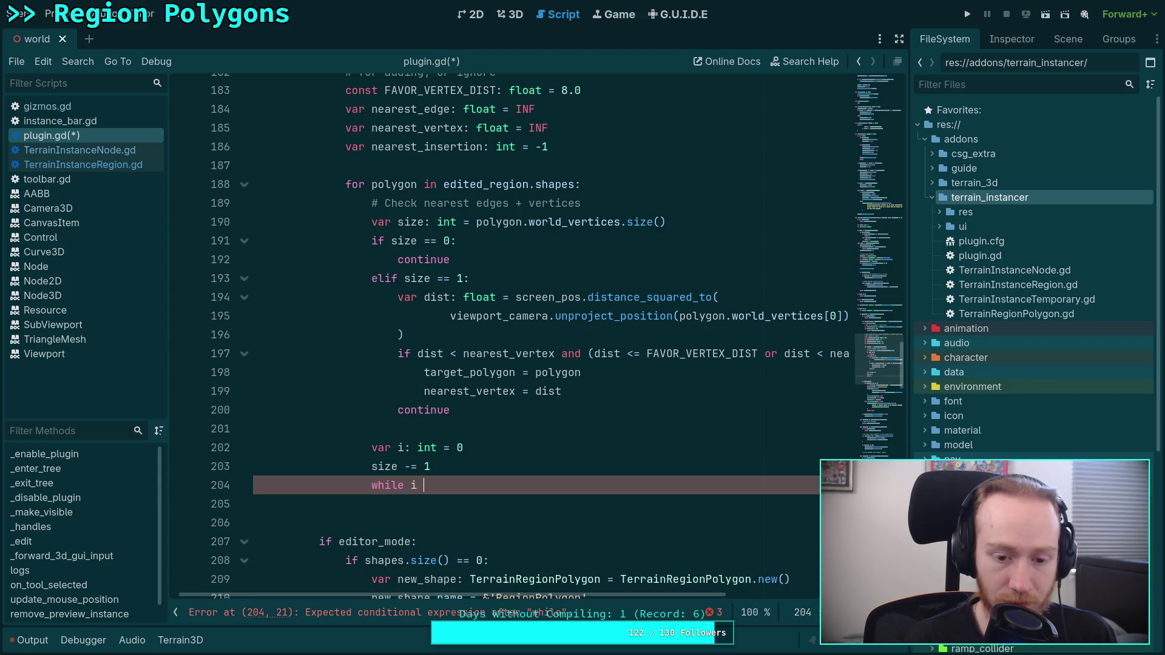
text(< size:)
key(Return)
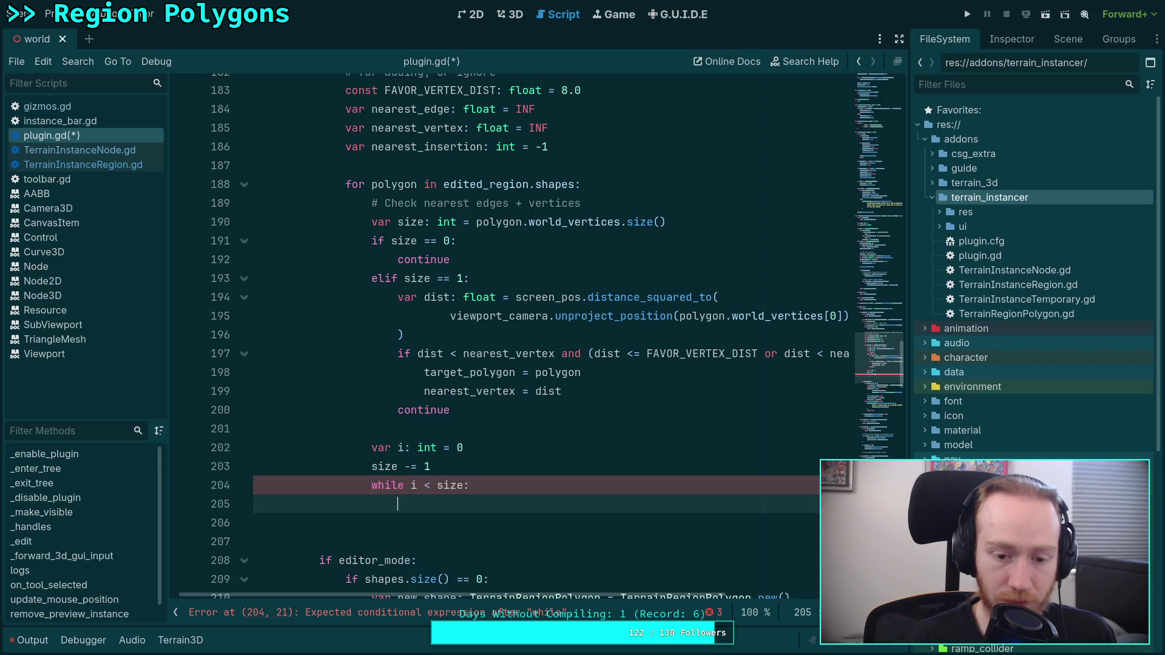
Turn the elif size == 1 line into a plain if and save the script.
scroll(610, 449, down, 1)
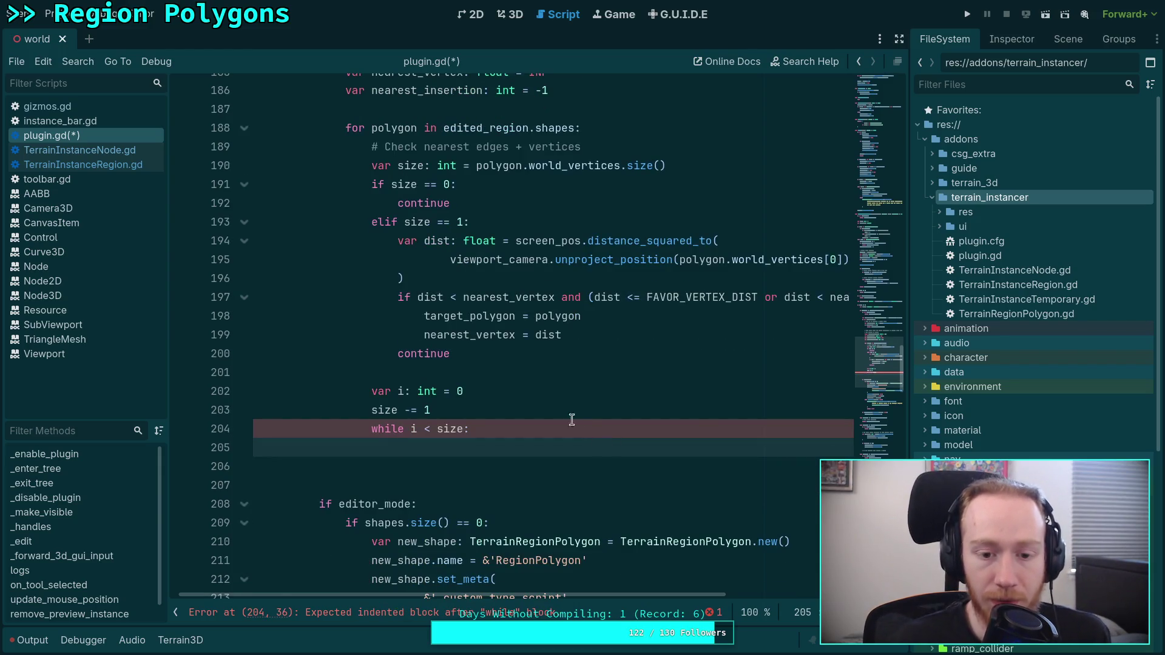
click(525, 353)
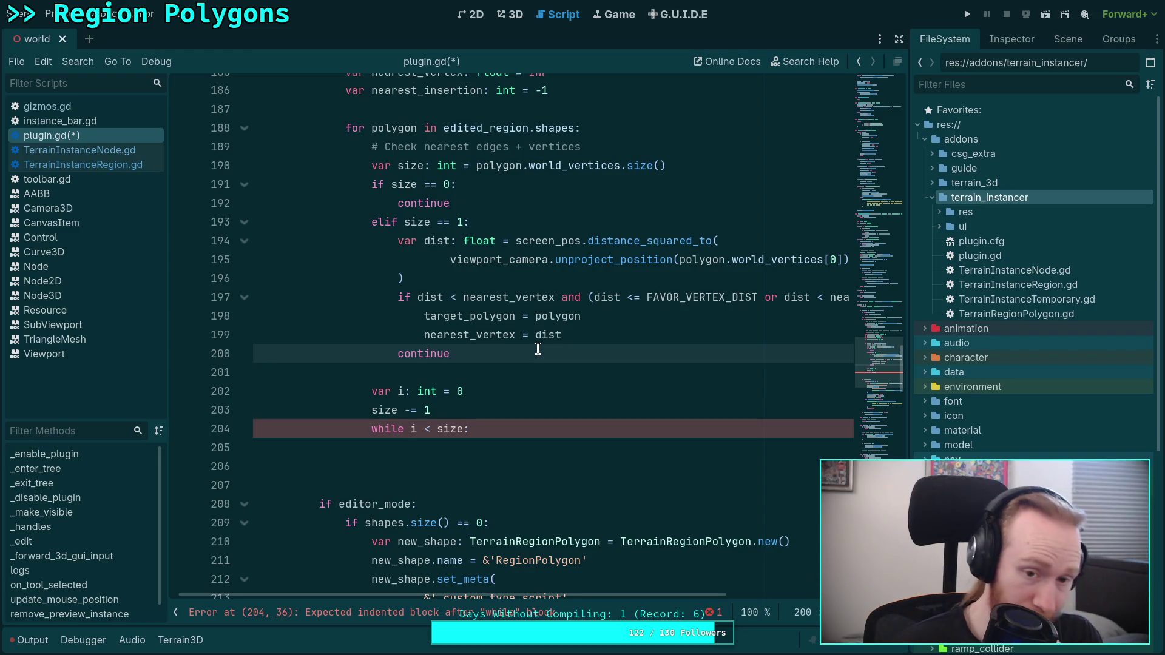
click(385, 223)
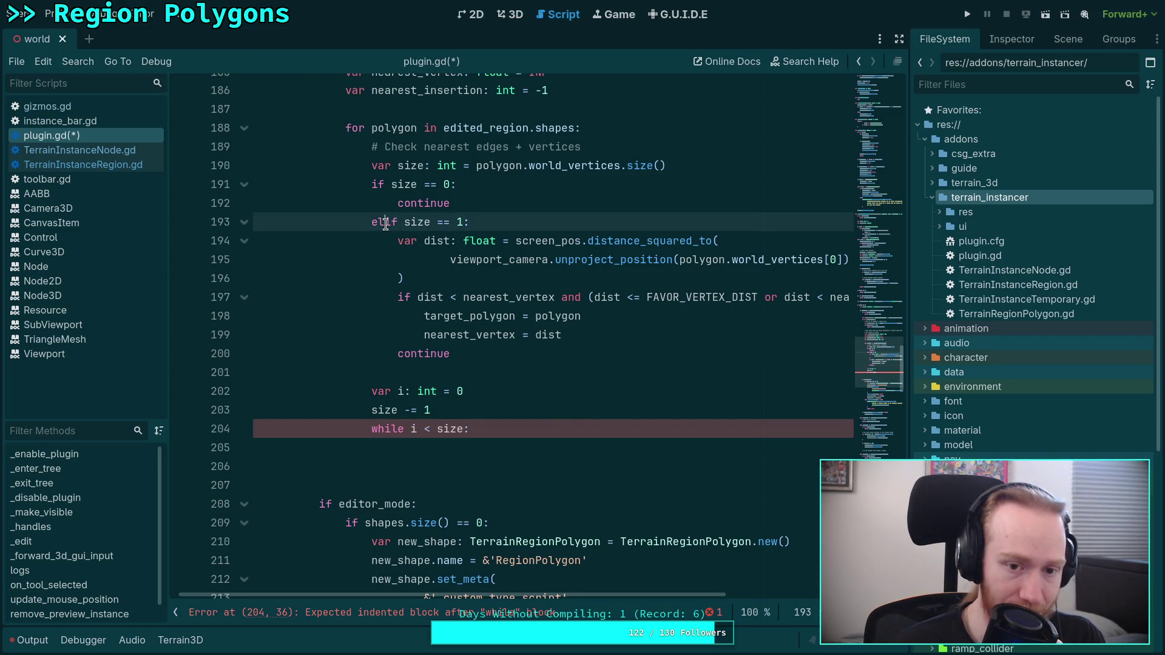
key(BackSpace)
key(BackSpace)
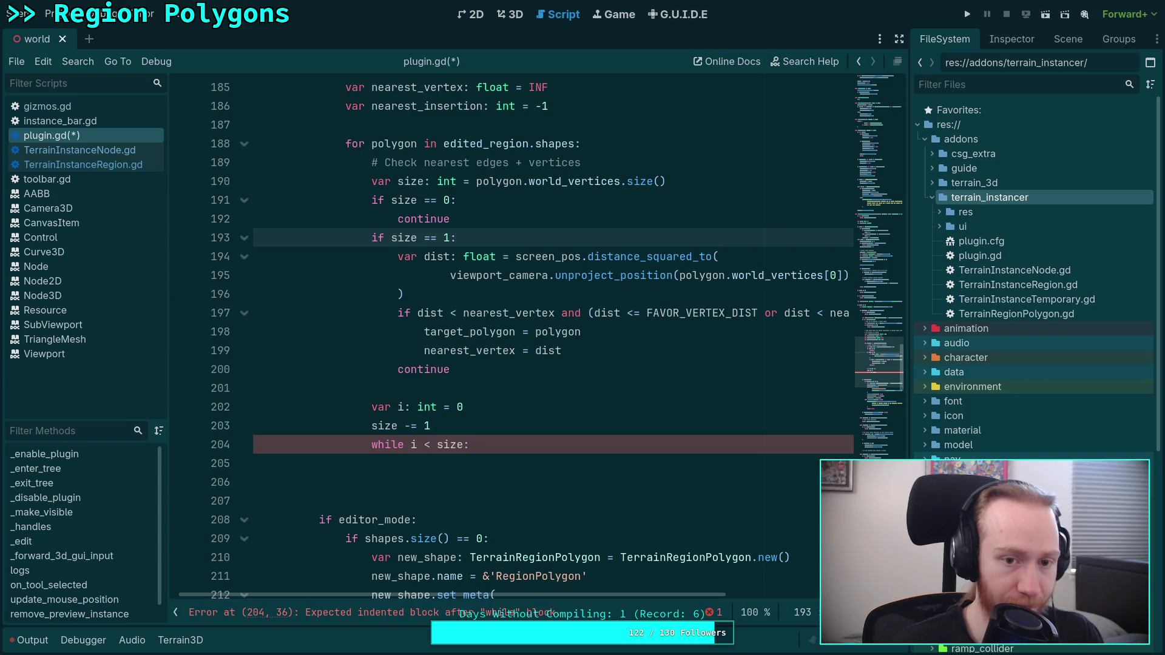
key(ctrl+s)
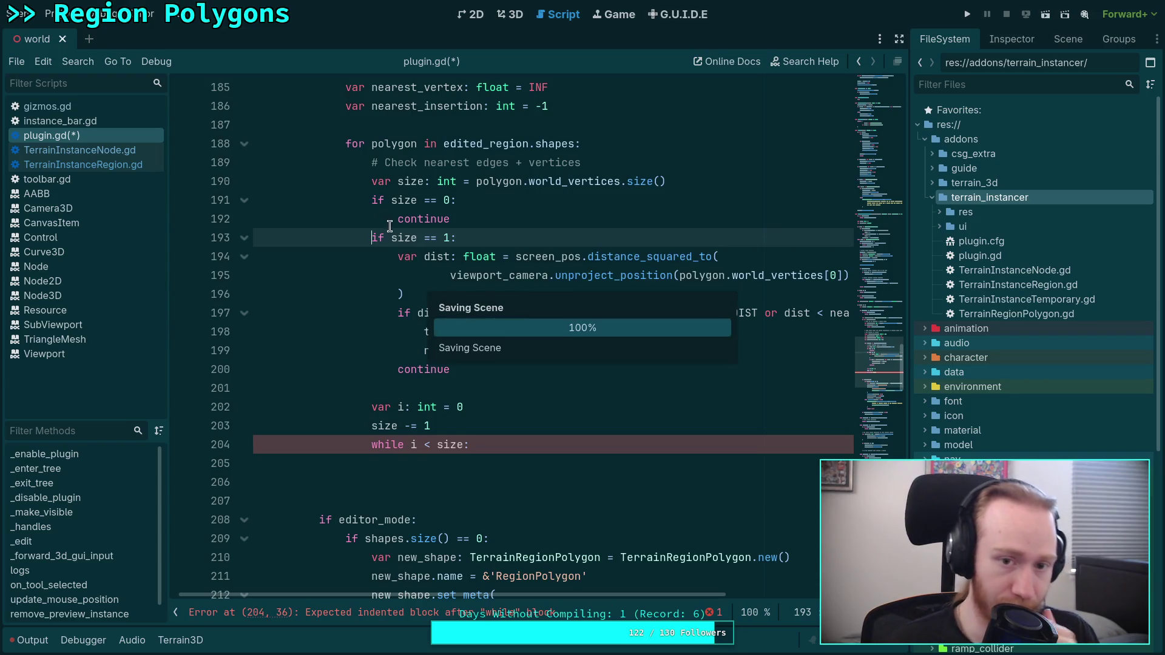
Tidy blank lines around the nearest edges comment, var i and the while loop.
click(538, 459)
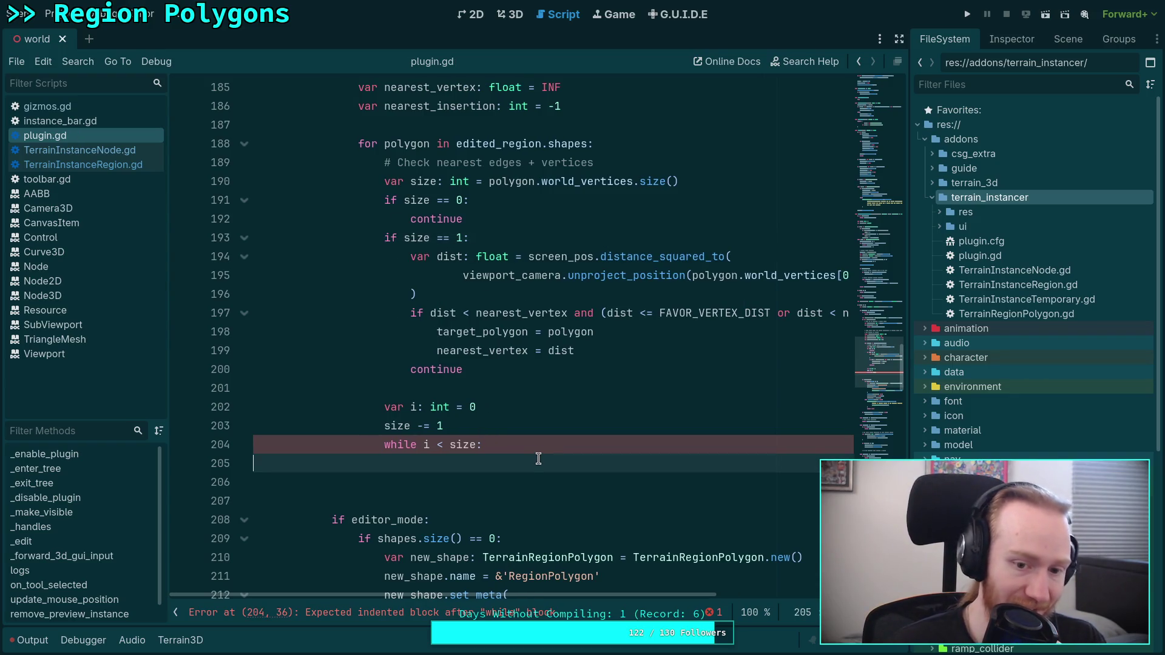
click(568, 425)
key(Return)
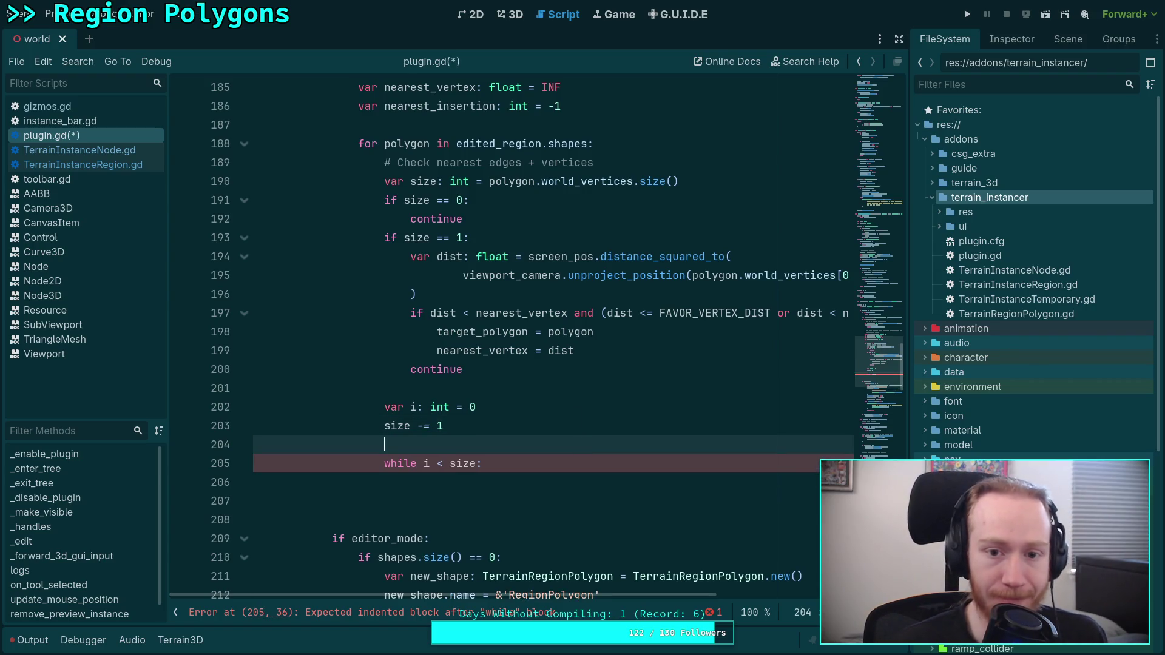
click(592, 165)
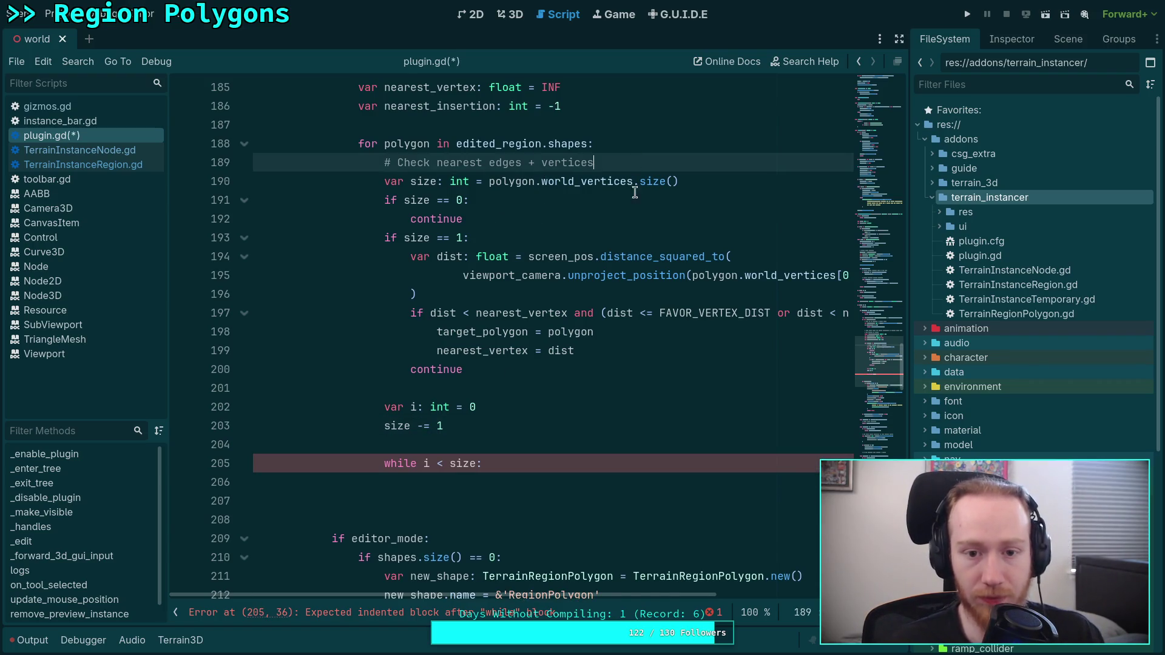
key(Return)
click(534, 463)
click(574, 501)
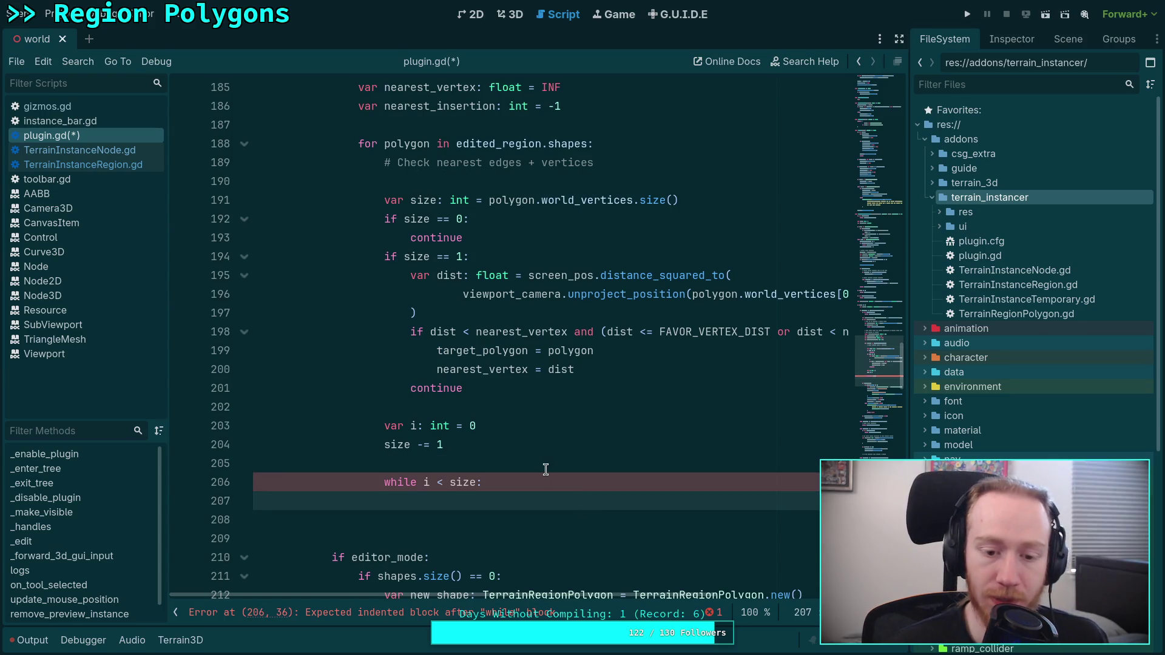
click(556, 438)
click(566, 431)
key(Return)
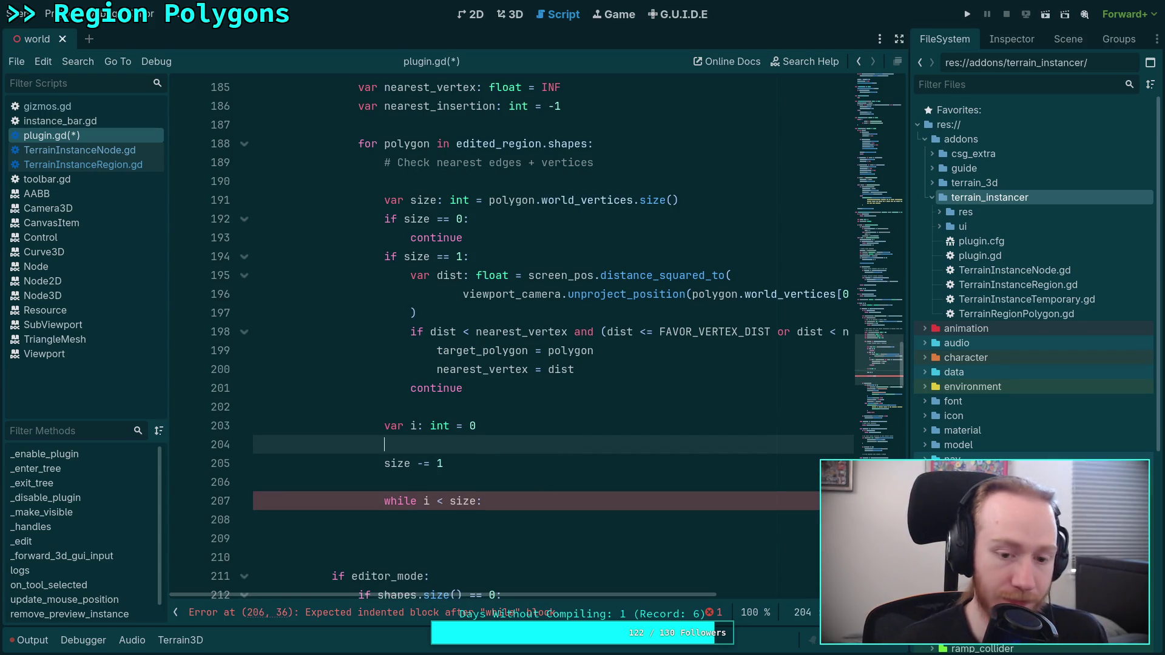
key(BackSpace)
key(Down)
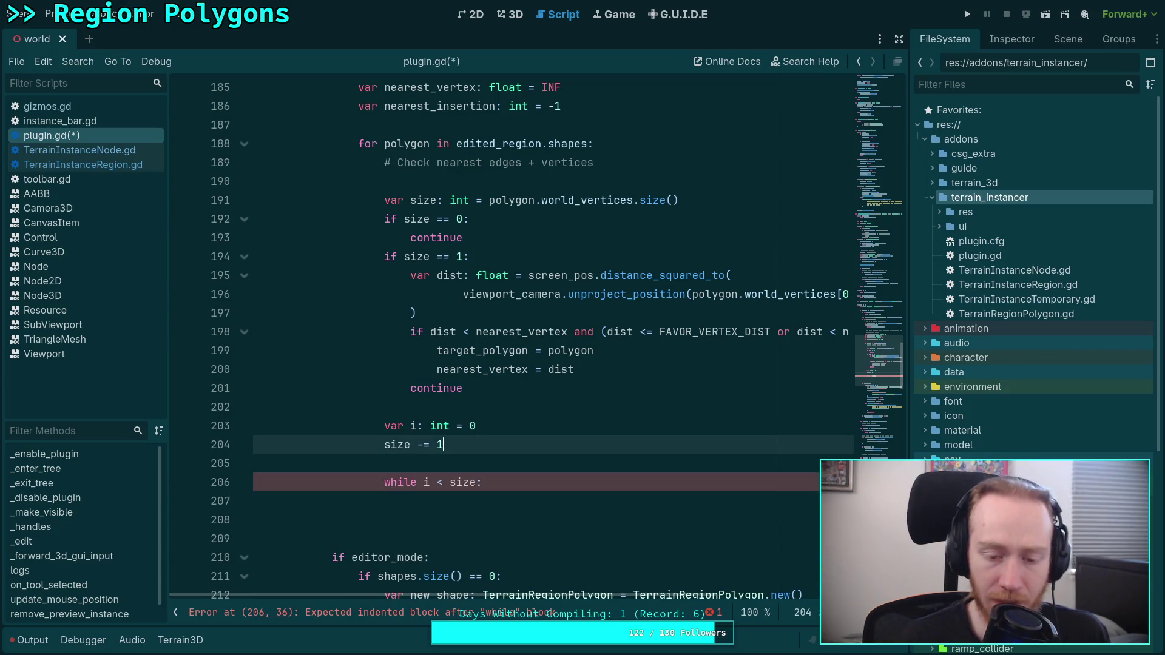
Comment size -= 1 with '# checking [i, i + 1] segments'.
key(BackSpace)
text(# )
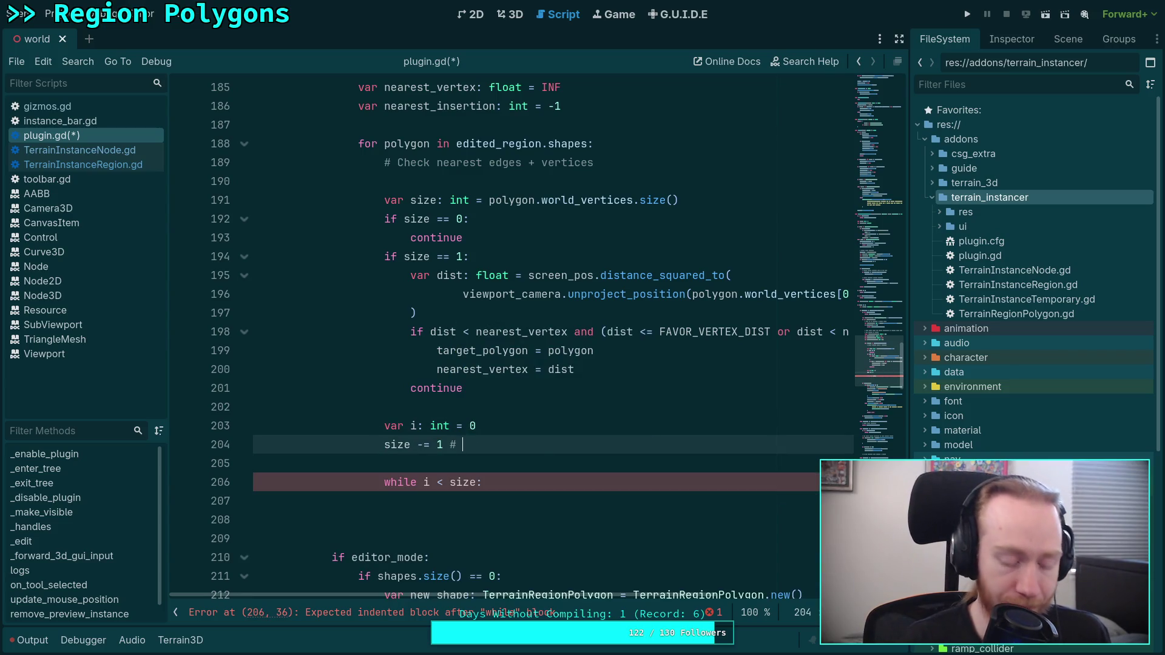
text(checking i)
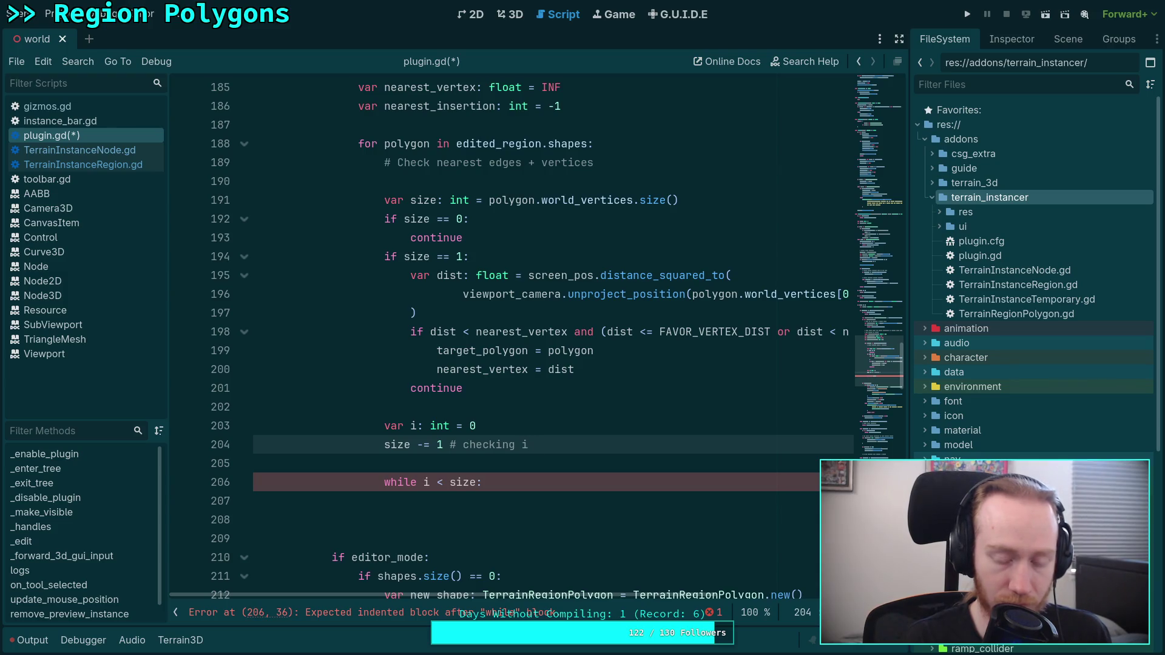
text( -> i + 1 segments)
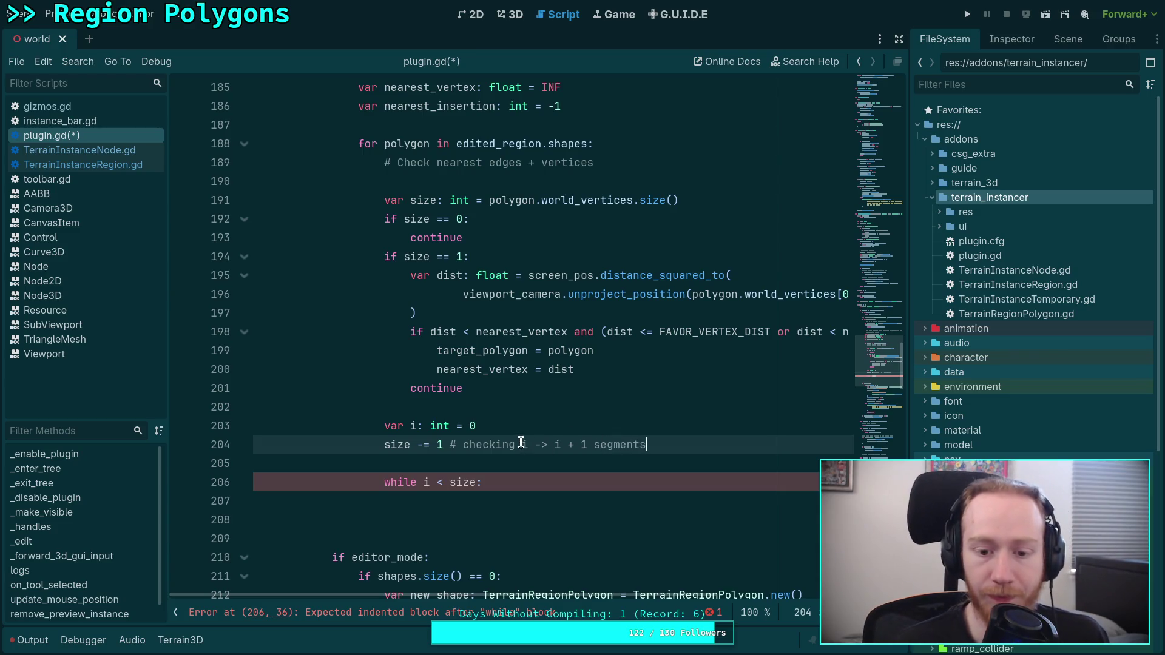
scroll(520, 443, down, 1)
click(524, 388)
text(/)
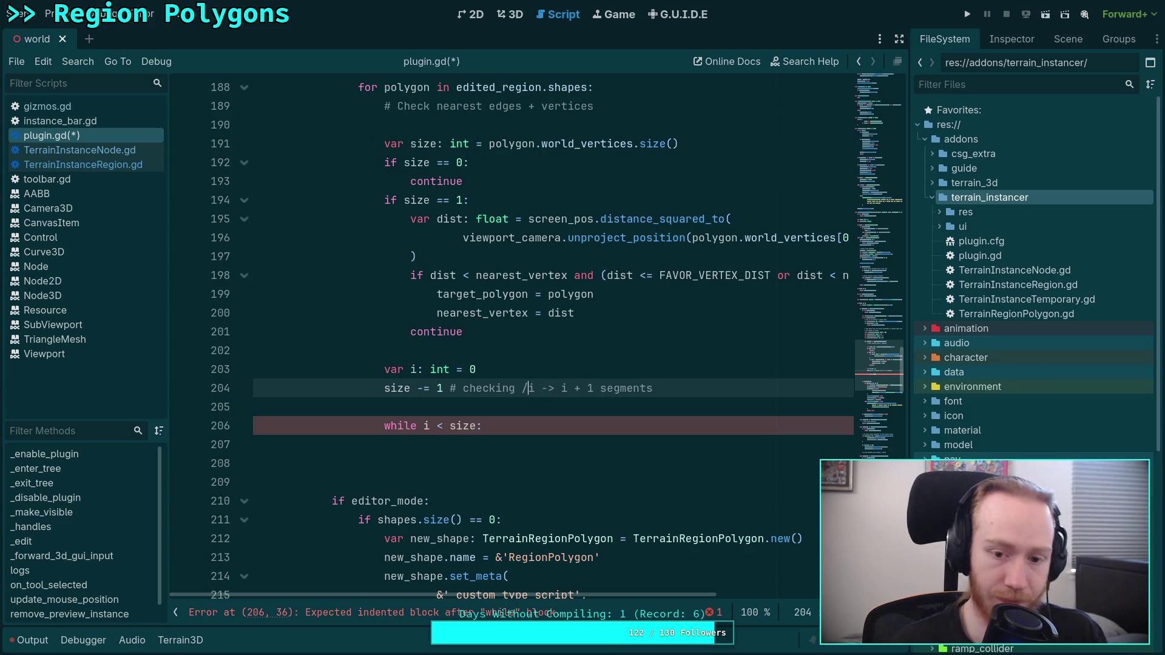
text(0)
key(BackSpace)
text([)
key(Delete)
key(Delete)
key(Delete)
text(, i + 1])
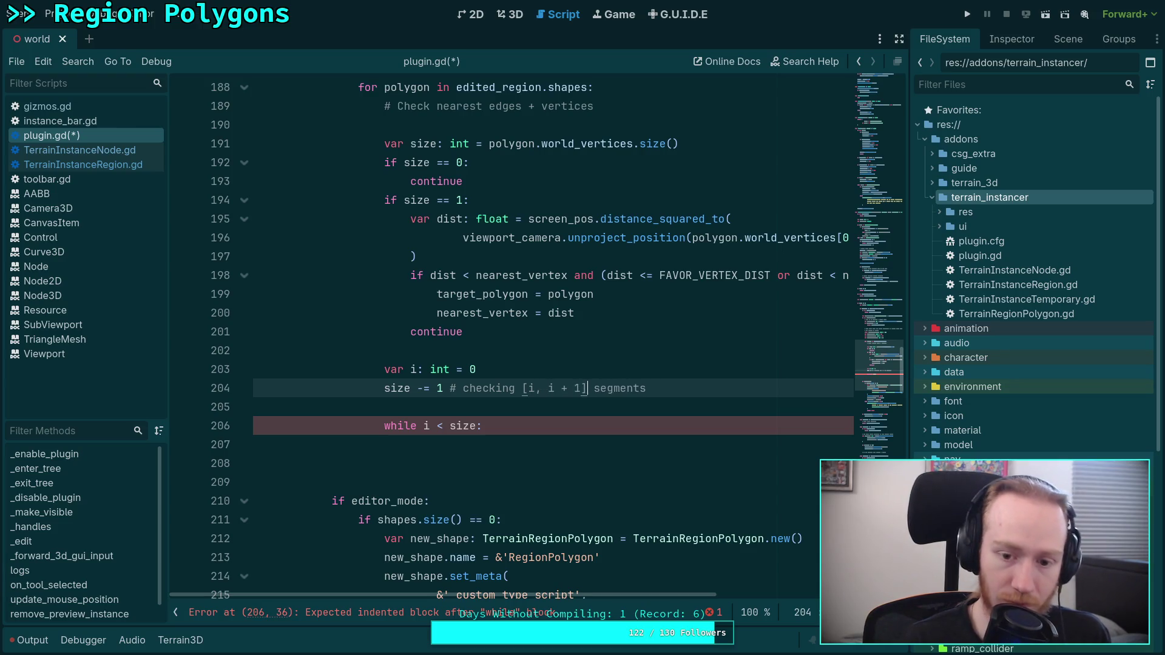
click(521, 442)
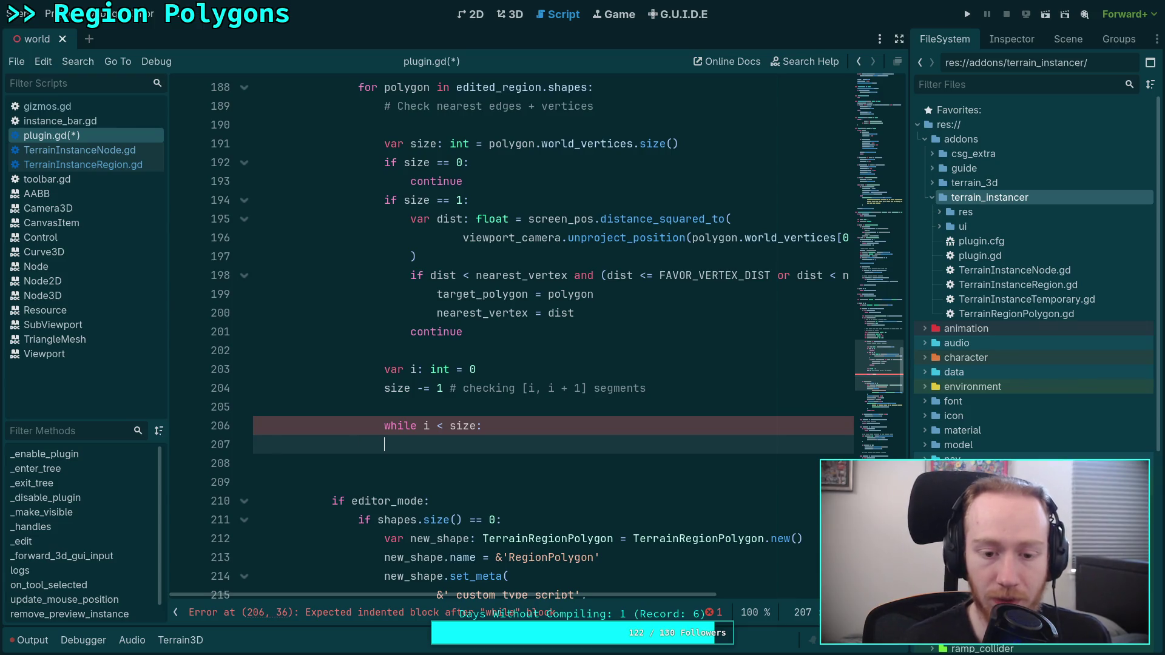
Declare var a and var b as polygon.world_vertices[i] and [i + 1].
text(var )
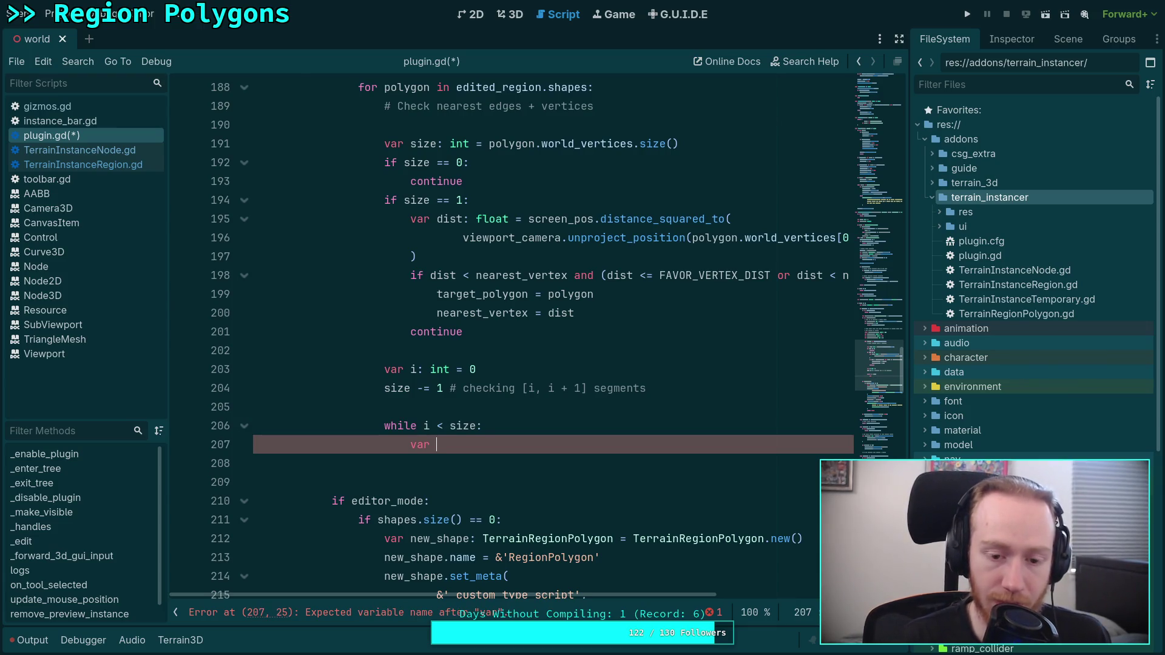
text(v)
key(BackSpace)
text(a)
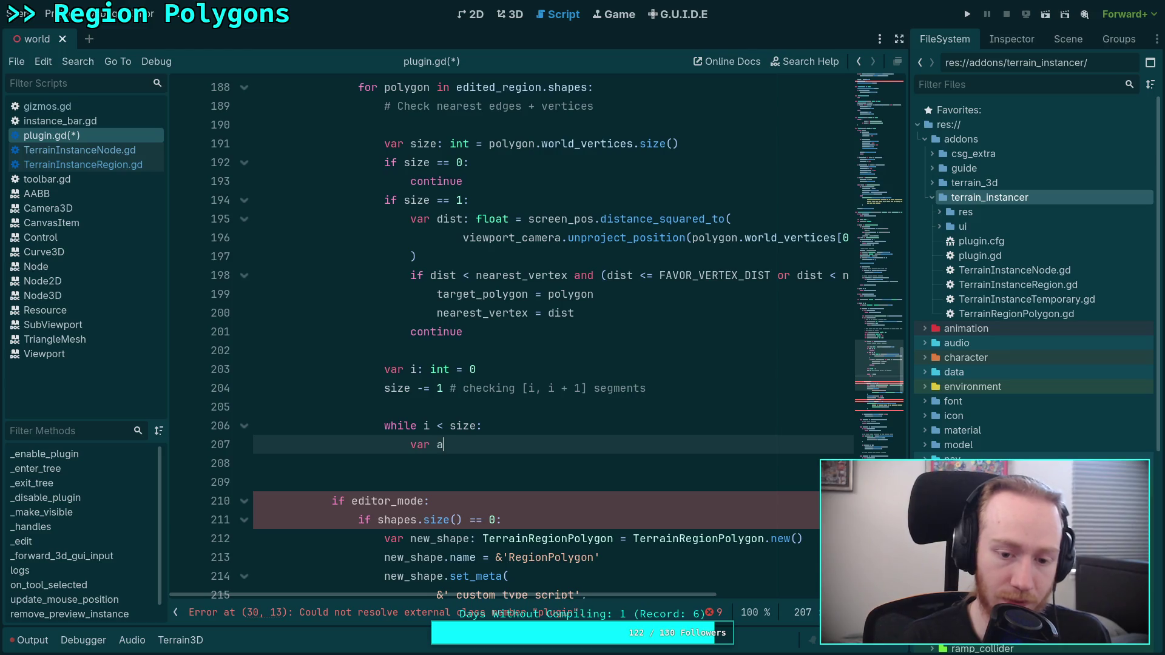
text(: Vector3)
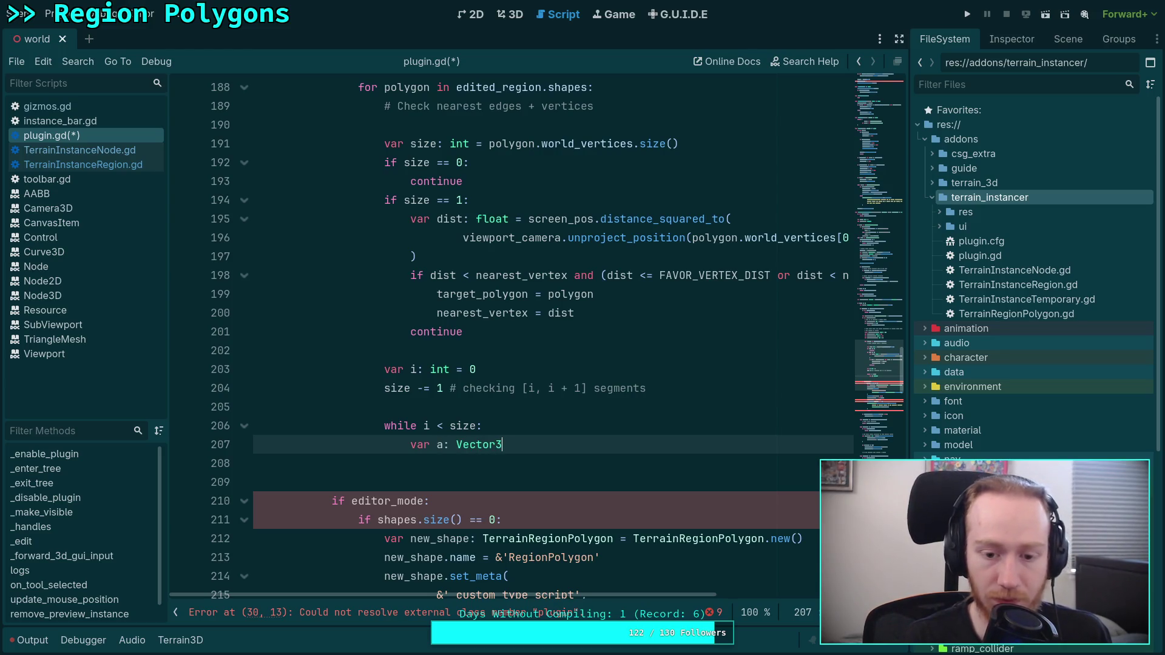
text( = polygon)
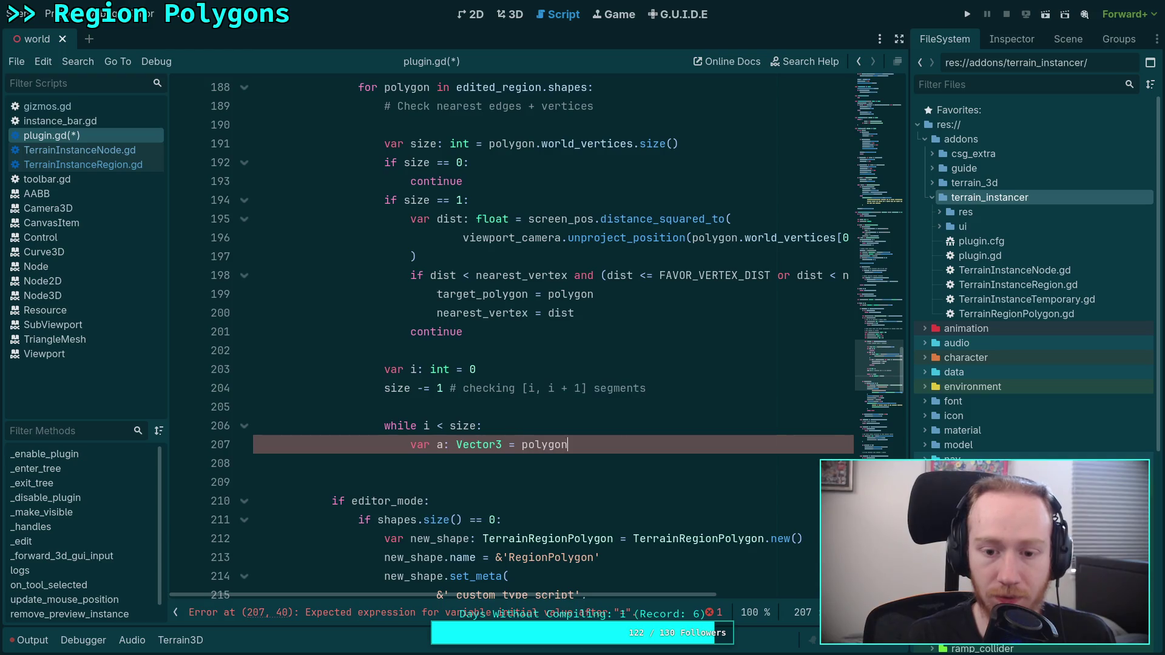
text(.wor)
key(Return)
text([i])
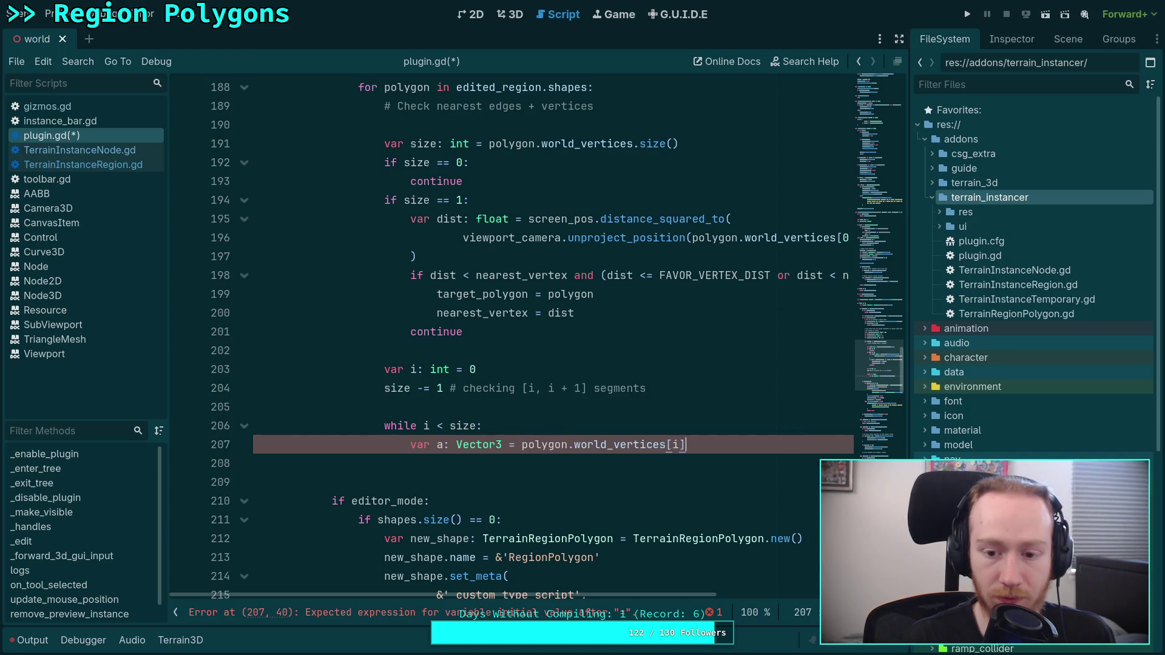
key(Return)
text(var b: Vector3 = polygon.wor)
key(Return)
text([i + 1)
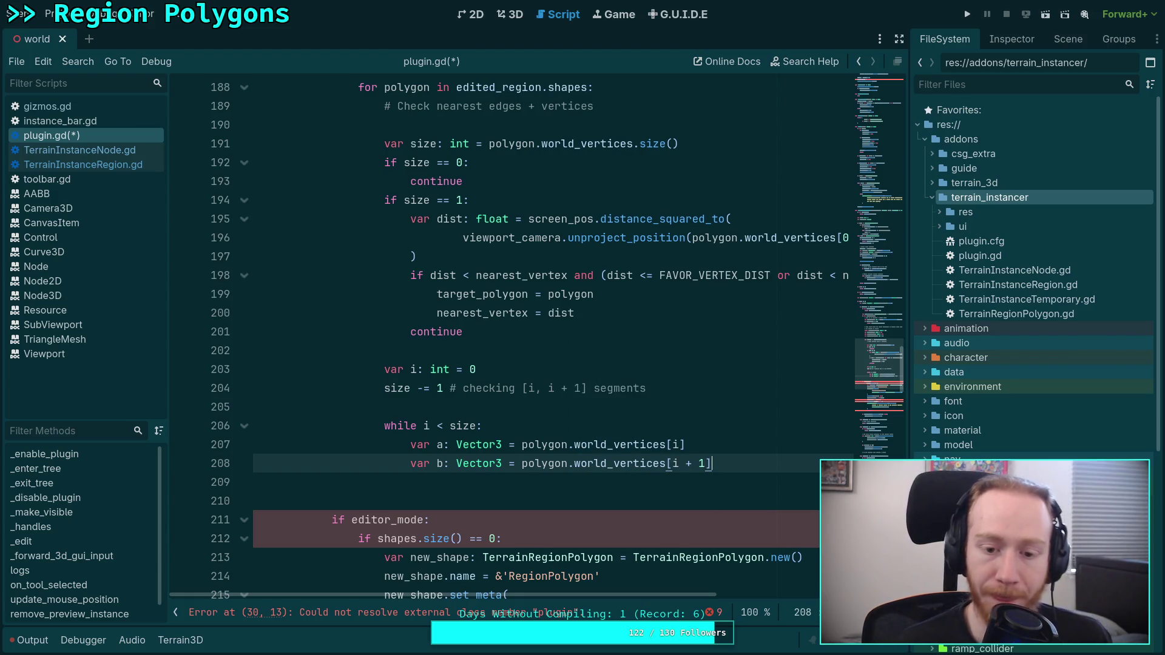
Wrap a's vertex in viewport_camera.unproject_position() and change its type to Vector2.
click(514, 445)
text(vie)
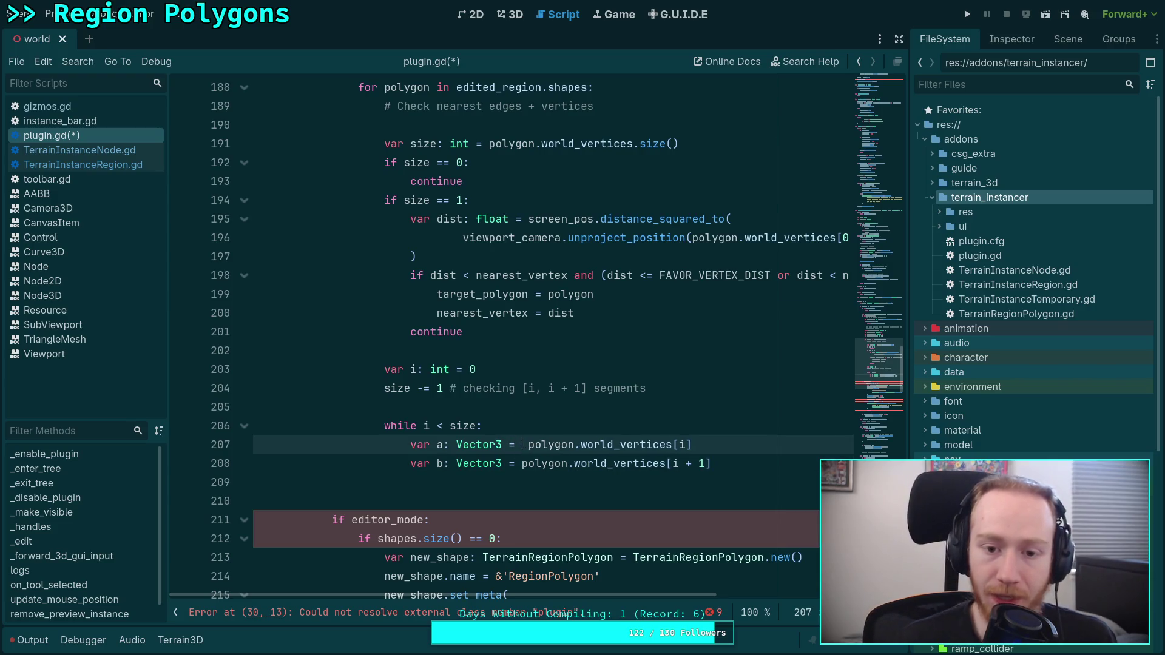
key(Return)
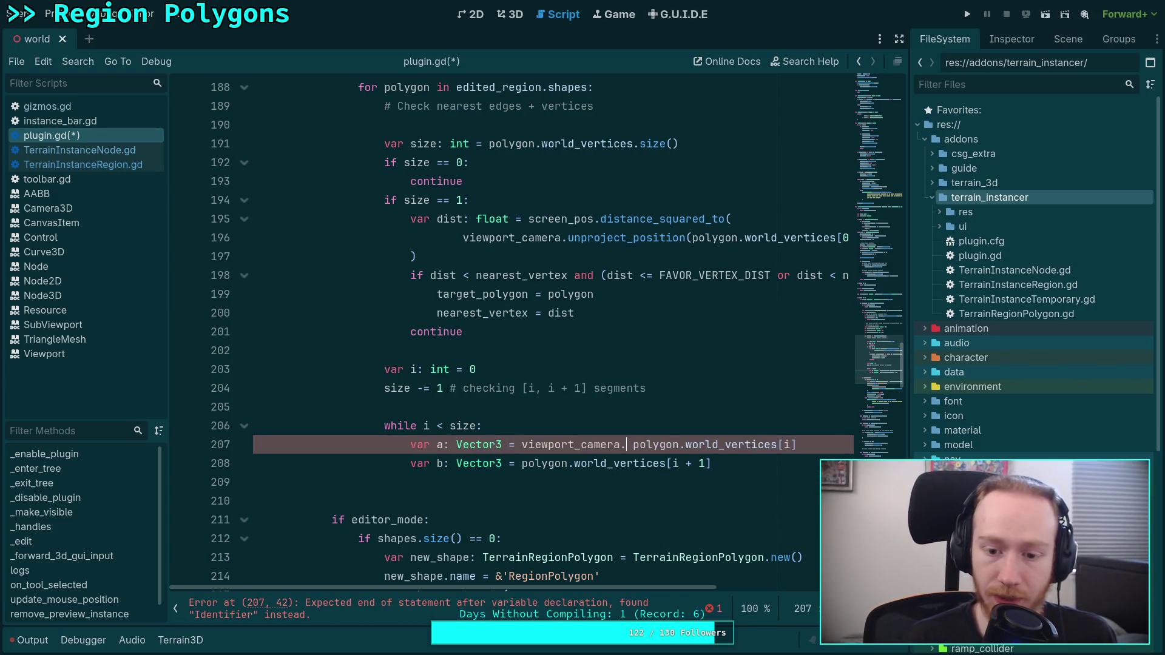
text(.)
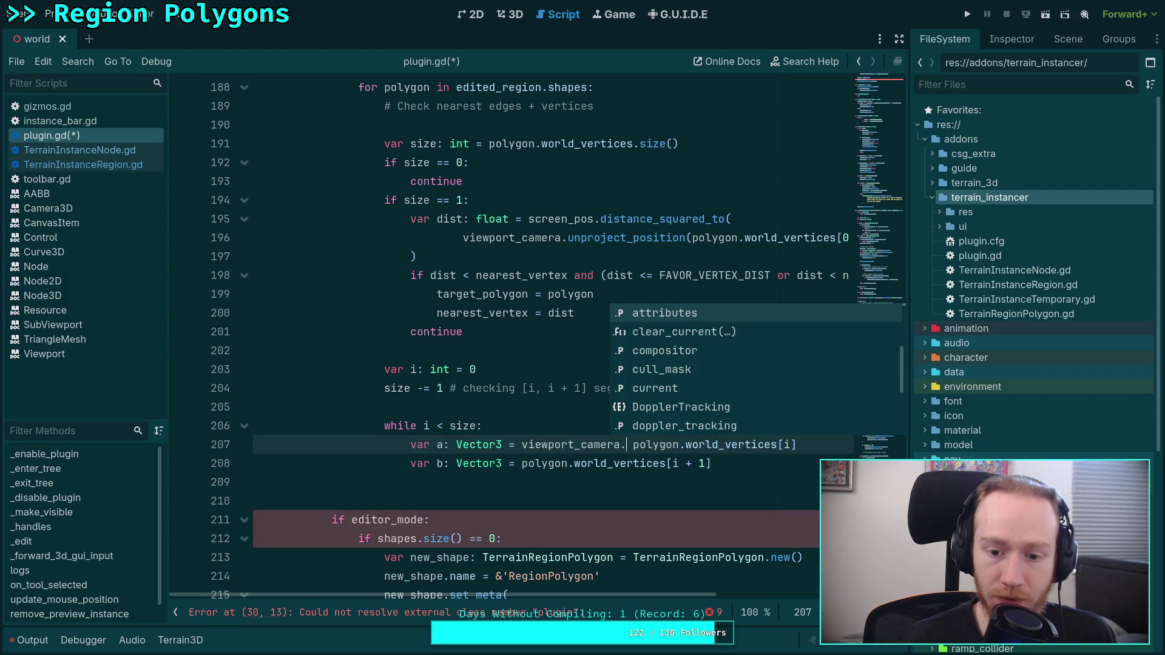
text(un)
key(Return)
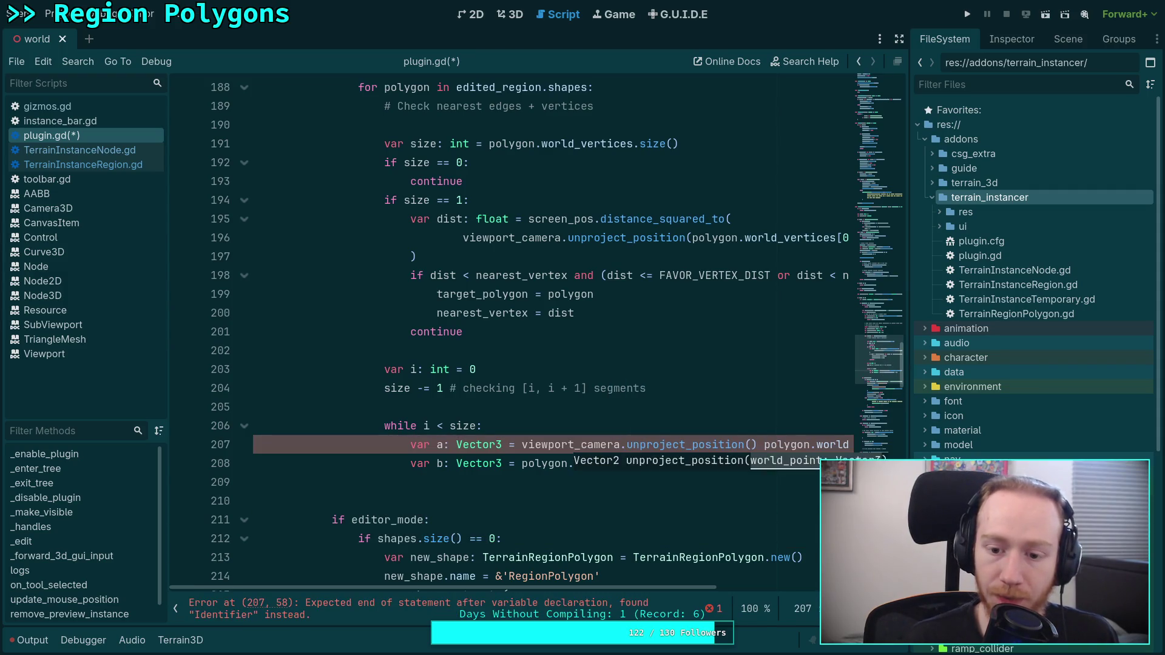
key(End)
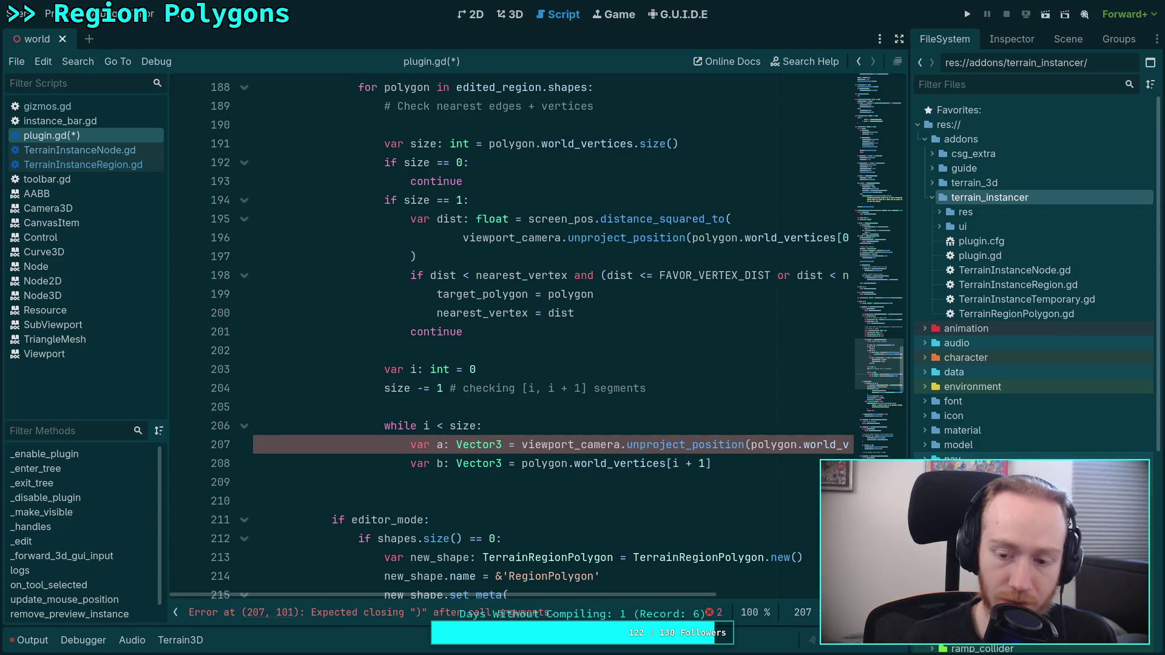
text(ertices[i]))
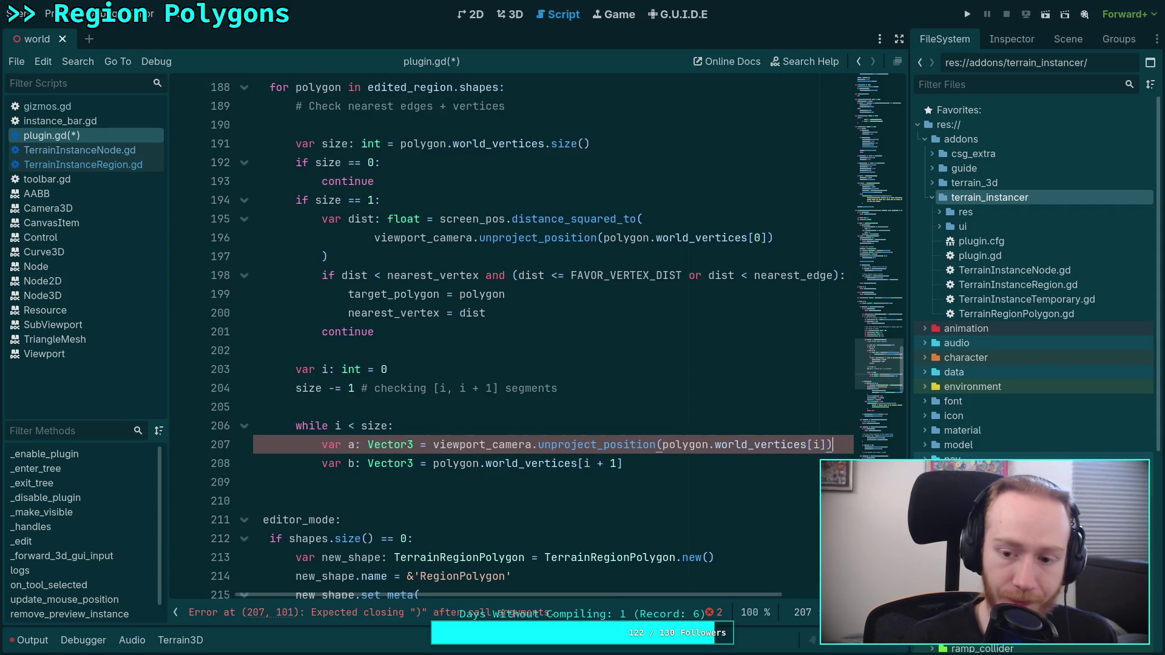
click(415, 444)
key(BackSpace)
text(2)
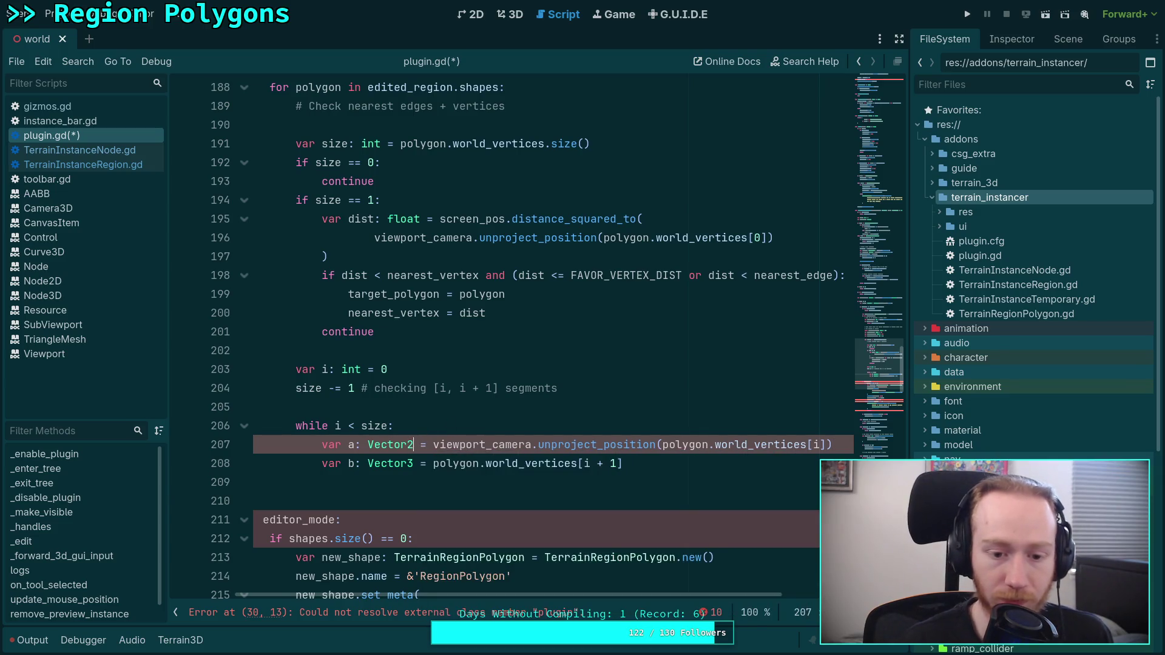
mouse_move(556, 447)
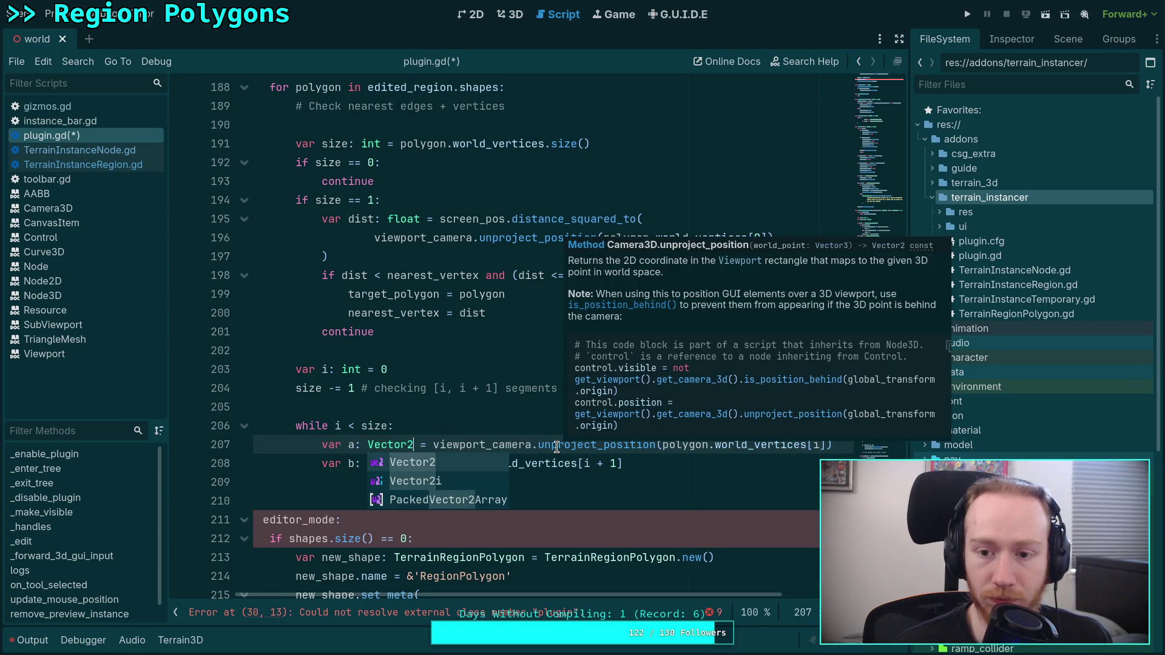
key(Escape)
Apply the same unproject_position call and Vector2 type to b, then add a new line.
click(427, 464)
drag(434, 445, 663, 444)
right_click(659, 445)
click(688, 454)
click(434, 463)
key(ctrl+v)
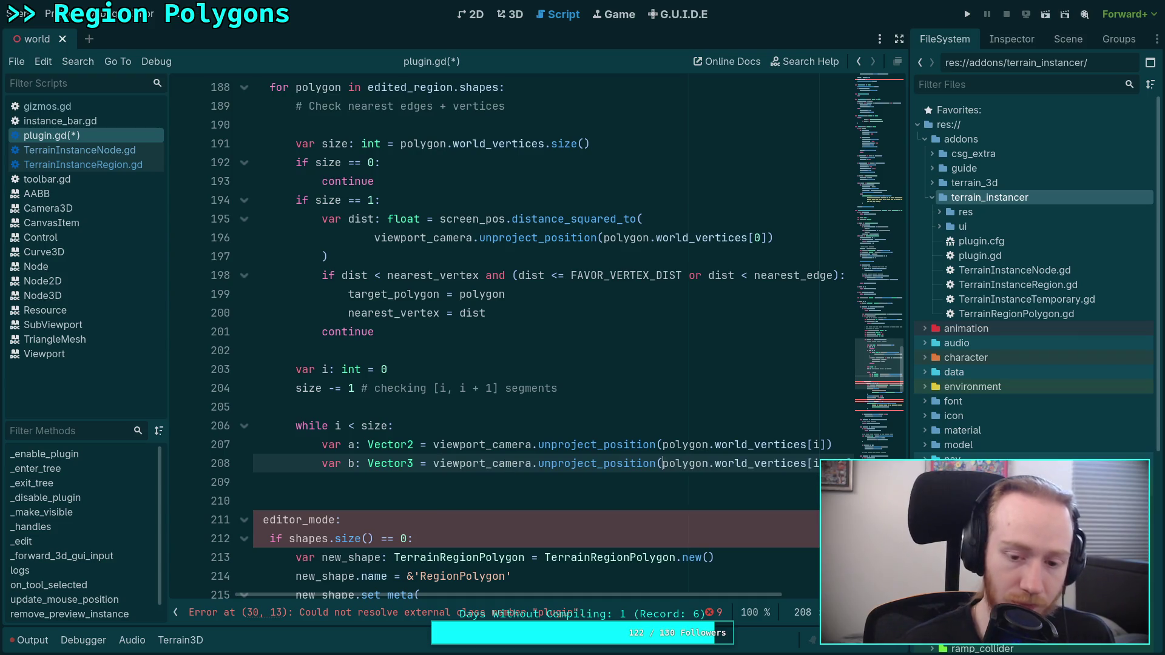
click(847, 464)
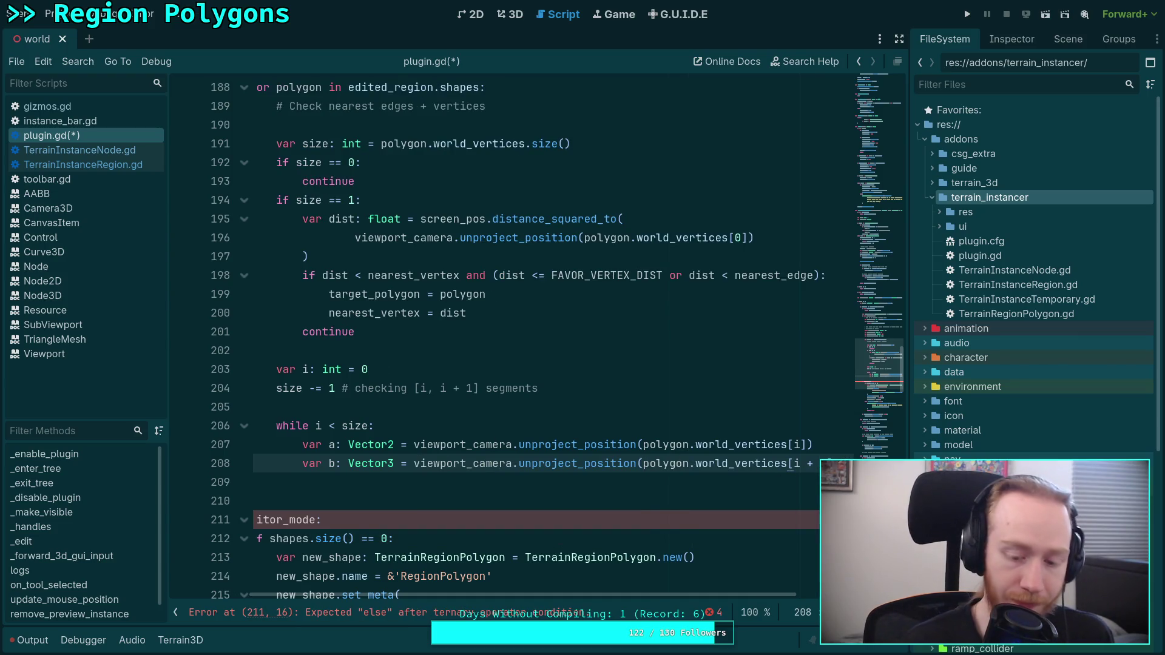
text())
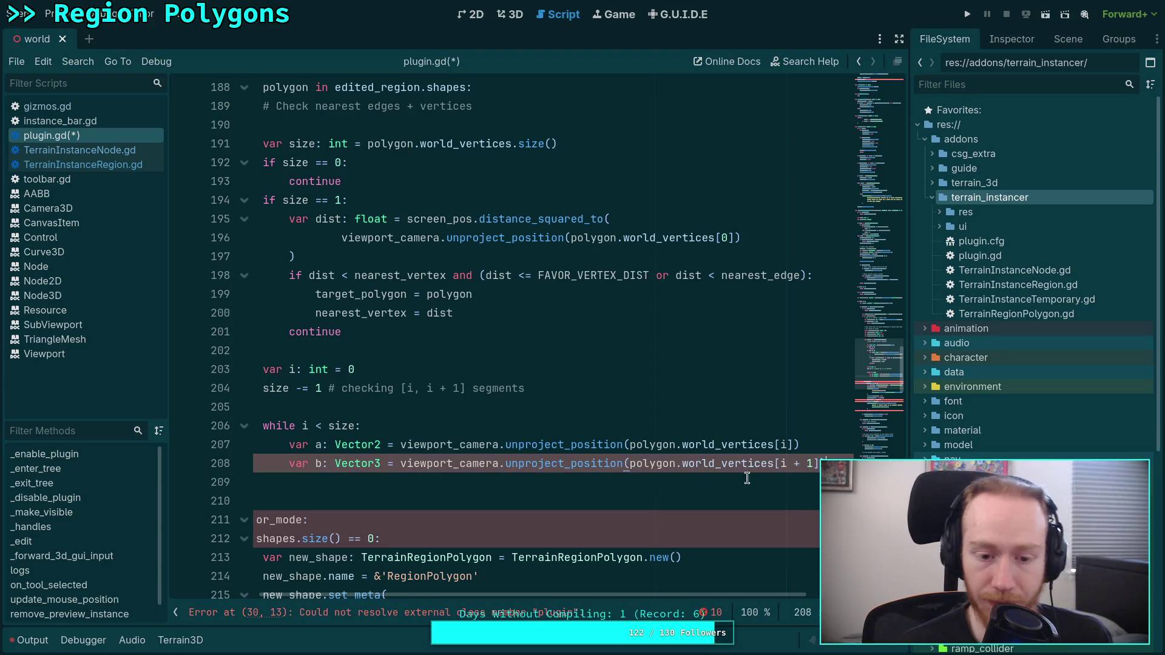
click(383, 465)
key(BackSpace)
text(2)
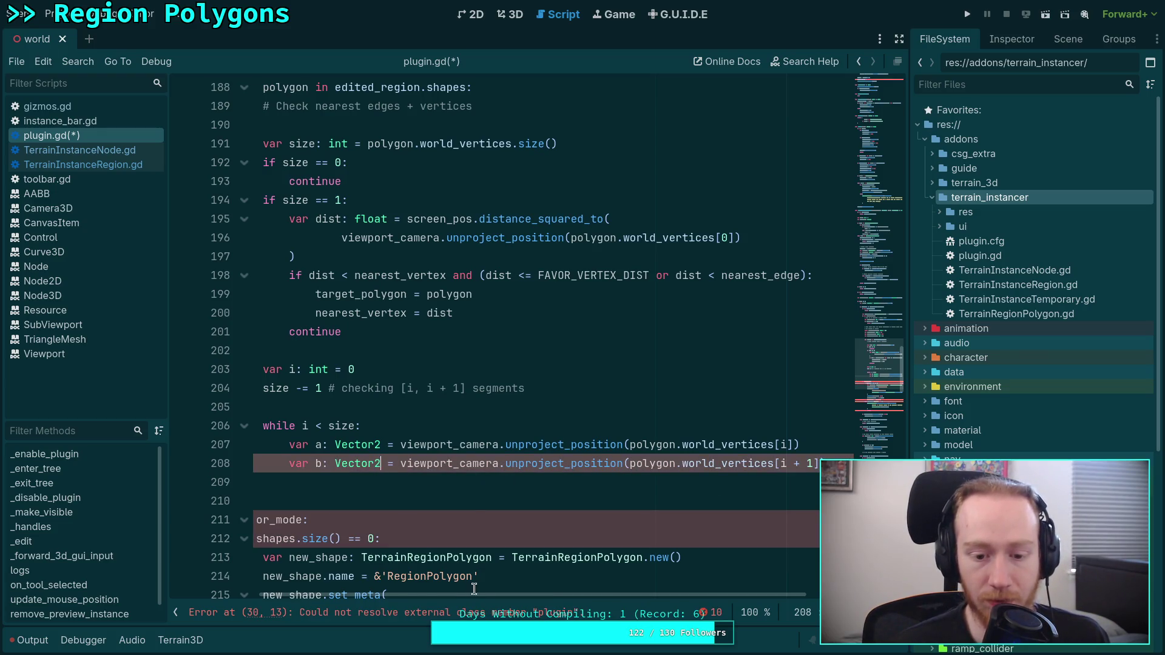
click(592, 485)
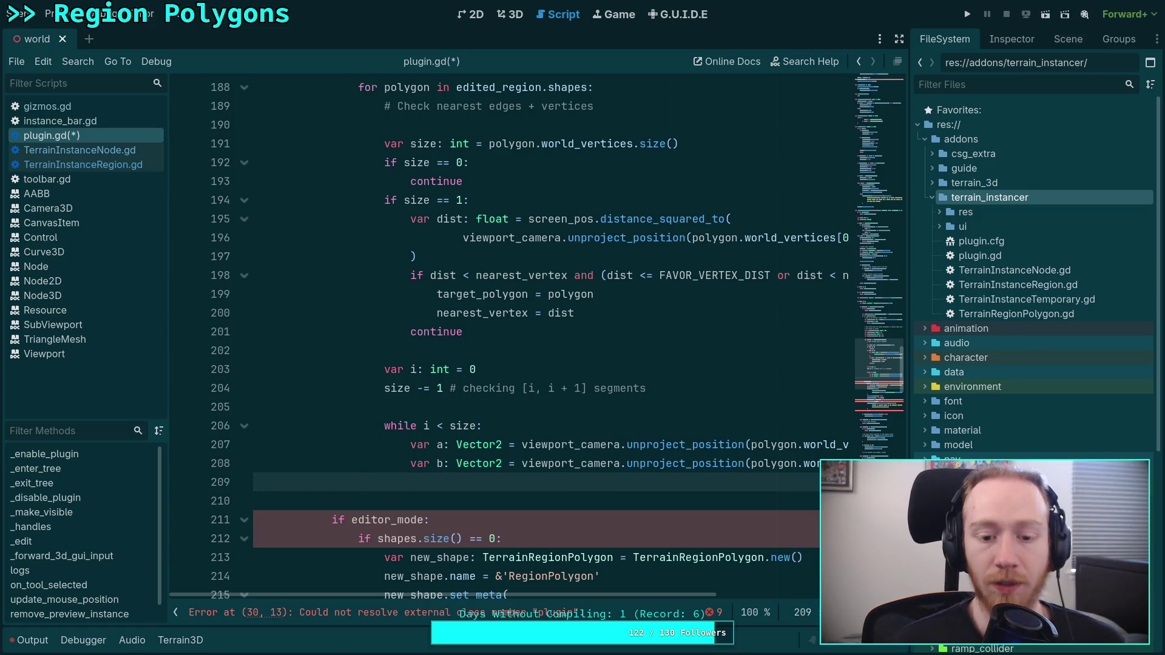
key(Return)
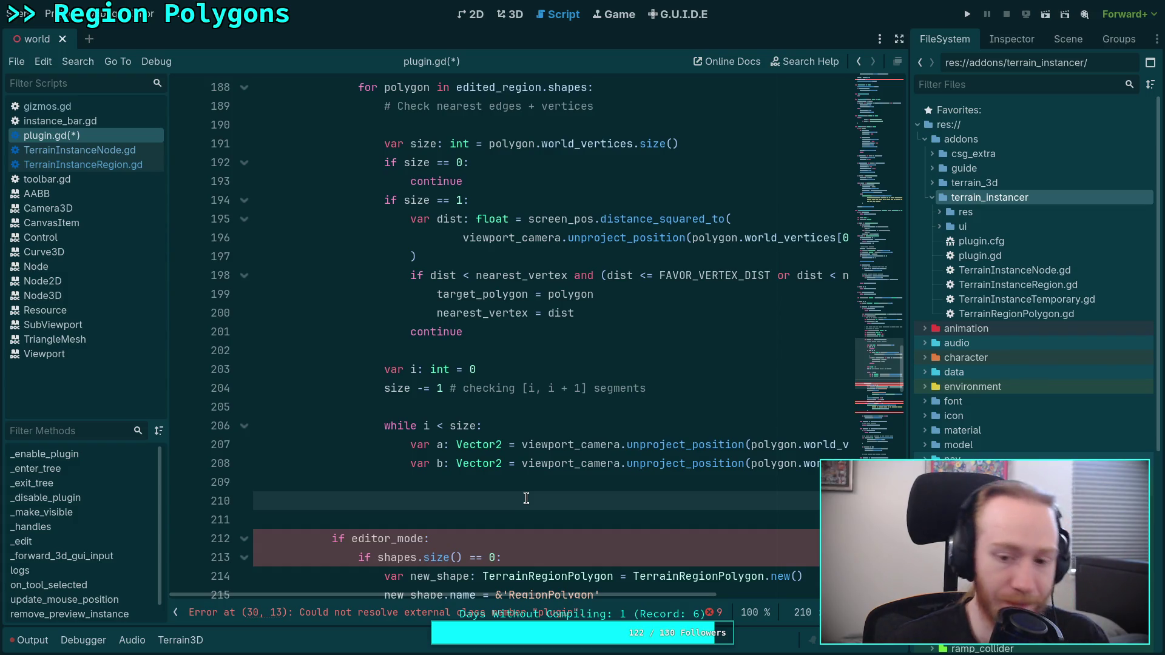
click(648, 444)
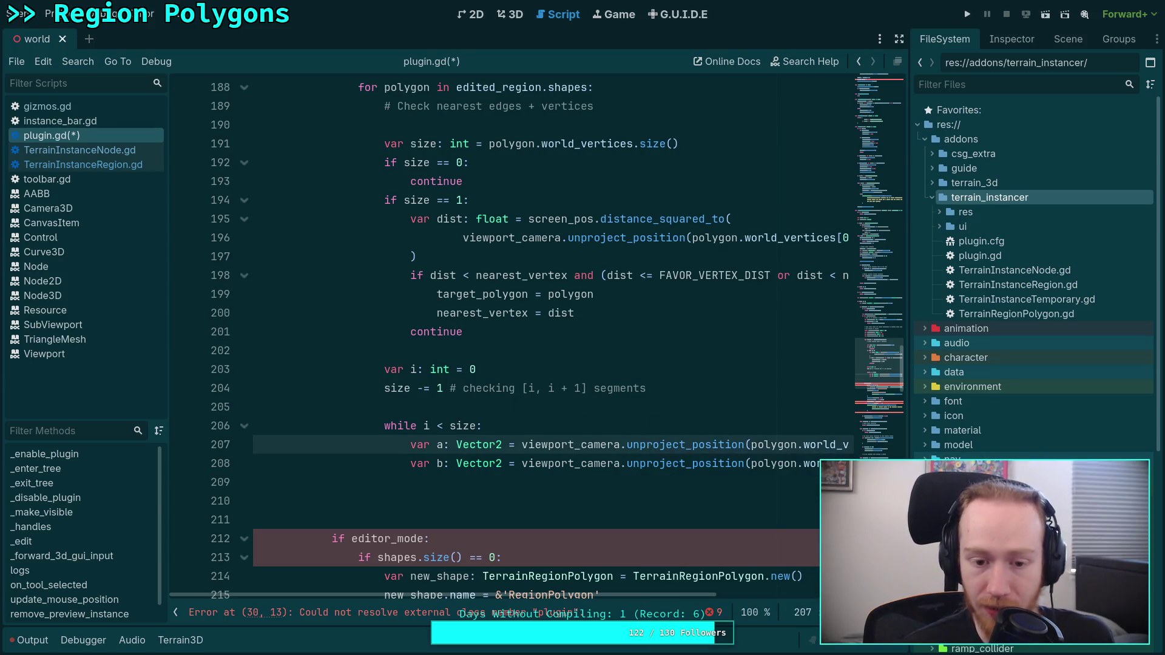
key(alt+Up)
key(alt+Up)
key(shift+Tab)
click(625, 463)
key(alt+Up)
key(alt+Up)
key(shift+Tab)
scroll(631, 594, right, 3)
mouse_move(684, 593)
mouse_down()
mouse_move(624, 591)
mouse_move(705, 590)
mouse_up()
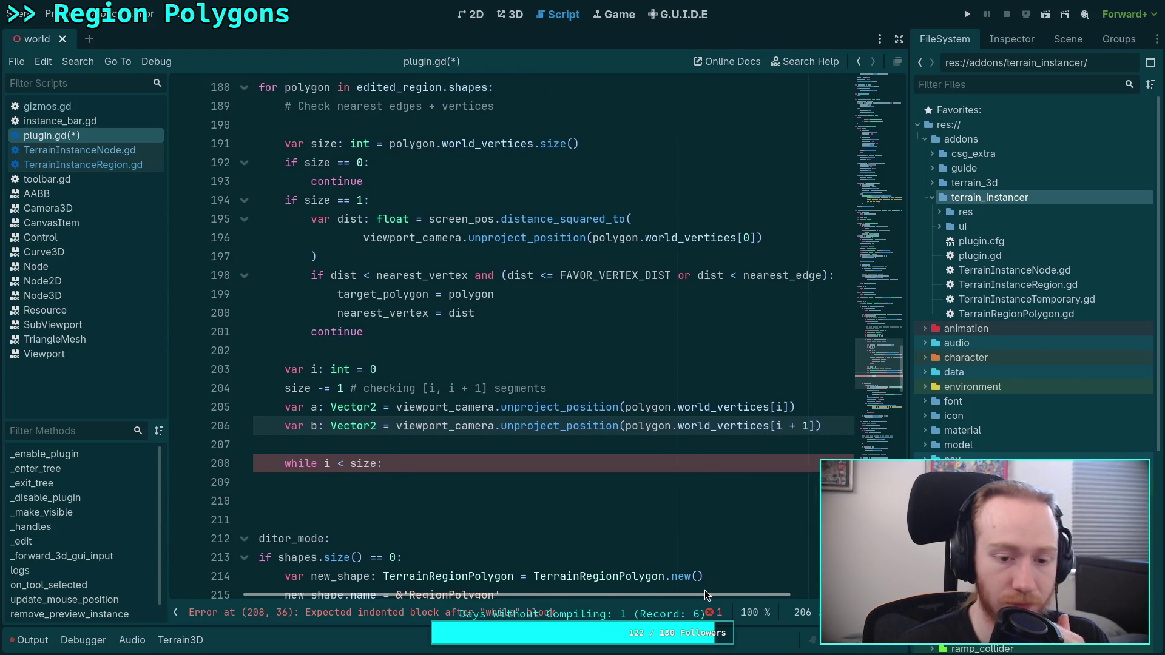
click(395, 428)
key(shift+End)
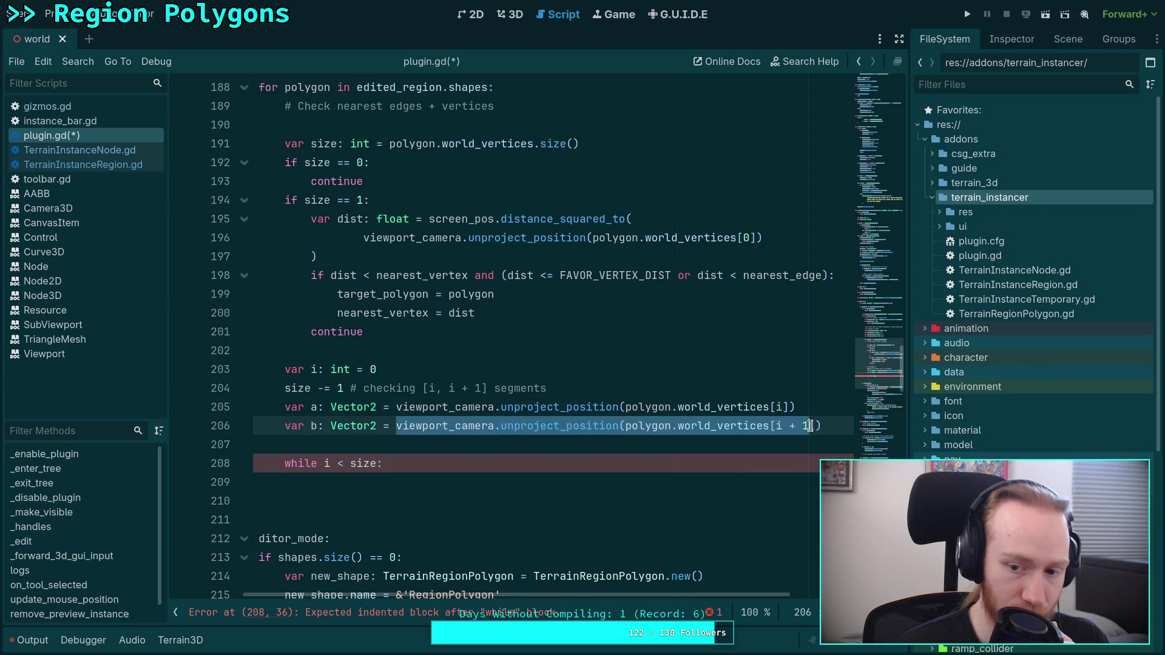
right_click(405, 426)
click(425, 443)
click(396, 471)
key(Return)
key(ctrl+v)
click(310, 482)
text(b =)
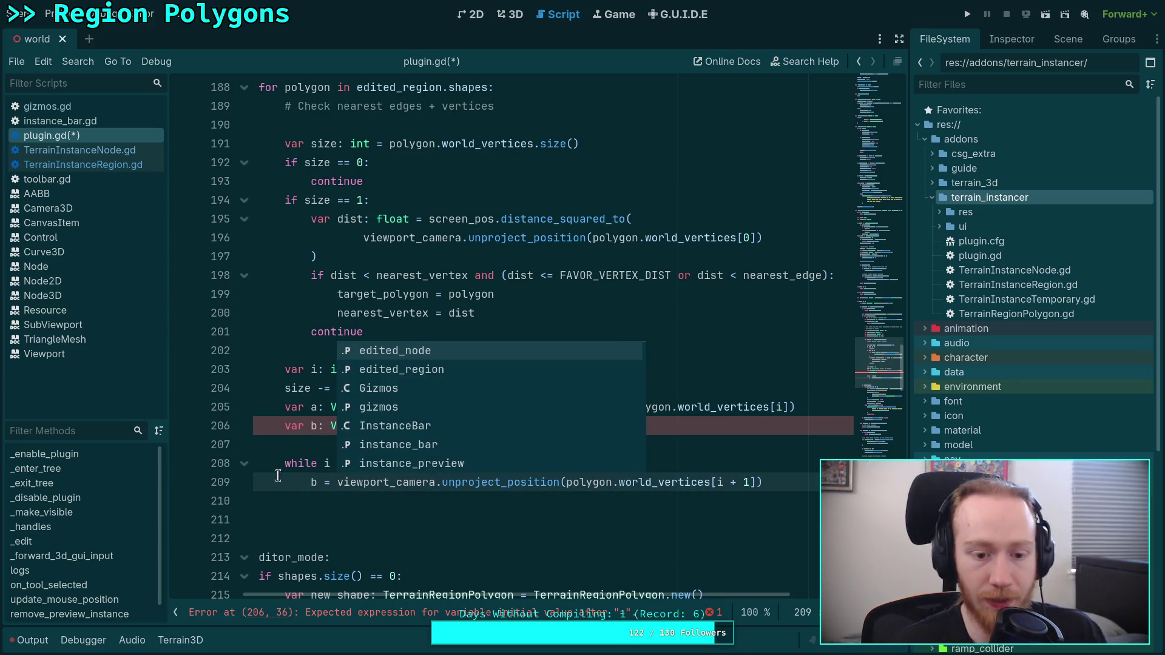
click(435, 426)
key(shift+Home)
key(BackSpace)
key(BackSpace)
click(672, 505)
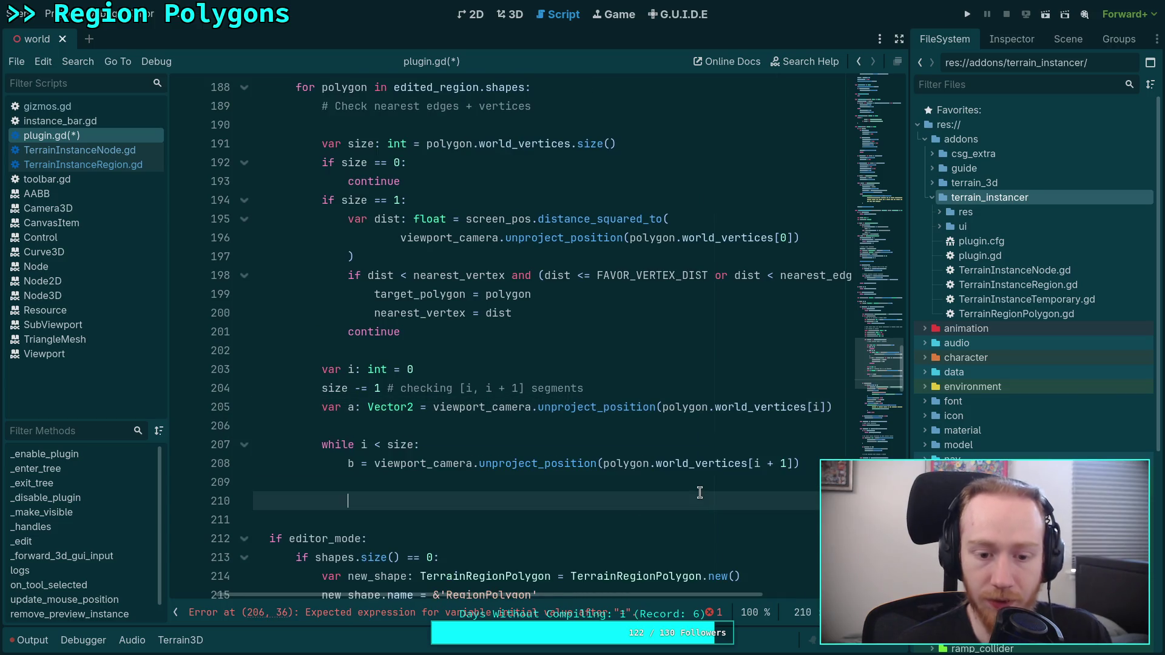
text(b)
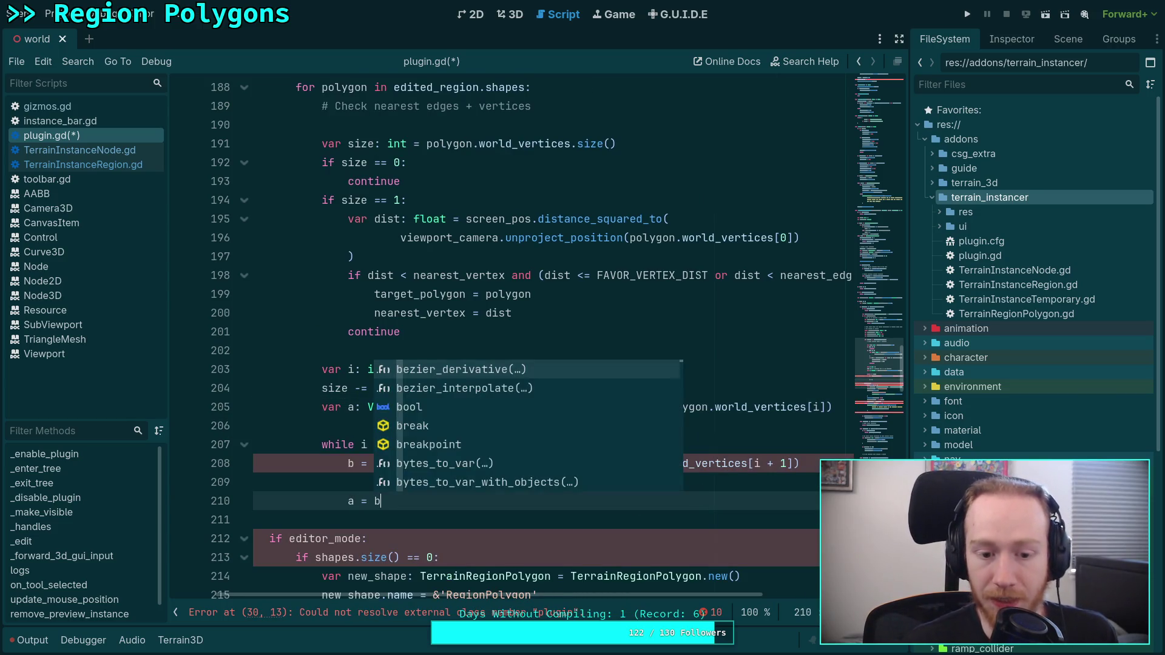
click(663, 486)
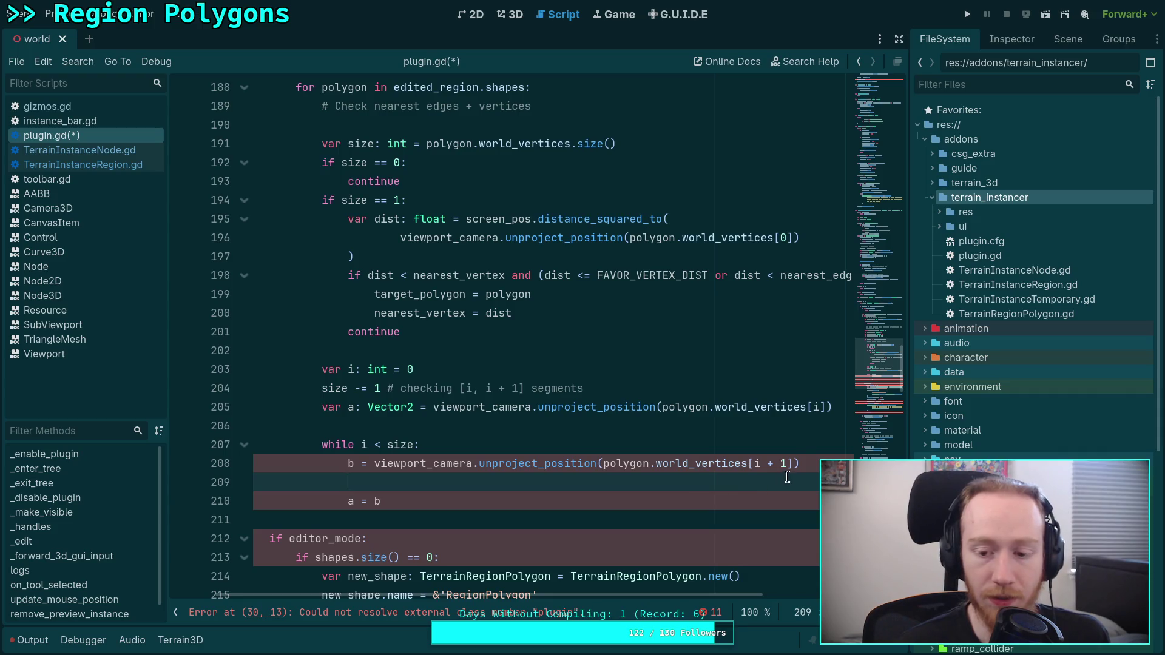
click(747, 451)
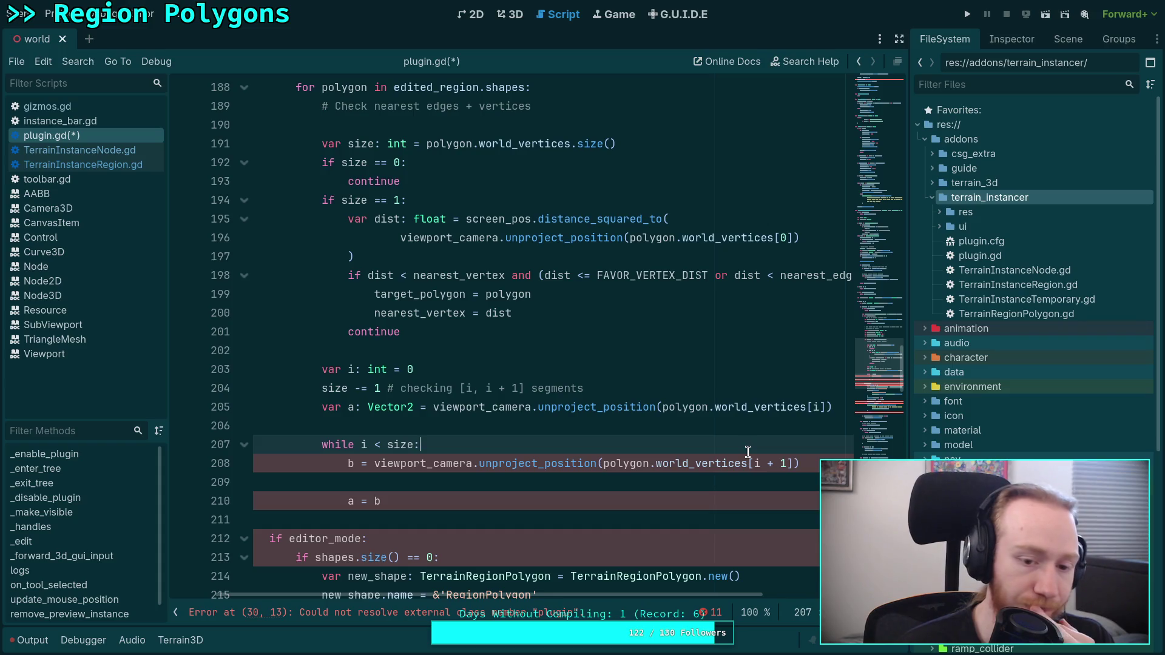
click(774, 425)
scroll(730, 426, up, 2)
scroll(722, 427, down, 1)
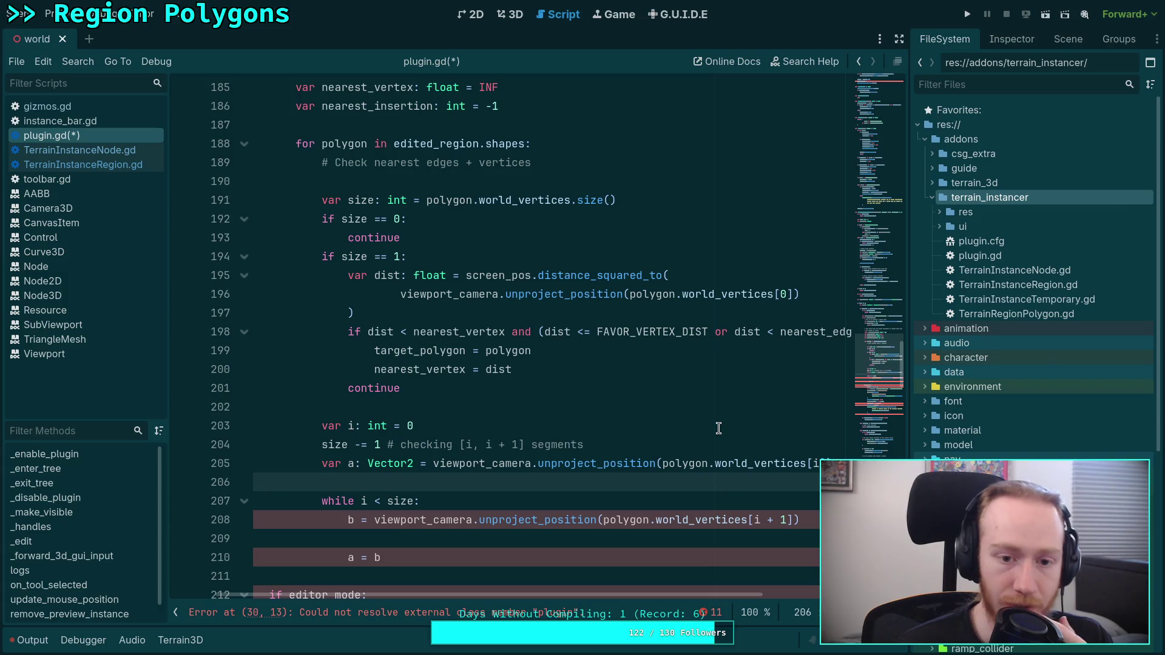
Insert blank lines above the while loop, starting then erasing a nearest_vertex assignment.
key(Return)
key(Return)
key(Up)
text(nearest)
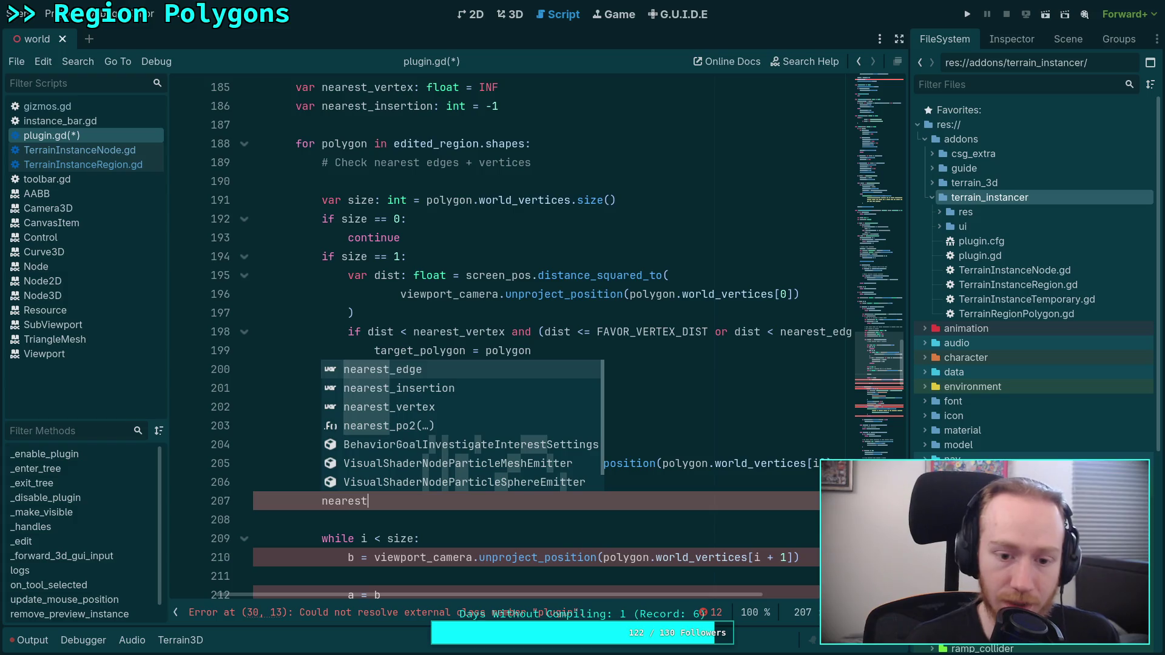
key(Down)
key(Down)
key(Return)
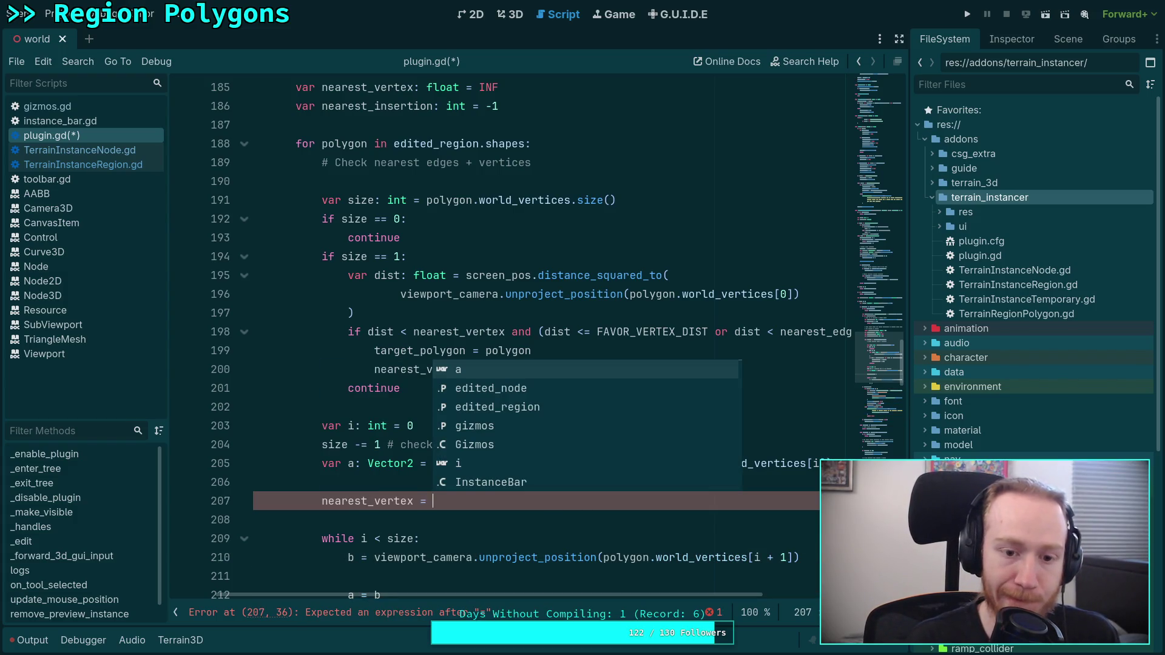
key(BackSpace)
key(BackSpace)
key(BackSpace)
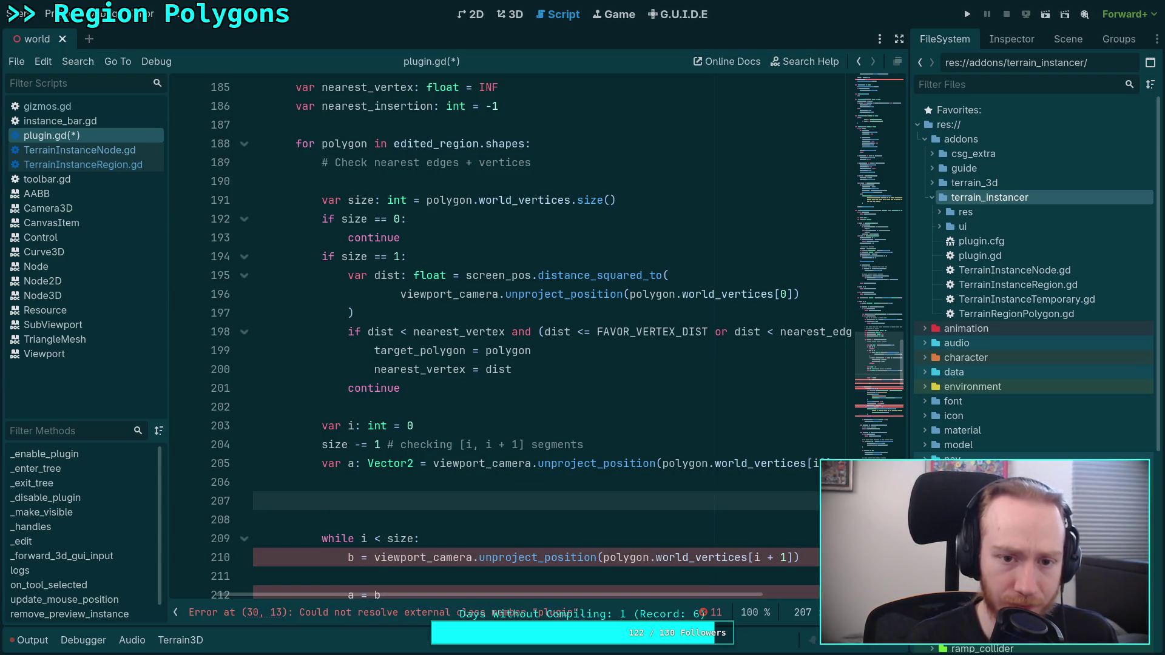
Write and delete a target_polygon = polygon line, leaving an empty indented line below var a.
text(tar)
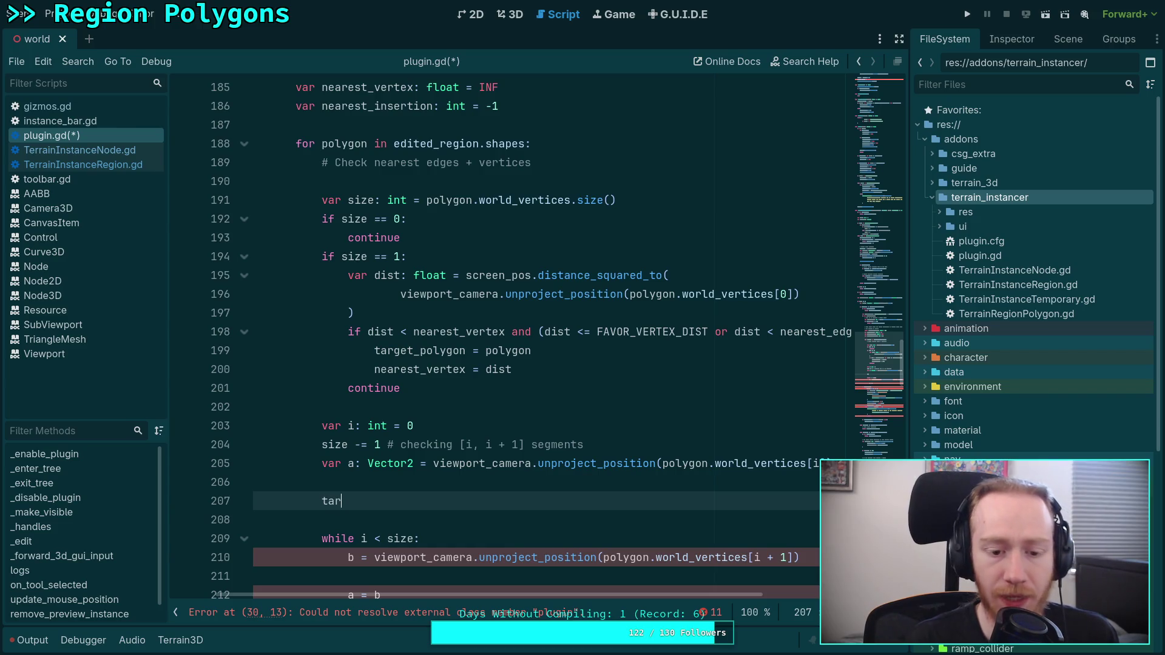
key(Return)
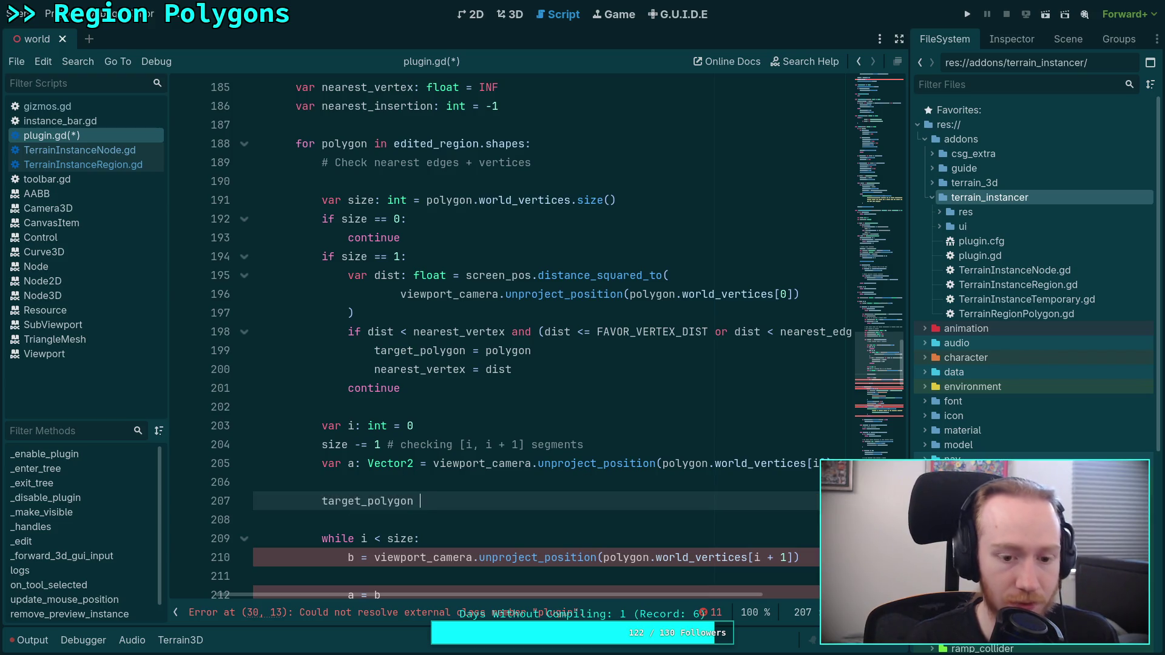
text(= pol)
key(Return)
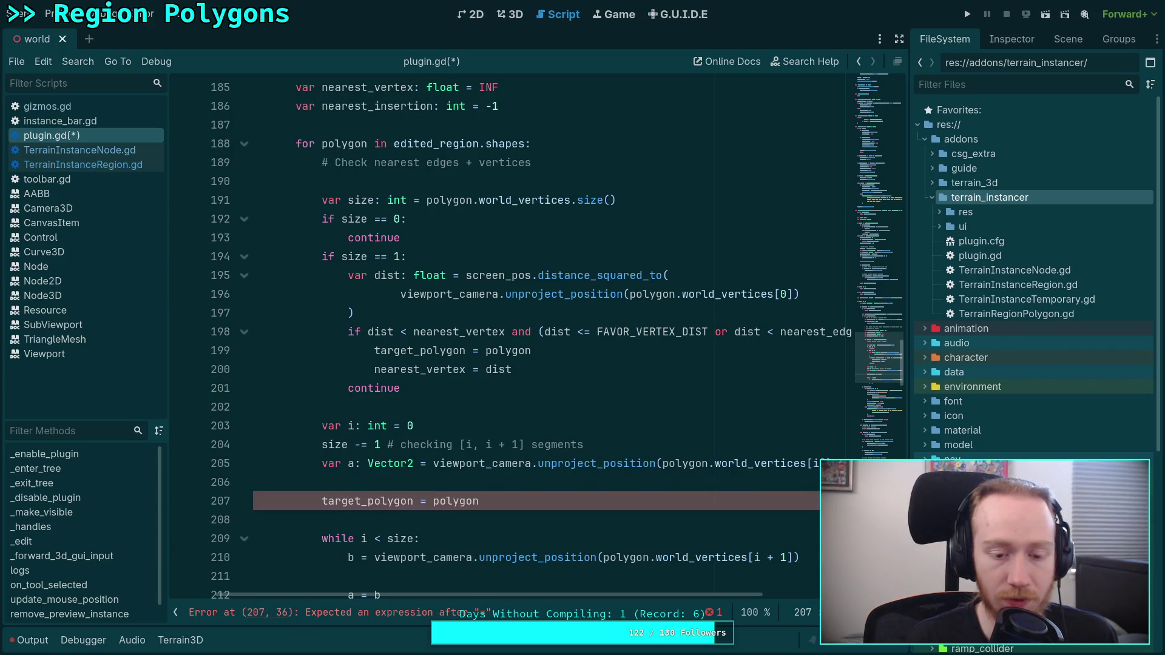
drag(566, 494, 567, 489)
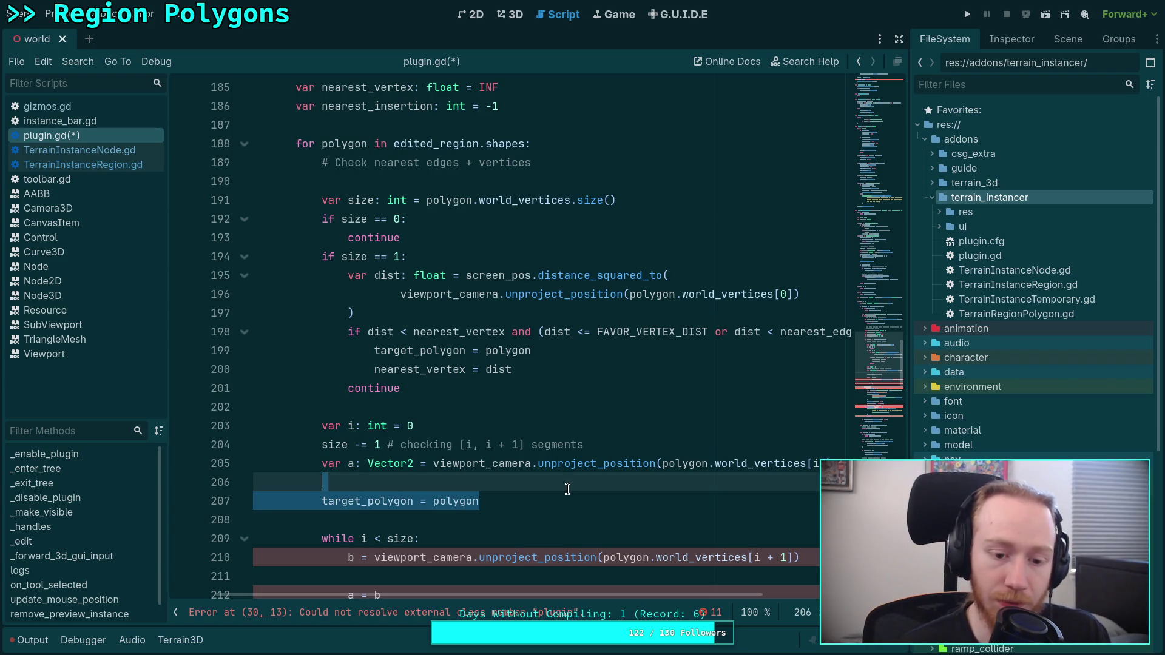
key(BackSpace)
key(Home)
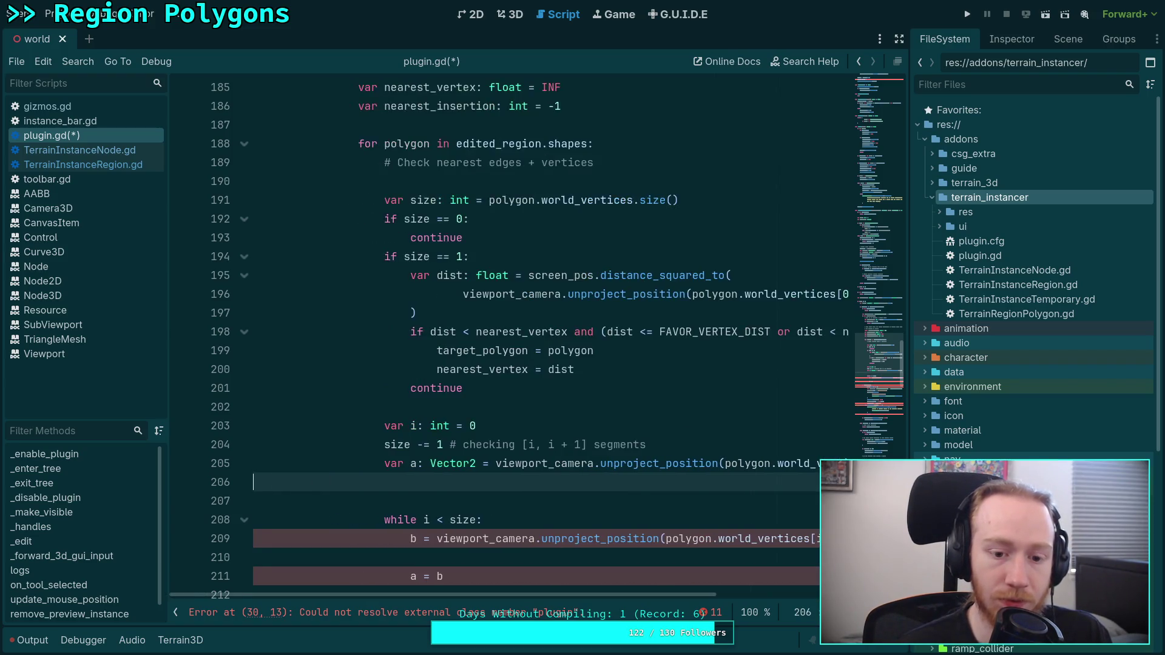
key(Return)
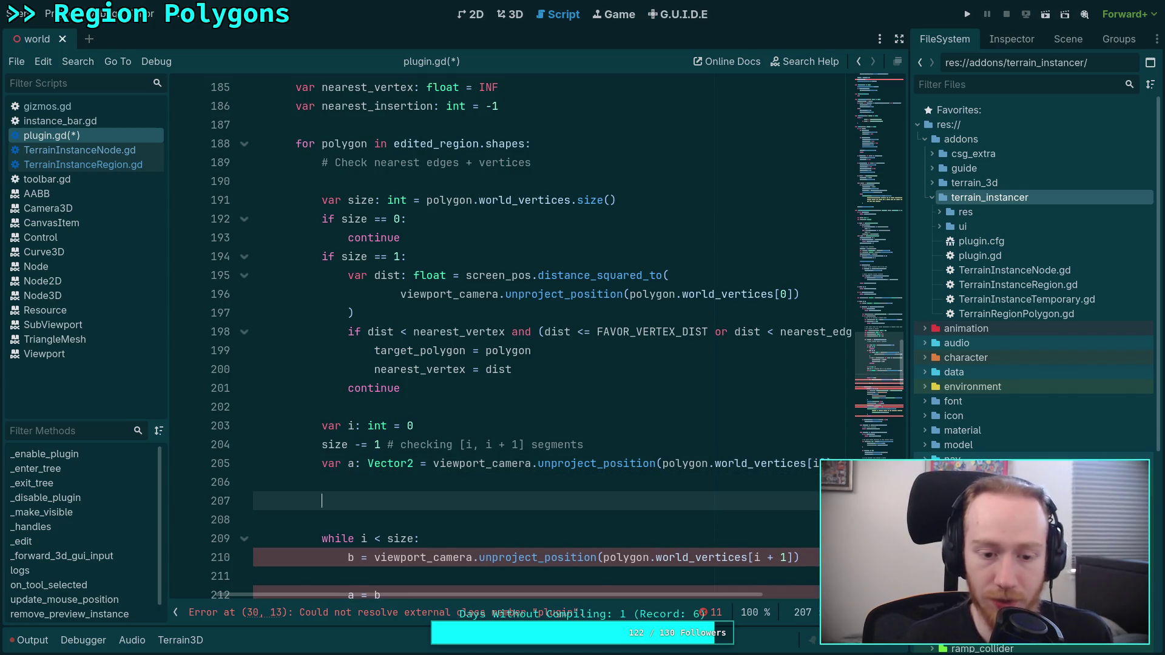
click(321, 482)
key(Down)
key(Down)
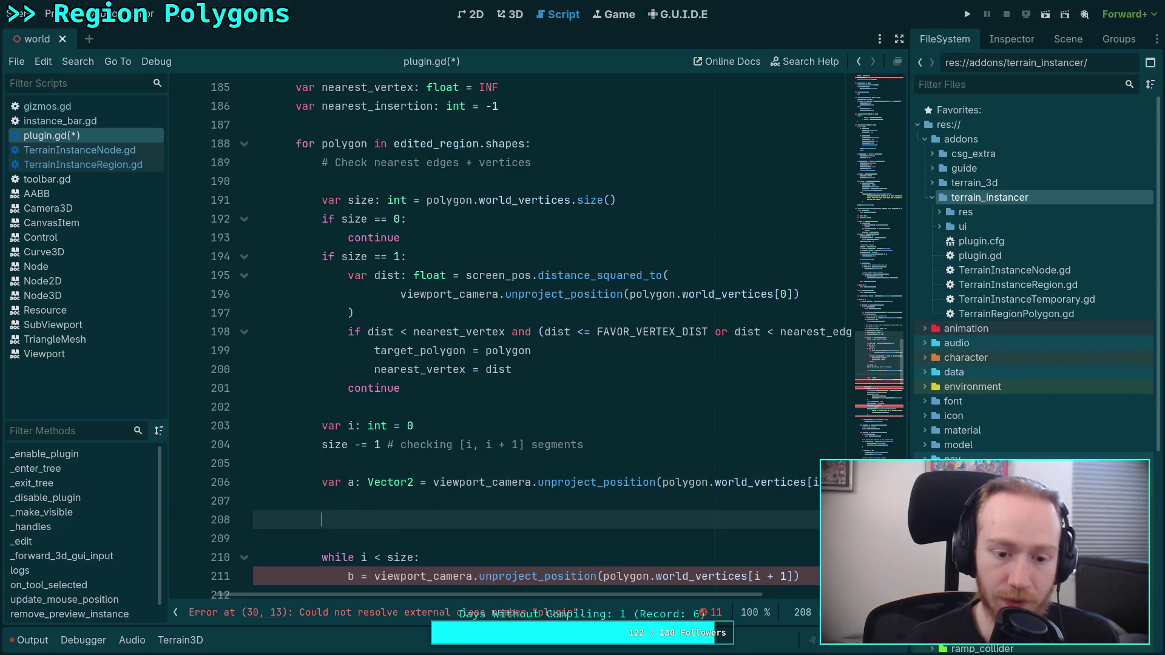
key(Up)
Declare var dist: float = screen_pos.distance_squared_to(a).
text(var dist: float = scree)
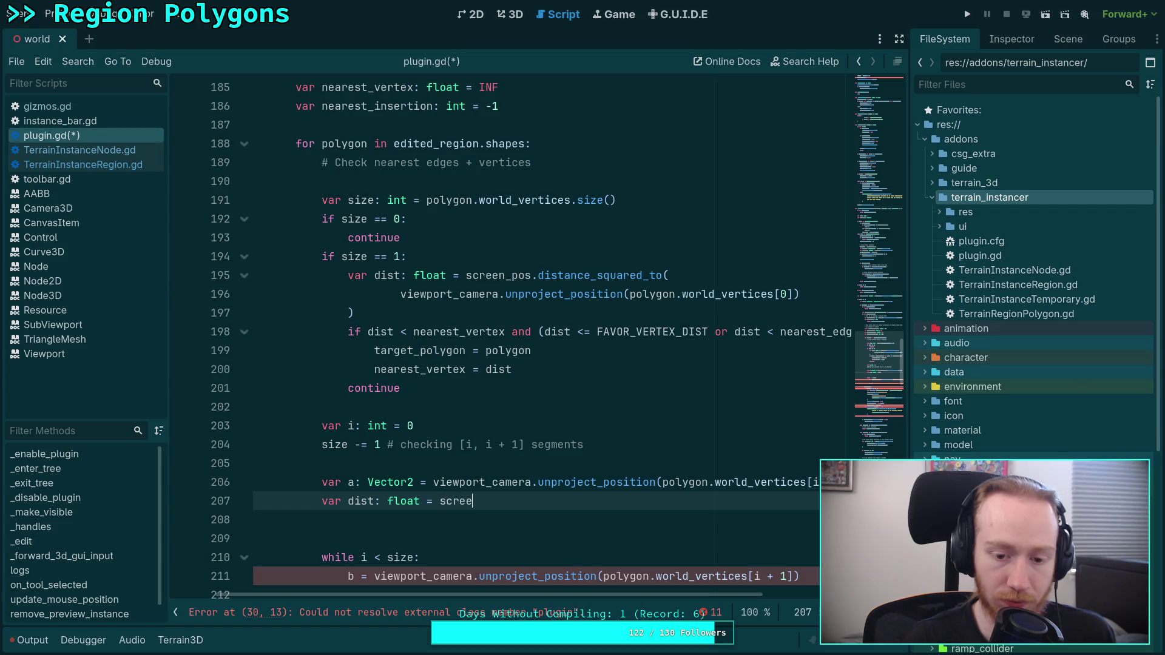
text(n_pos.dis)
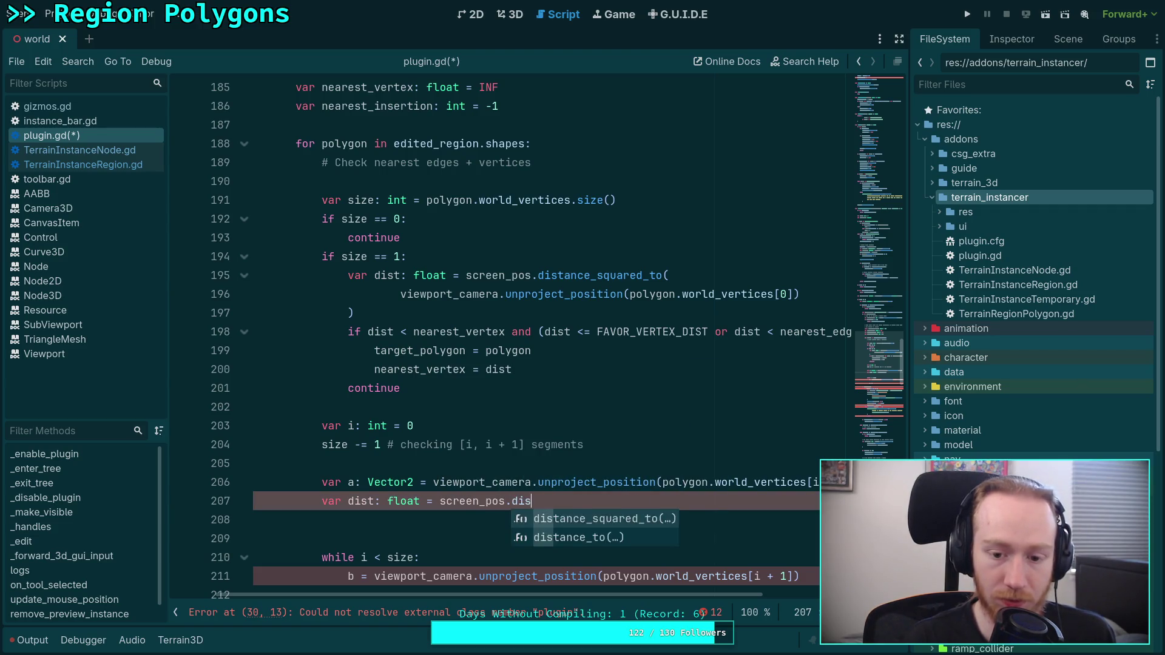
key(Return)
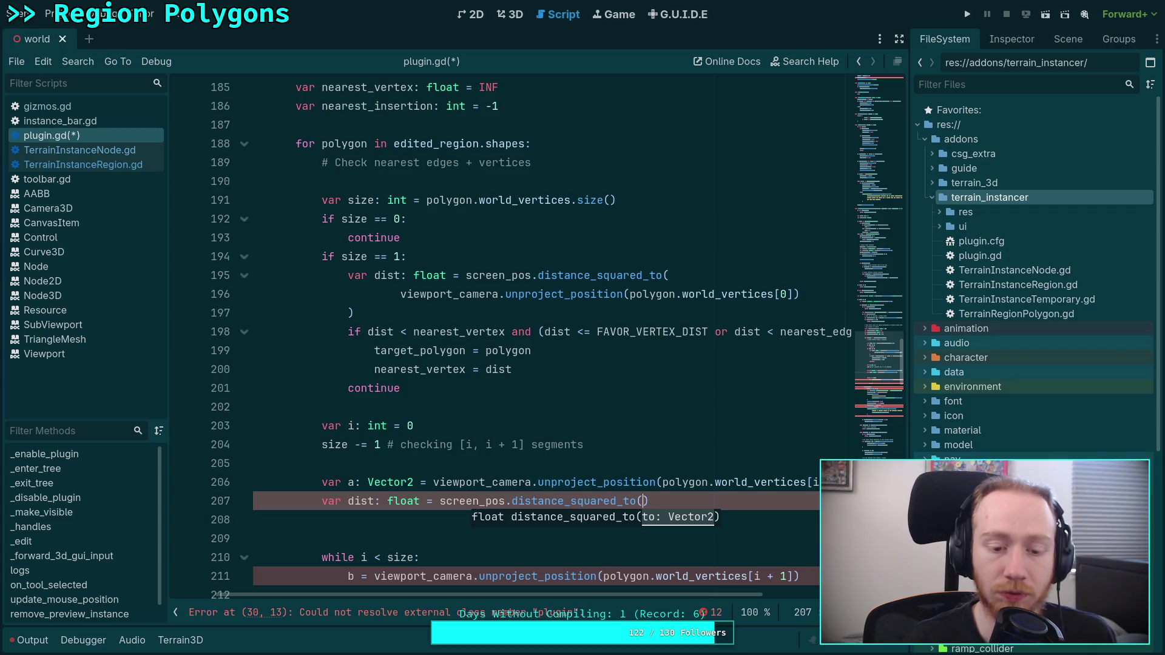
text(a))
key(Return)
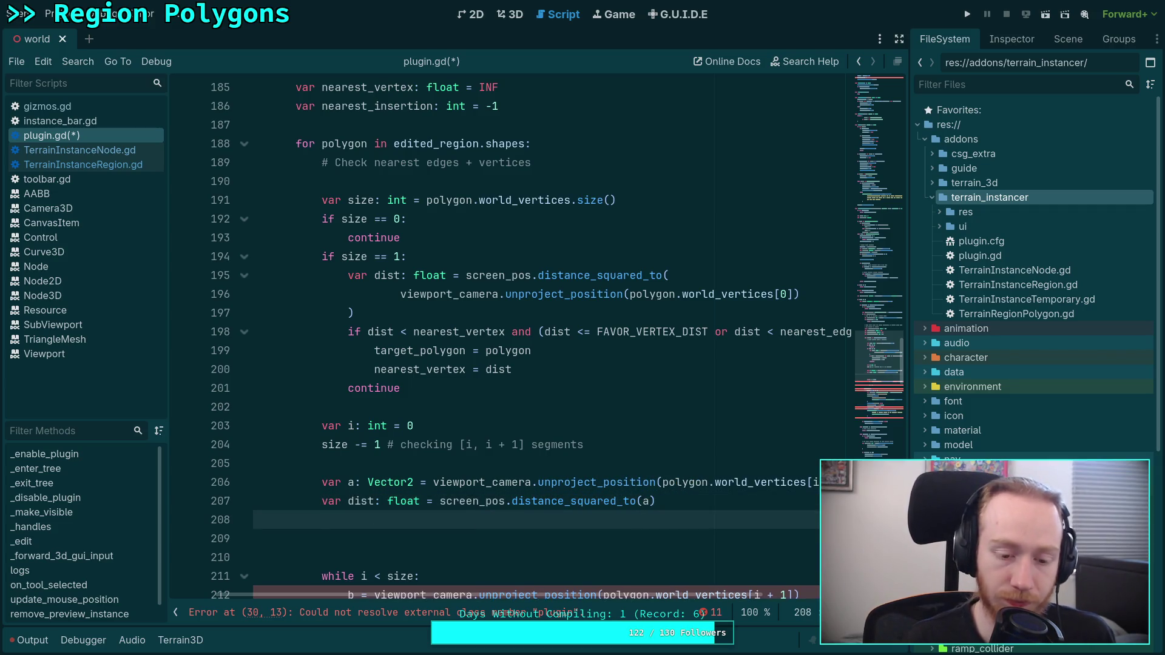
Write the condition dist < nearest_vertex and (dist <= FAVOR_VERTEX_DIST or dist < nearest_edge).
text(ifdist <)
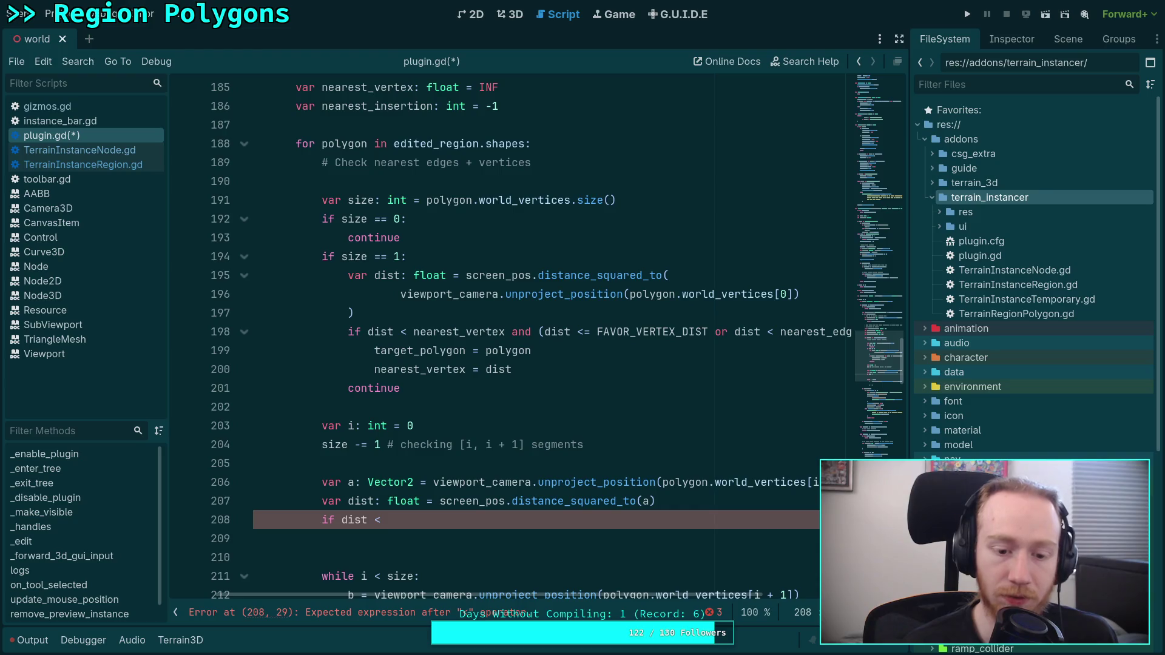
text(near)
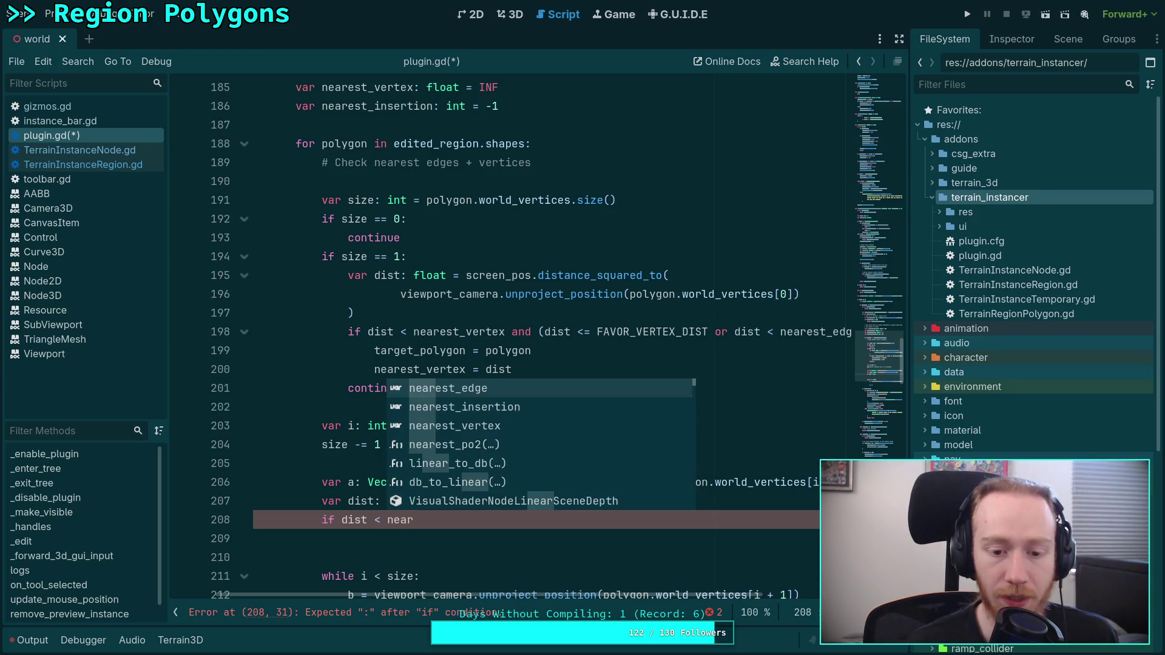
key(Down)
key(Down)
key(Return)
text(and)
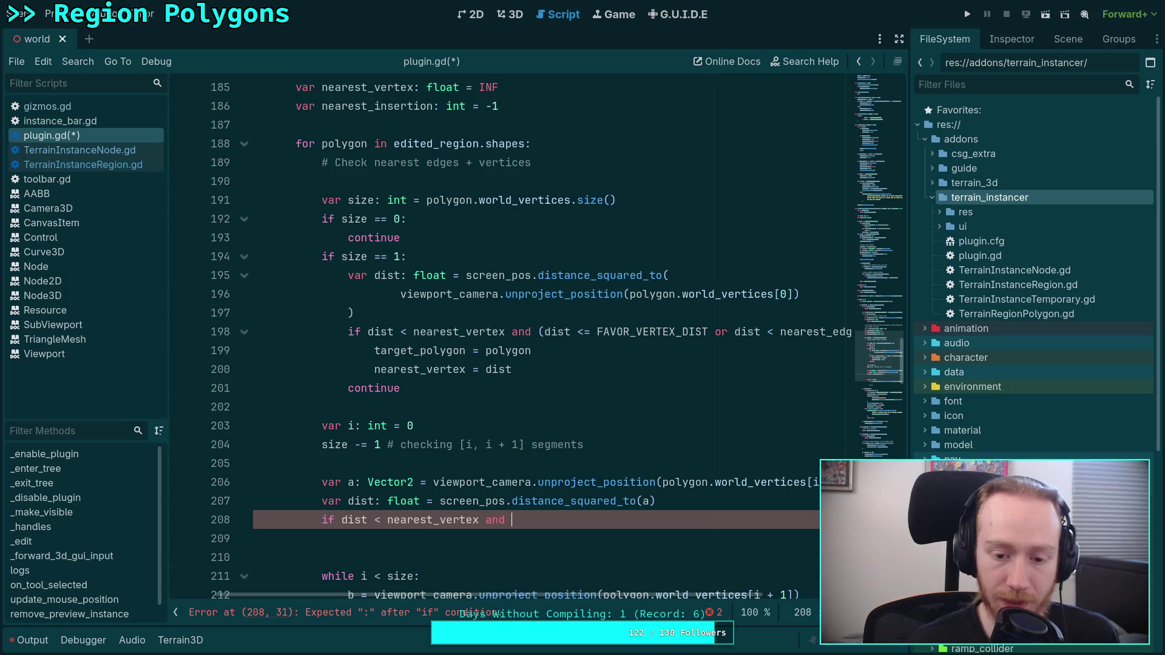
text( (dist <)
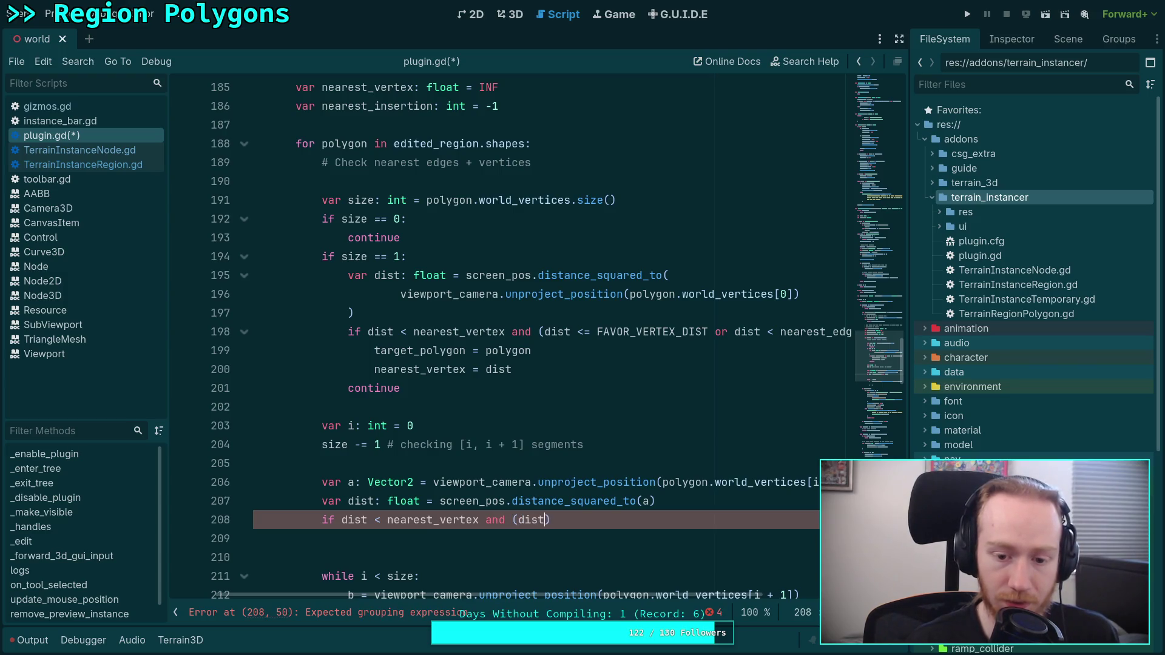
text(= FAV)
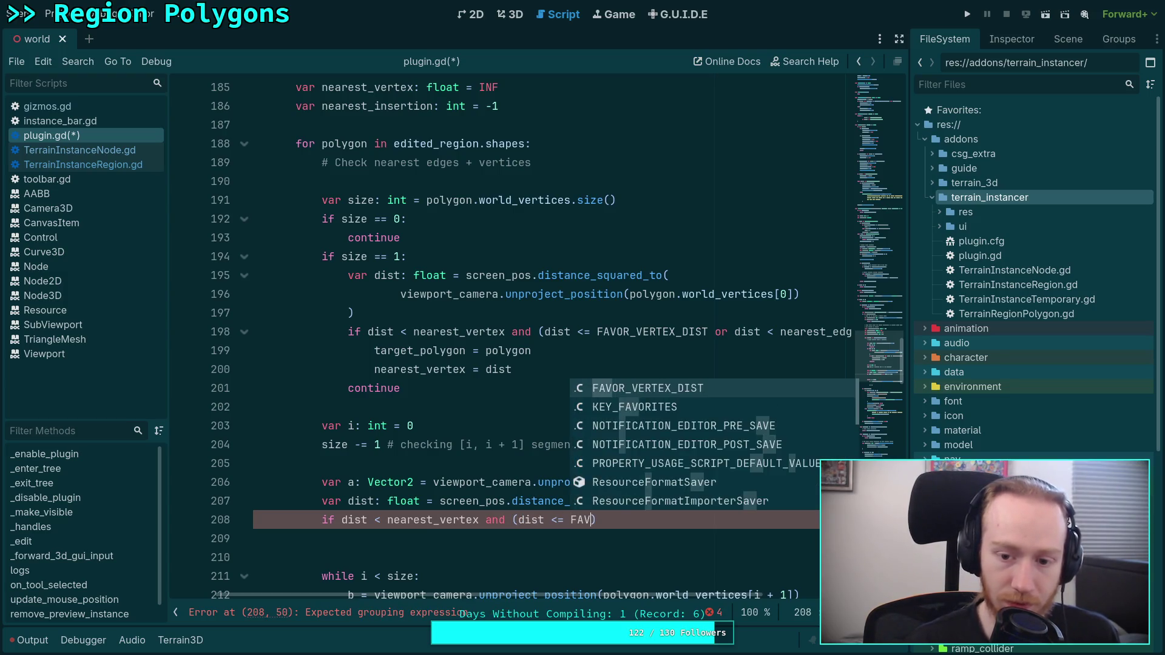
key(Return)
text(or dist < )
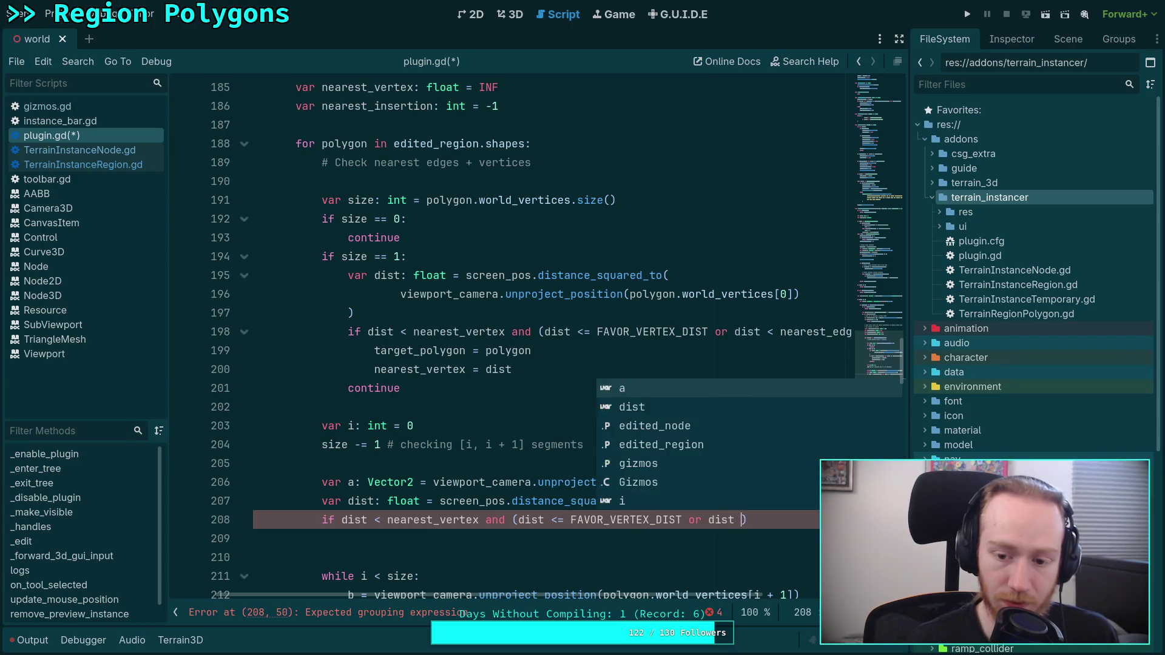
text(near)
key(Return)
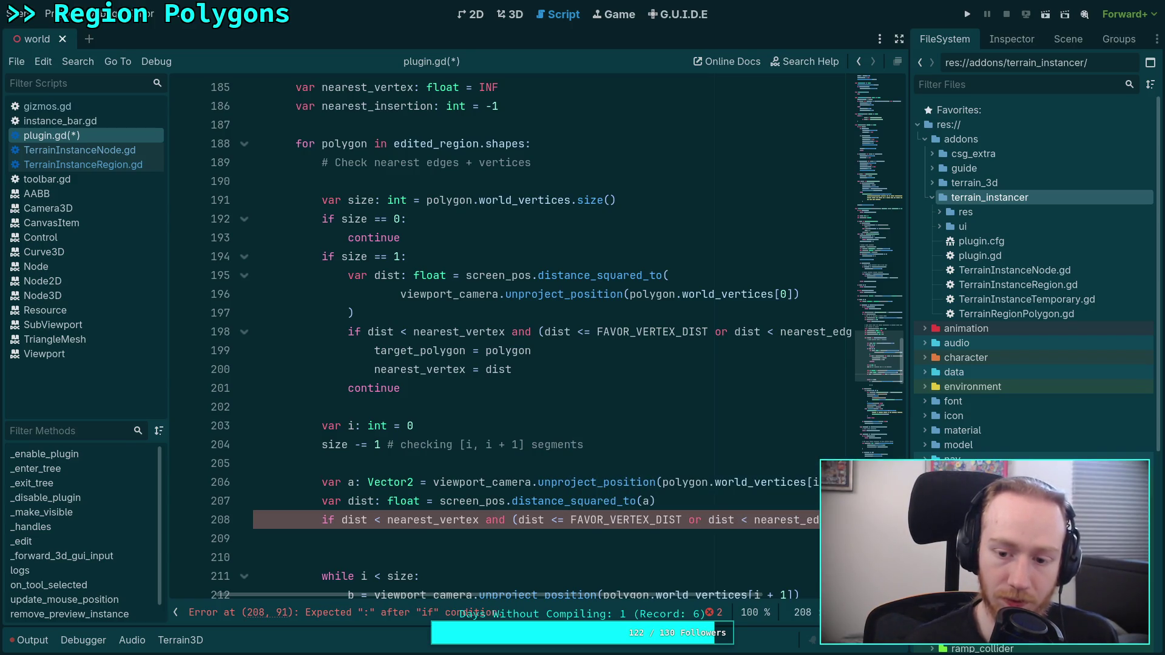
text(:)
key(Return)
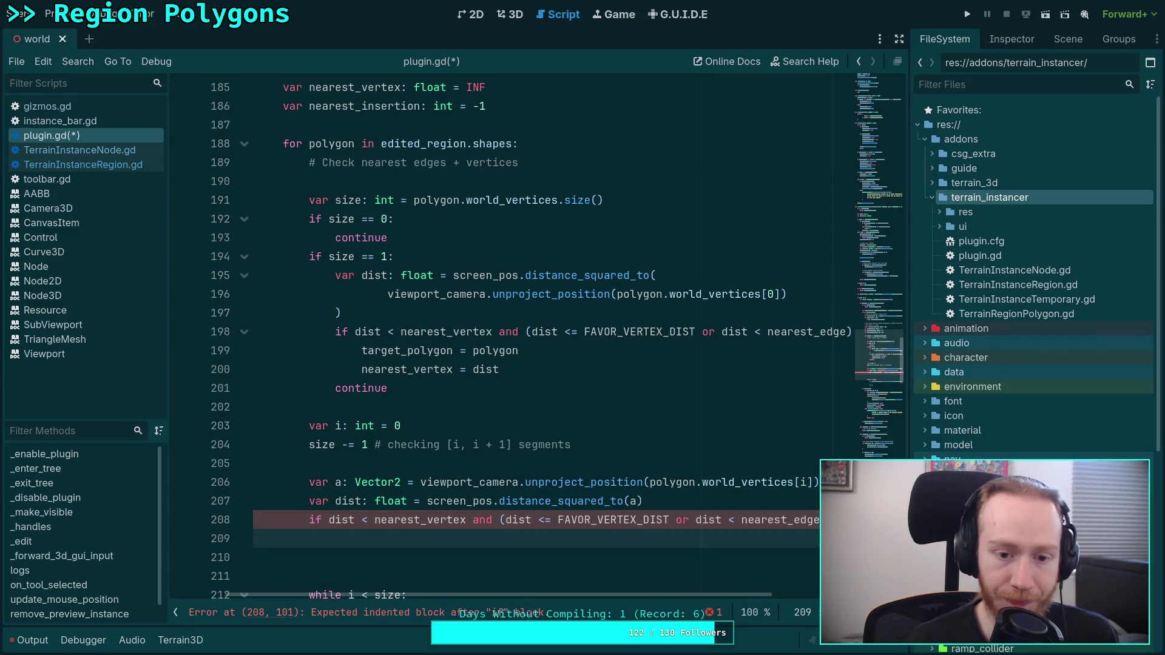
In the if body, set target_polygon = polygon and assign nearest_vertex from dist.
text(target)
key(Return)
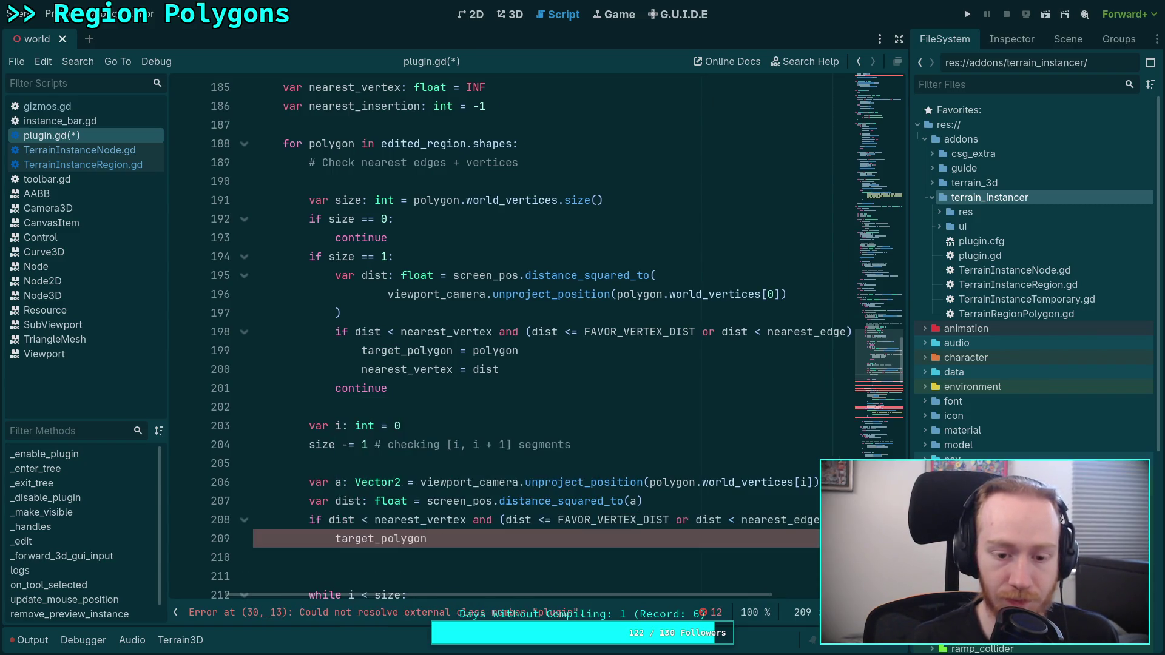
text(pa)
key(BackSpace)
text(o)
key(Return)
key(Return)
text(near)
key(Down)
key(Down)
key(Return)
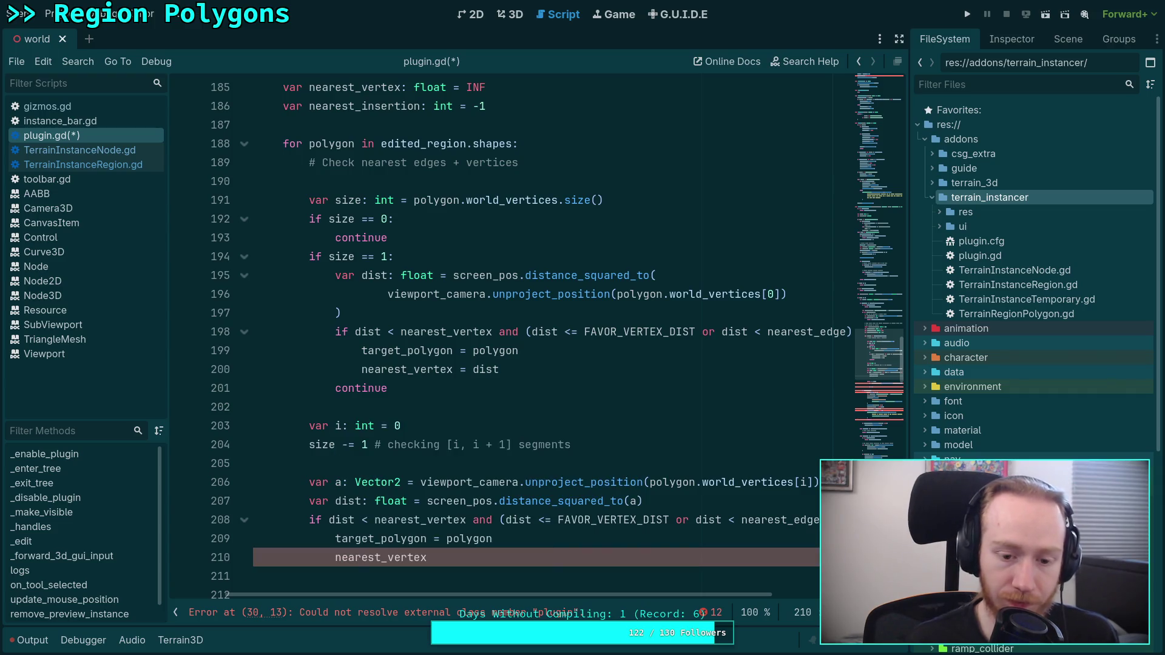
text( = dist)
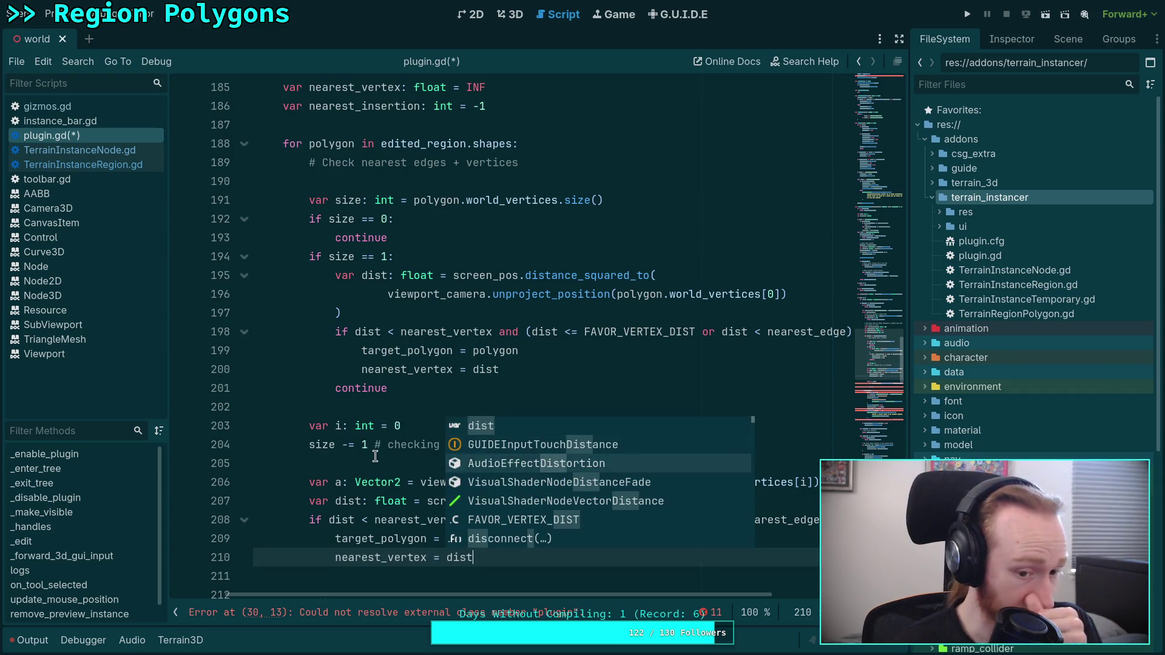
scroll(390, 444, down, 2)
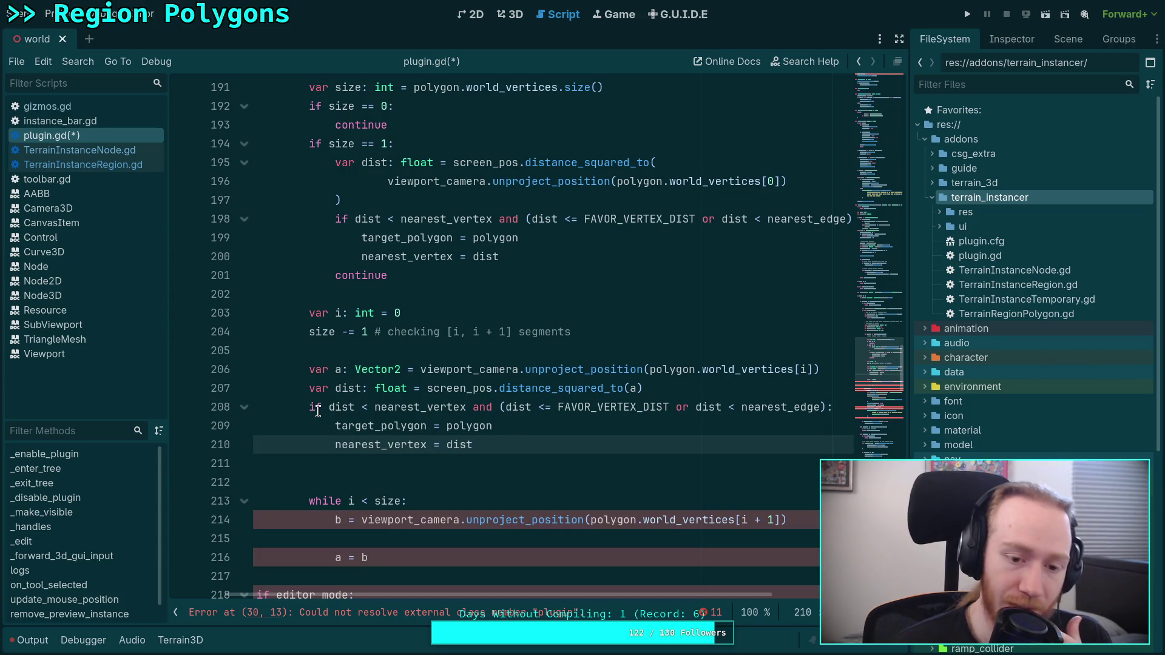
Look over the while loop's dist condition, a = b and b assignment lines.
double_click(347, 408)
scroll(544, 457, down, 2)
click(421, 443)
click(481, 424)
scroll(461, 482, up, 1)
scroll(556, 595, left, 2)
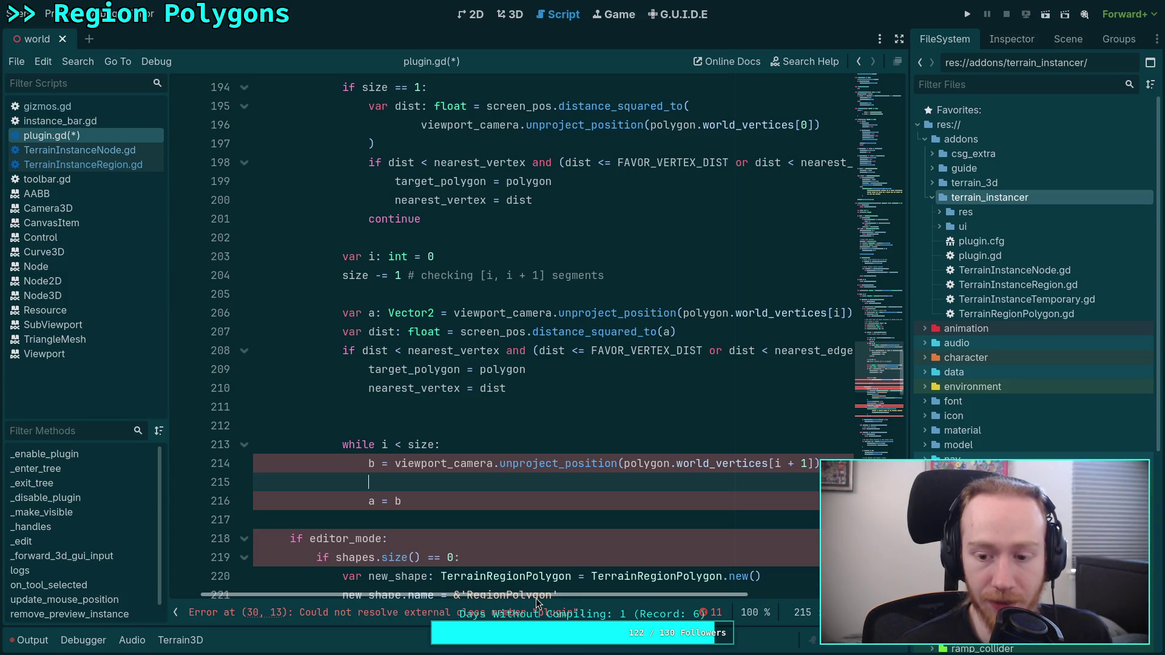
click(424, 473)
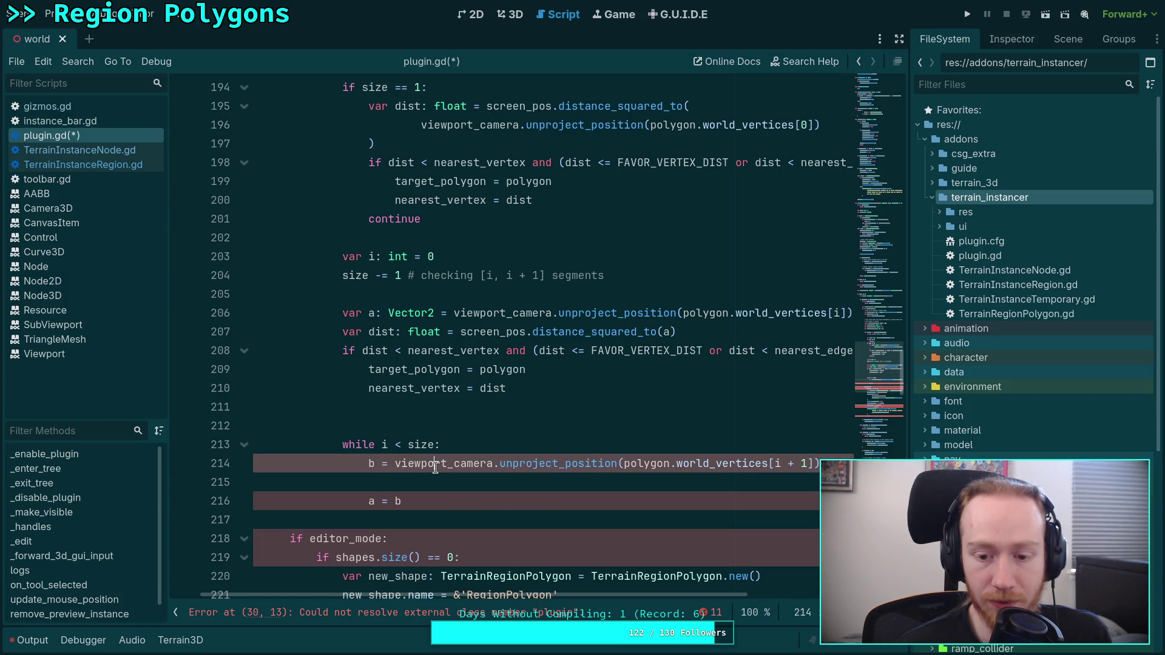
click(428, 500)
scroll(428, 498, down, 3)
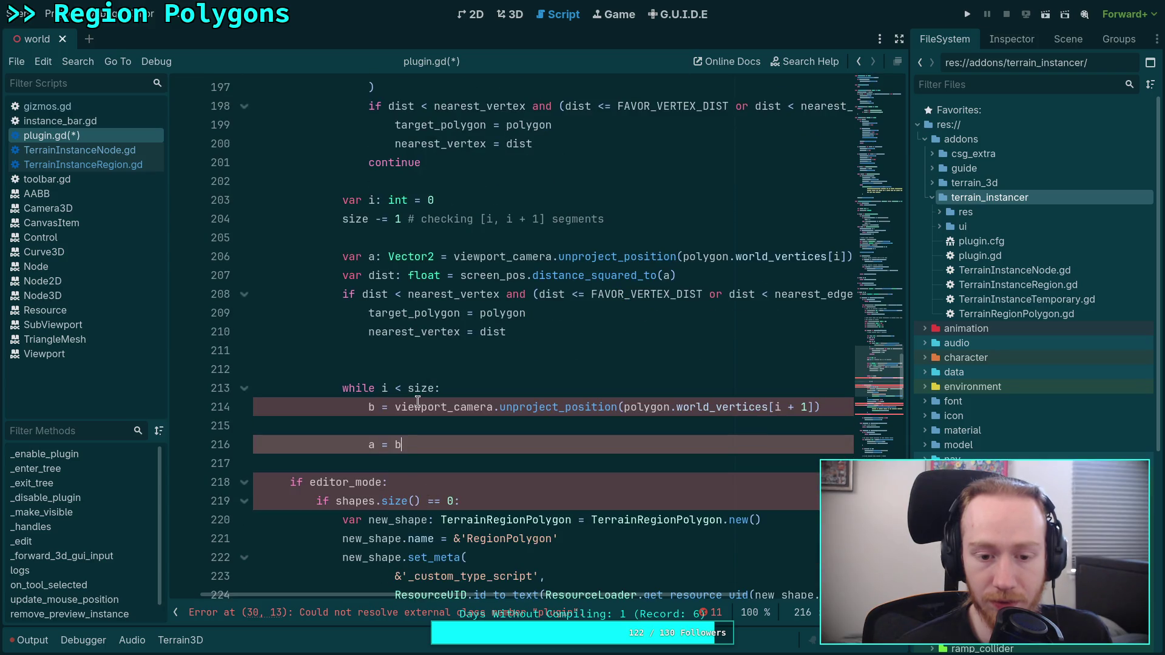
click(567, 425)
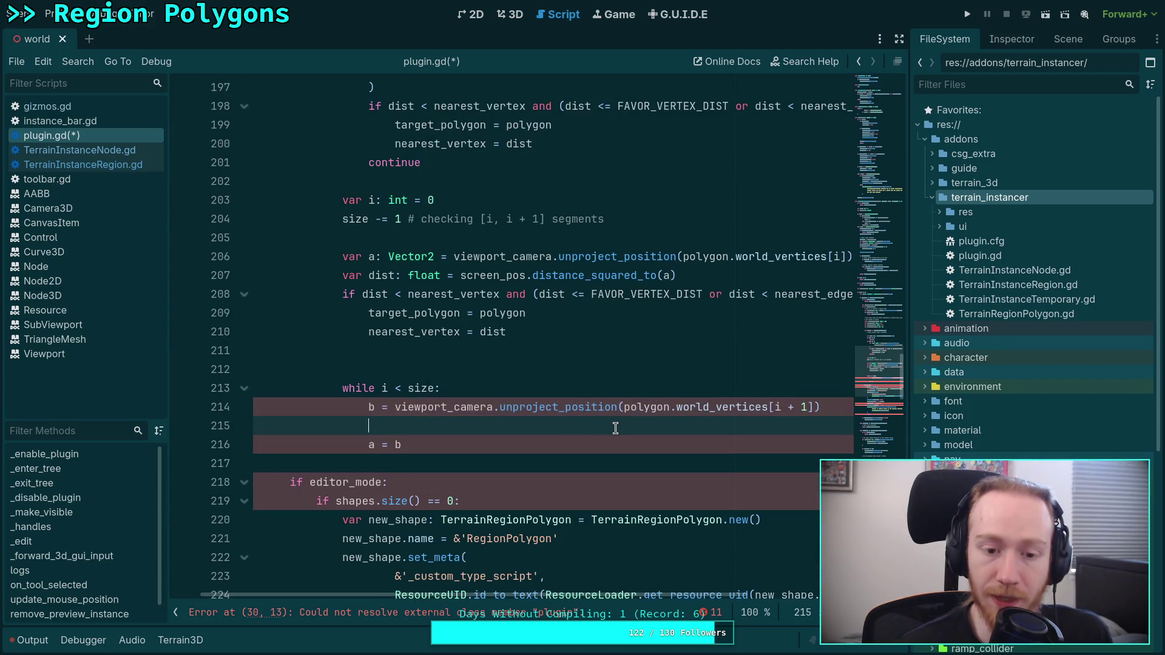
scroll(615, 427, up, 3)
scroll(546, 418, down, 2)
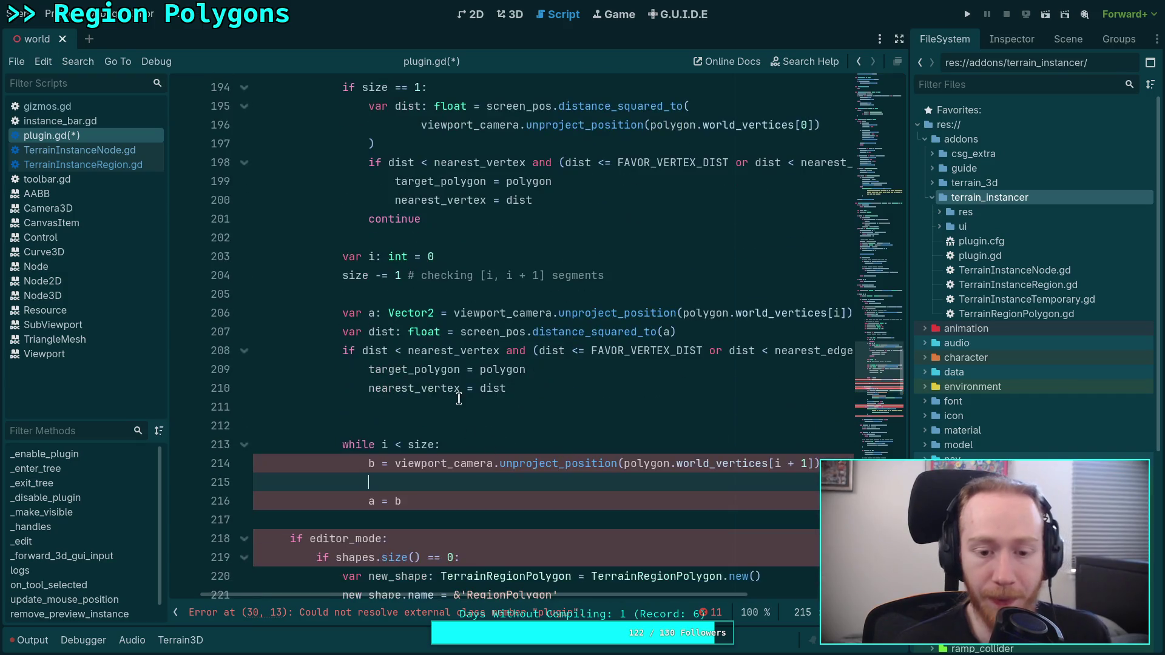
Delete the extra blank line after the vertex check and tidy the empty loop line.
click(462, 405)
key(BackSpace)
click(534, 461)
key(Return)
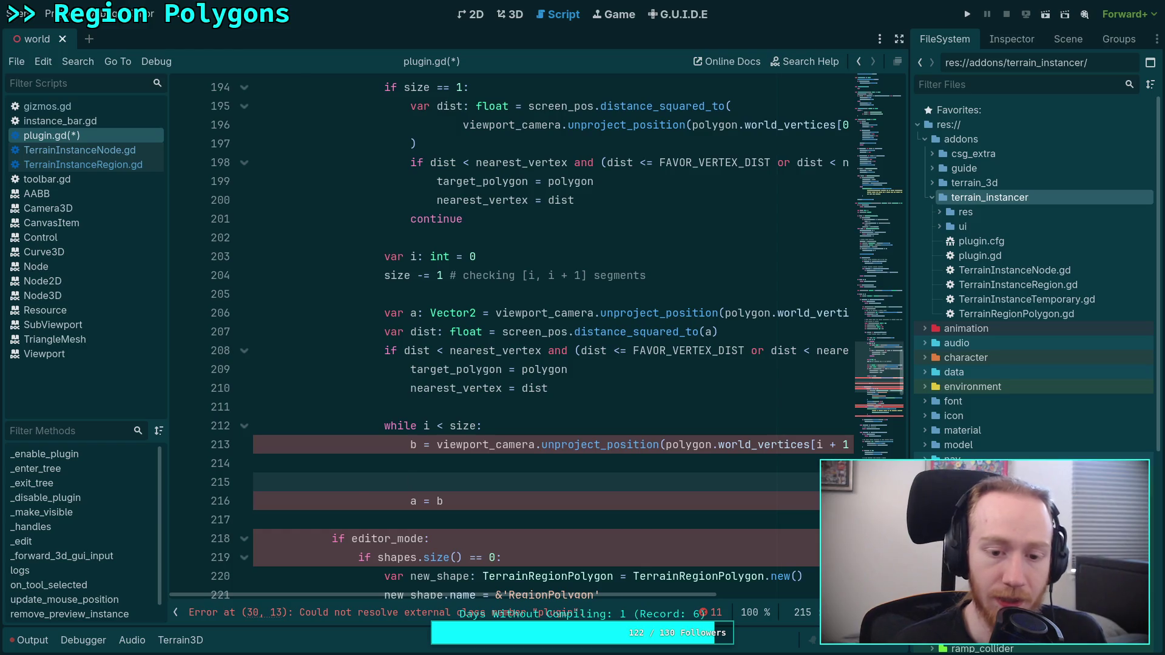
key(BackSpace)
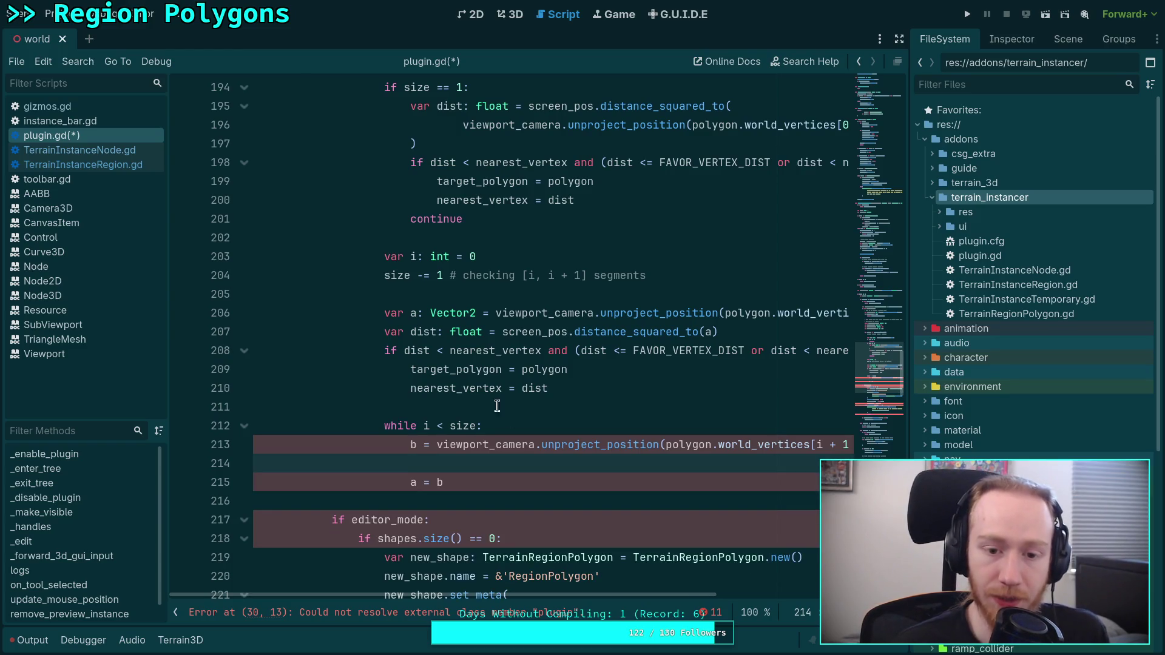
Open a new line above the dist declaration and start declaring var b: Vector2.
click(385, 323)
key(ctrl+shift+Return)
text(va)
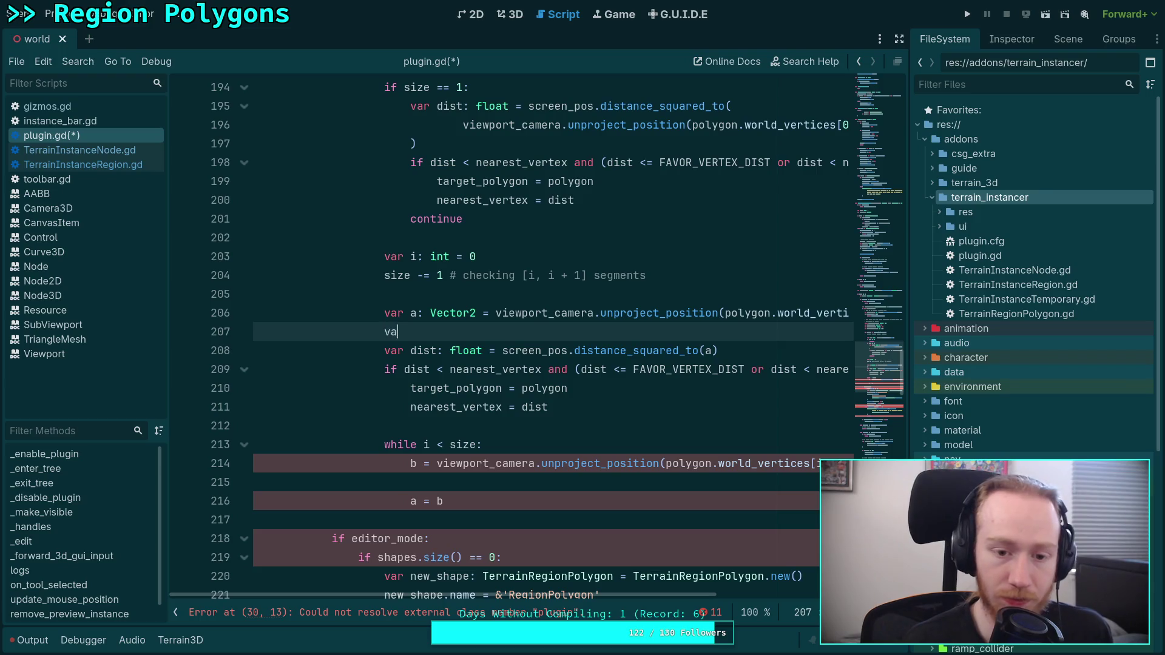
text(r b: Vector2)
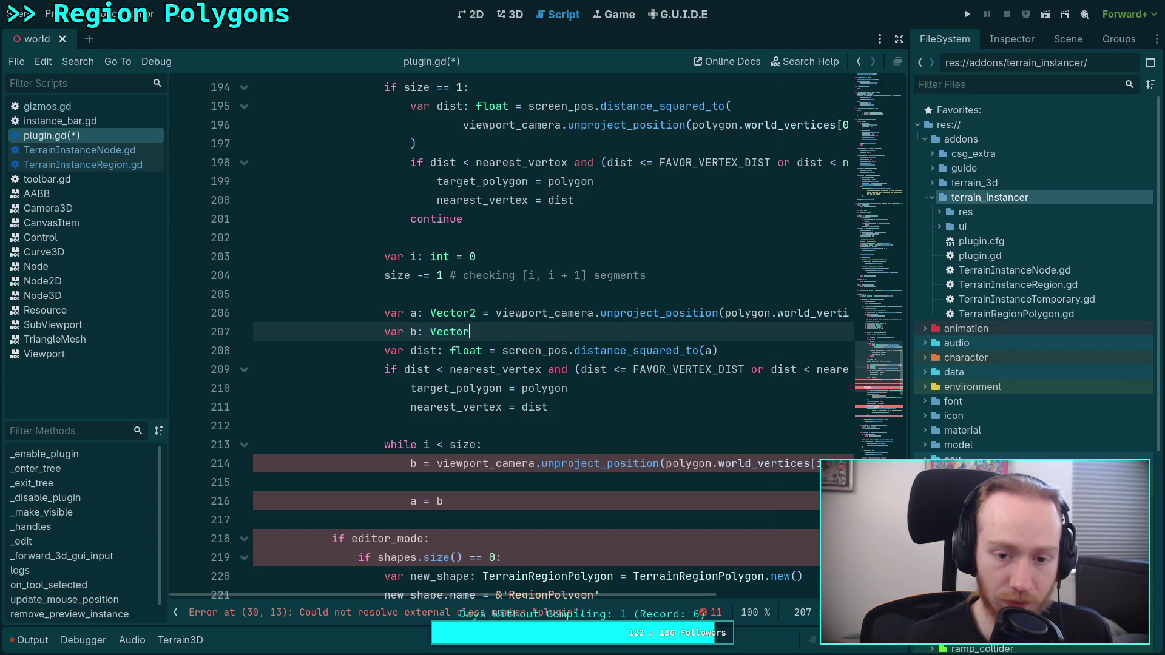
Inside the loop, add dist = screen_pos.distance_squared_to(b).
click(551, 427)
click(554, 479)
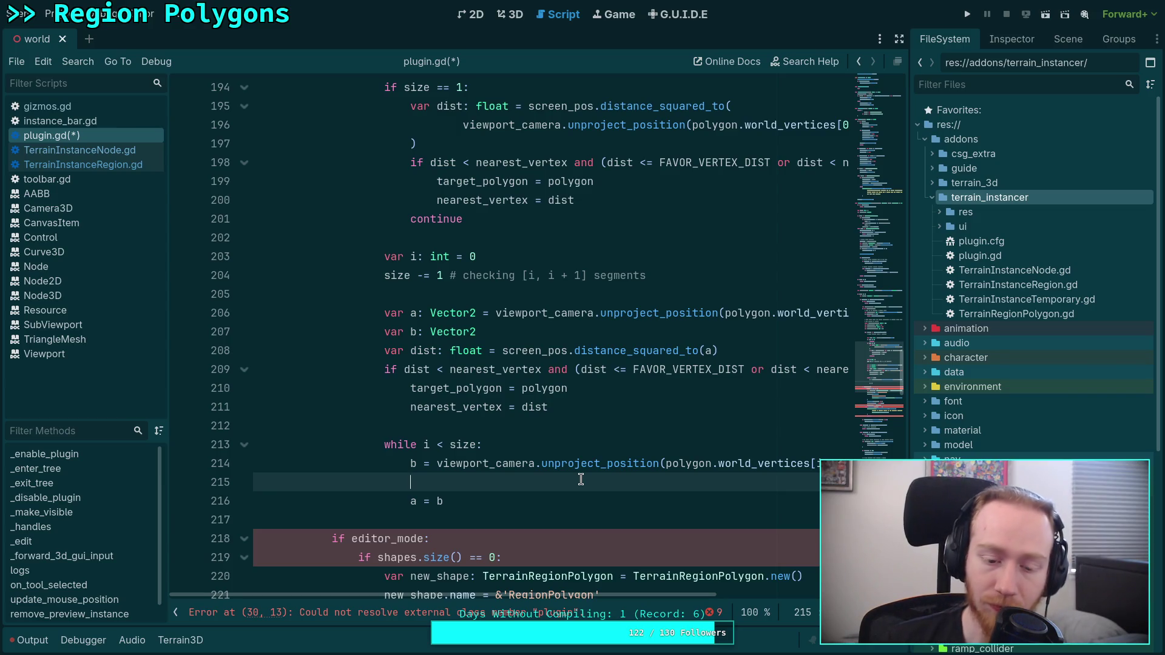
text(dist )
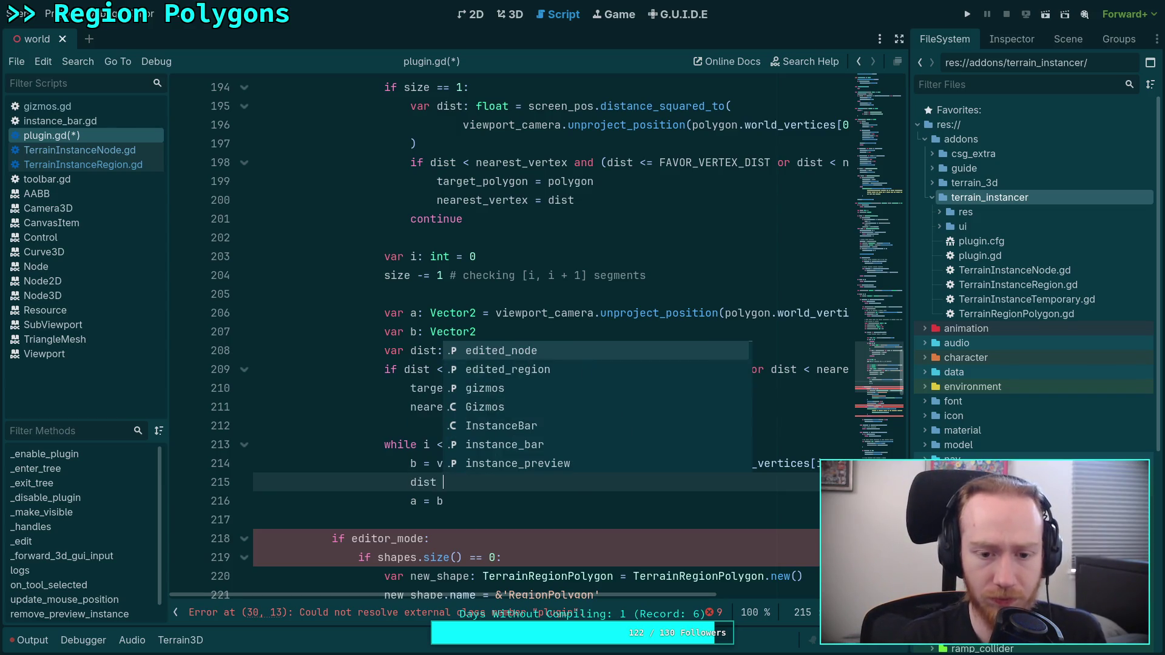
text(=)
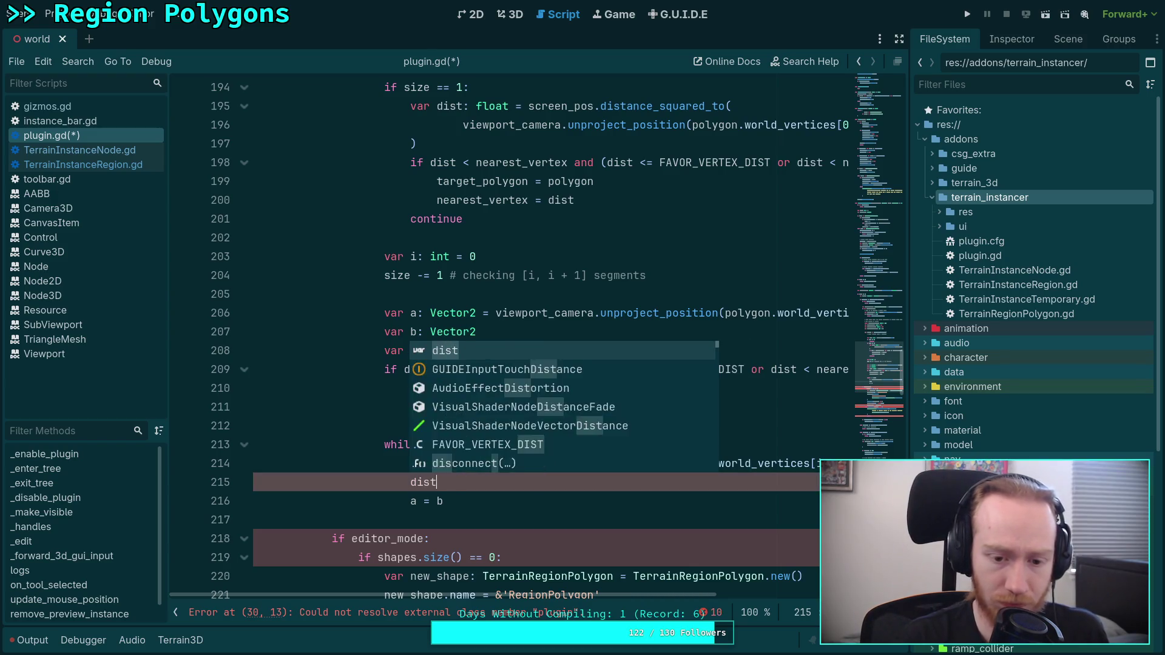
key(Escape)
text(scr)
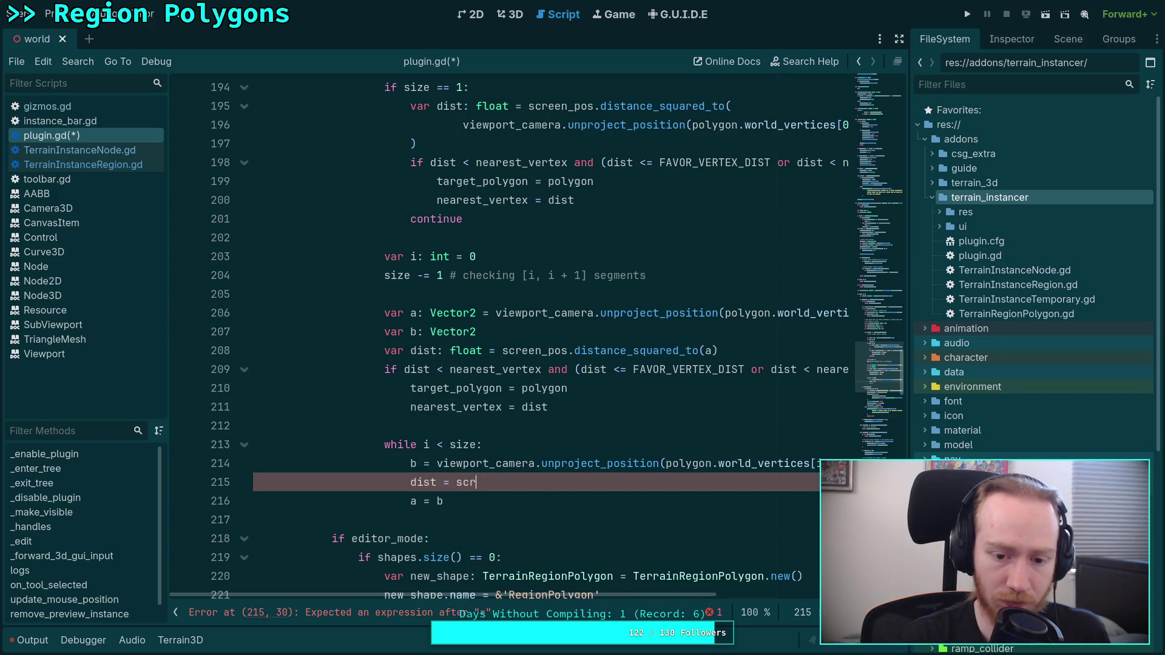
text(een_pos.dist)
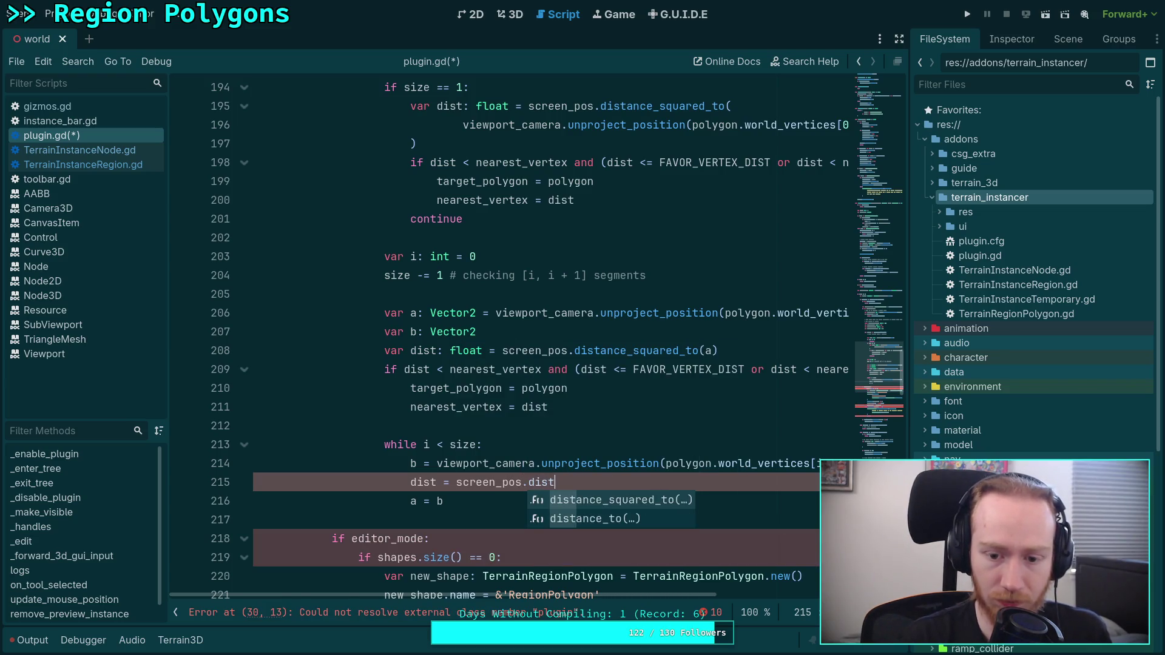
key(Return)
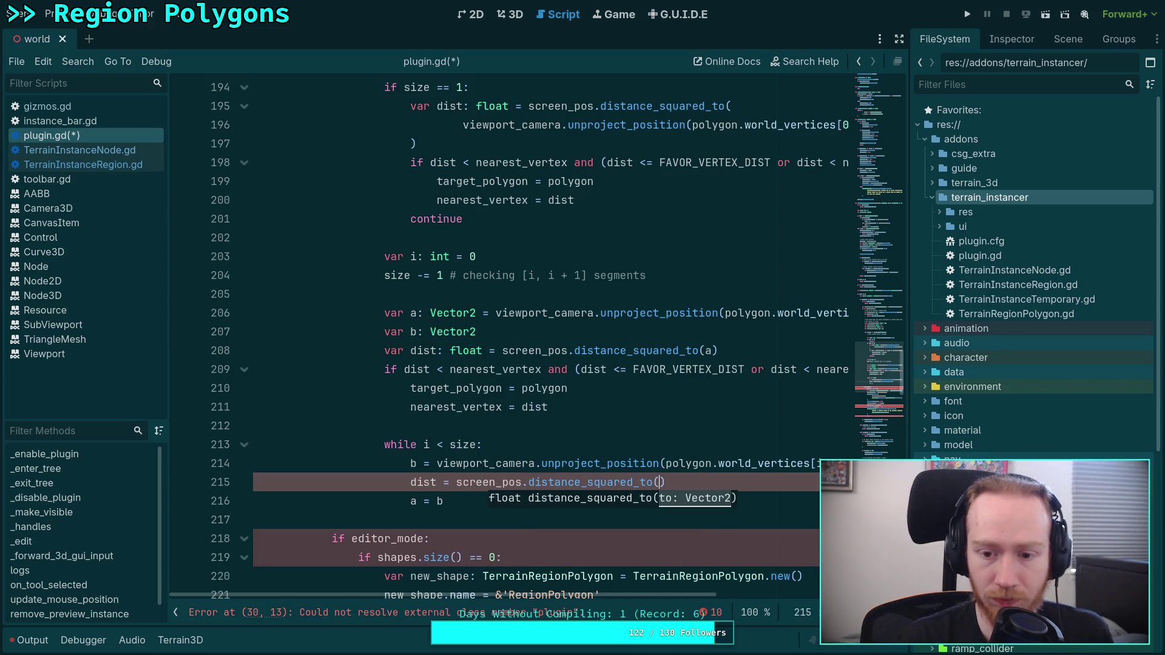
text(b)
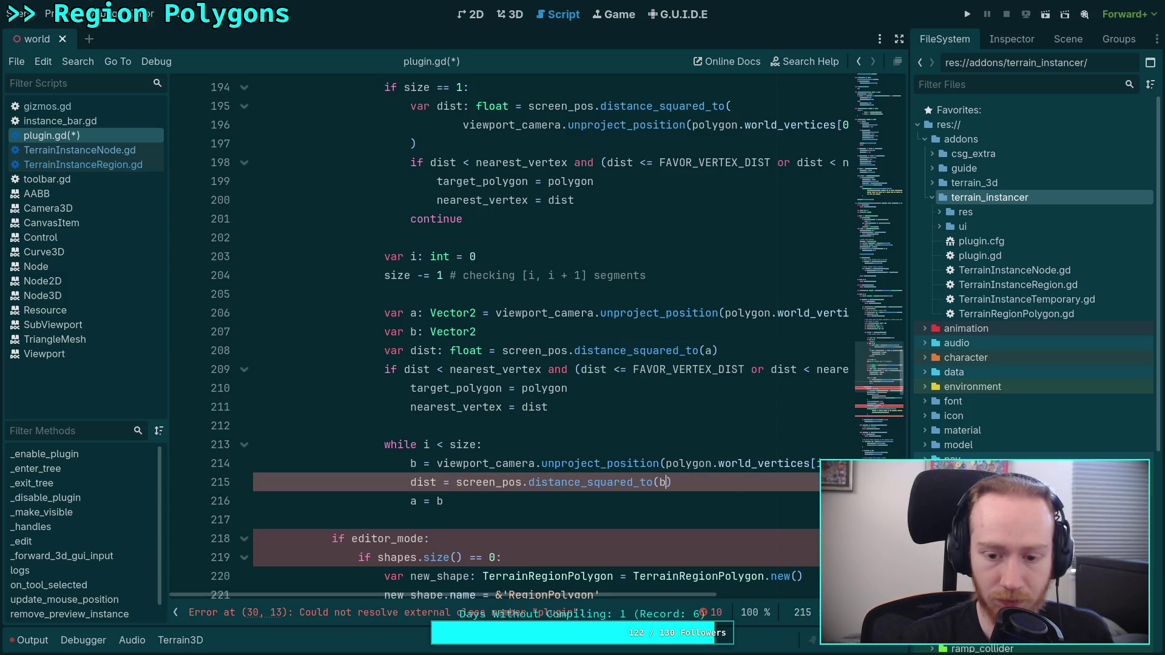
key(End)
key(Return)
Copy the nearest-vertex if block into the loop, indent its body, and add a blank line after it.
drag(386, 371, 601, 403)
right_click(492, 389)
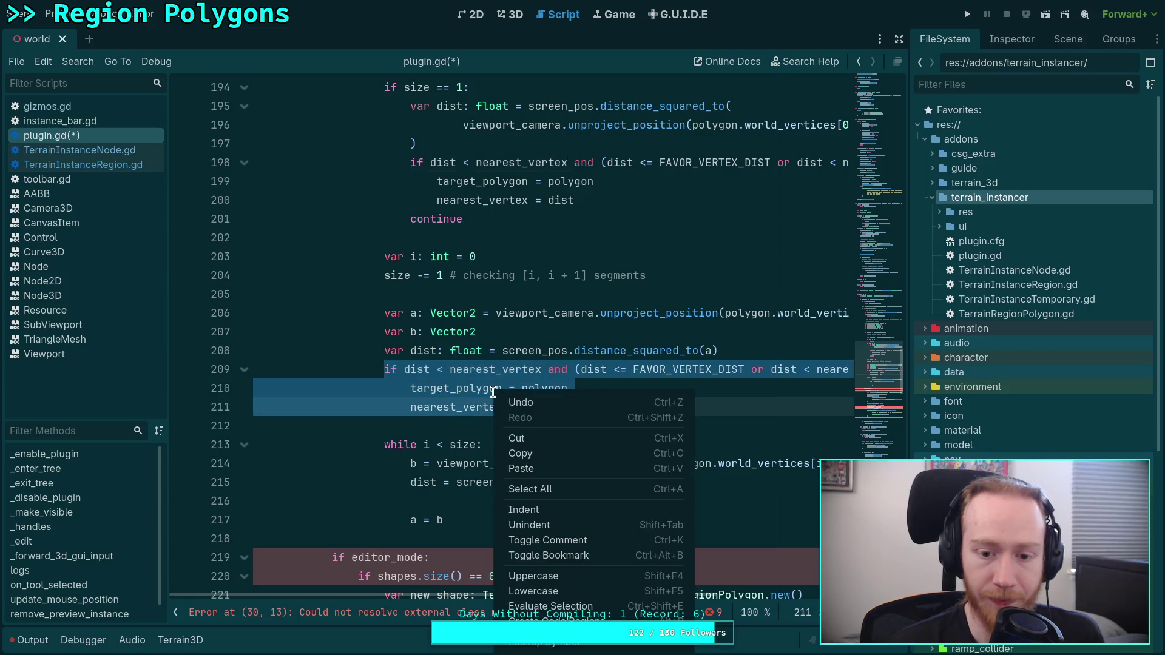
click(522, 453)
click(489, 499)
key(ctrl+v)
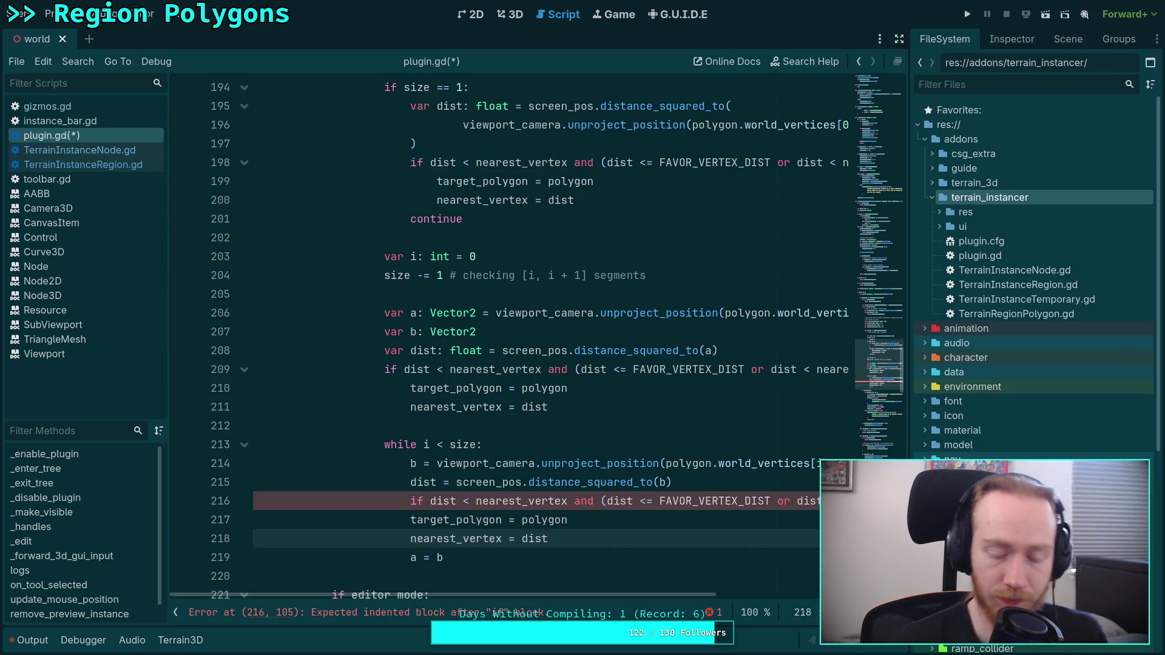
drag(410, 520, 669, 543)
key(Tab)
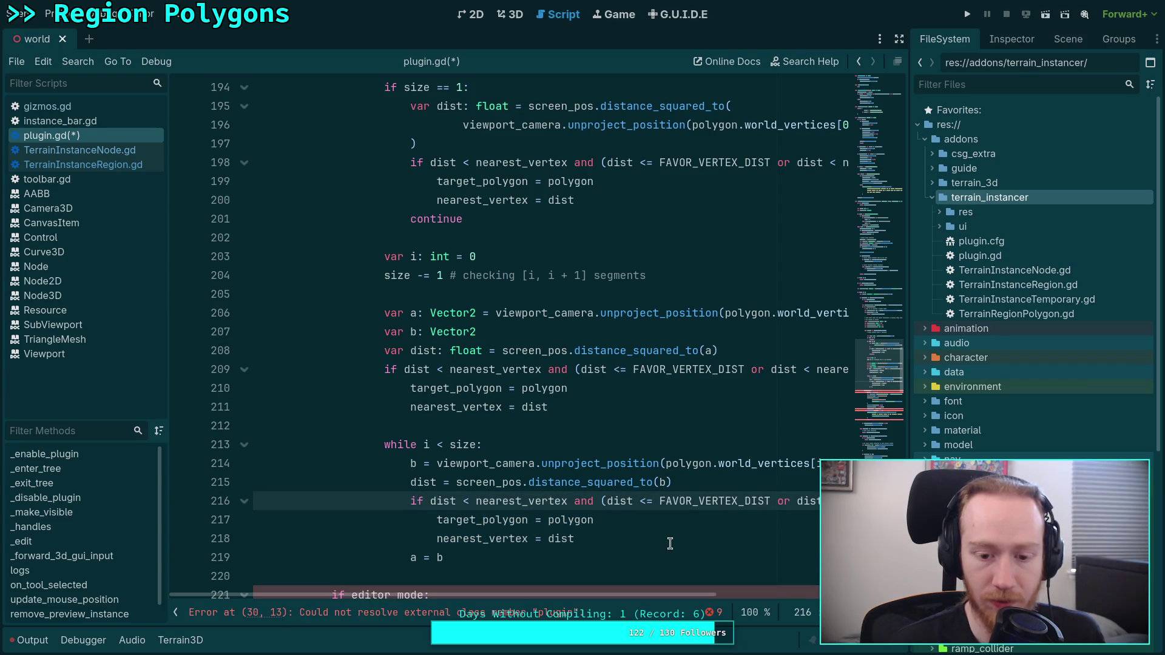
click(672, 539)
key(Return)
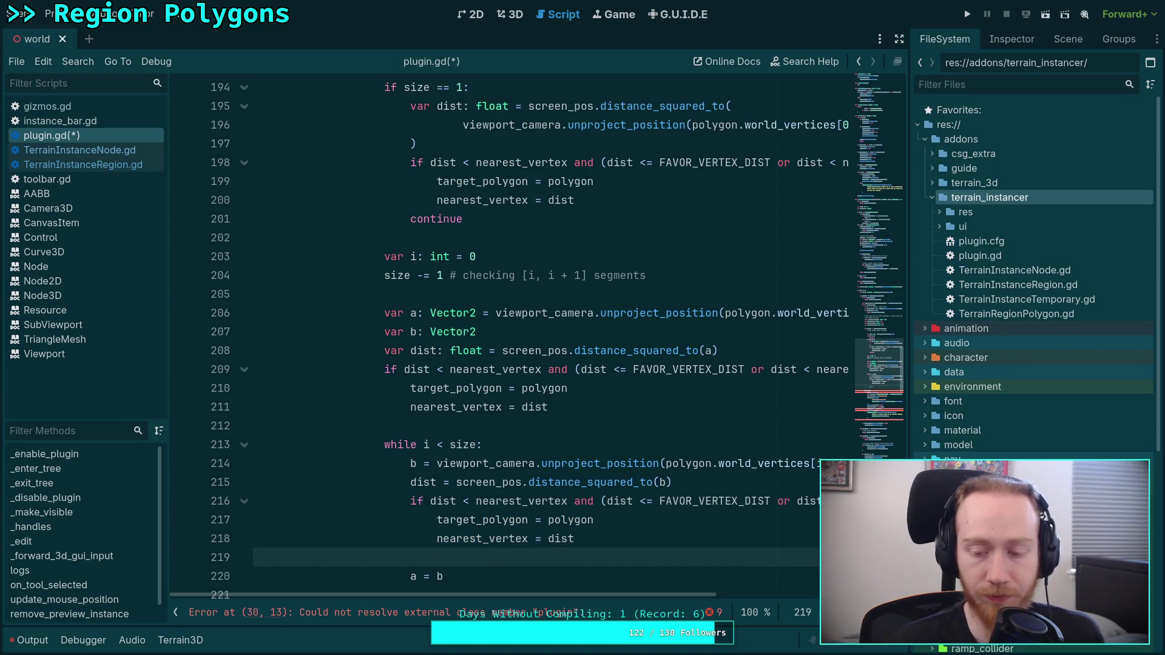
mouse_move(647, 593)
mouse_down()
mouse_move(746, 593)
mouse_move(647, 593)
mouse_up()
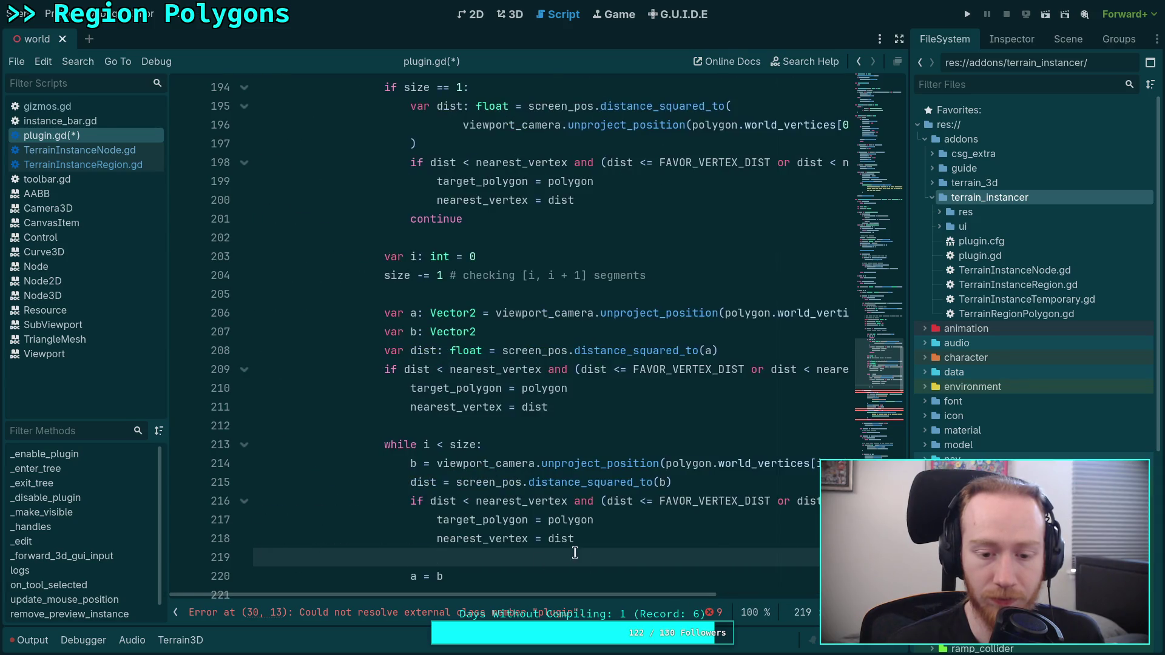
scroll(574, 553, down, 2)
key(Up)
key(Up)
key(Up)
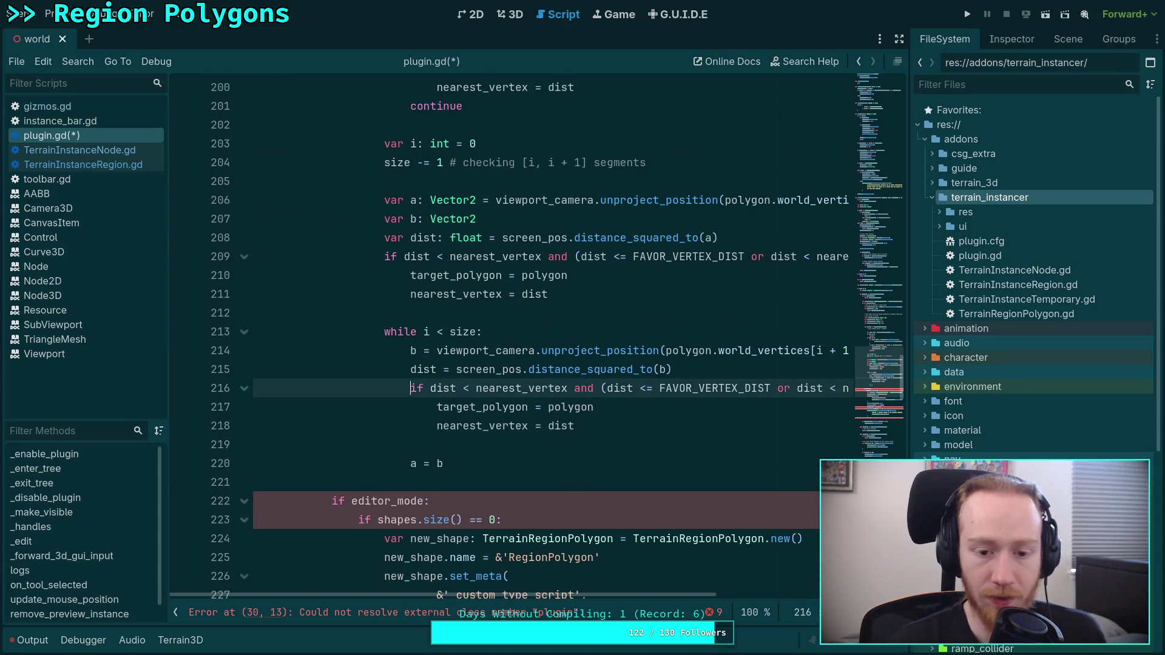
Add a '# Vertex check' comment above the loop's dist assignment.
key(Up)
key(Return)
key(Return)
key(Up)
text(# Vertex c)
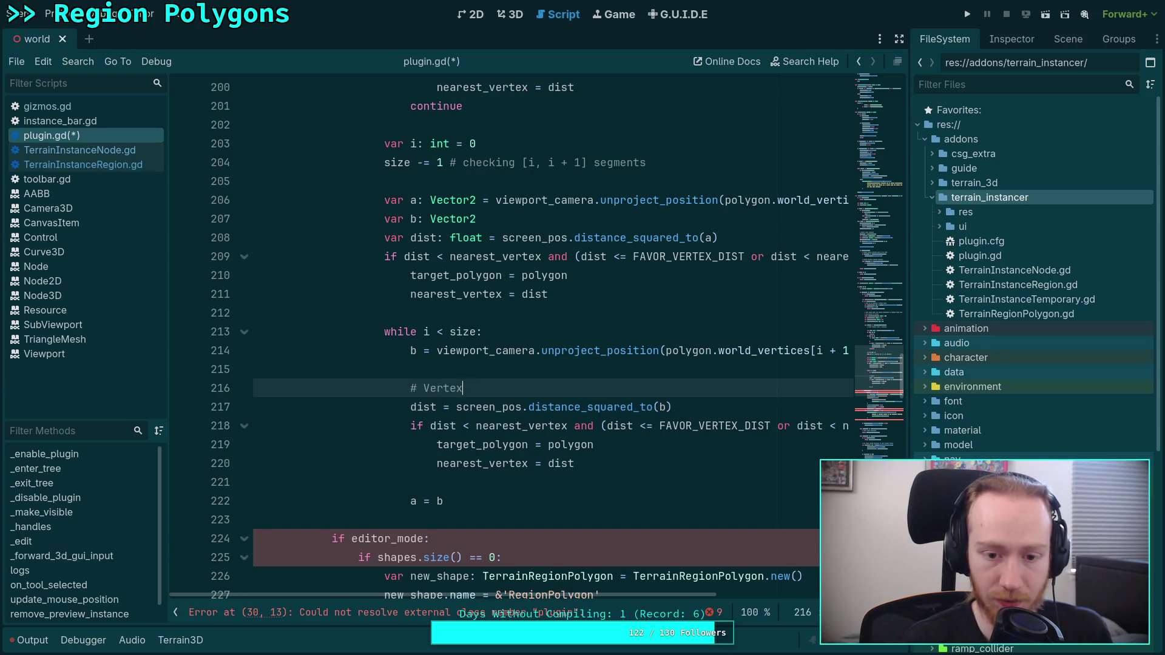
text(heck)
Insert an Edge check comment line above a = b.
key(Down)
key(Down)
key(Down)
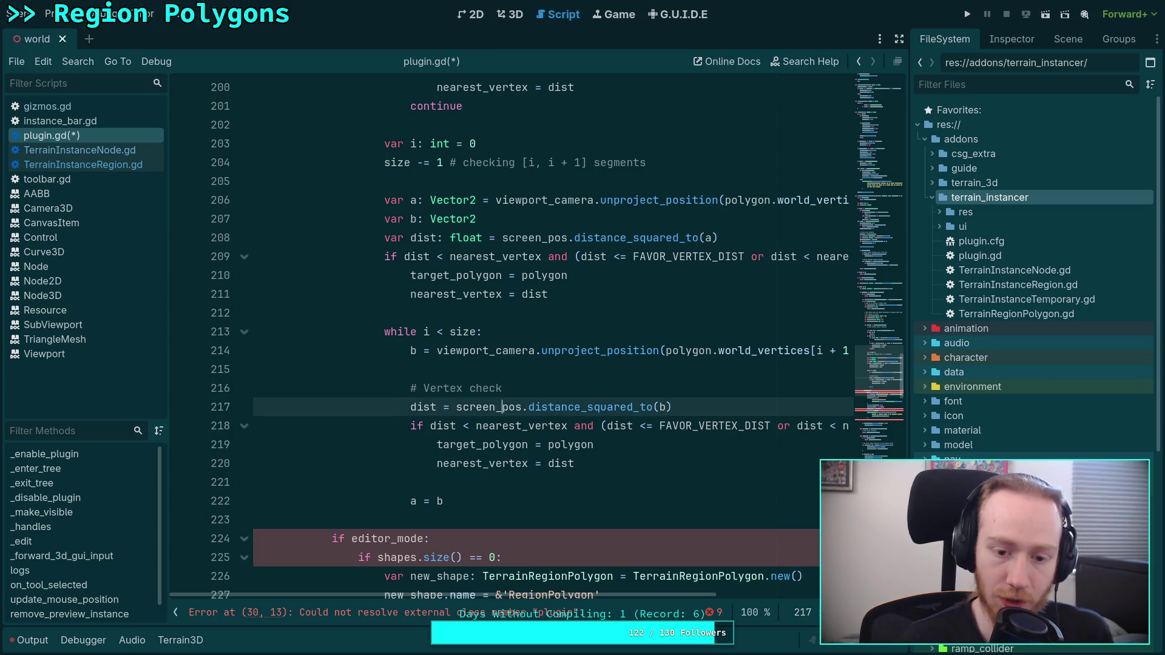
key(Return)
key(Up)
key(Return)
text(#)
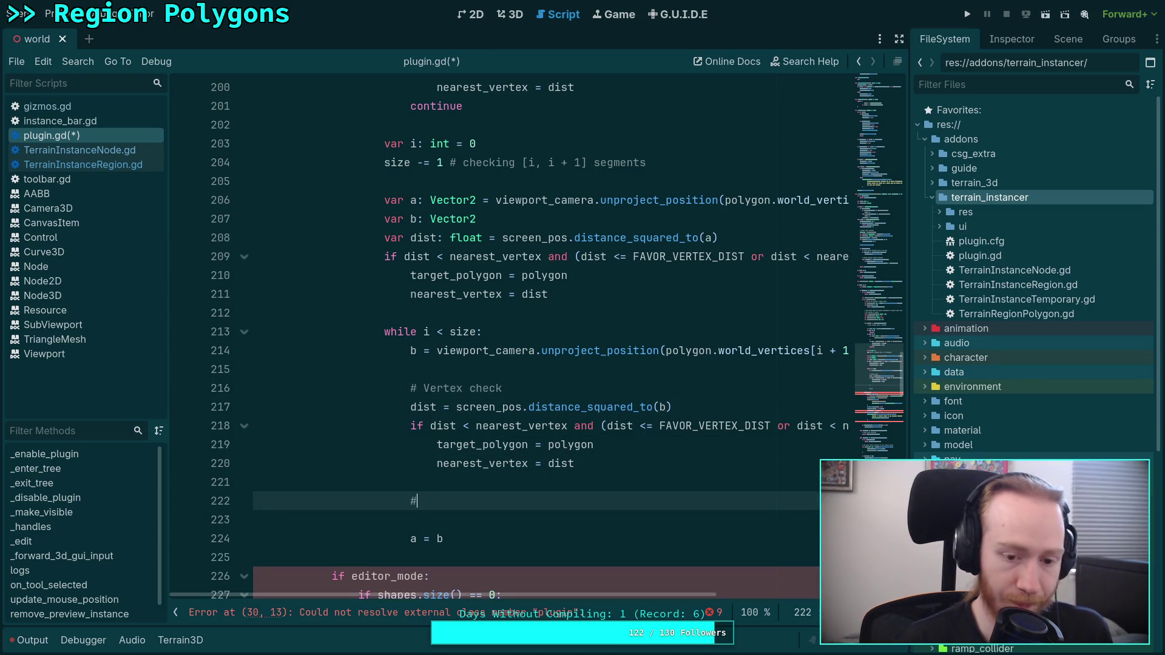
text( Ed)
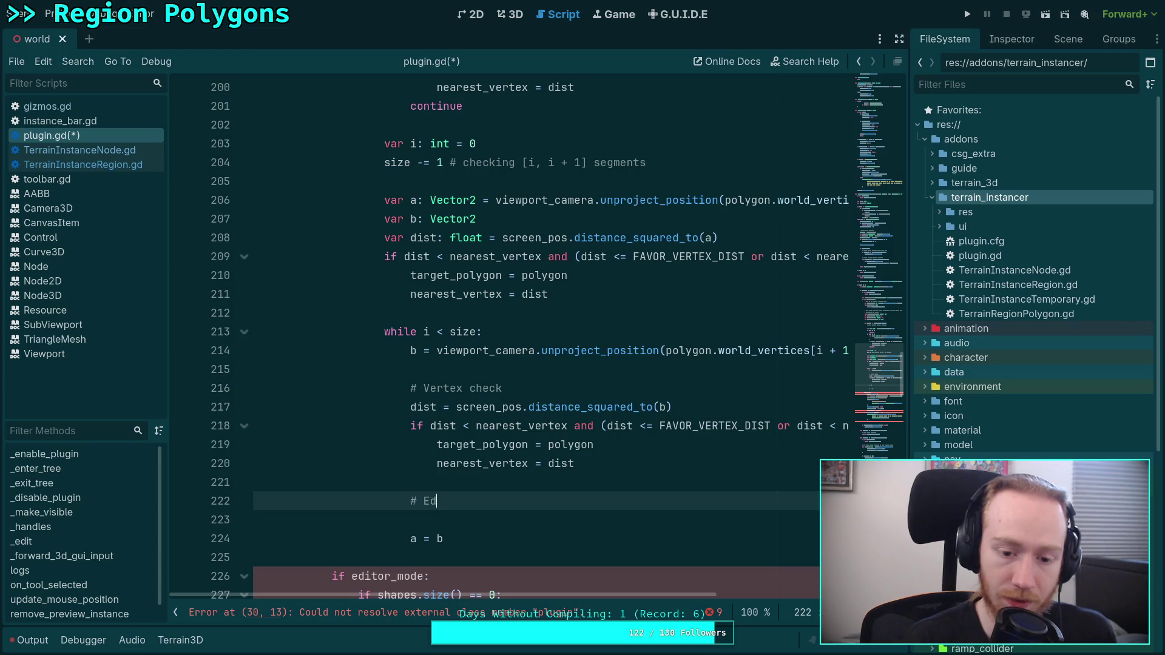
text(gchekt)
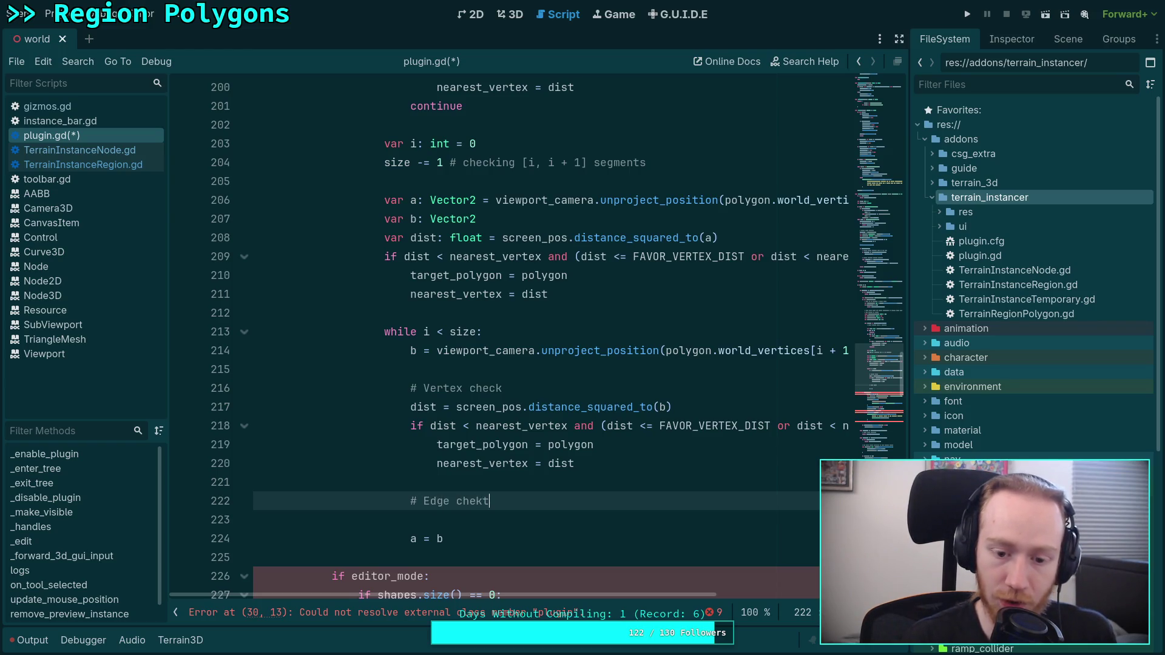
text(ck)
Add a '# Next segment' comment below the Edge check comment.
key(Return)
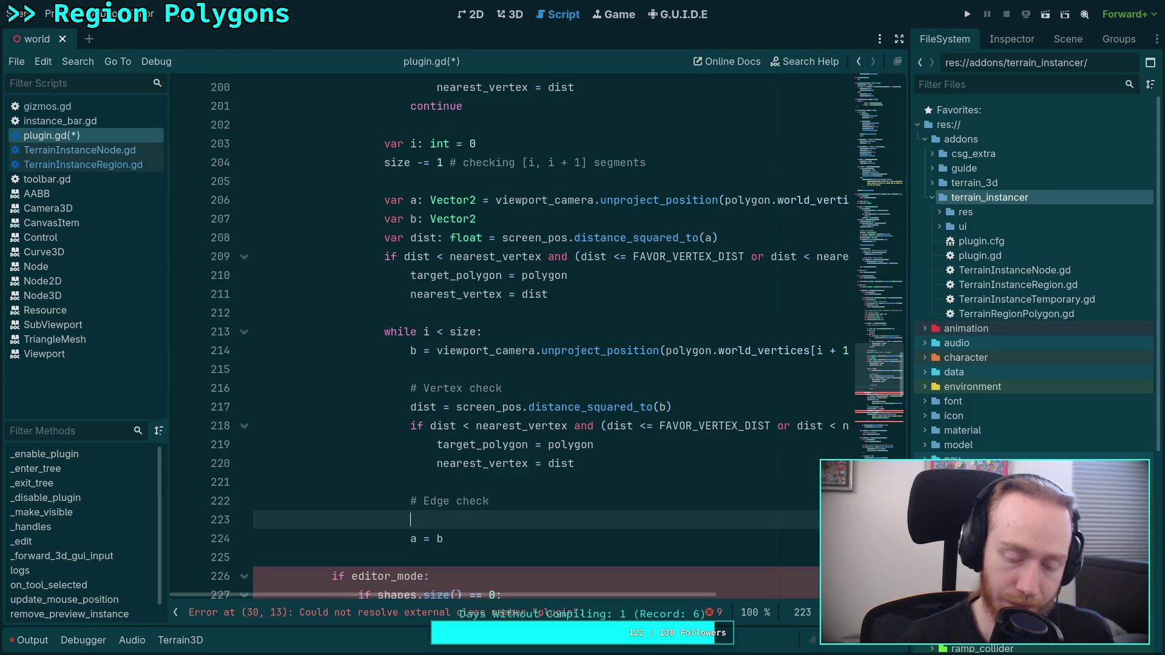
key(Return)
text(@)
key(BackSpace)
text(#)
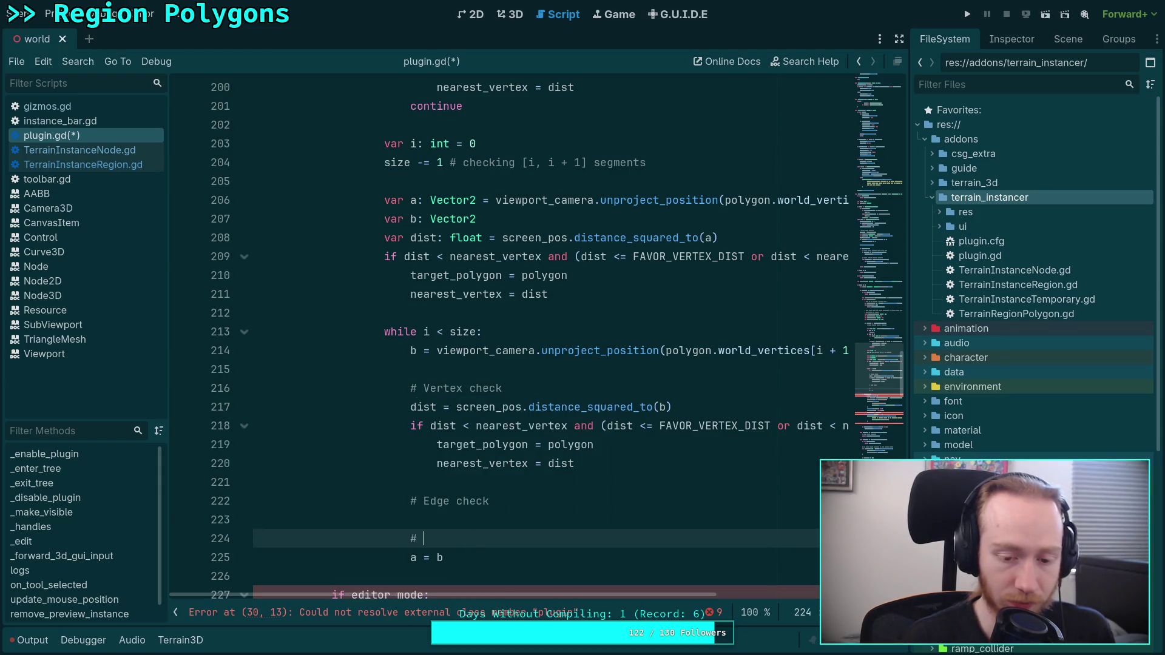
text(seg)
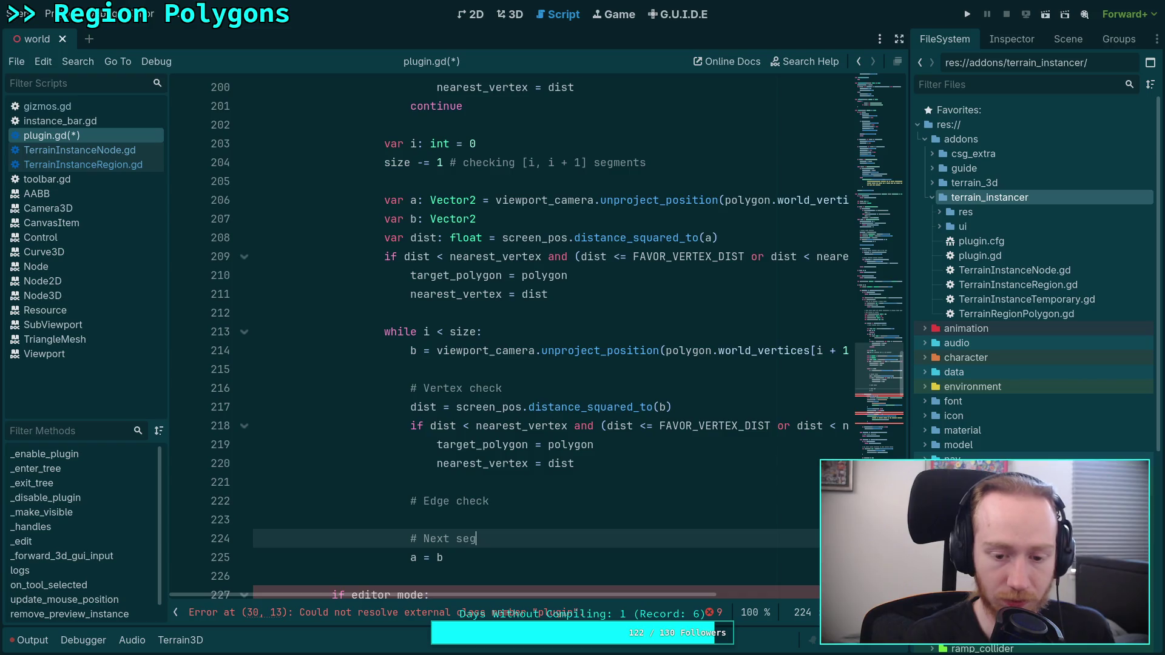
text(ment)
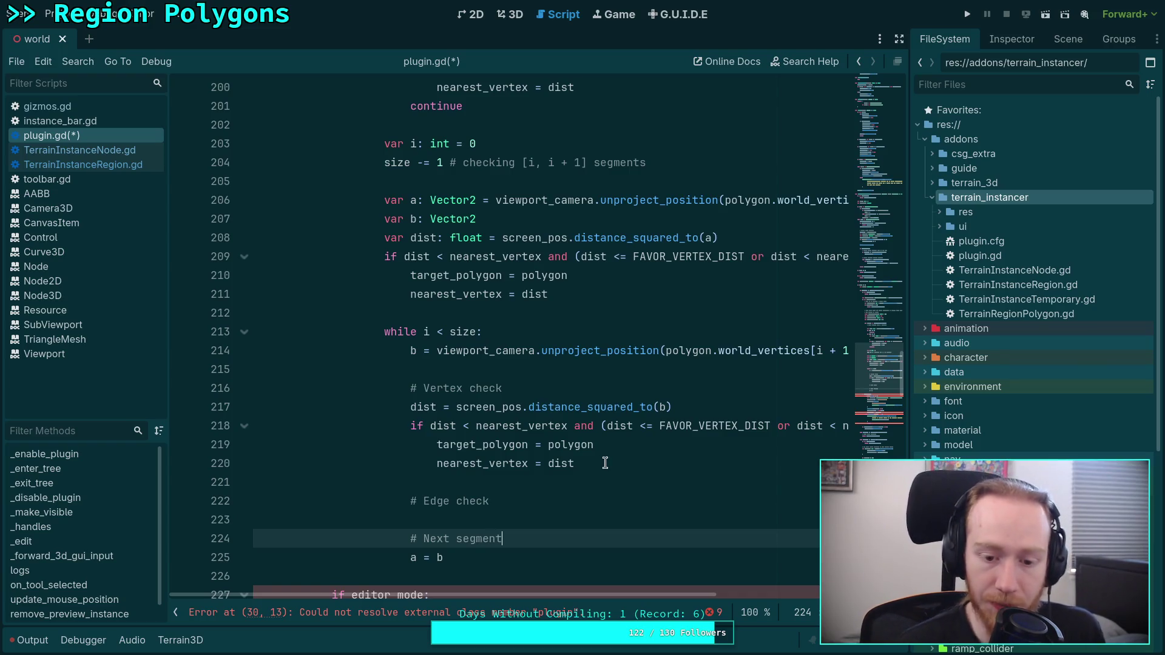
click(583, 485)
click(572, 501)
Under the Edge check comment, begin the line dist = Geometry2D.
key(Return)
text(dist = Geom)
key(Return)
text(3)
key(BackSpace)
text(.near)
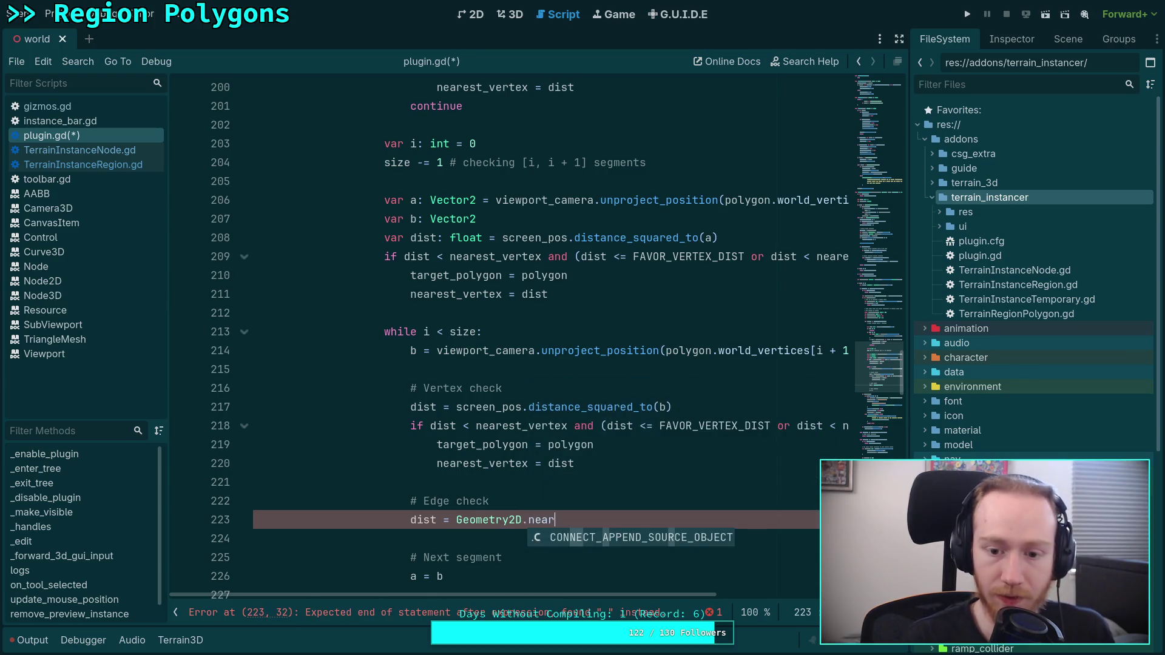
Complete it as Geometry2D.get_closest_point_to_segment(screen_pos, a, b).
key(BackSpace)
key(BackSpace)
key(BackSpace)
key(BackSpace)
text(clos)
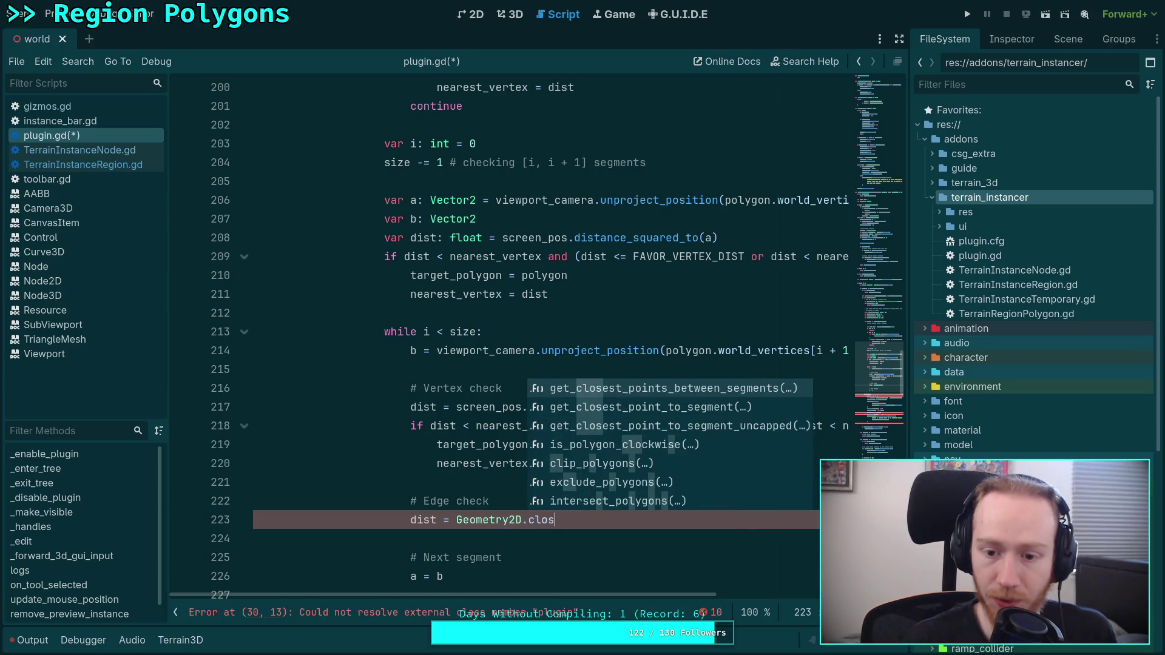
key(Down)
key(Return)
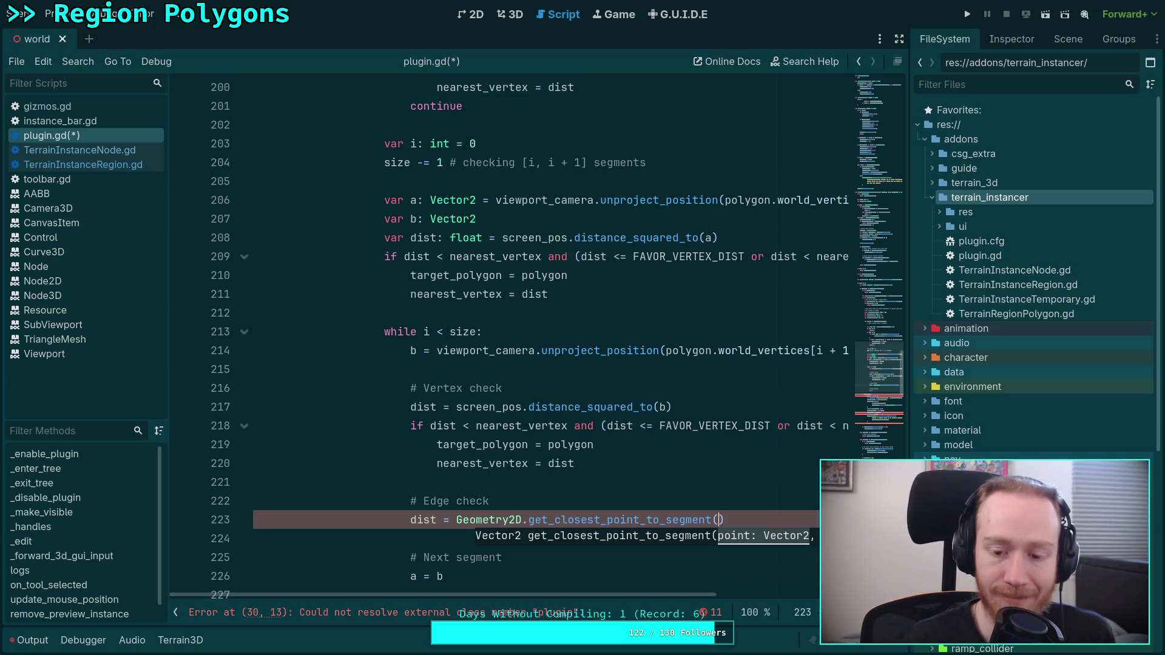
text(screen_)
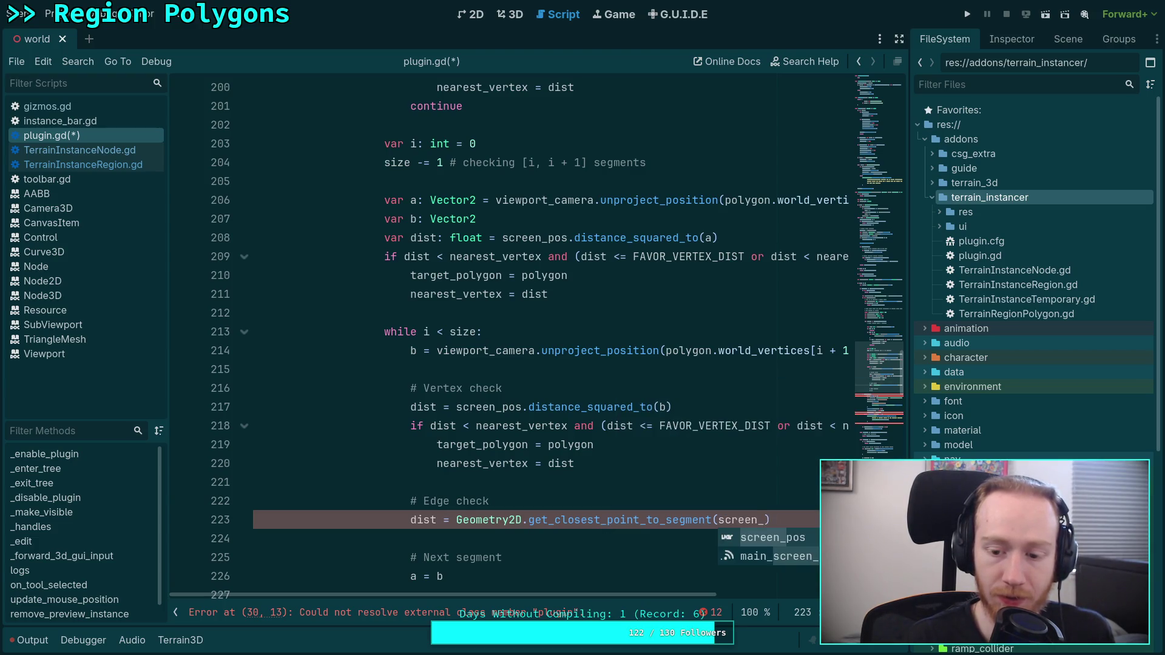
key(Return)
text(, )
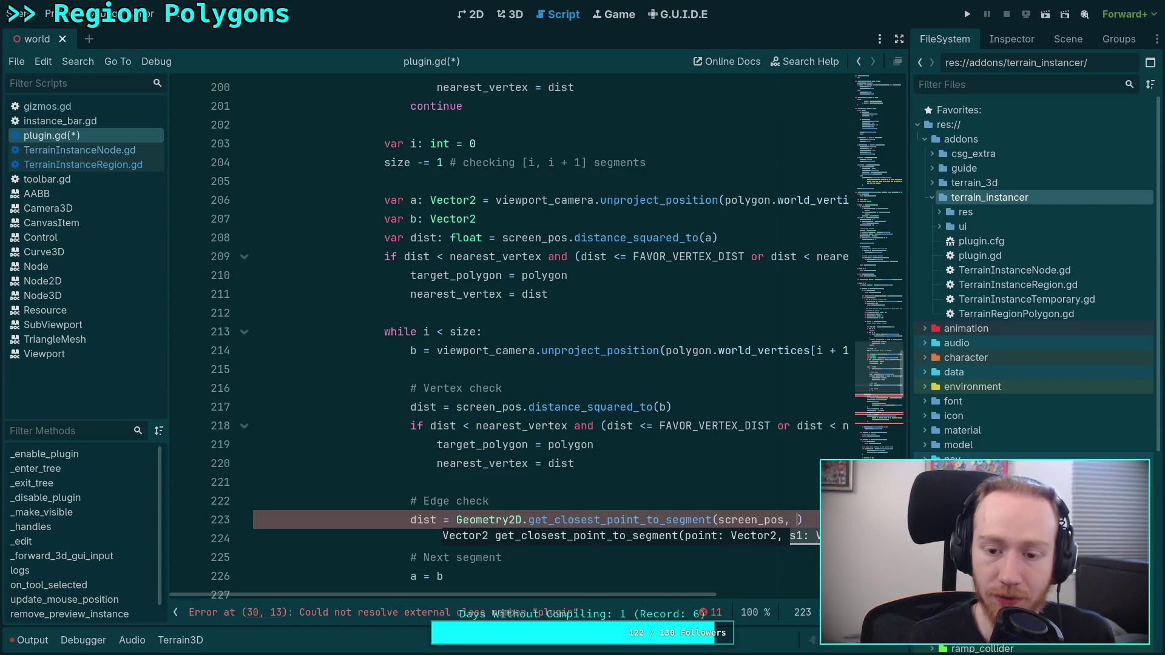
text(a, b)
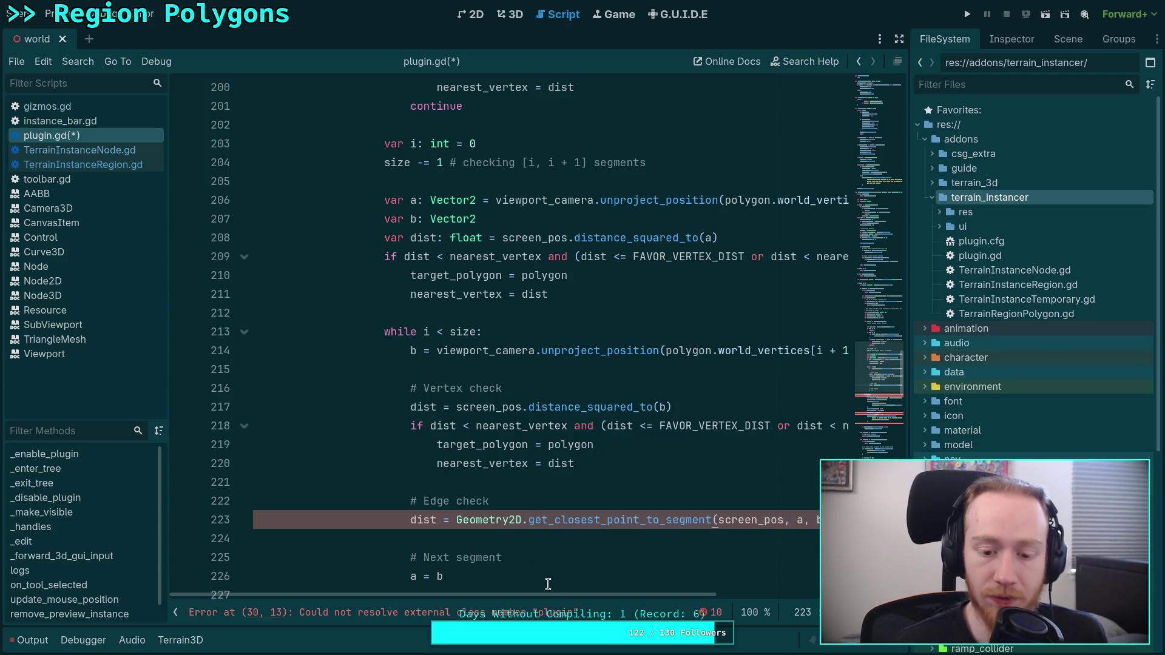
Keep dist as the assignment target on line 223 instead of a new closest variable.
drag(558, 594, 613, 592)
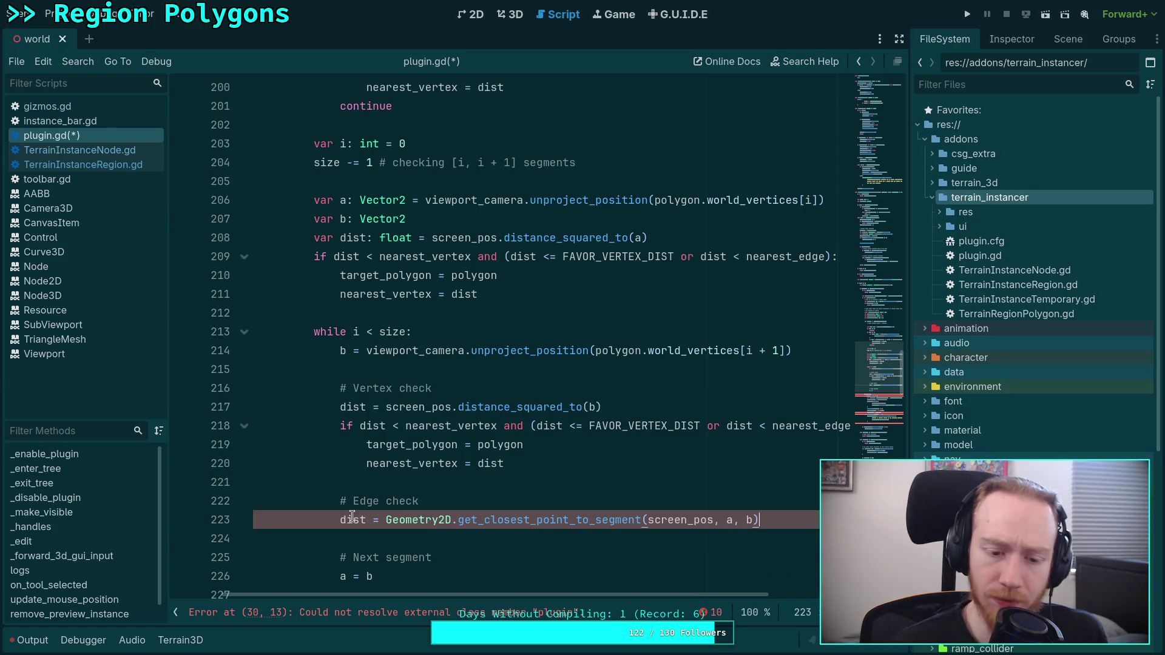
drag(366, 519, 338, 516)
text(var clo)
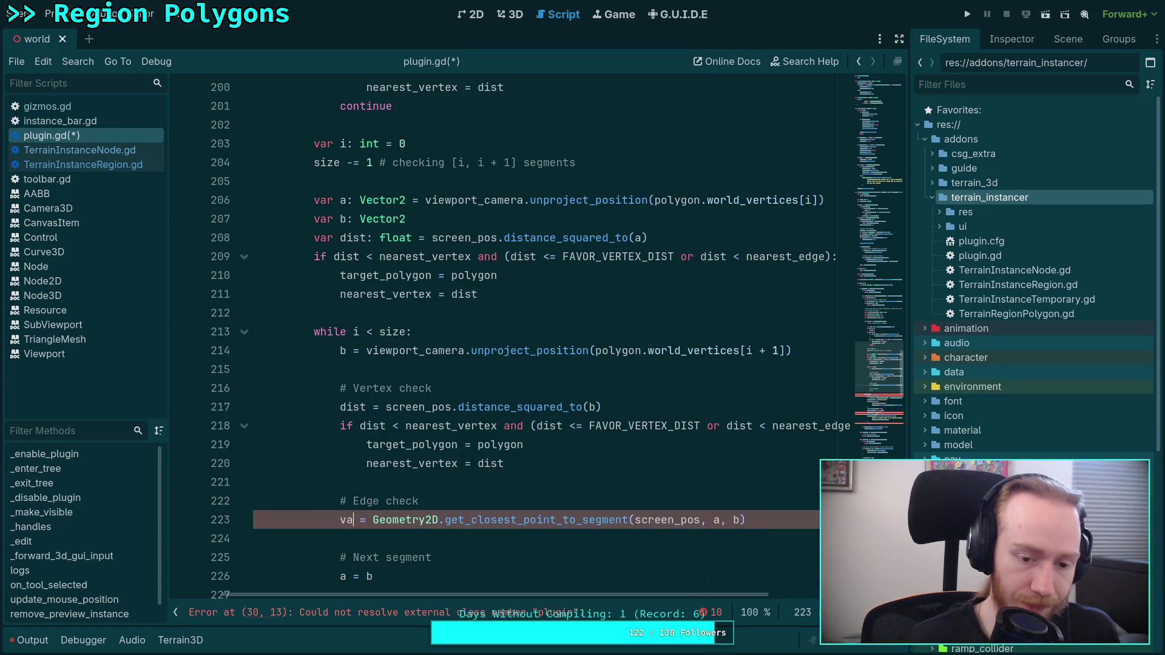
text(sest:)
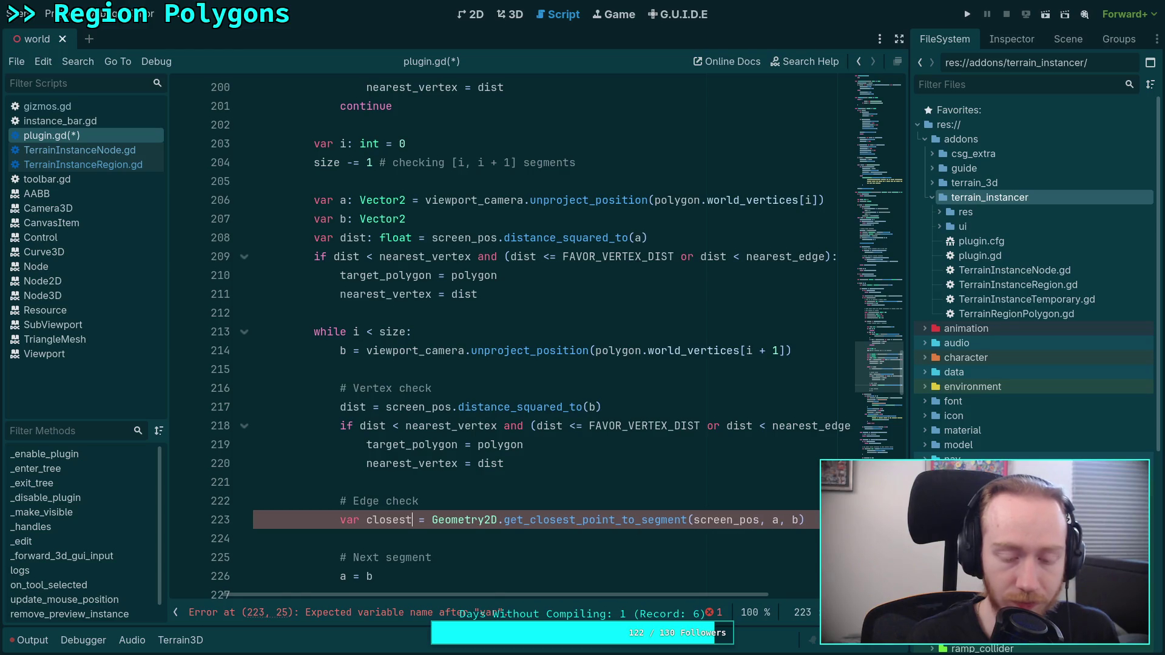
key(BackSpace)
key(BackSpace)
key(BackSpace)
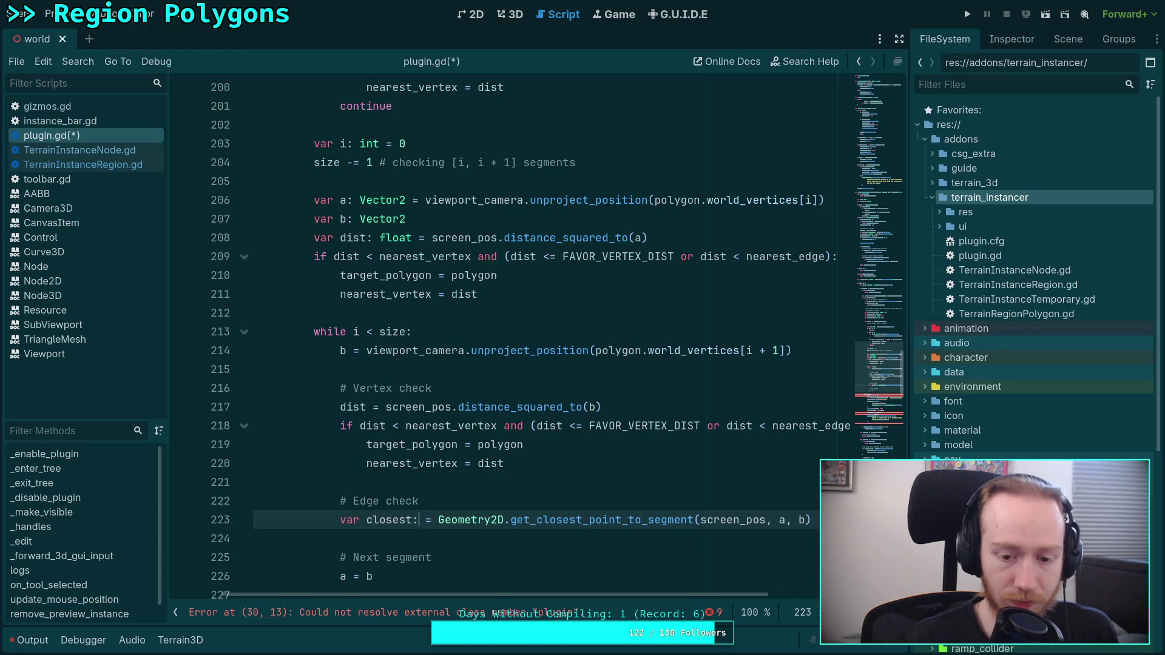
text(dist)
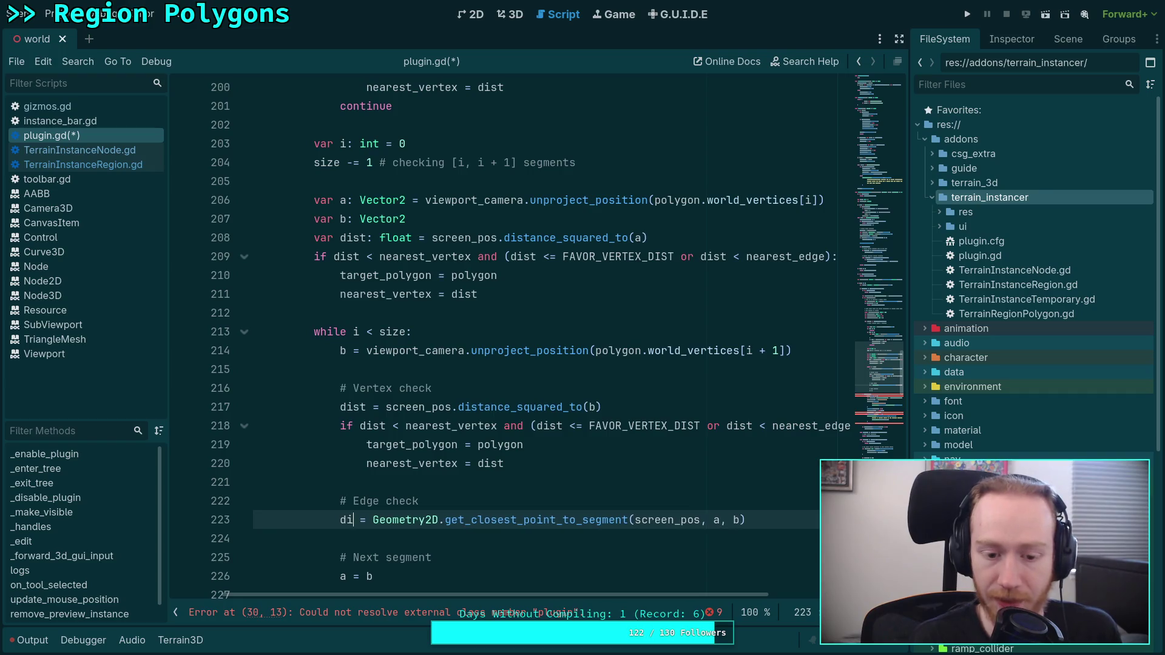
click(426, 534)
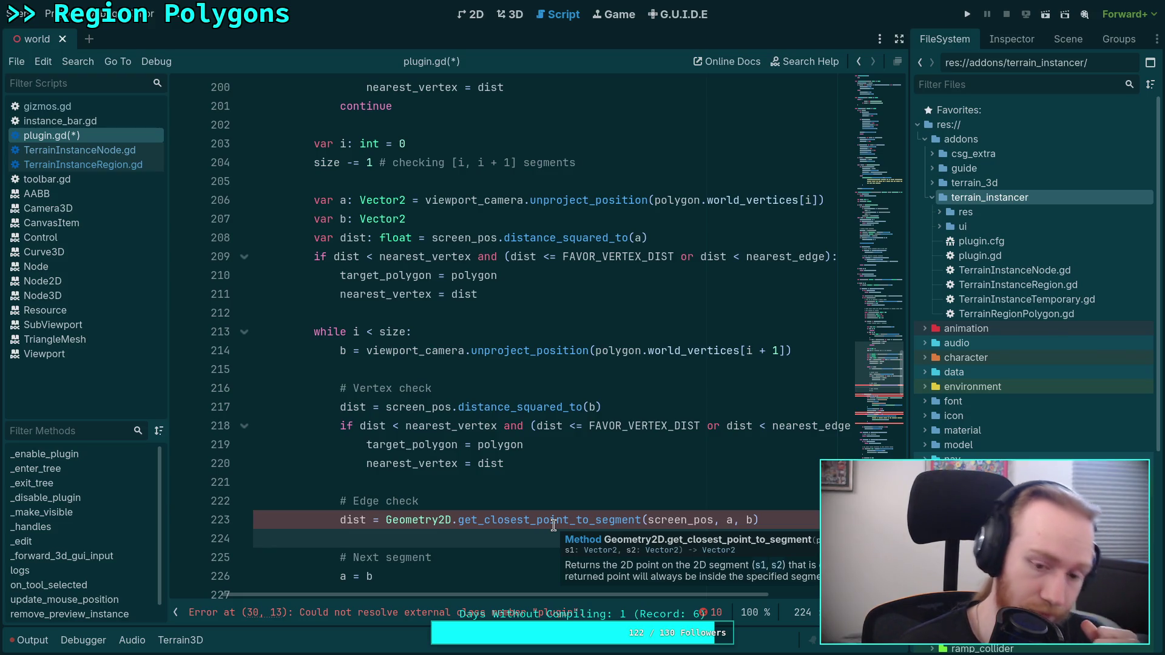
Wrap the closest point in screen_pos.distance_squared_to(...) so dist is the squared distance.
click(386, 519)
text(sc)
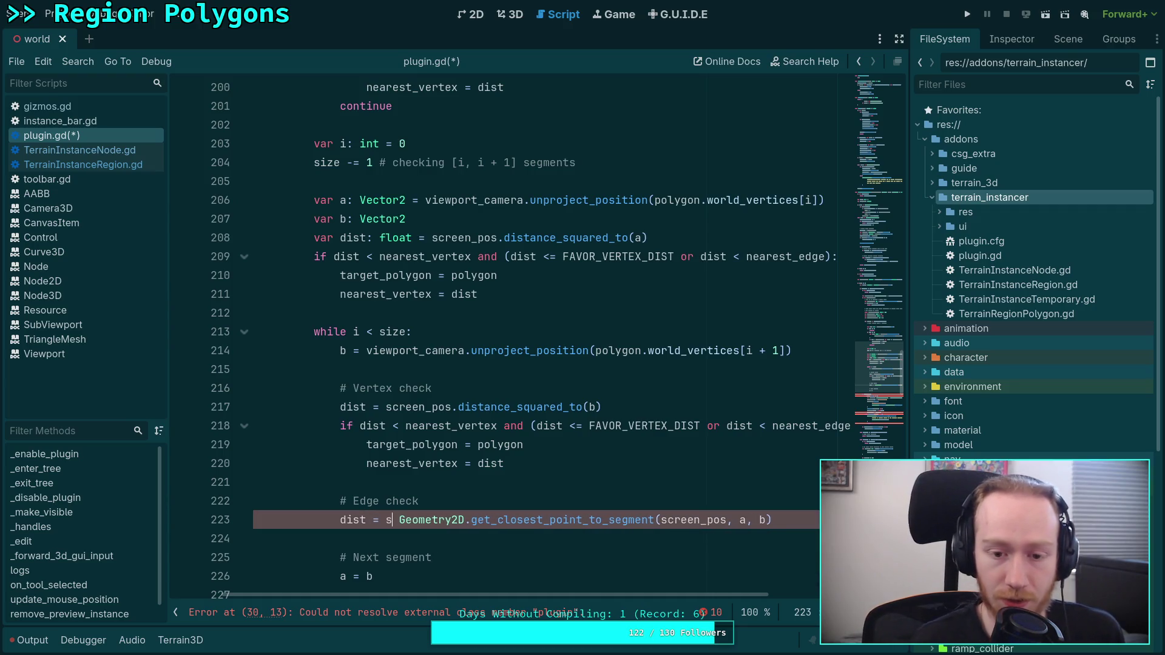
key(BackSpace)
key(BackSpace)
text(screen_pos.distance_squared_to()
key(Return)
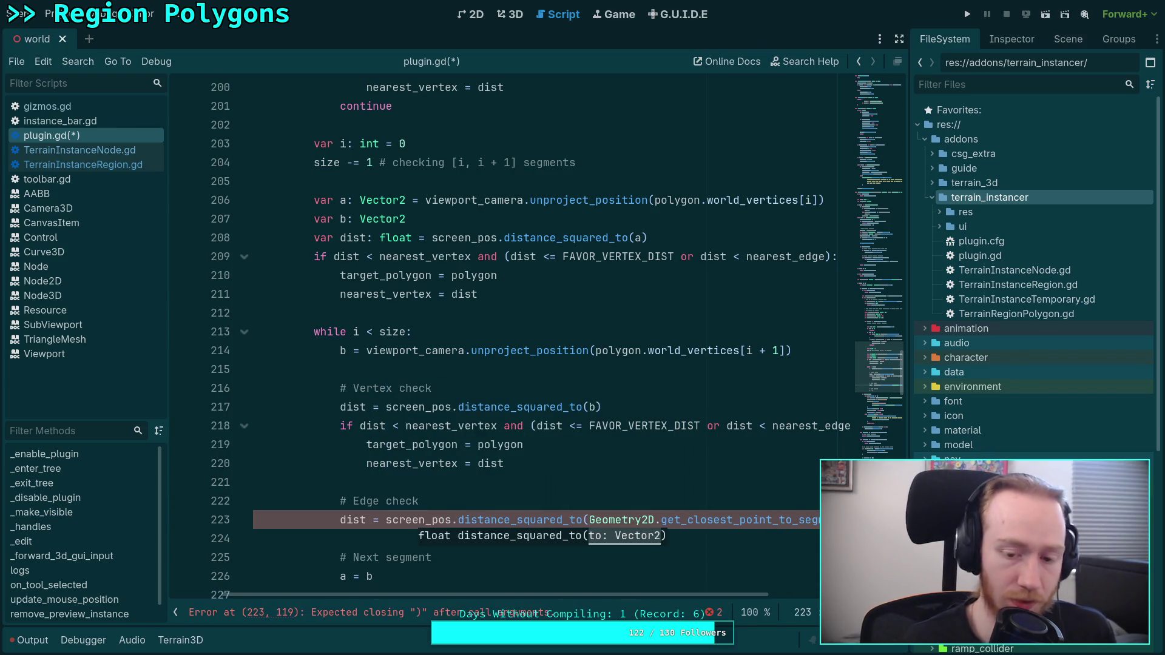
key(Escape)
scroll(534, 340, right, 5)
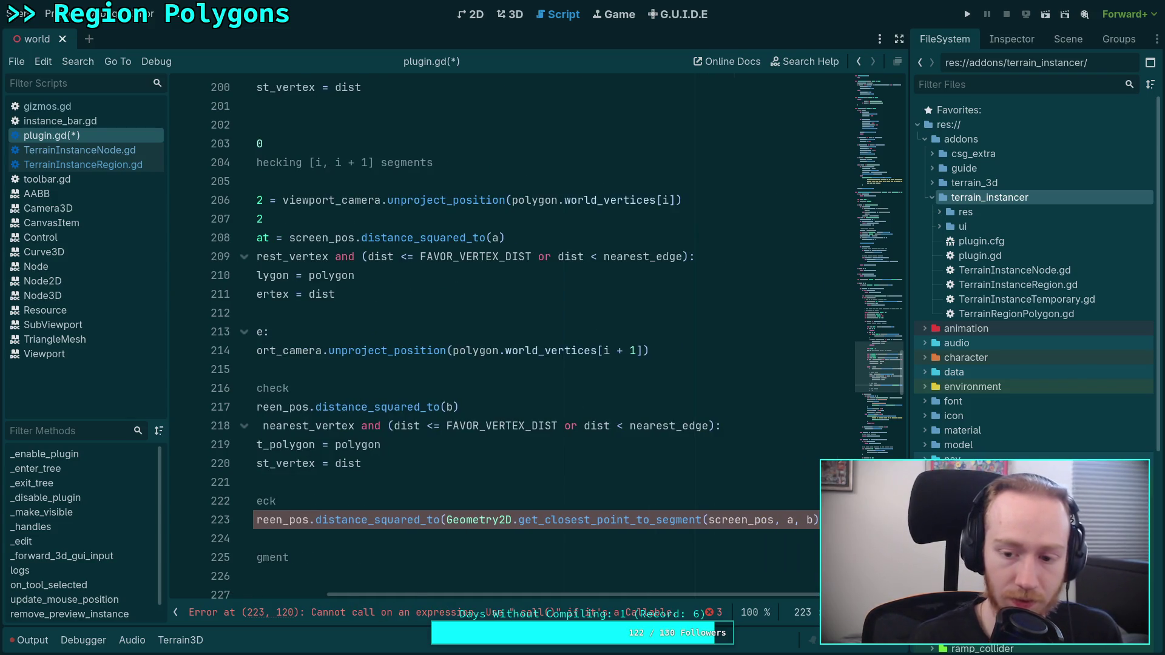
drag(628, 594, 566, 595)
key(alt+Tab)
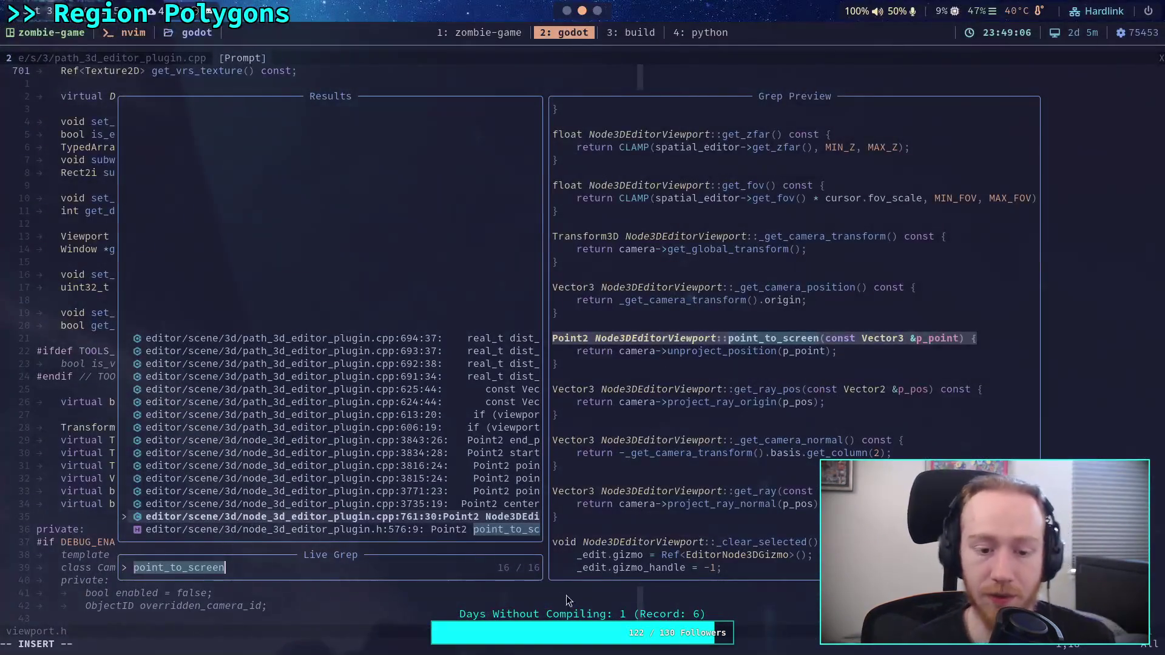
key(Escape)
key(Escape)
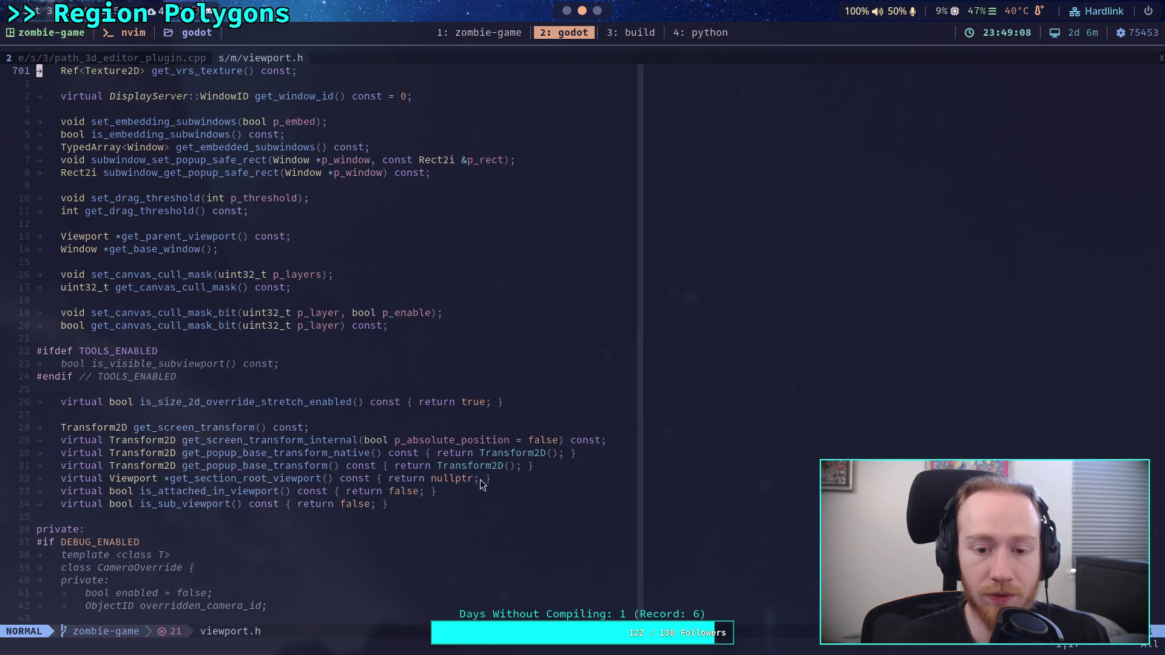
key(ctrl+o)
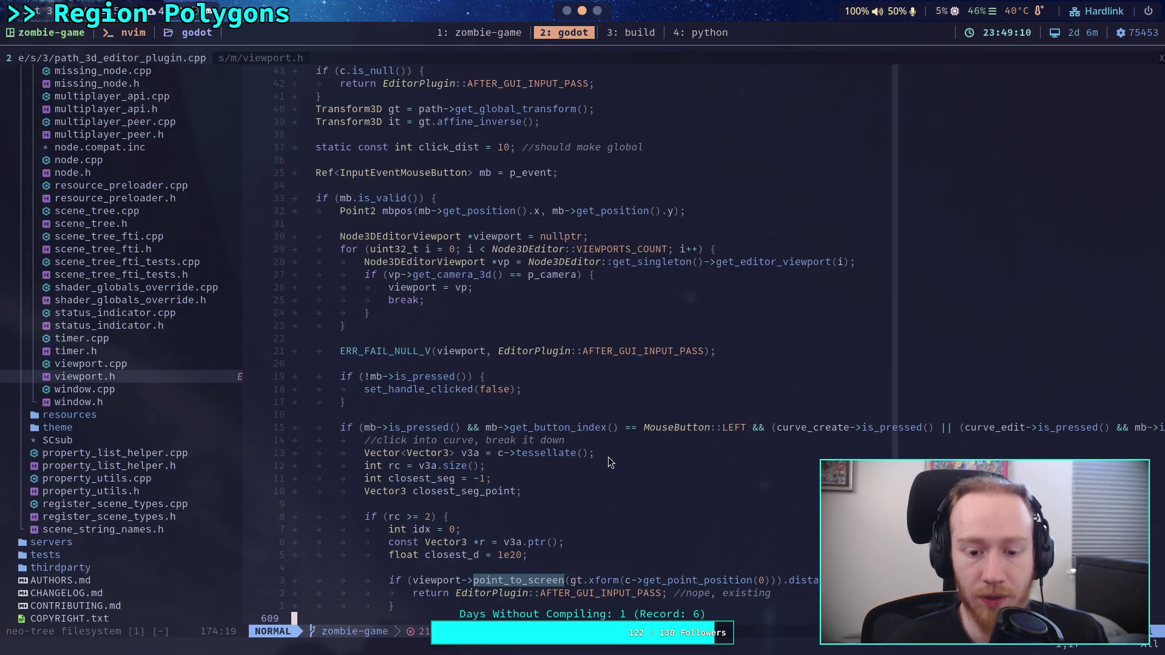
scroll(631, 450, down, 3)
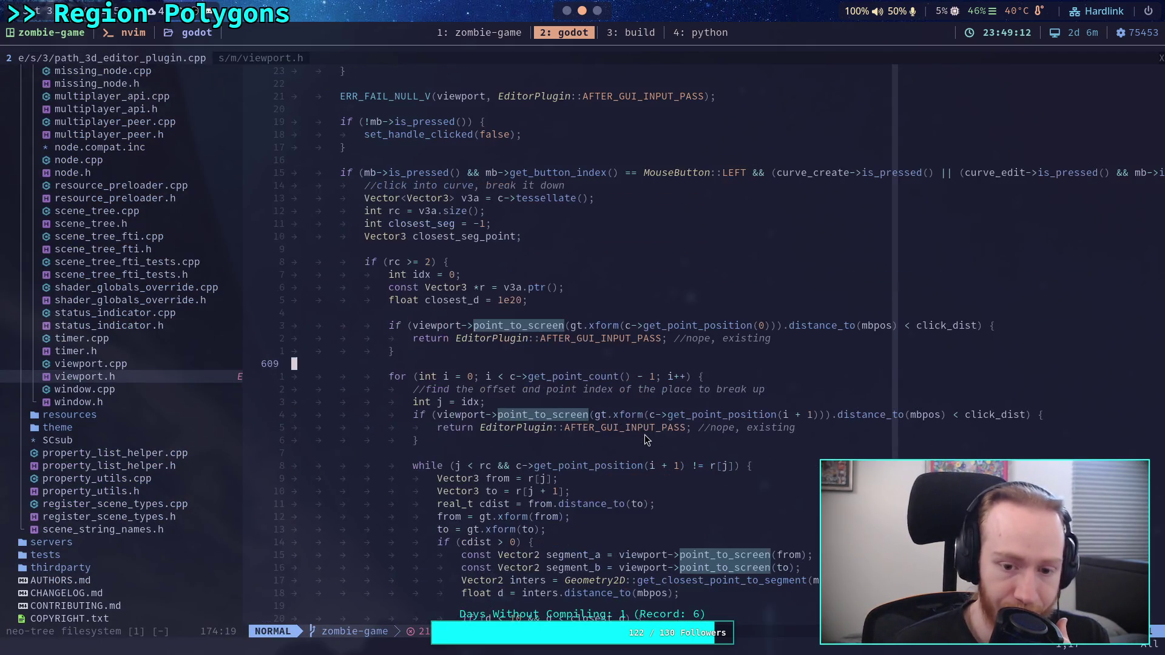
scroll(644, 441, down, 6)
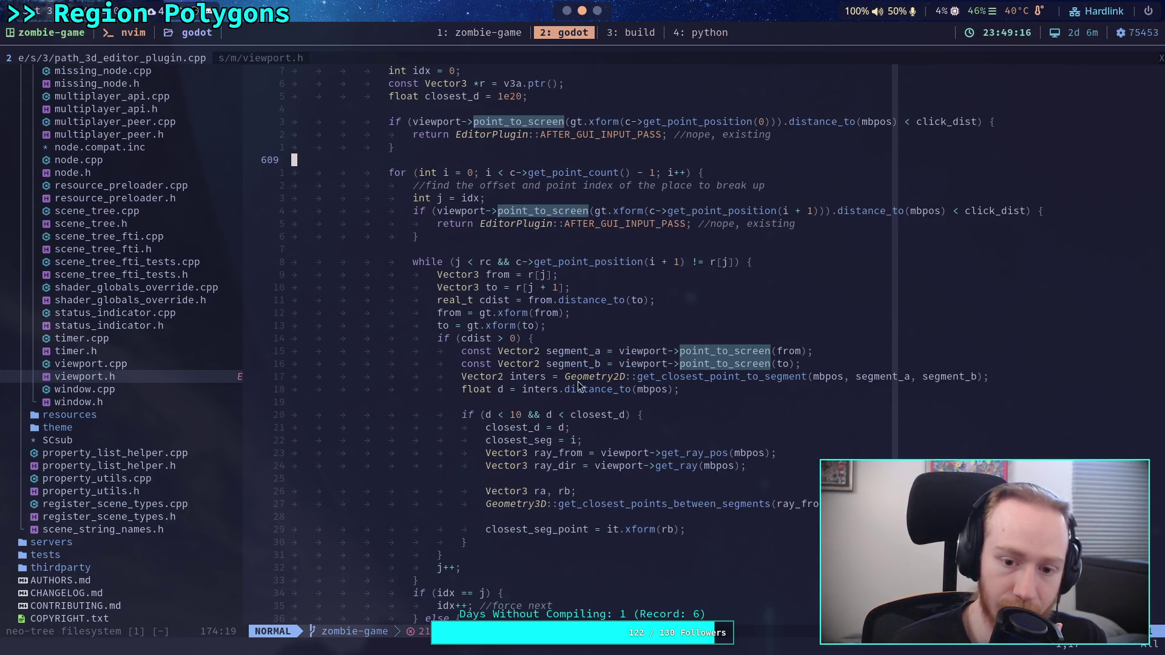
drag(523, 389, 672, 393)
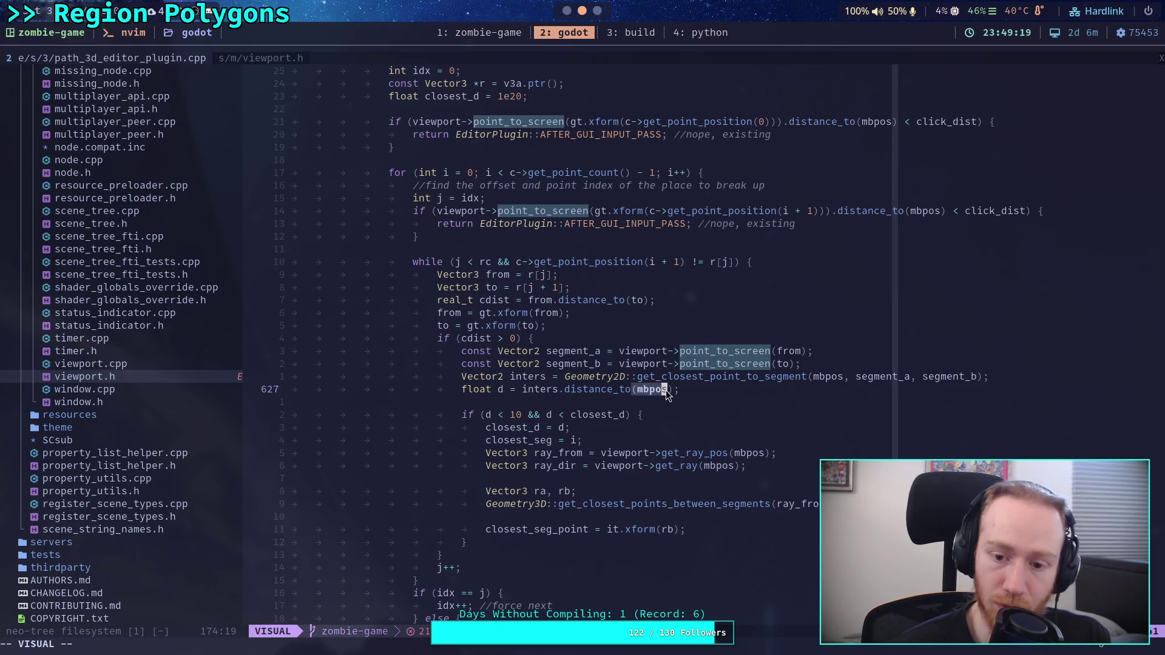
click(690, 396)
key(alt+Tab)
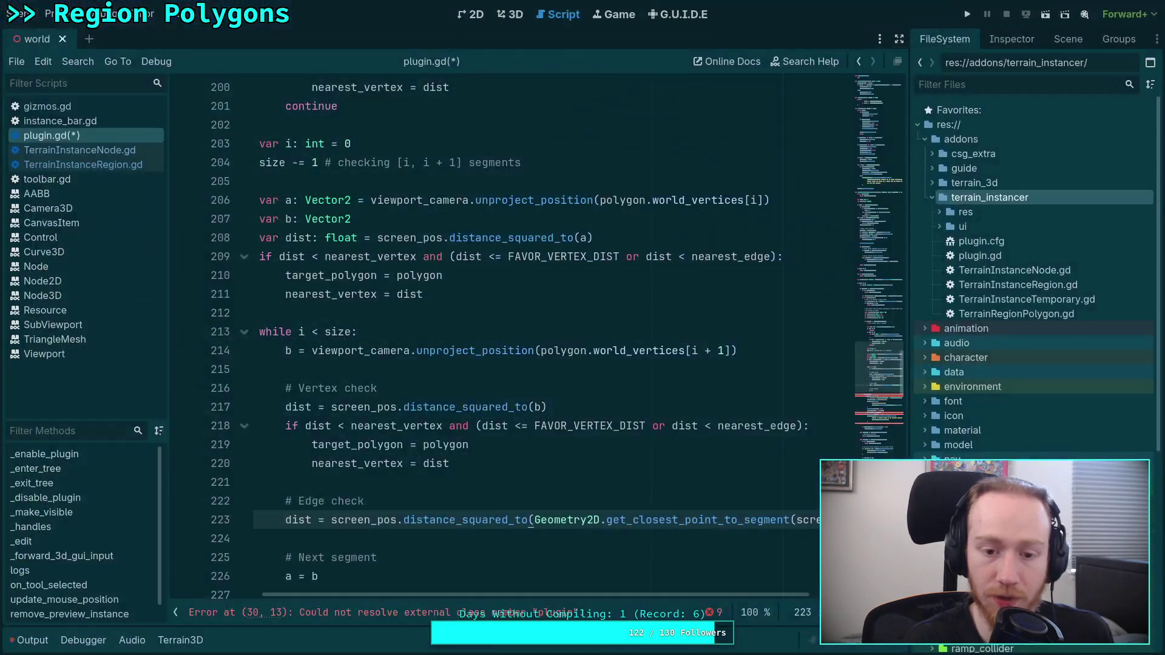
Hide the scripts list and open a new line below the edge-check assignment.
click(176, 611)
scroll(384, 516, down, 2)
scroll(384, 516, down, 1)
drag(511, 594, 413, 598)
key(End)
key(Return)
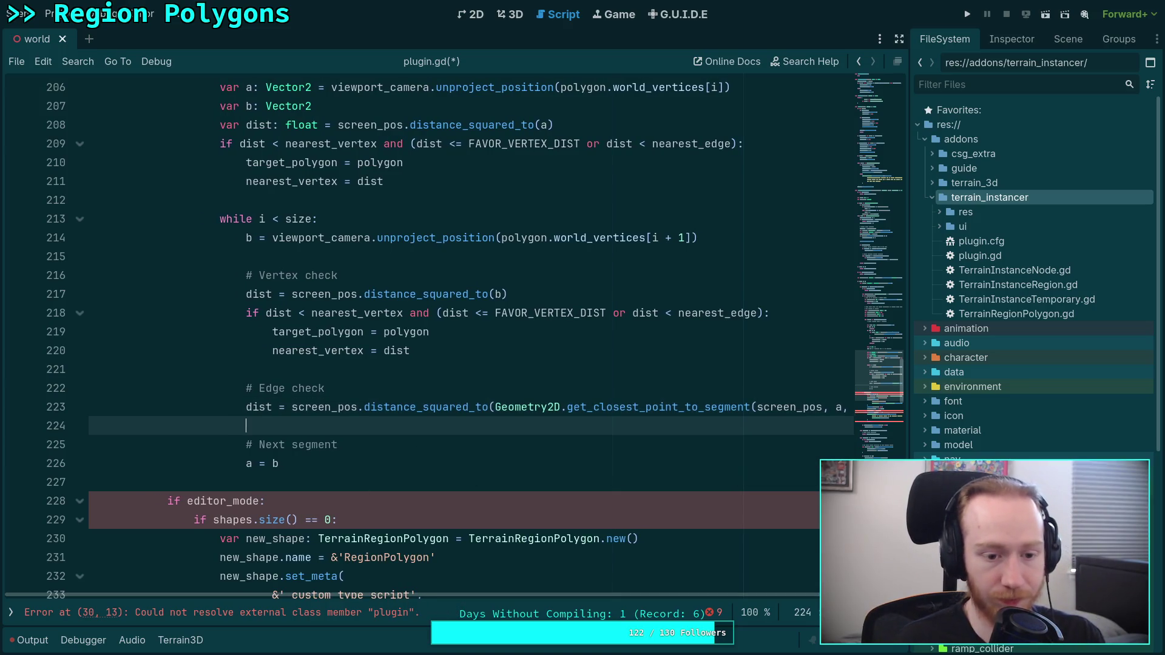
Write 'if dist < nearest_edge and nearest_vertex > FAVOR_VERTEX_DIST:' and start its indented body.
text(if dist)
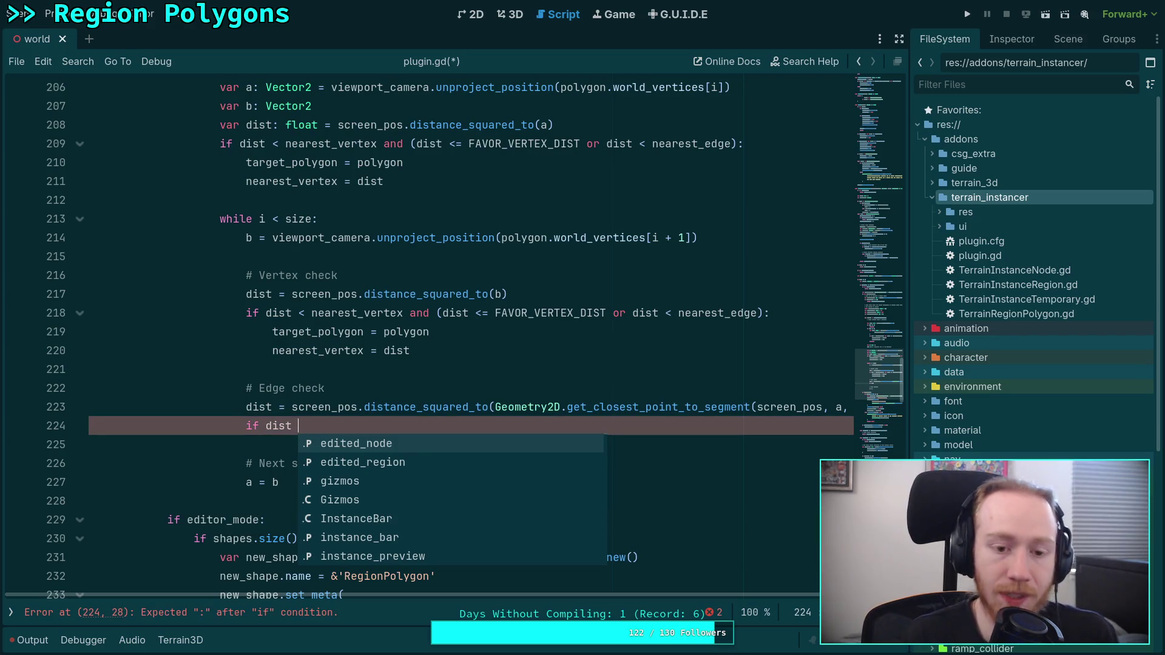
text(<)
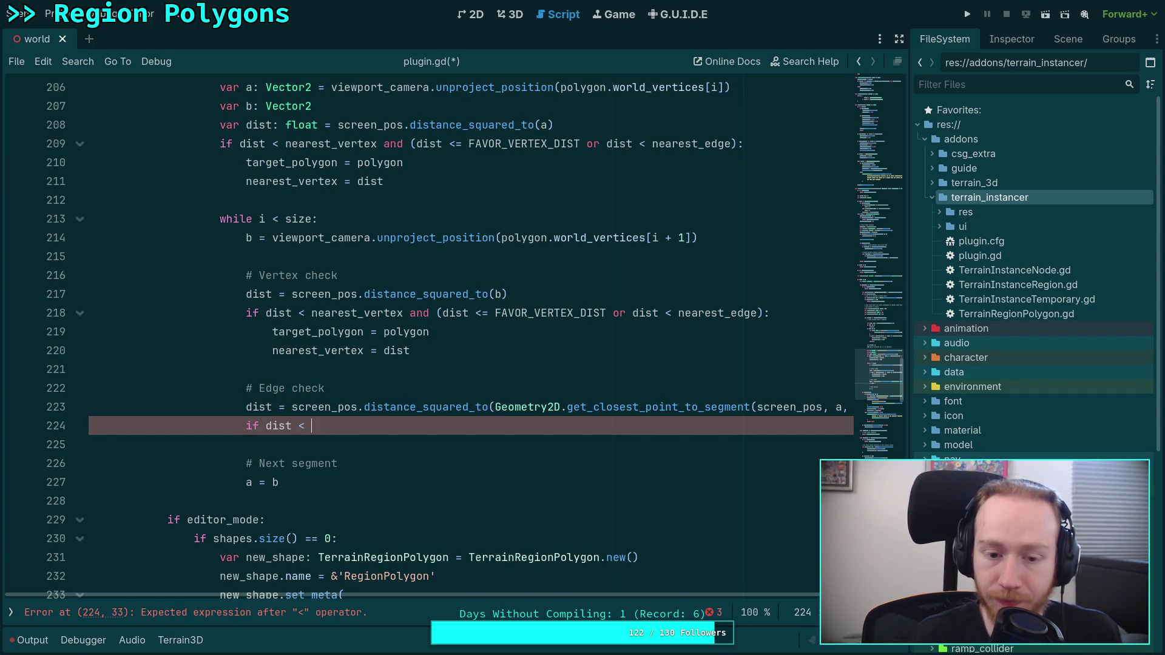
text(nearest_edge)
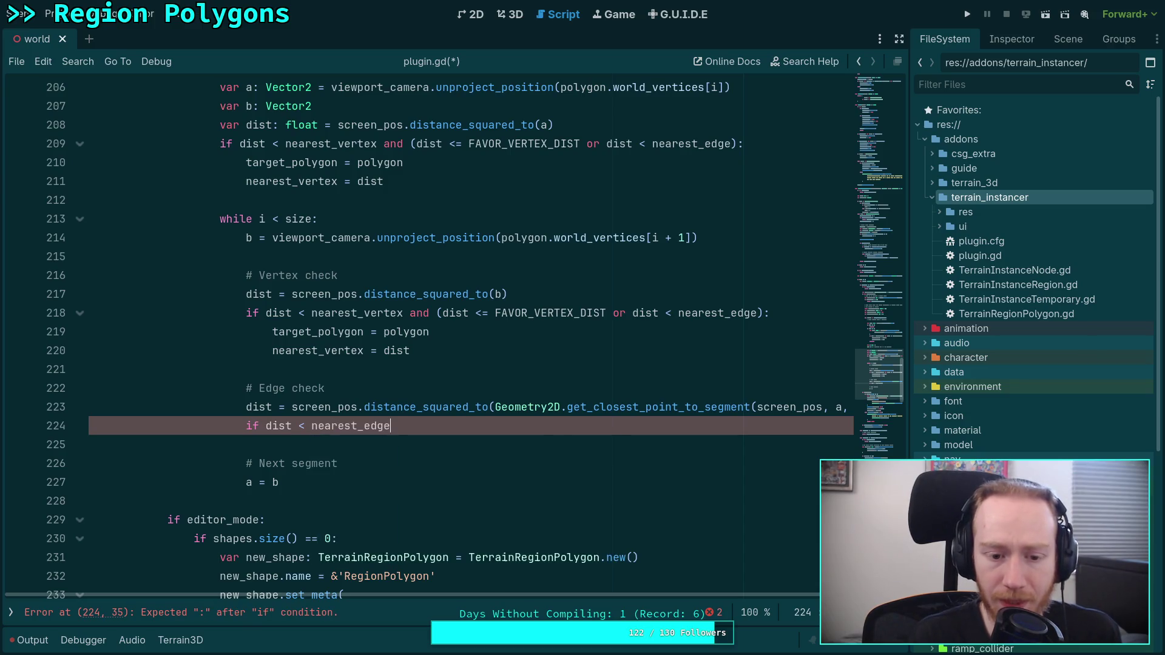
text( and ()
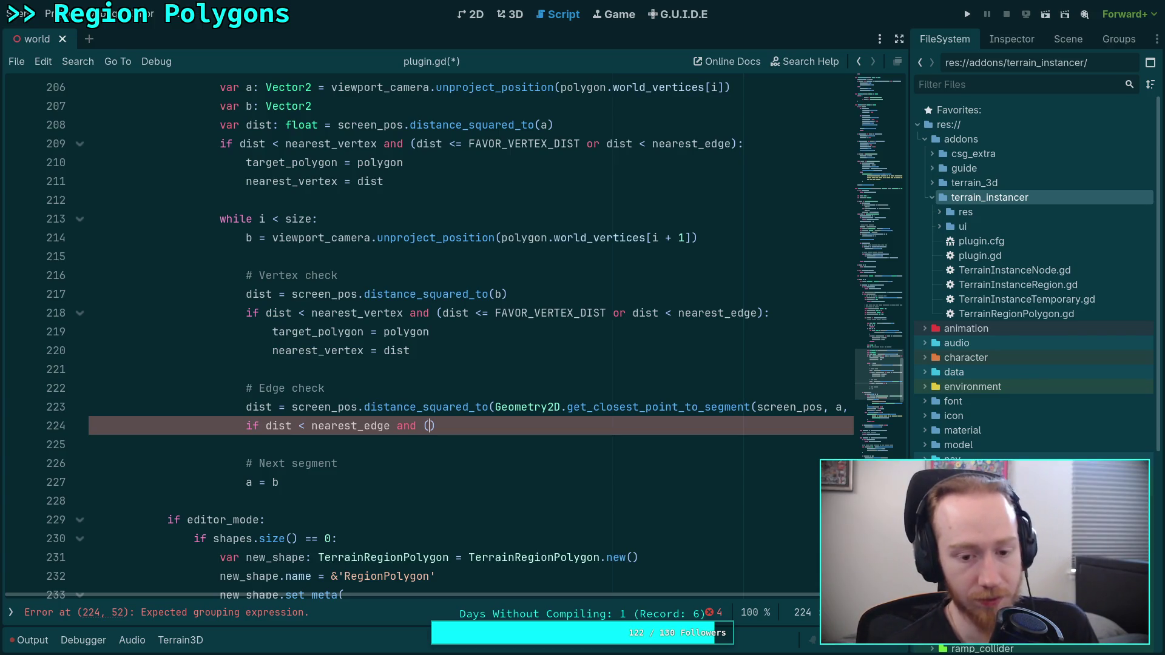
key(BackSpace)
text(near)
key(Down)
key(Down)
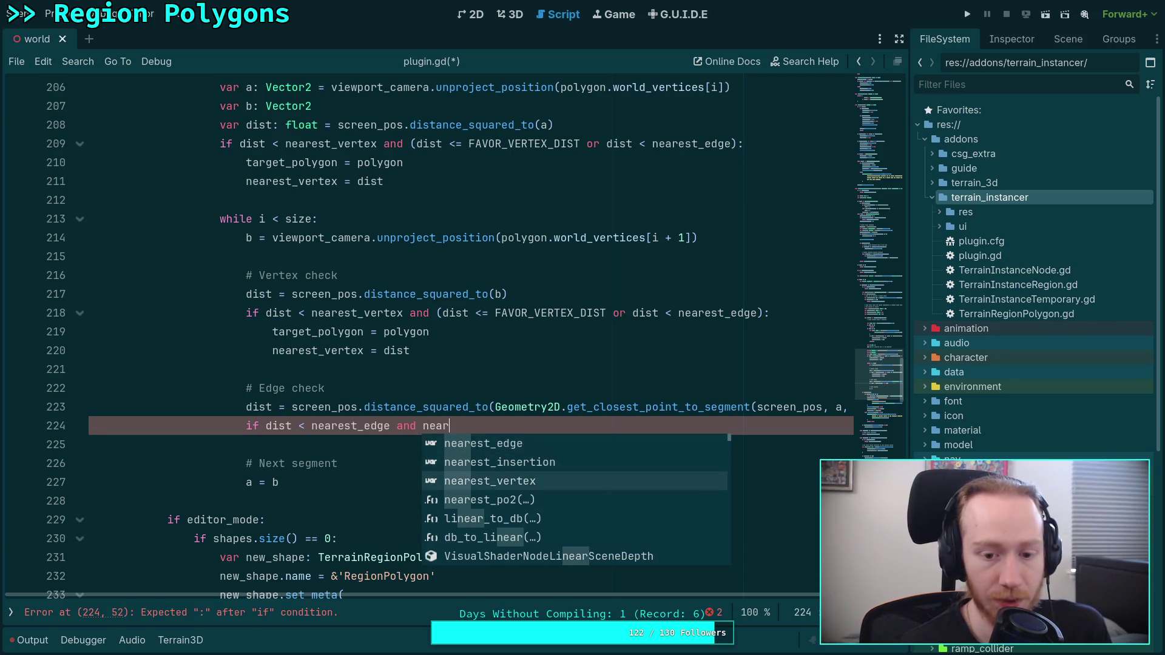
key(Return)
text(> FAV)
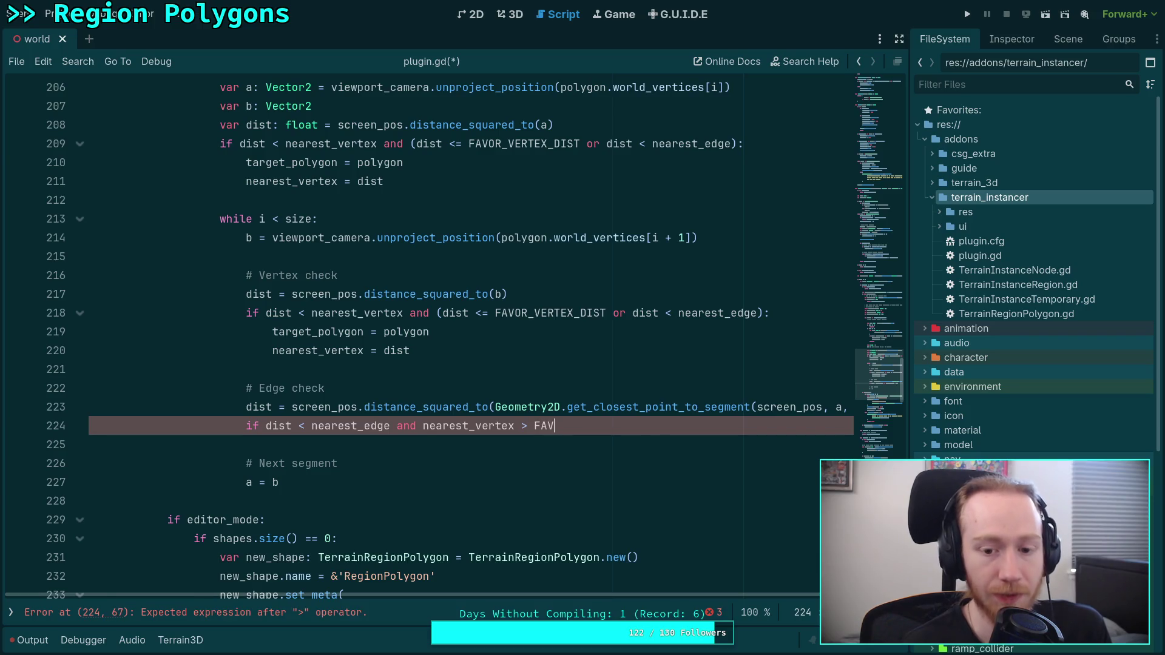
key(Return)
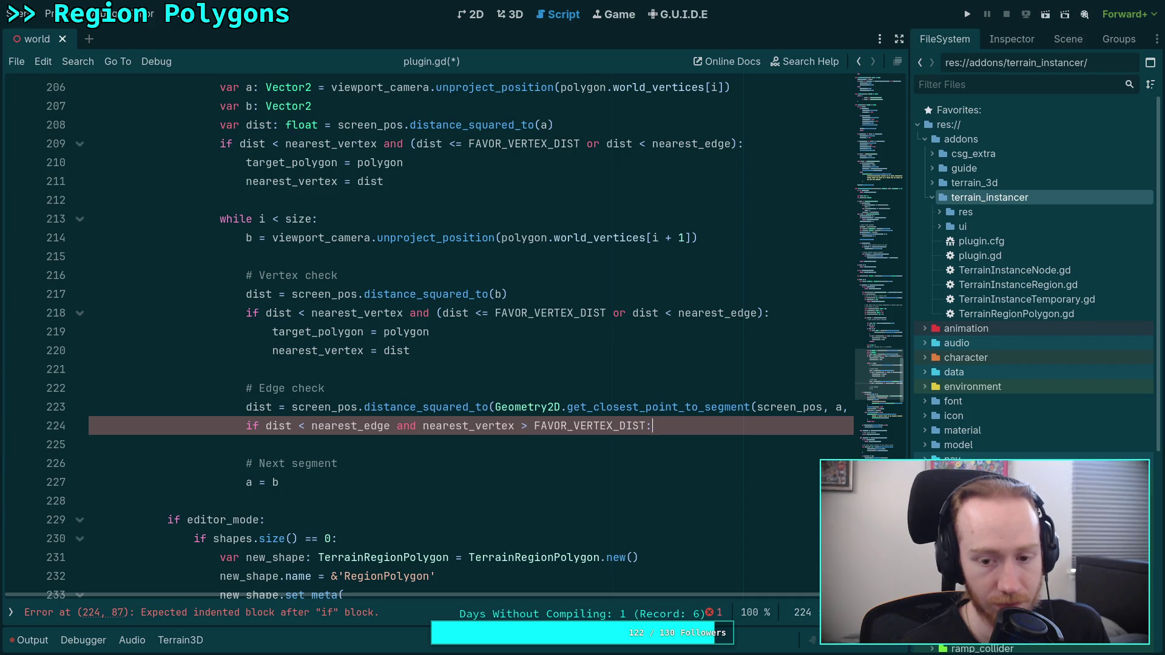
key(Return)
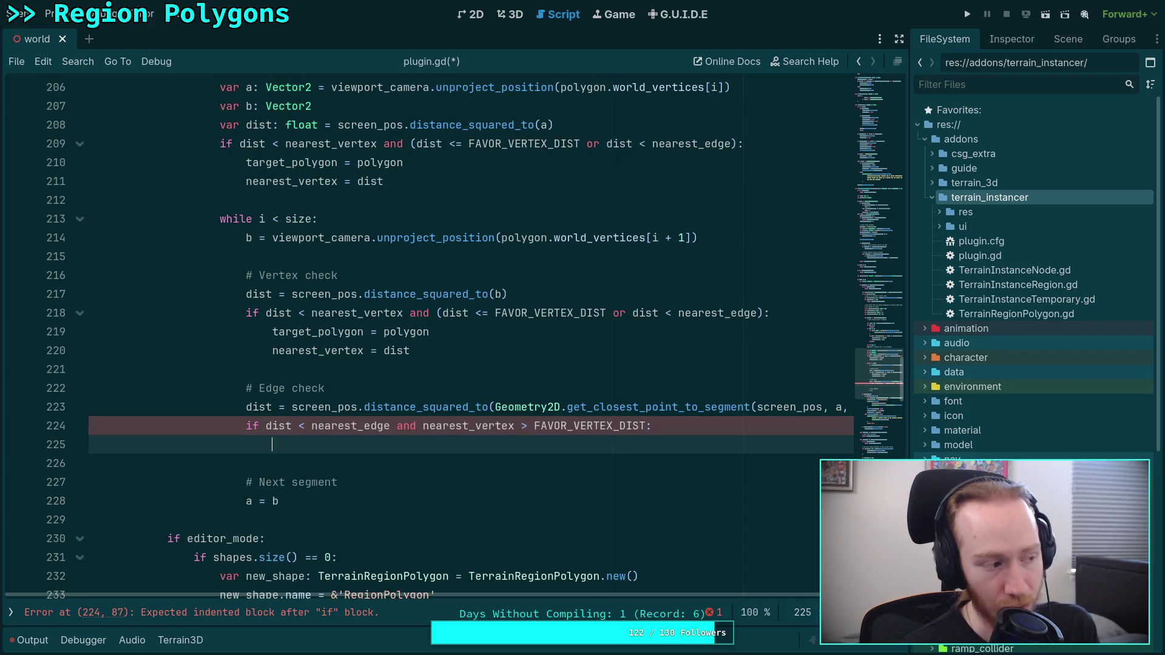
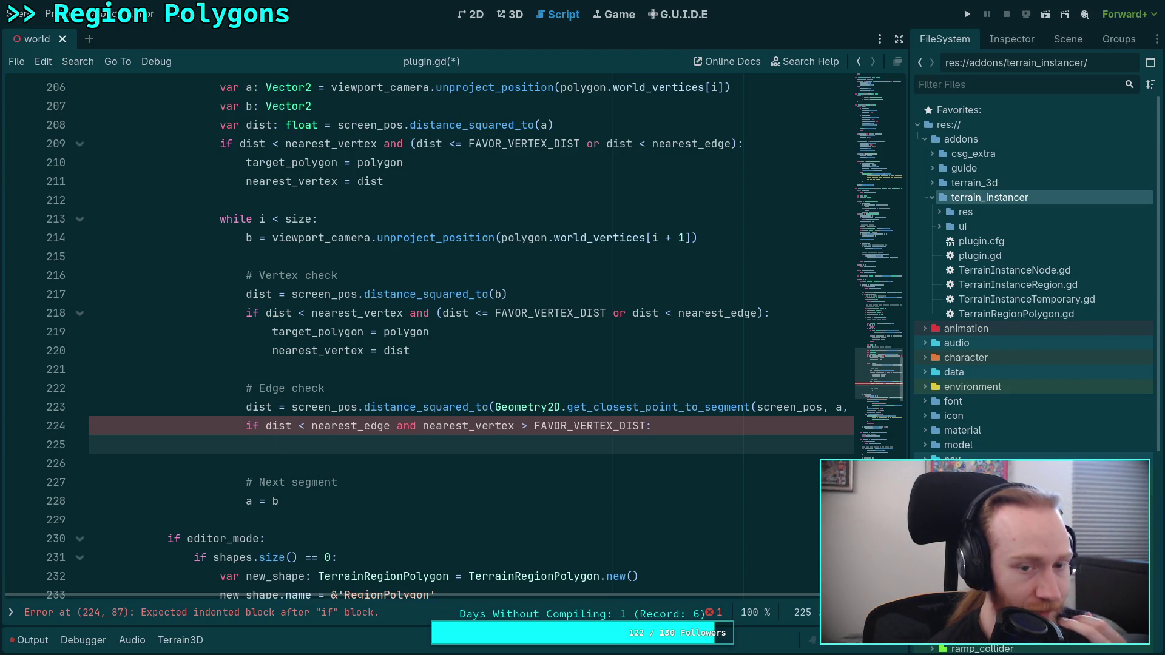
Select the vertex gizmo test on lines 177–179 for reference.
scroll(362, 371, up, 2)
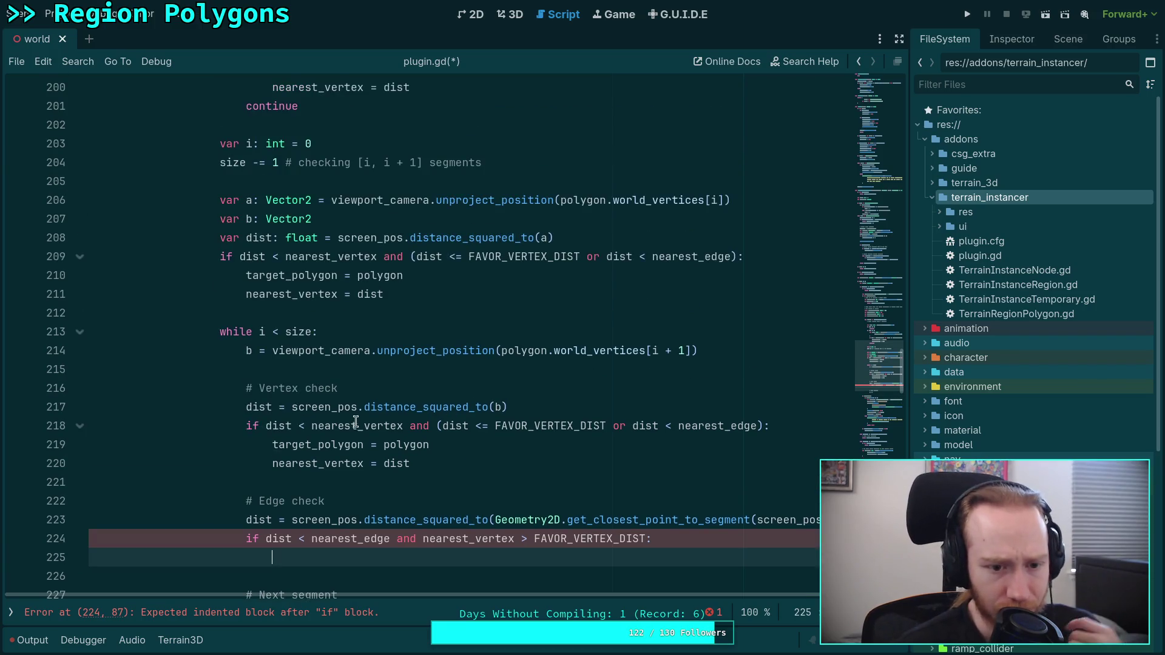
scroll(363, 371, up, 8)
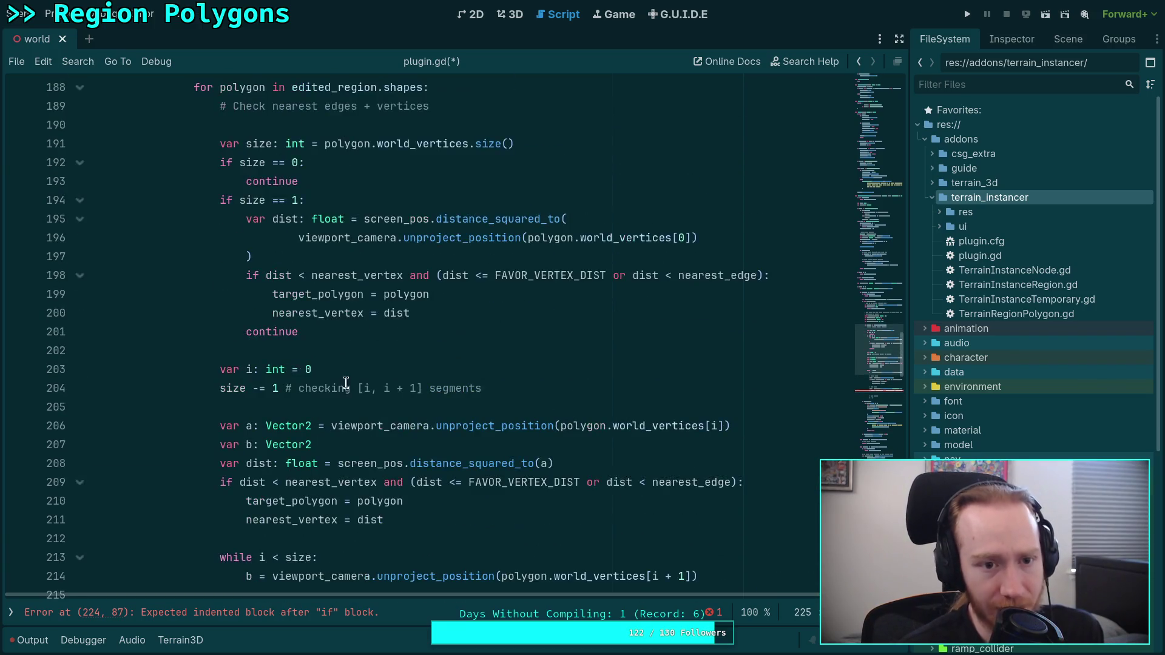
scroll(310, 307, up, 2)
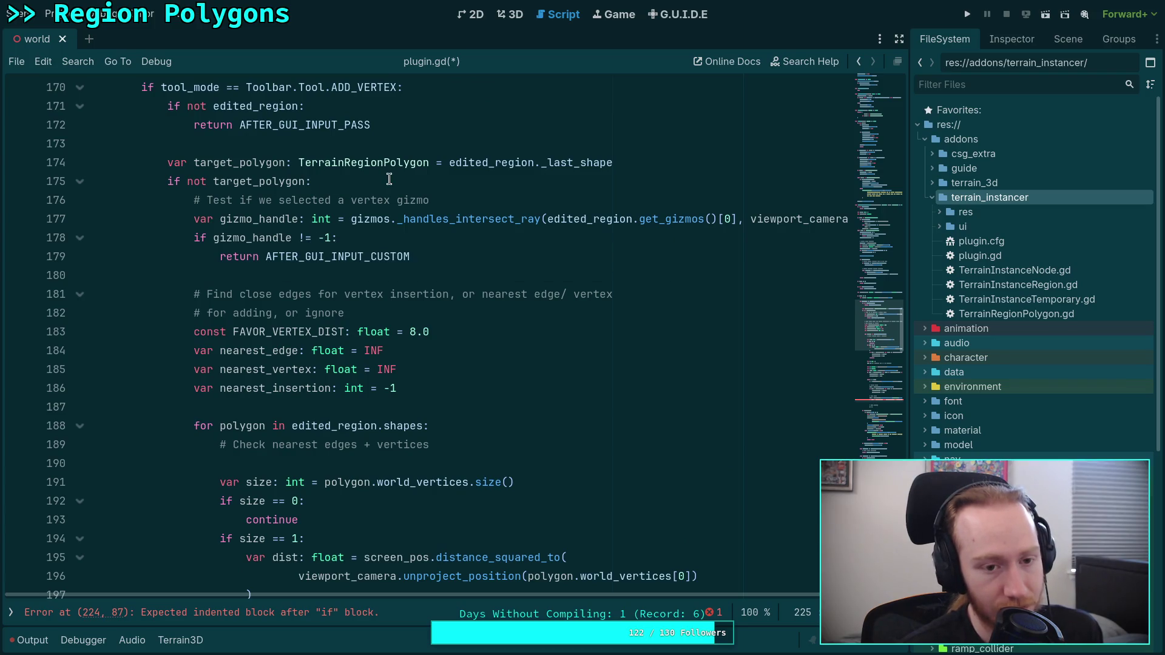
mouse_move(430, 254)
mouse_down()
mouse_move(200, 238)
mouse_move(195, 213)
mouse_up()
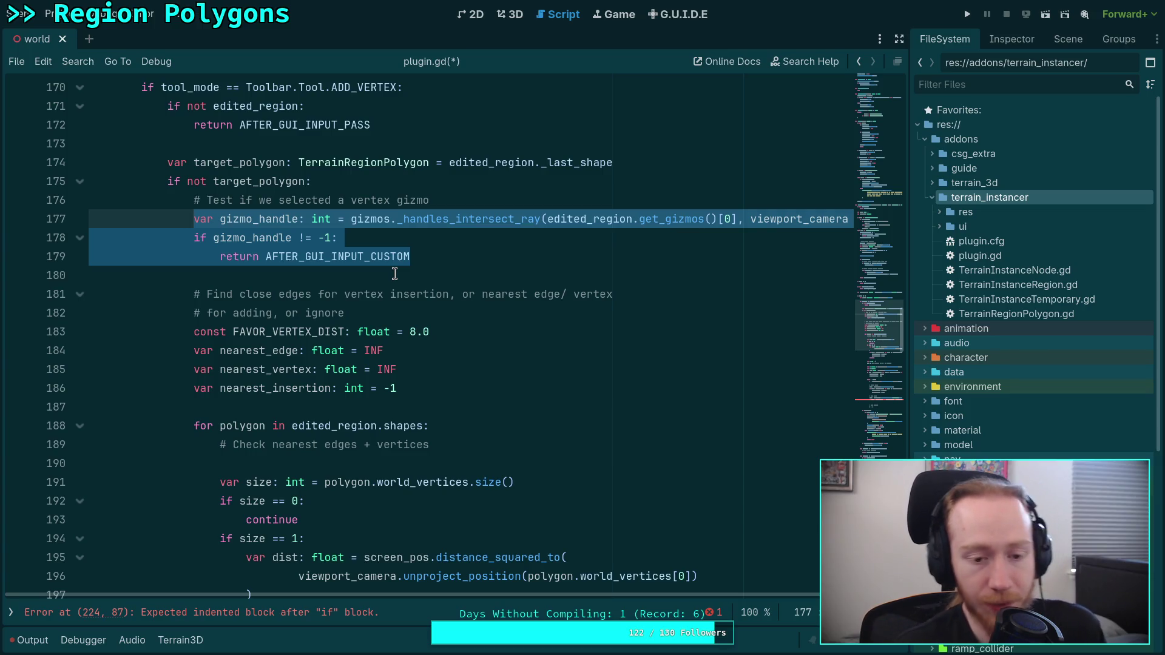
scroll(437, 297, down, 6)
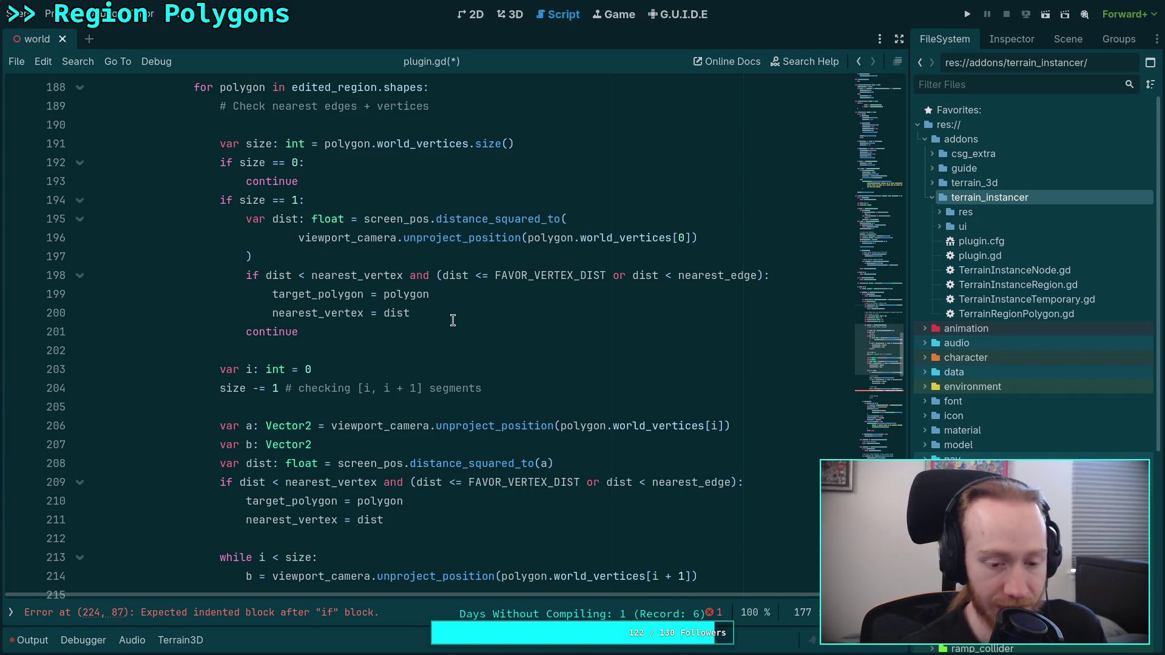
scroll(468, 330, down, 1)
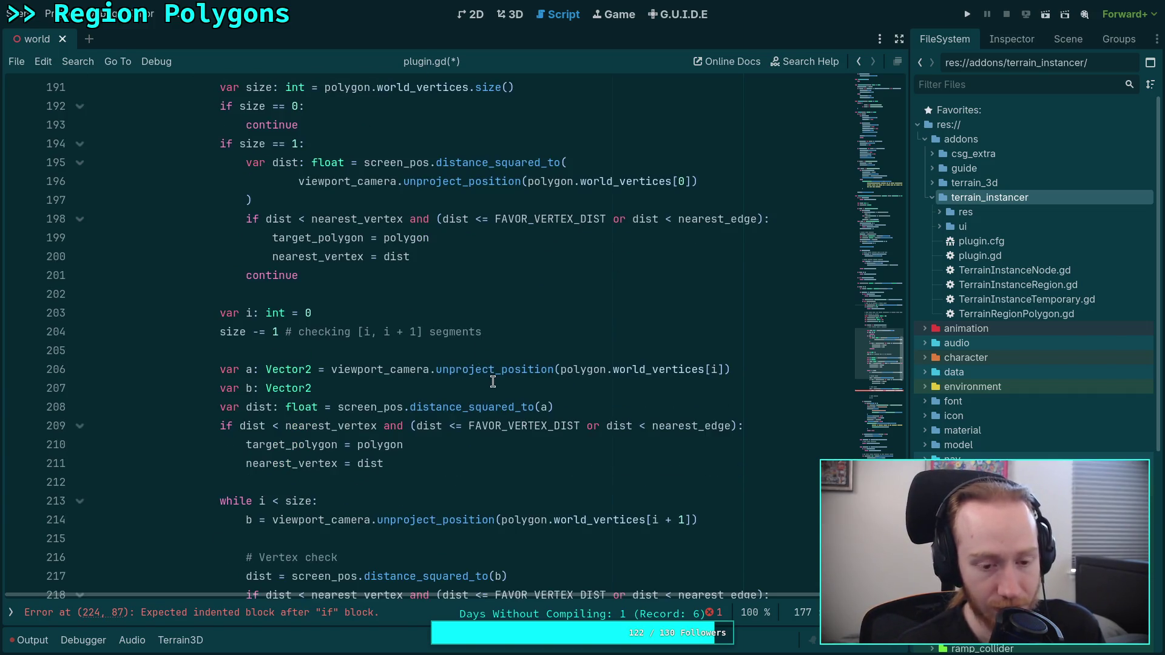
scroll(493, 381, down, 4)
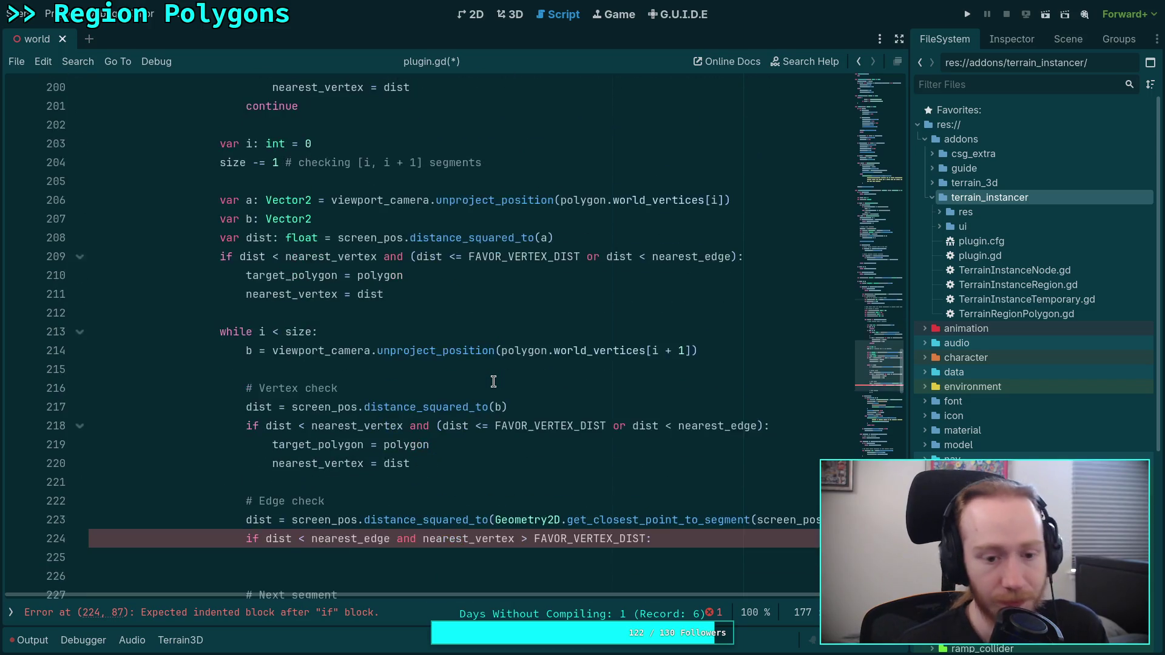
In the edge-check body, assign target_polygon = polygon and nearest_edge = dist.
click(515, 501)
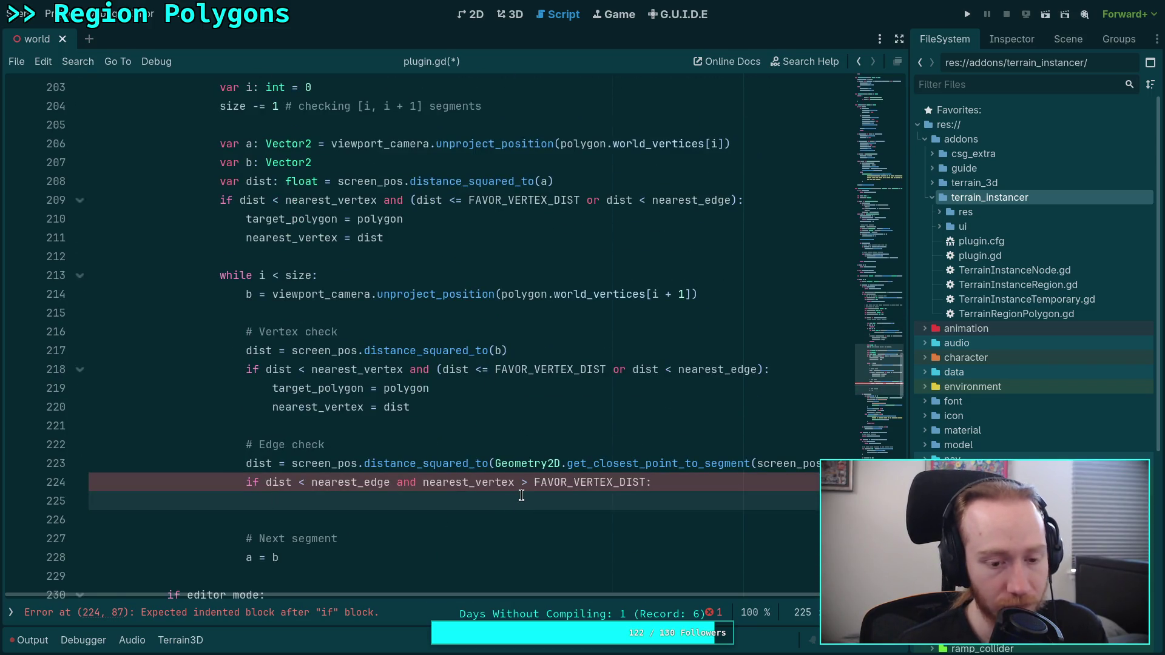
scroll(521, 495, up, 4)
scroll(528, 504, down, 4)
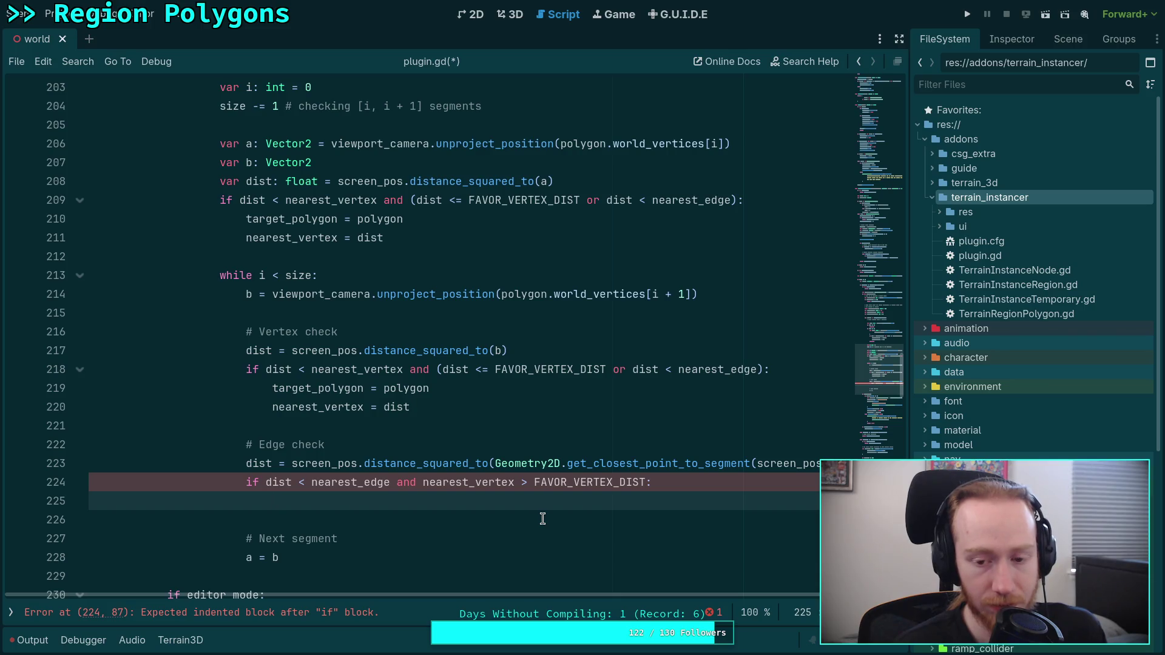
text(tar)
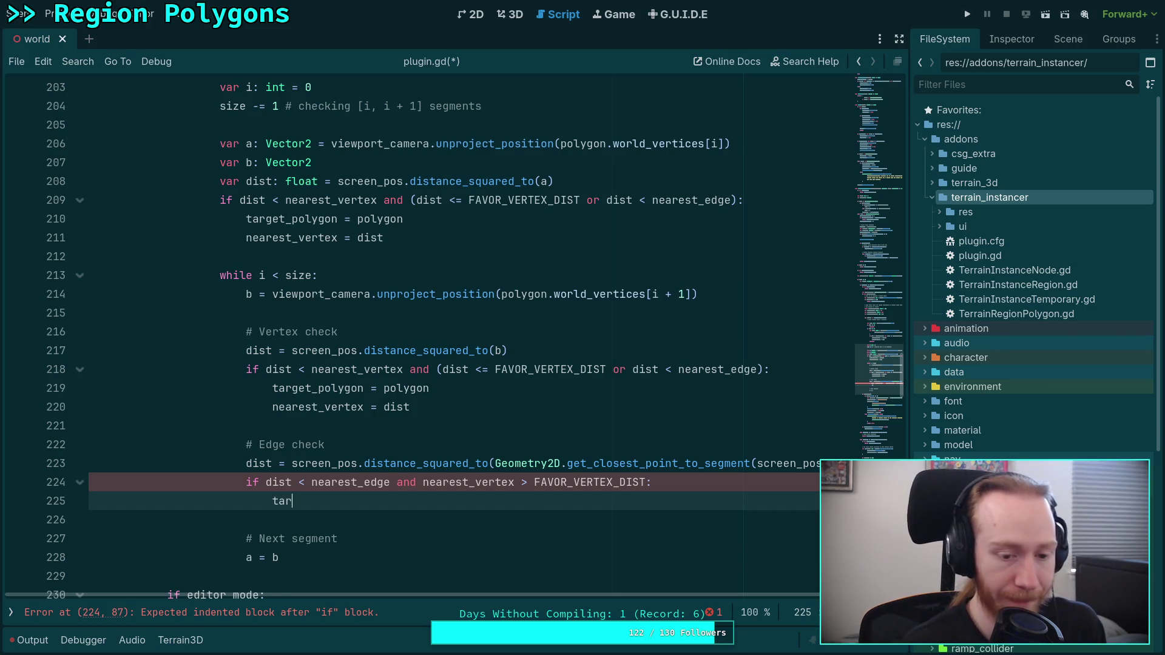
key(Return)
text(polygon = po)
key(Return)
key(Return)
text(near)
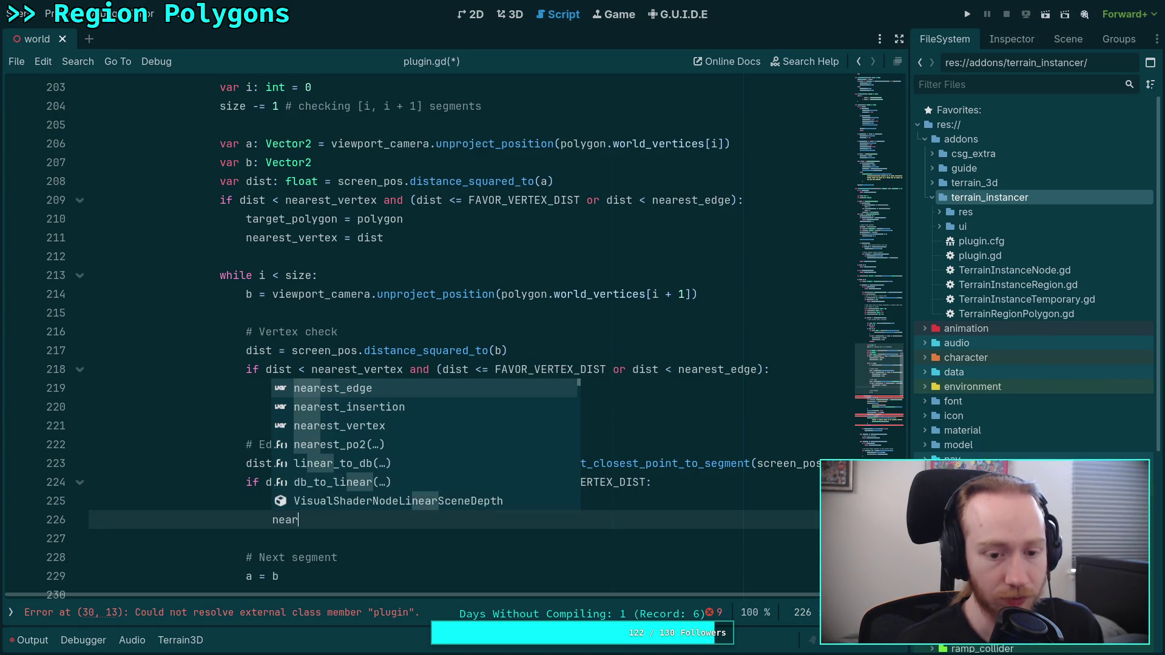
key(Return)
text(= dist)
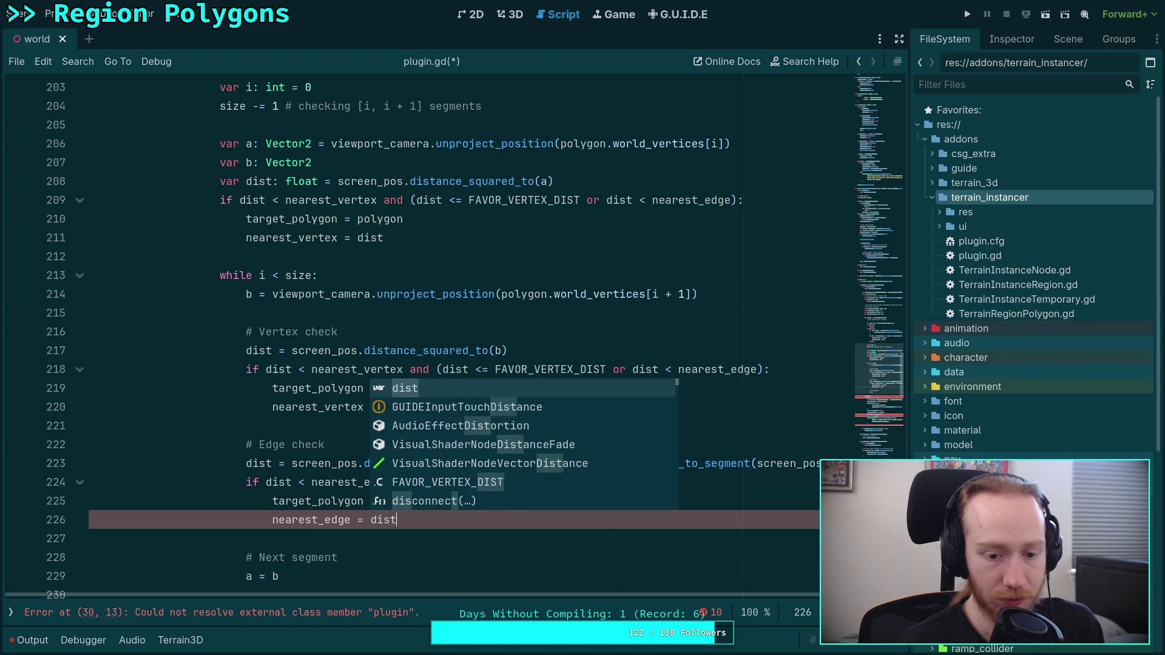
key(Return)
key(Return)
Add nearest_insertion = i + 1 to the edge-check body.
text(ins)
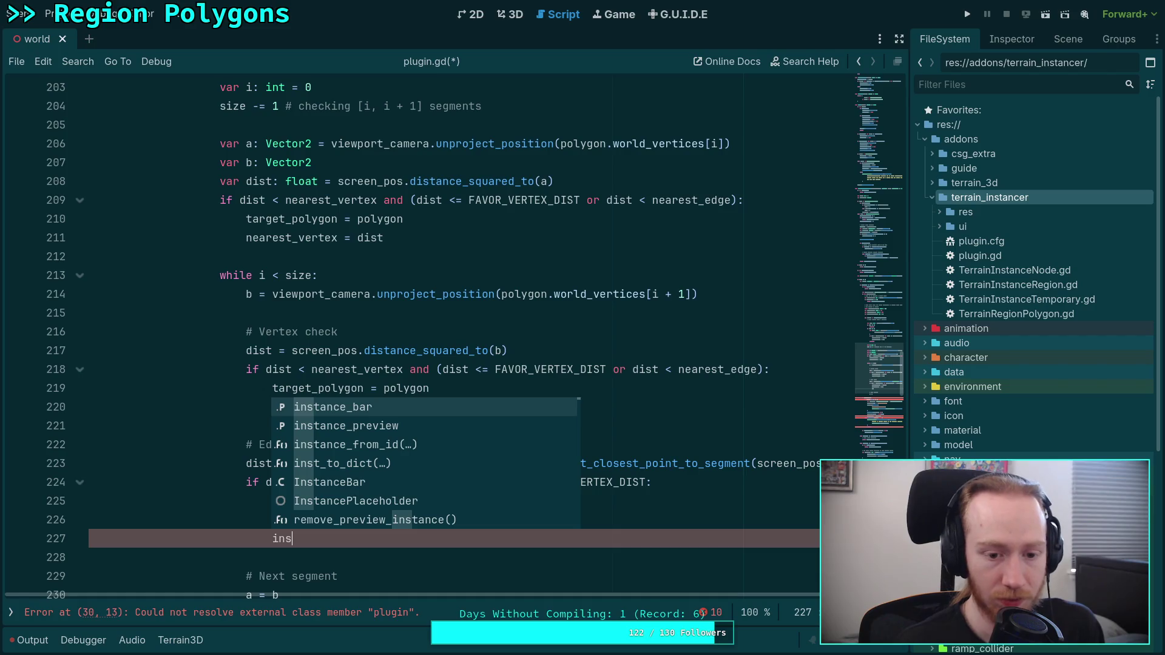
key(BackSpace)
key(BackSpace)
key(BackSpace)
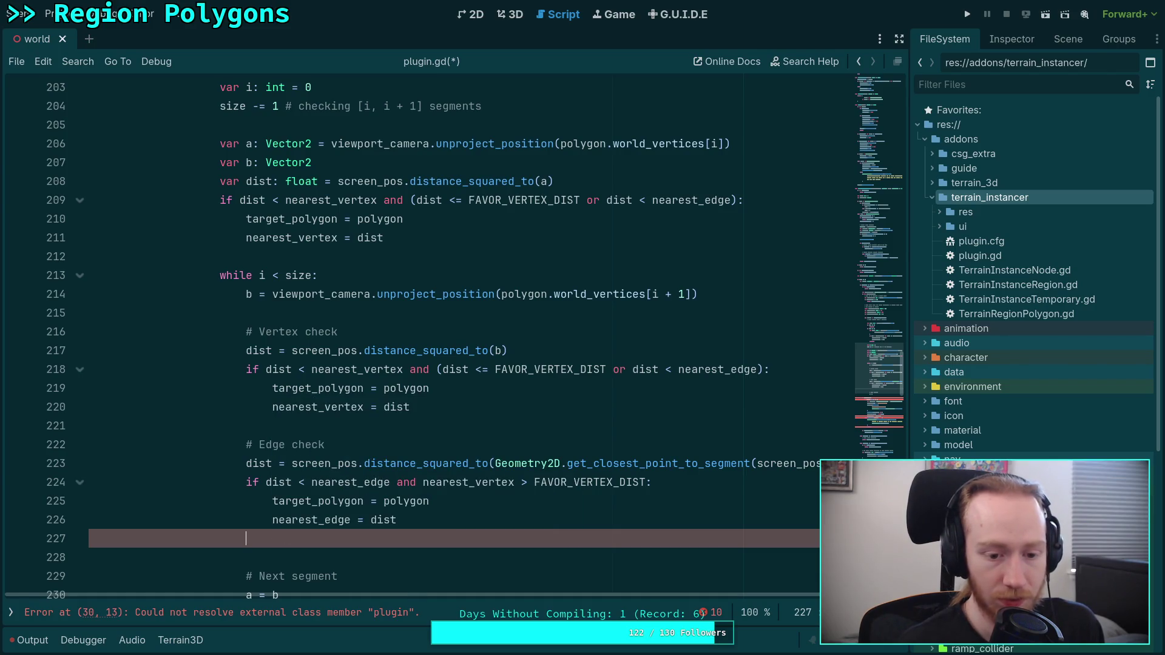
text(nearest_i)
key(Return)
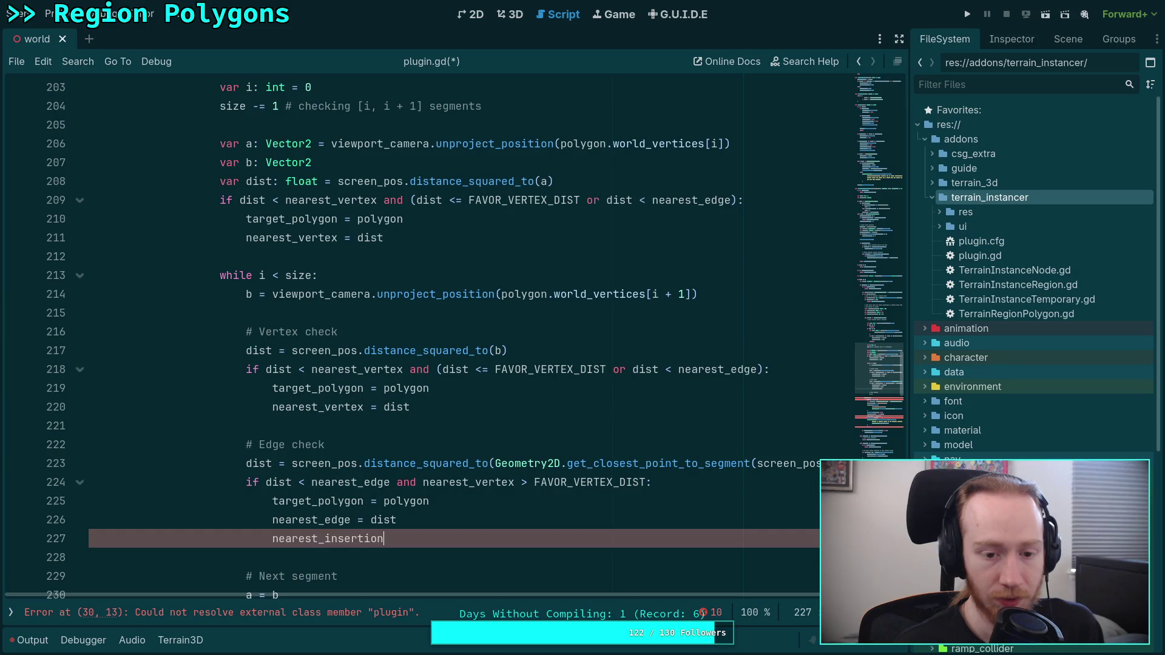
text( = i )
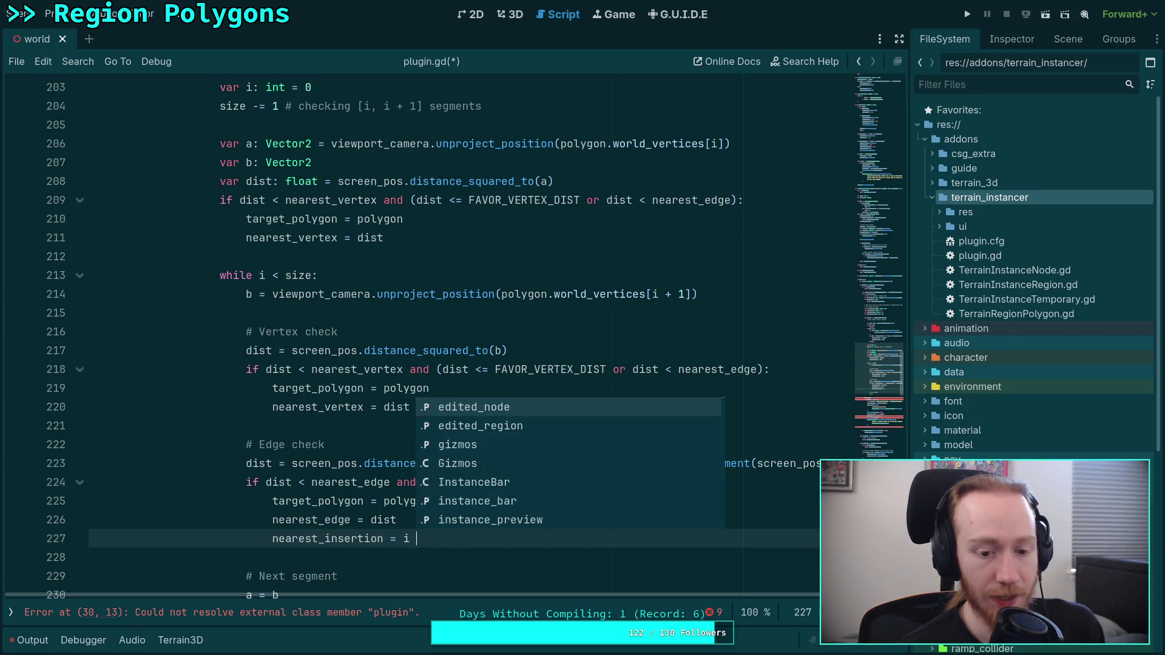
text(| )
text(+ 1)
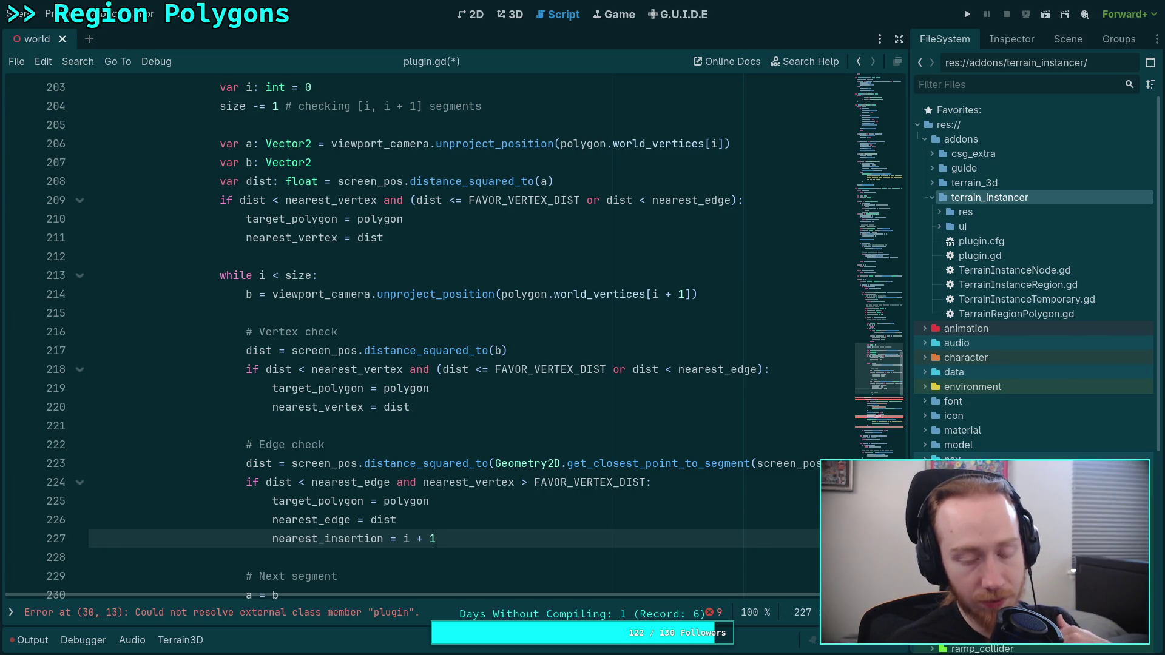
scroll(456, 497, down, 2)
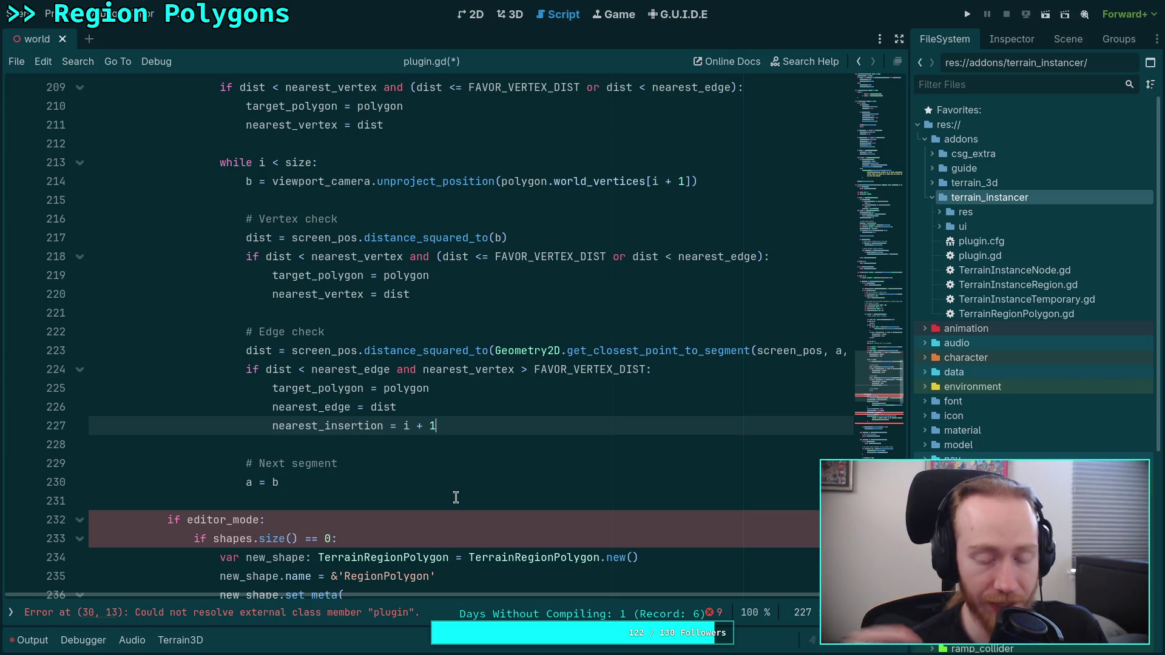
scroll(456, 497, up, 8)
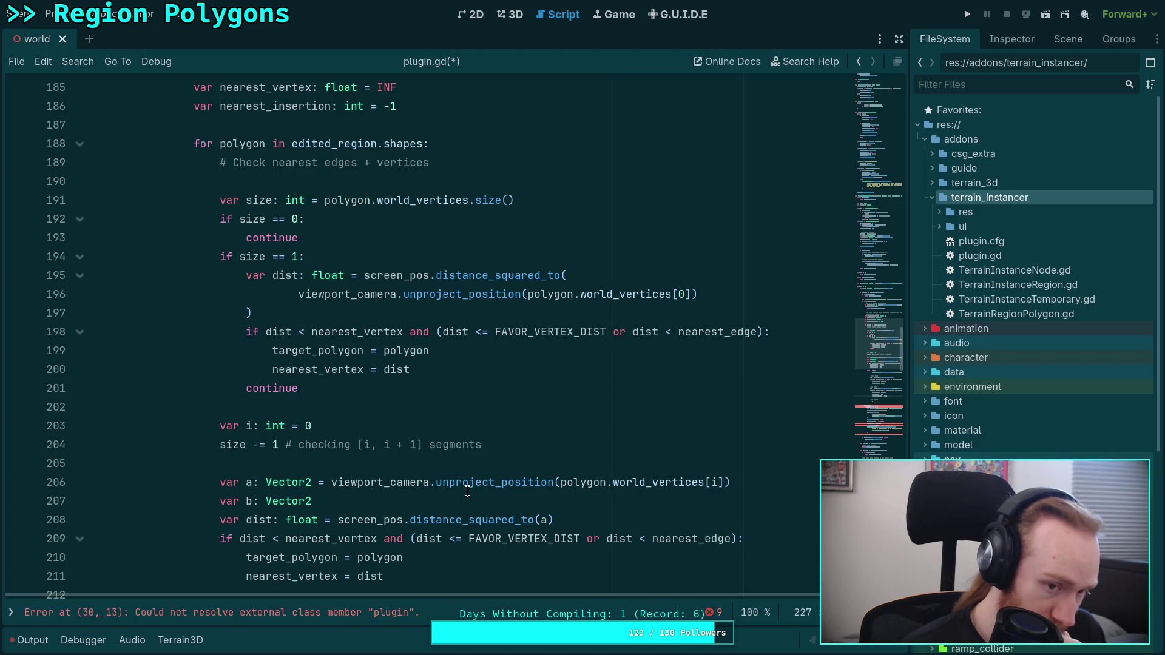
scroll(467, 491, up, 1)
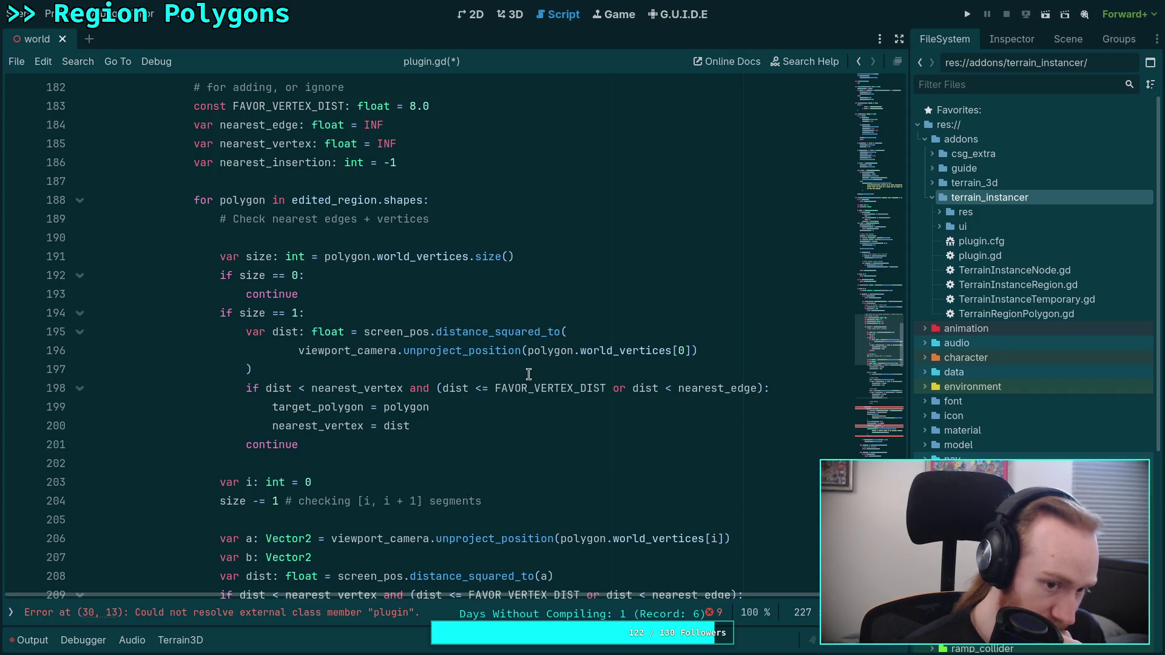
In the size == 1 branch, add the condition 'if vertex == polygon.vertices[0]:'.
click(511, 363)
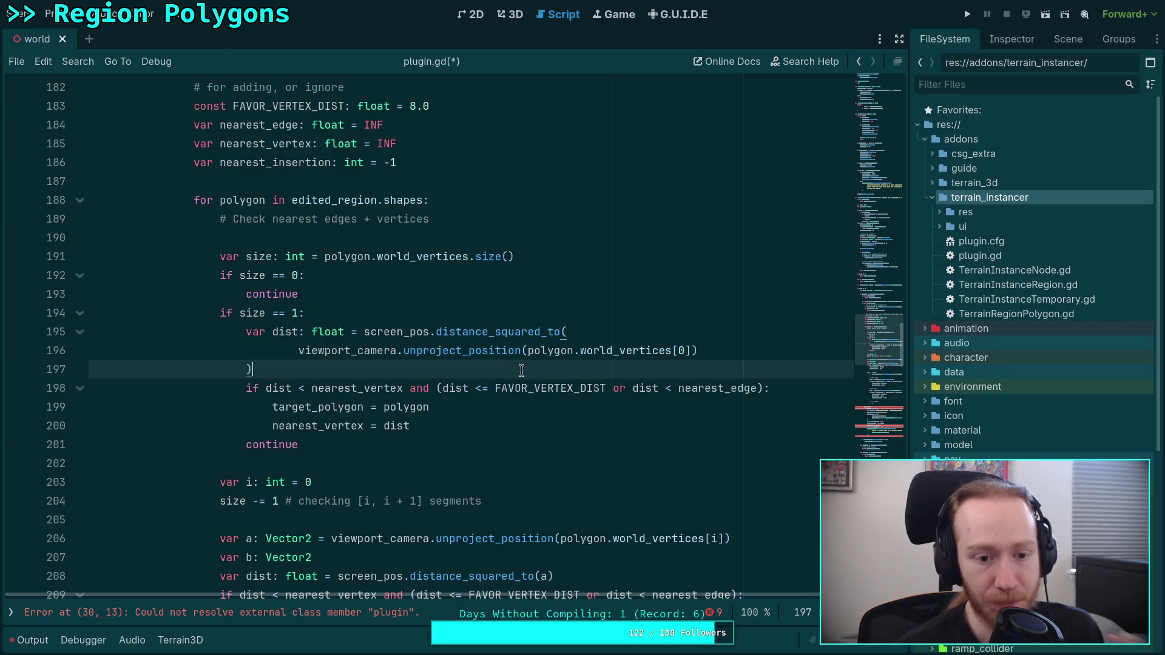
click(468, 304)
key(Return)
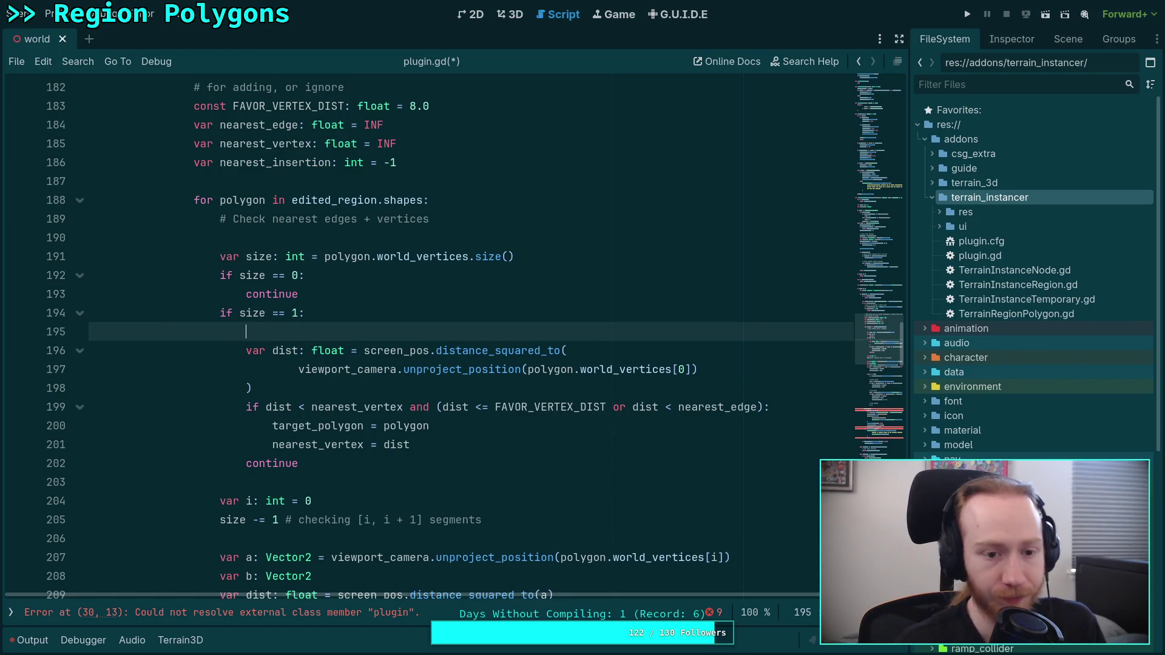
text(if)
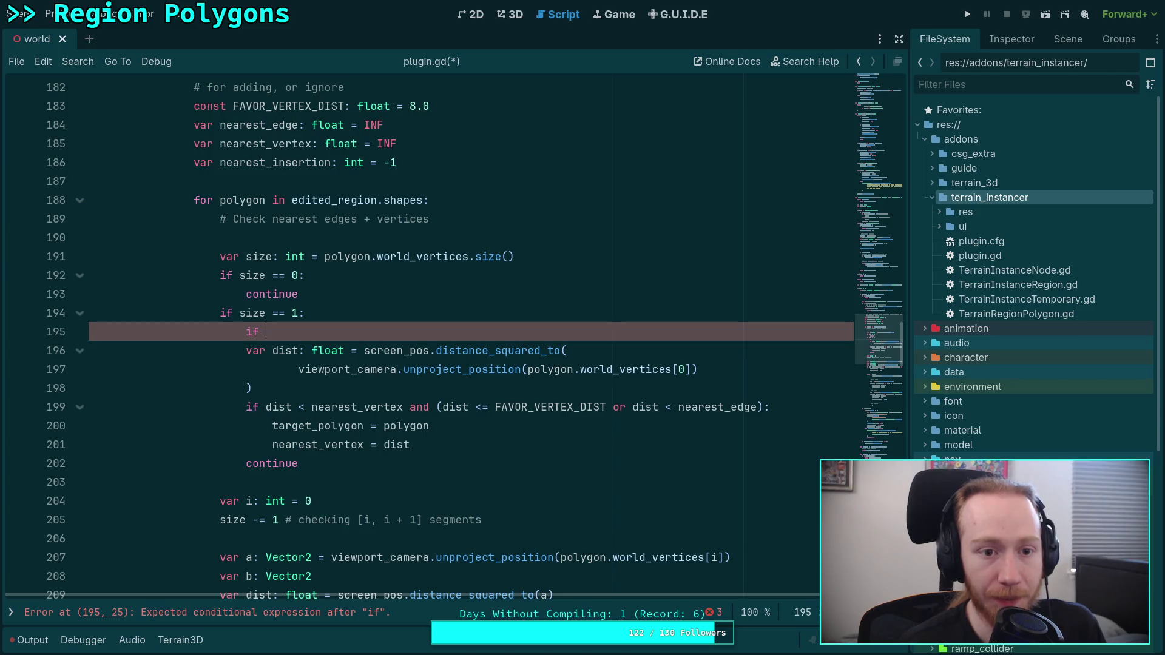
text( vertex)
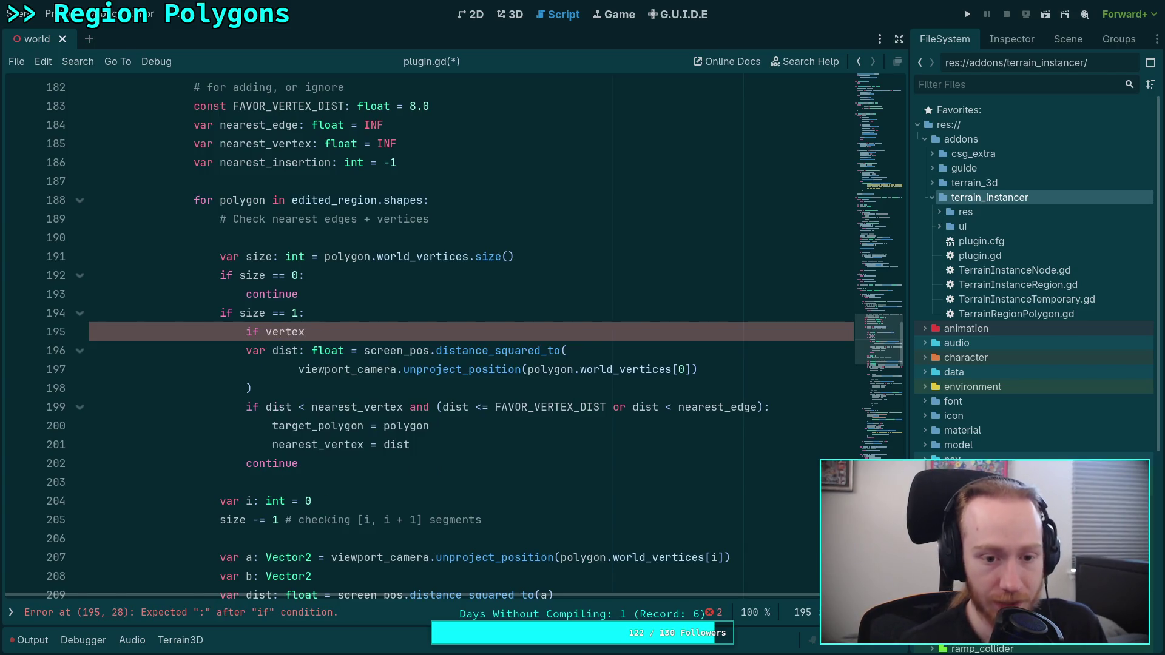
scroll(369, 257, up, 2)
scroll(369, 257, up, 3)
scroll(388, 303, down, 1)
scroll(389, 304, up, 2)
scroll(401, 306, down, 2)
text( ==)
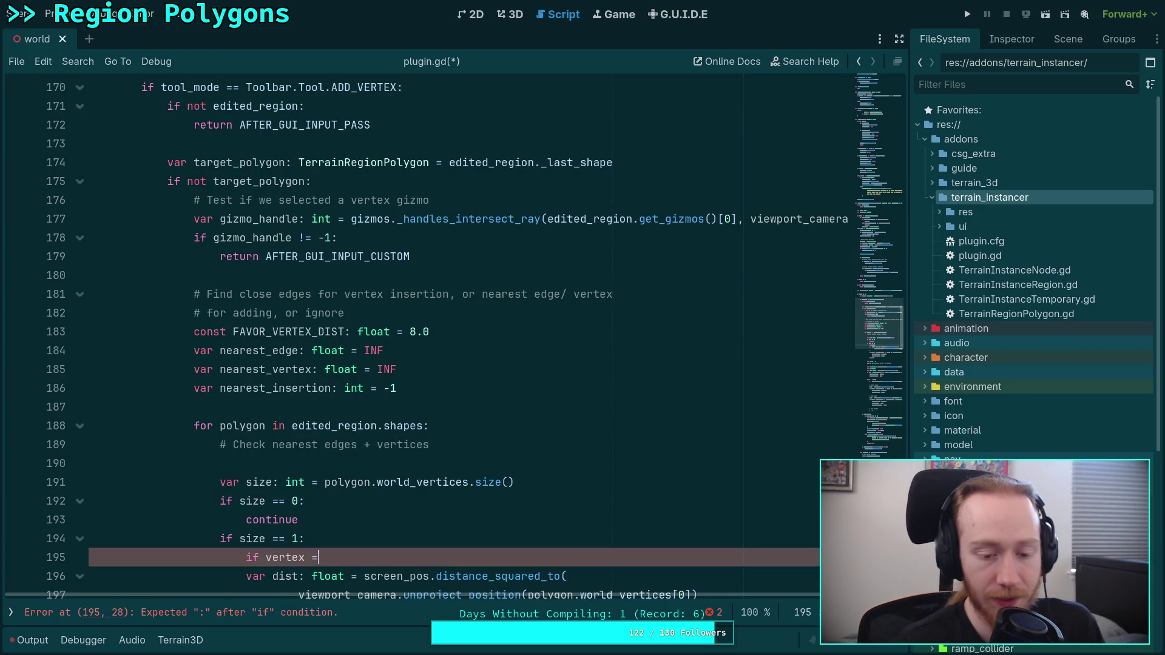
scroll(394, 249, up, 3)
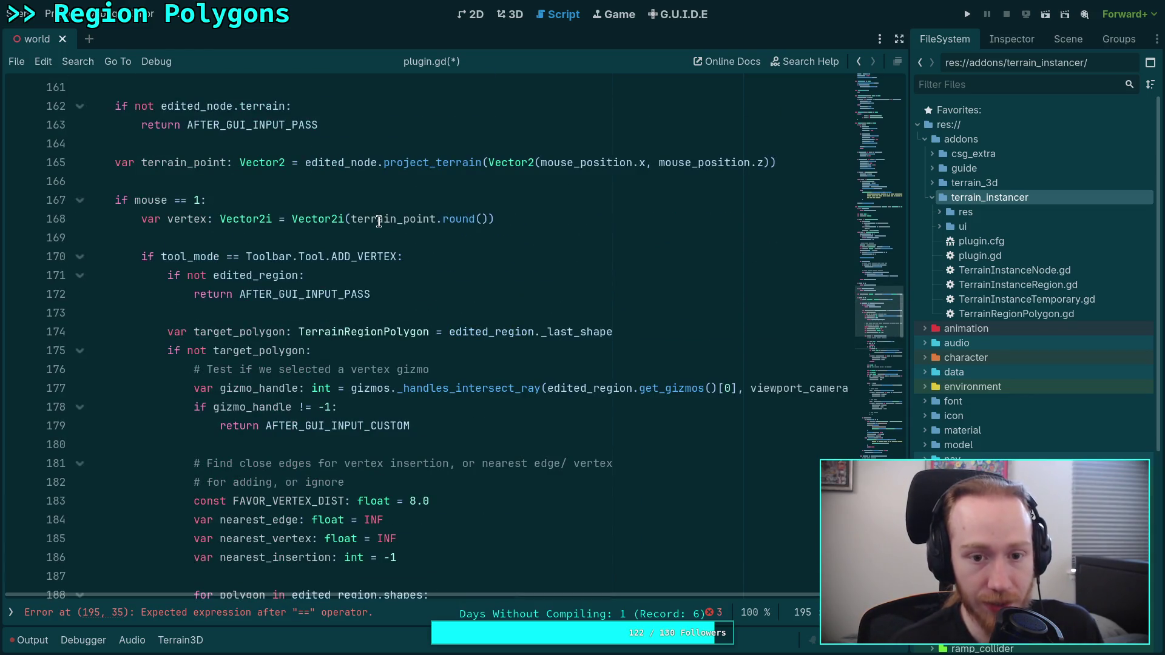
scroll(425, 425, down, 4)
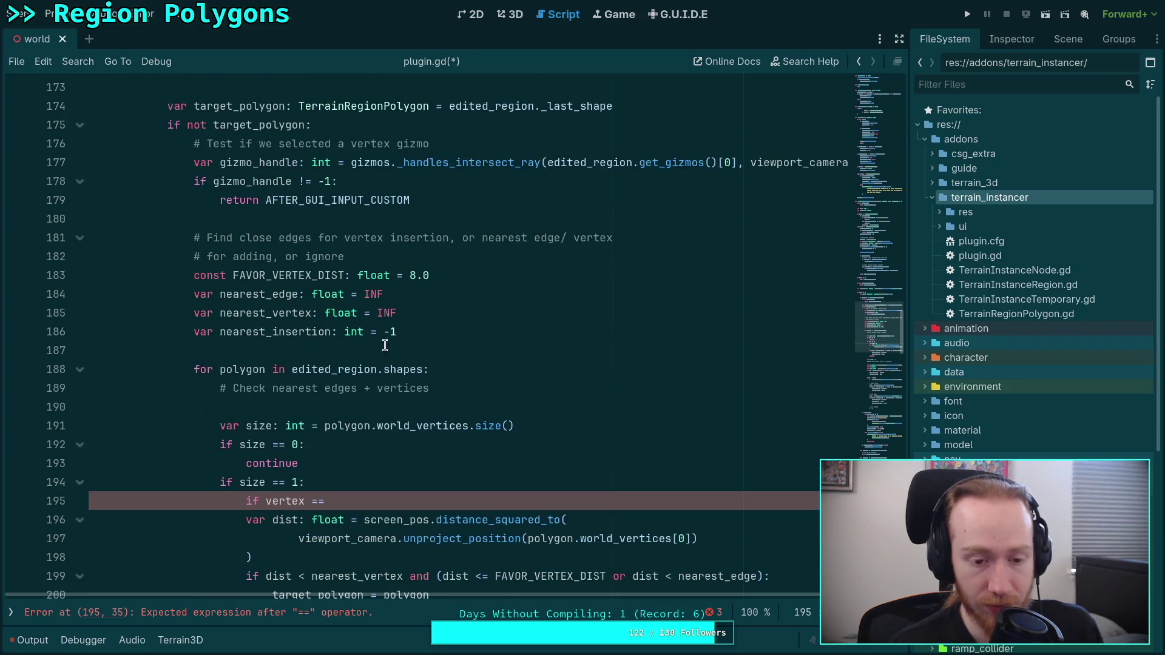
scroll(468, 497, down, 1)
mouse_move(516, 488)
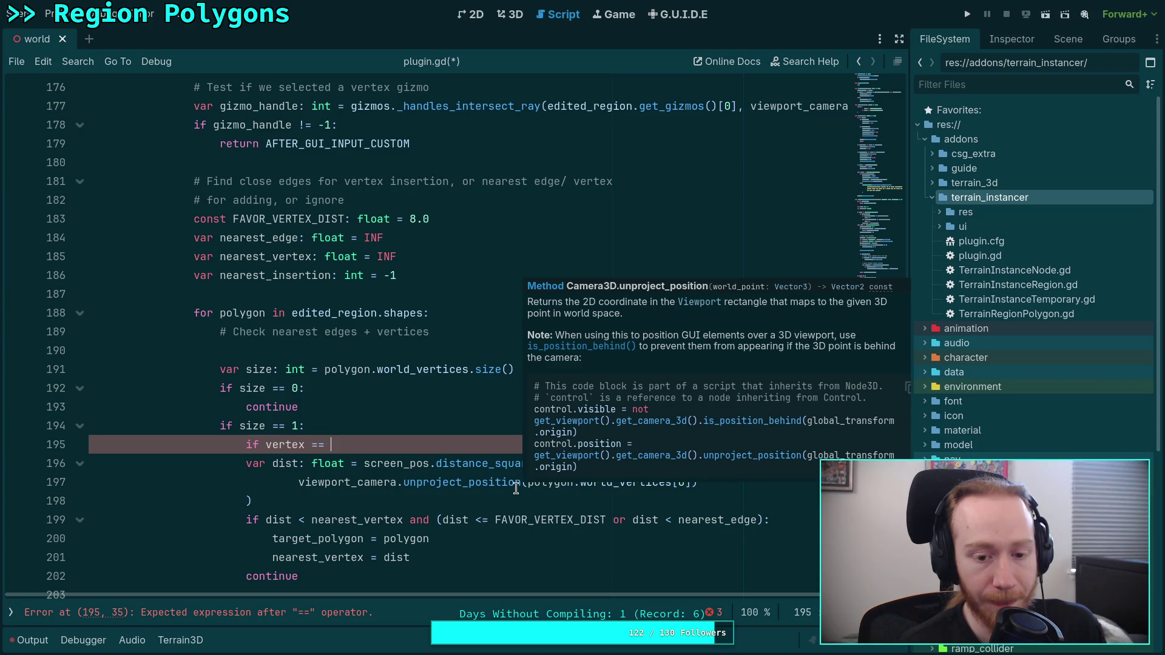
text(pol)
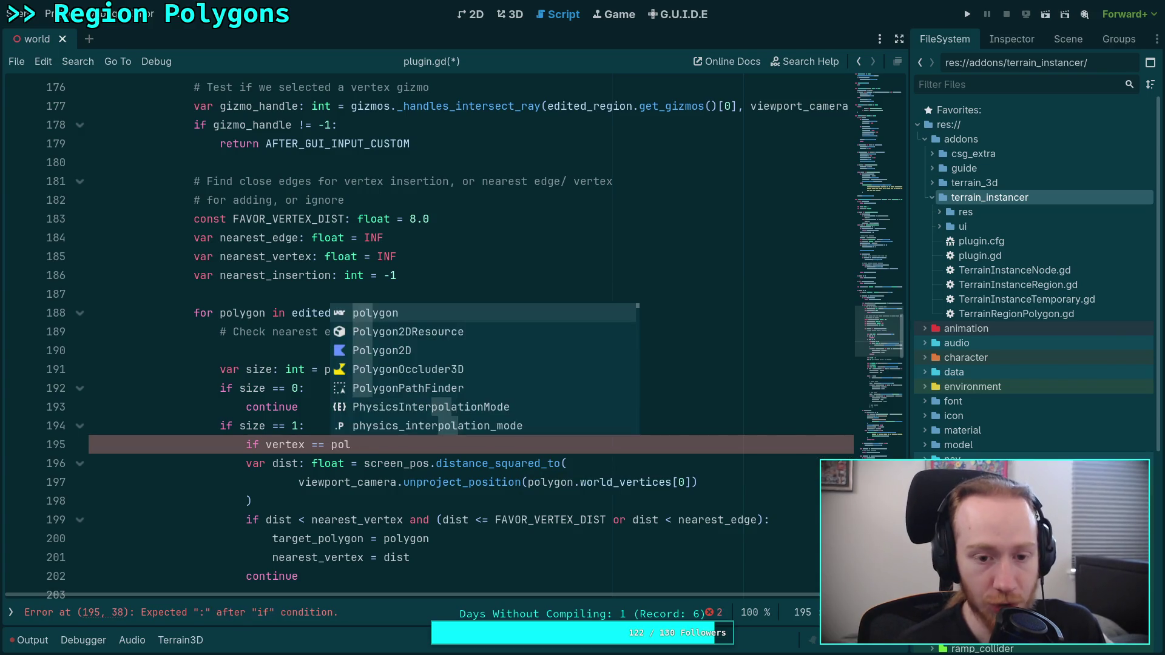
text(ygon.vertices[0])
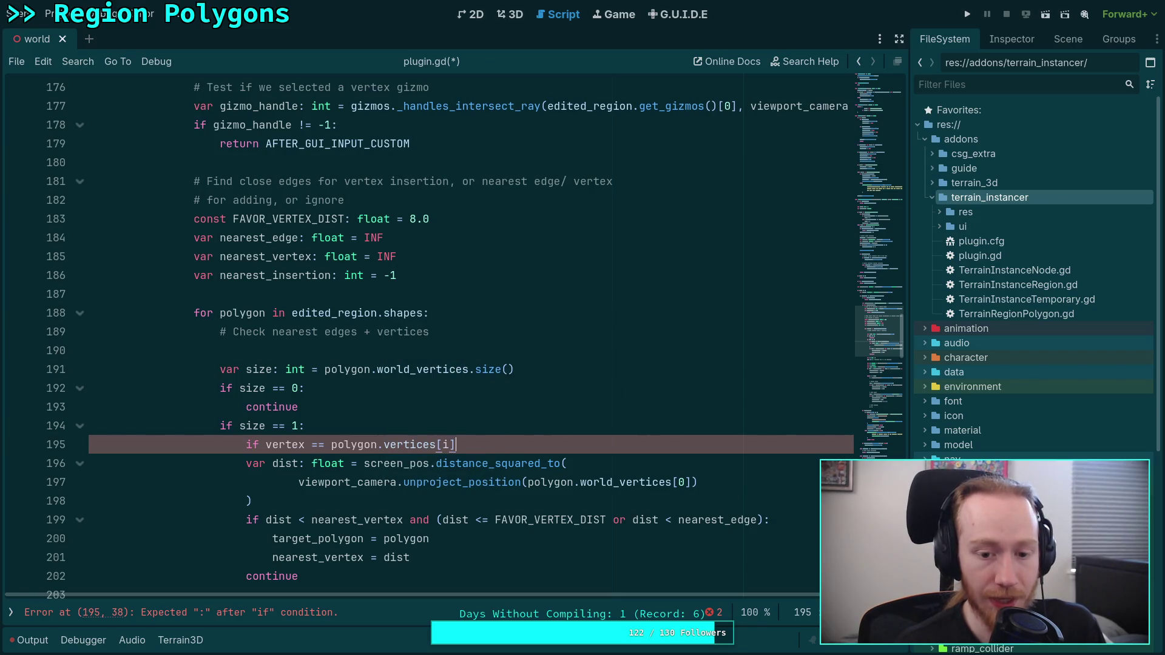
text(:)
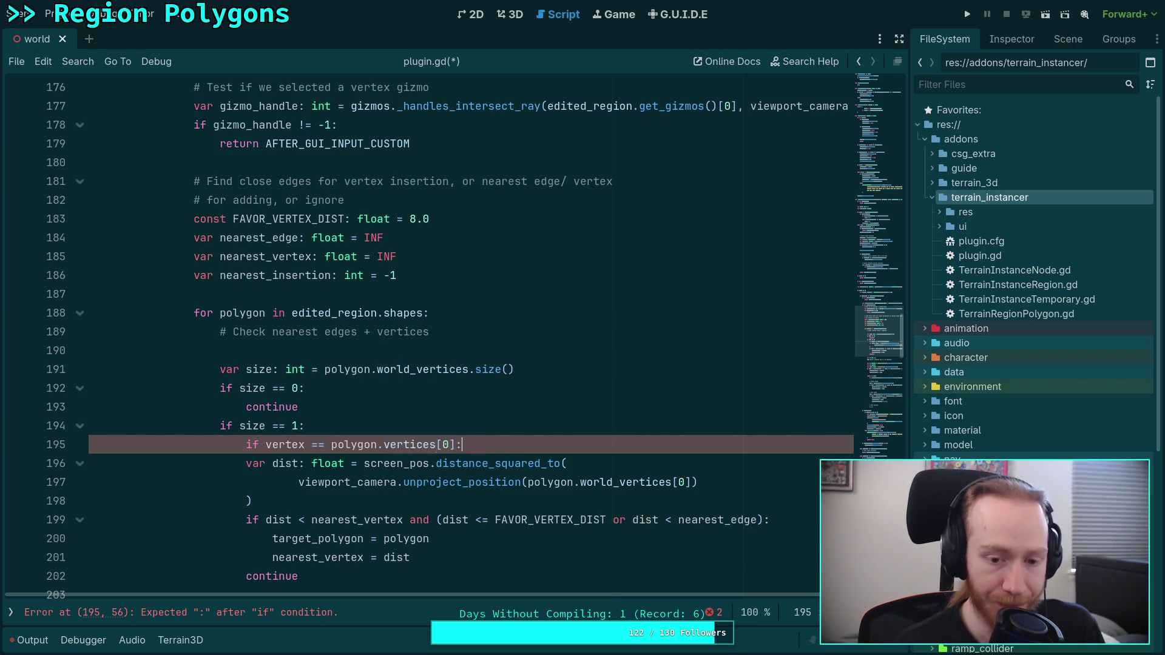
Make that condition's body return AFTER_GUI_INPUT_CUSTOM.
key(Return)
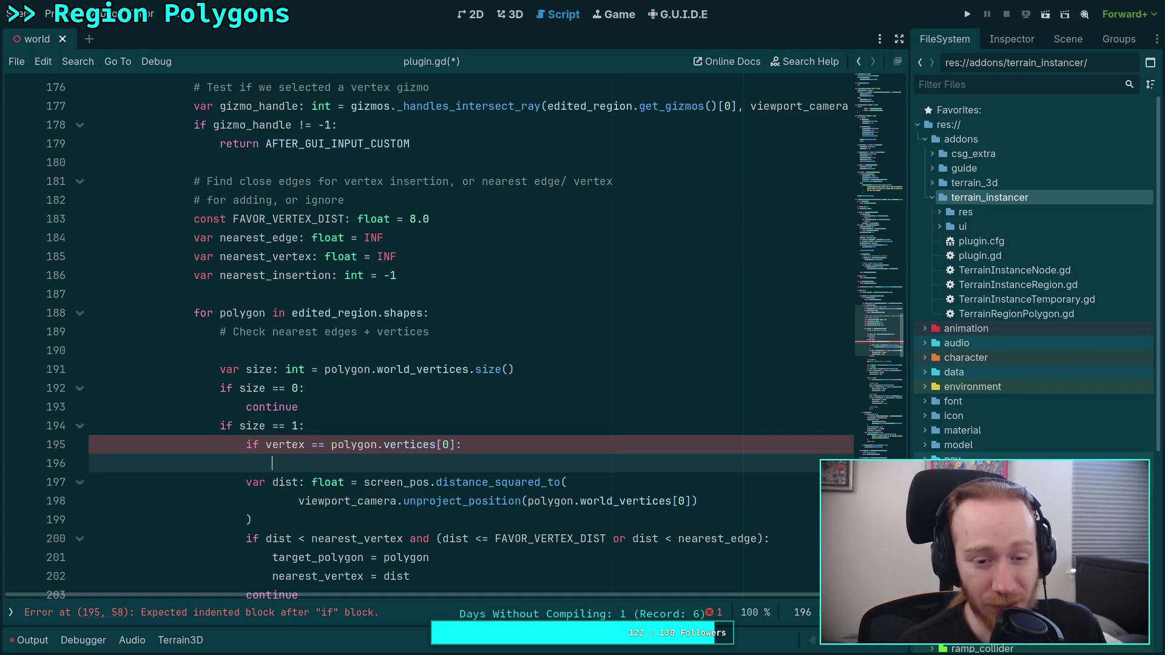
text(return AF)
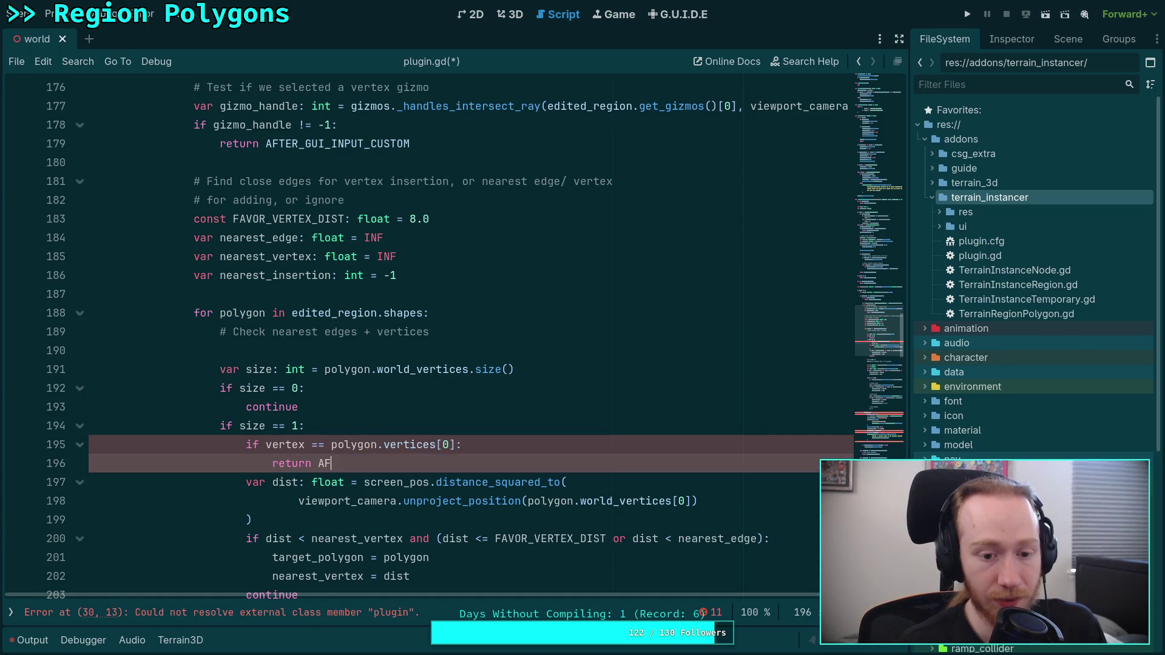
key(Down)
key(Down)
key(Up)
key(Up)
key(Return)
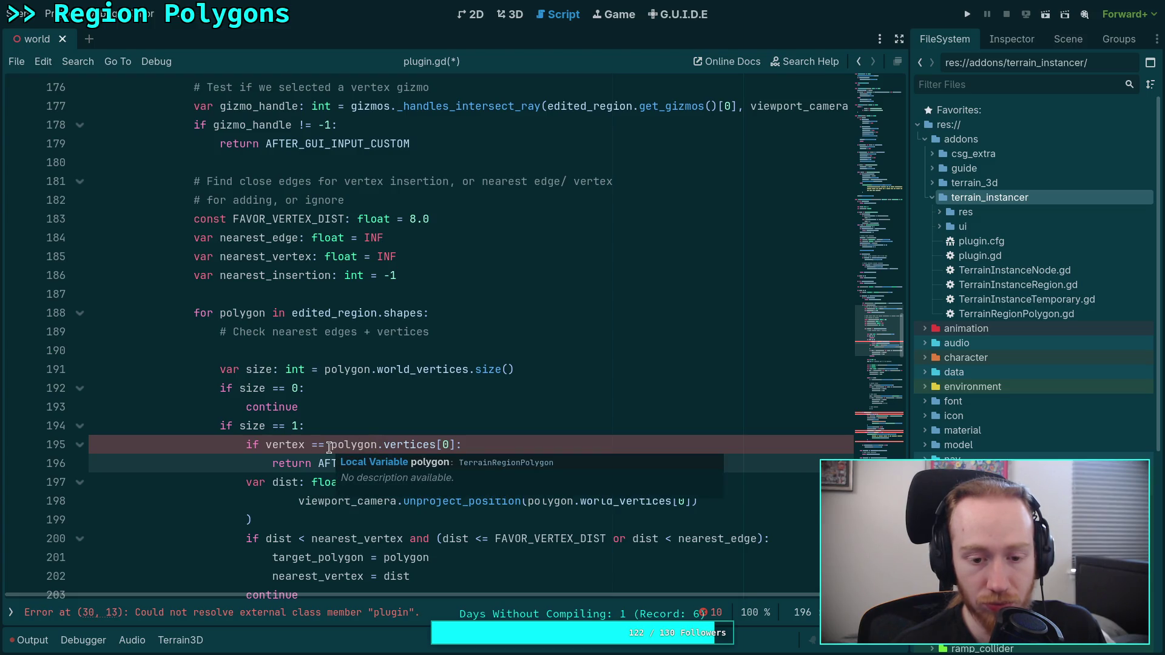
Open TerrainRegionPolygon.gd and declare func get_vertex(index: int) -> Vector2i at its end.
click(10, 612)
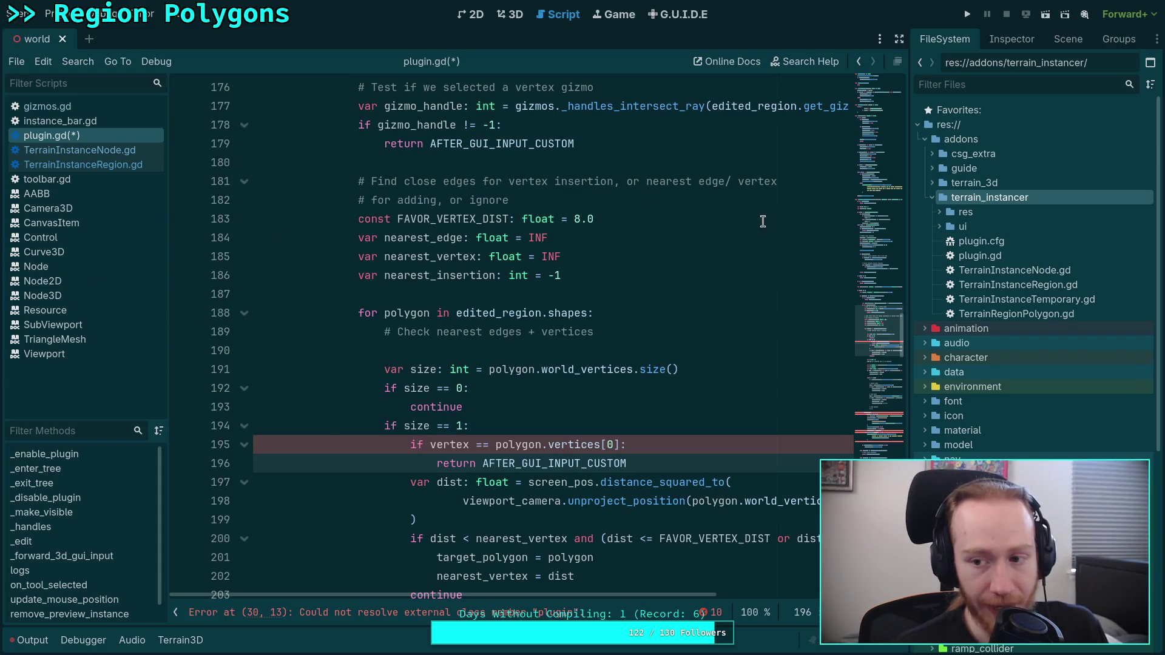
double_click(1028, 312)
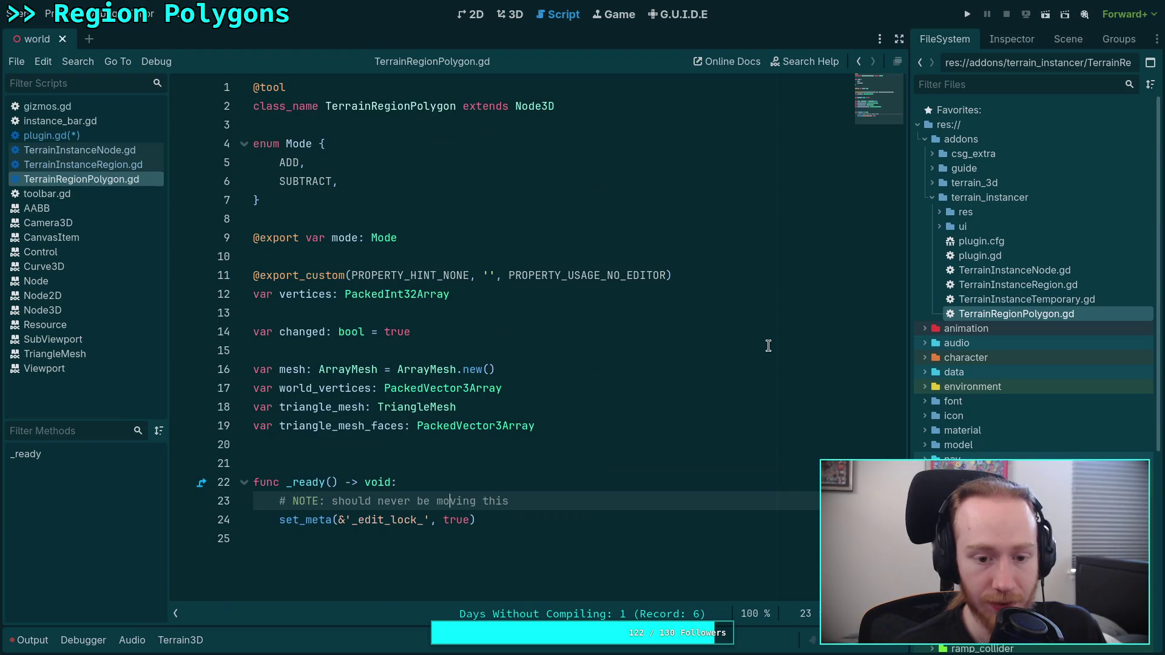
click(548, 549)
key(Return)
text(func ge)
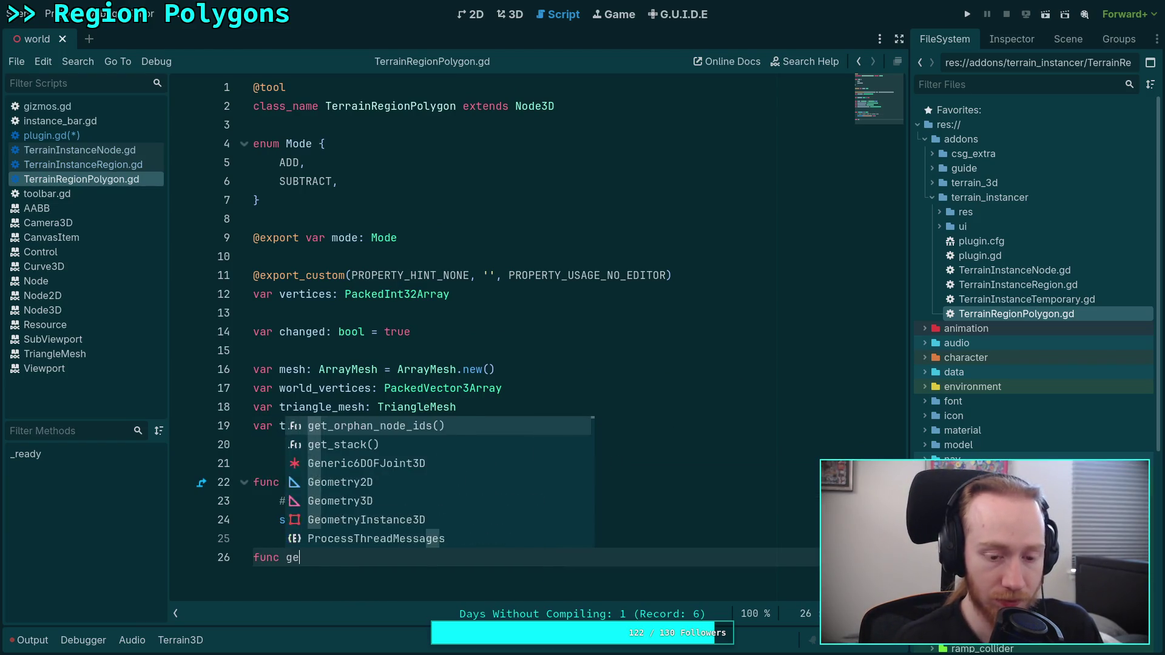
text(t_vertex(index: int) -> Vector2i:)
key(Return)
Make get_vertex double index and return Vector2i(vertices[index], vertices[index + 1]), then save.
text(return)
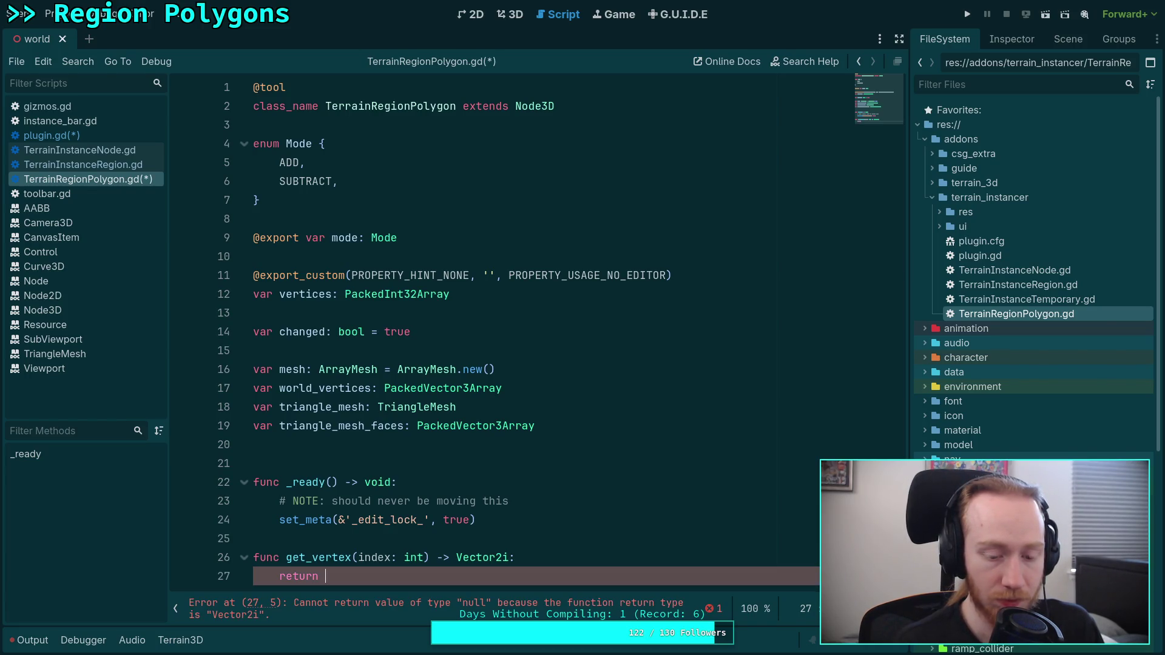
key(BackSpace)
key(BackSpace)
key(BackSpace)
text(index *)
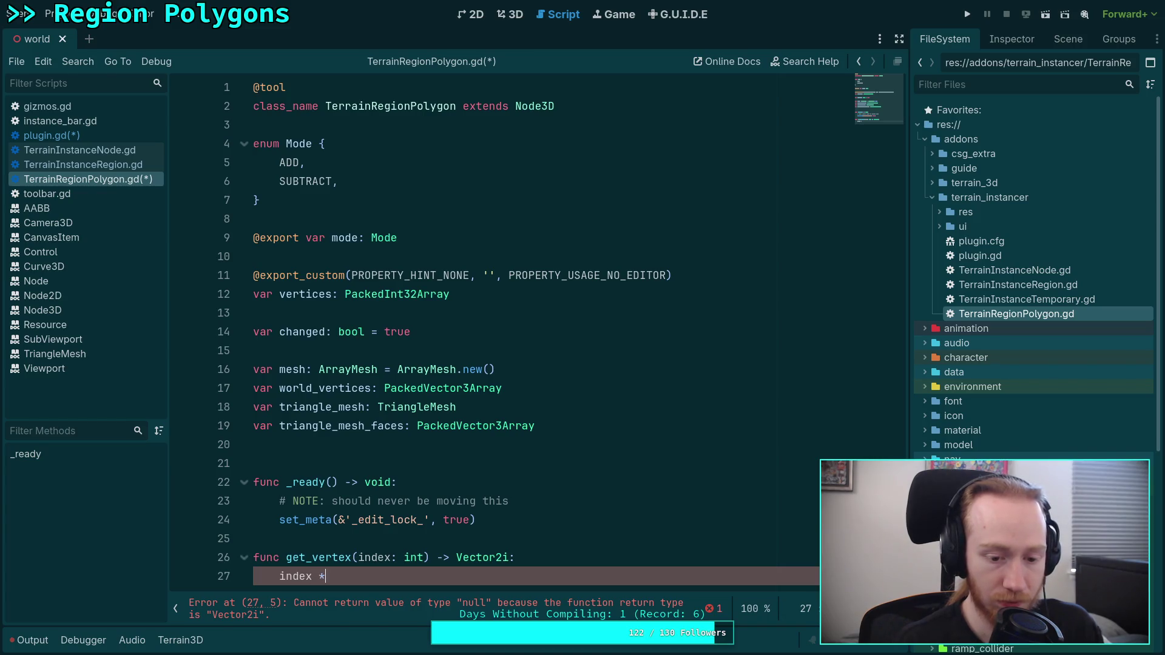
text(= 2)
key(Return)
text(ret)
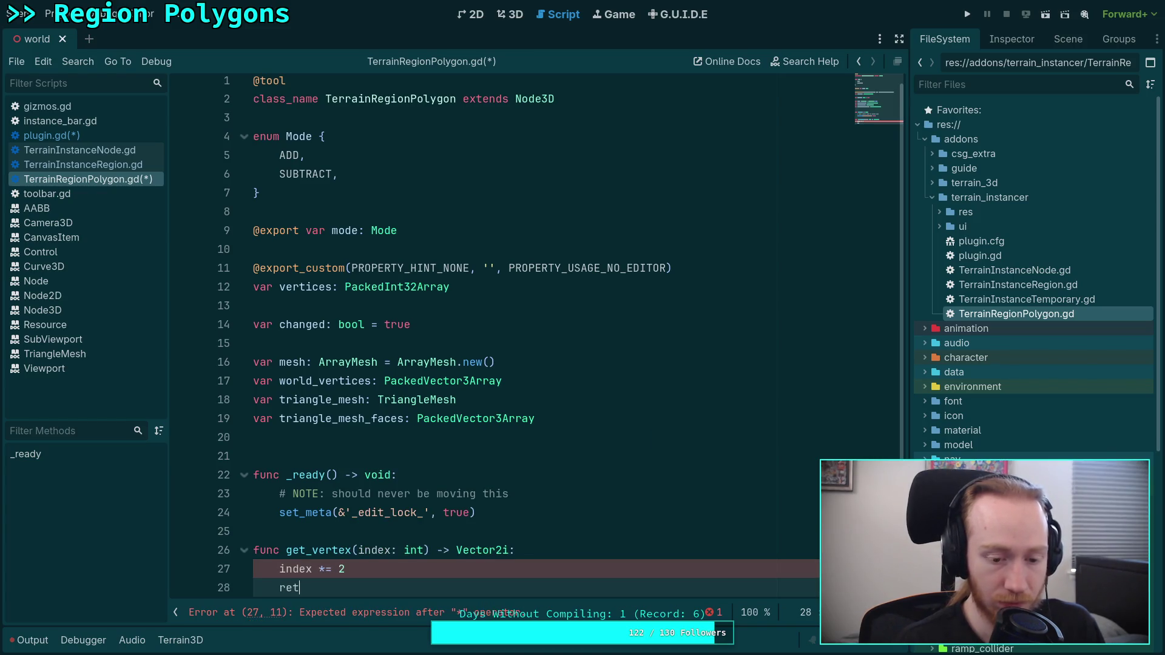
text(urn Vector2i)
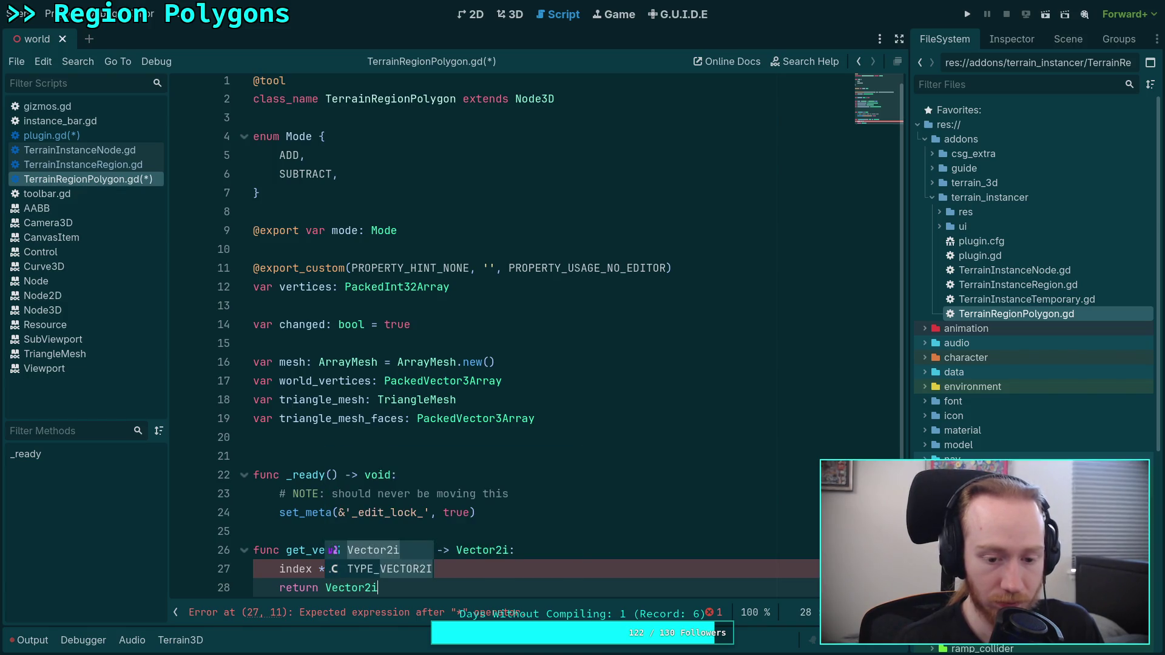
text((vertices0)
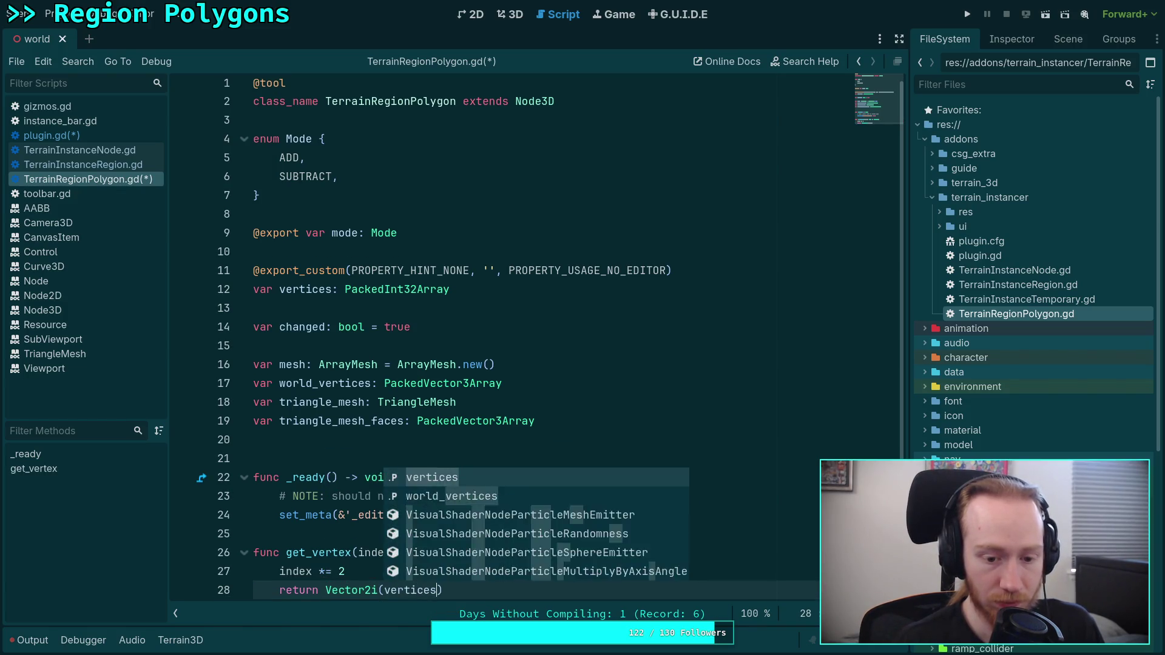
key(BackSpace)
text([index],)
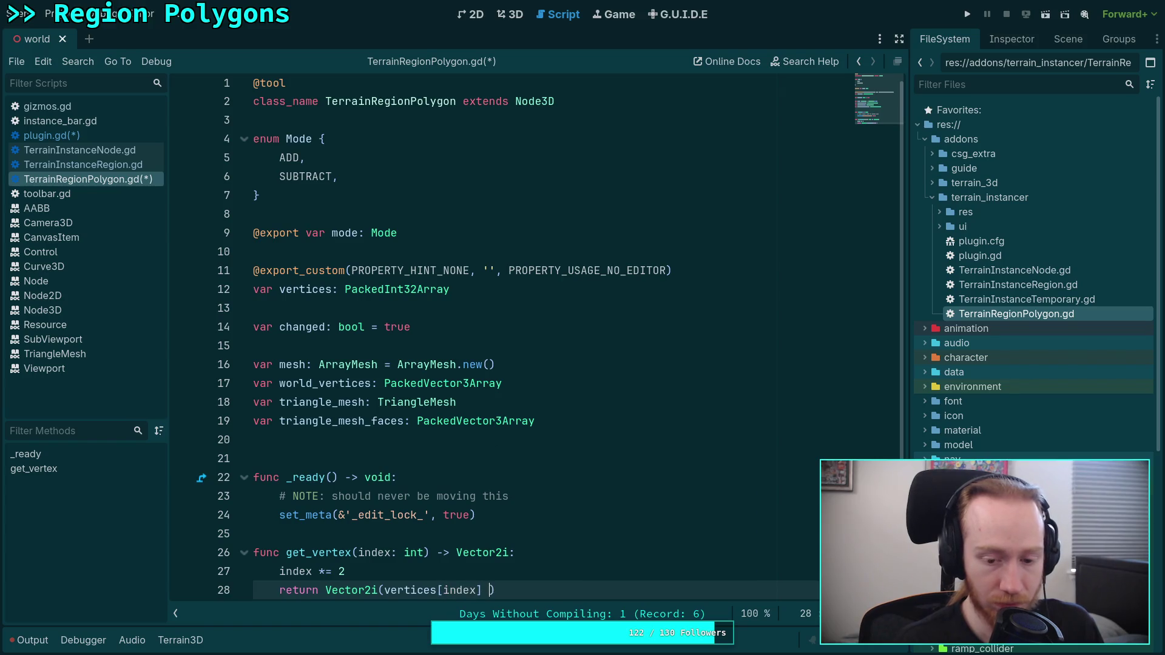
text( vertice)
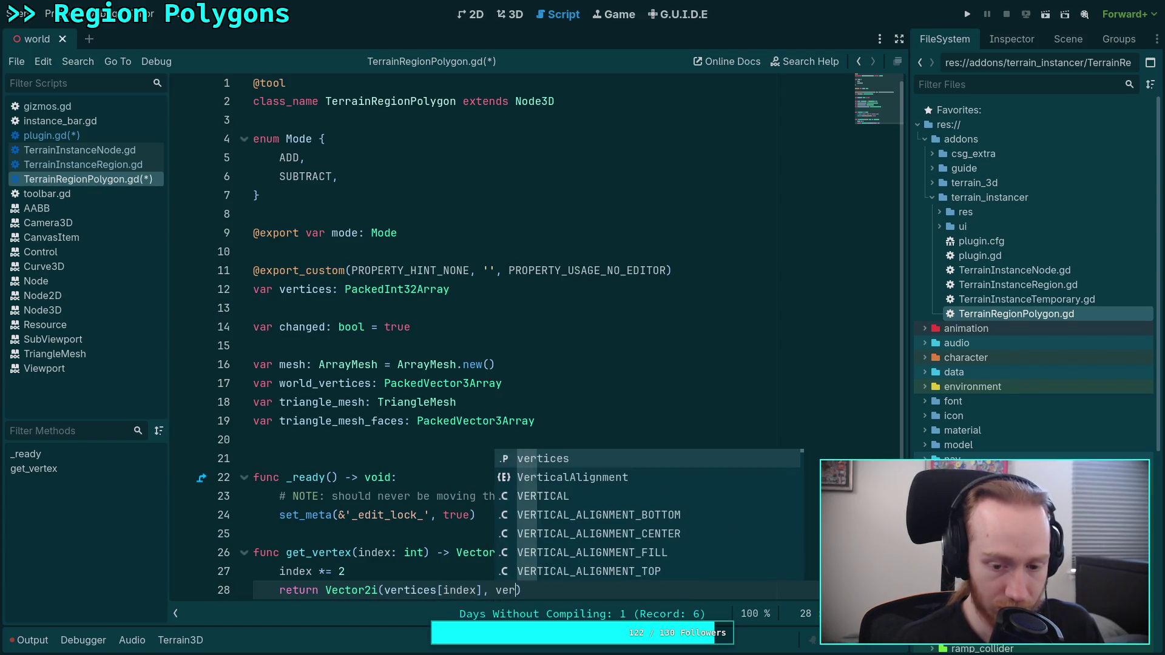
text(s[index + )
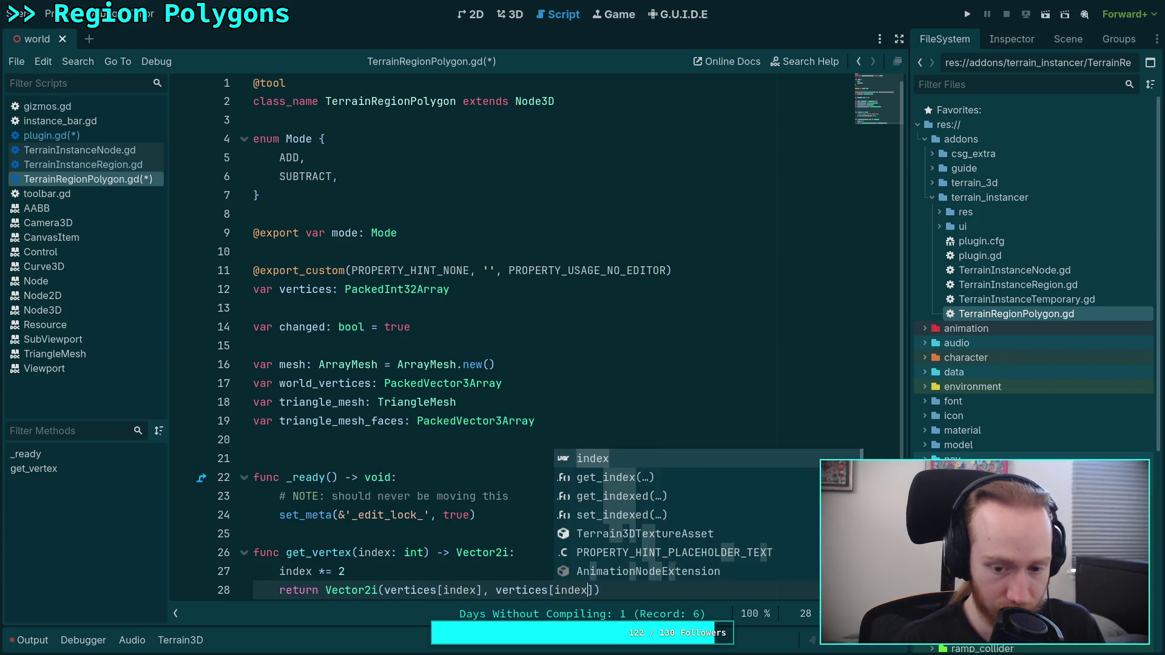
text(1)
key(ctrl+s)
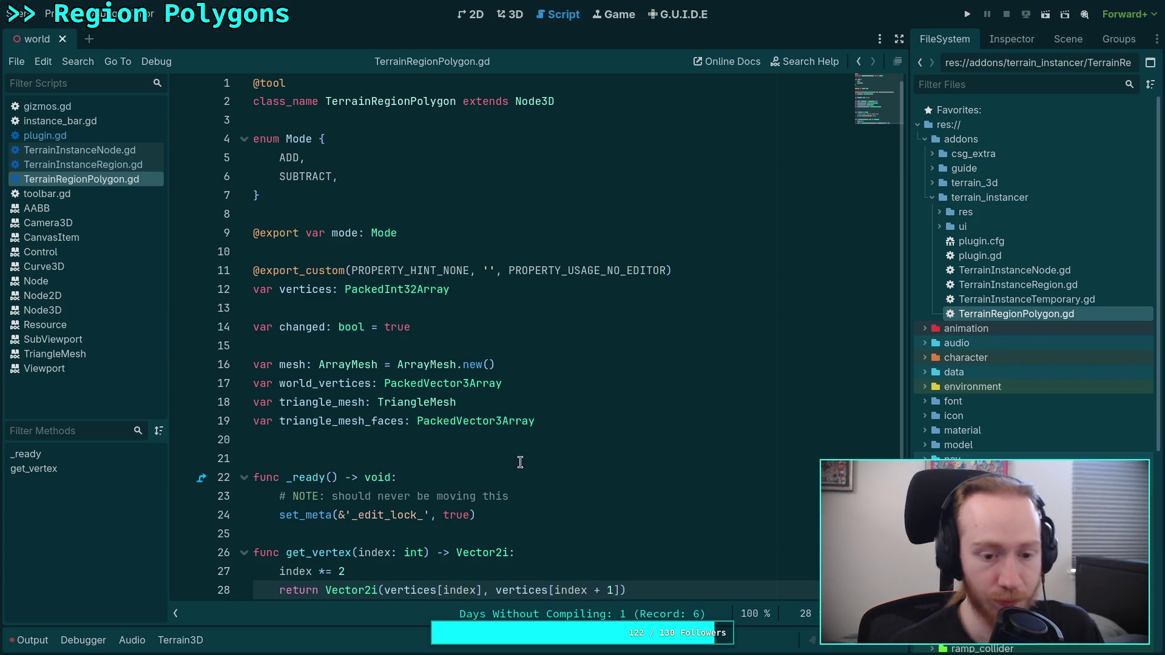
click(48, 135)
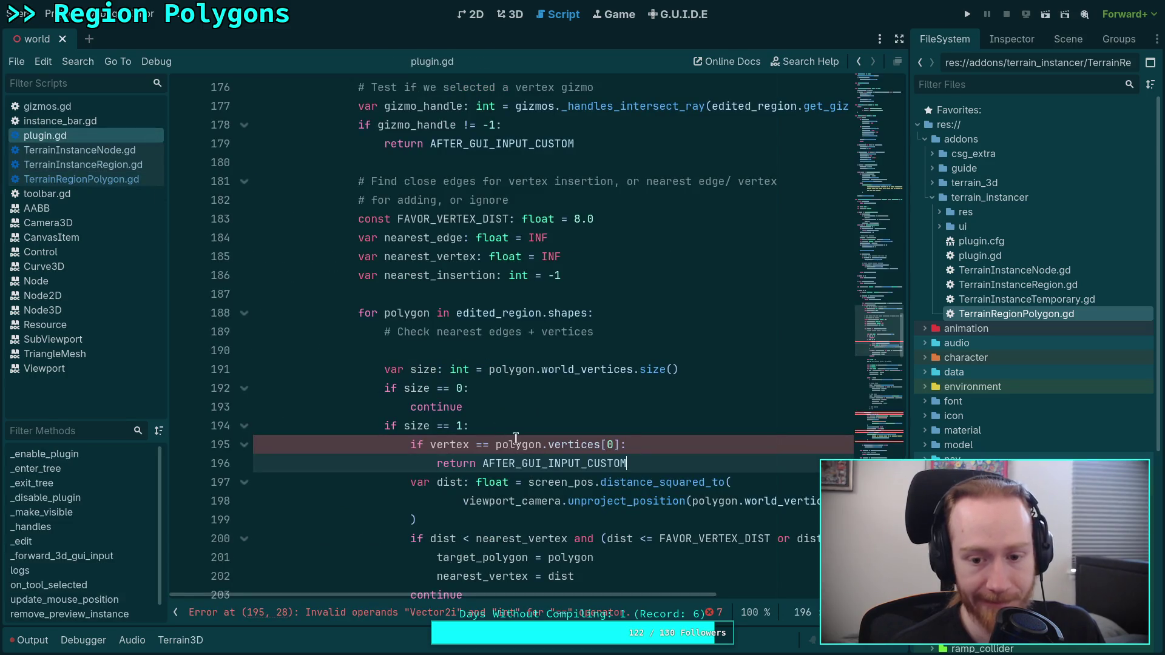
drag(623, 444, 543, 445)
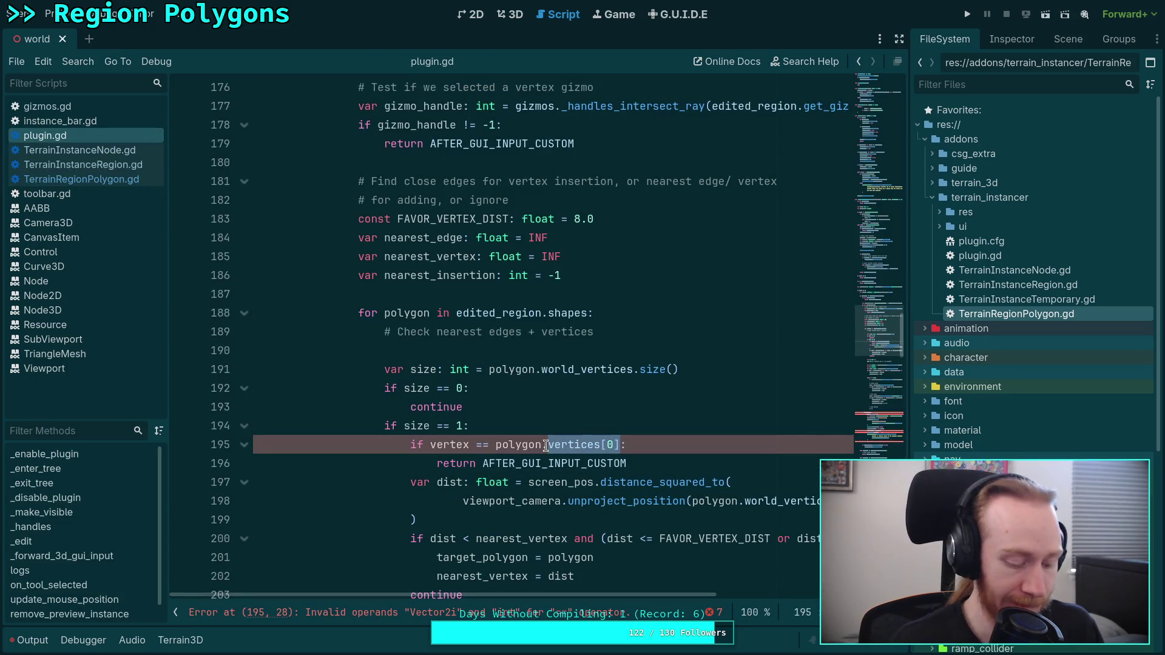
text(get_v)
key(Return)
text(0)
click(597, 369)
scroll(607, 396, down, 6)
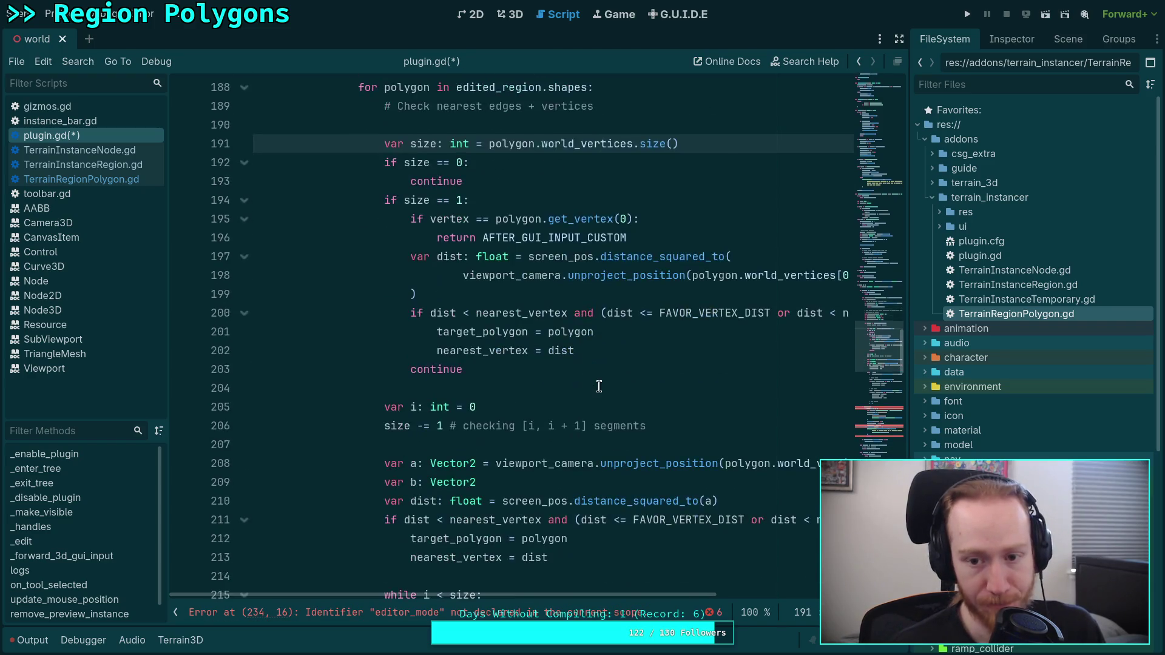
scroll(607, 395, up, 5)
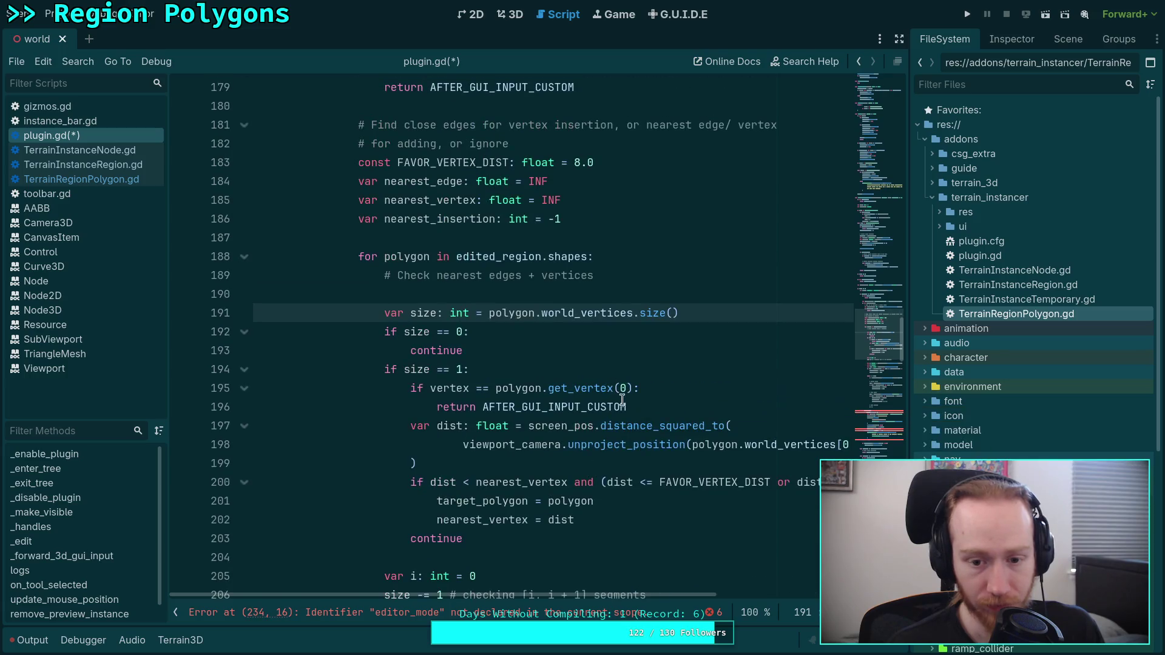
click(670, 406)
drag(654, 405, 587, 407)
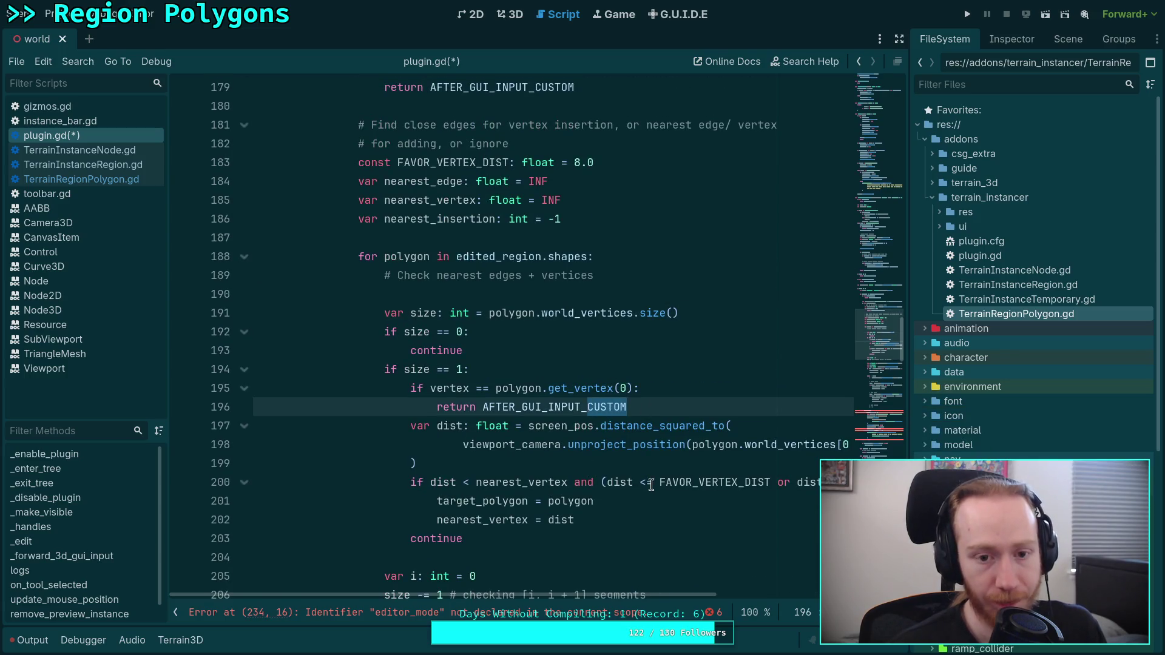
scroll(648, 488, up, 2)
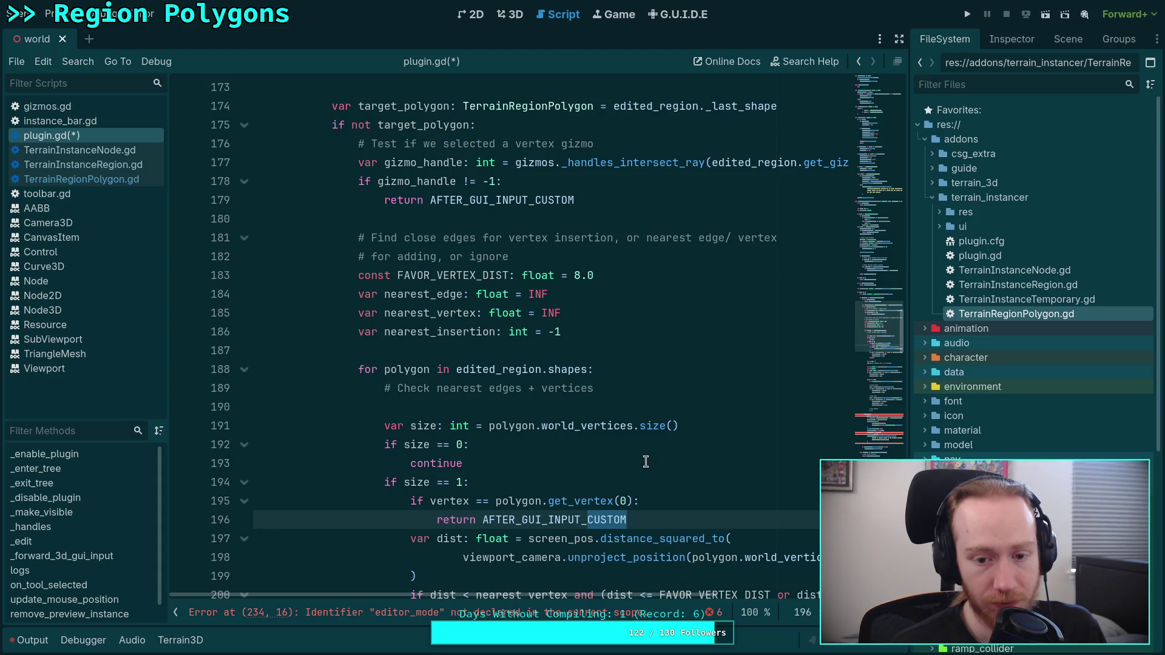
text(STOP)
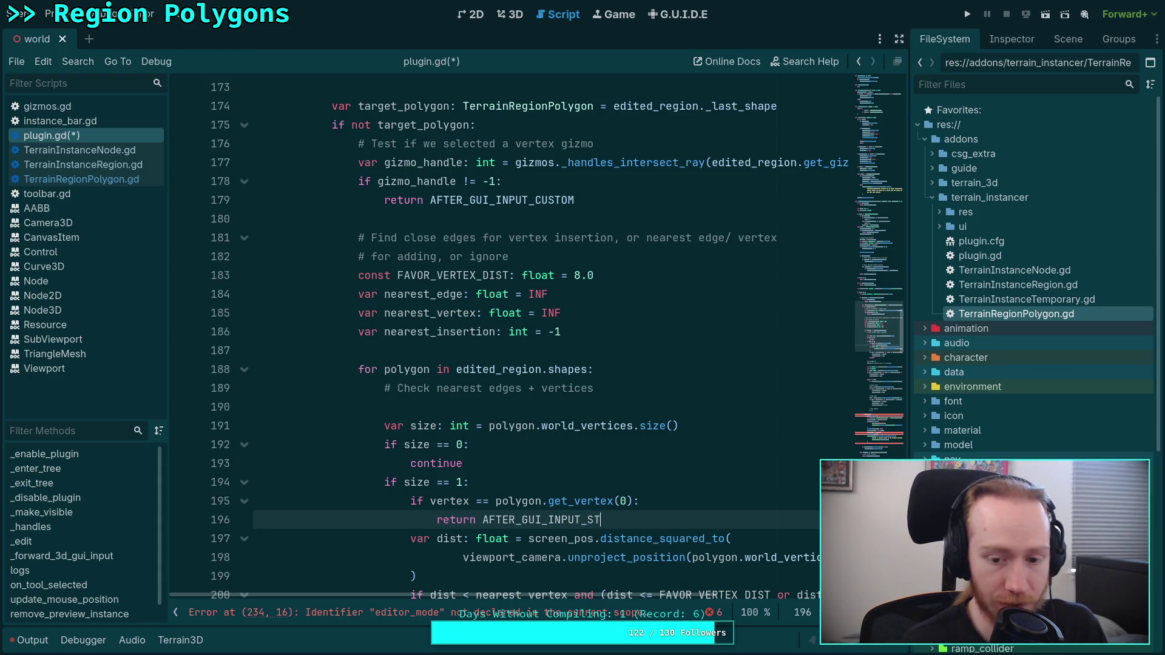
scroll(698, 436, down, 16)
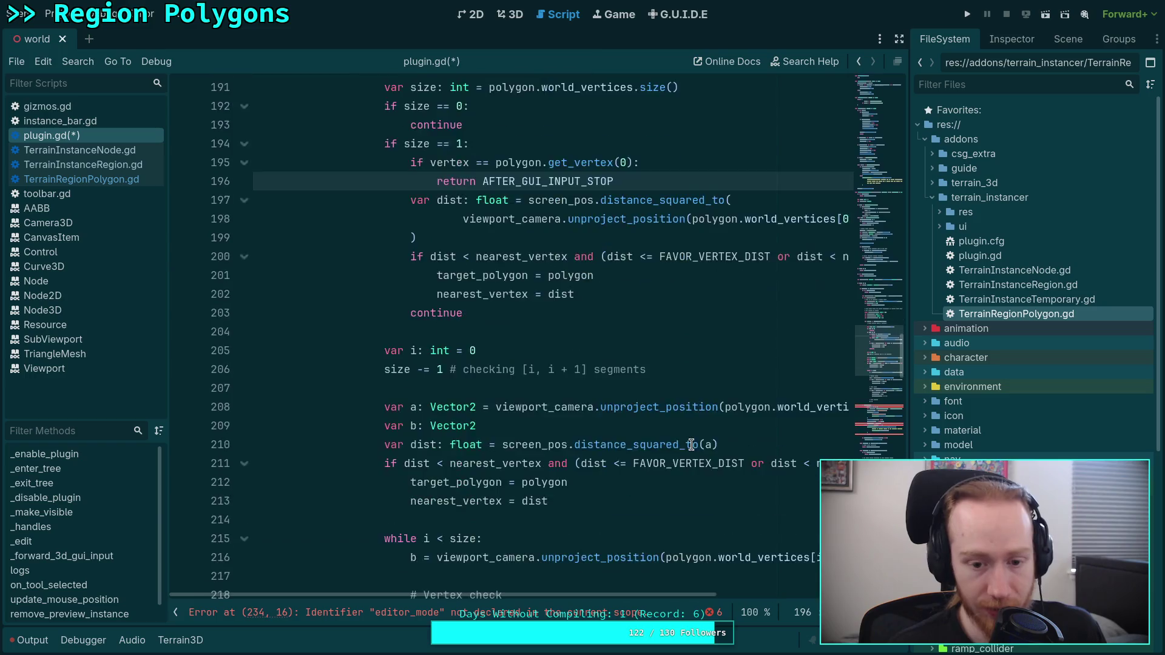
scroll(691, 444, down, 2)
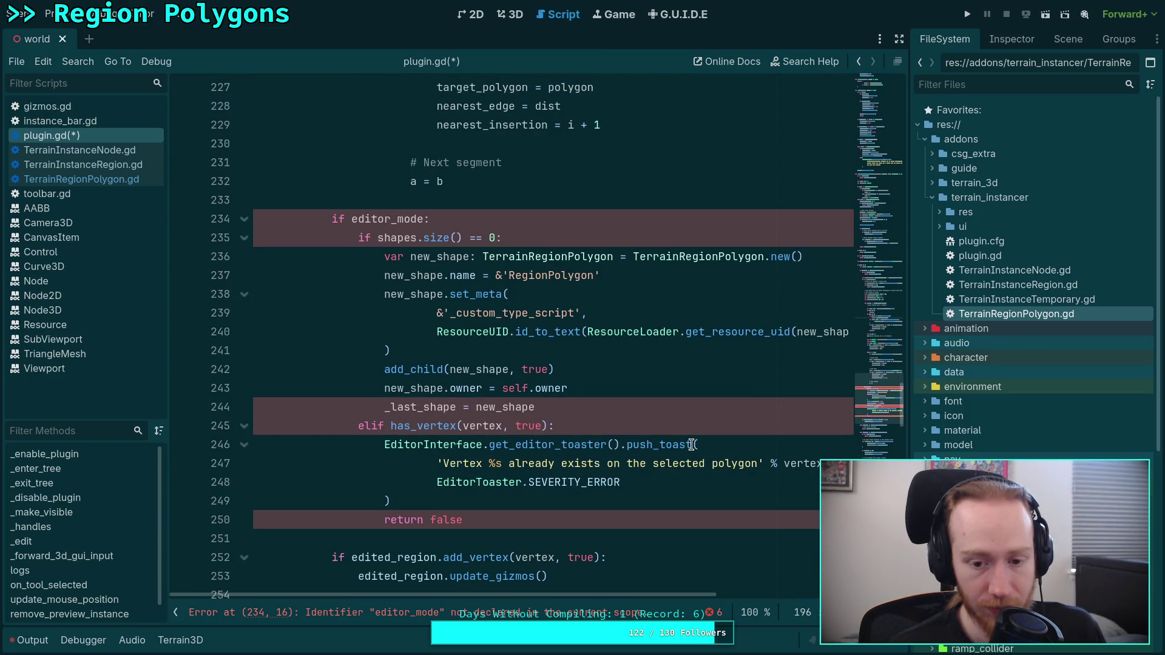
scroll(691, 445, up, 15)
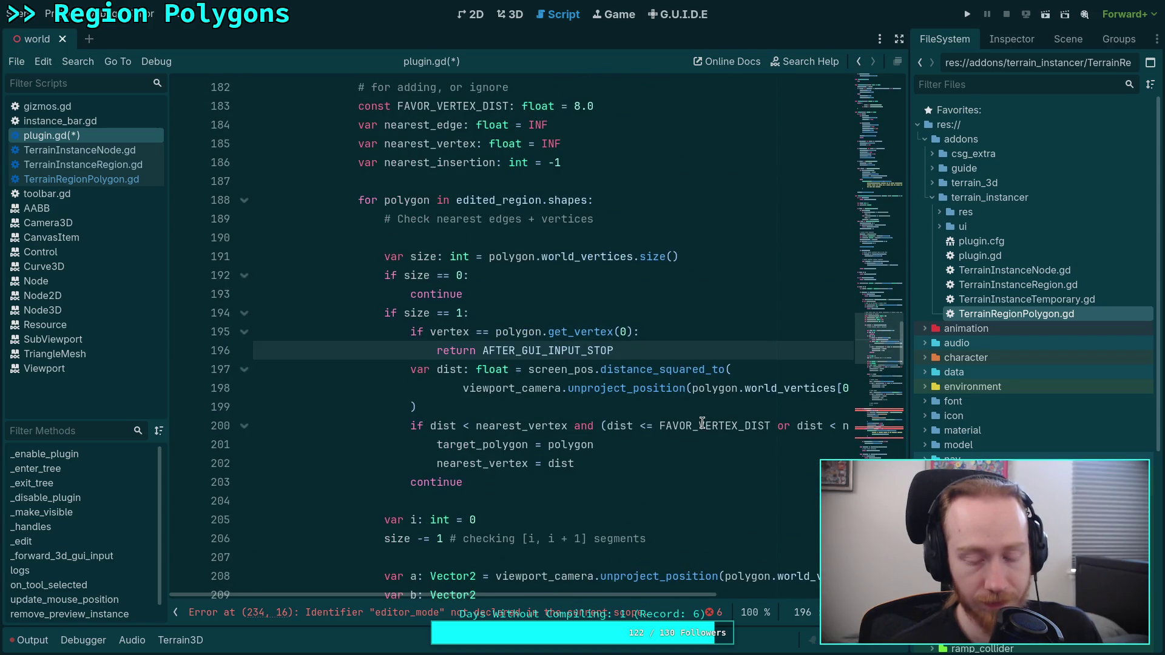
mouse_move(702, 423)
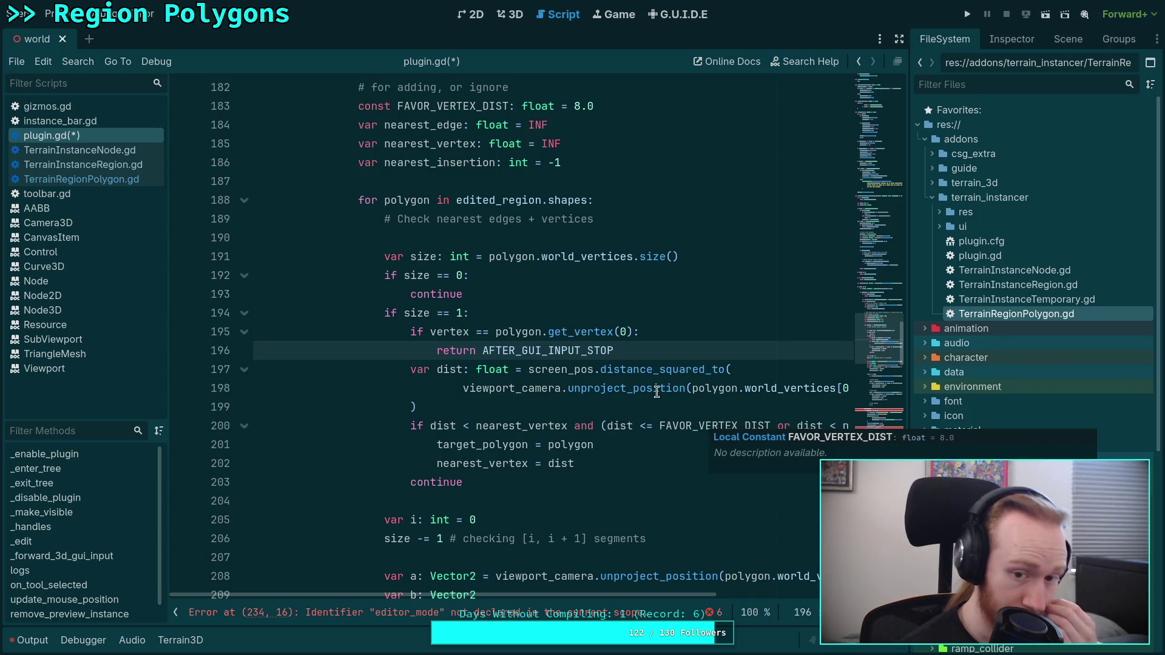
click(691, 331)
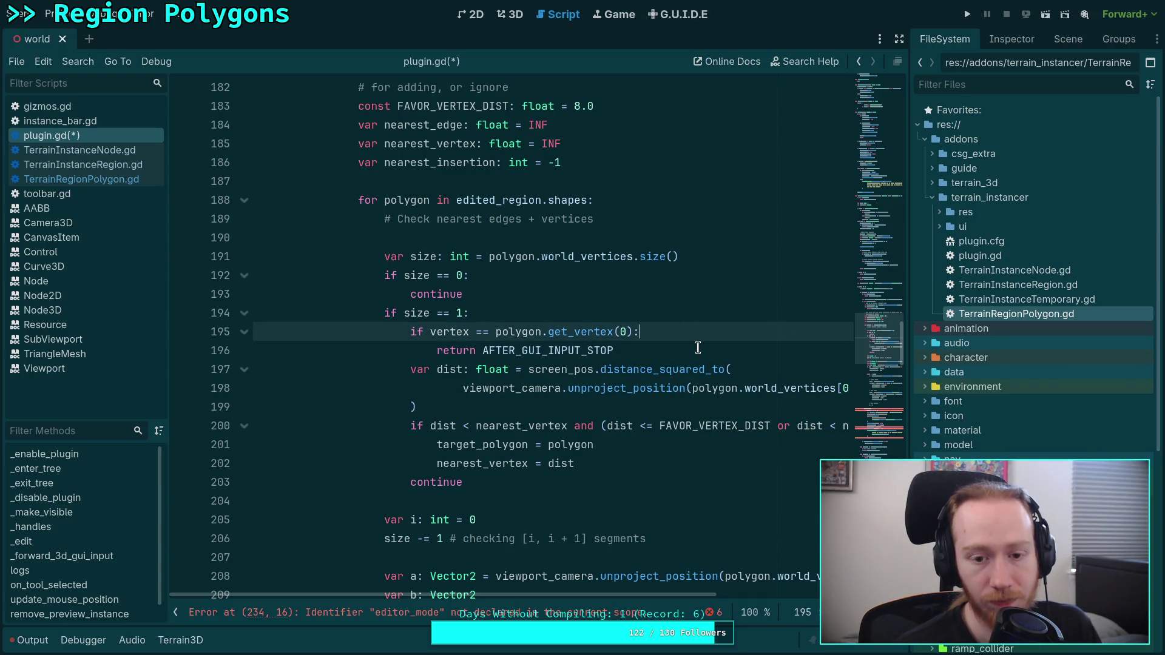
scroll(698, 348, up, 2)
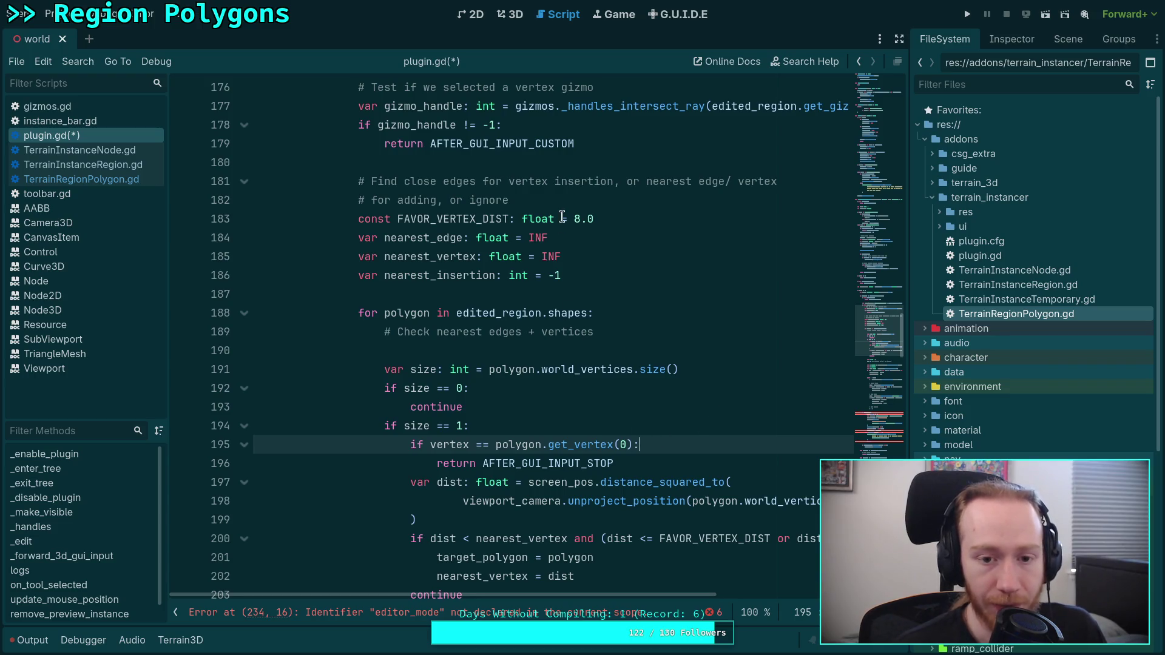
click(663, 272)
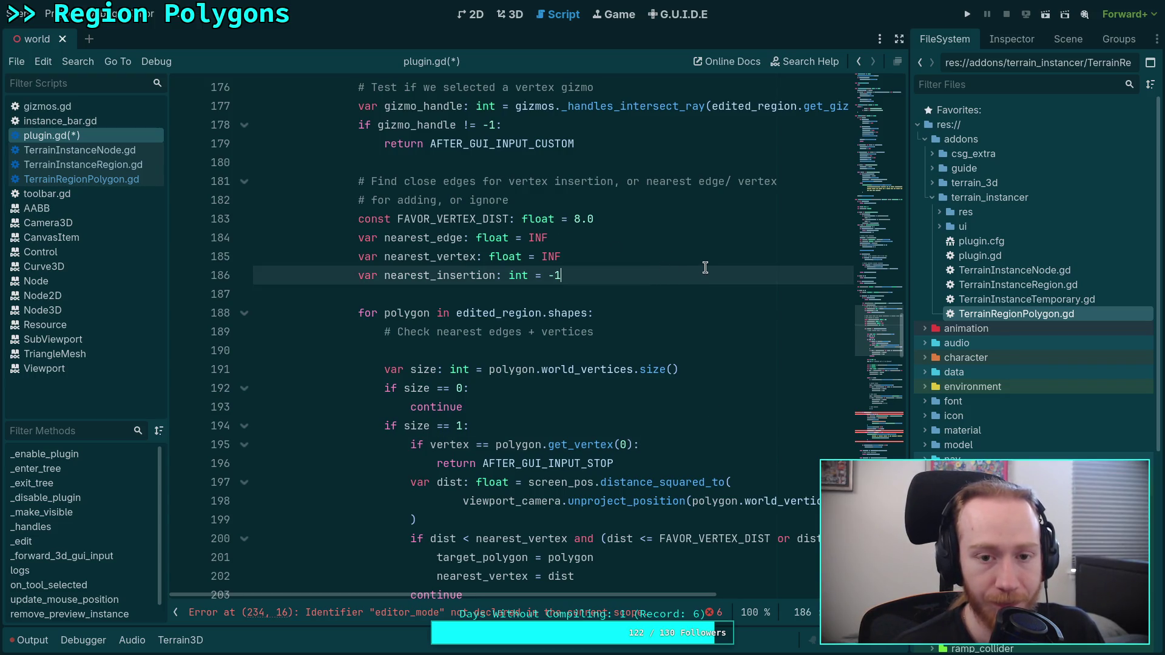
Declare var selection_switch: bool = false and replace the early return with selection_switch = true.
key(Return)
text(var )
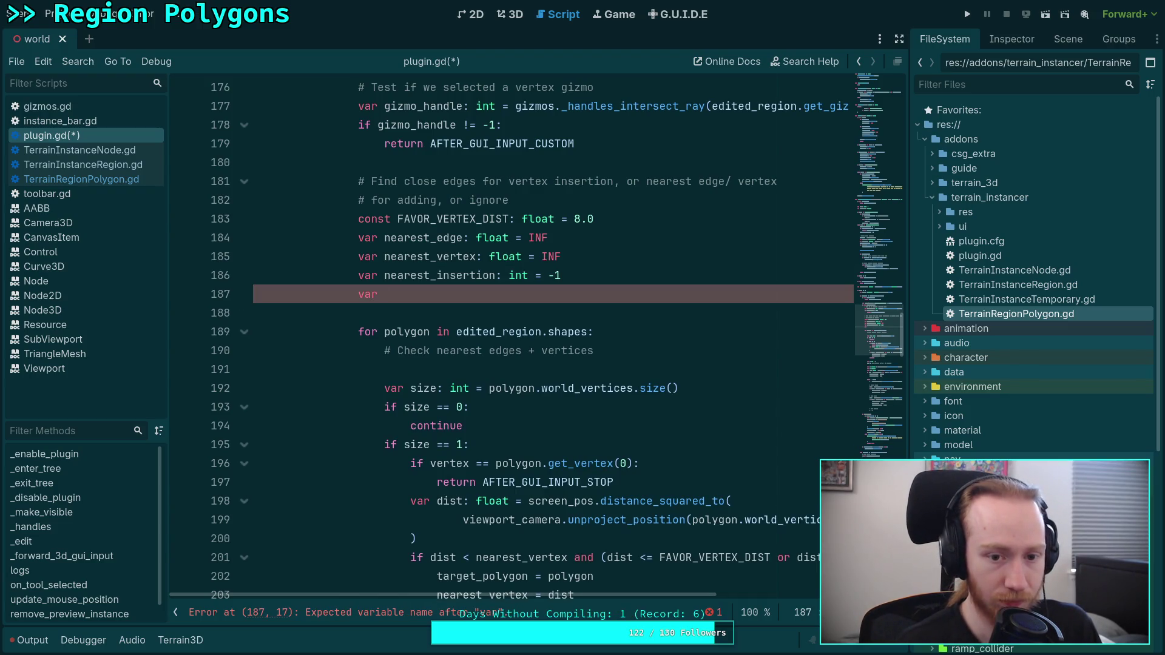
text(s)
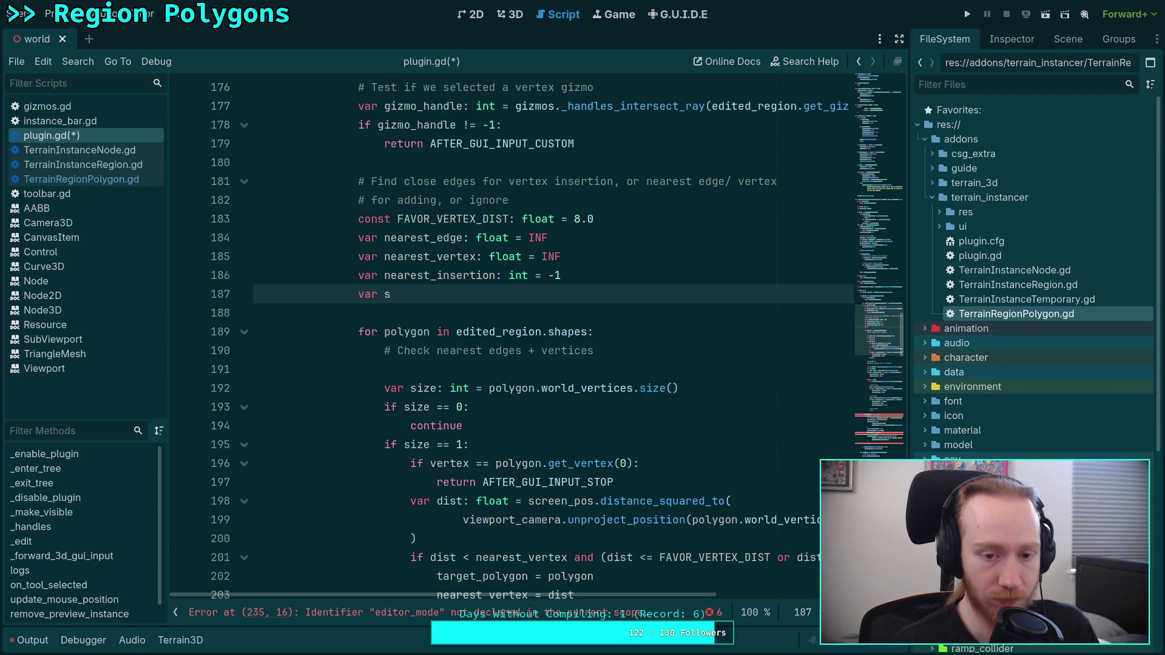
text(electio)
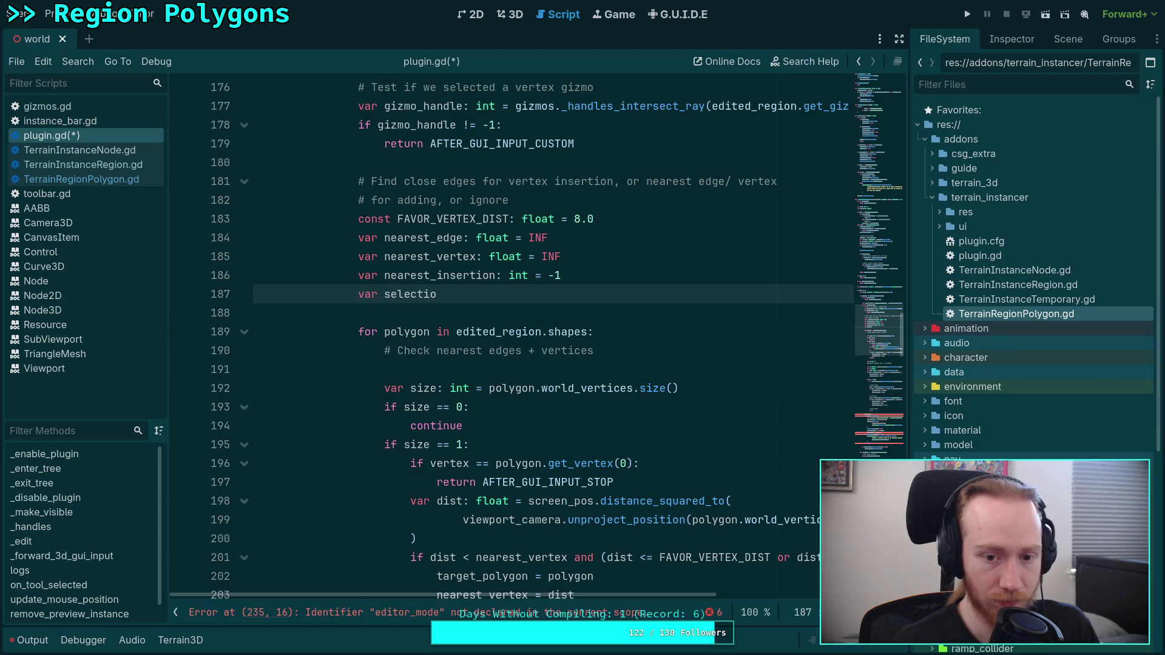
text(n_sw)
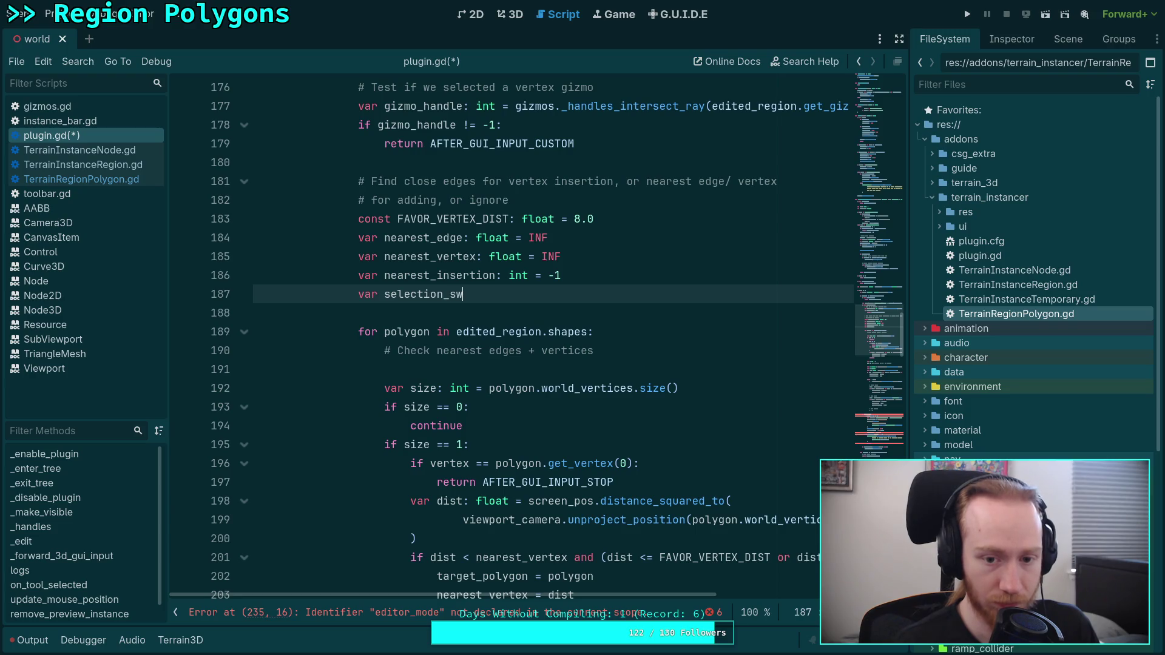
text(itch: bool = false)
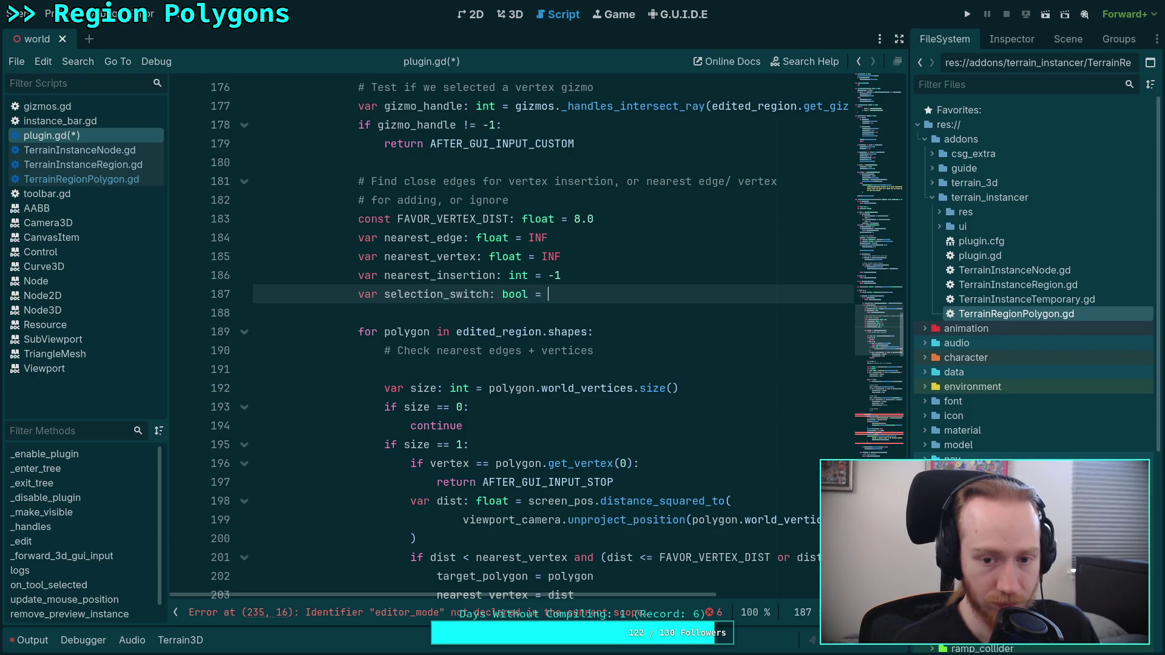
drag(614, 482, 438, 484)
text(sel)
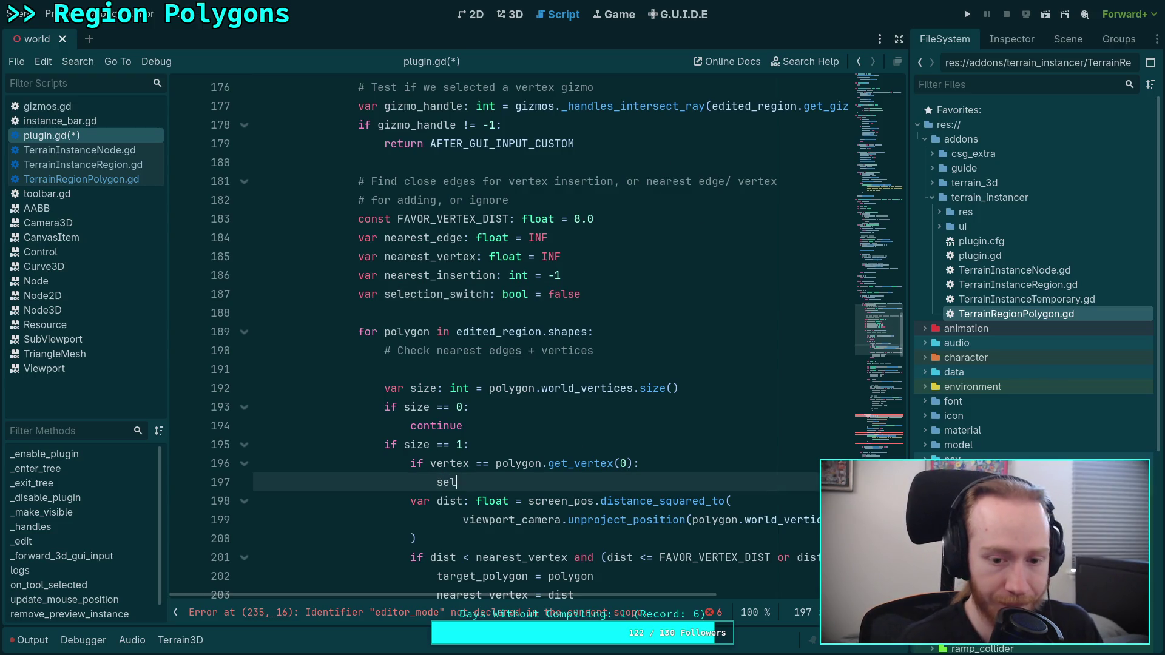
text(ecte)
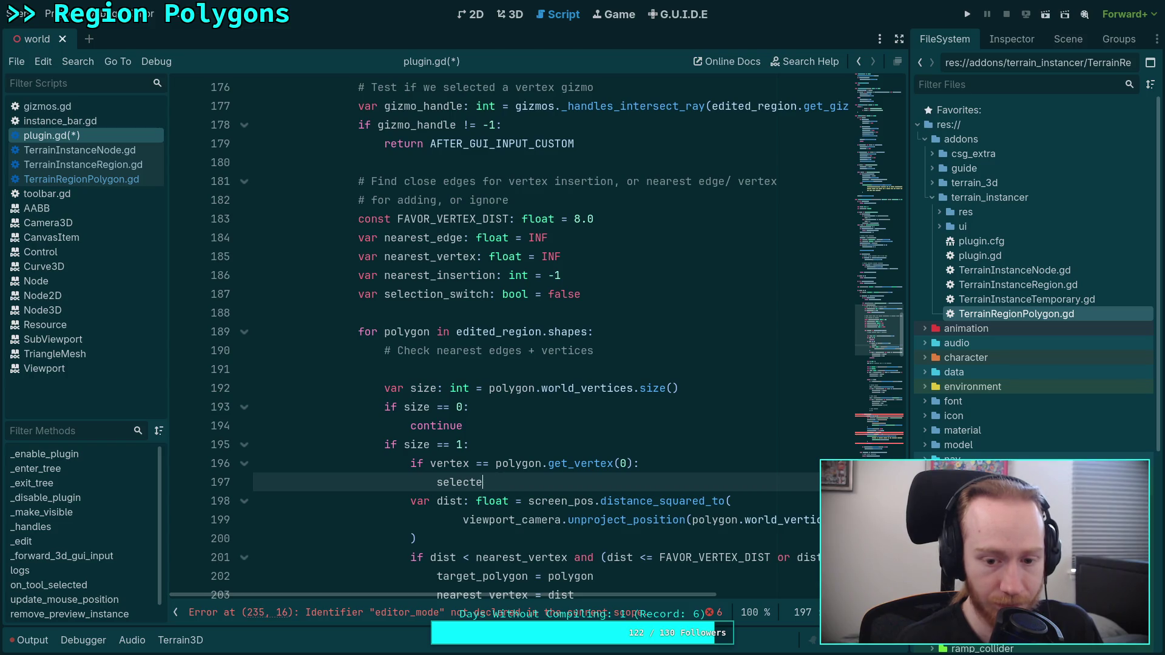
text(ction_sw)
key(BackSpace)
text(wet)
key(BackSpace)
key(BackSpace)
text(itch)
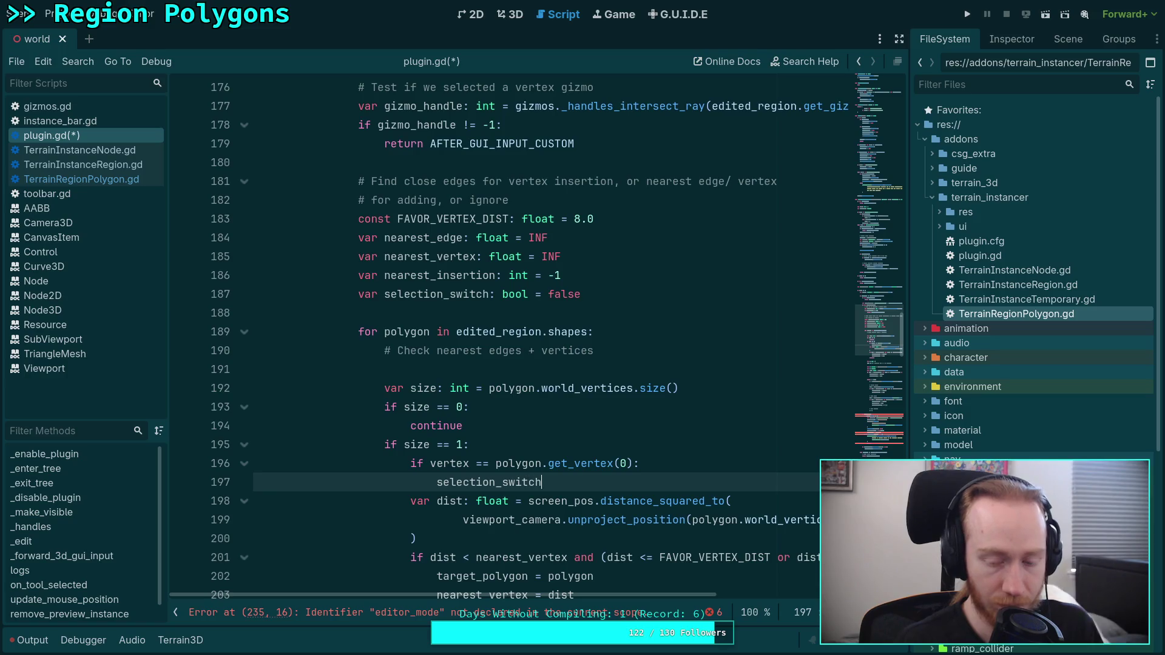
text( = true)
key(Return)
Prefix line 202's distance condition with 'selection_switch or'.
click(606, 576)
scroll(605, 583, down, 2)
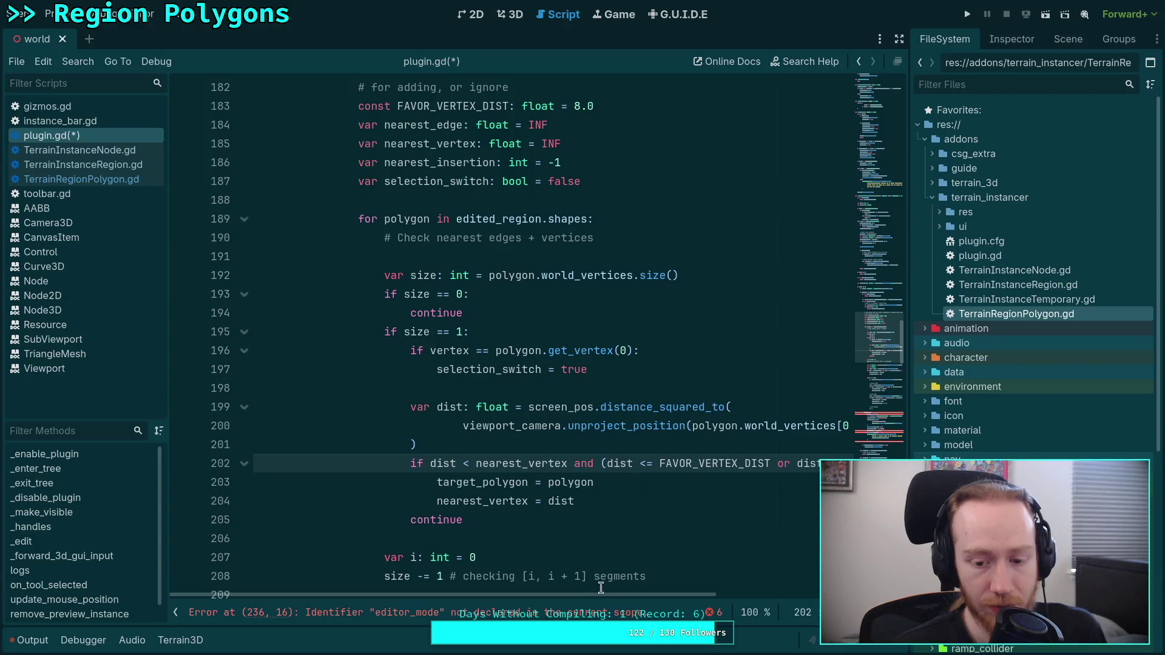
mouse_move(606, 594)
mouse_down()
mouse_move(698, 599)
mouse_move(639, 598)
mouse_up()
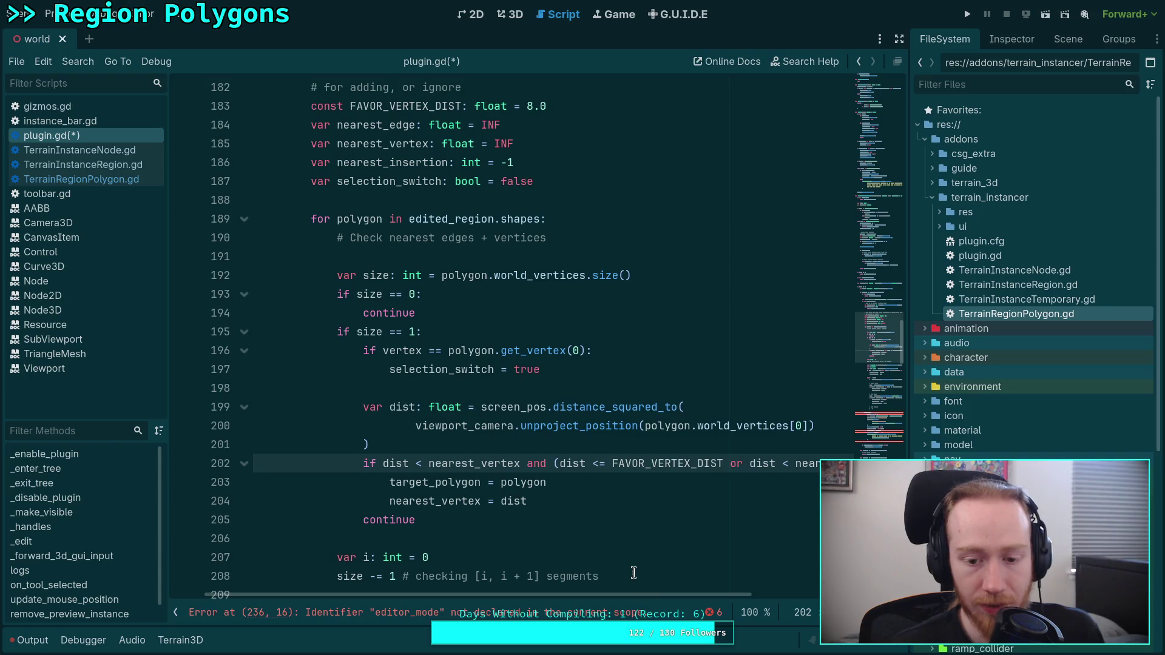
text(selection)
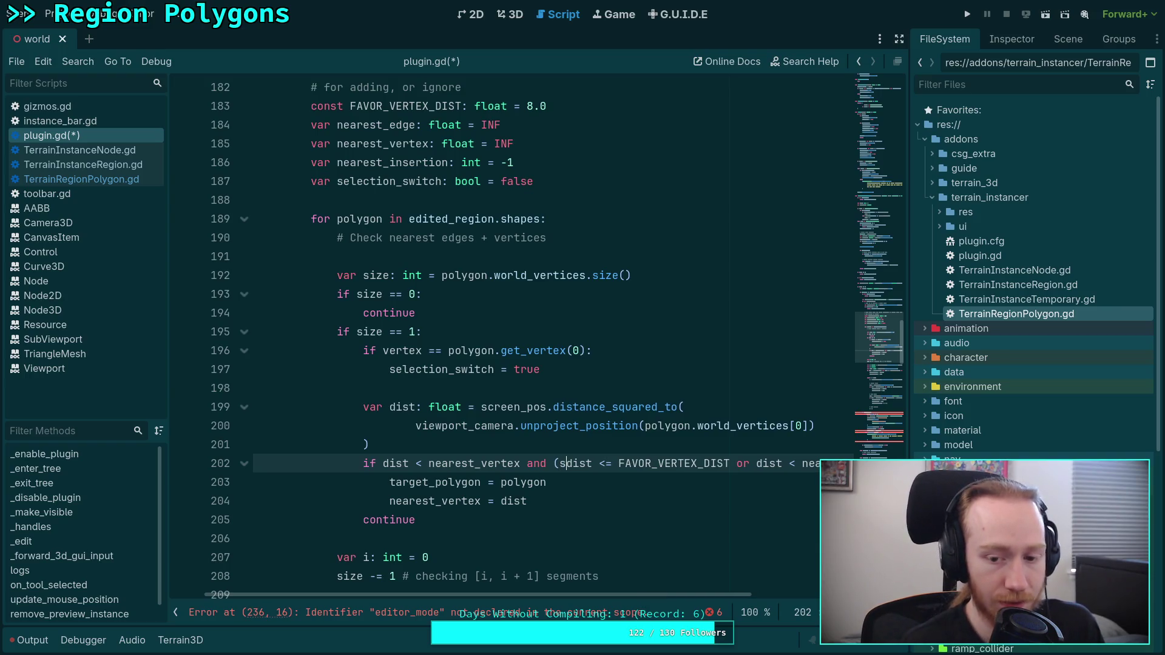
text(_swt)
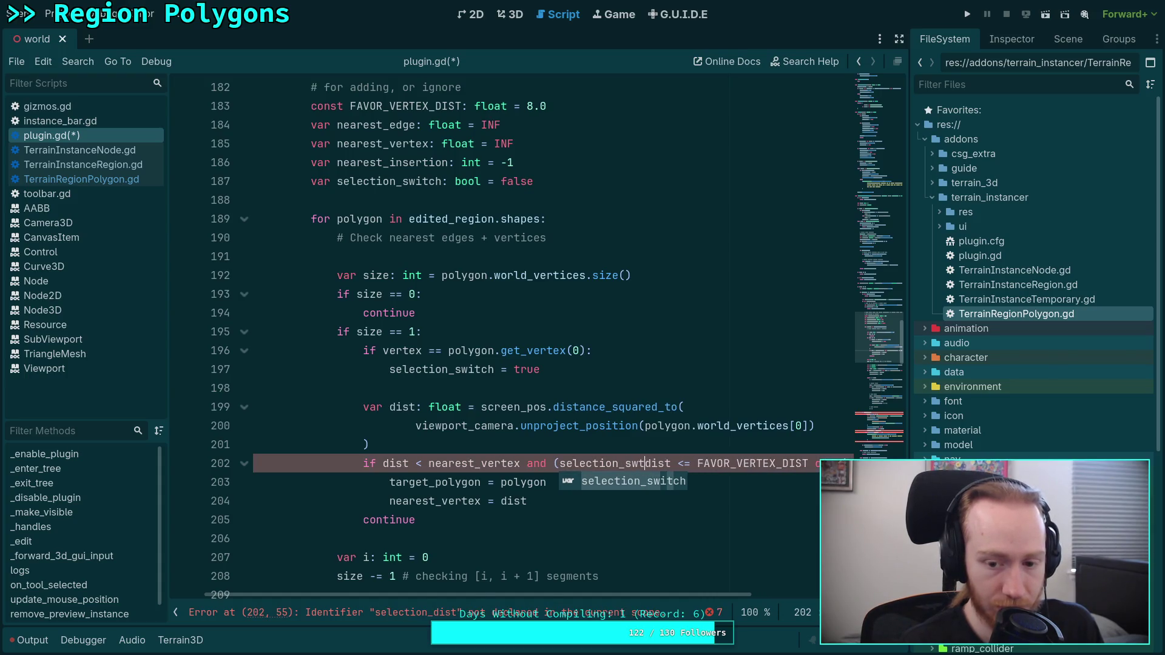
text(itch or)
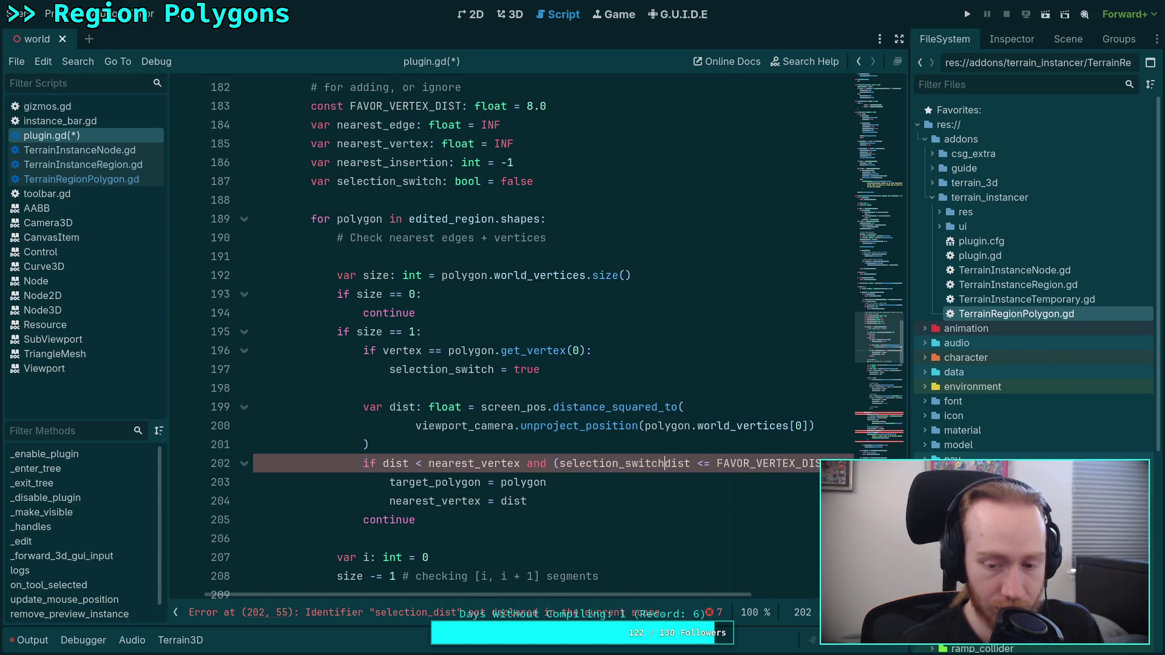
click(622, 616)
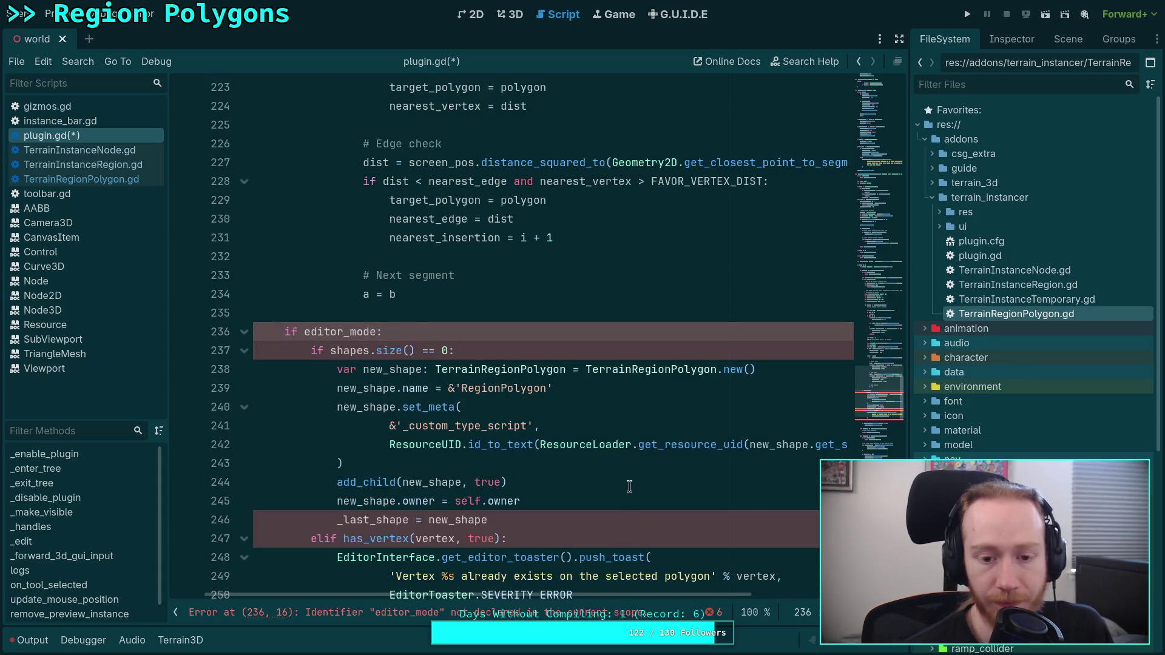
Prefix line 213's distance condition with 'selection_switch or'.
click(631, 485)
scroll(648, 482, up, 9)
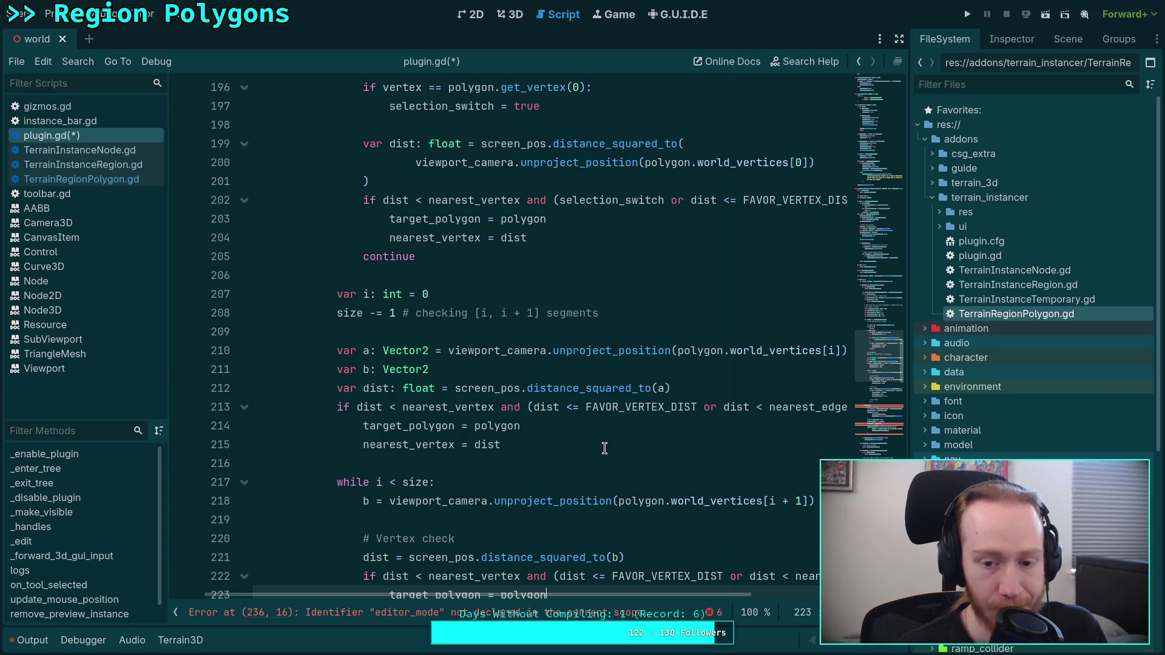
scroll(661, 502, up, 1)
scroll(656, 499, up, 2)
click(612, 468)
scroll(603, 521, down, 4)
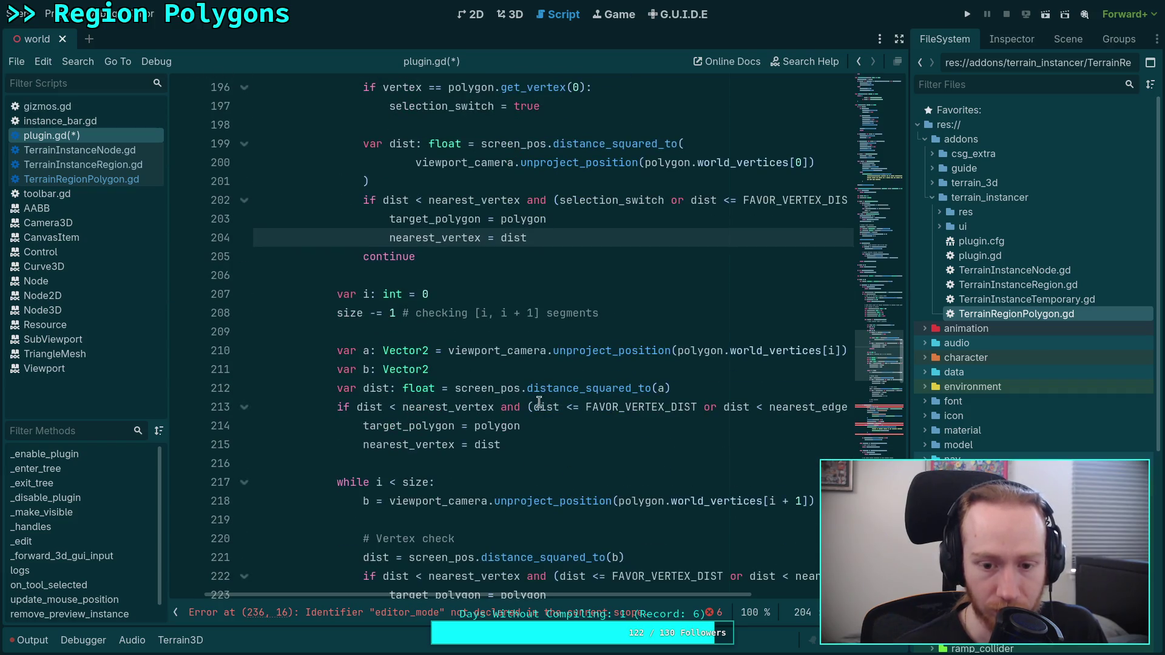
click(534, 406)
text(selection_swit)
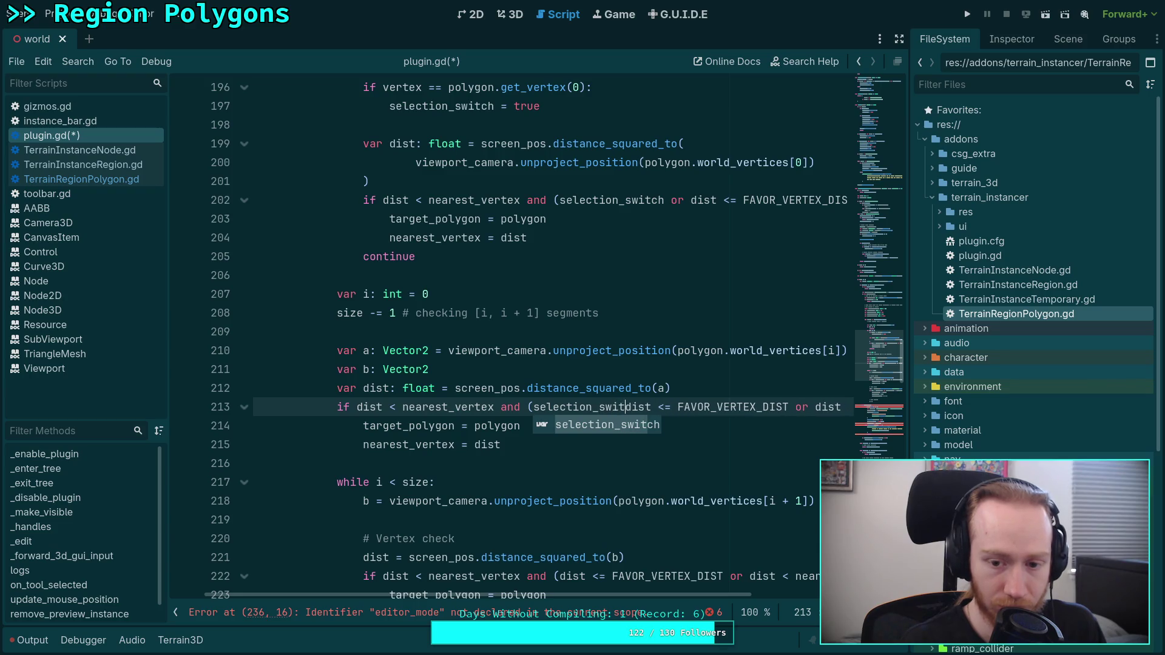
key(Return)
text(or)
mouse_move(671, 594)
mouse_down()
mouse_move(810, 595)
mouse_move(722, 591)
mouse_move(577, 522)
mouse_up()
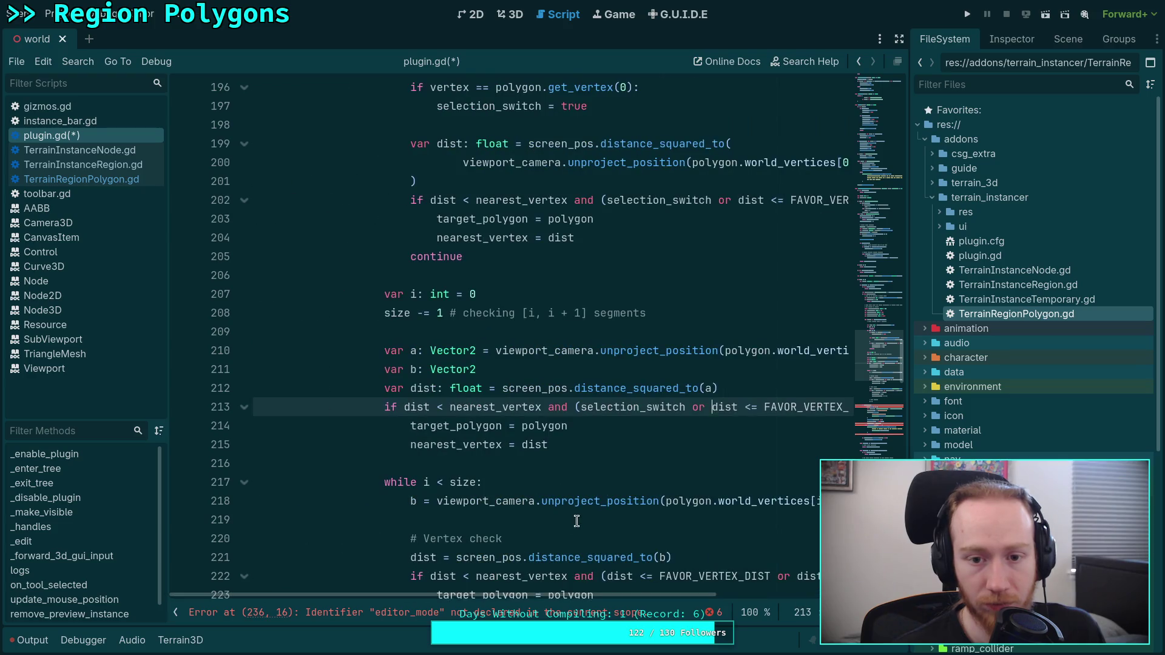
Also add 'selection_switch or' before dist in line 222's condition.
click(600, 470)
scroll(586, 476, down, 1)
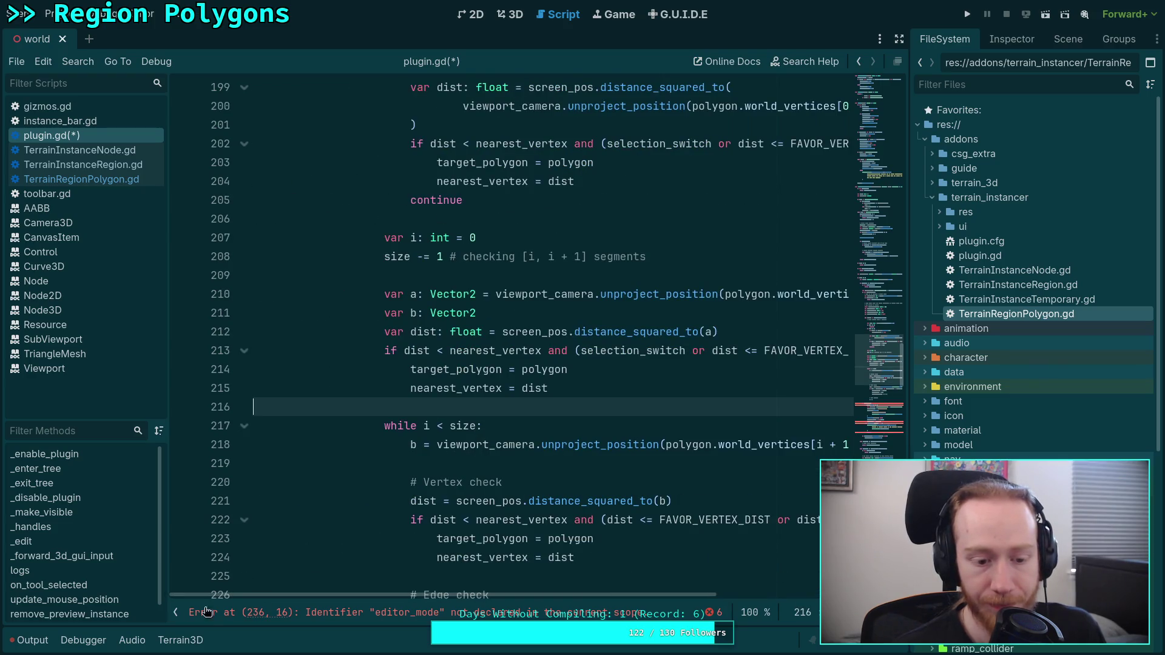
click(175, 612)
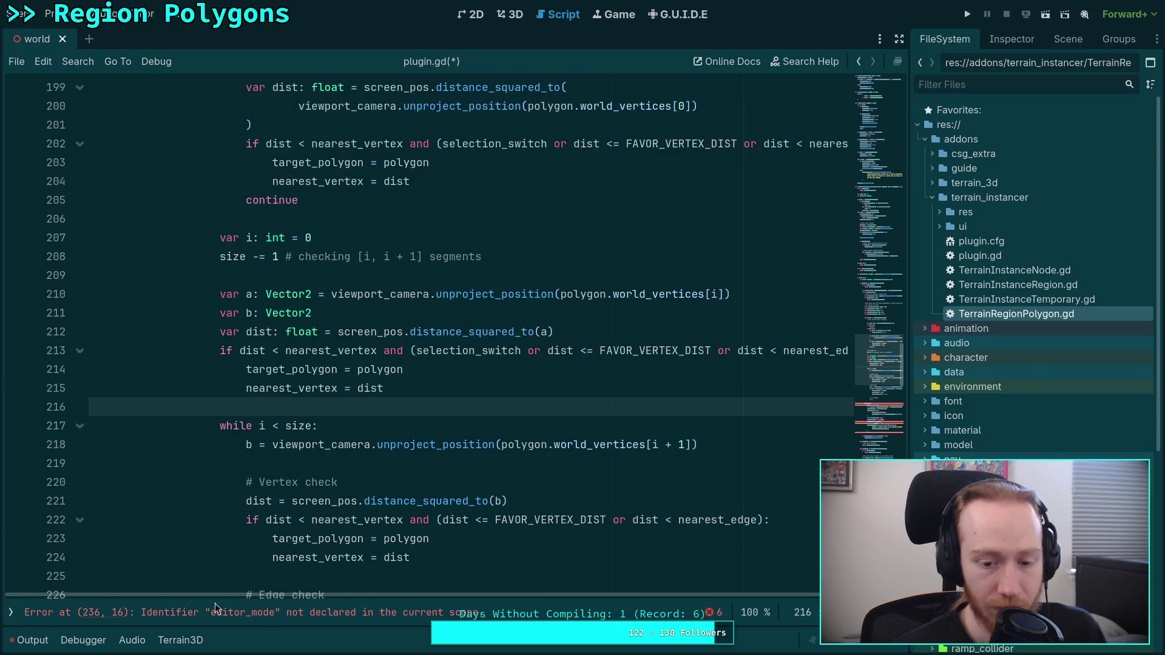
click(447, 520)
text(sele)
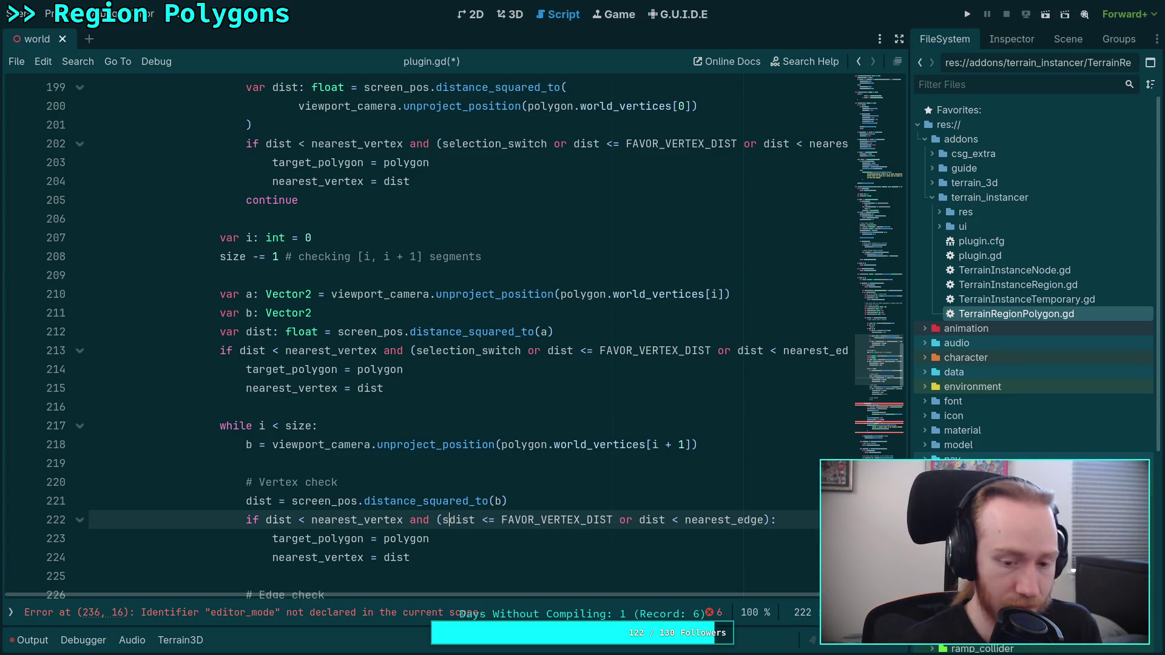
text(ction_sw)
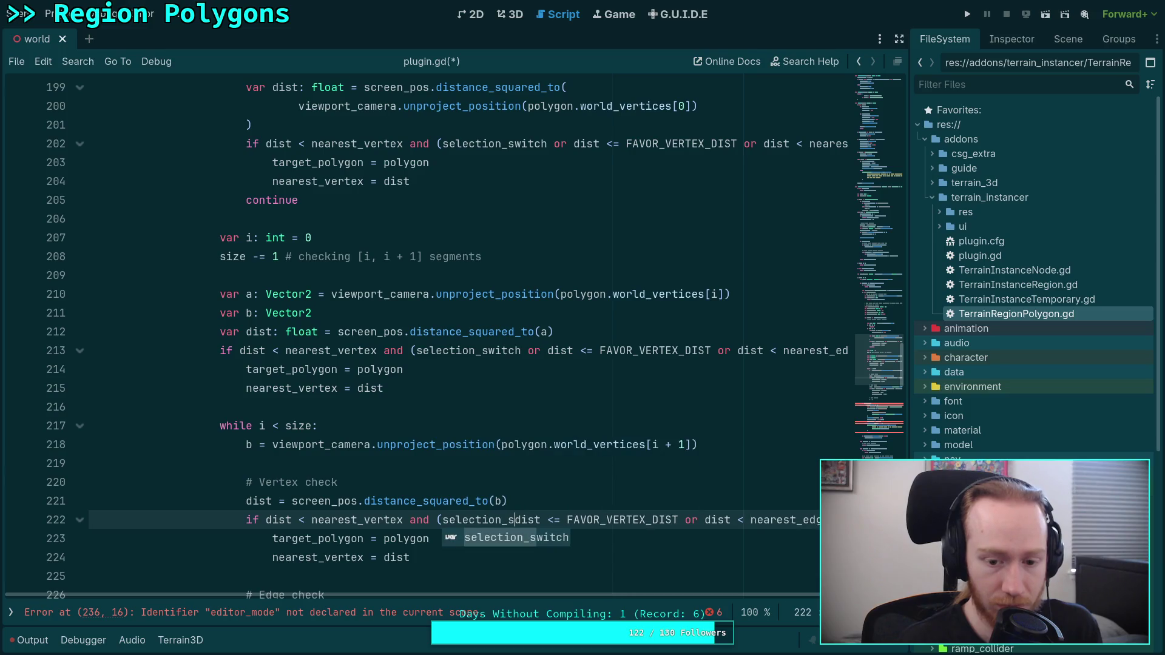
key(Return)
text(or)
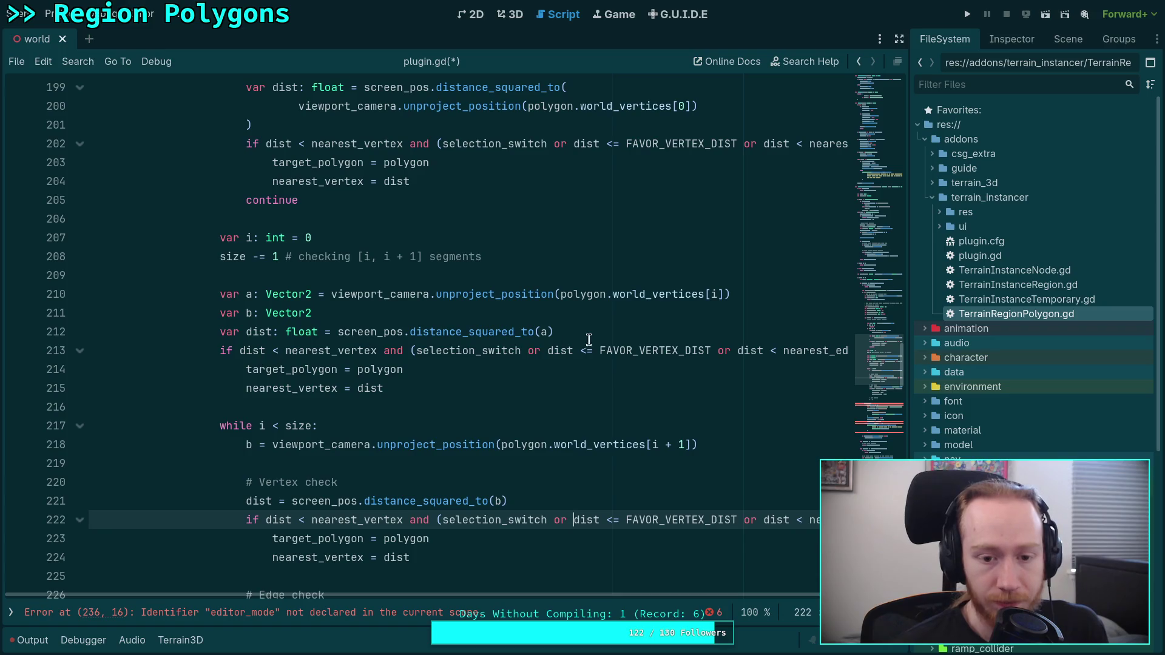
Under 'while i < size:', add an if testing vertex == polygon.get_vertex(i).
scroll(598, 370, up, 2)
scroll(563, 428, up, 2)
scroll(563, 428, down, 2)
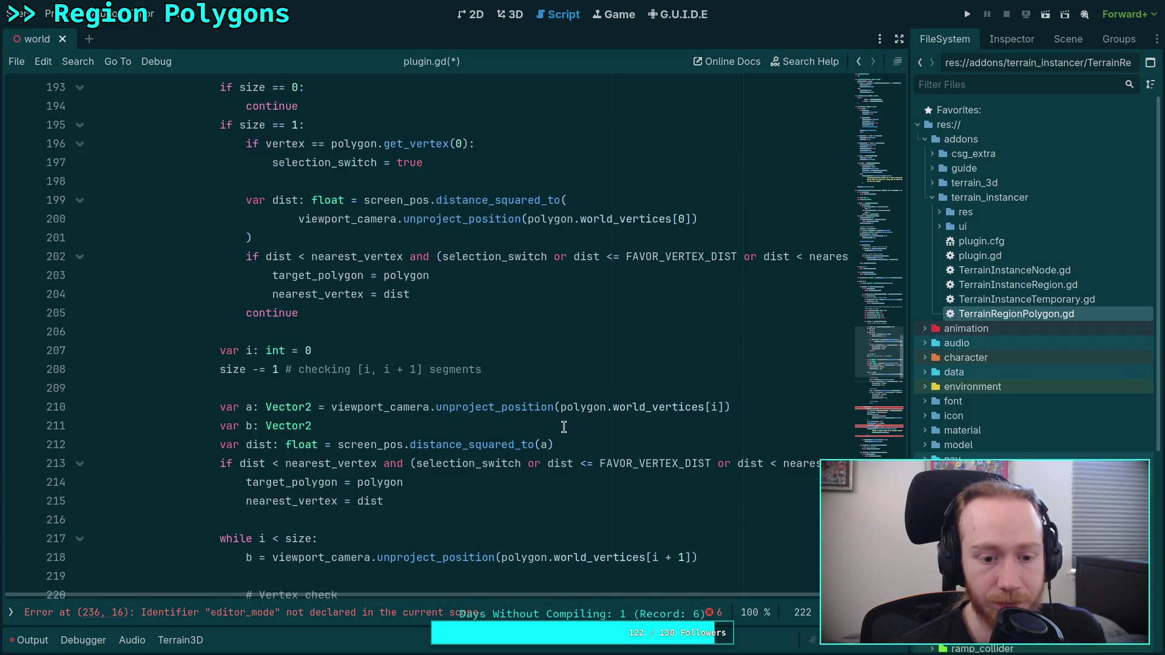
scroll(563, 429, up, 1)
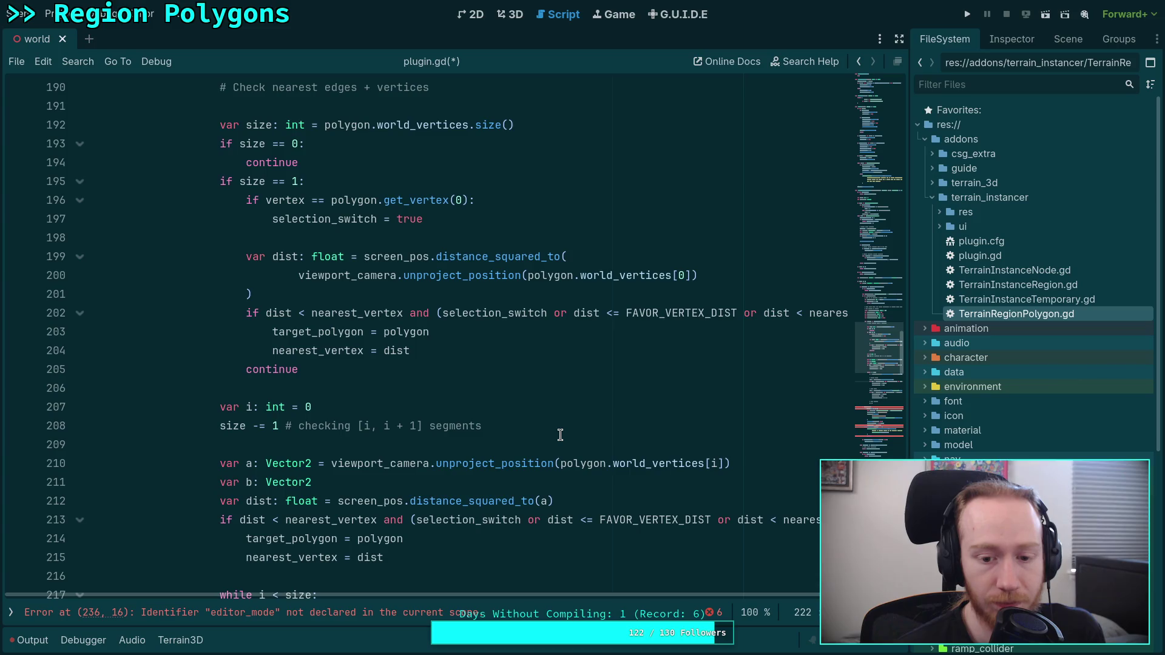
click(611, 463)
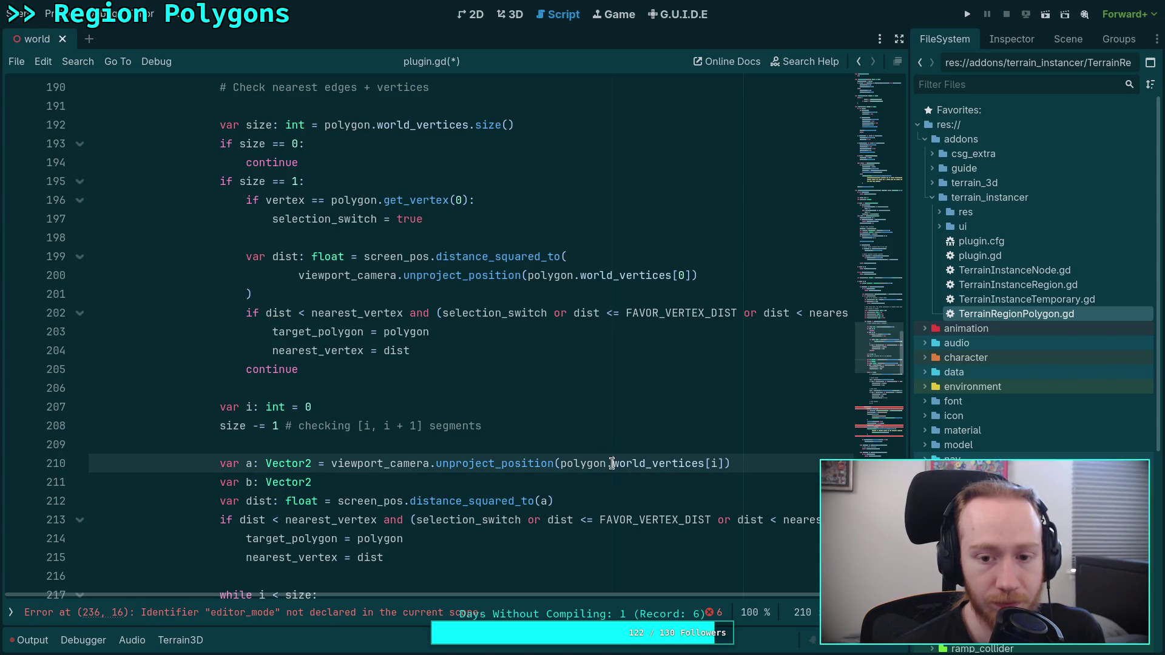
key(Up)
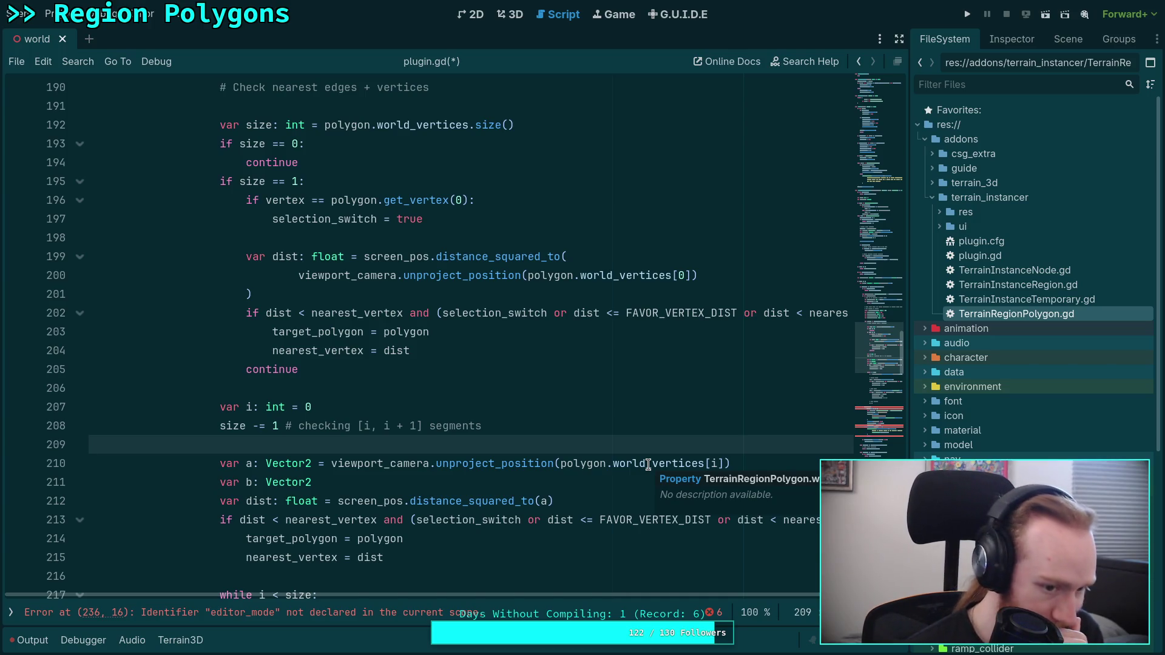
scroll(534, 520, down, 2)
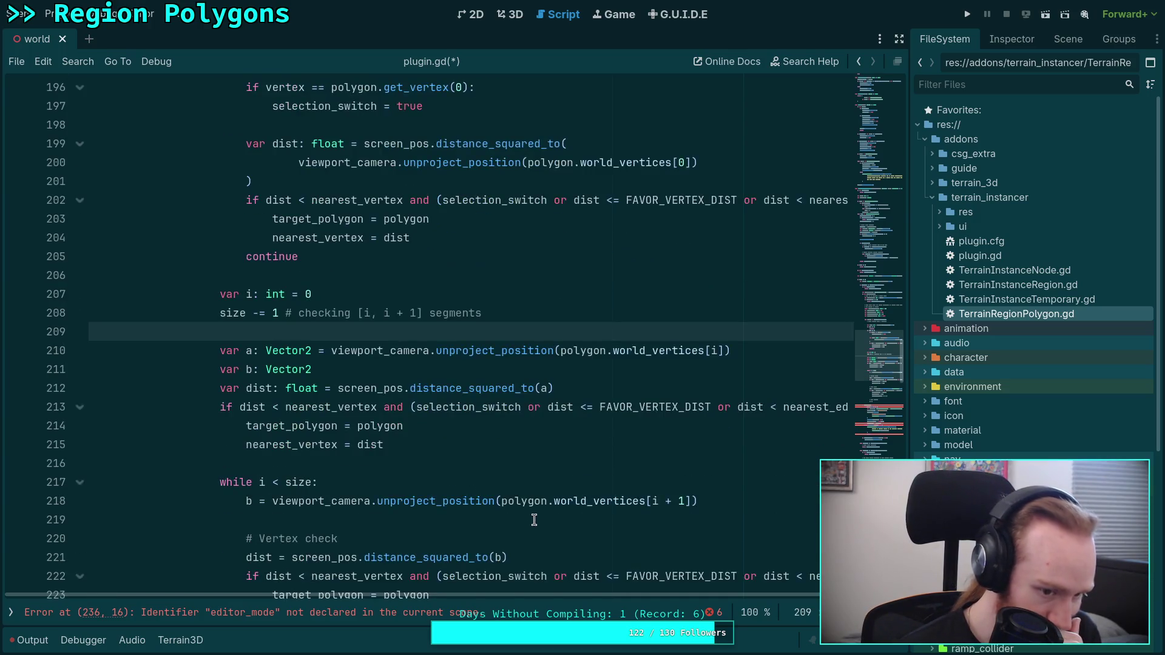
scroll(533, 517, down, 1)
click(532, 426)
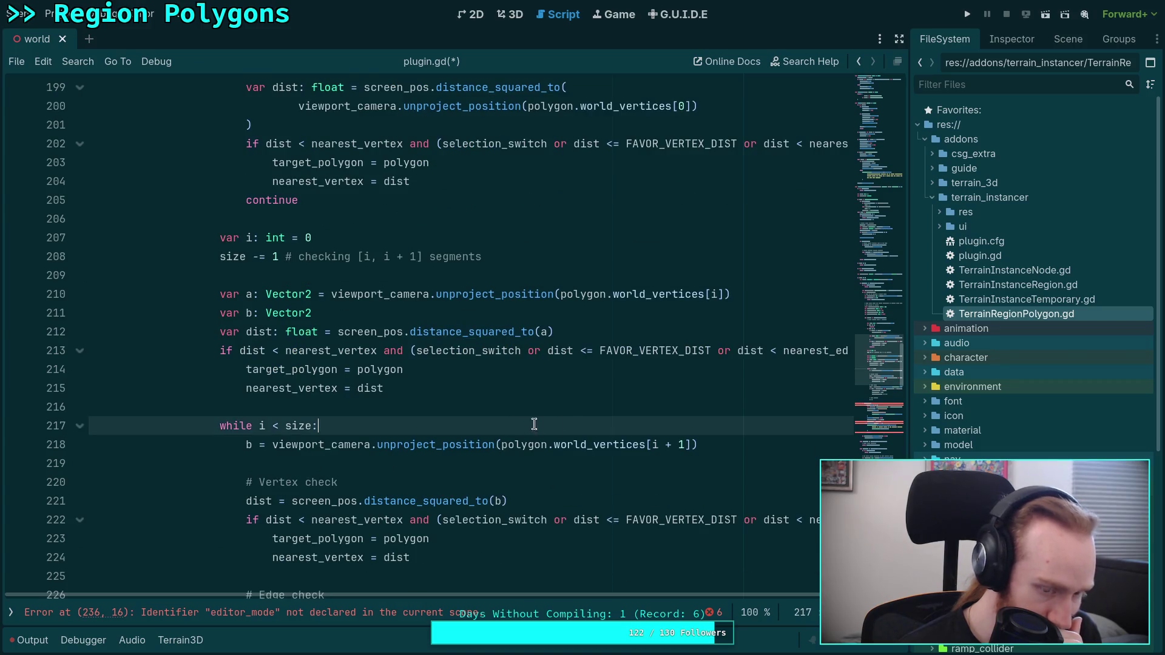
mouse_move(624, 451)
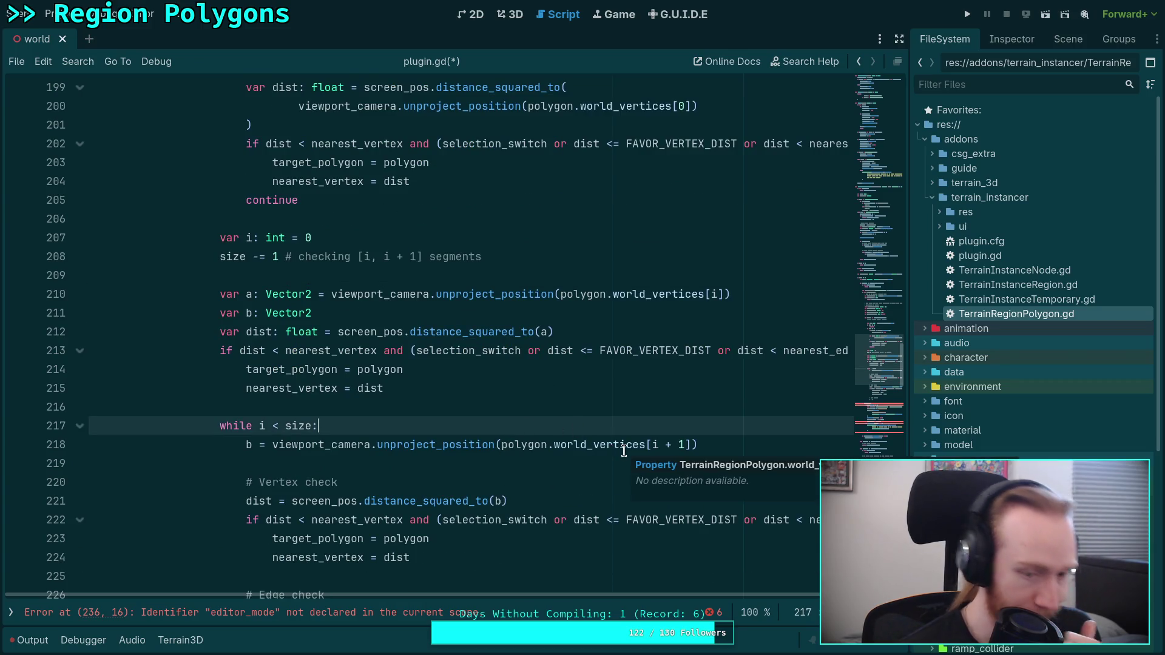
key(Return)
text(if)
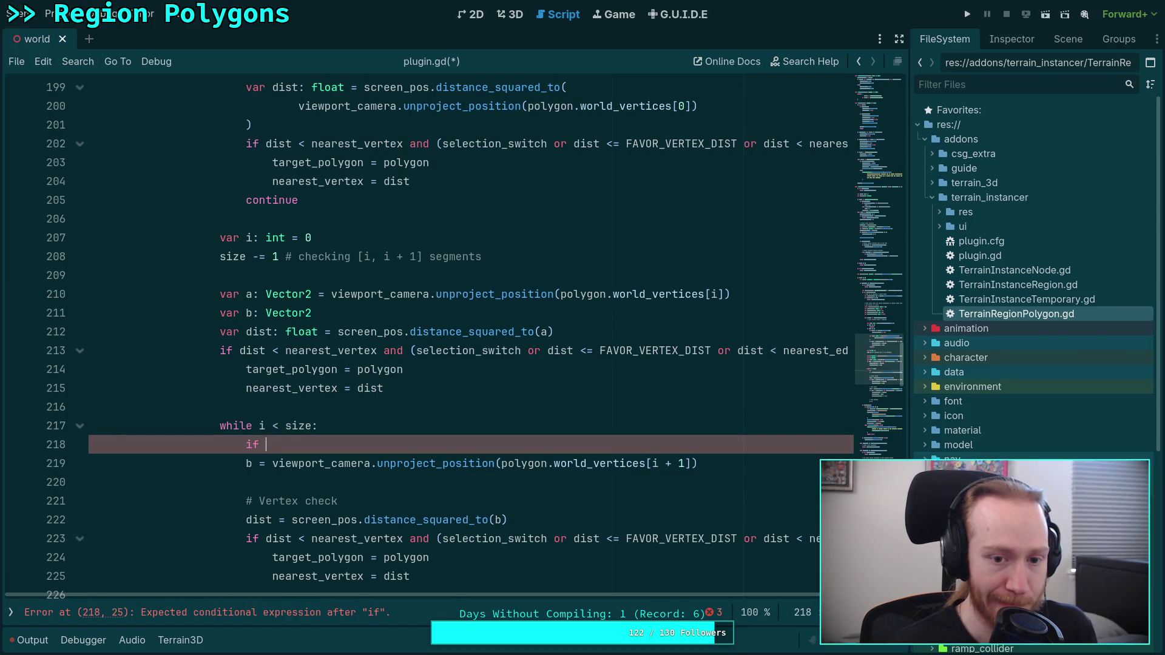
text( pol)
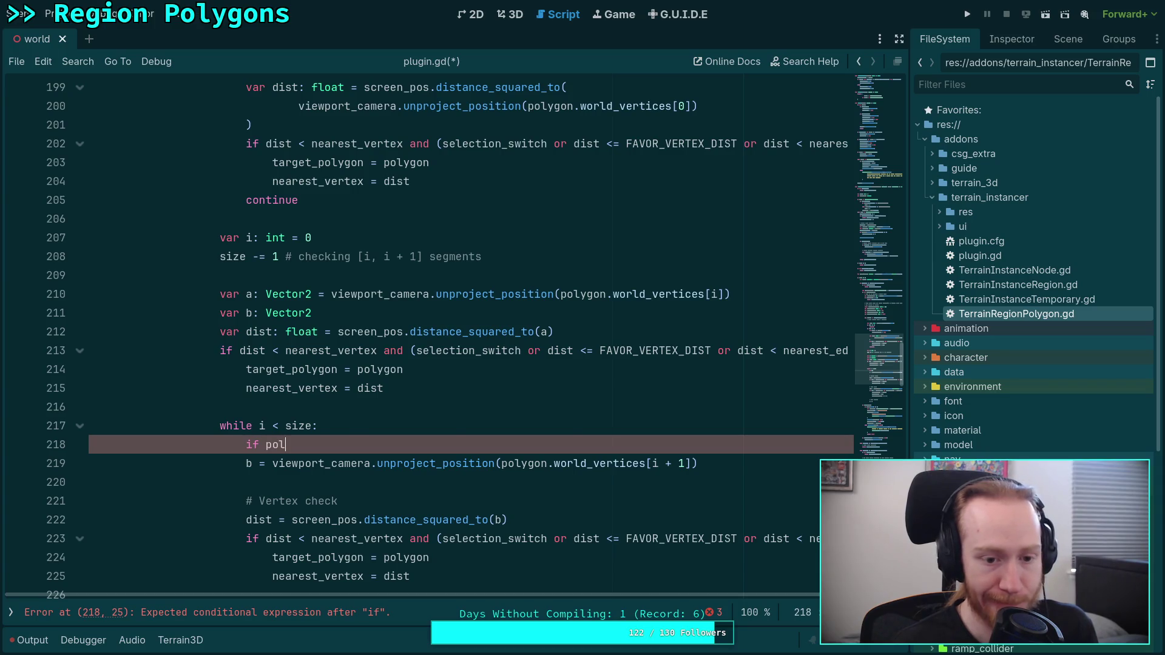
text(ygon.get)
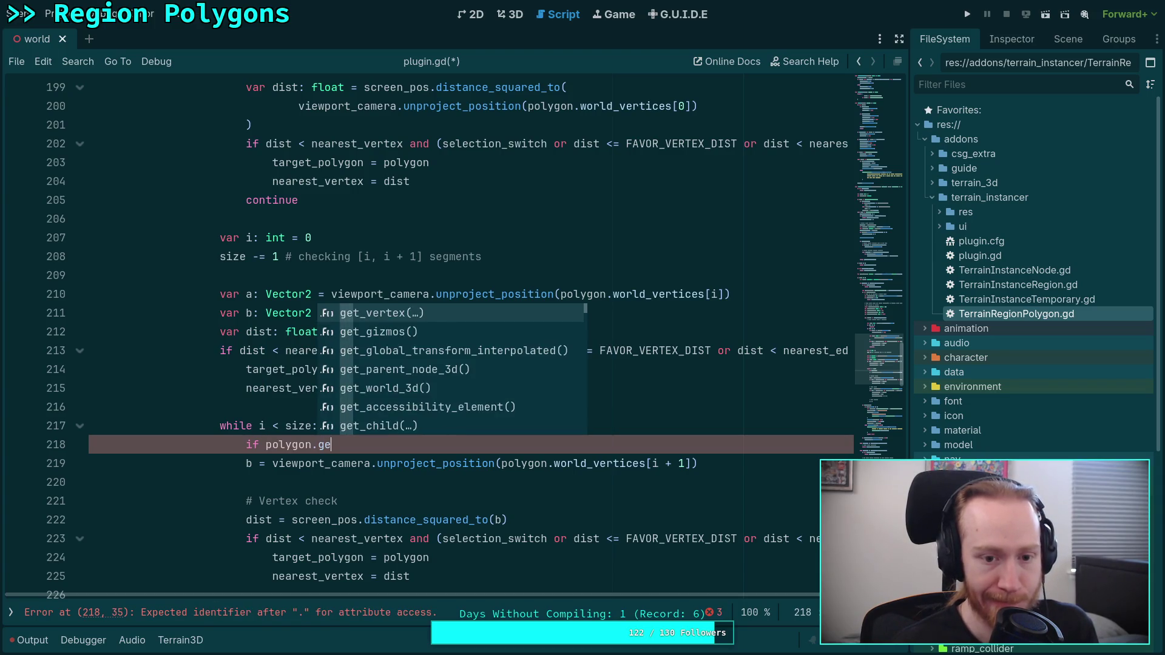
key(Return)
text(i)
key(Right)
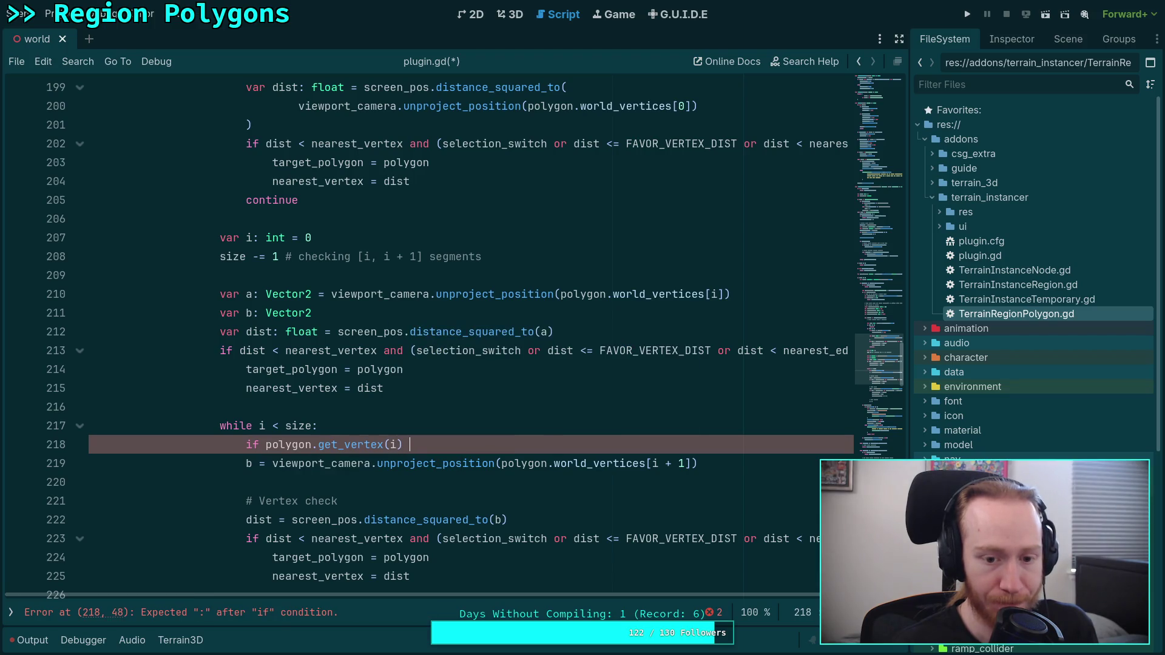
text(:)
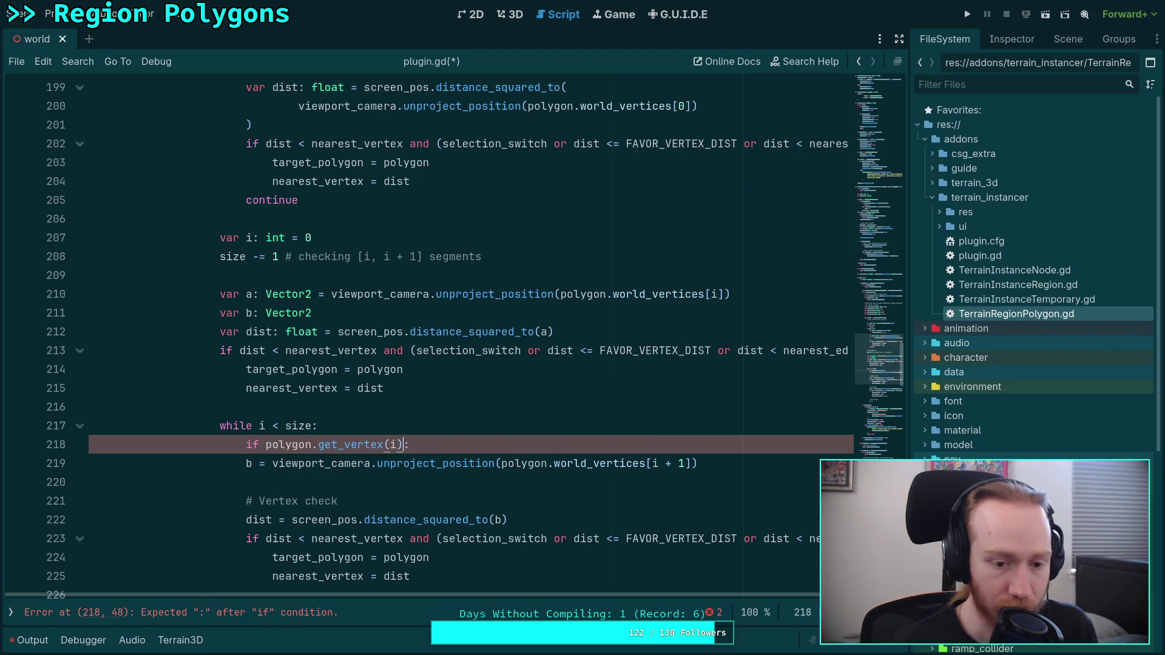
text( vertex ==)
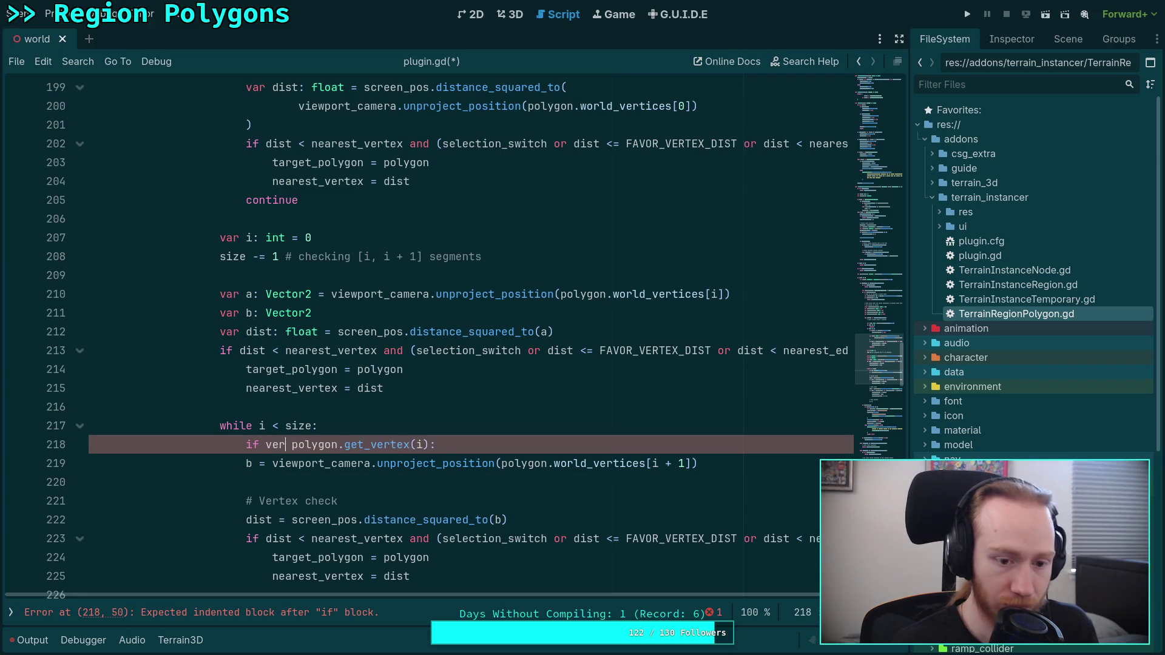
Give that if the body selection_switch = true.
key(Return)
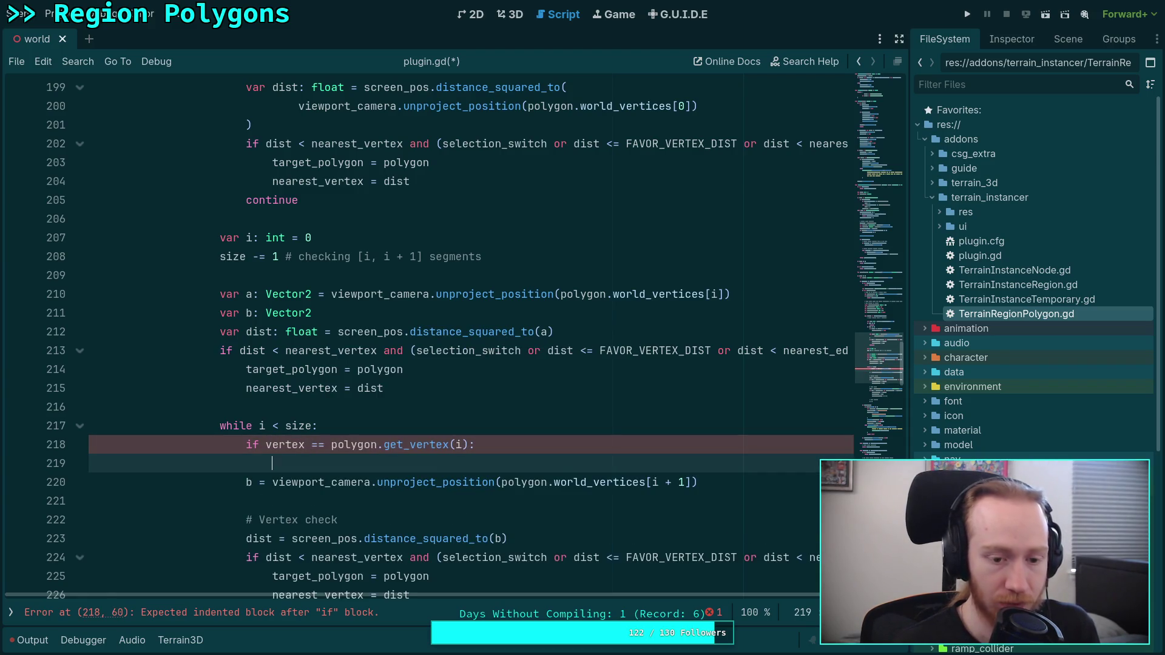
text(sel)
key(Return)
text(= true)
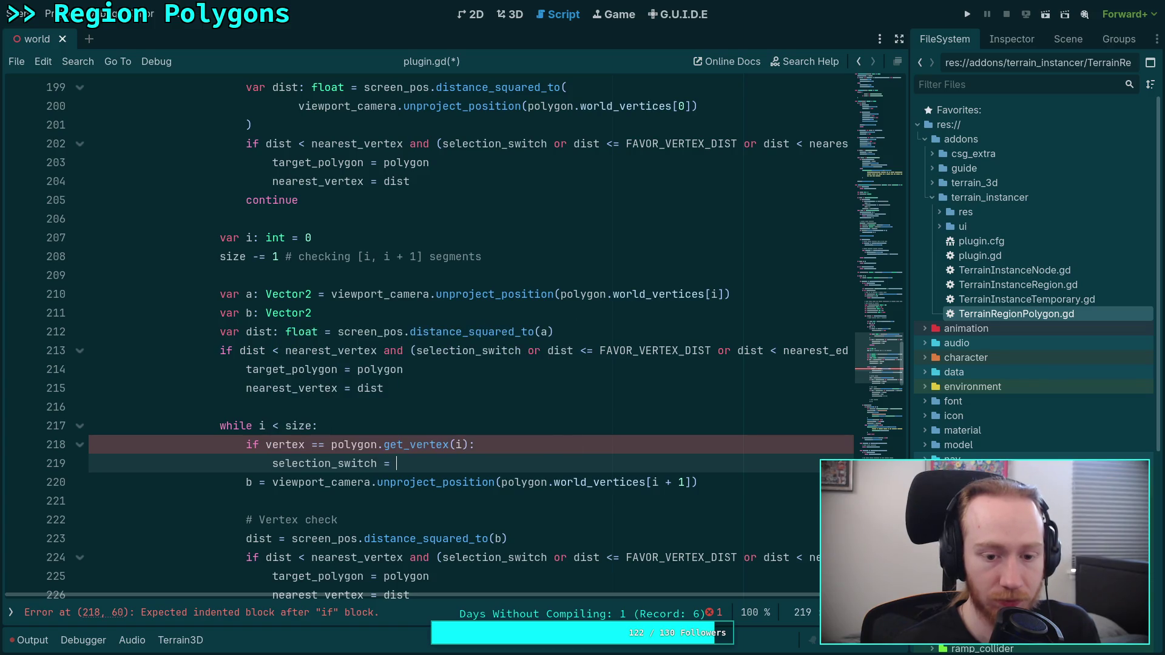
key(Return)
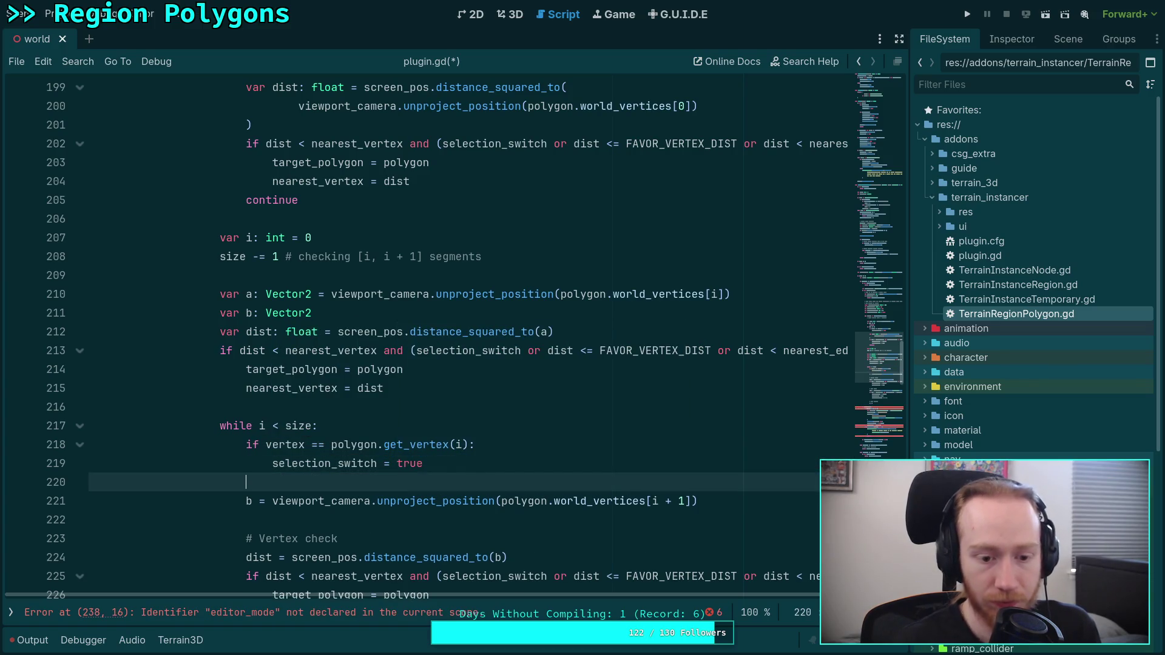
click(509, 449)
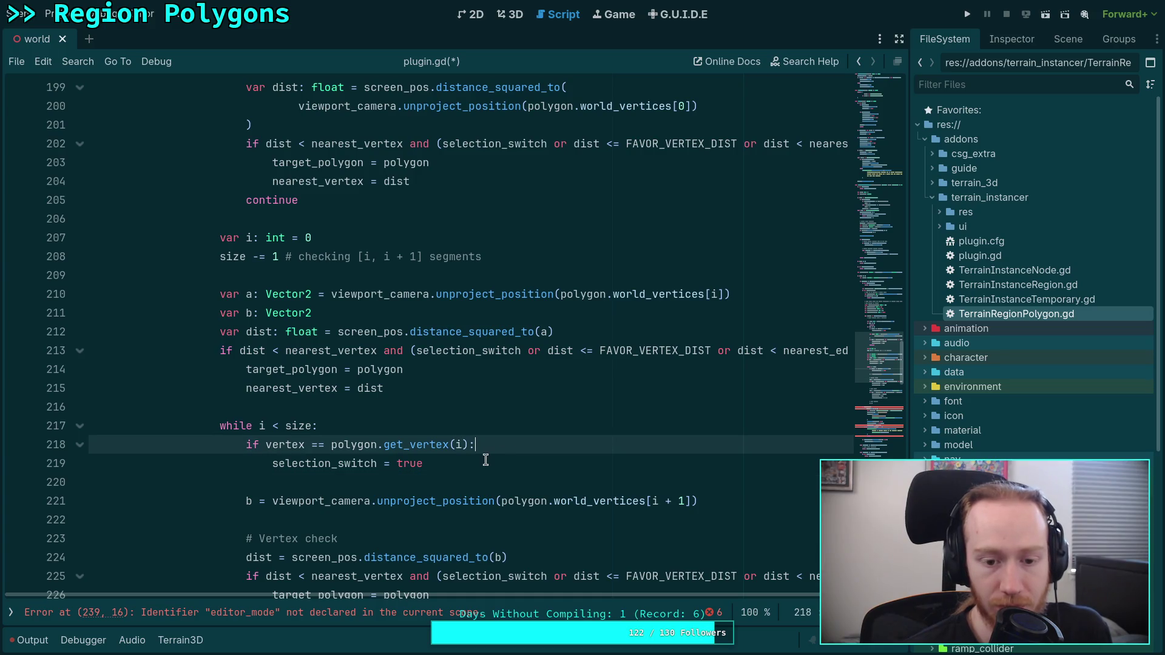
click(485, 460)
scroll(486, 460, up, 4)
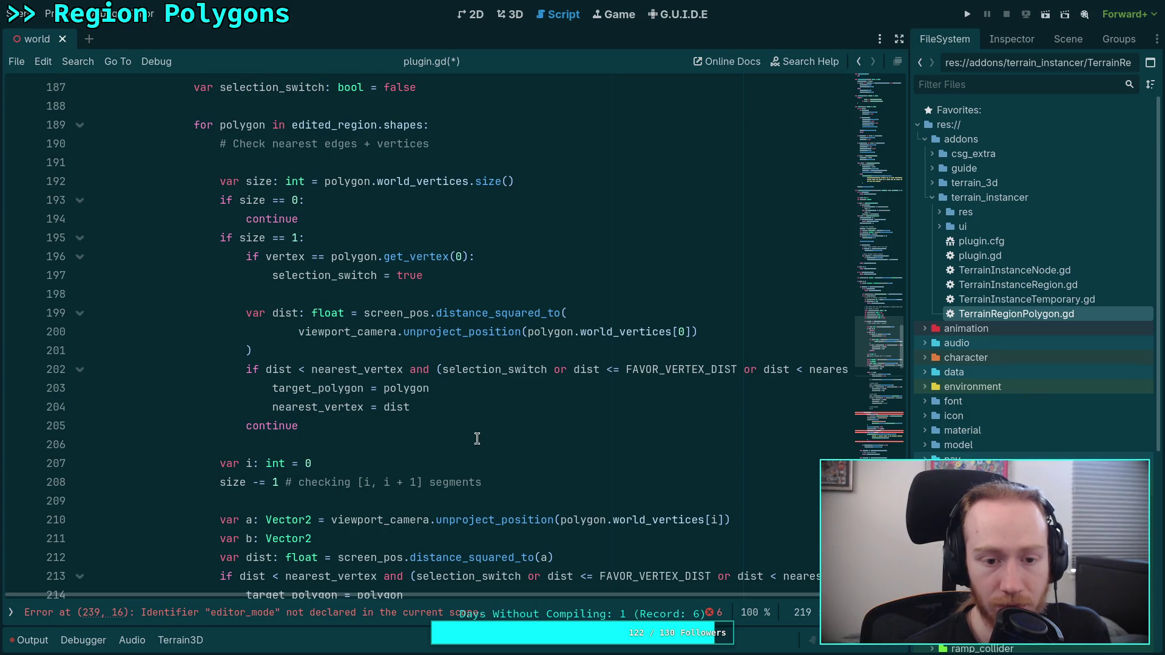
scroll(479, 452, down, 4)
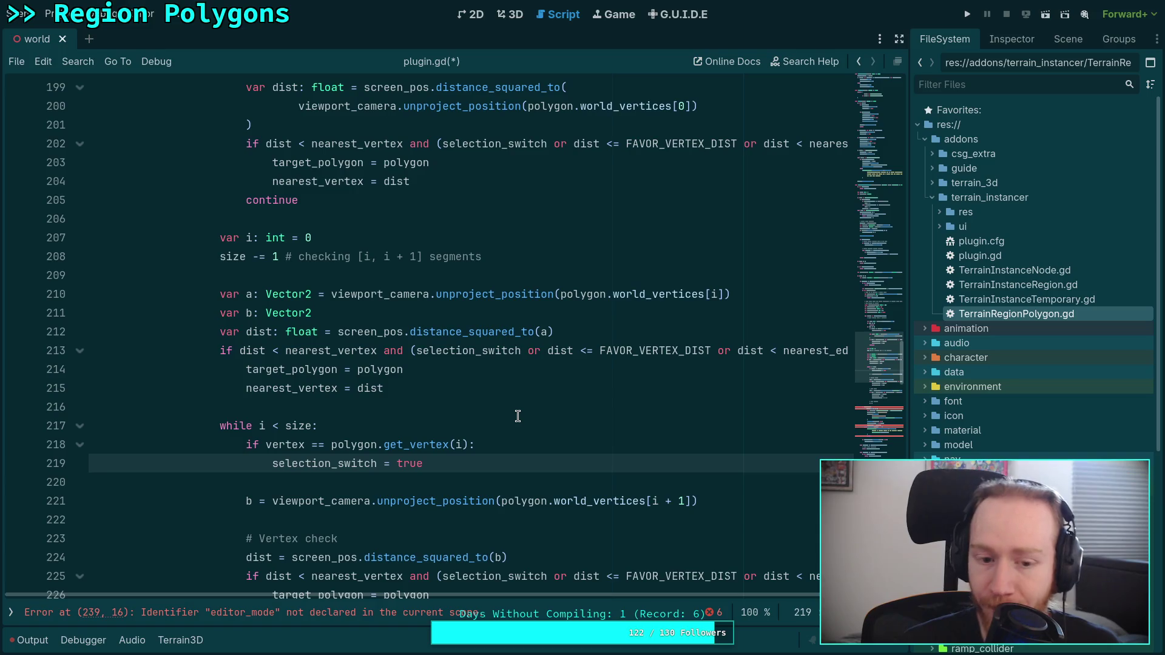
After nearest_vertex = dist, add 'if vertex == polygon.get_vertex(0):'.
drag(467, 463, 245, 438)
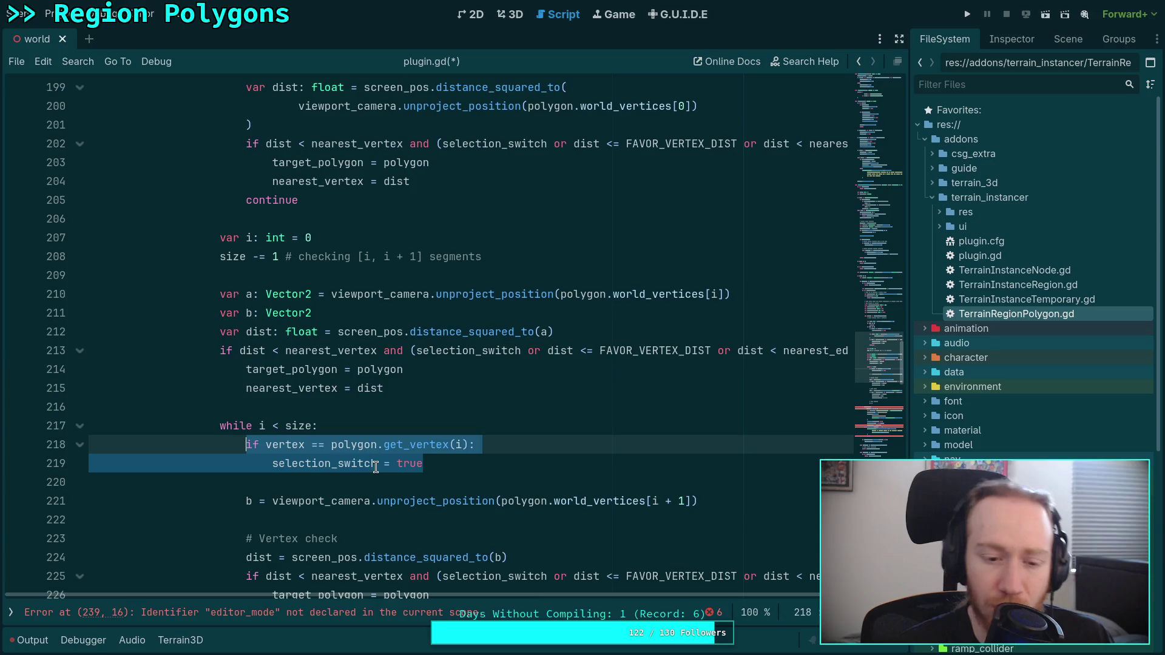
click(464, 463)
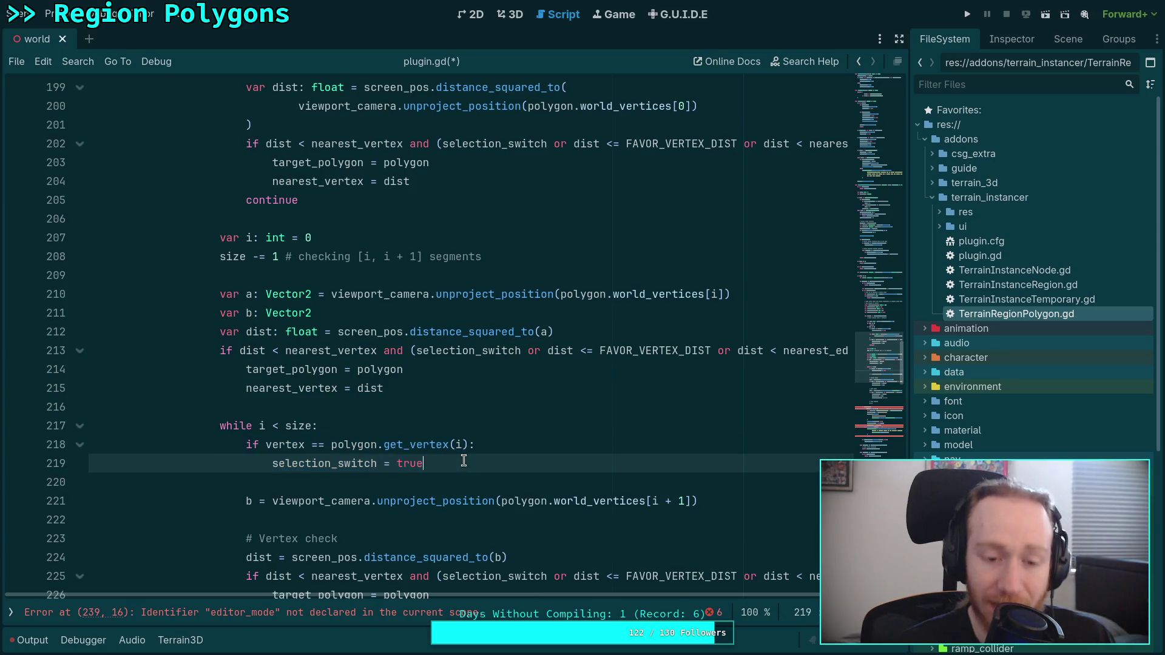
drag(439, 464, 246, 444)
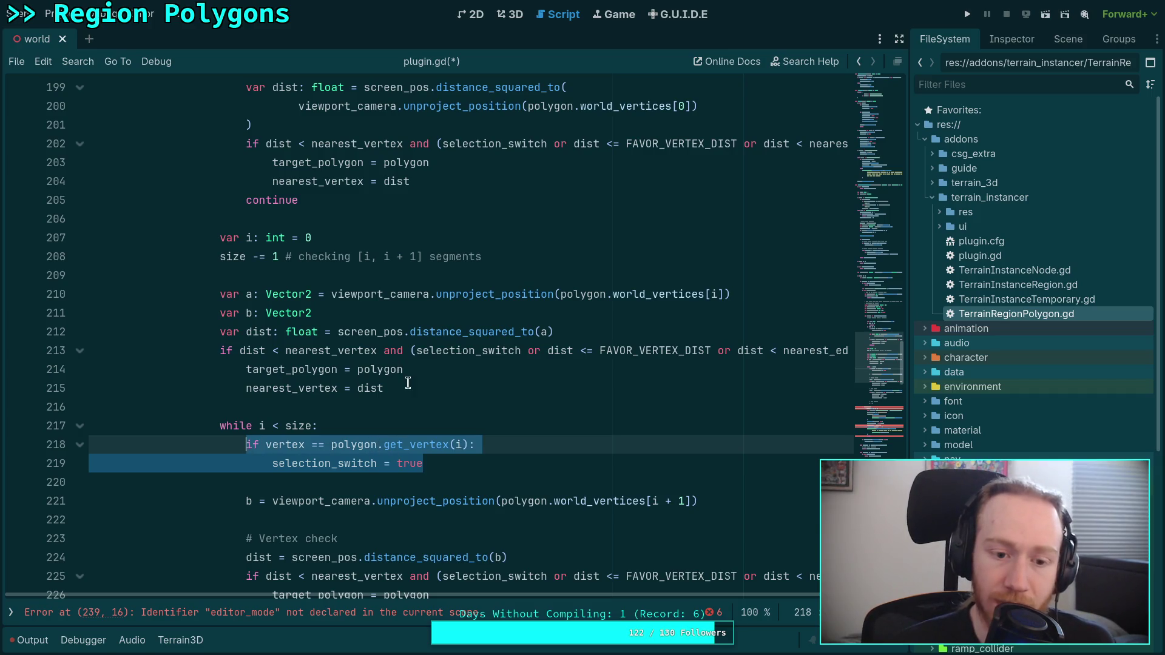
click(467, 395)
key(Return)
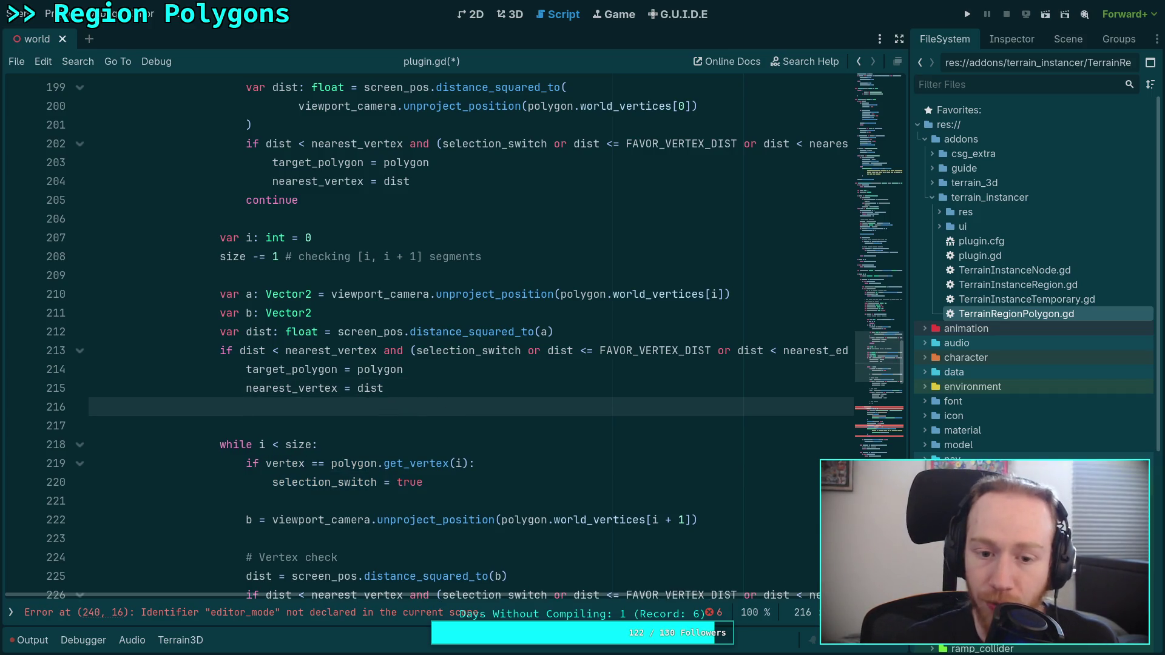
text(if vertex)
key(BackSpace)
key(BackSpace)
key(BackSpace)
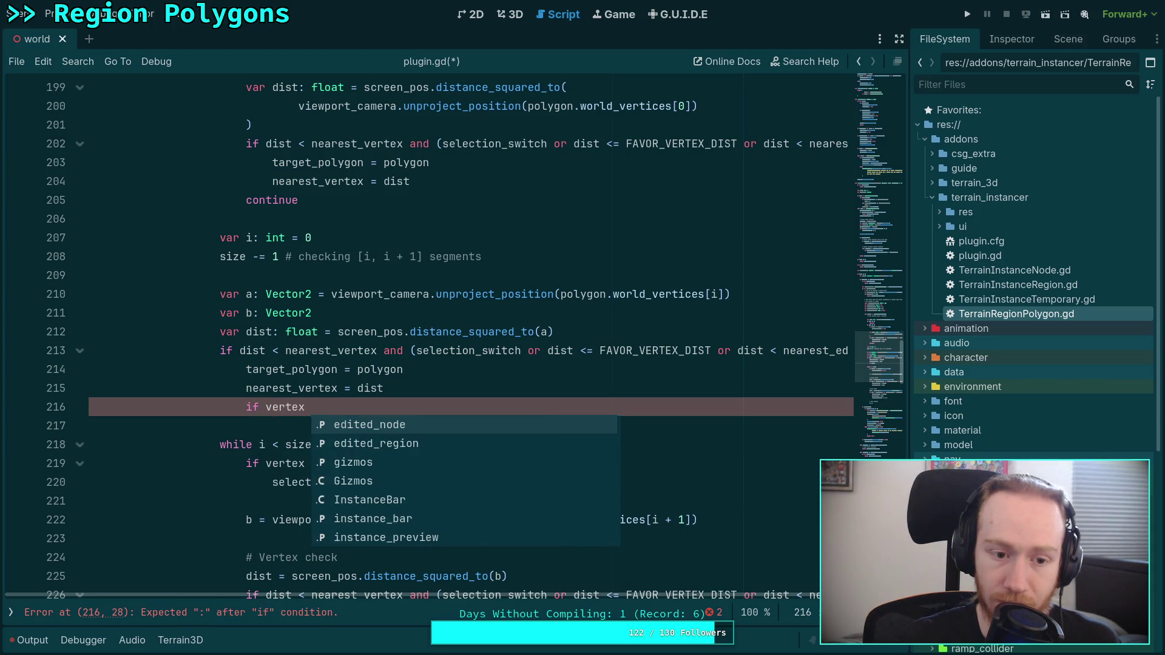
text(vertex ==)
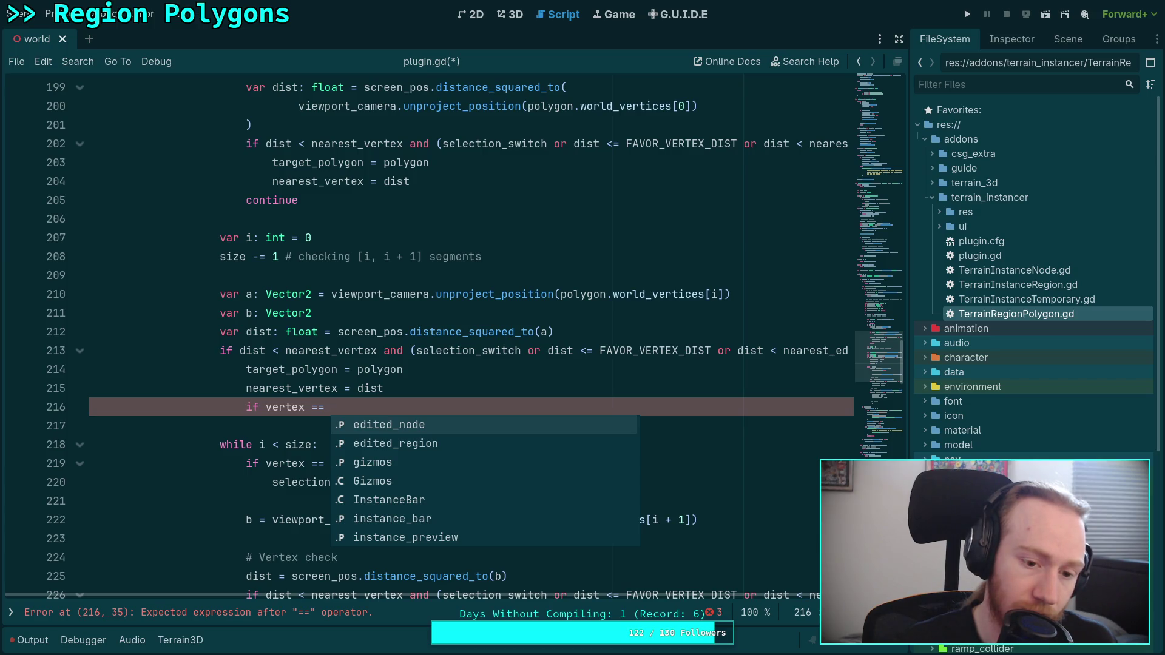
text(polygon.get)
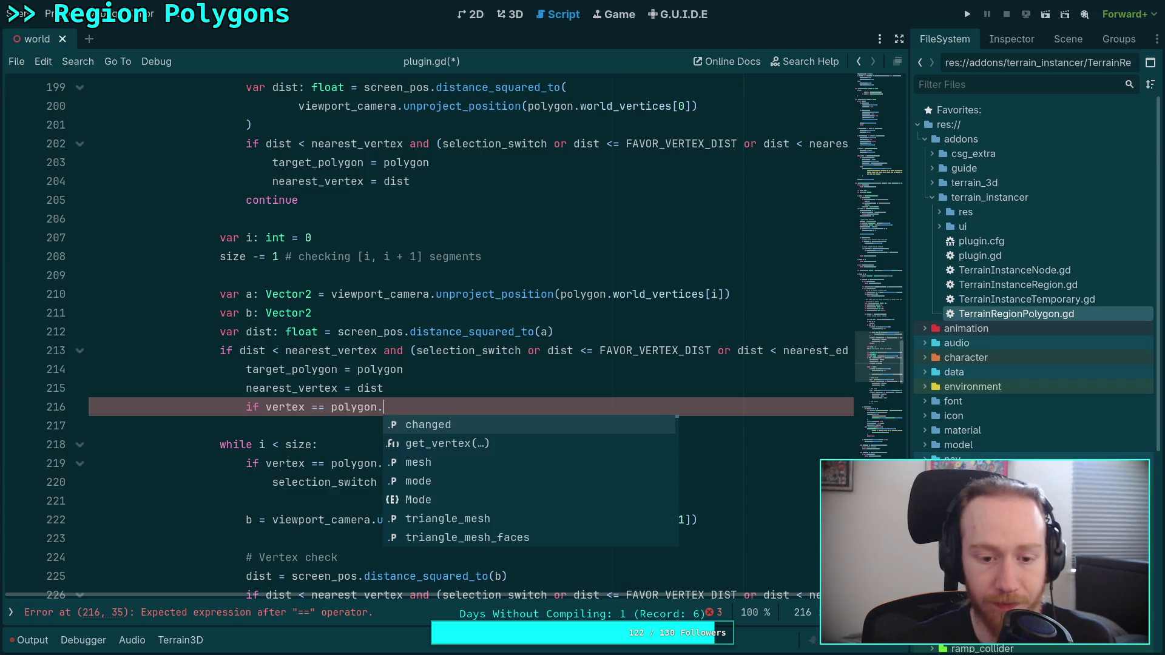
key(Return)
text(i)
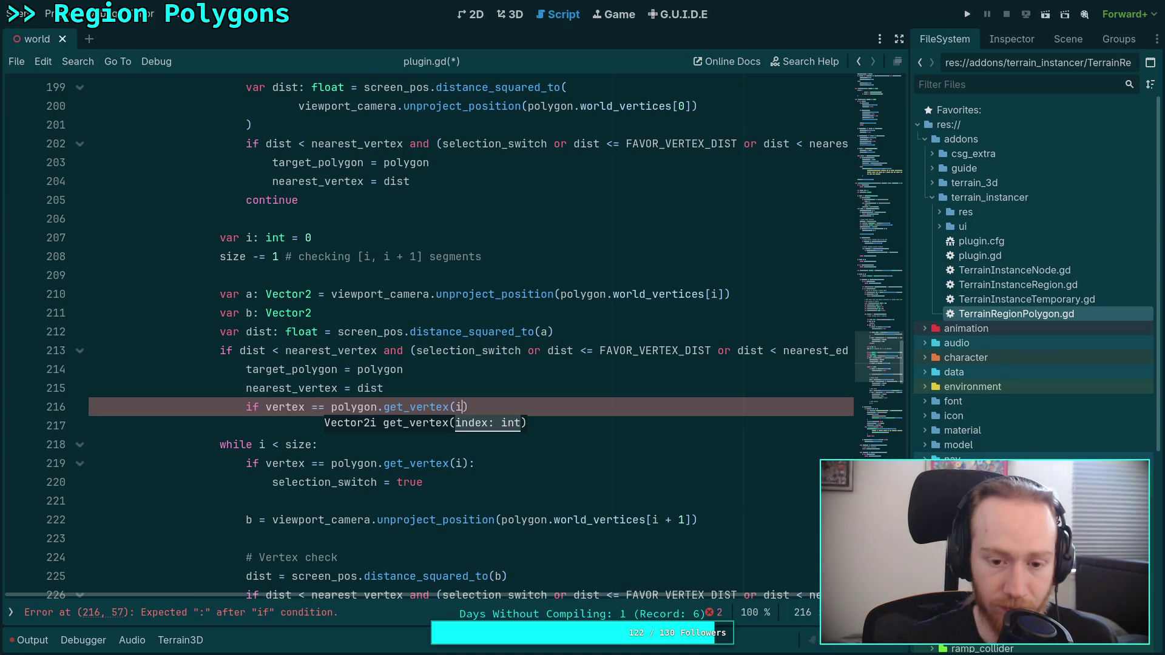
key(BackSpace)
text(0)
key(Right)
text(:)
Set selection_switch = true in it and delete the duplicate check inside the while loop.
key(Return)
text(selec)
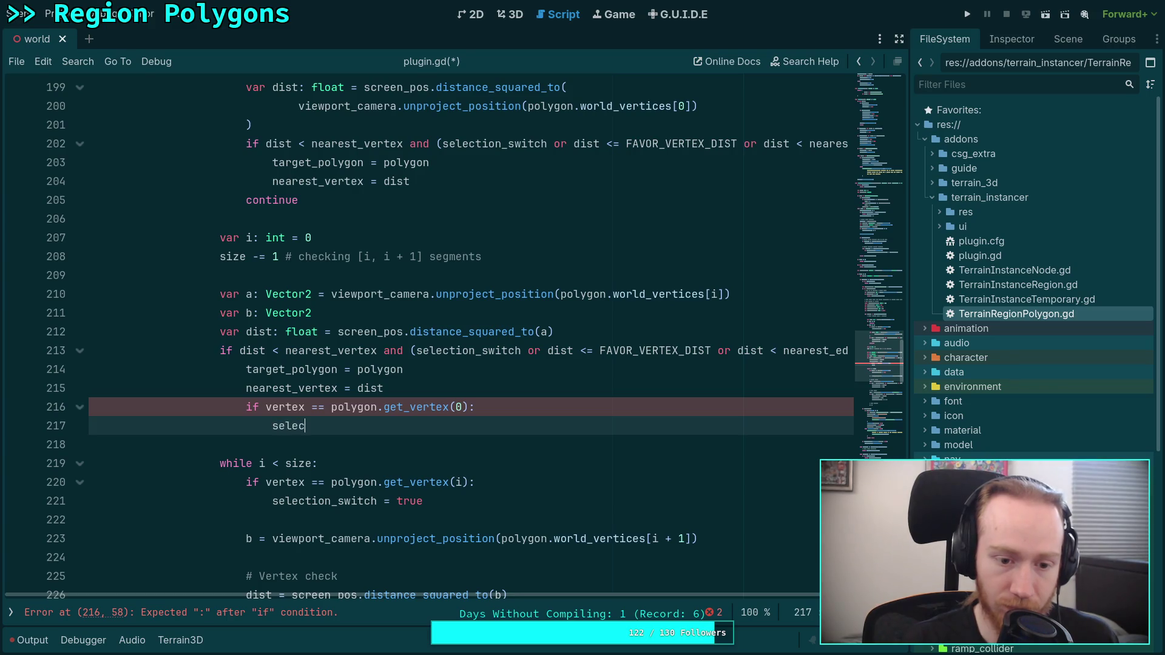
key(Return)
text(= true)
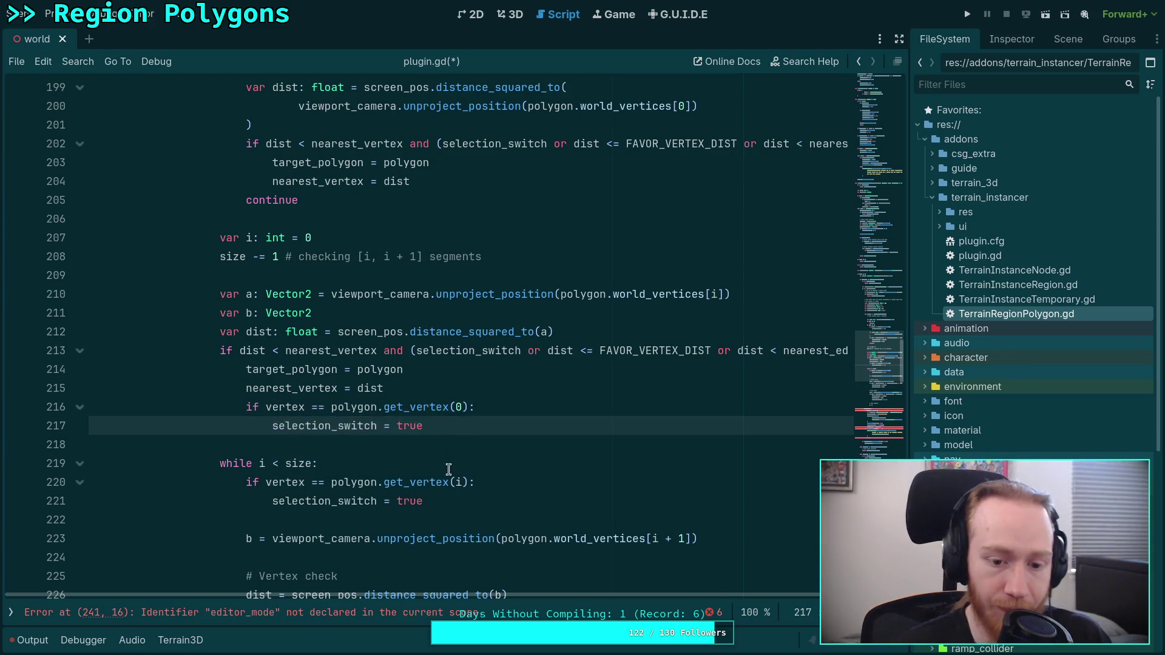
drag(450, 503, 463, 468)
key(BackSpace)
scroll(321, 254, up, 4)
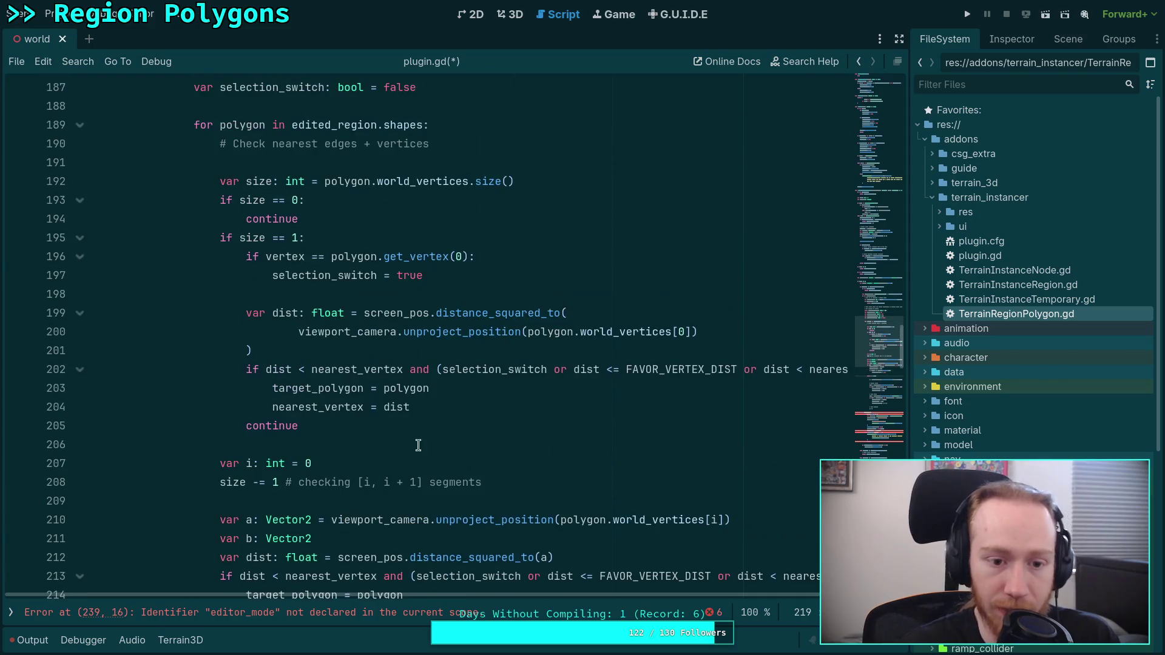
Move the get_vertex(0) check under the dist < line, indent it, and delete blank line 196.
drag(322, 256, 325, 275)
key(alt+Down)
key(alt+Down)
key(alt+Down)
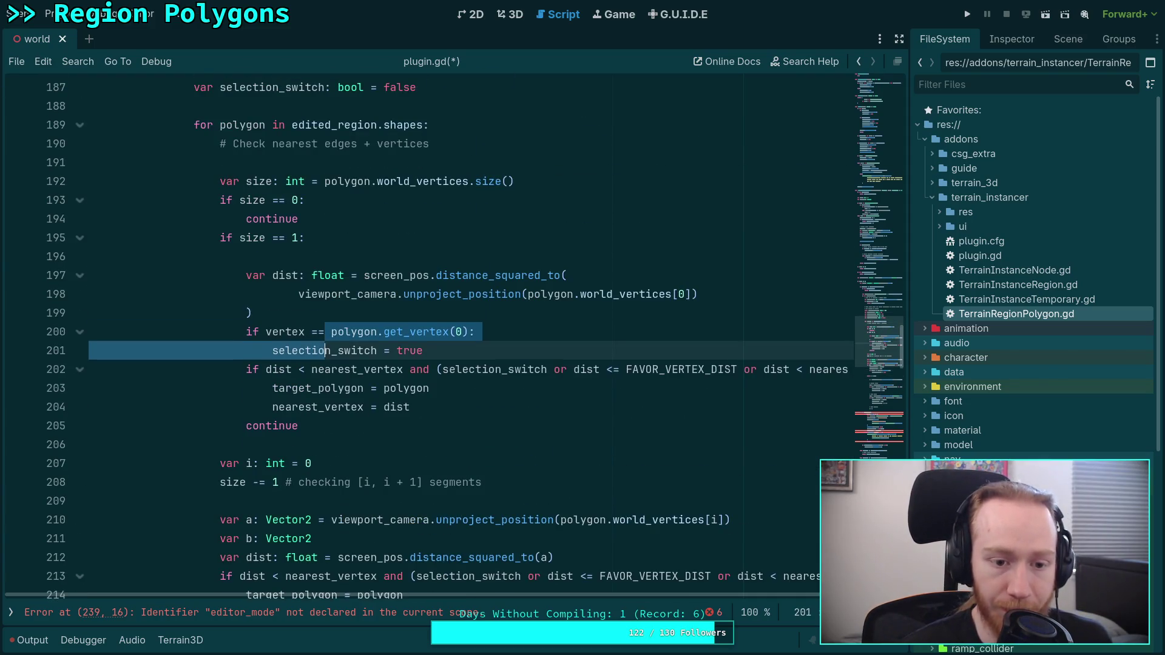
key(Tab)
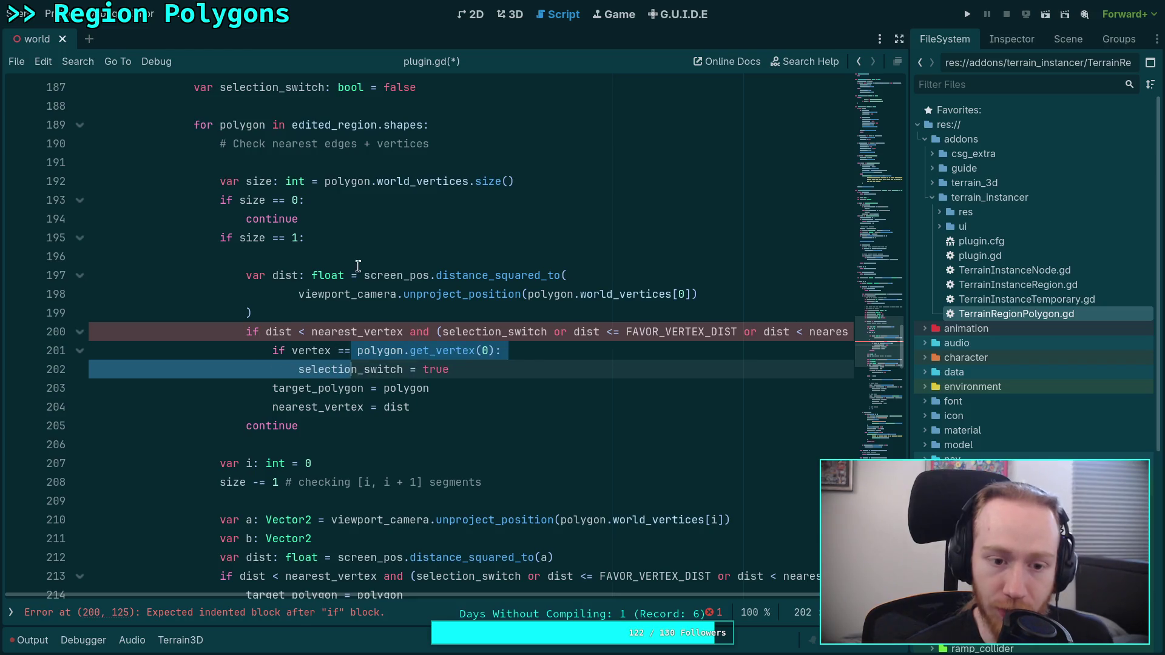
click(350, 265)
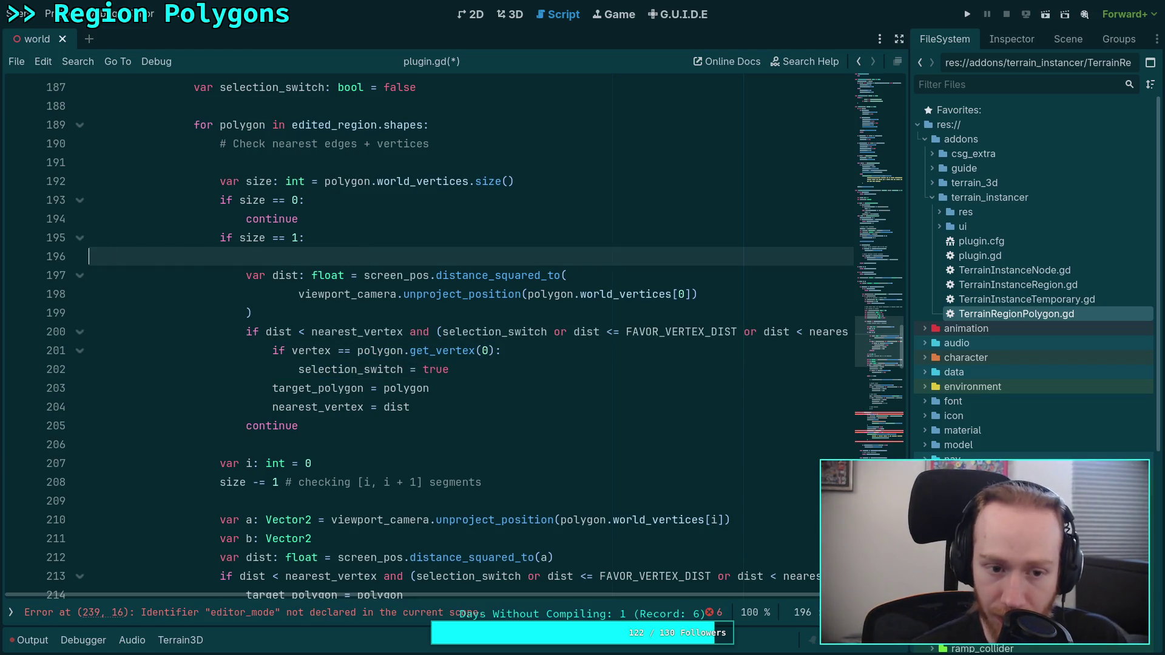
key(BackSpace)
Prefix line 200's vertex comparison with '(not selection_switch) and' and save plugin.gd.
click(505, 365)
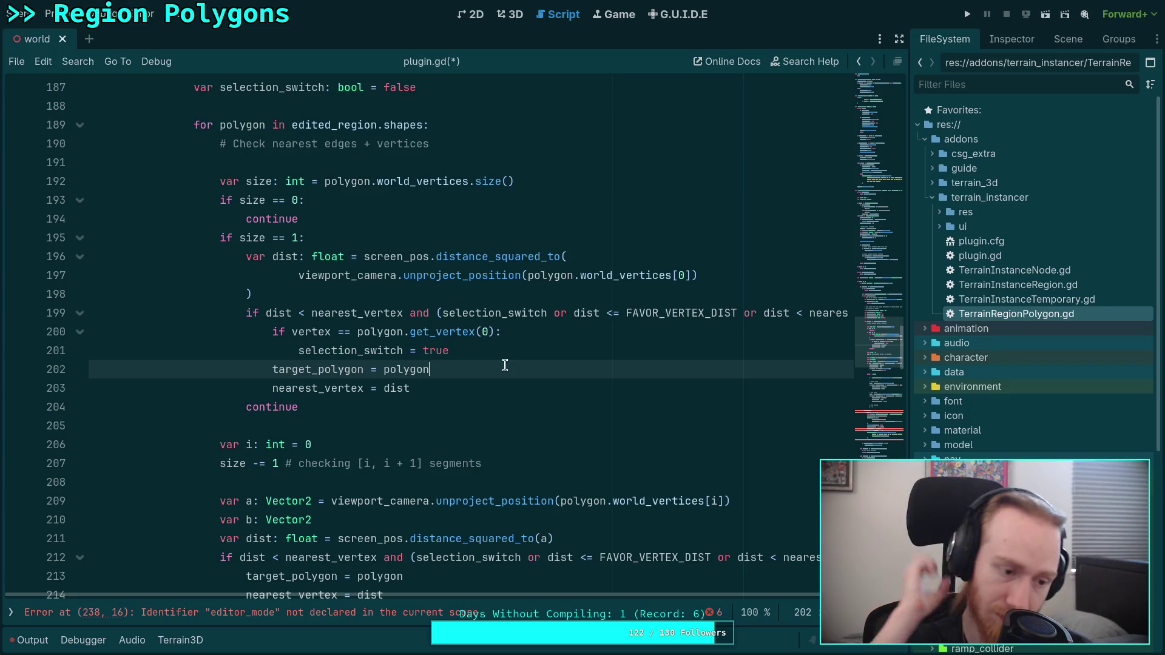
click(295, 332)
text((not selec)
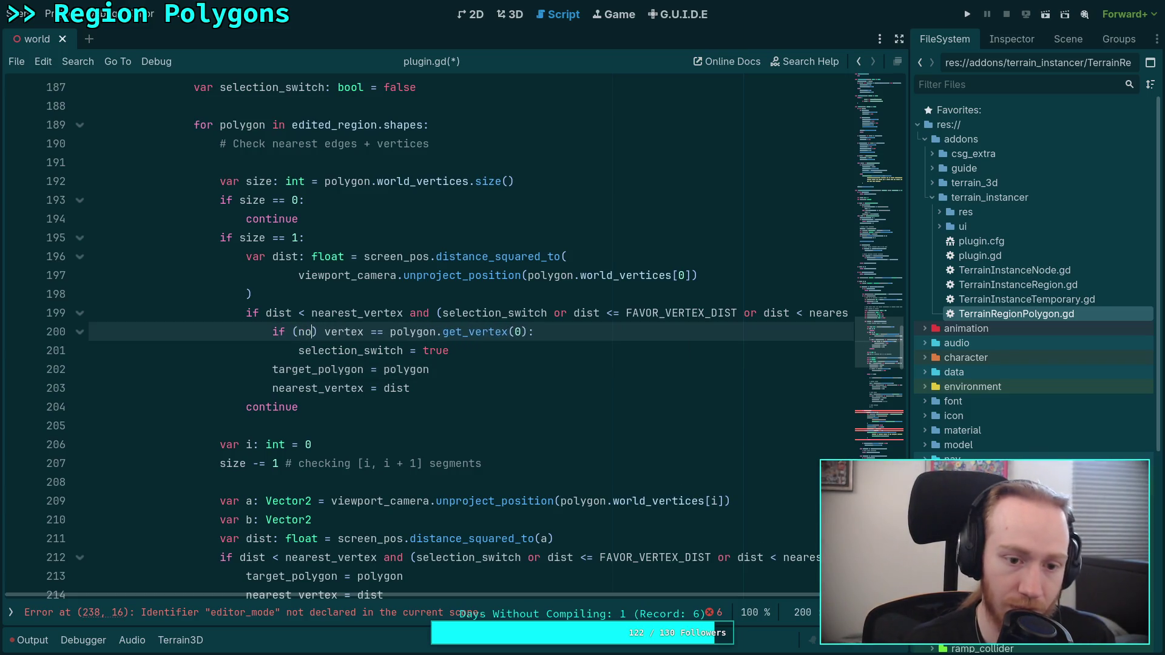
text(t)
key(Return)
key(Right)
text(and)
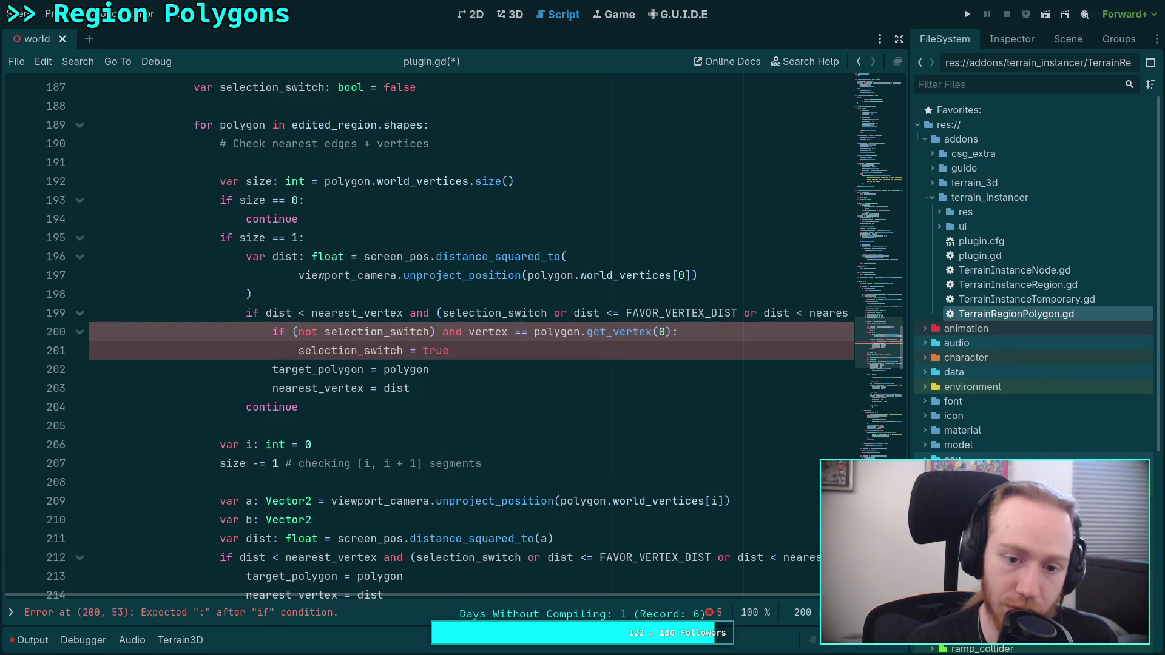
key(ctrl+s)
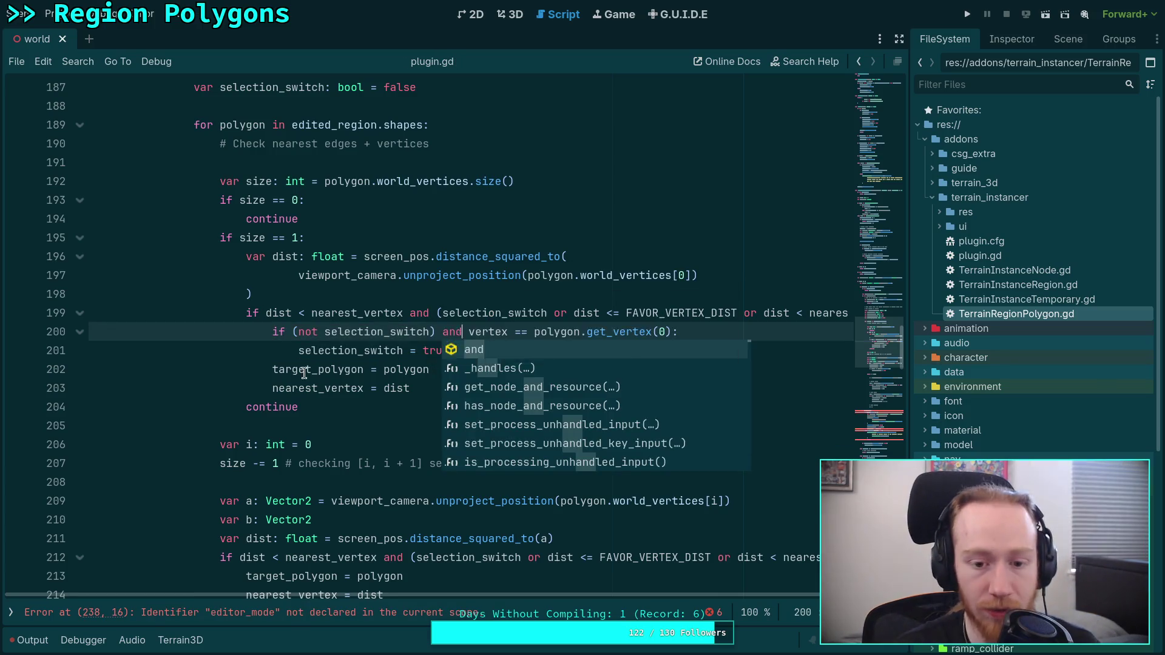
click(499, 371)
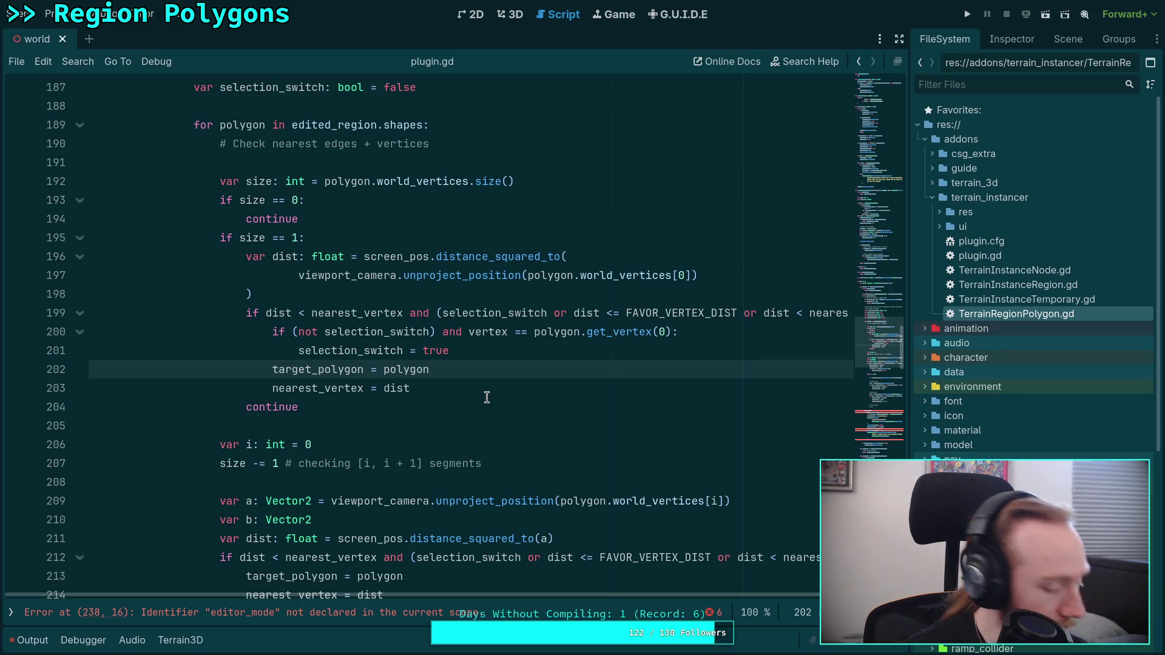
scroll(544, 433, down, 3)
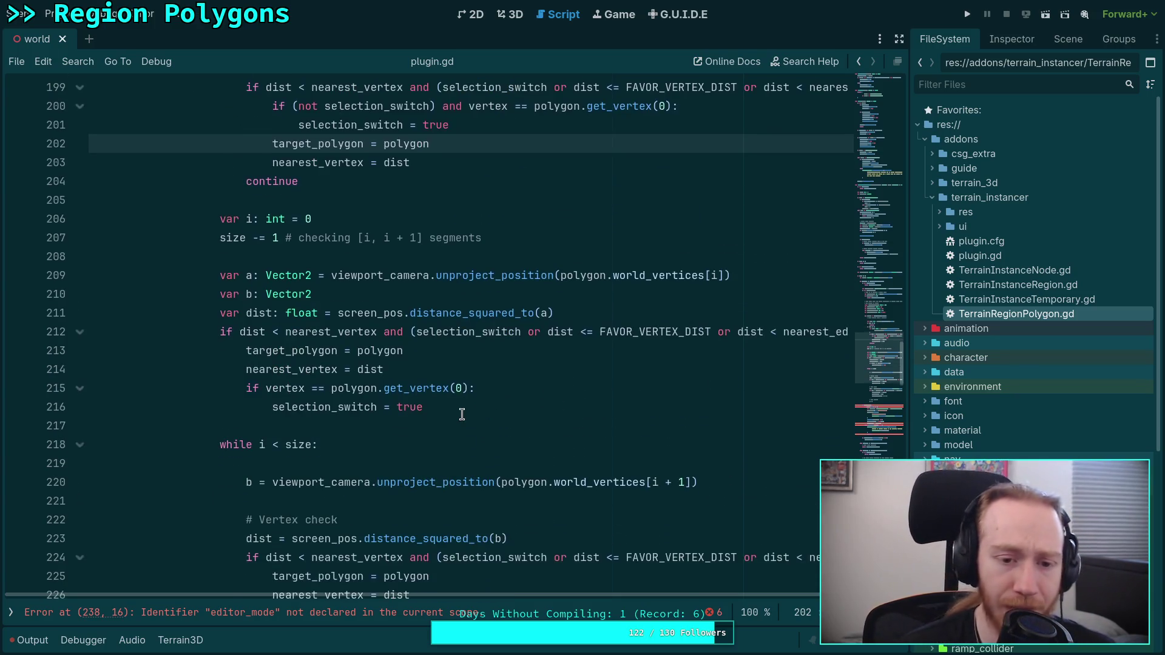
Guard line 215's vertex-match condition with '(not selection_switch) and' and save.
scroll(323, 360, up, 2)
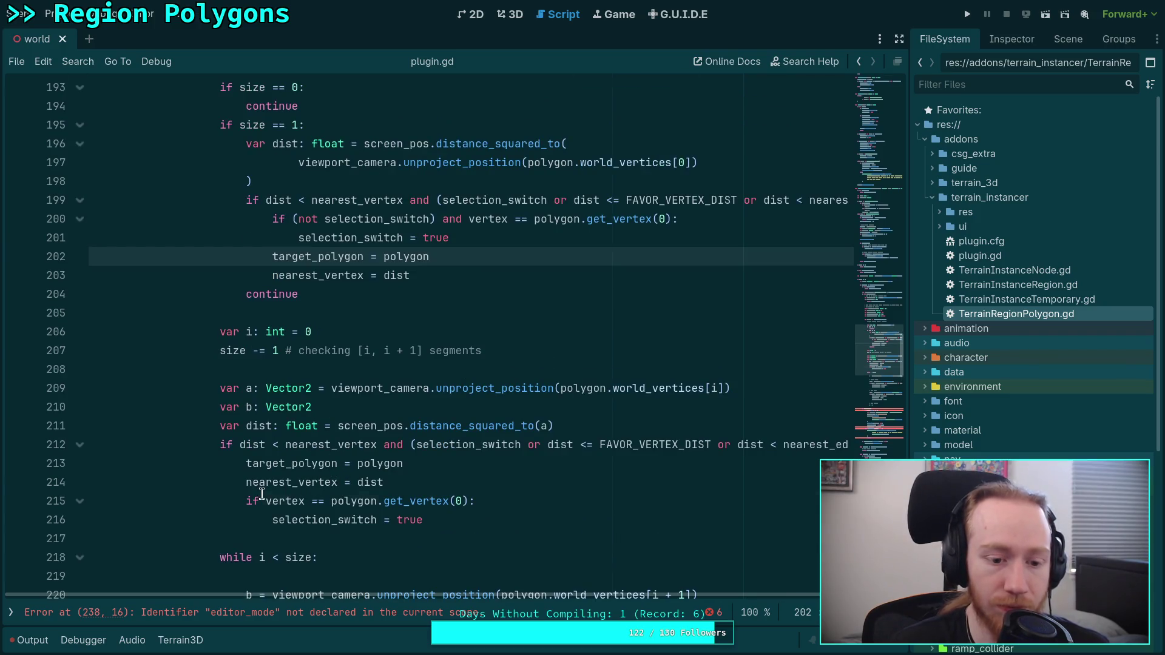
click(261, 495)
text((not selection)
key(Return)
text(and)
key(ctrl+s)
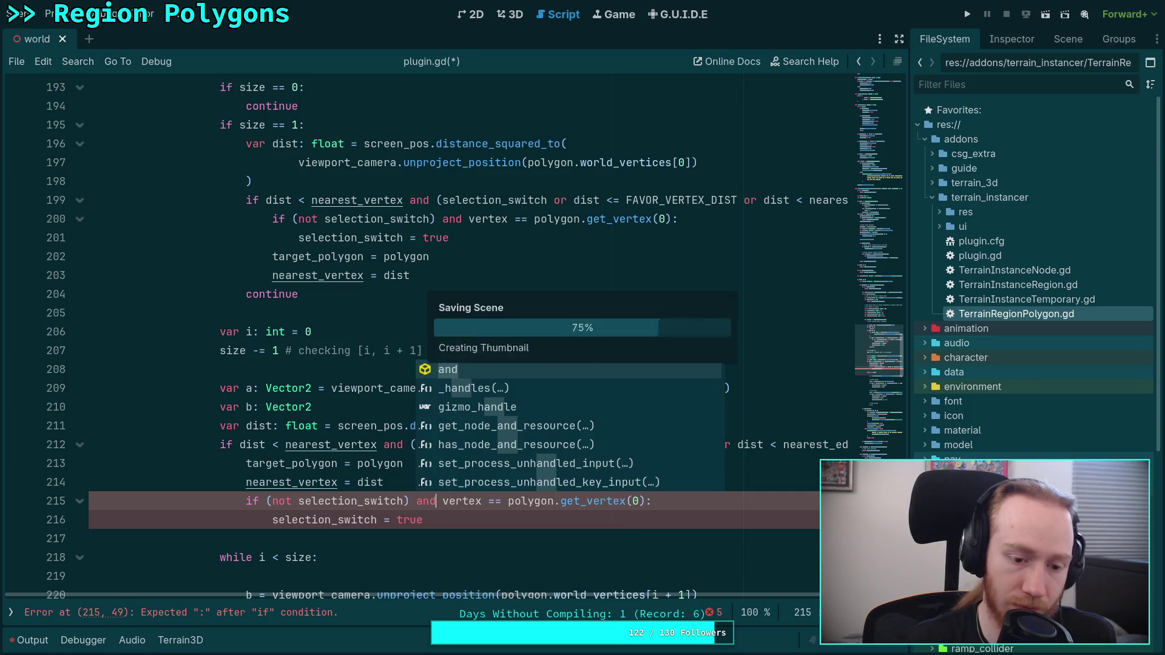
Move the guarded vertex-match if block above the target_polygon assignment.
drag(337, 501, 338, 519)
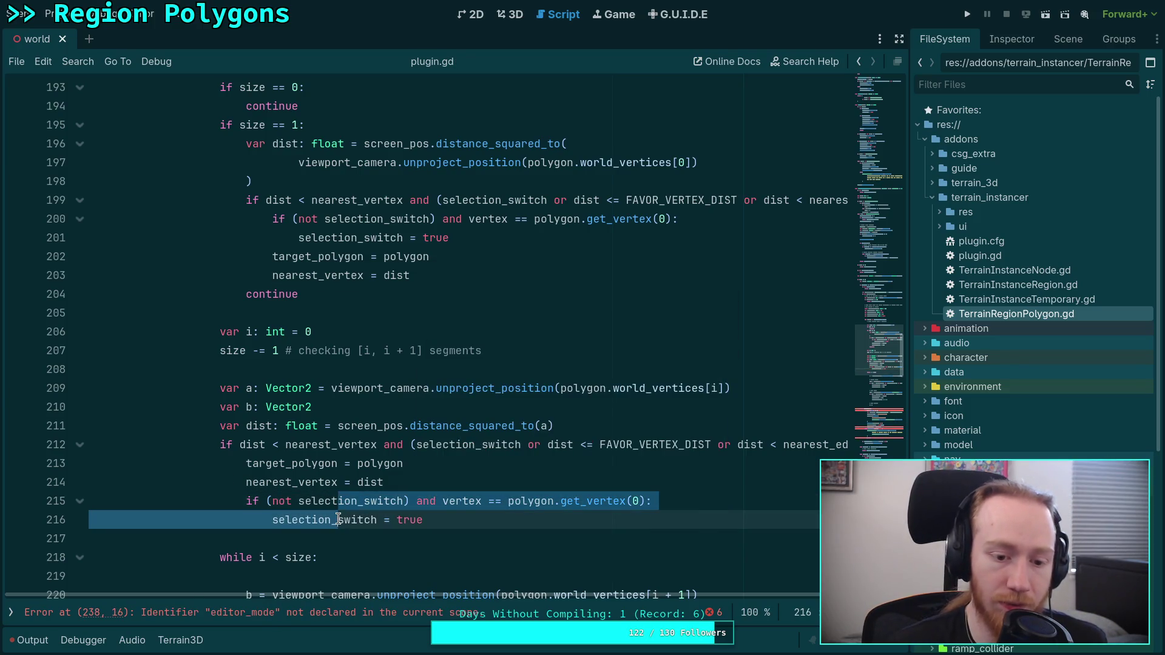
key(alt+Up)
key(alt+Up)
click(367, 534)
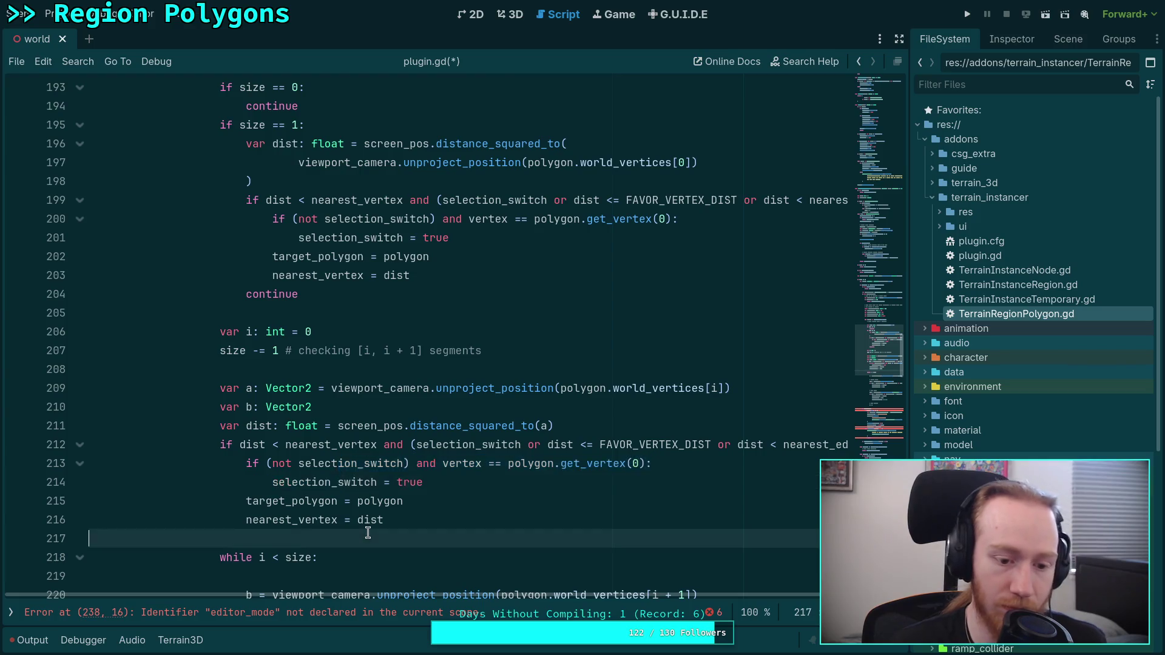
scroll(355, 477, down, 2)
scroll(364, 470, down, 2)
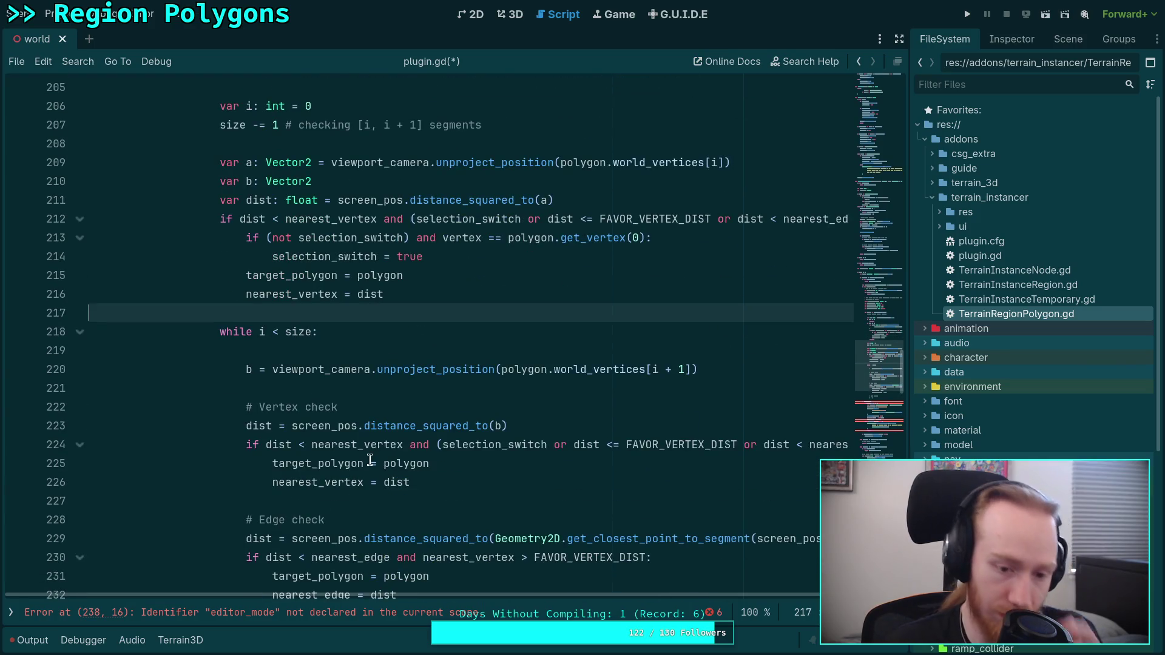
Add a '(not selection_switch) and vertex == polygon.get_vertex(i + 1)' condition above the loop's target_polygon line.
click(273, 463)
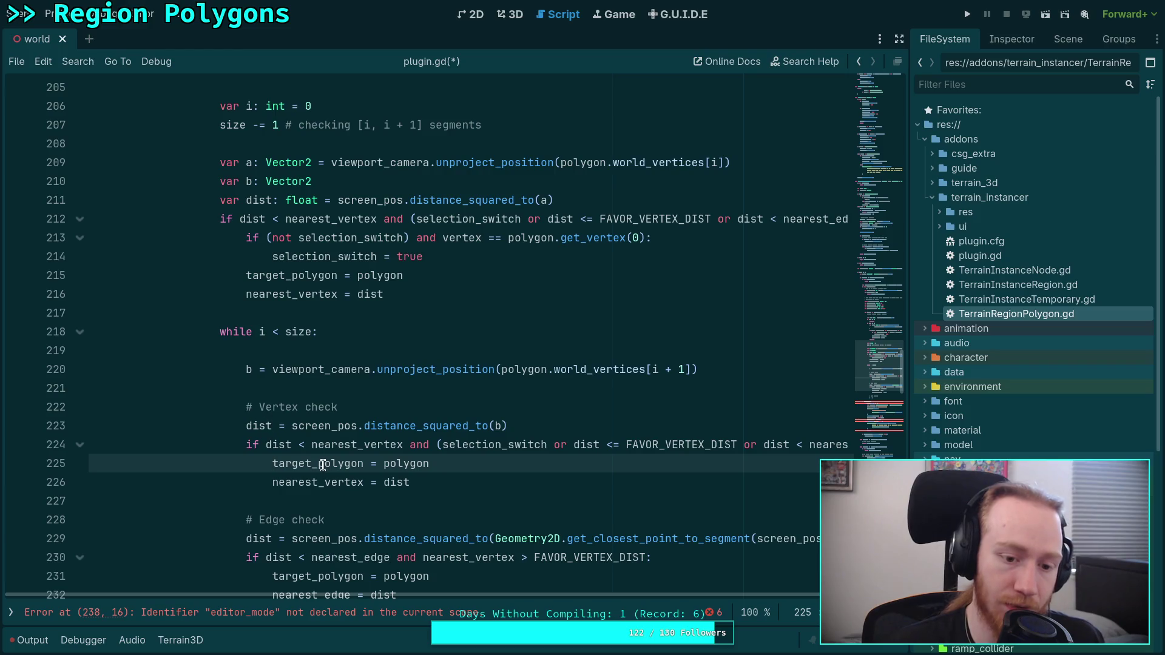
key(Return)
key(Up)
text((not sel)
key(Return)
text() and vertex ==)
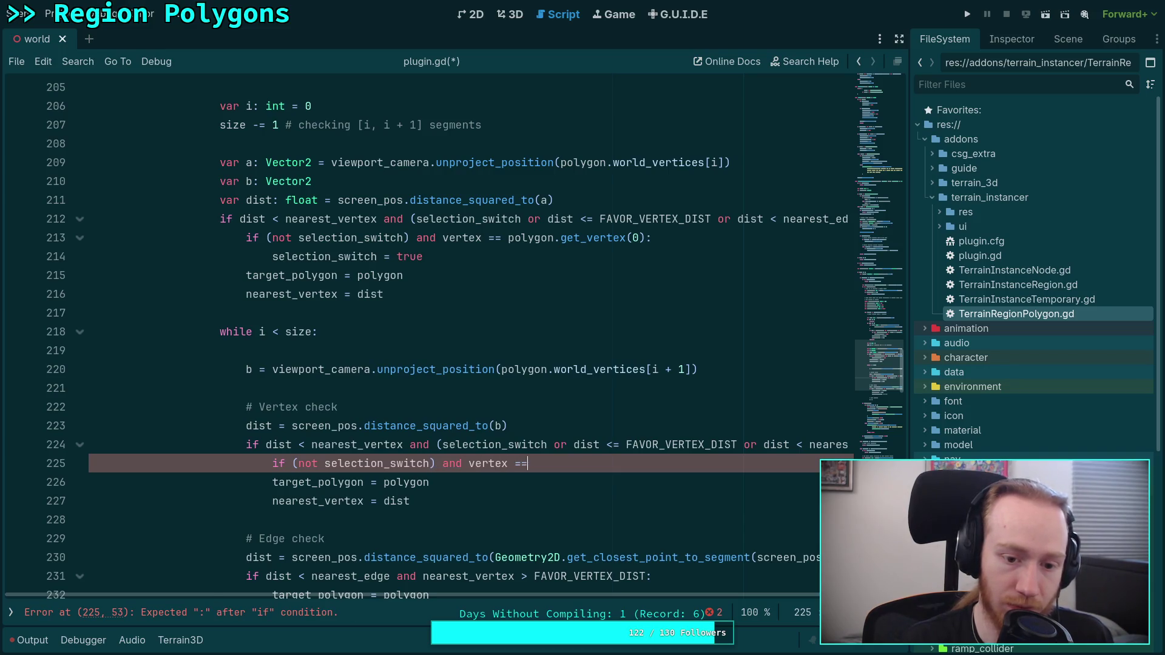
text( pol)
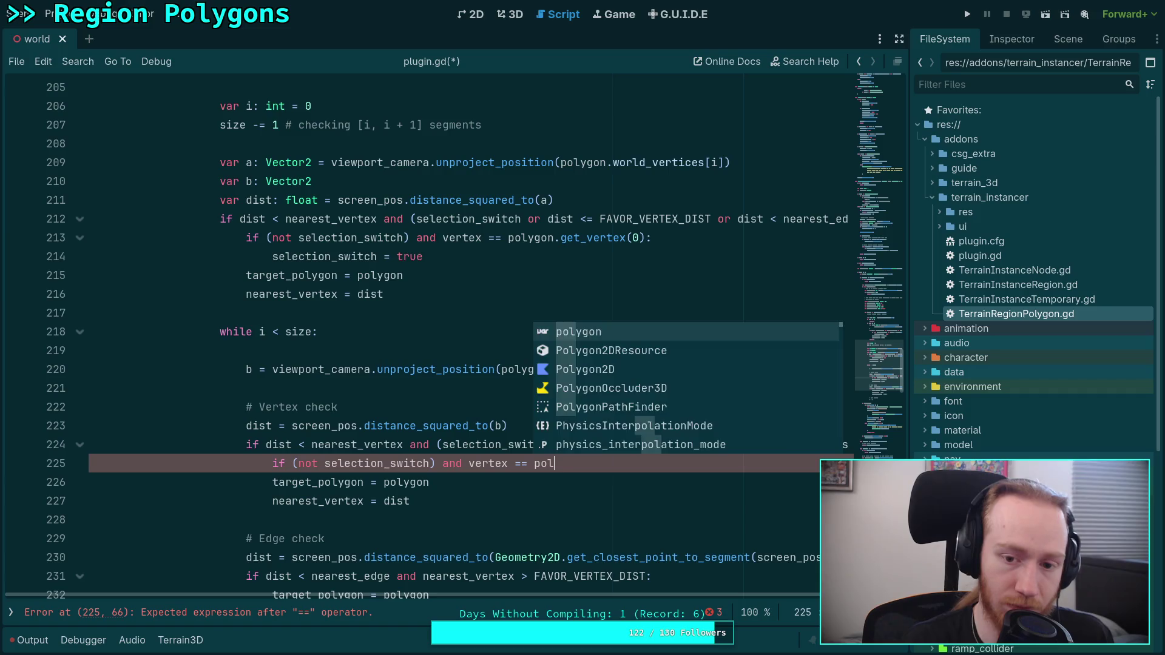
key(Return)
text(.get)
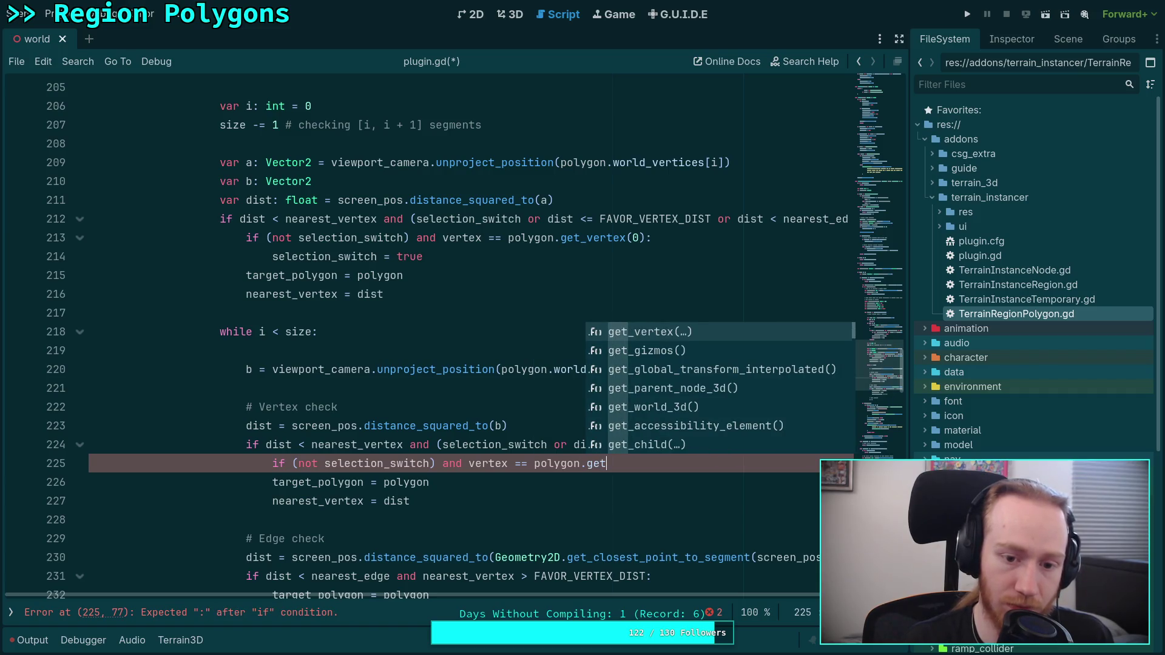
key(Return)
text(i + 1)
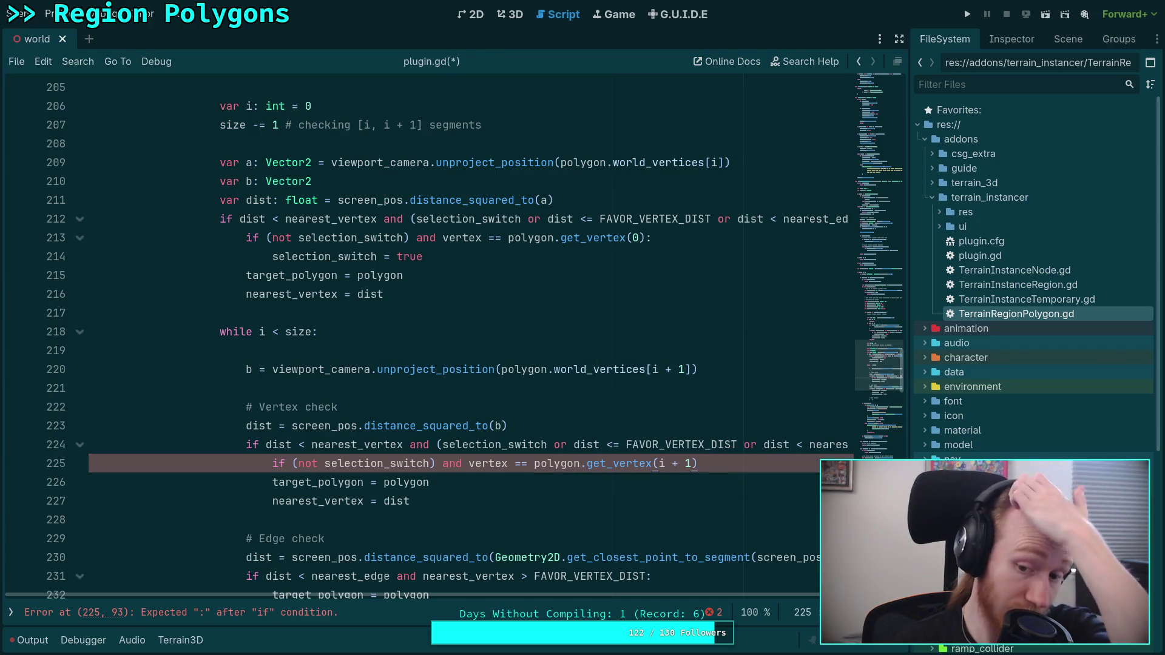
key(End)
Set selection_switch = true inside that condition and save plugin.gd.
key(Return)
text(selec)
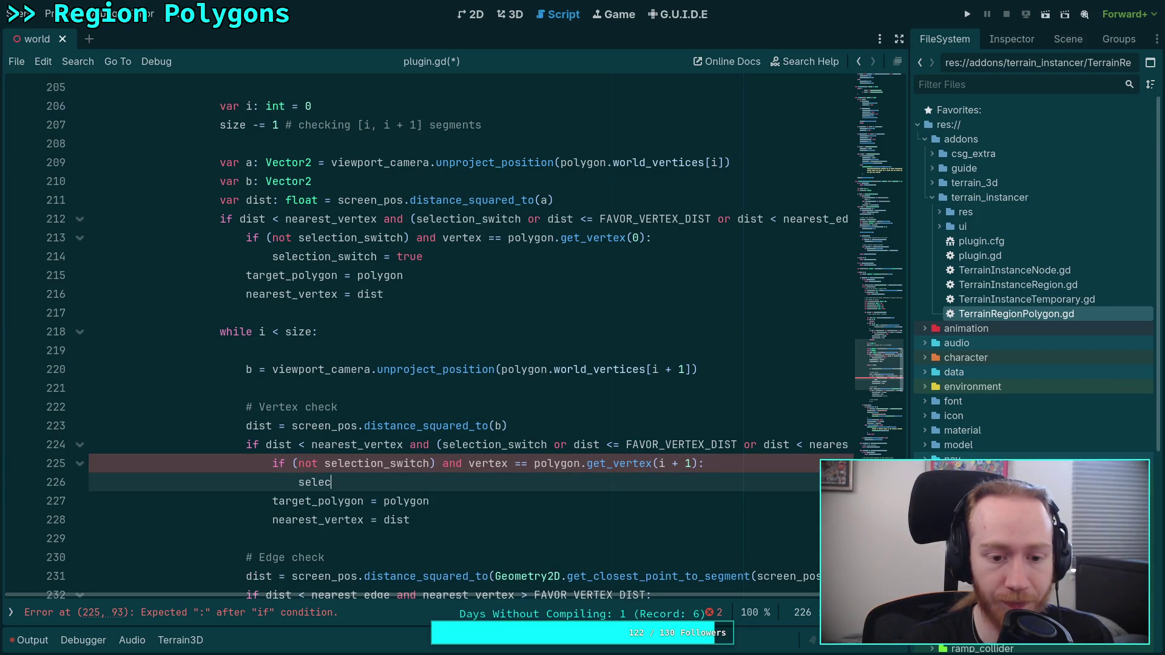
key(Return)
text(= true)
key(ctrl+s)
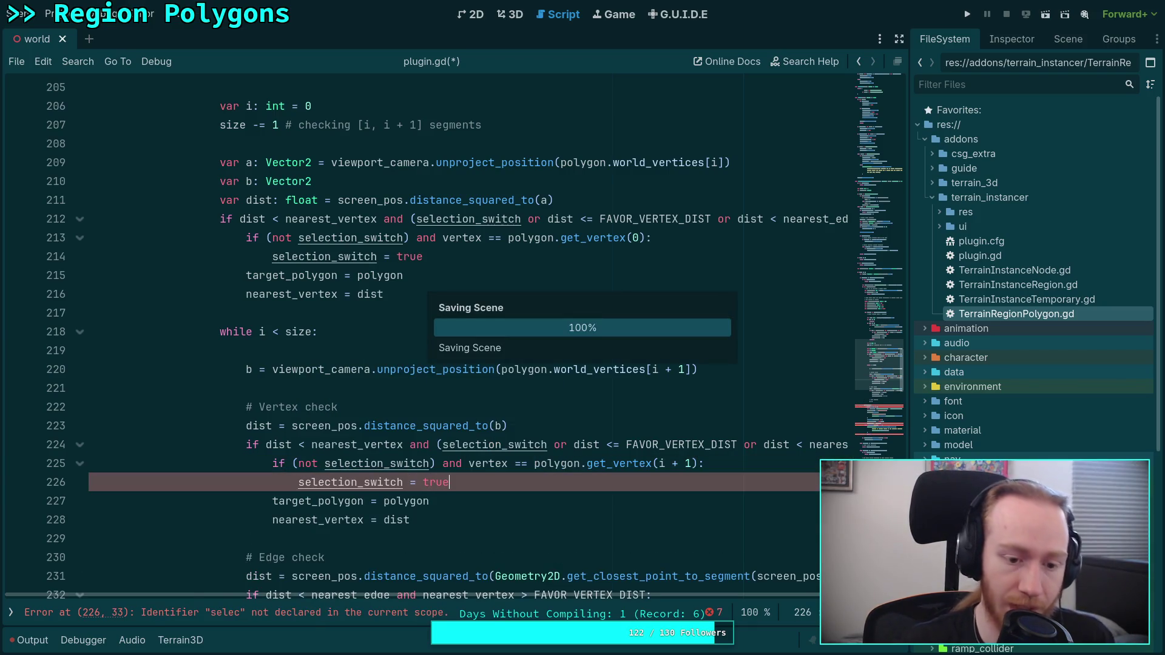
click(413, 534)
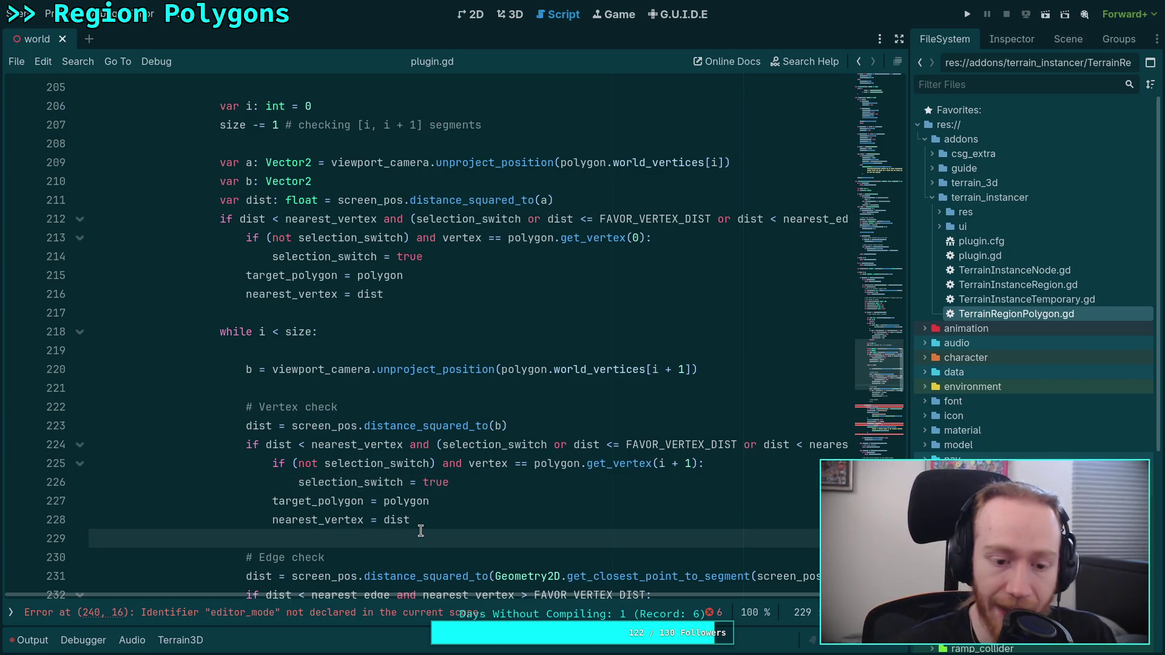
scroll(419, 529, down, 2)
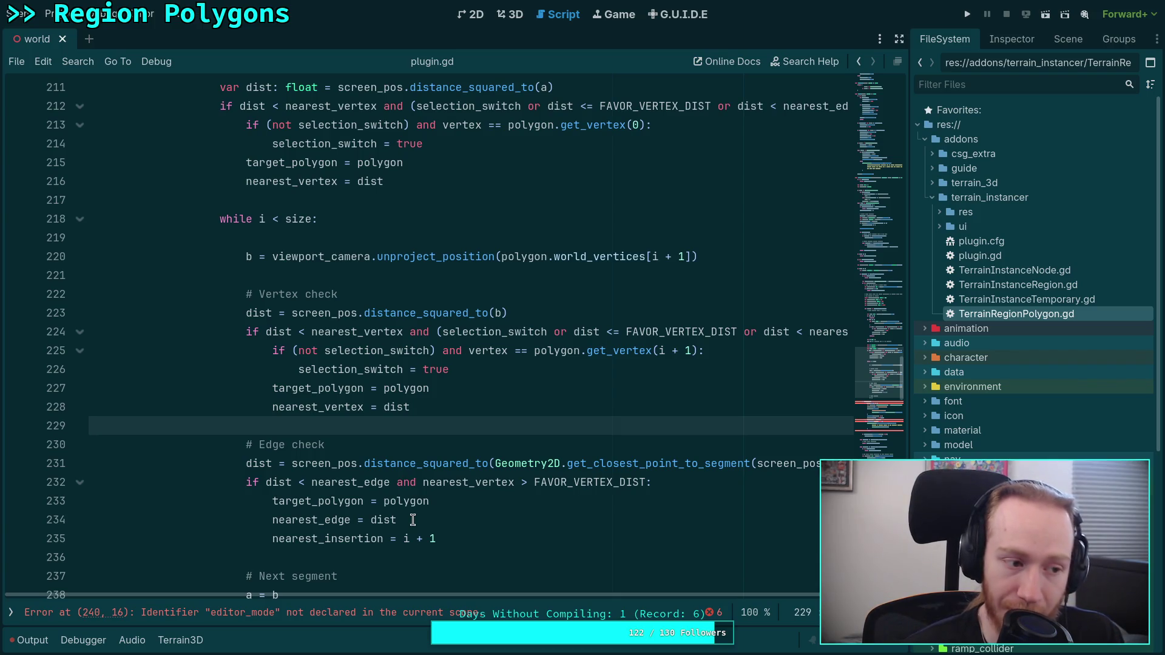
drag(445, 539, 297, 485)
click(319, 480)
click(304, 465)
mouse_move(305, 465)
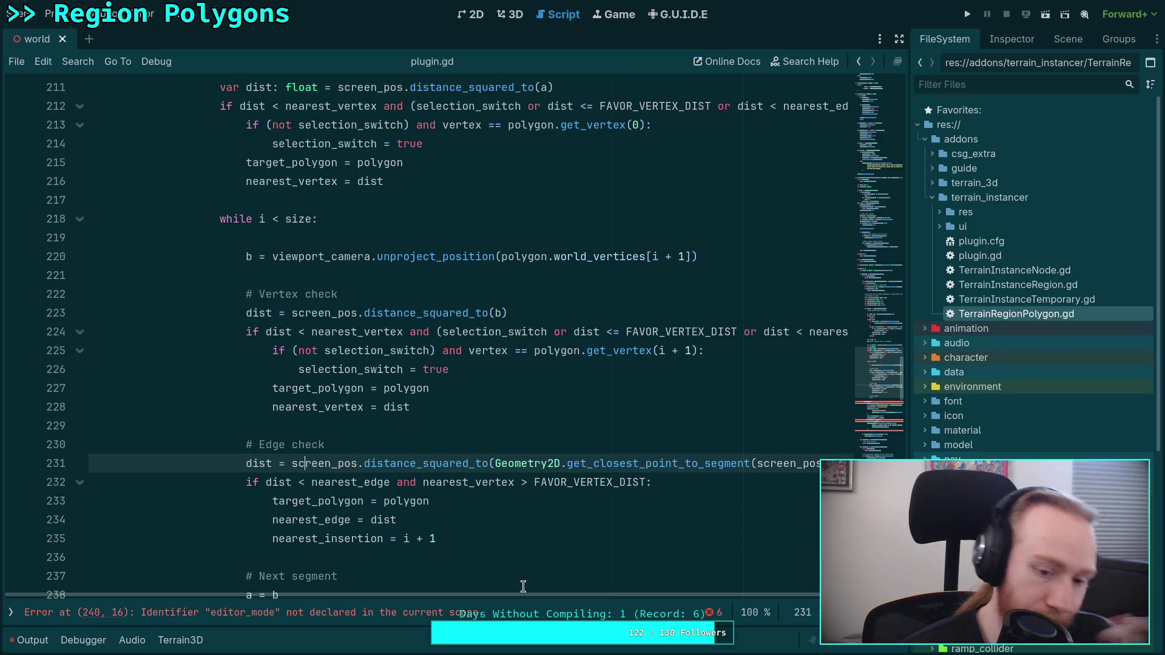
key(ctrl+s)
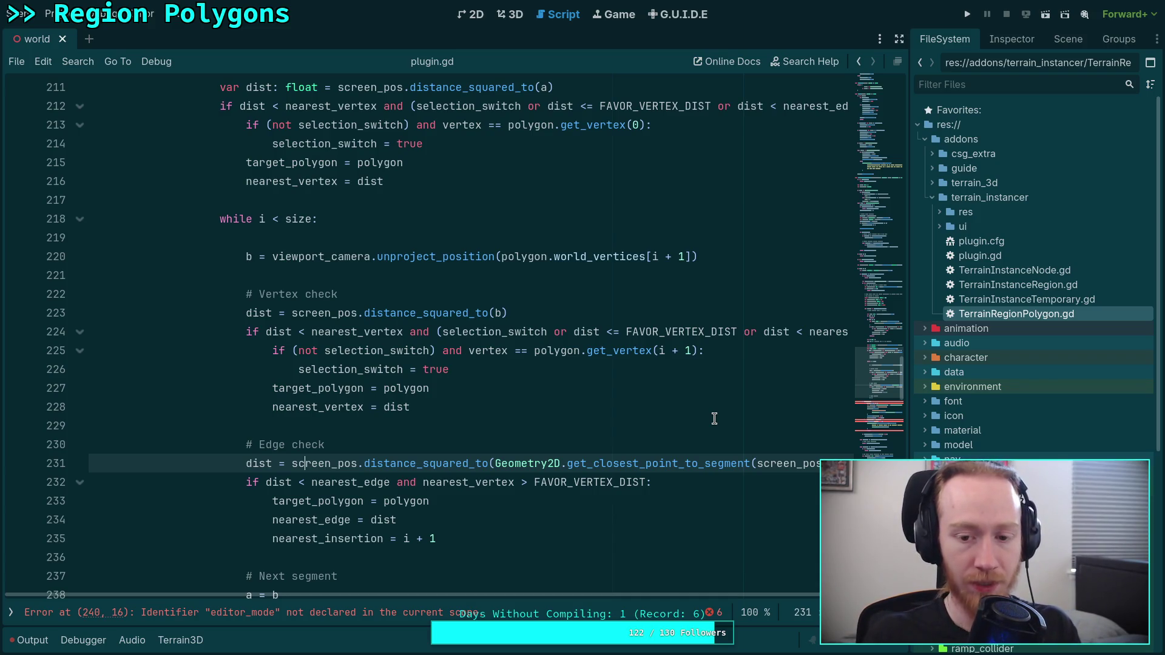
double_click(435, 369)
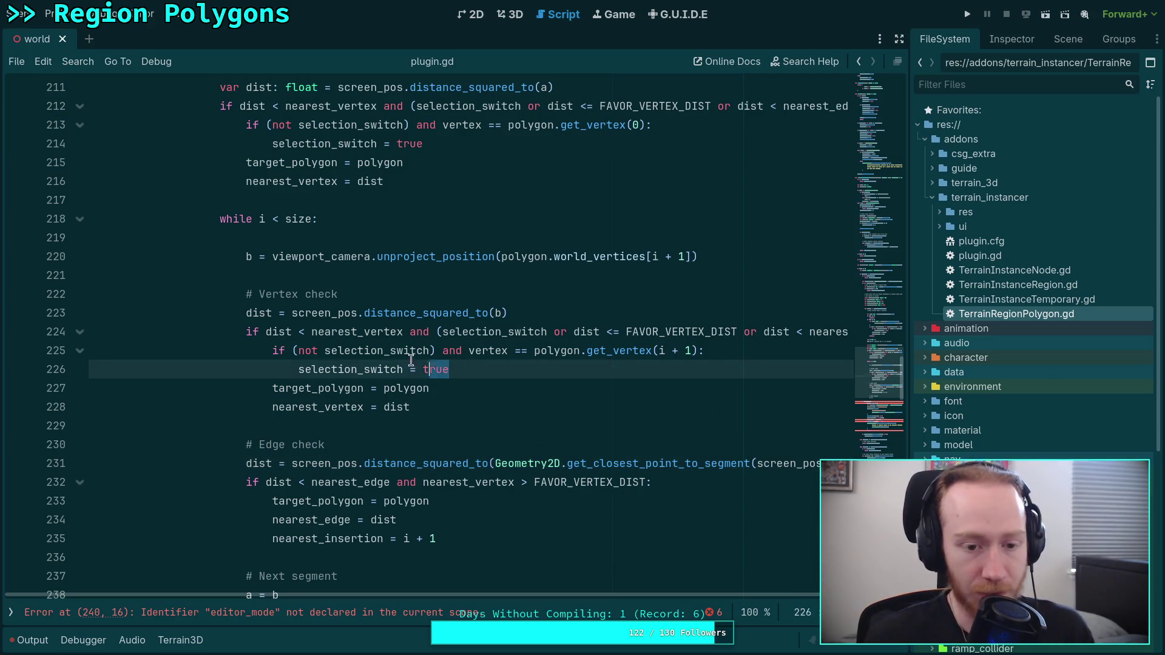
shift+click(273, 350)
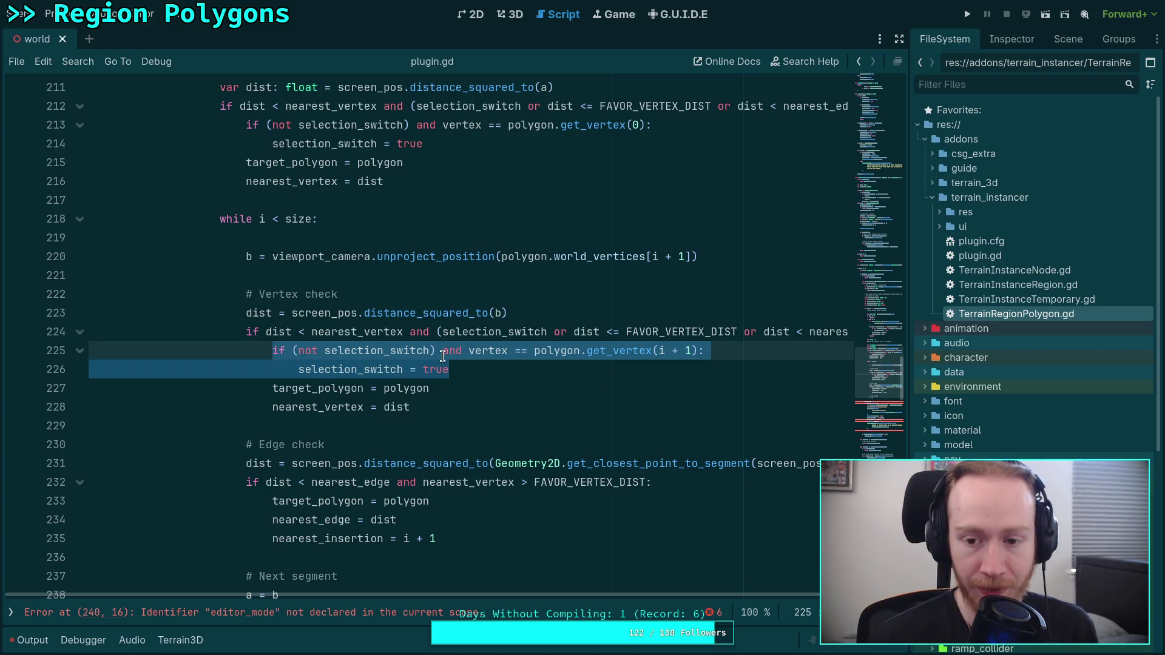
click(466, 335)
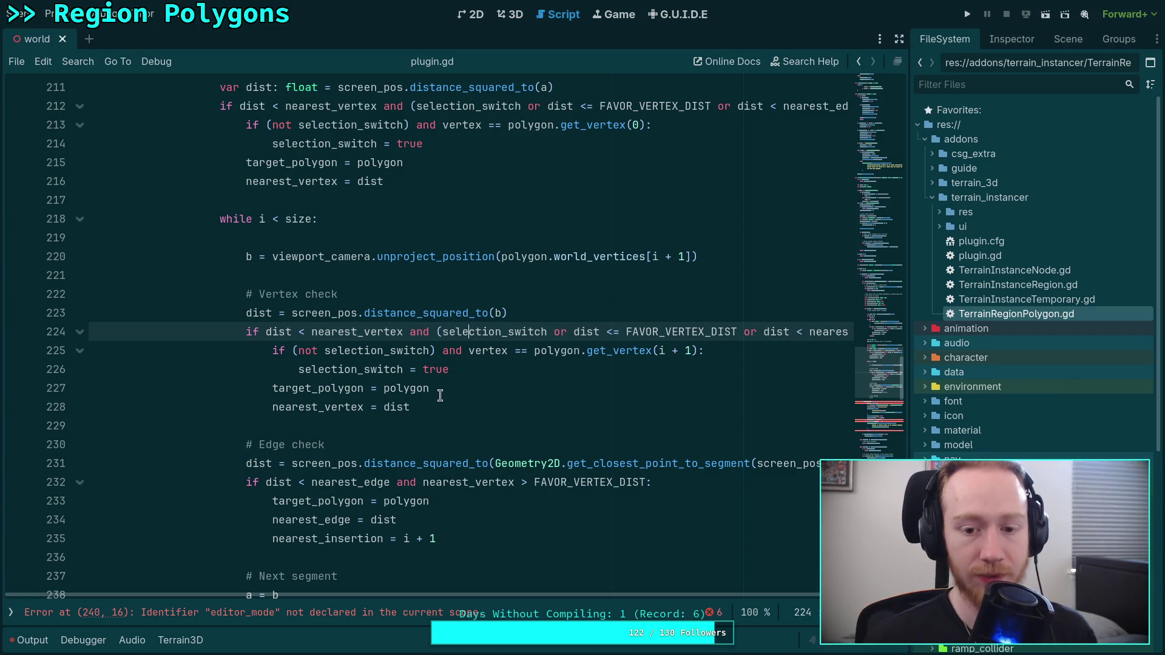
Declare an is_vertex: bool variable inside the size == 1 branch.
scroll(430, 392, up, 1)
scroll(425, 380, up, 6)
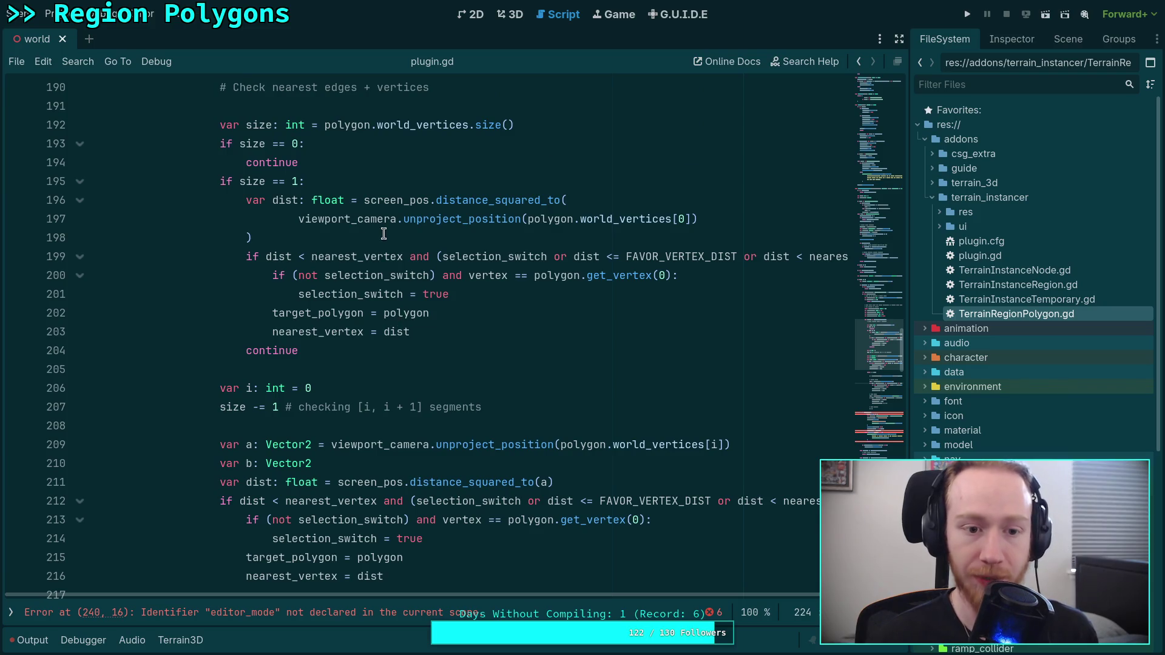
click(400, 180)
key(Return)
text(var is)
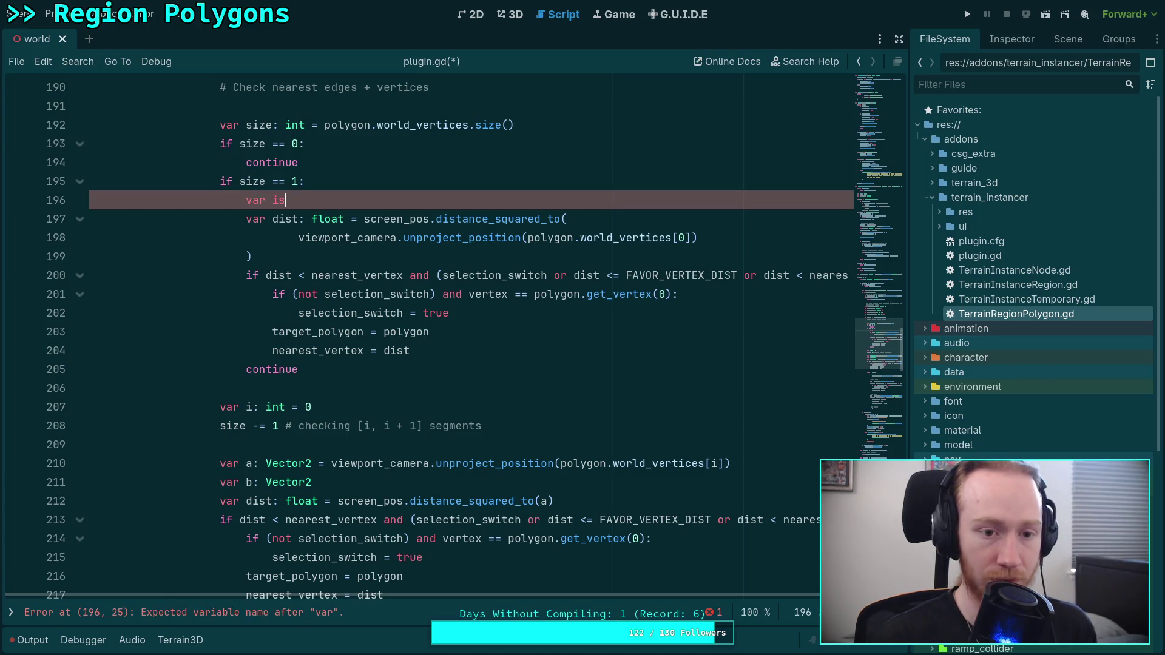
text(_vertex: )
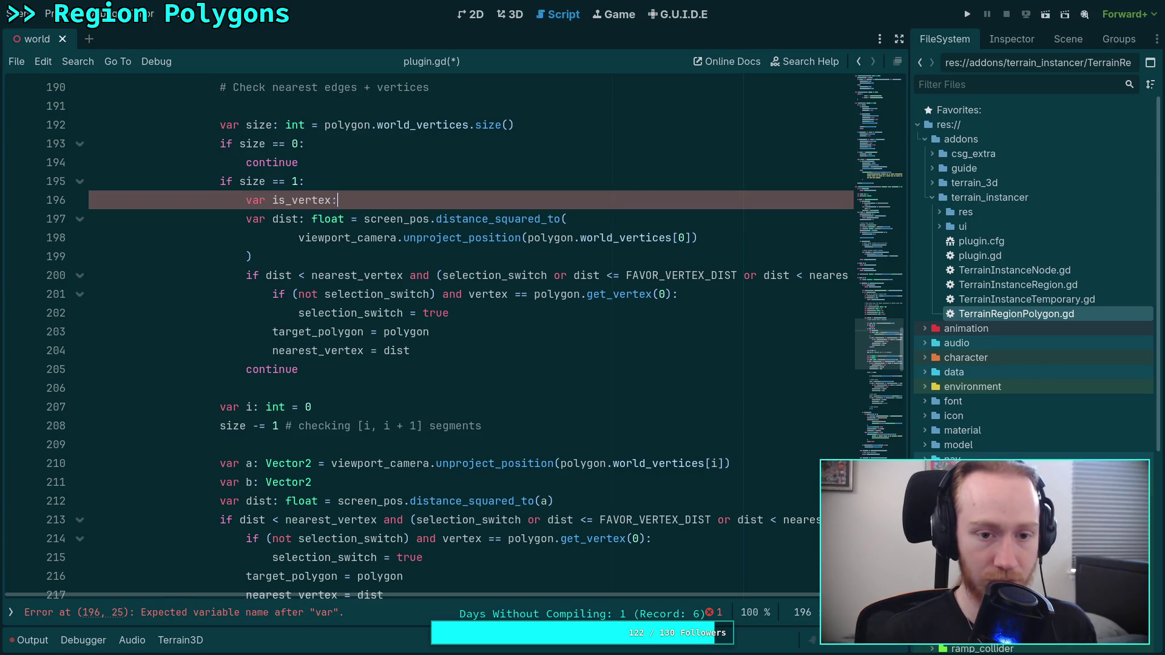
text(bool =)
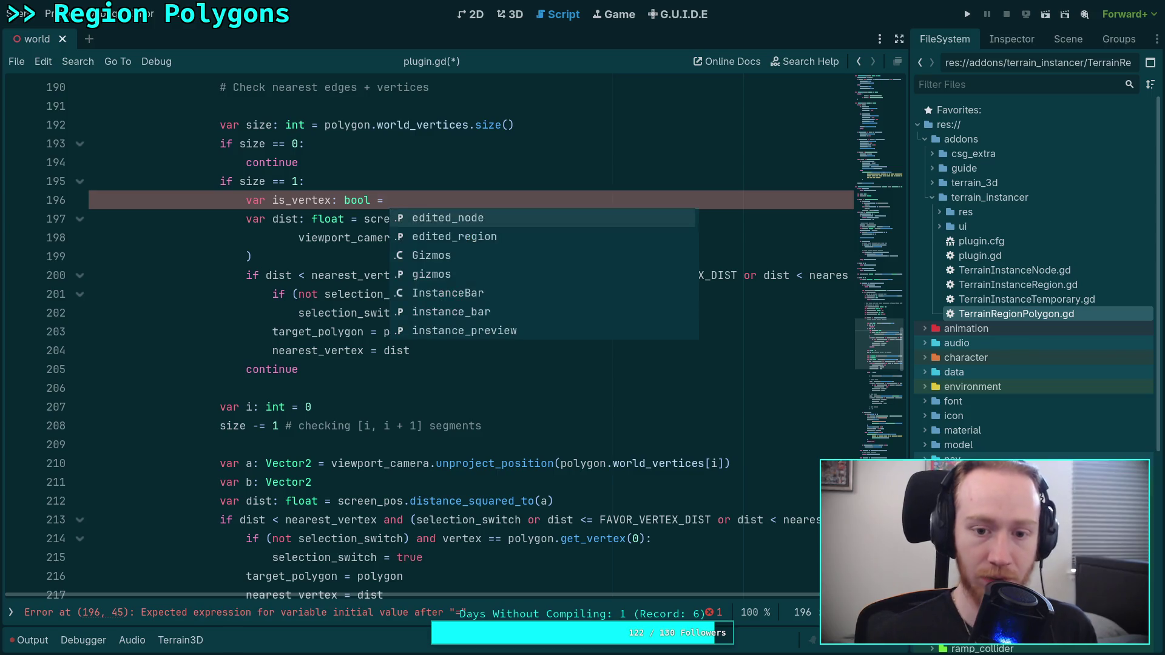
key(Escape)
Cut 'vertex == polygon.get_vertex(0)' from line 201 and paste it as is_vertex's initial value.
drag(469, 295, 671, 294)
key(ctrl+c)
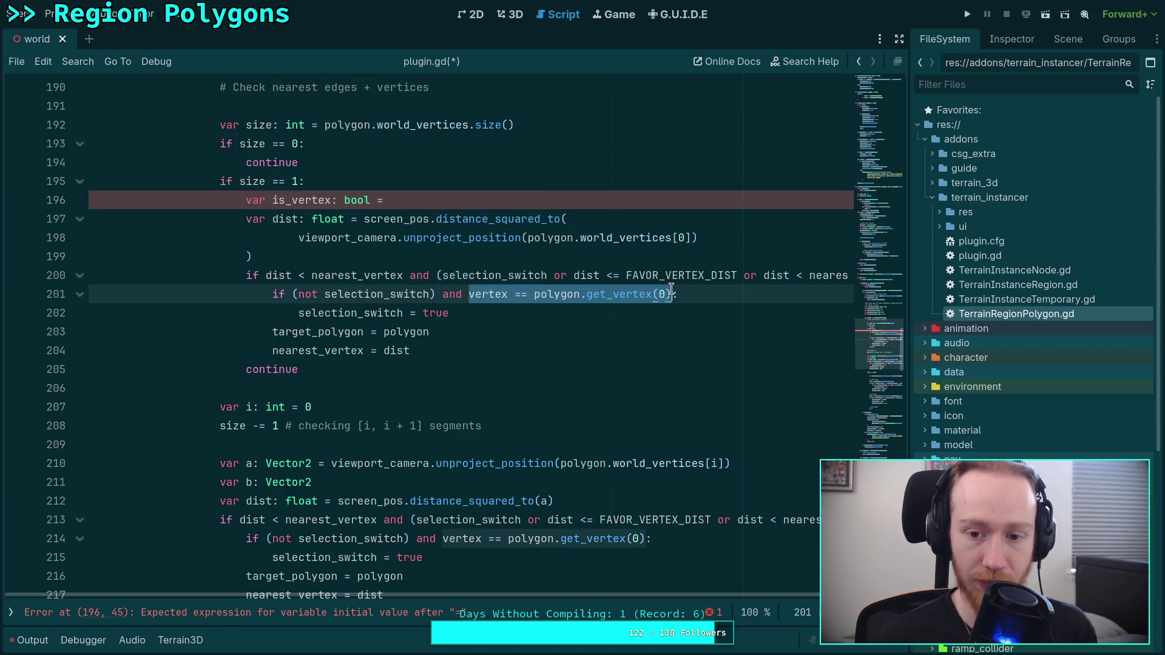
right_click(670, 294)
click(605, 341)
click(429, 200)
key(ctrl+v)
Replace selection_switch with is_vertex in line 200's condition.
click(437, 276)
text(()
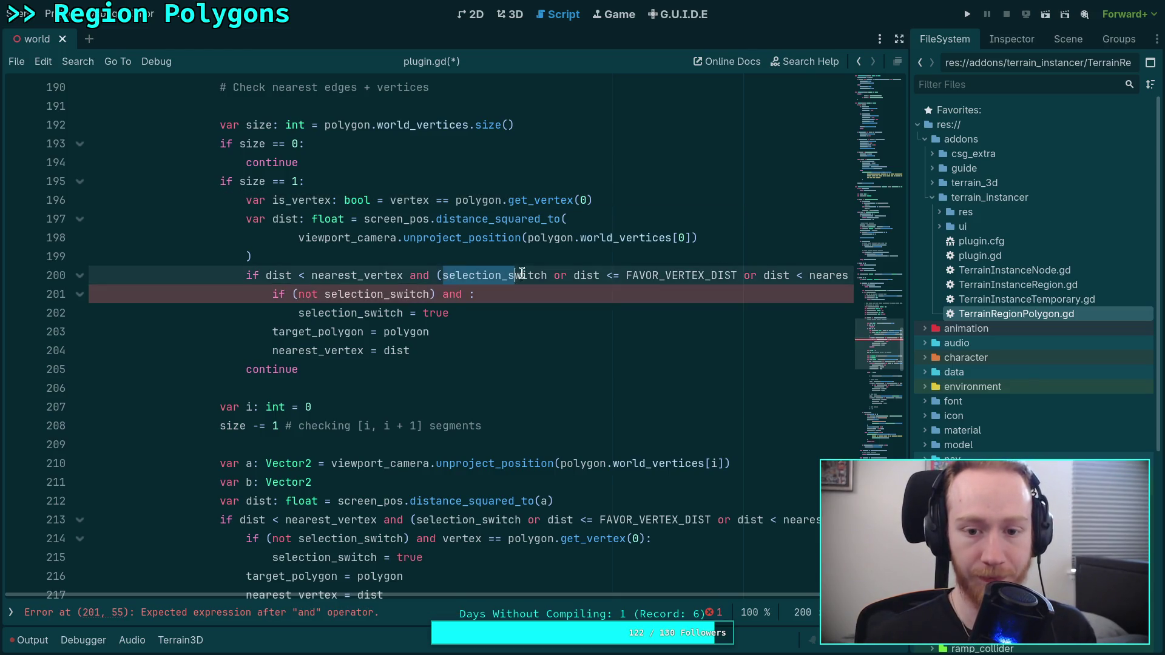
drag(443, 276, 546, 270)
click(546, 270)
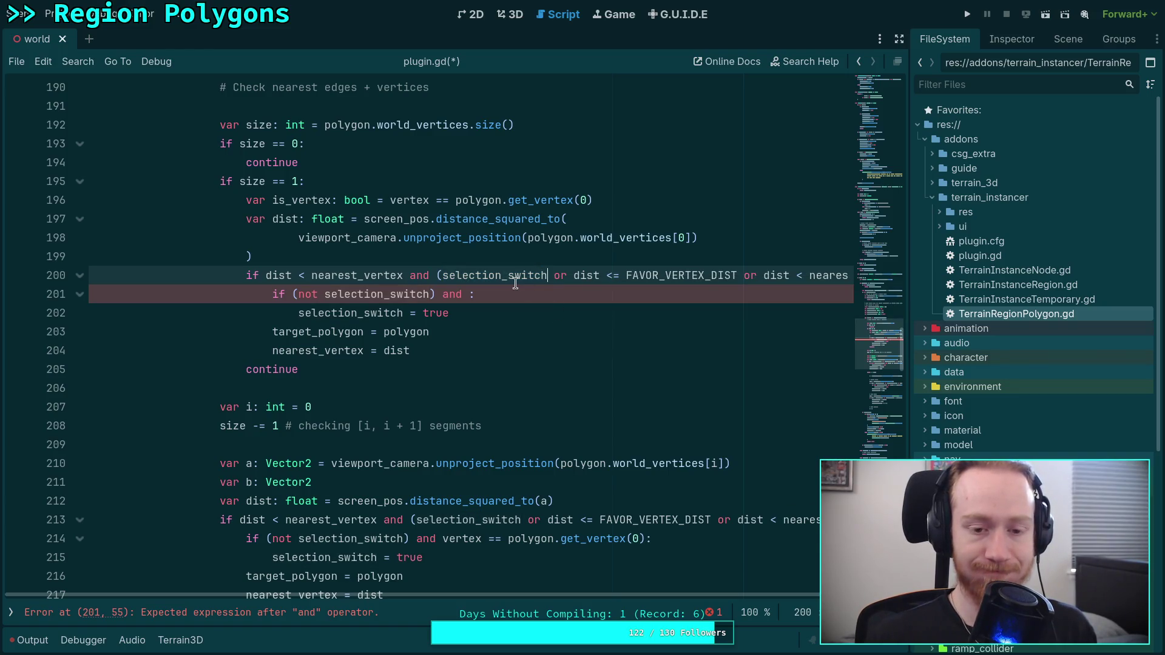
double_click(498, 274)
text(is_v)
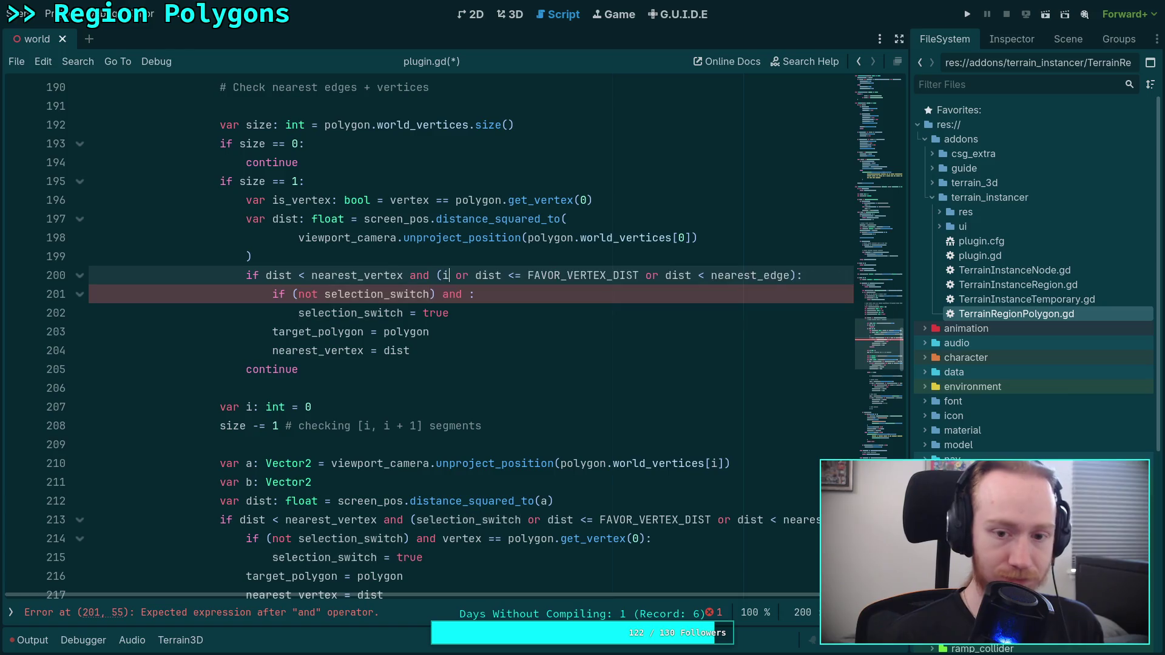
key(Return)
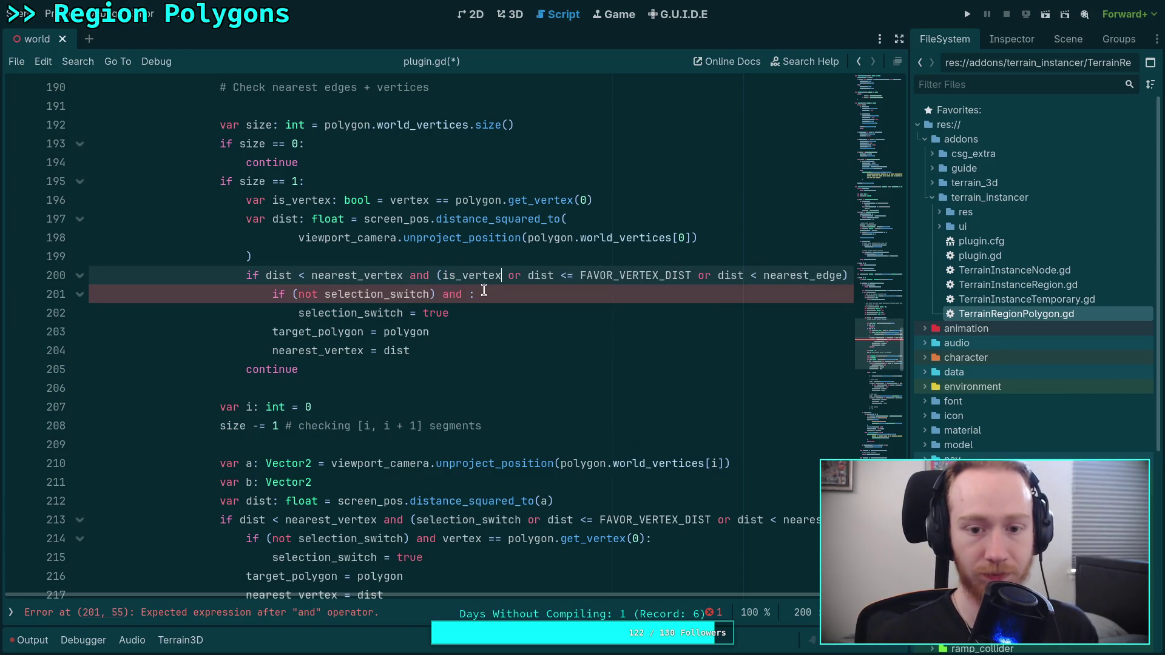
Replace the not selection_switch check on line 201 with is_vertex.
click(293, 295)
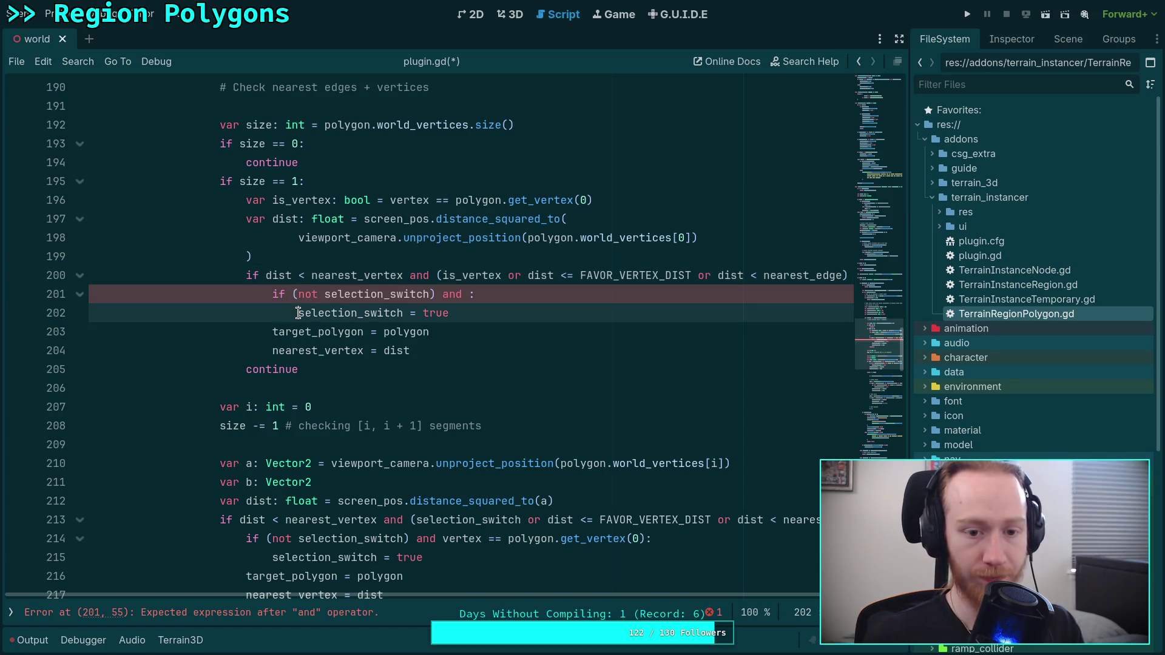
drag(293, 295, 470, 294)
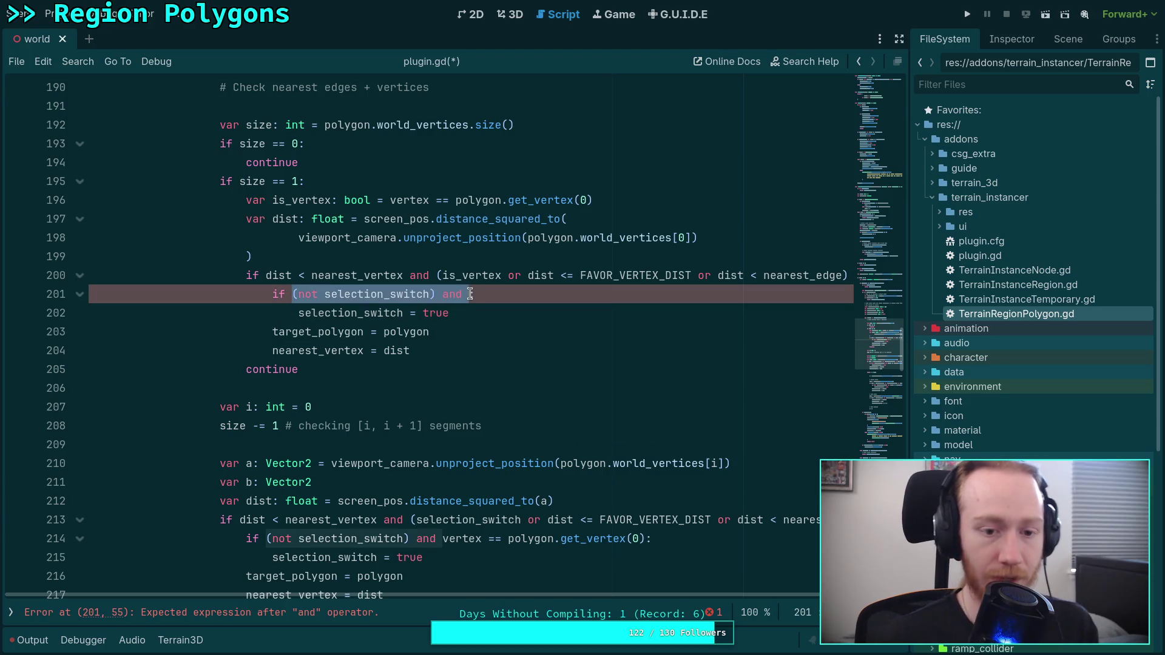
text(is_vertex)
scroll(462, 285, up, 3)
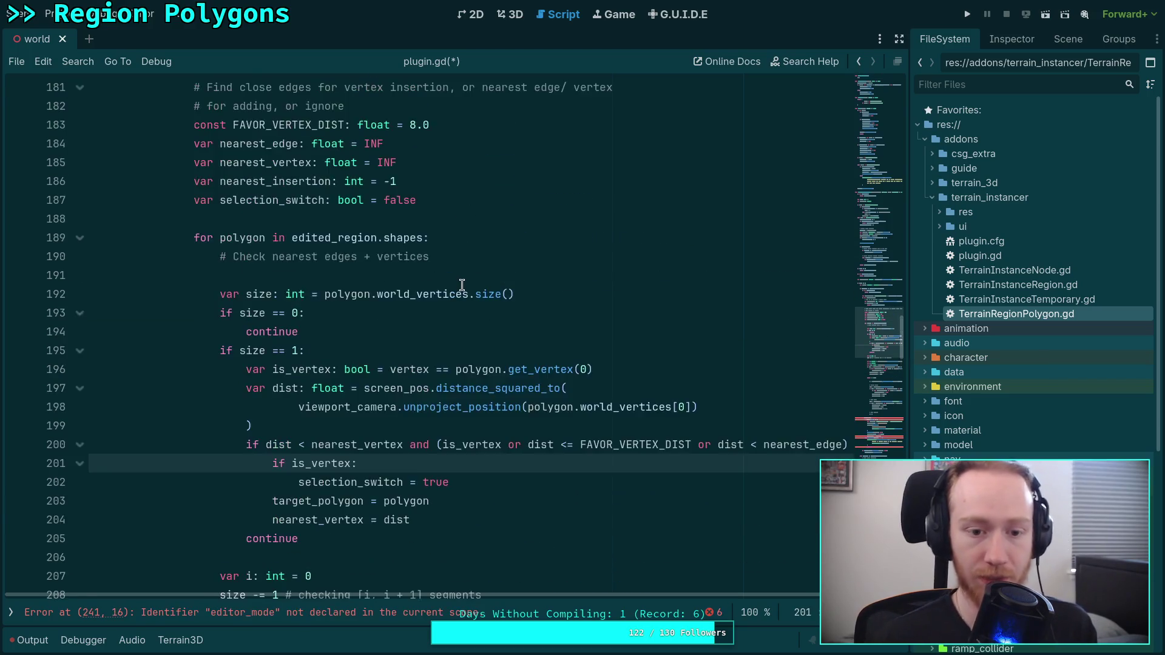
scroll(462, 285, down, 2)
click(425, 369)
scroll(462, 392, down, 2)
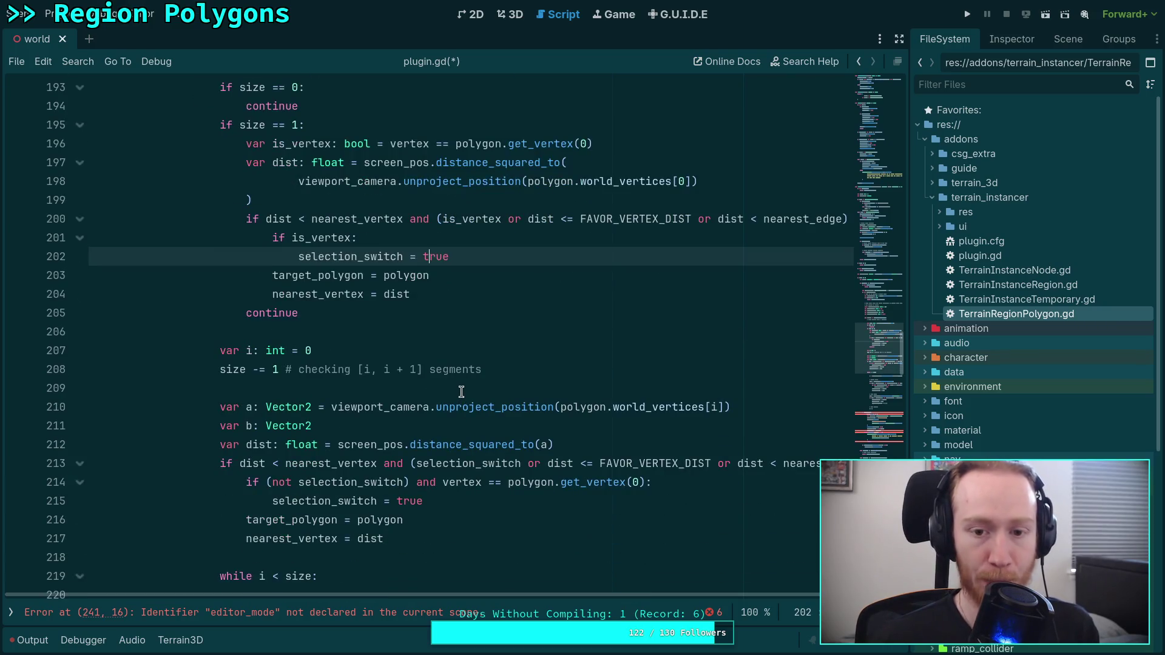
scroll(457, 393, down, 1)
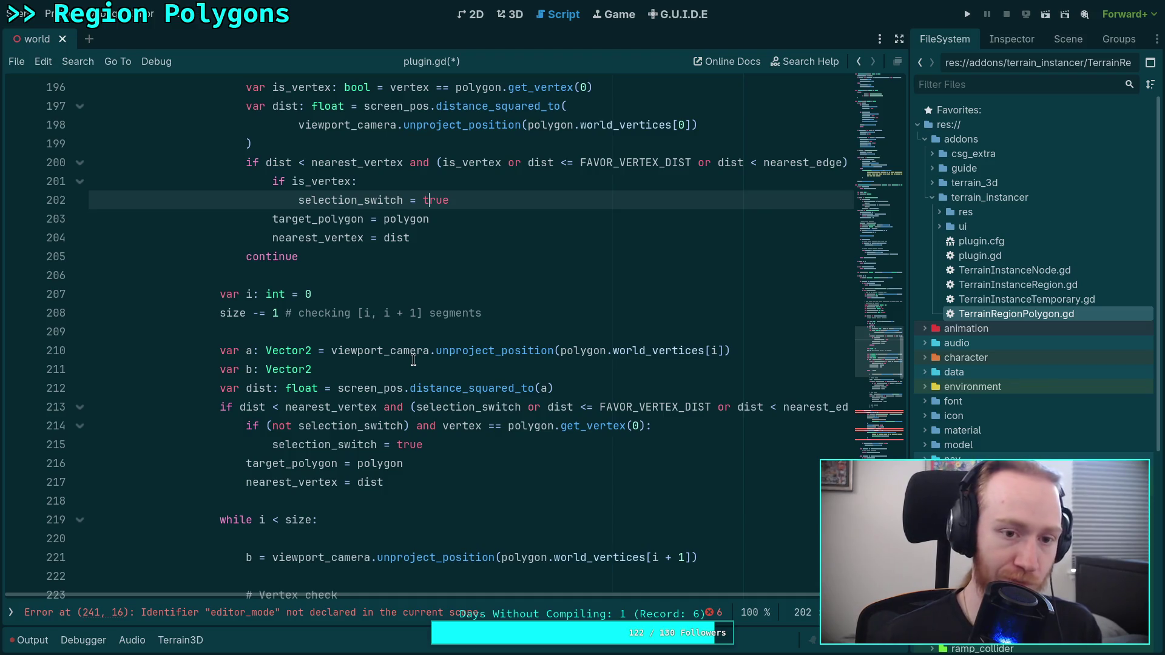
scroll(413, 359, up, 3)
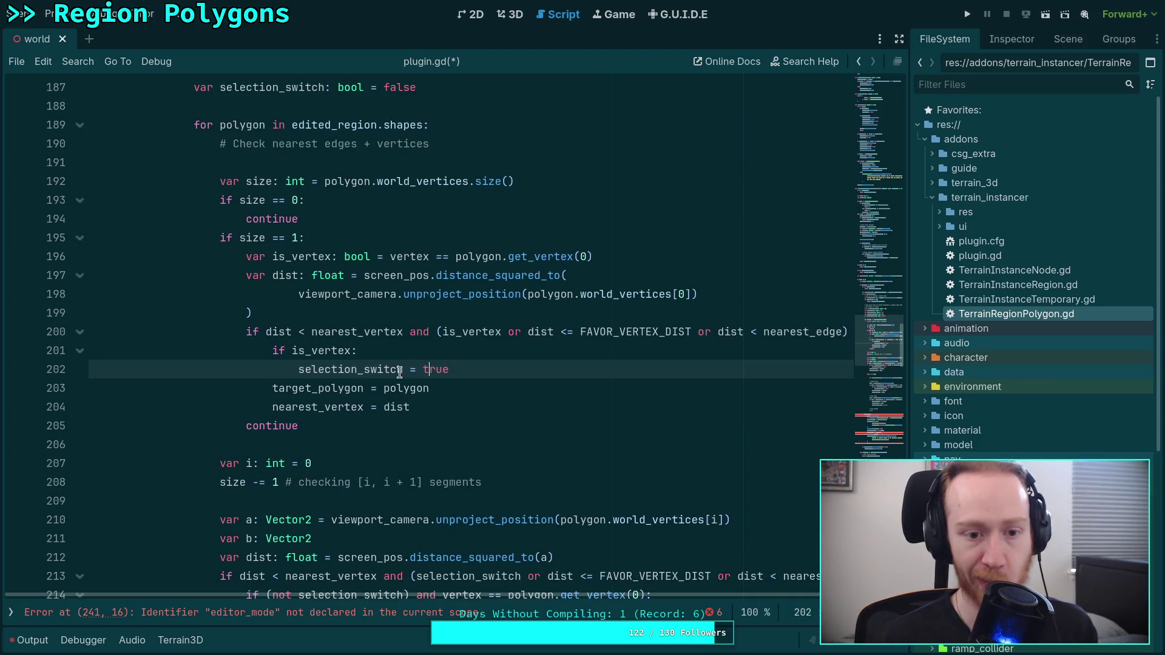
click(260, 332)
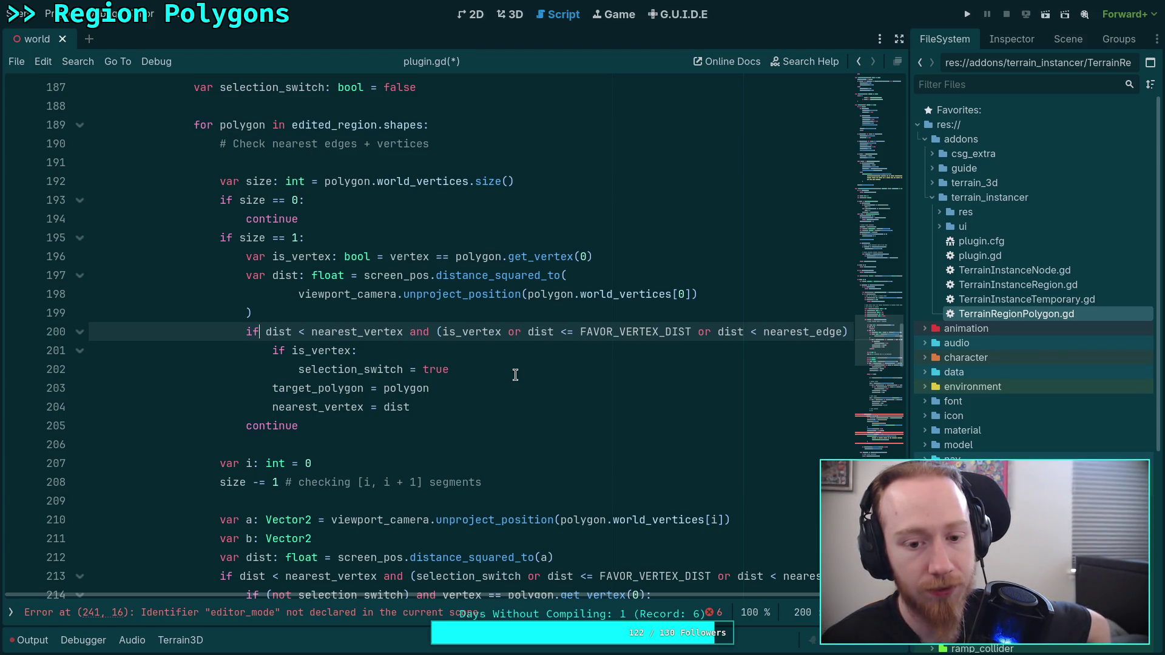
scroll(515, 375, up, 3)
scroll(515, 374, down, 1)
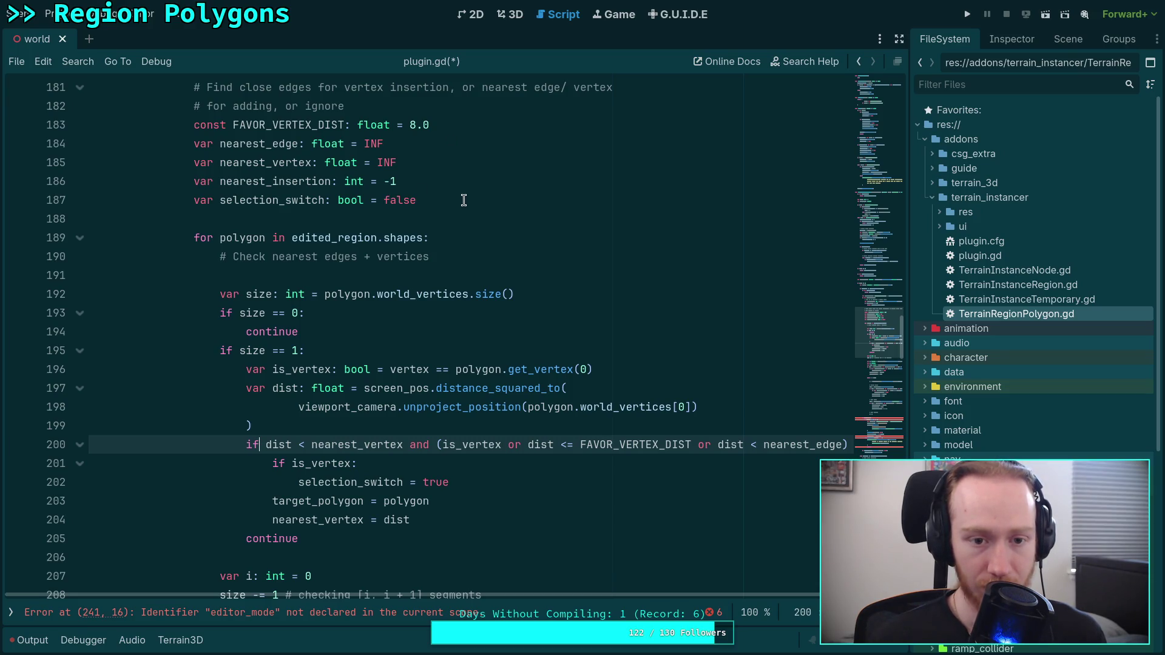
scroll(465, 198, up, 3)
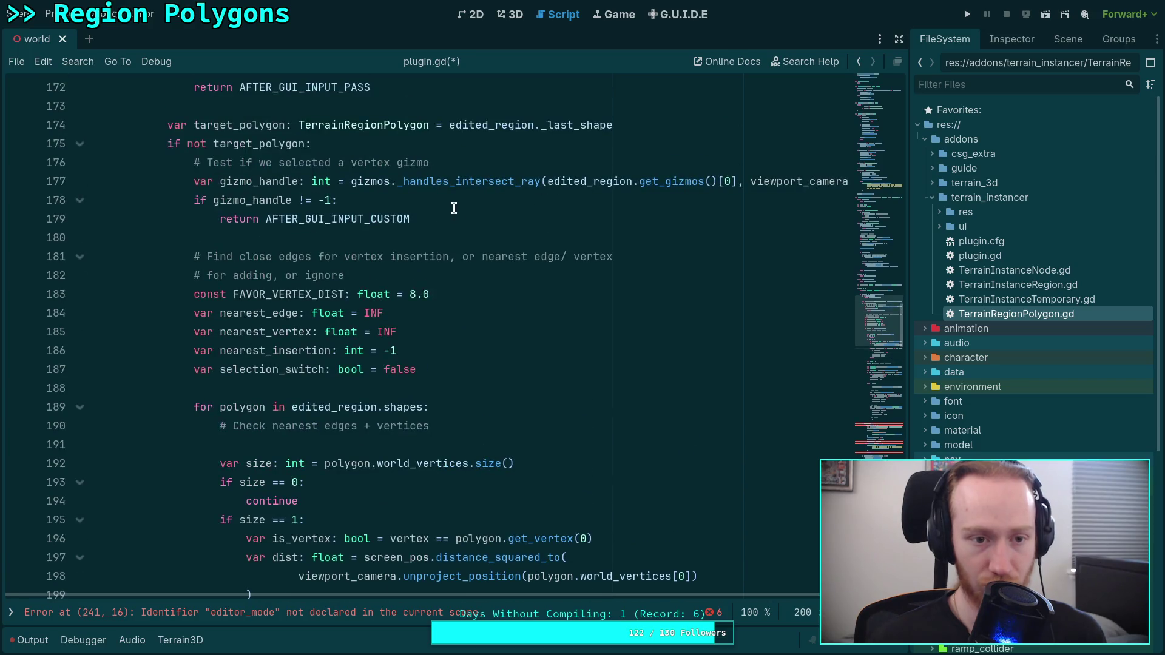
click(557, 297)
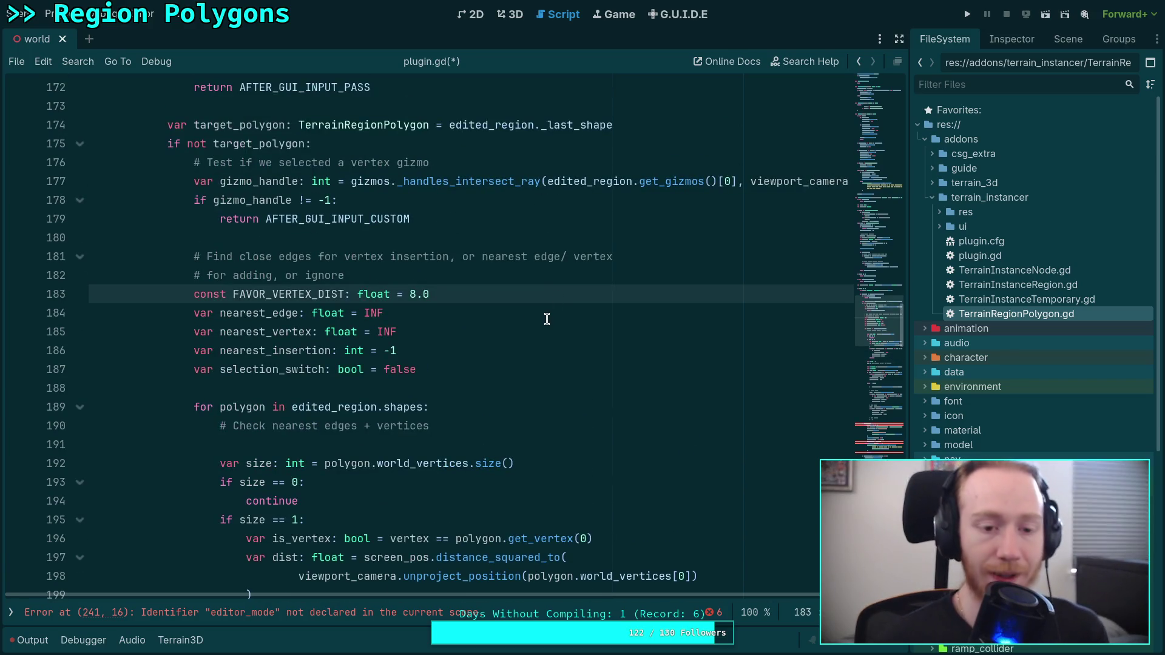
click(505, 331)
Declare 'var vertex_polygon: TerrainRegionPolygon = null' after nearest_vertex.
key(Return)
text(var)
text(ve)
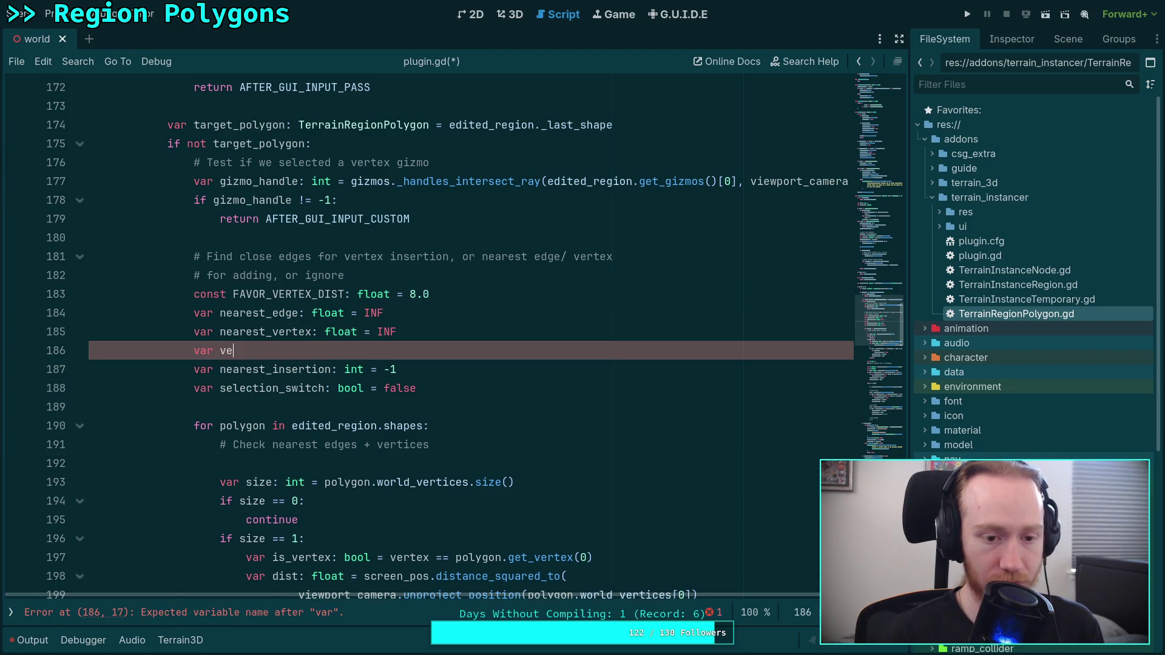
text(rtex_polyg)
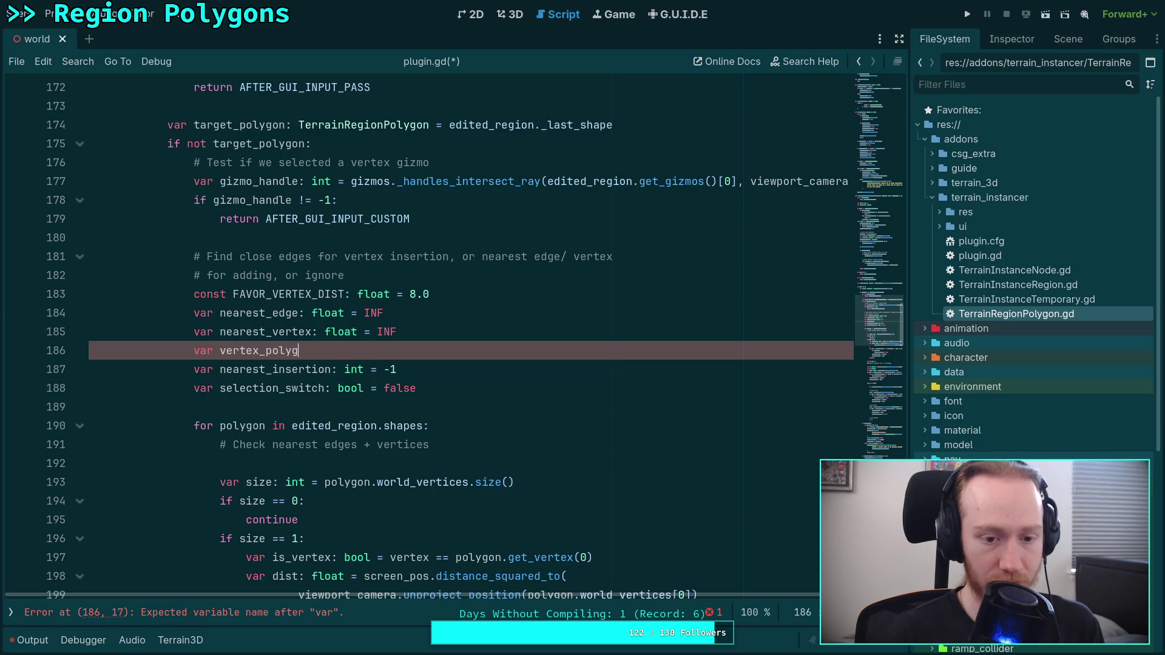
text(on: TerrainR)
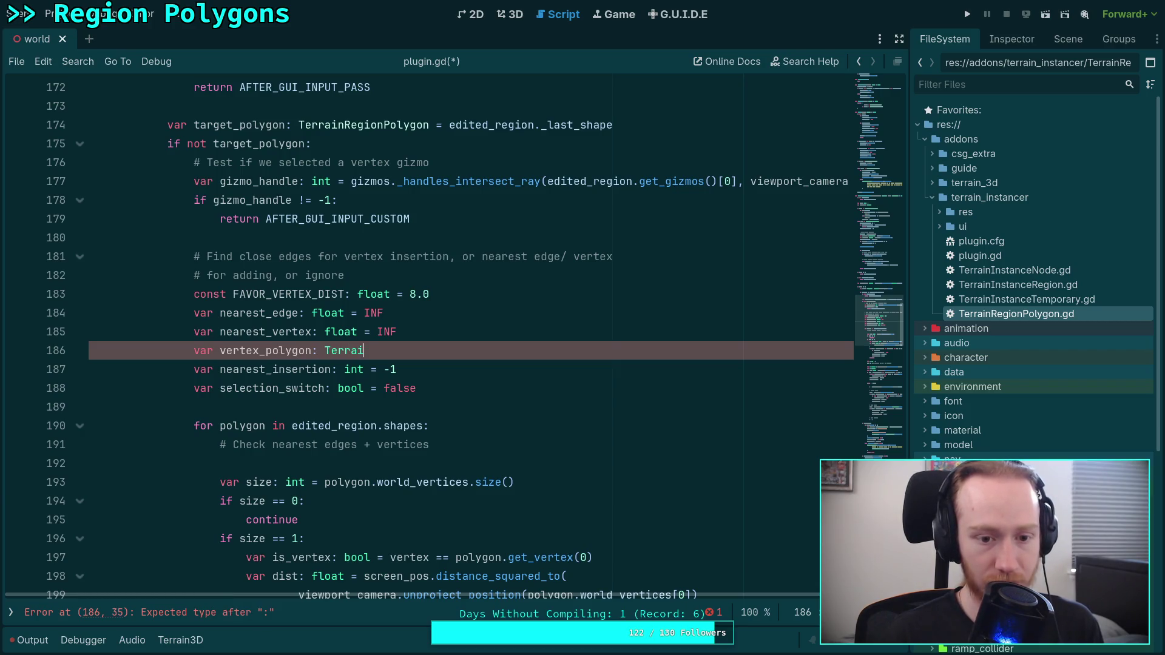
key(Return)
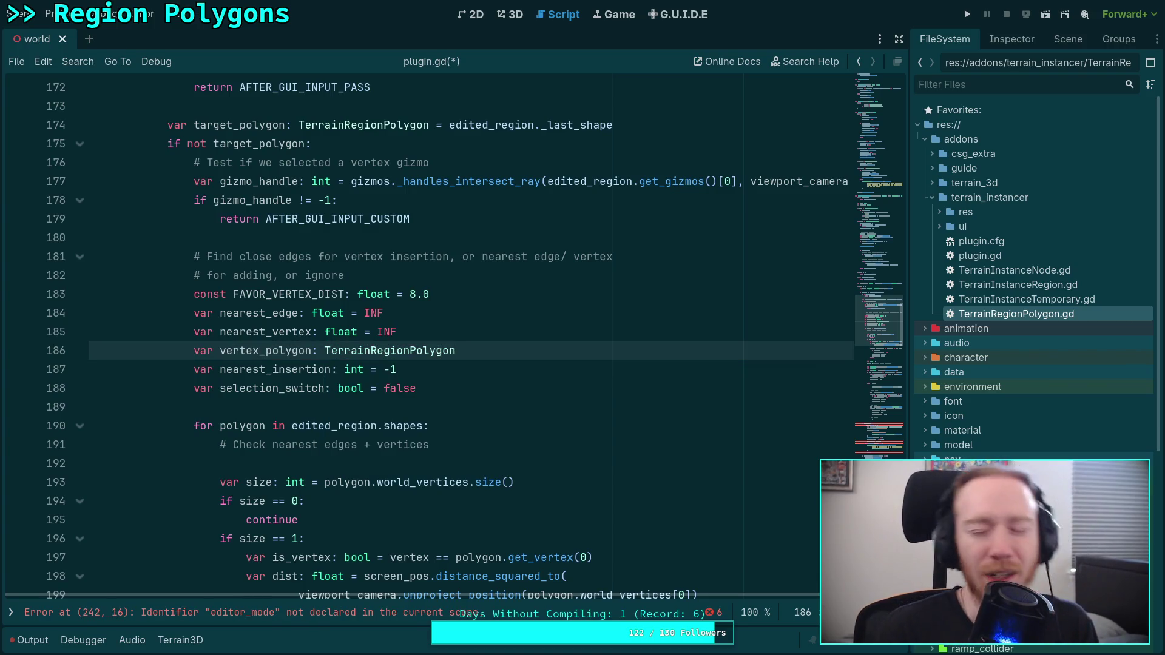
text(= null)
click(494, 387)
Review the loop start and the single-vertex distance computation lines.
click(472, 406)
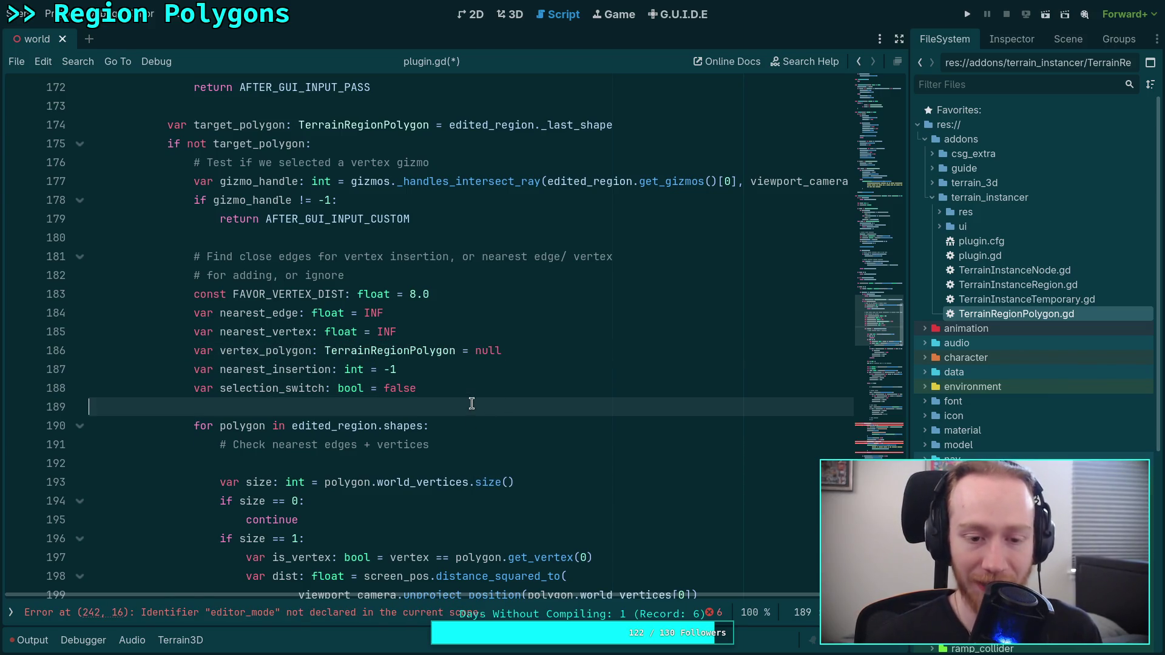
scroll(471, 404, down, 3)
scroll(468, 401, up, 1)
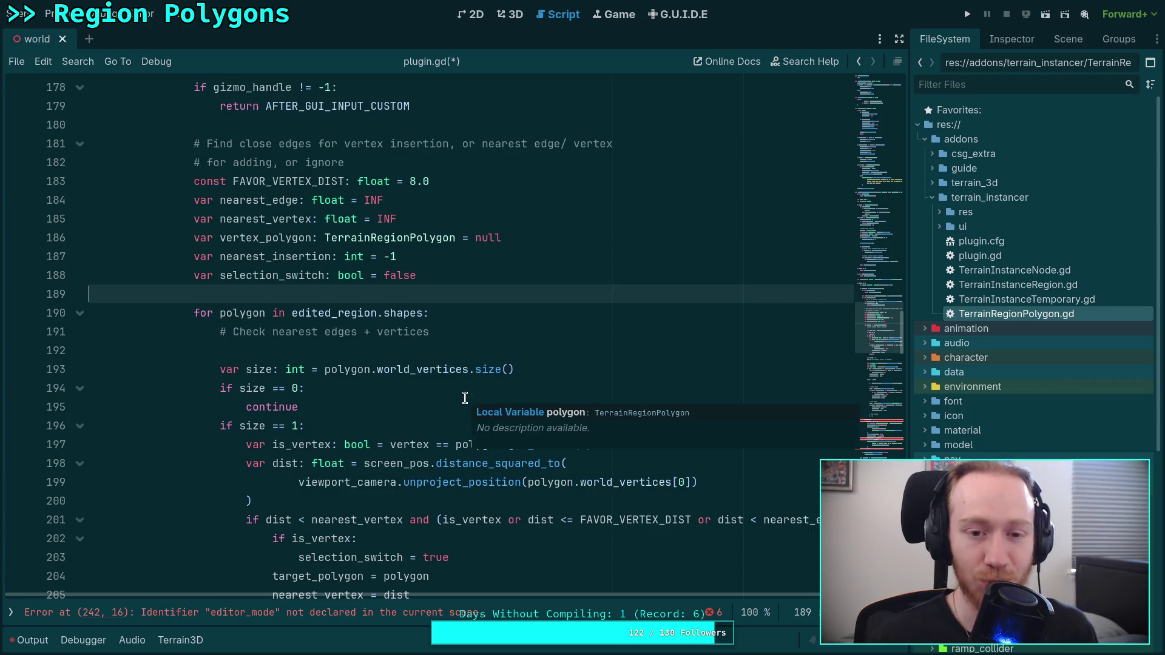
click(347, 351)
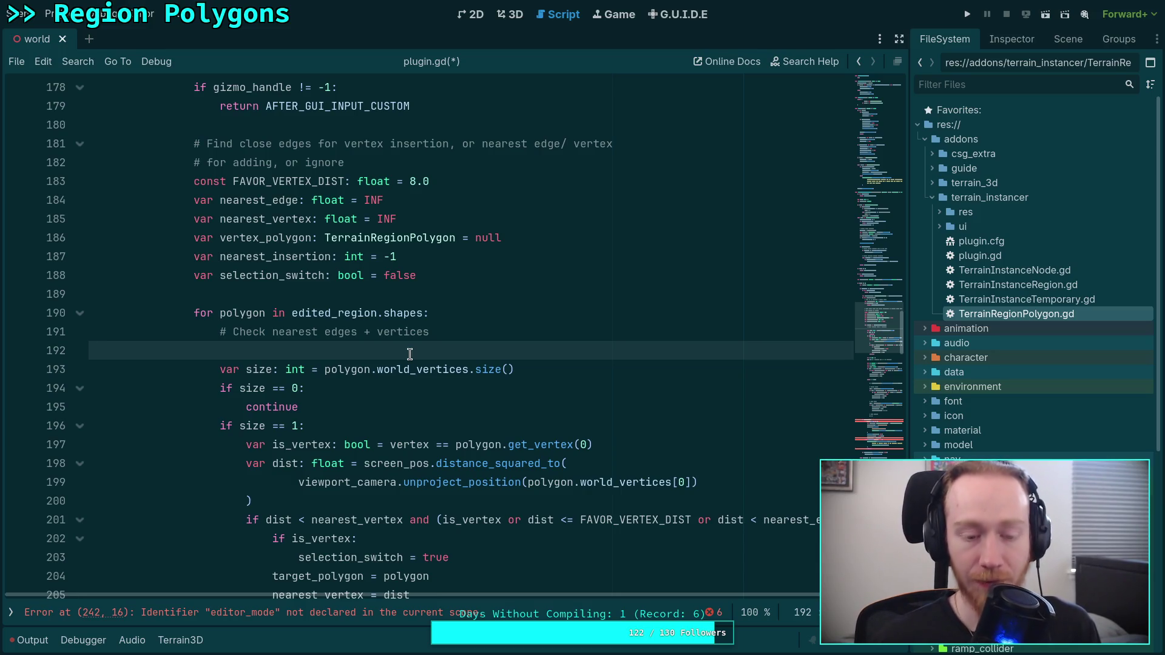
mouse_move(425, 370)
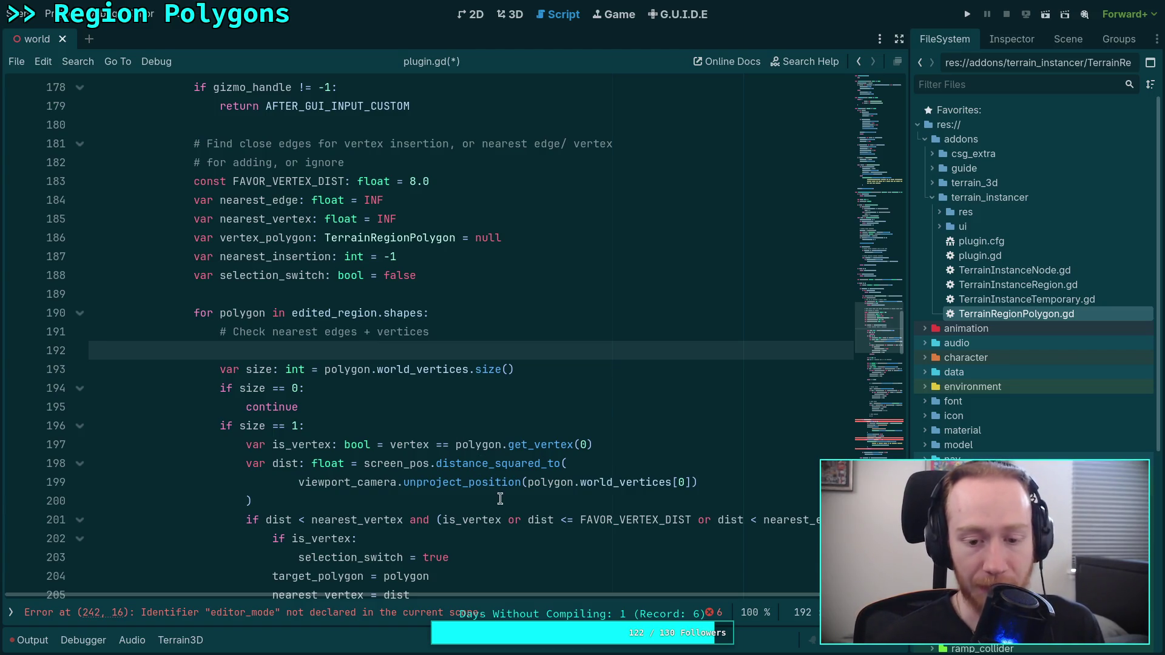
click(324, 492)
mouse_move(323, 491)
mouse_down()
mouse_move(243, 444)
mouse_move(271, 480)
mouse_move(254, 476)
mouse_move(246, 444)
mouse_up()
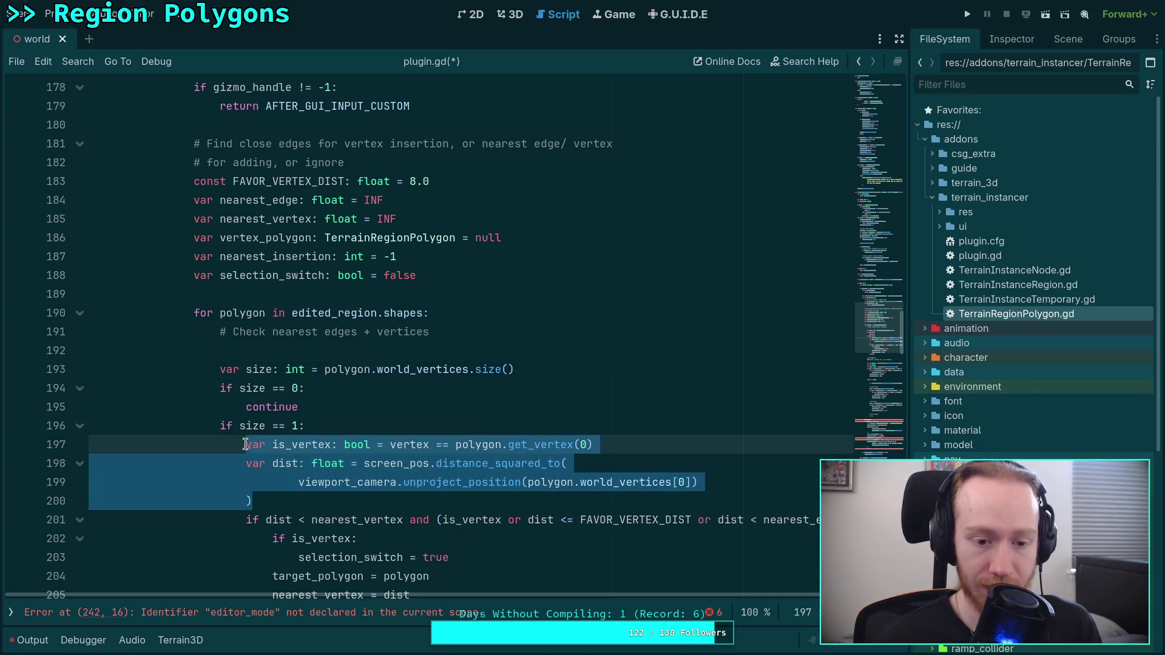
click(303, 343)
scroll(398, 341, up, 1)
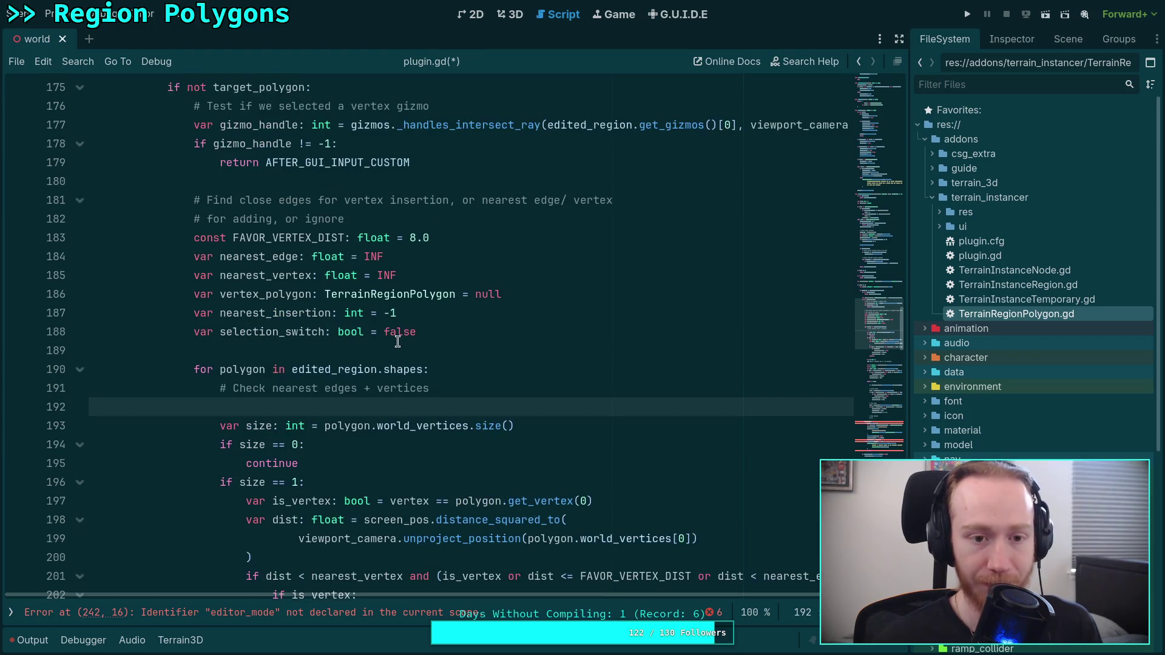
scroll(430, 319, up, 1)
scroll(441, 319, up, 1)
Select the old search comment and FAVOR_VERTEX_DIST constant lines.
click(521, 296)
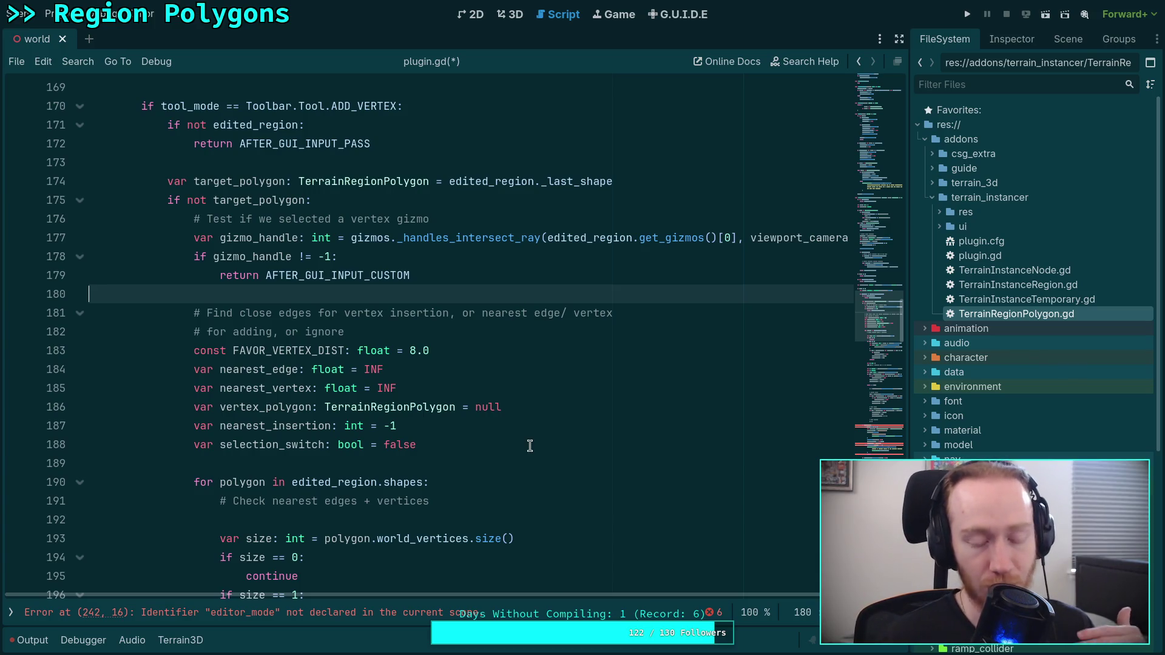
scroll(534, 442, down, 3)
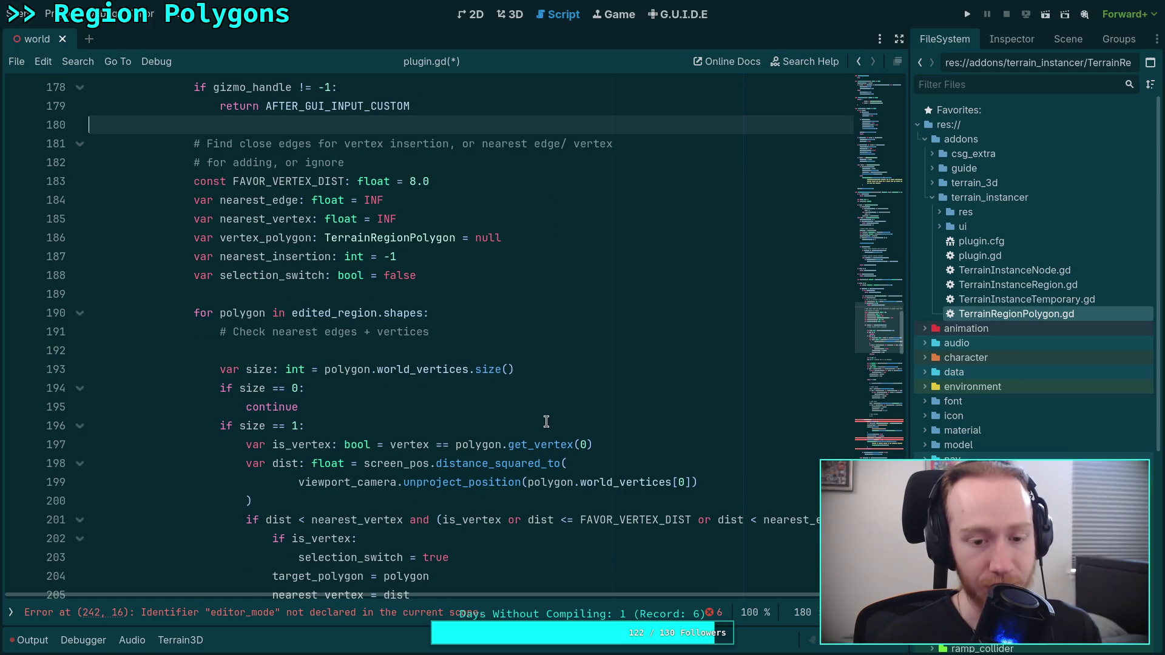
scroll(543, 420, down, 2)
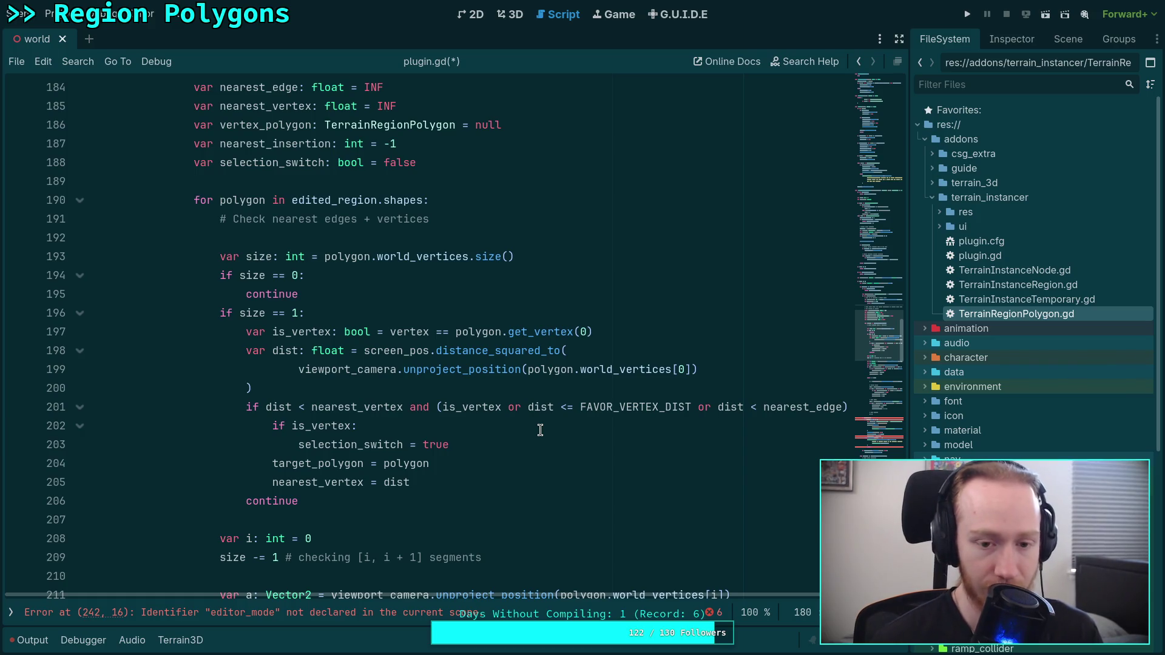
scroll(486, 504, up, 6)
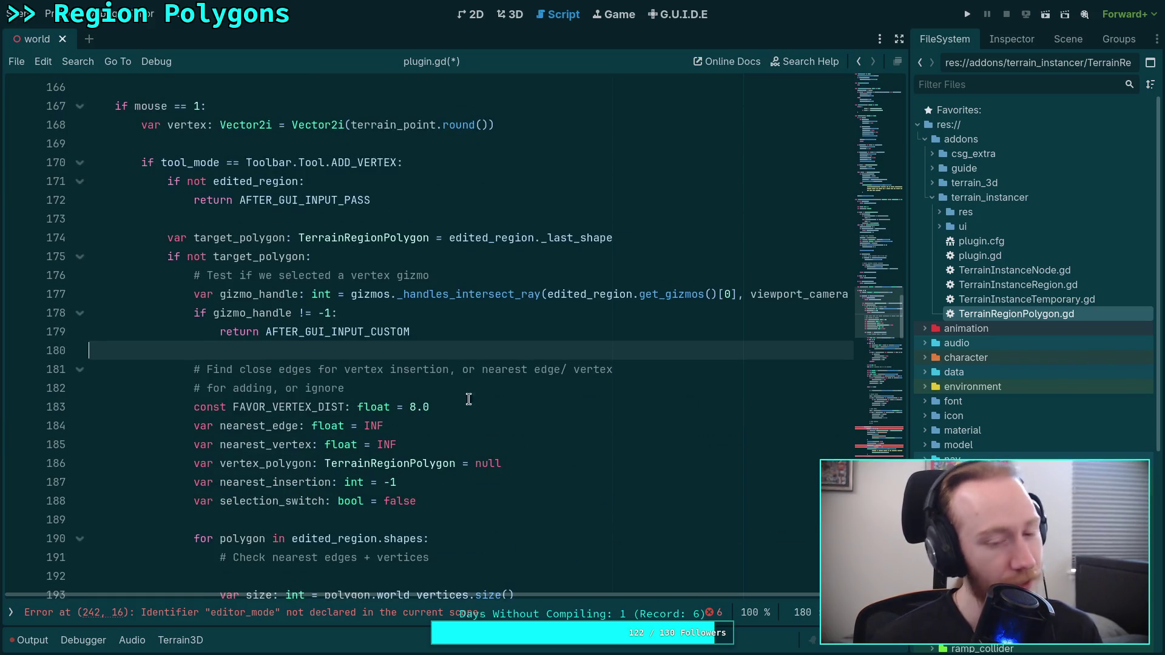
scroll(607, 449, down, 2)
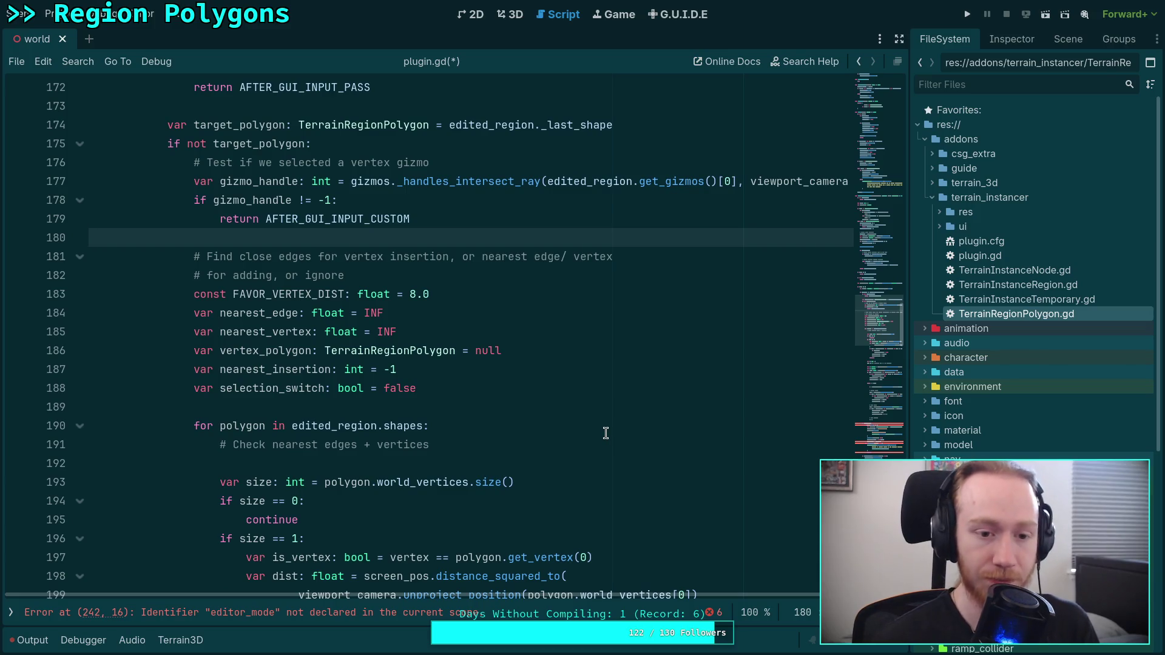
mouse_move(472, 293)
mouse_down()
mouse_move(474, 278)
mouse_move(442, 273)
mouse_move(201, 256)
mouse_up()
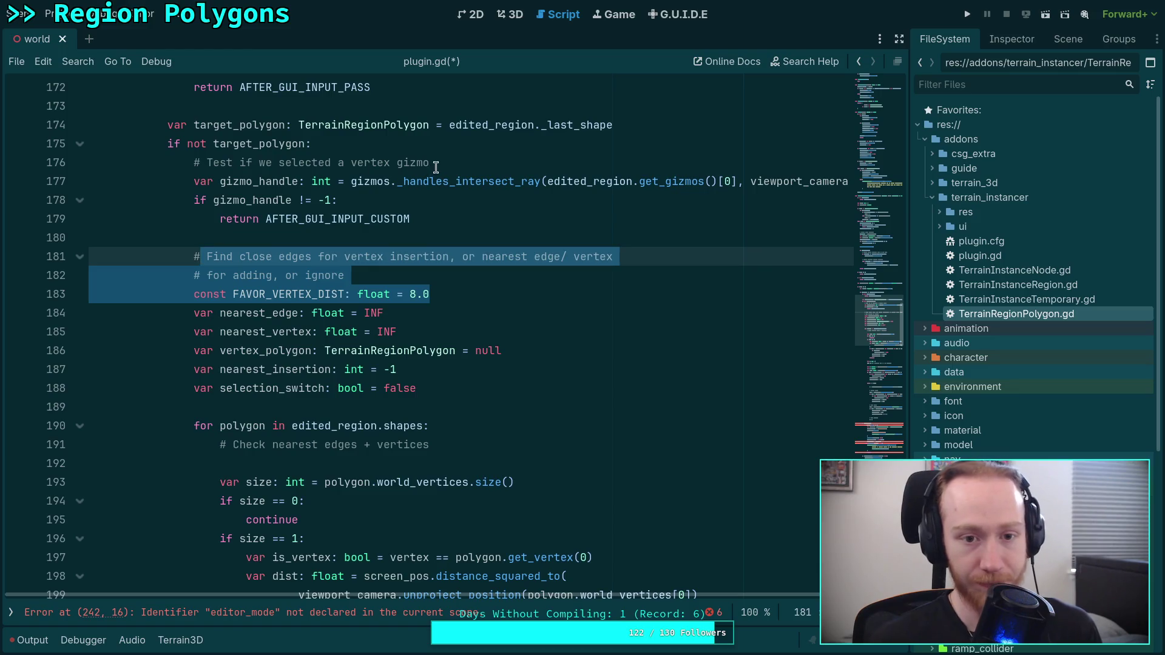
Replace the old lines with the comment 'Test existing vertices against "placed" vertex and select that shape'.
key(BackSpace)
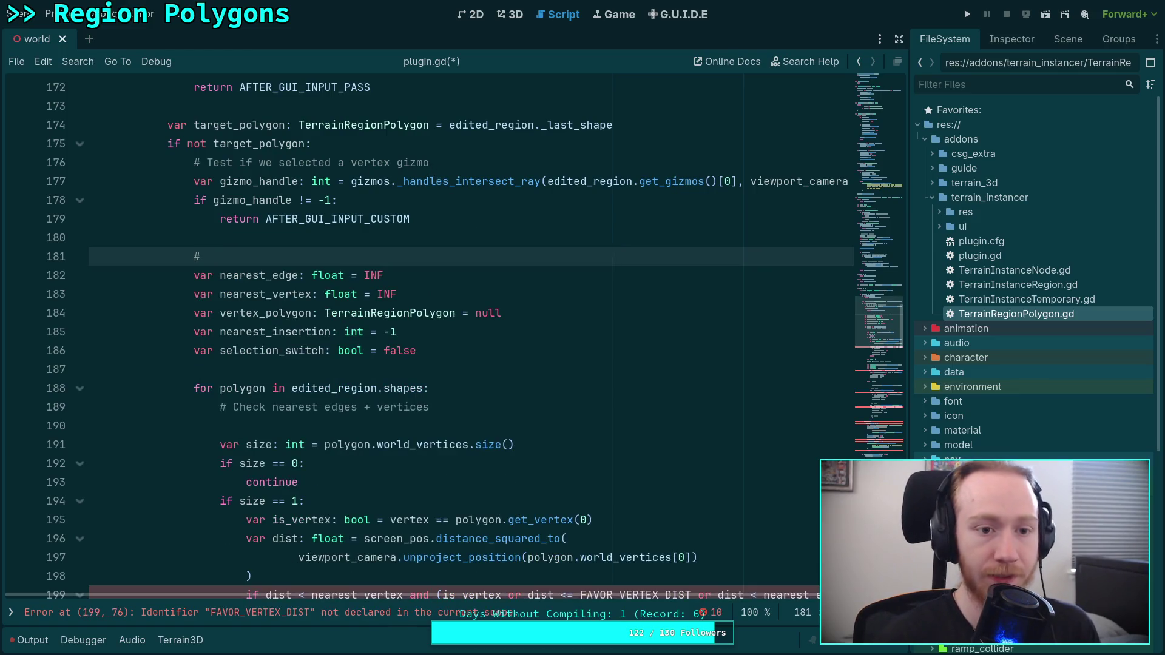
text( Test )
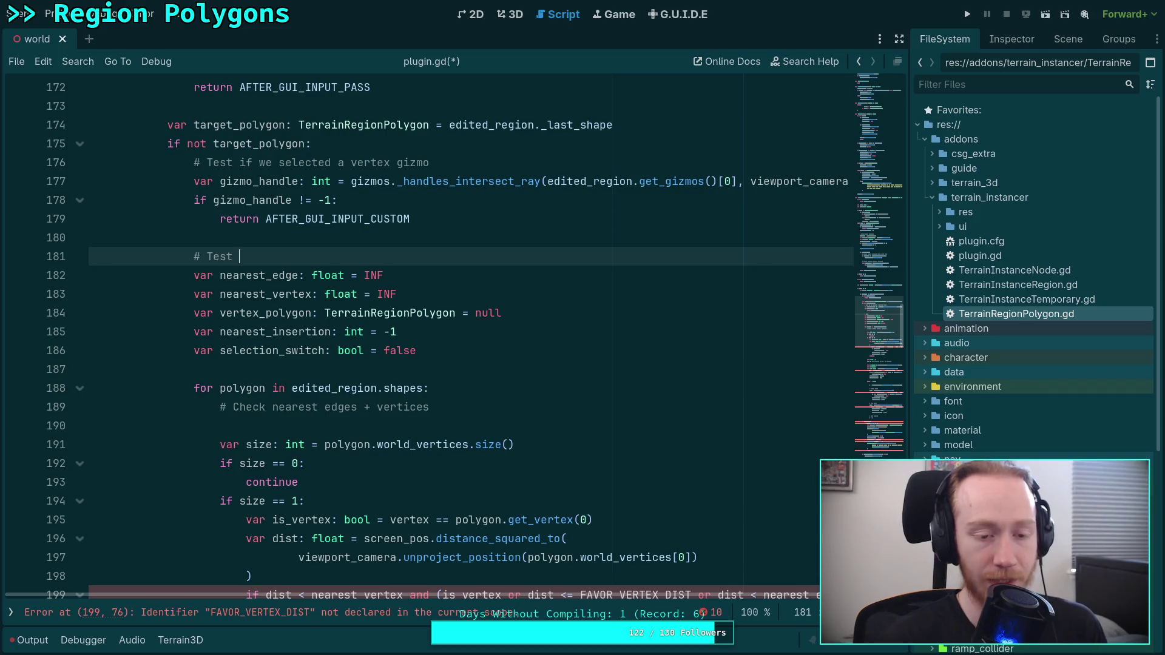
text(existing ve)
text(rtices again)
text(st )
text("la)
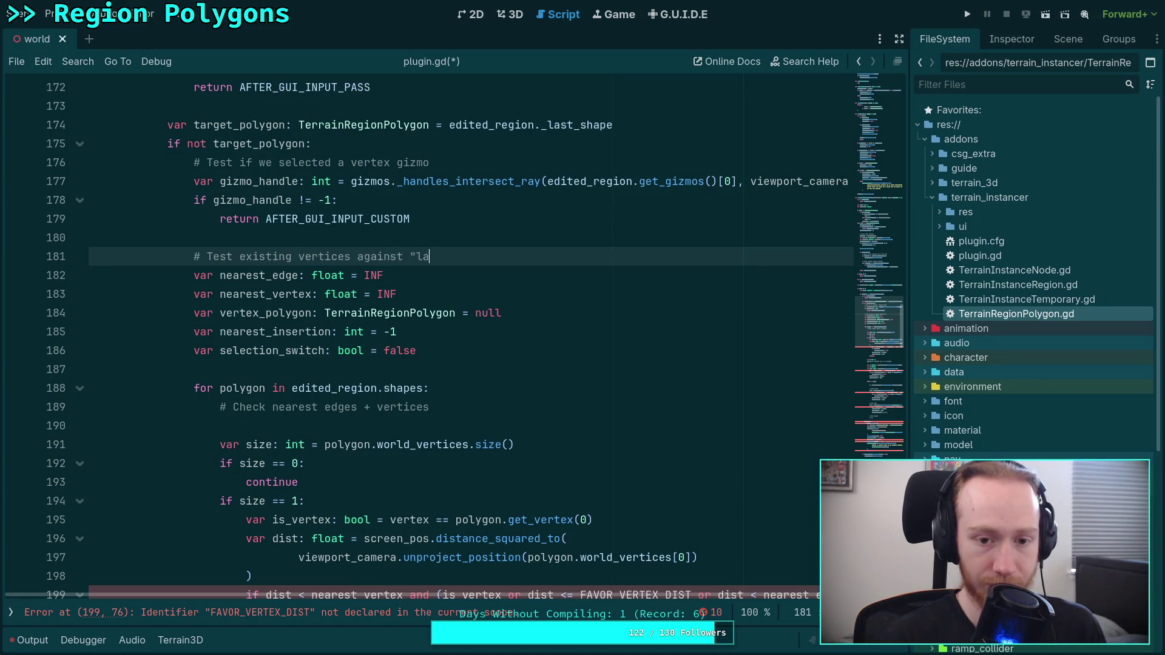
key(BackSpace)
key(BackSpace)
text(plac)
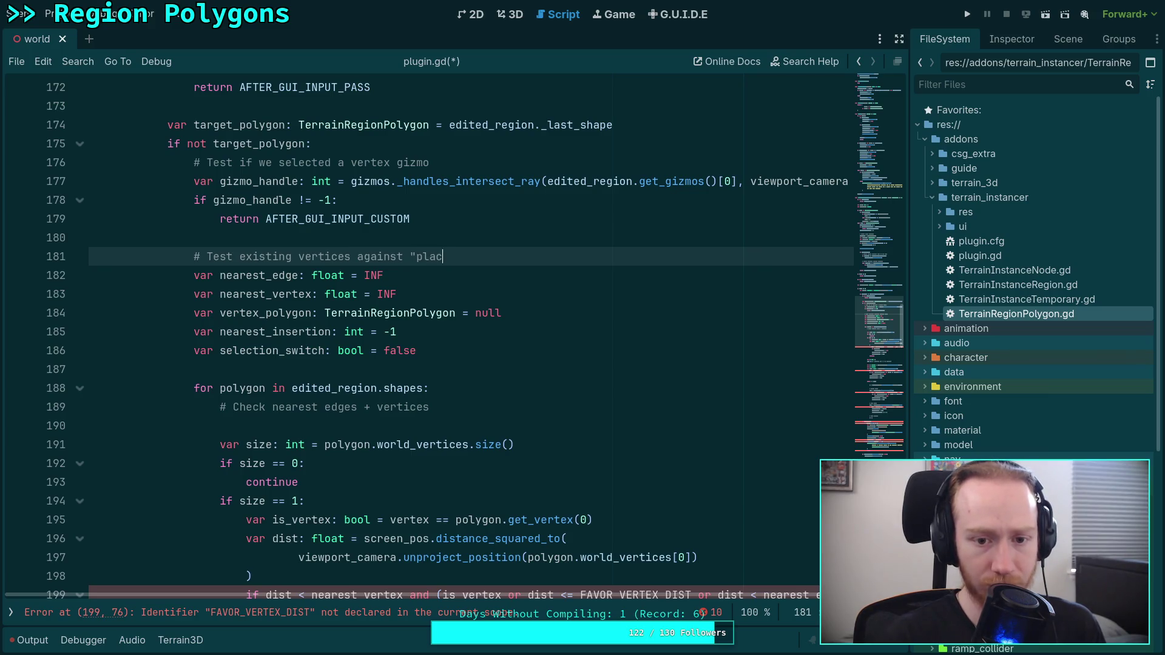
text(ed" vertex)
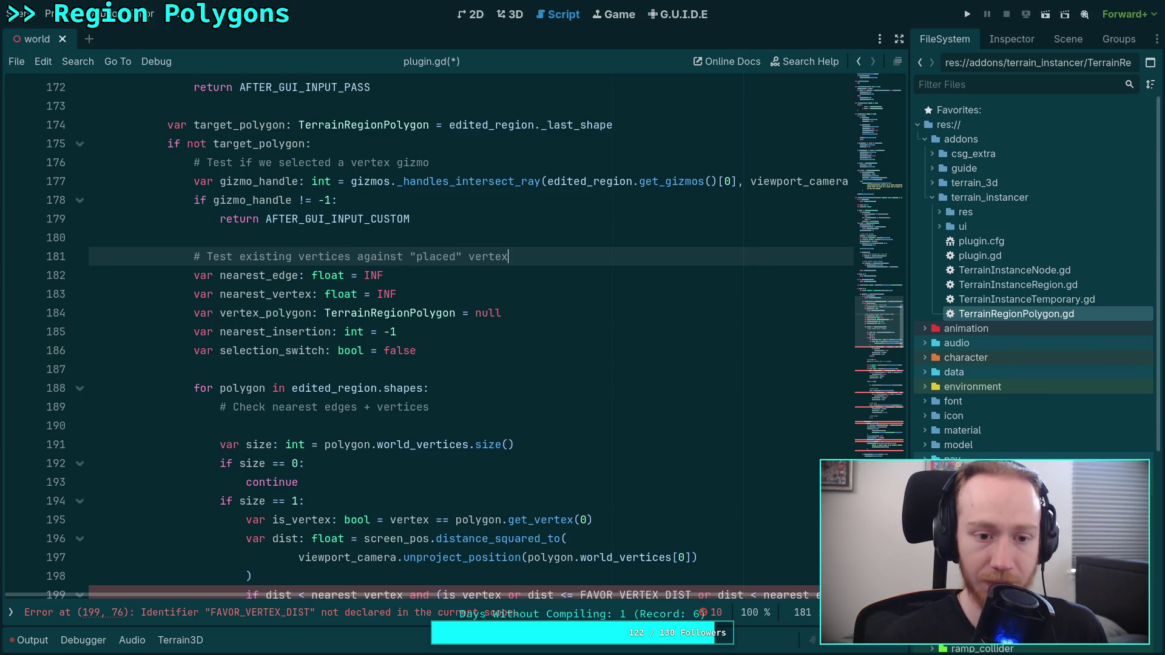
text( and se)
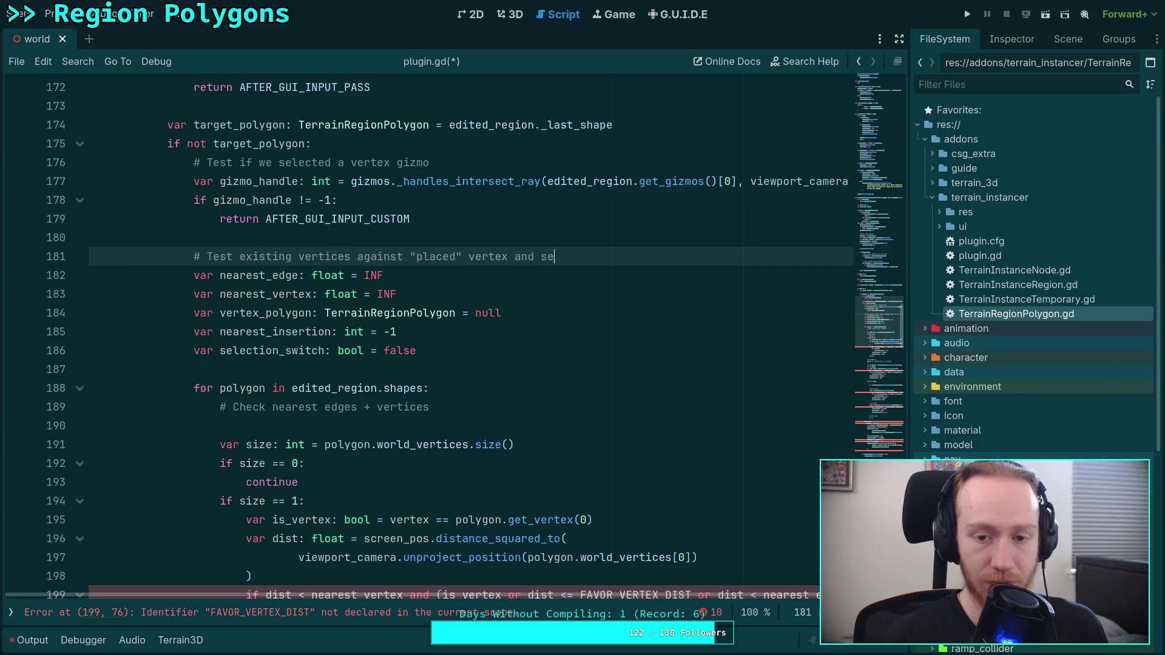
text(lect that )
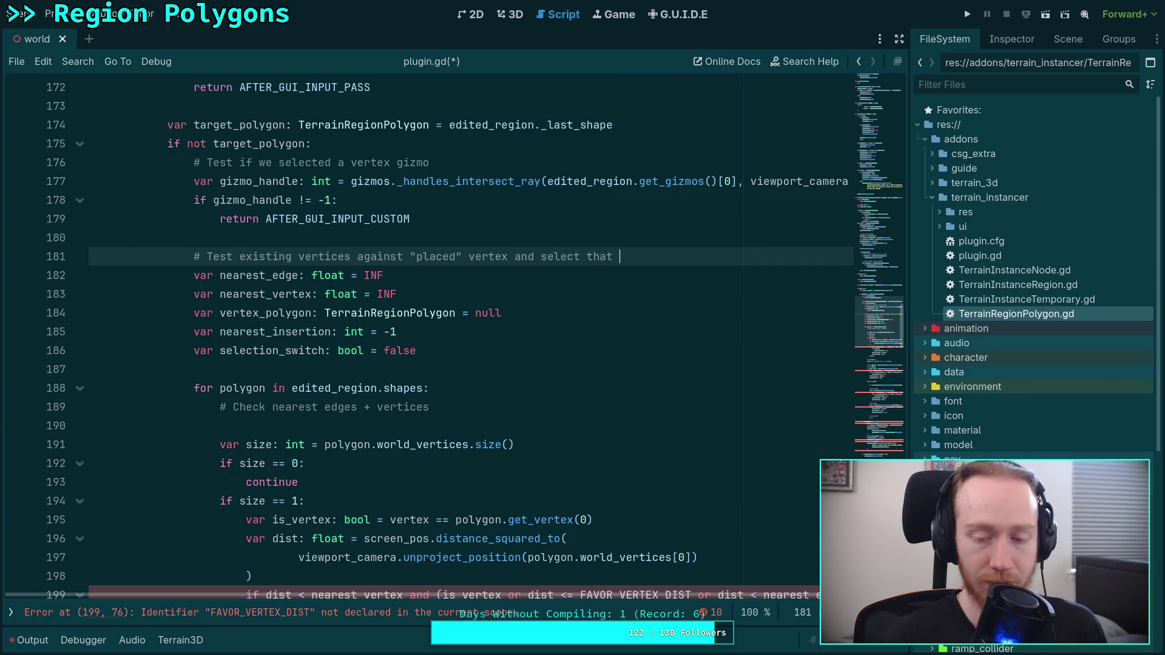
text(shape)
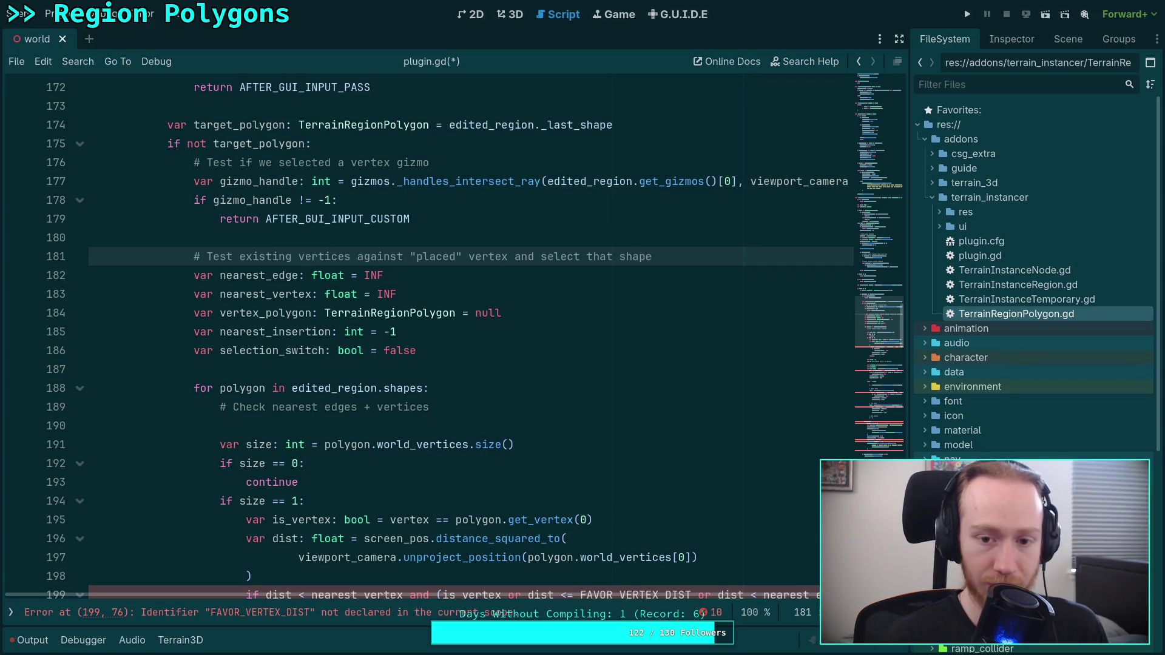
key(Return)
key(Return)
key(Up)
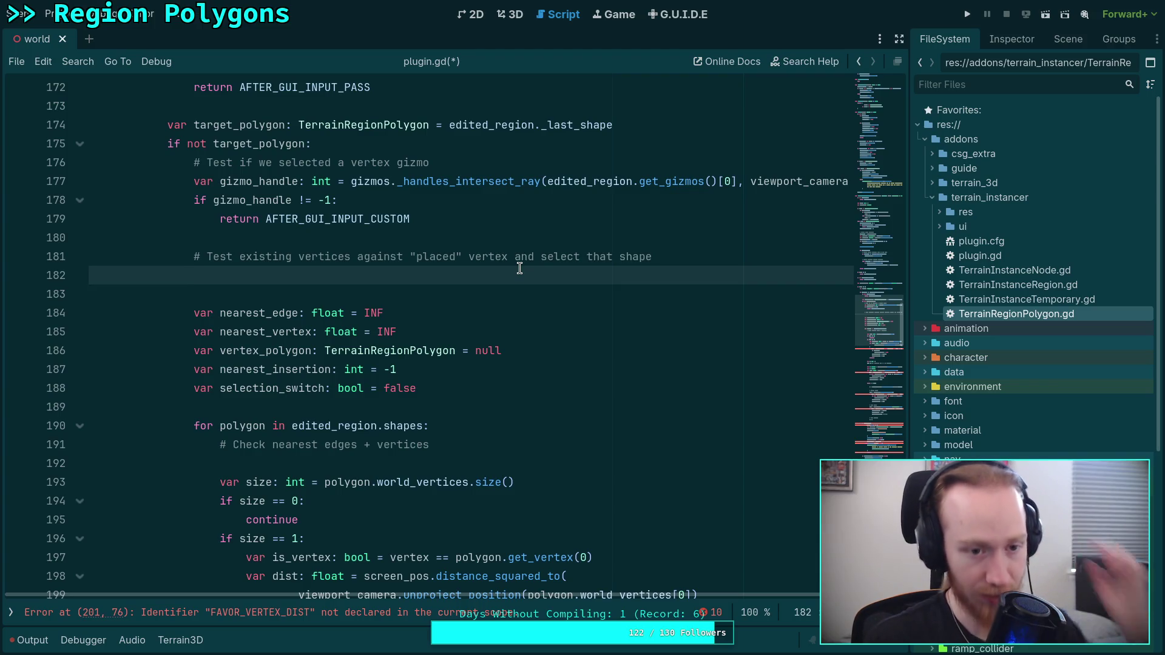
Add 'for polygon in edited_region.shapes:' with the nearest_vertex declaration moved above it.
text(for )
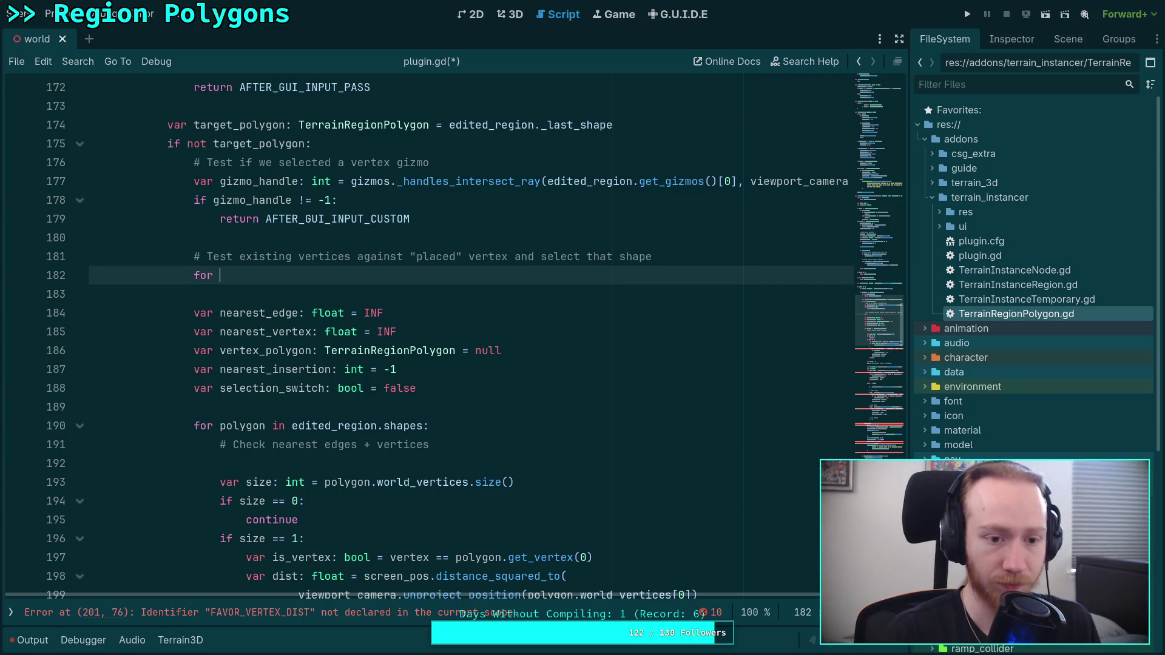
text(polygon in ed)
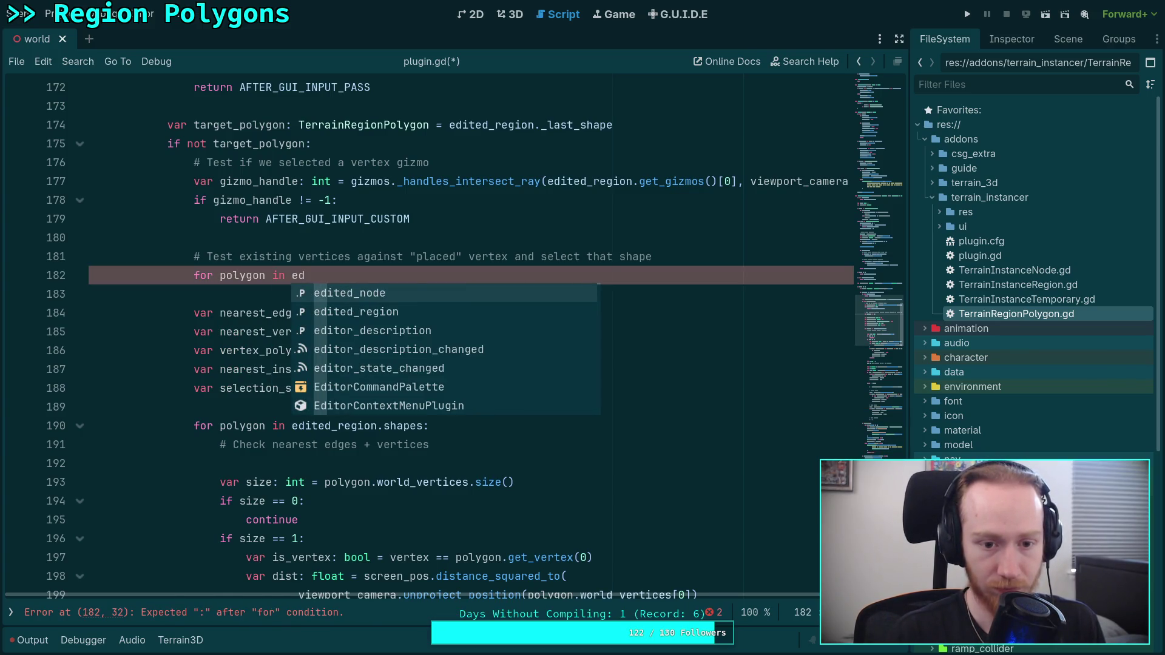
text(ited_region.shapes:)
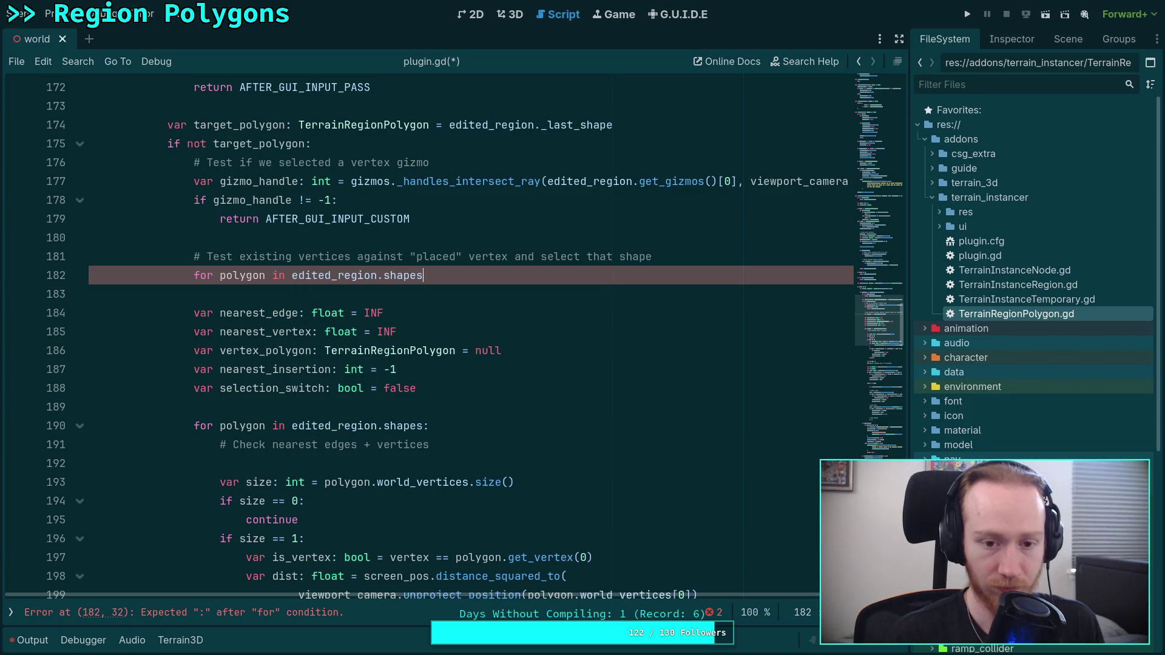
key(Down)
key(Down)
key(Down)
key(alt+Up)
key(alt+Up)
key(alt+Up)
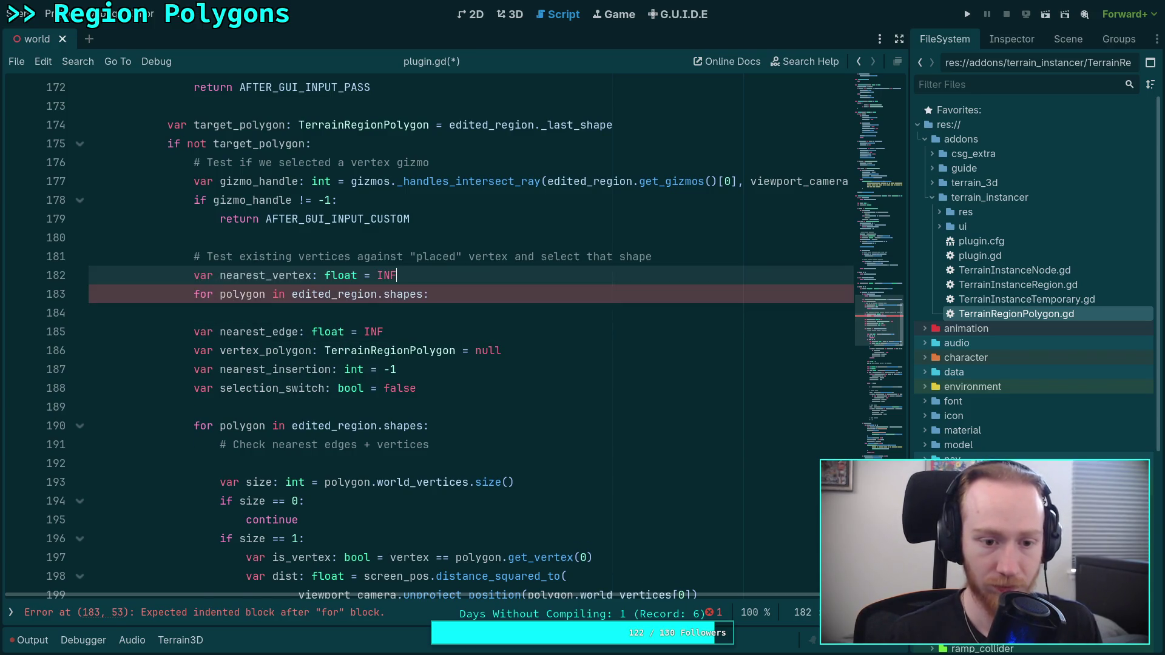
Start the loop body with 'var size: int = polygon.'.
click(549, 303)
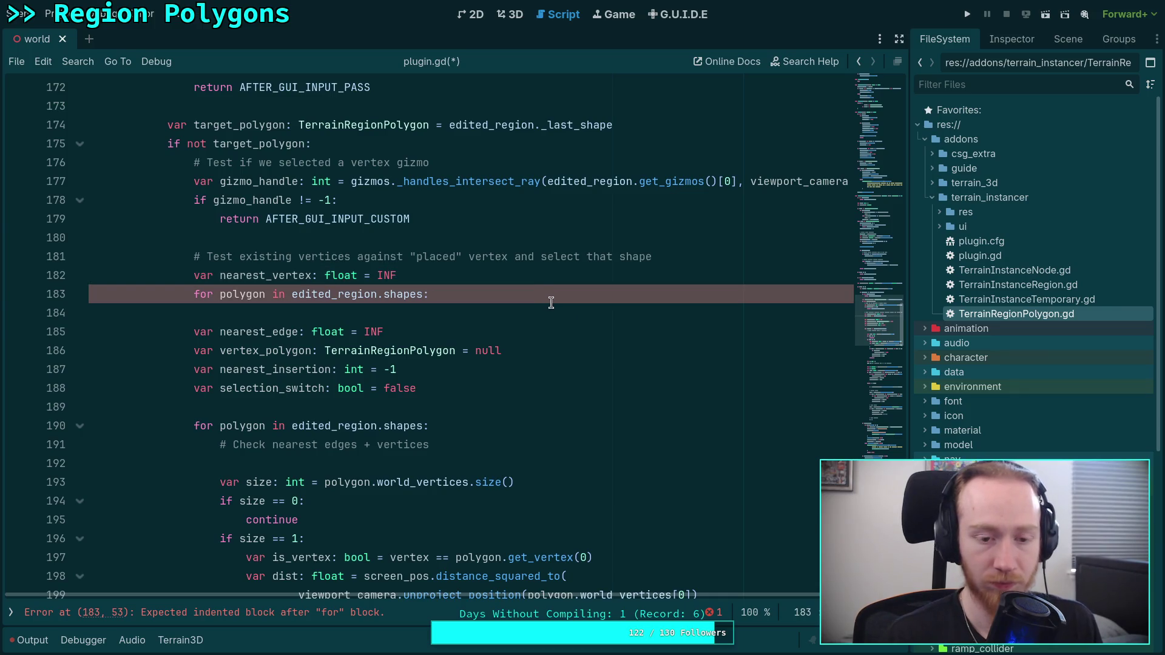
key(Return)
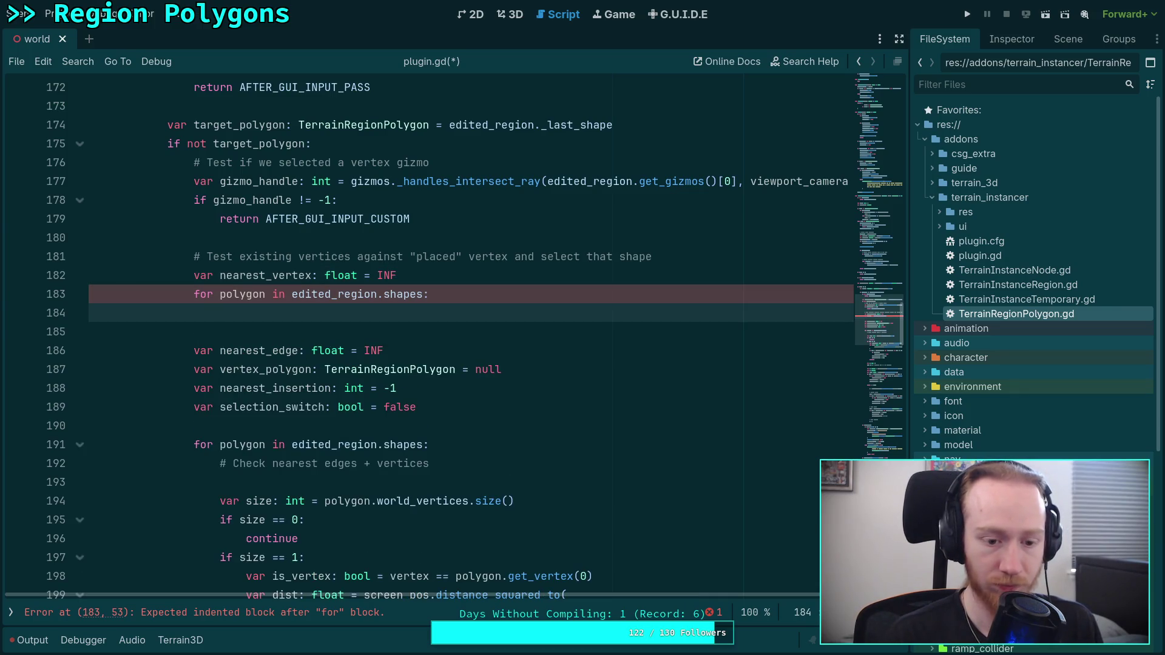
text(for)
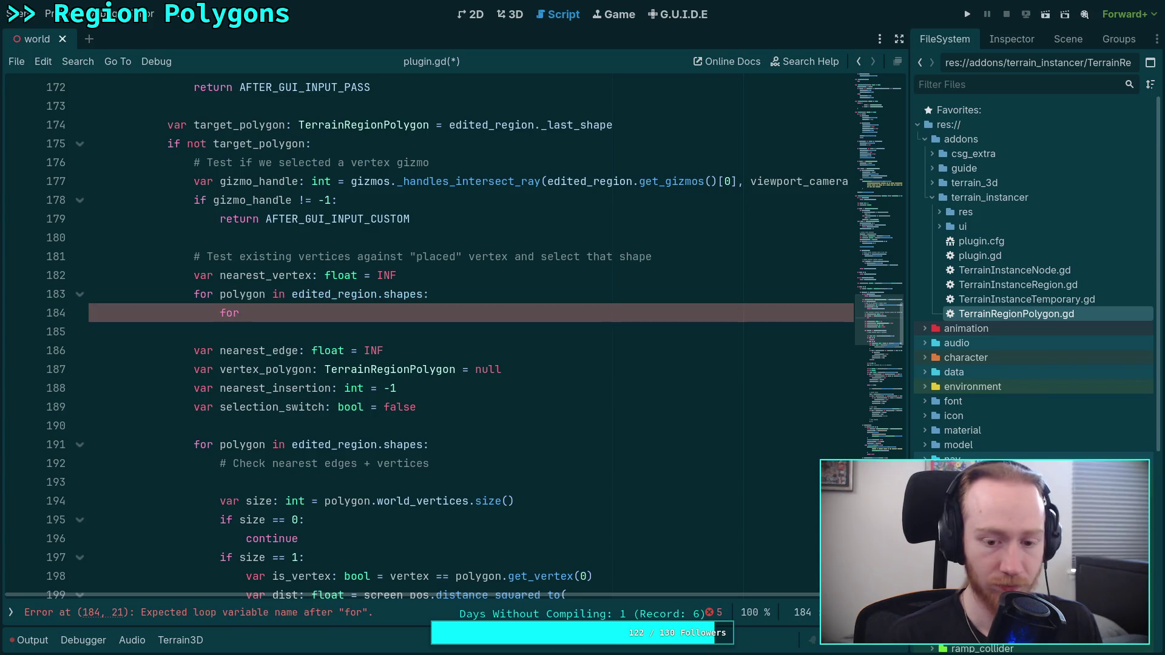
key(BackSpace)
key(BackSpace)
key(BackSpace)
text(var size: int = pol)
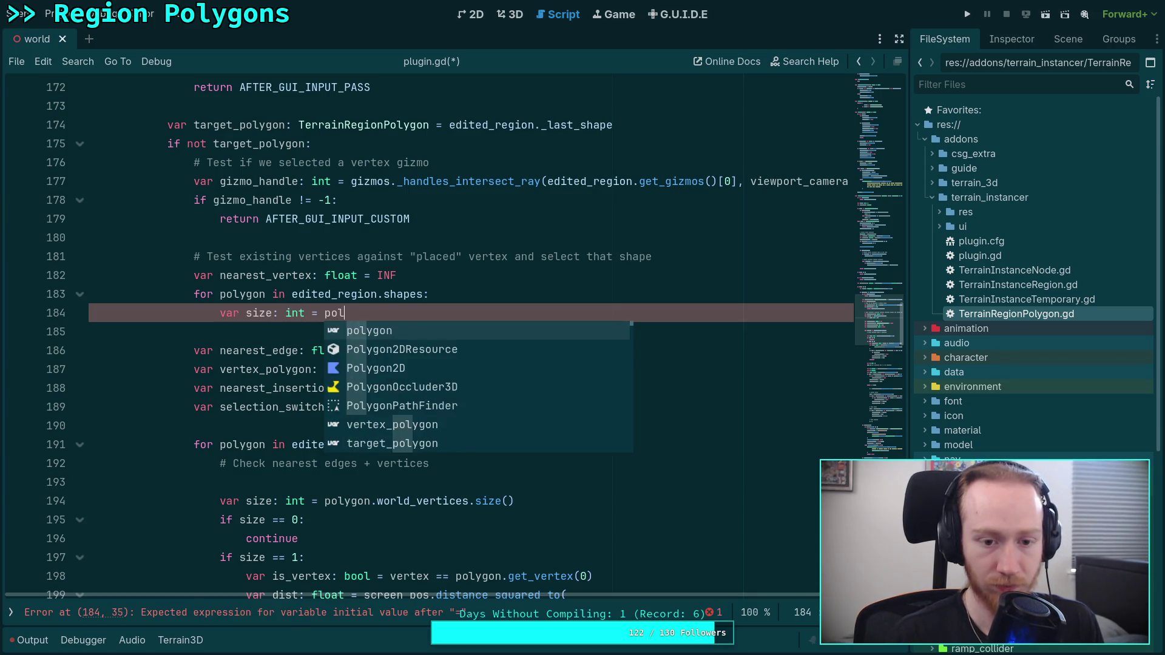
text( f)
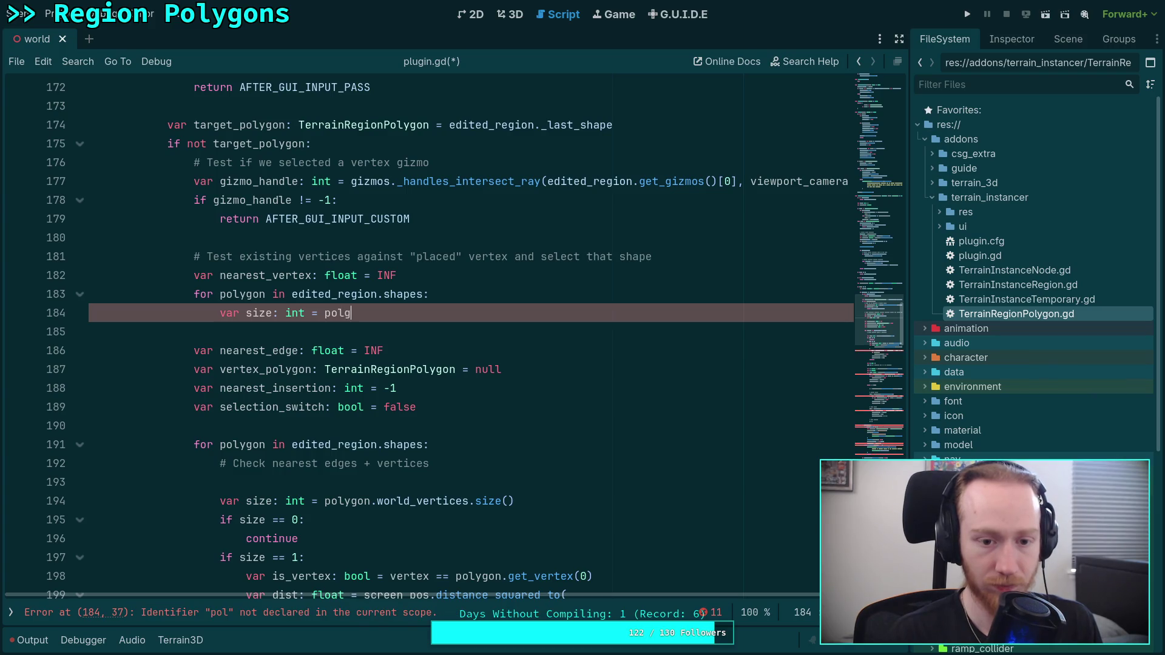
key(BackSpace)
text(f)
key(BackSpace)
text(y)
key(Return)
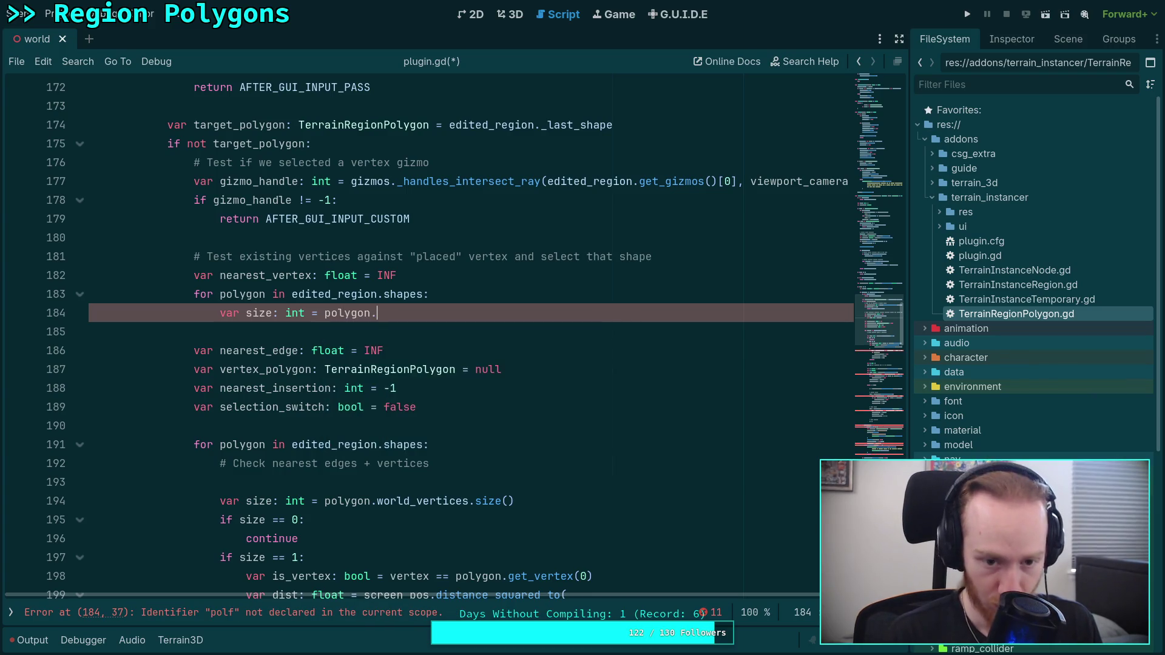
text(.)
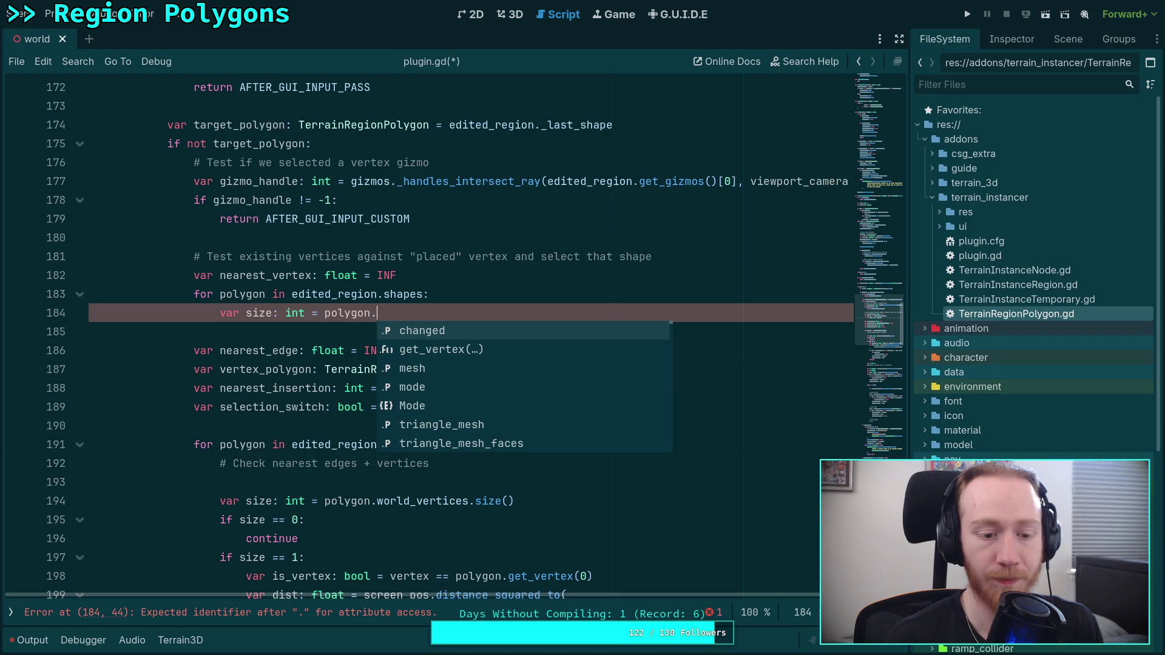
click(11, 612)
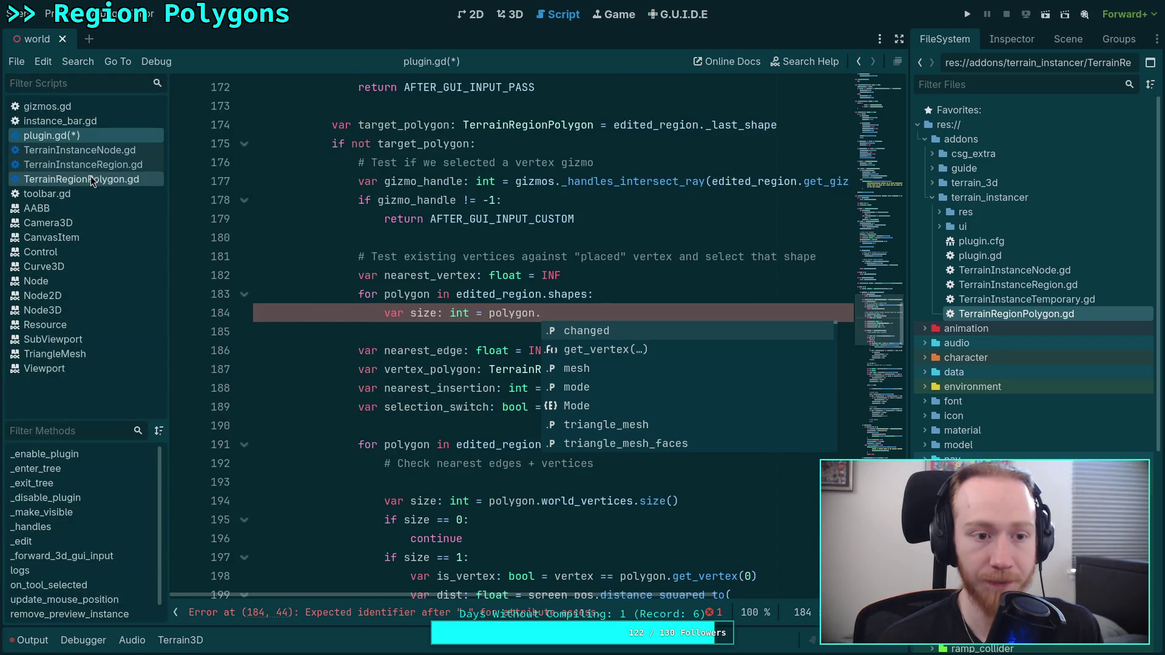
Add 'func count() -> int' returning vertices.size() / 2 to TerrainRegionPolygon.gd and save it.
click(90, 179)
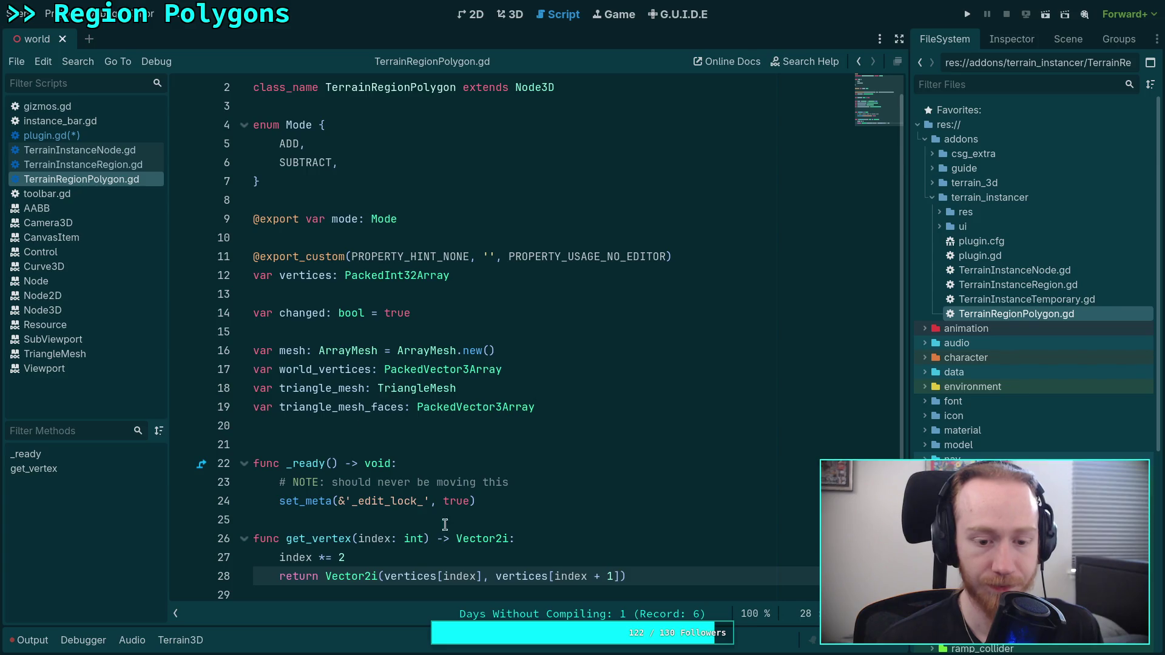
click(566, 514)
key(Return)
key(Return)
key(Up)
text(func count())
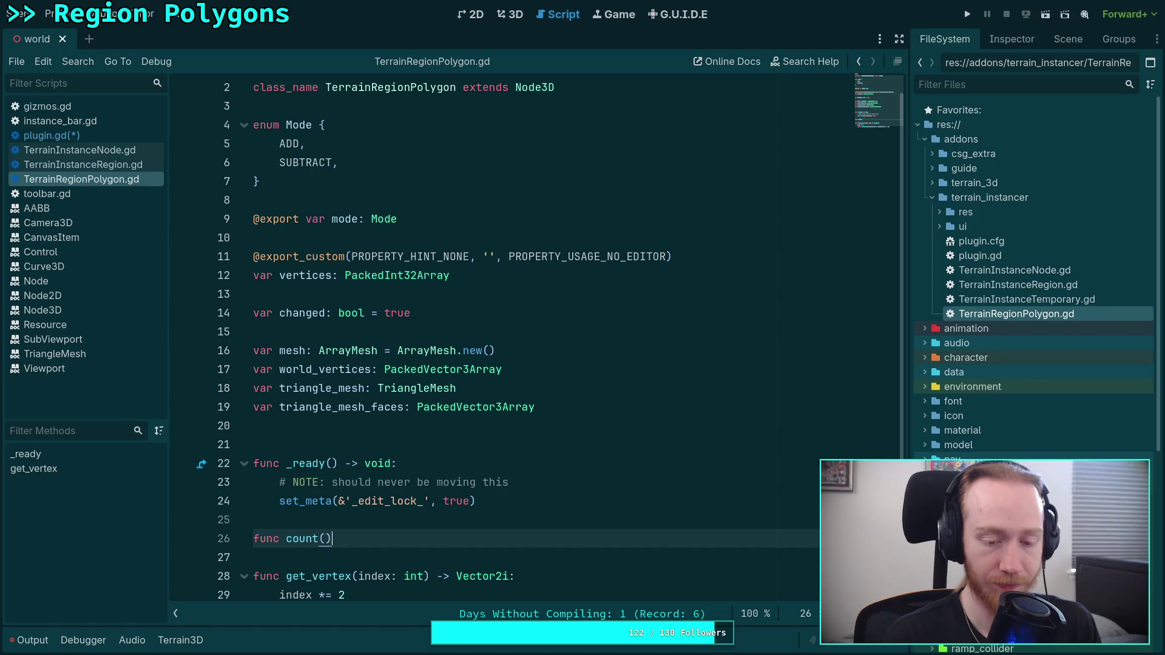
text( -> vo)
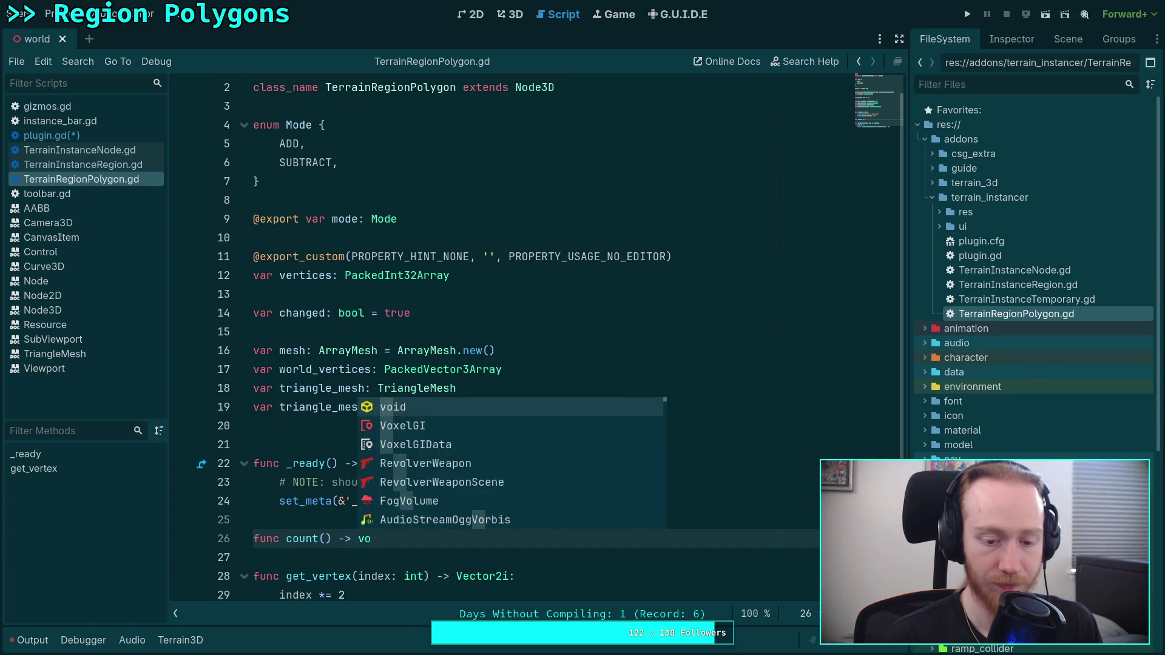
key(BackSpace)
key(BackSpace)
text(int:)
key(Return)
text(return)
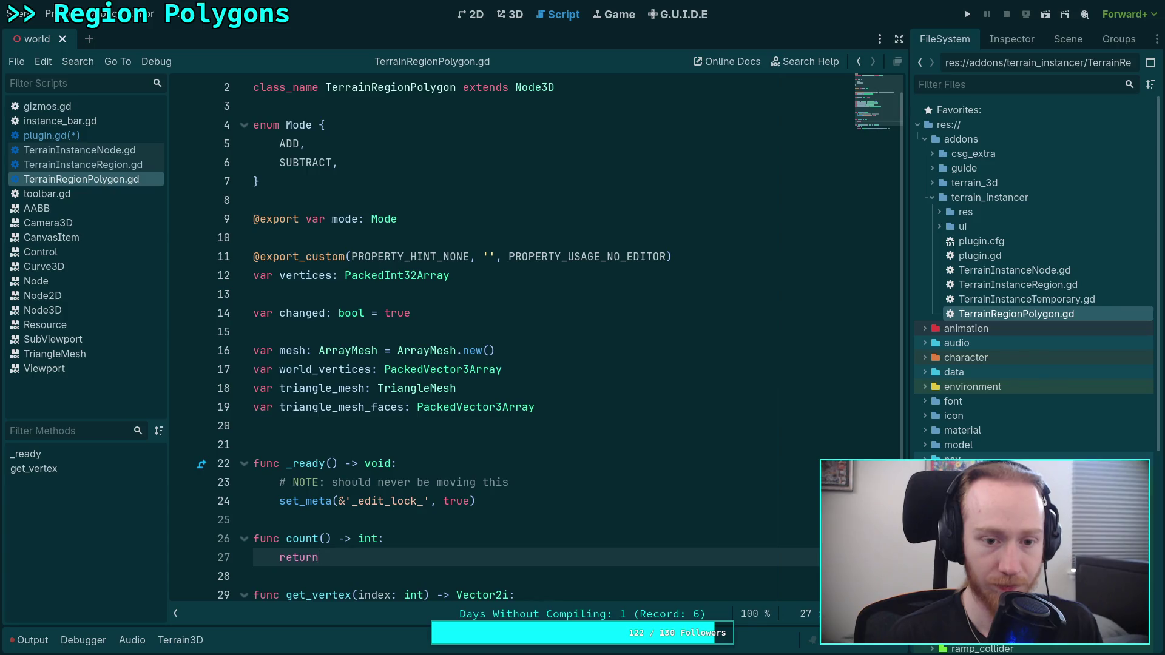
text( vertices.)
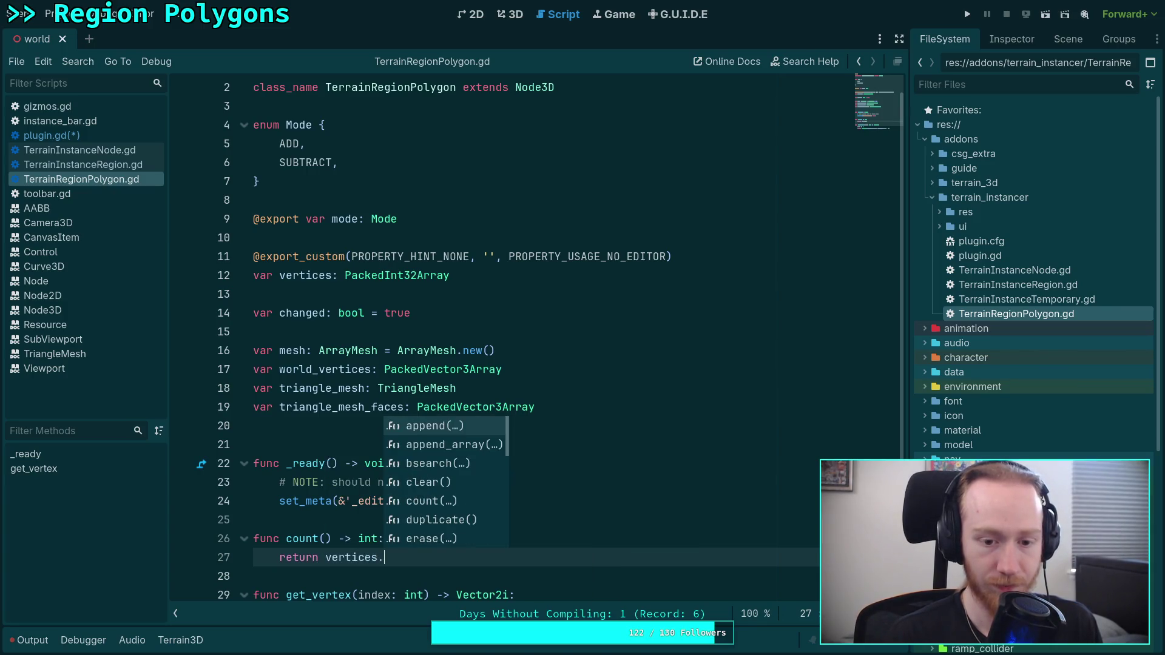
text(size)
key(Return)
text(/ 2)
key(ctrl+s)
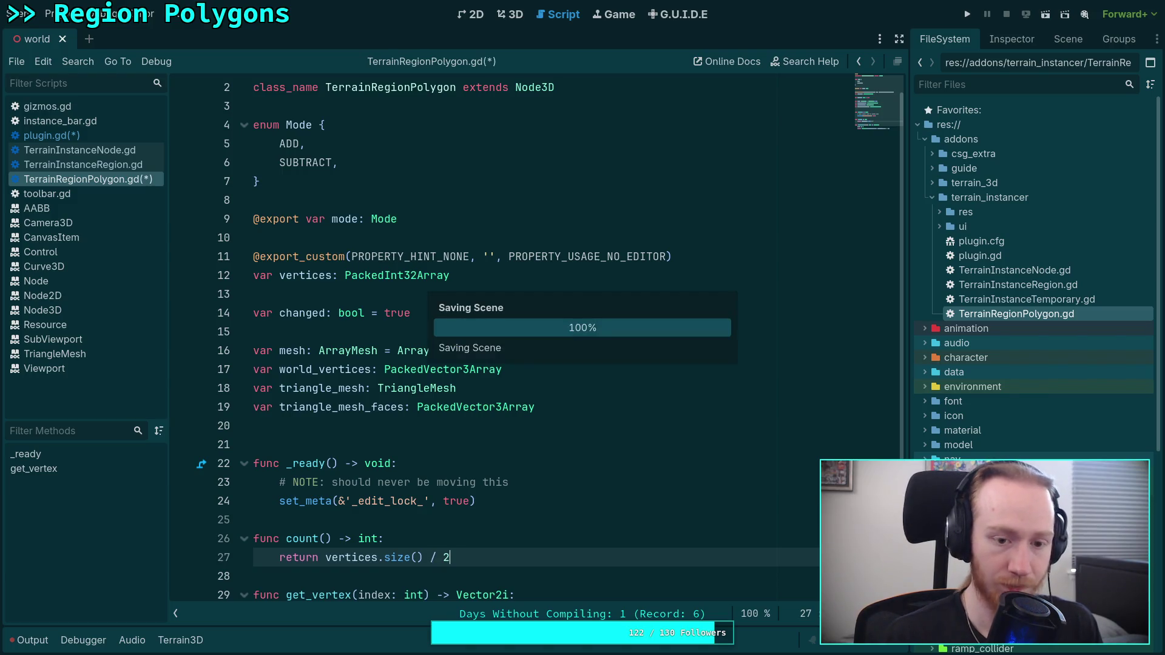
key(ctrl+Tab)
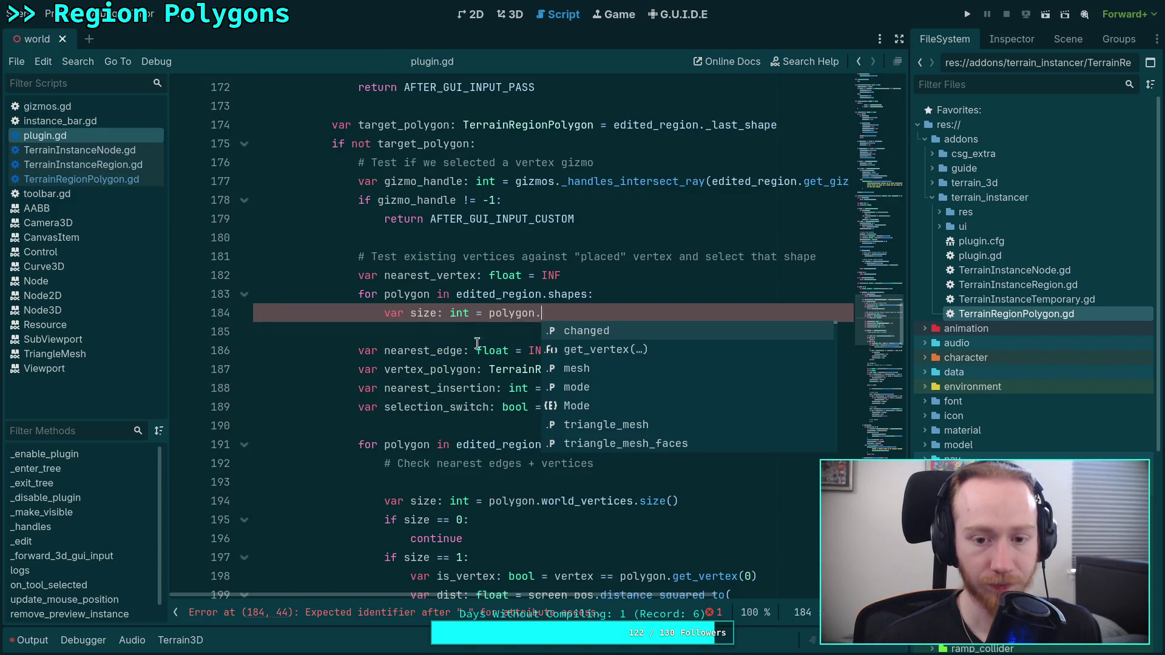
Set size from polygon.count(), then add 'var i: int = 0' and a 'while i < size:' loop.
text(count)
key(Return)
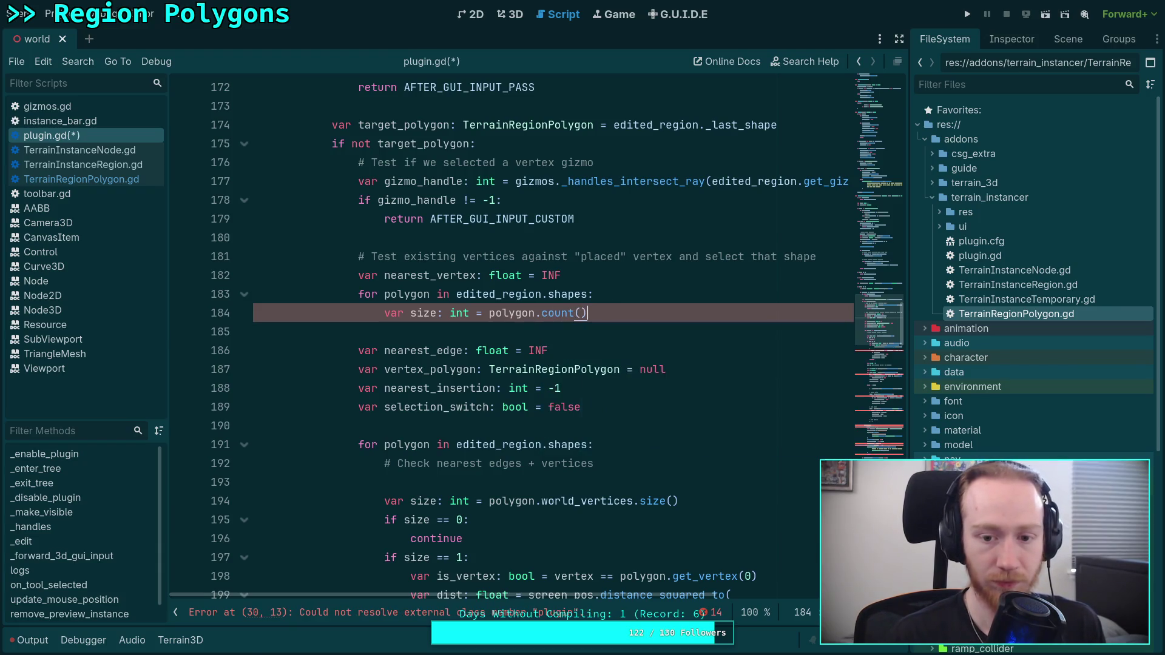
key(Return)
text(var i: int = 0)
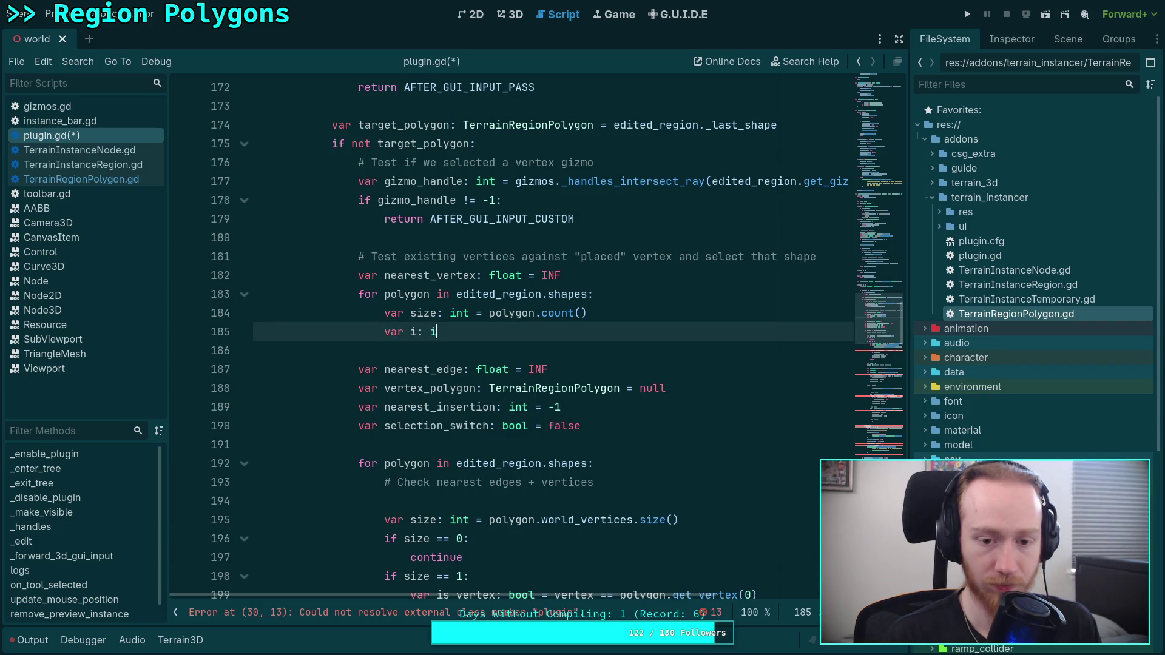
key(Return)
text(whil)
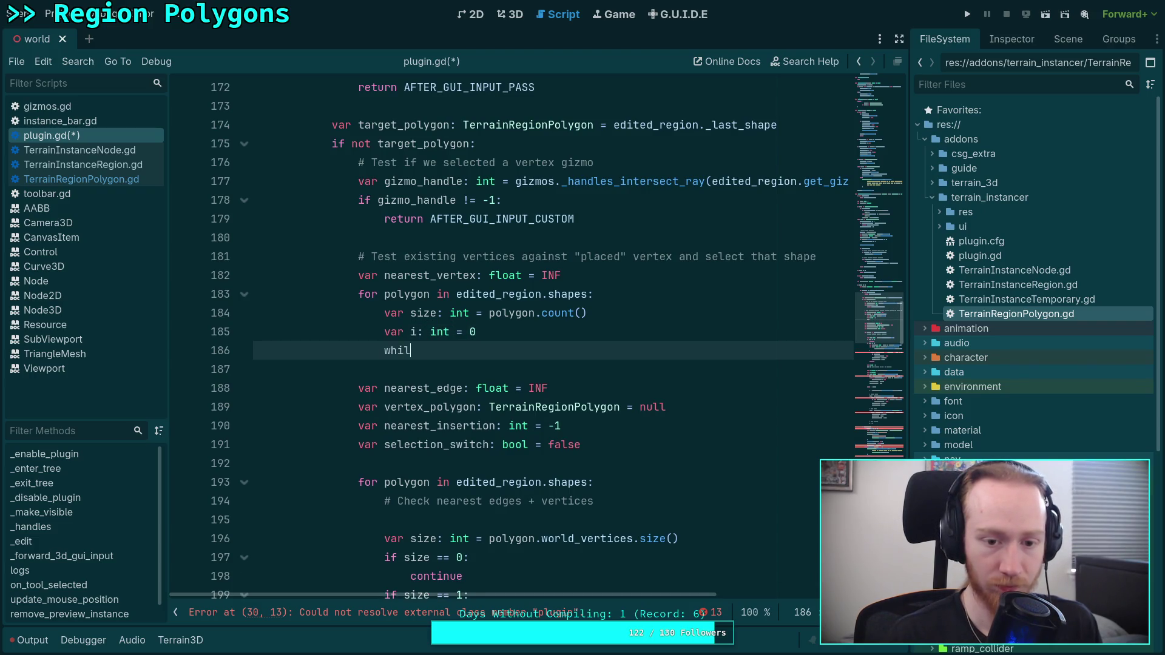
text(e i < size:)
key(Return)
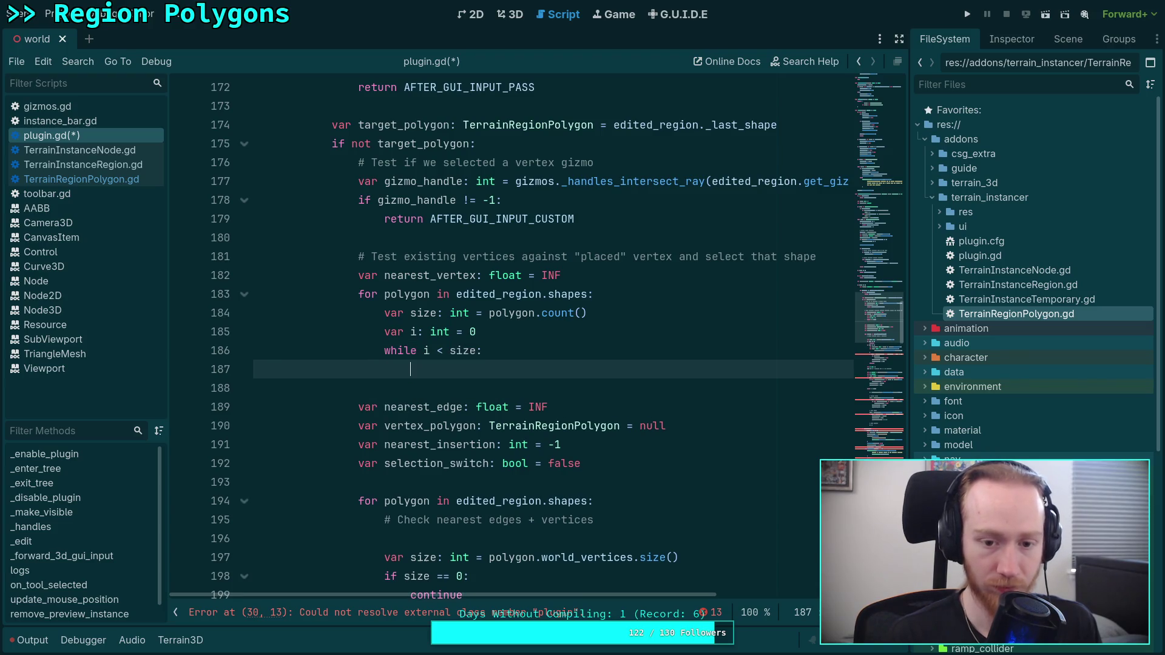
Add 'if vertex == polygon.get_vertex(i):' inside the loop and delete the unused nearest_vertex declaration.
text(if p)
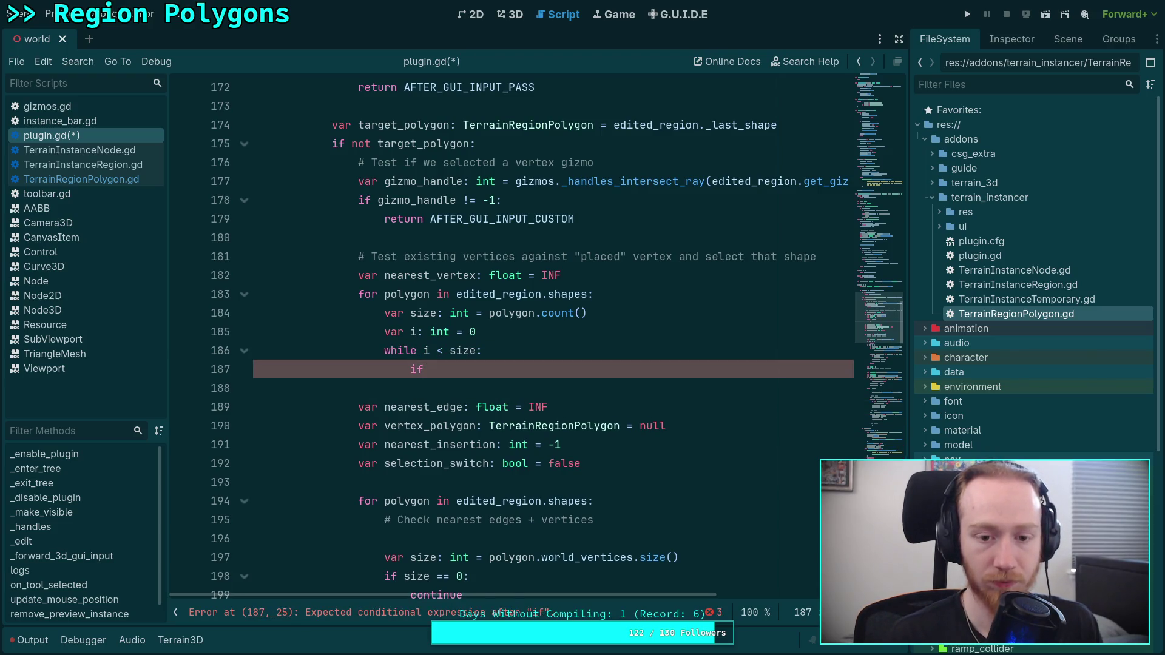
key(BackSpace)
text(vertex ==)
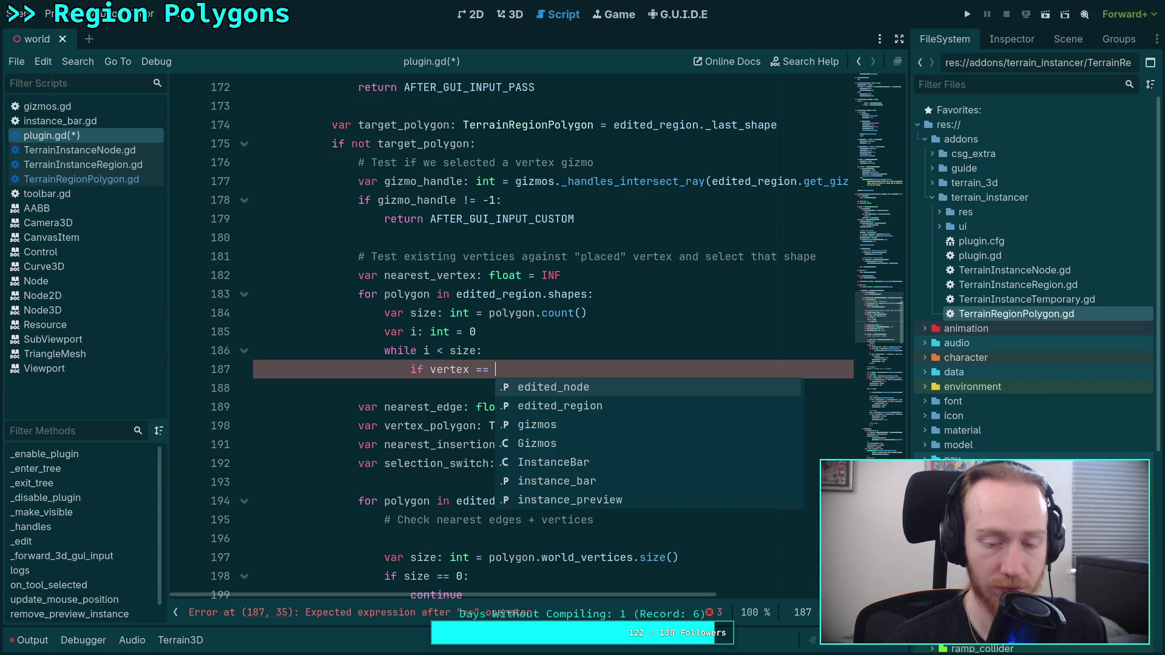
text(polygon)
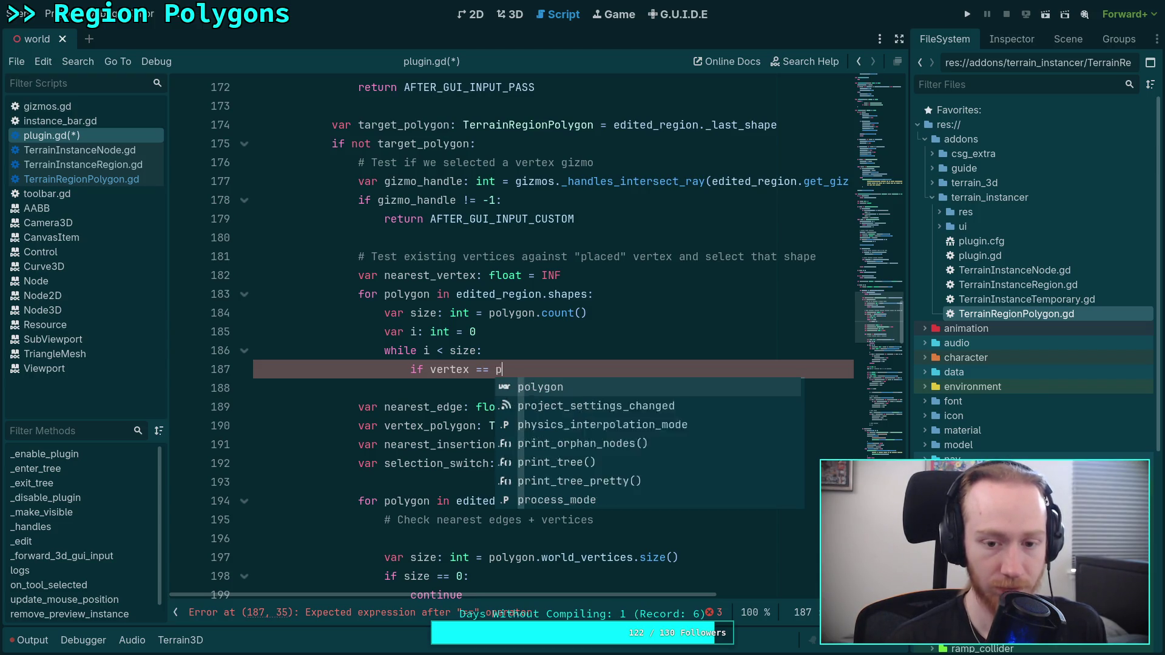
triple_click(585, 271)
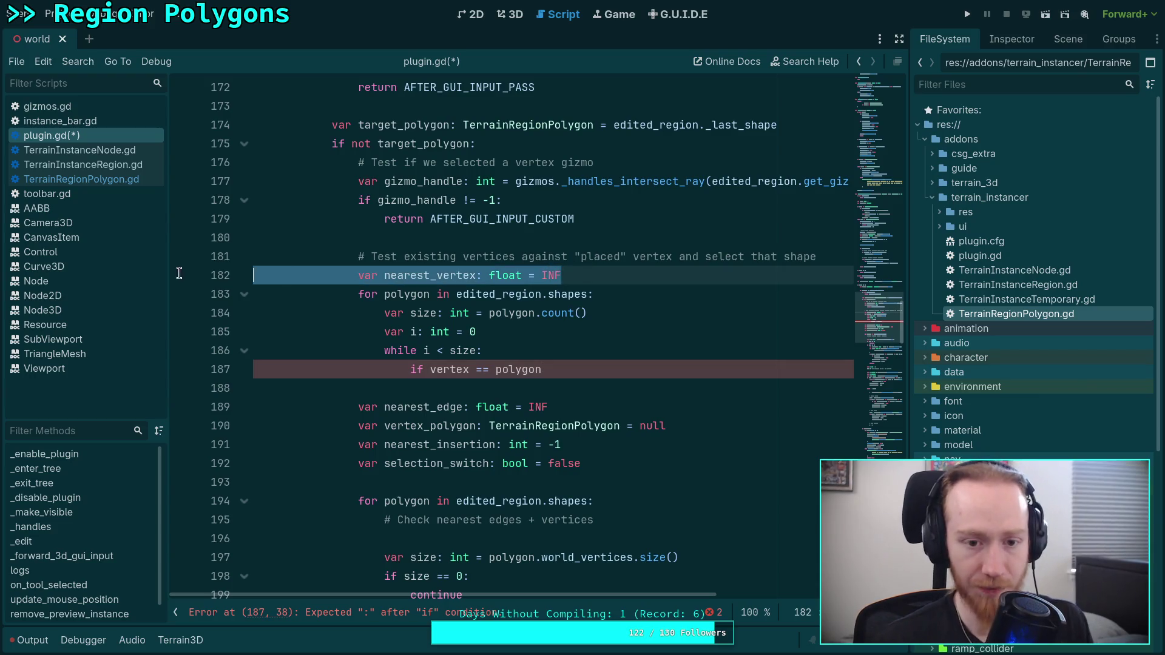
key(BackSpace)
key(BackSpace)
click(592, 344)
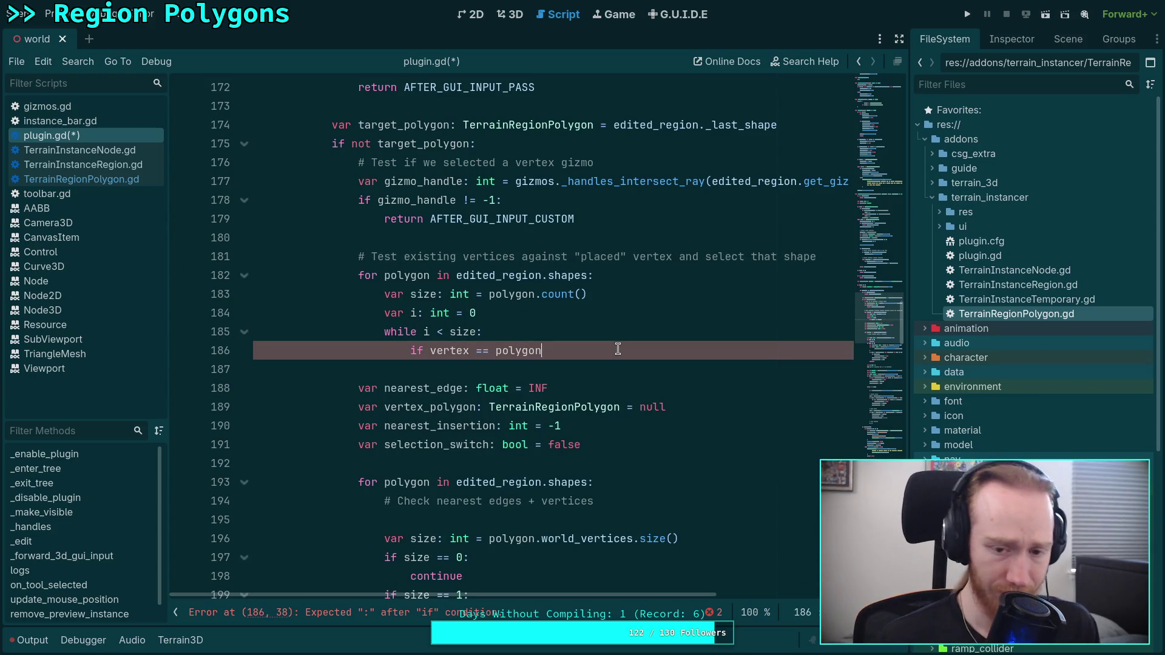
text(.cen)
key(BackSpace)
key(BackSpace)
key(BackSpace)
text(ge)
key(Return)
text(i):)
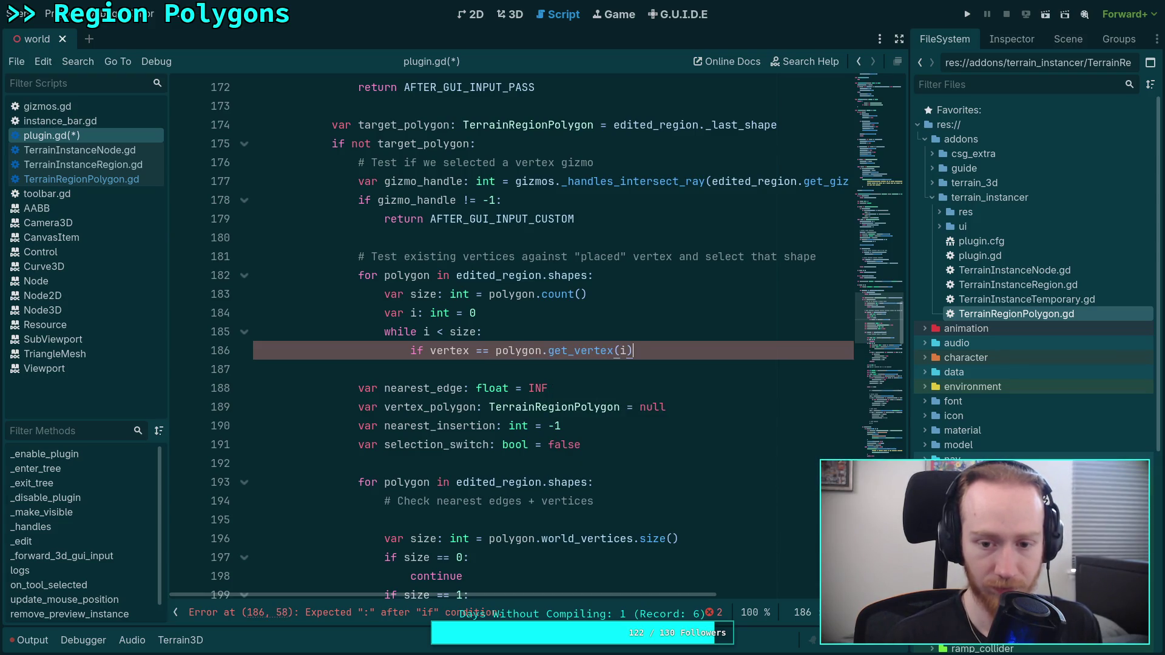
key(Return)
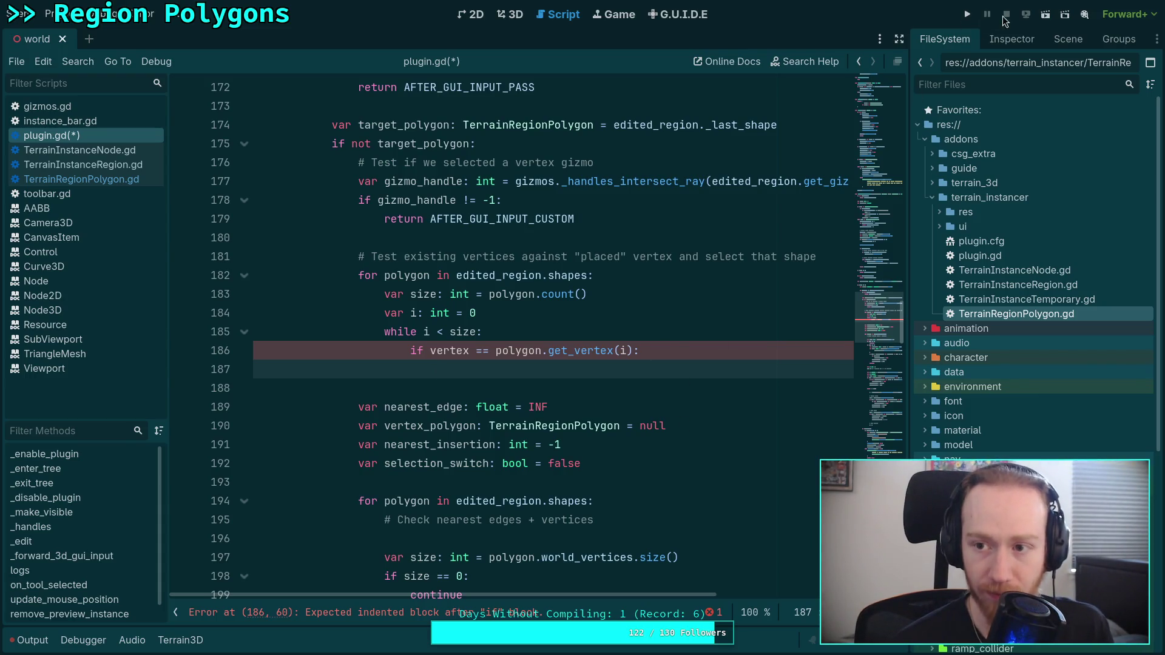
click(1011, 38)
click(1068, 38)
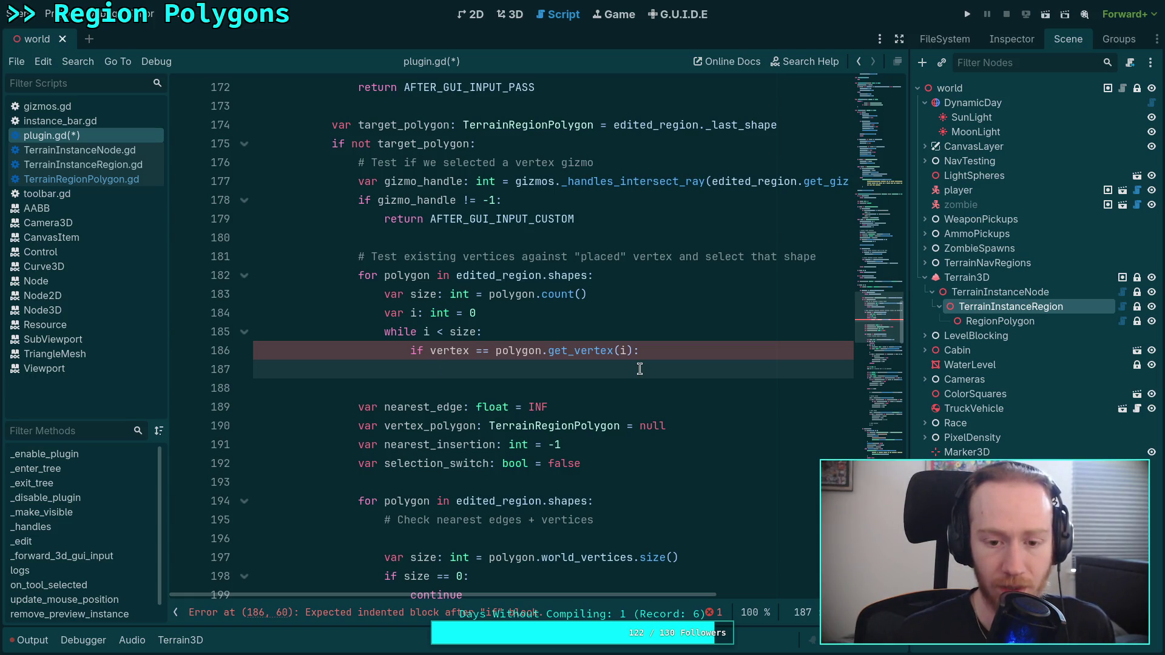
Inside the if block, assign edited_region._last_shape = polygon.
text(ed)
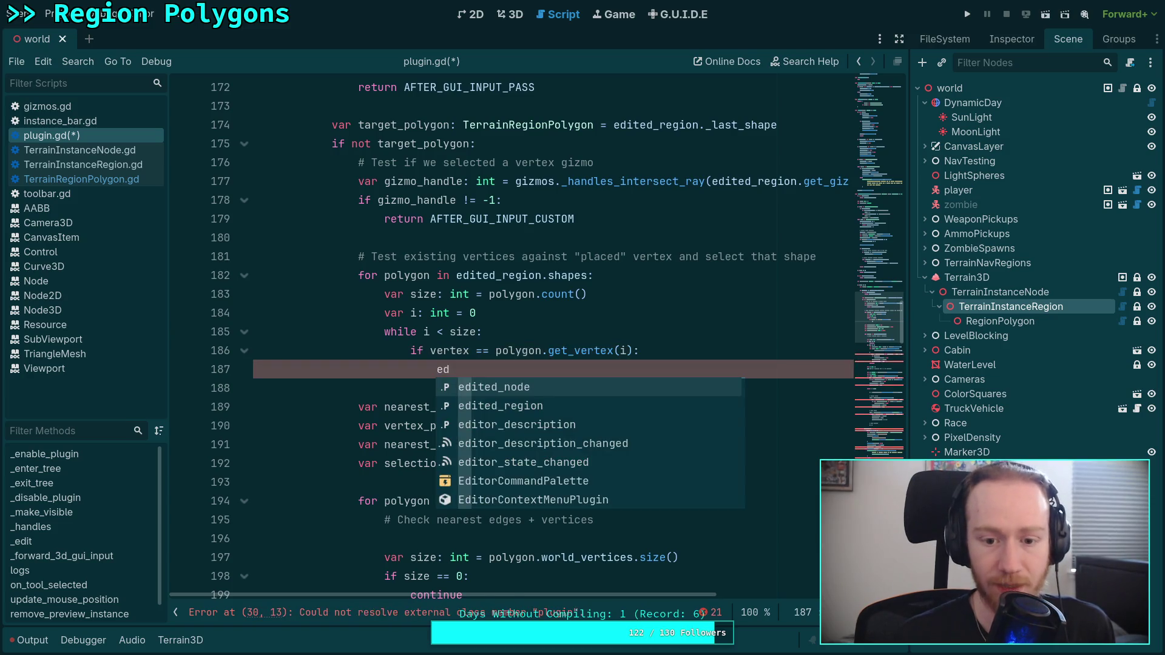
key(Return)
key(BackSpace)
key(BackSpace)
key(BackSpace)
text(_re)
key(Return)
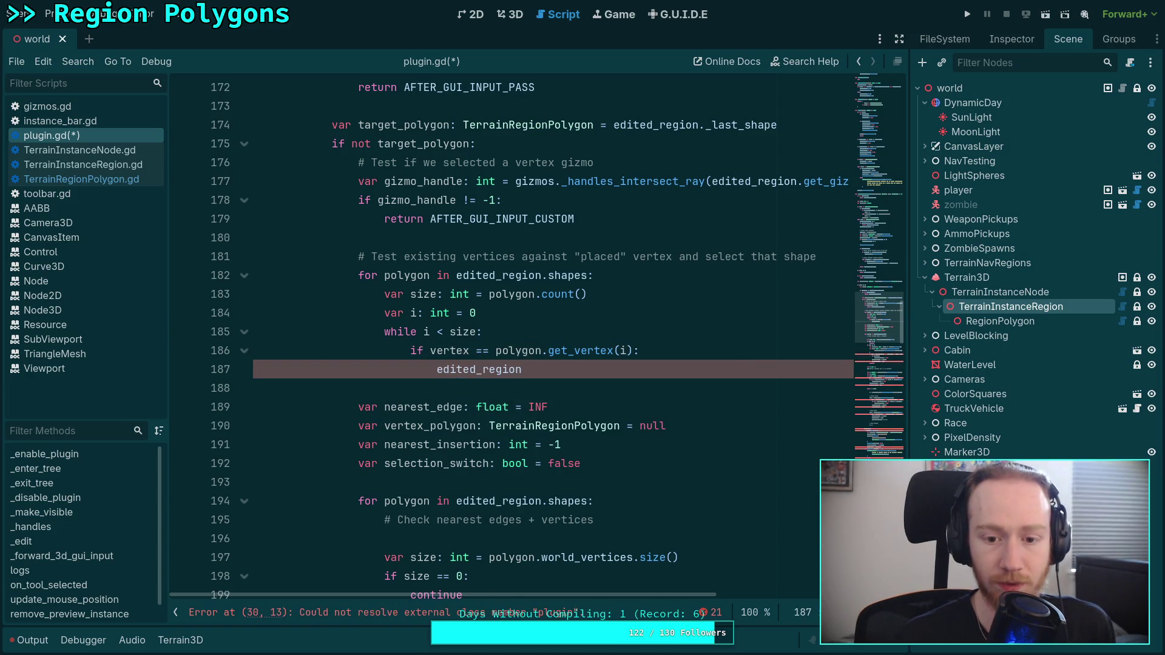
text(._)
key(Return)
text(=)
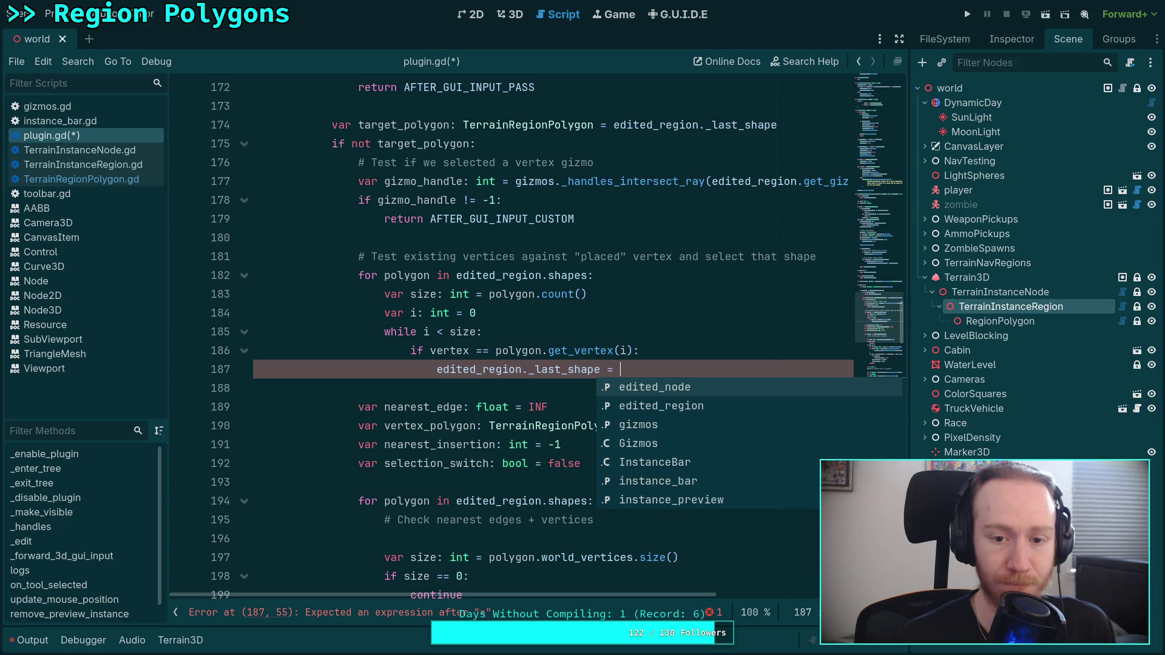
text(polygon)
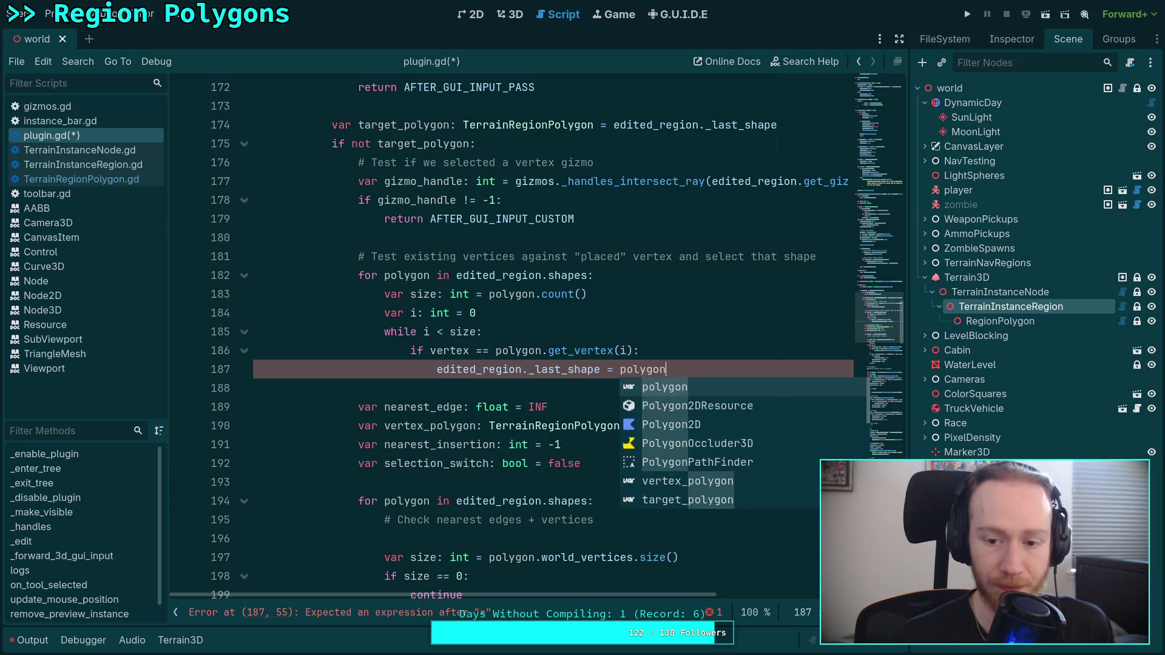
key(Escape)
key(Return)
Follow the assignment with 'return AFTER_GUI_INPUT_STOP', leaving no extra blank line.
text(re)
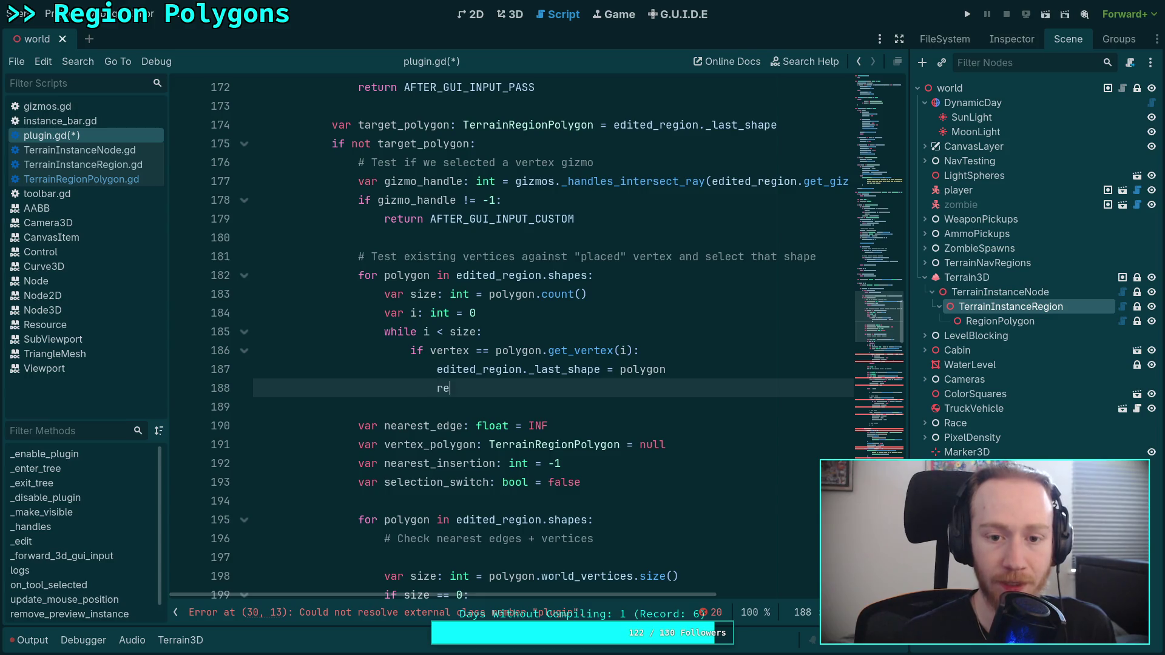
text(turn AFTER_)
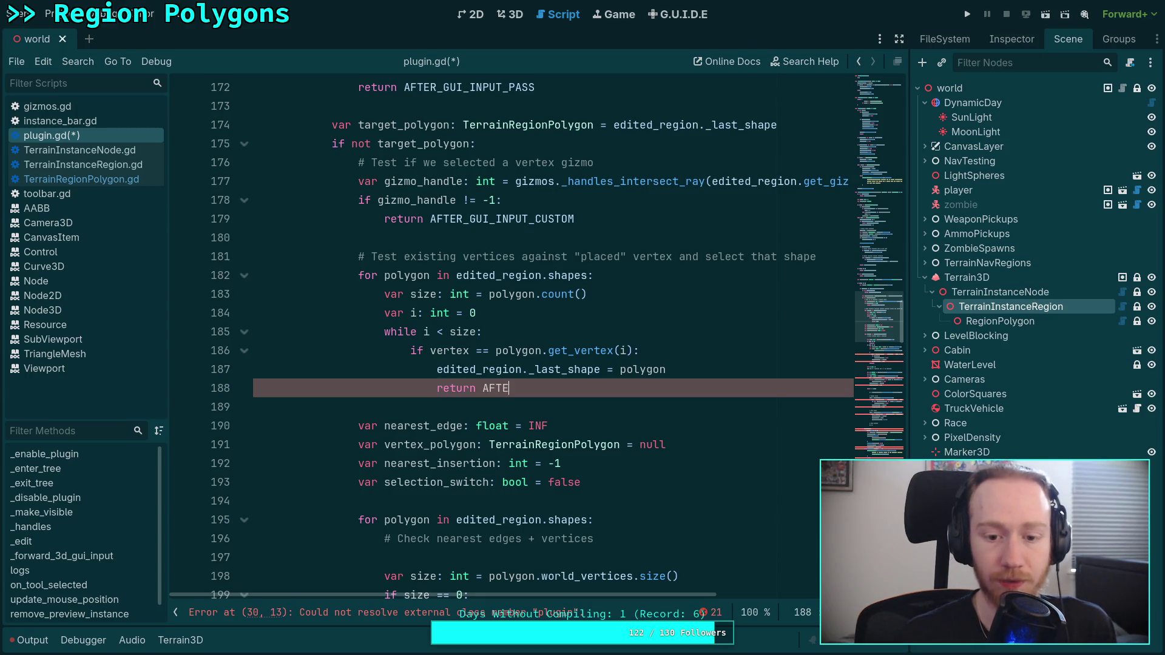
key(Down)
key(Return)
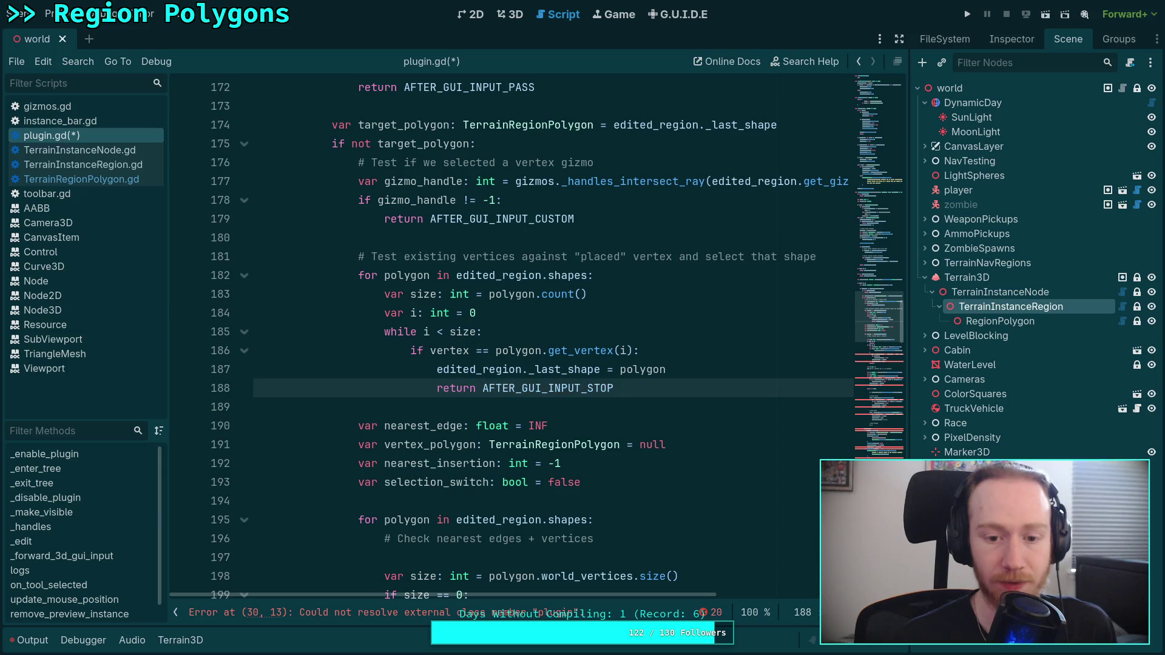
key(Return)
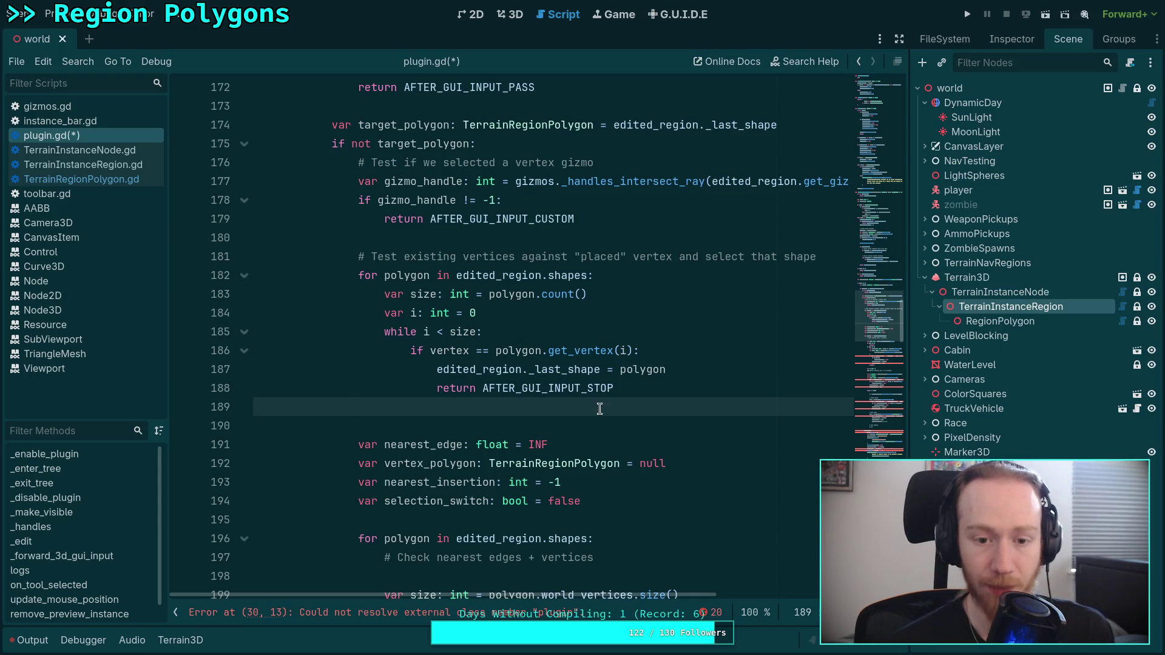
key(Delete)
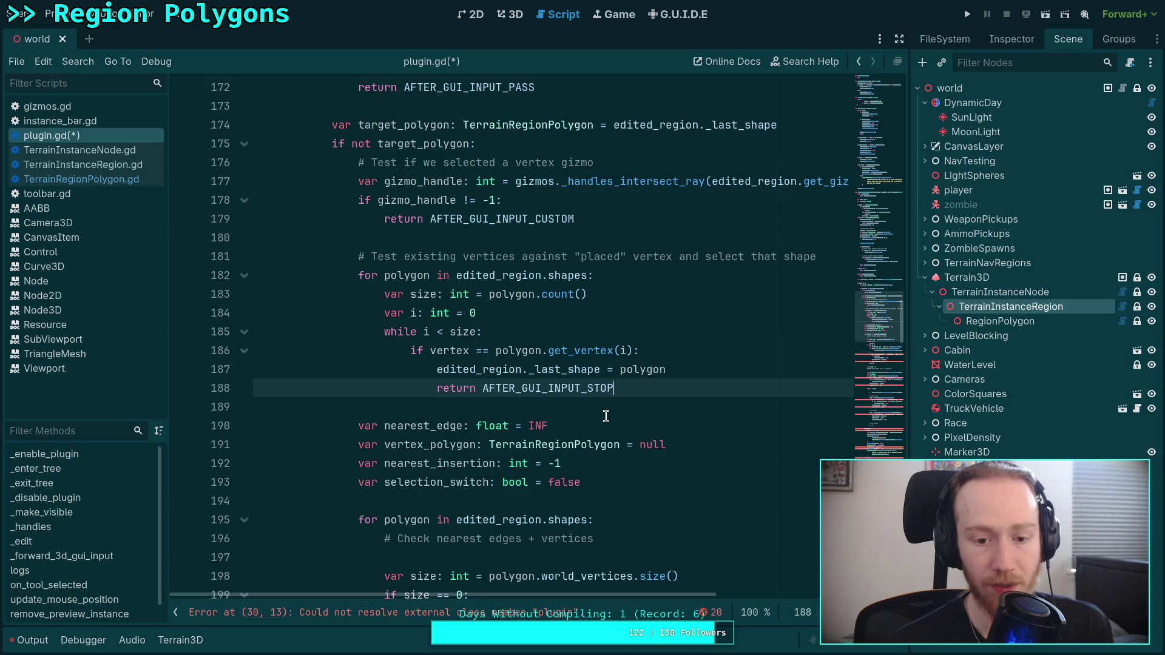
Delete the selection_switch and vertex_polygon declarations from plugin.gd.
click(604, 416)
key(Up)
scroll(613, 412, down, 1)
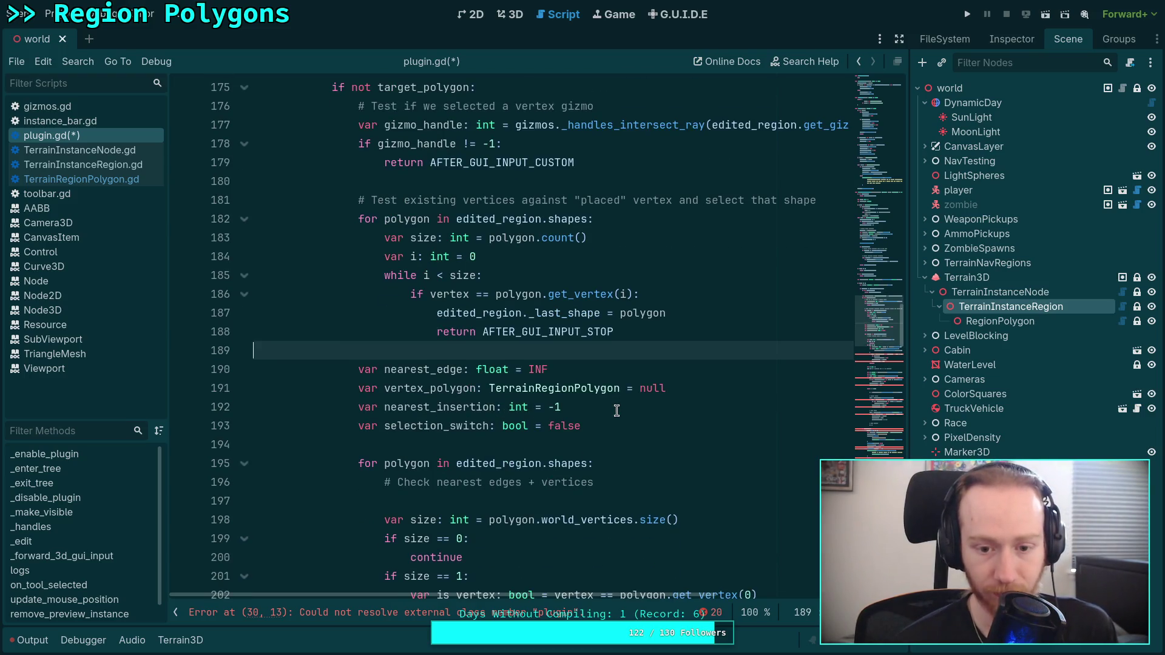
drag(610, 408, 622, 419)
key(BackSpace)
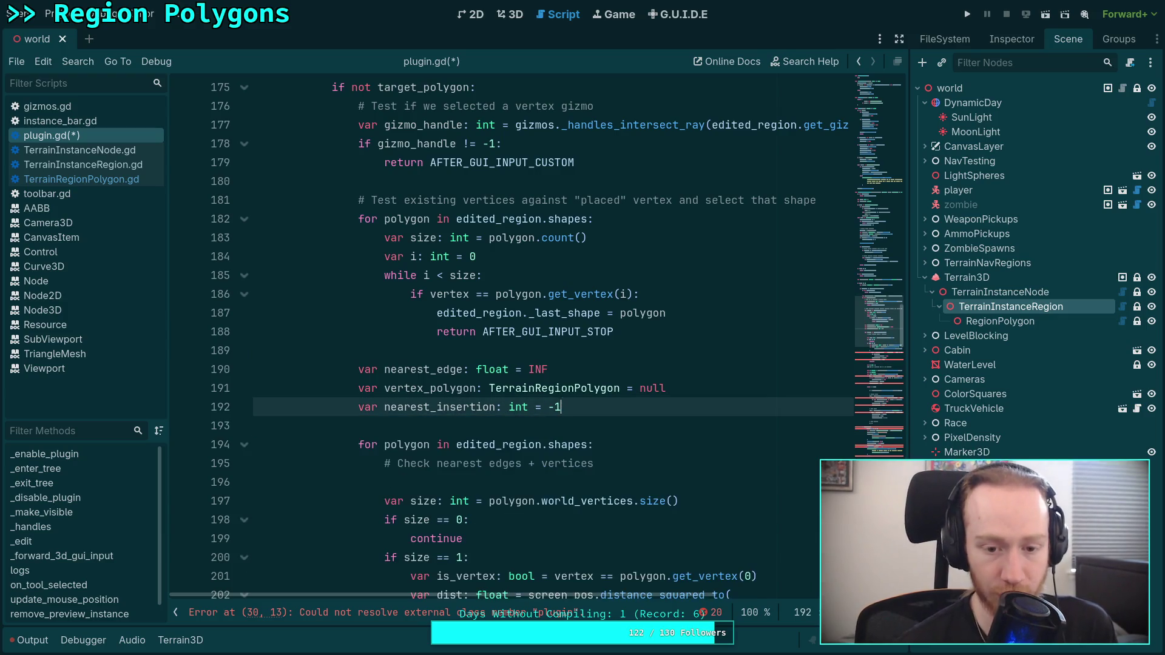
click(527, 356)
drag(686, 376, 689, 383)
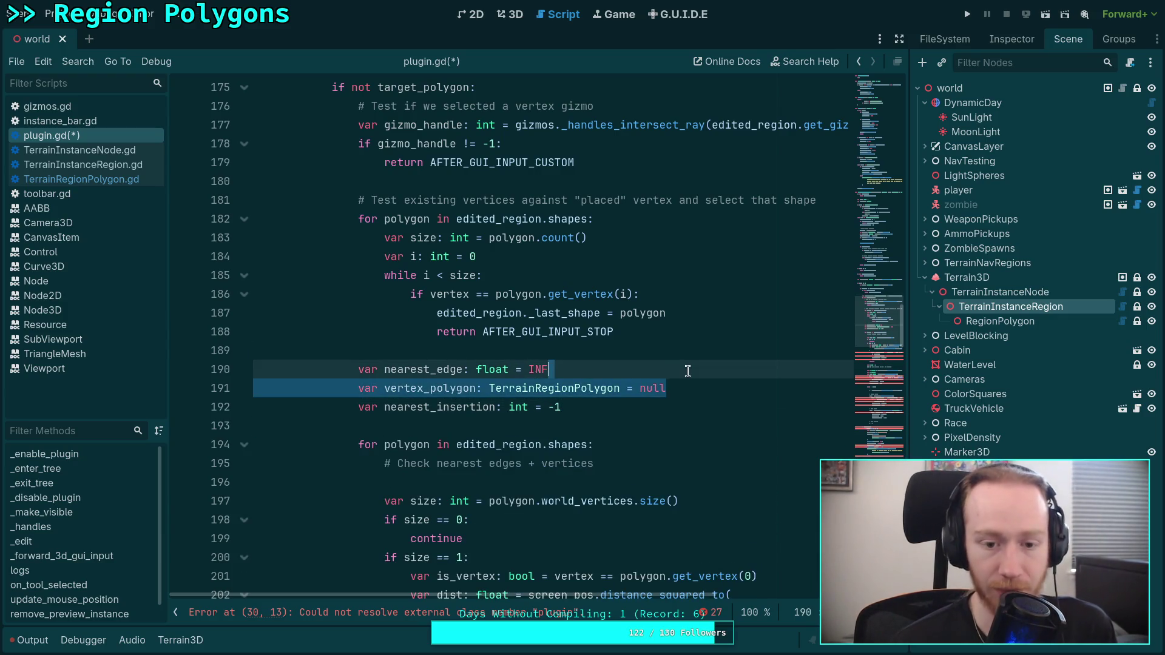
key(BackSpace)
key(Up)
Begin a new 'var' declaration line above nearest_edge.
key(Return)
text(var)
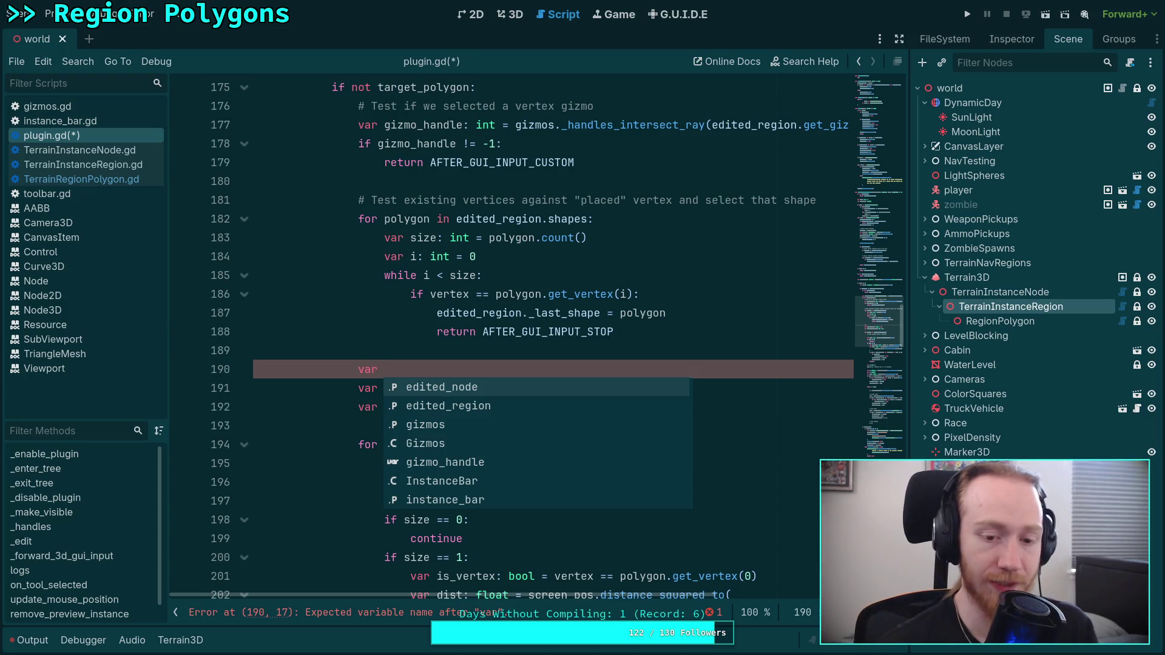
key(Escape)
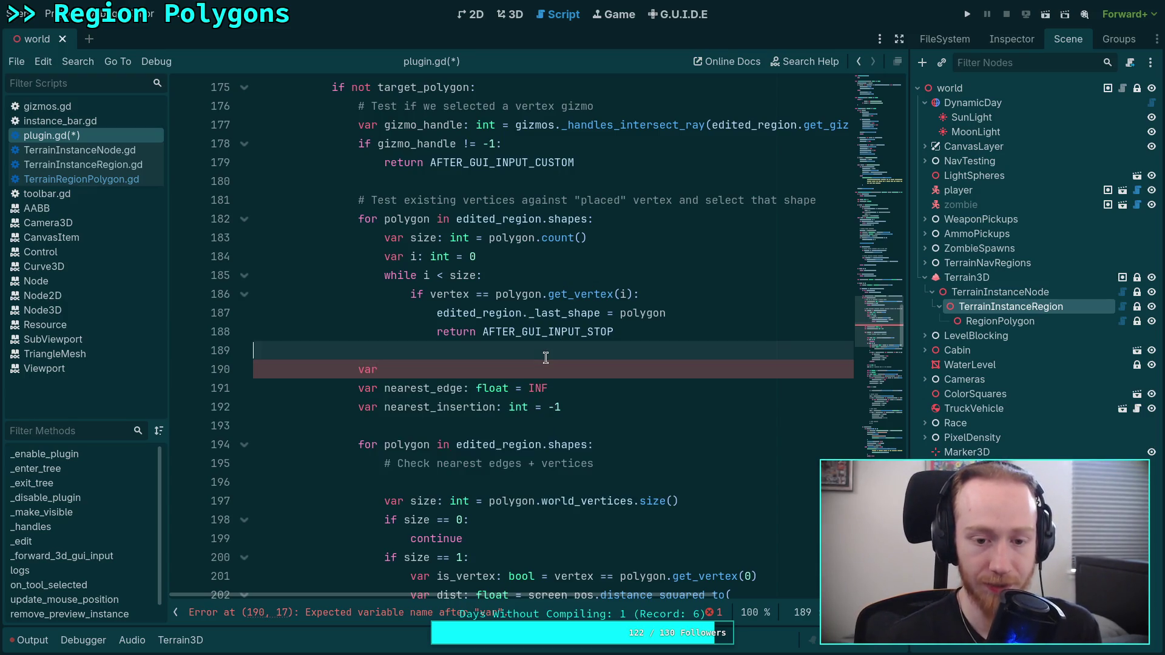